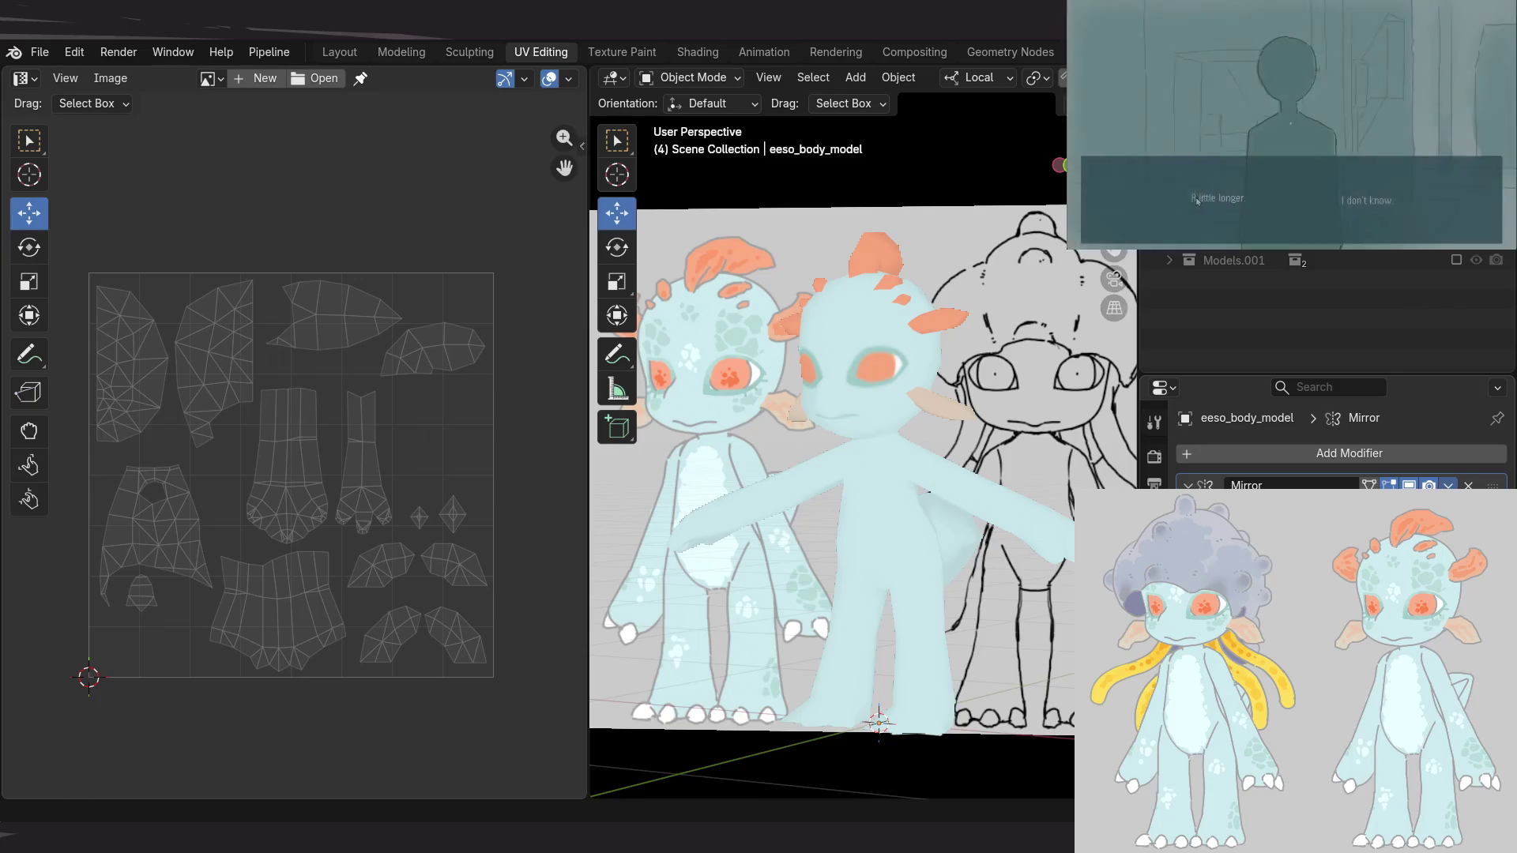
Select eeso_body_model, enter Edit Mode, and shrink the two leaf-shaped UV islands
click(858, 399)
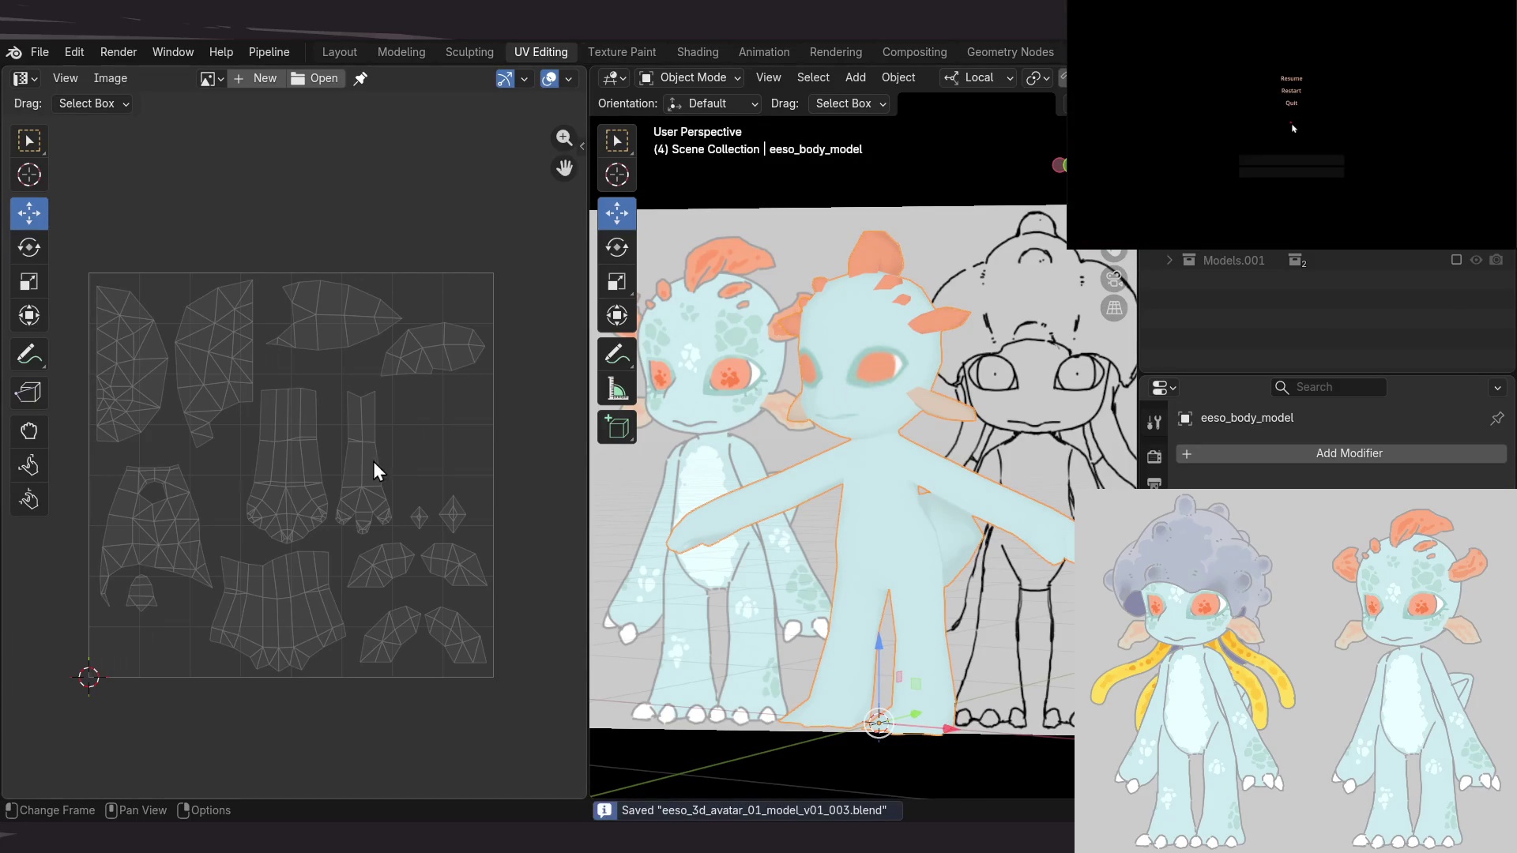
key(Tab)
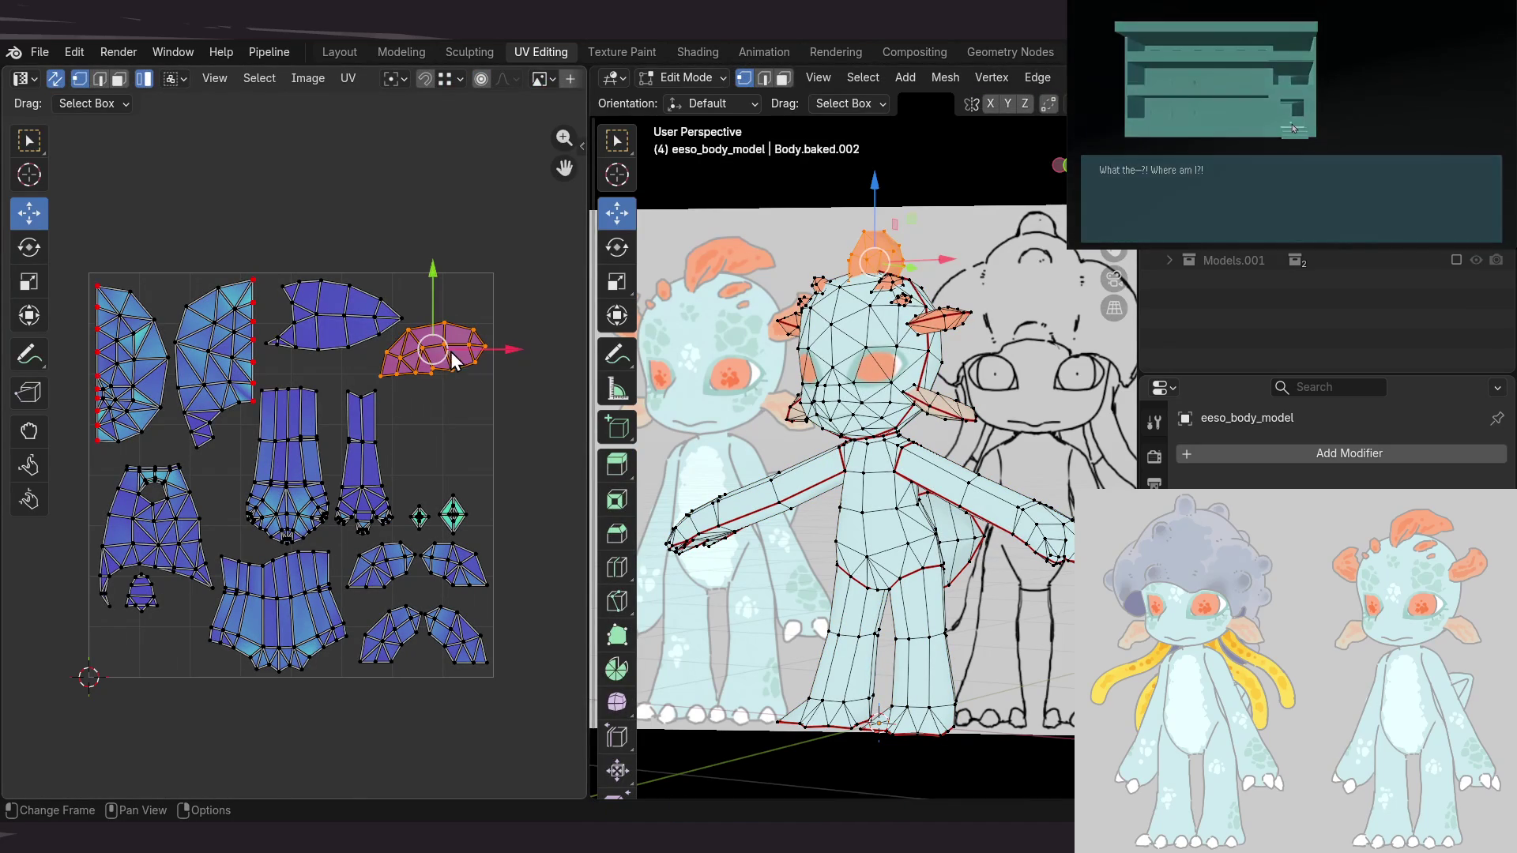
drag(440, 345, 472, 293)
shift+click(383, 308)
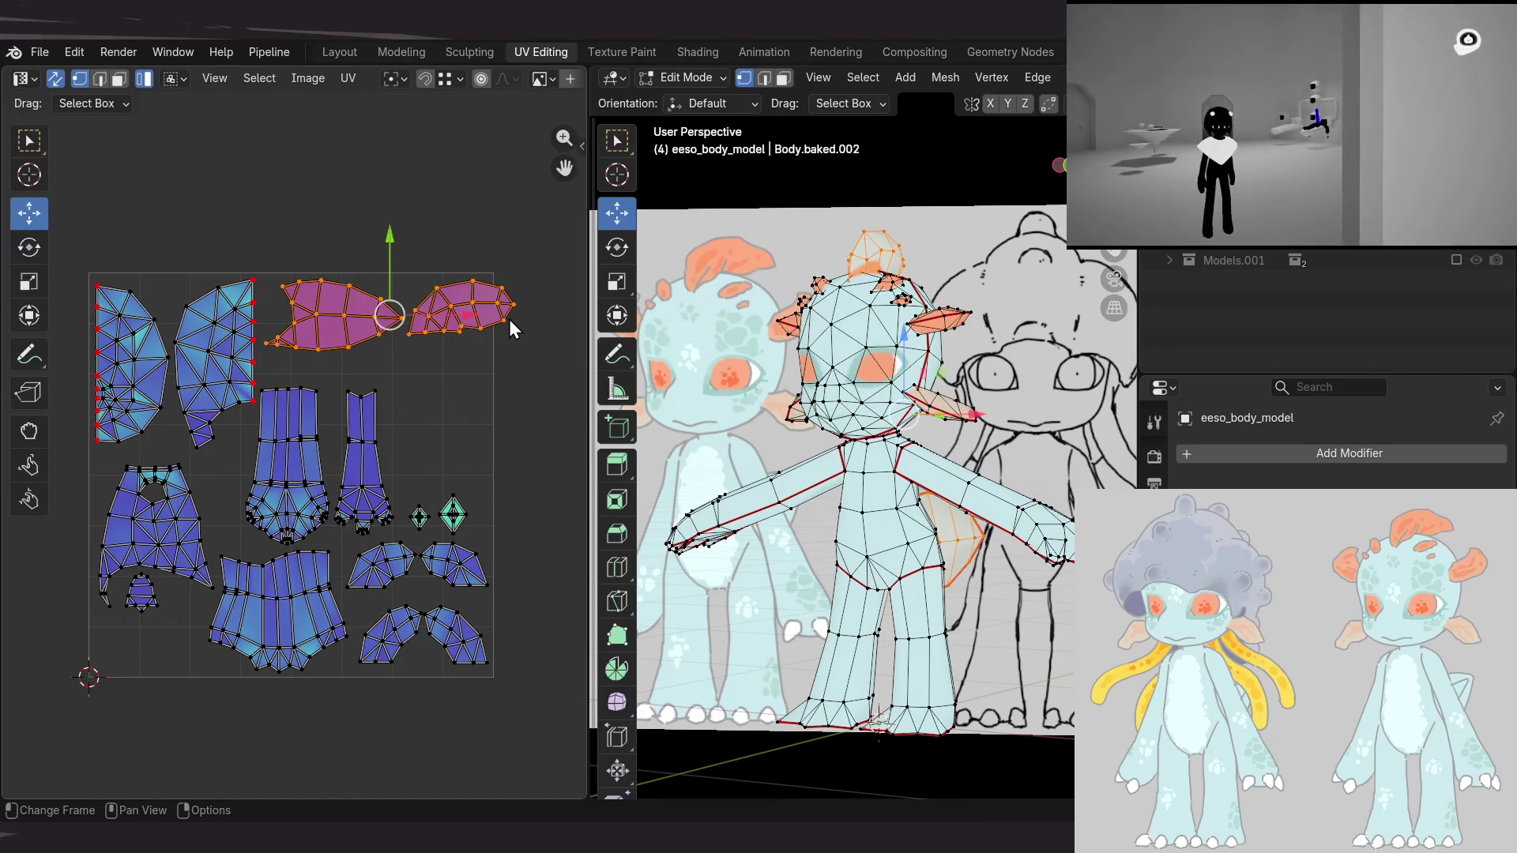
key(s)
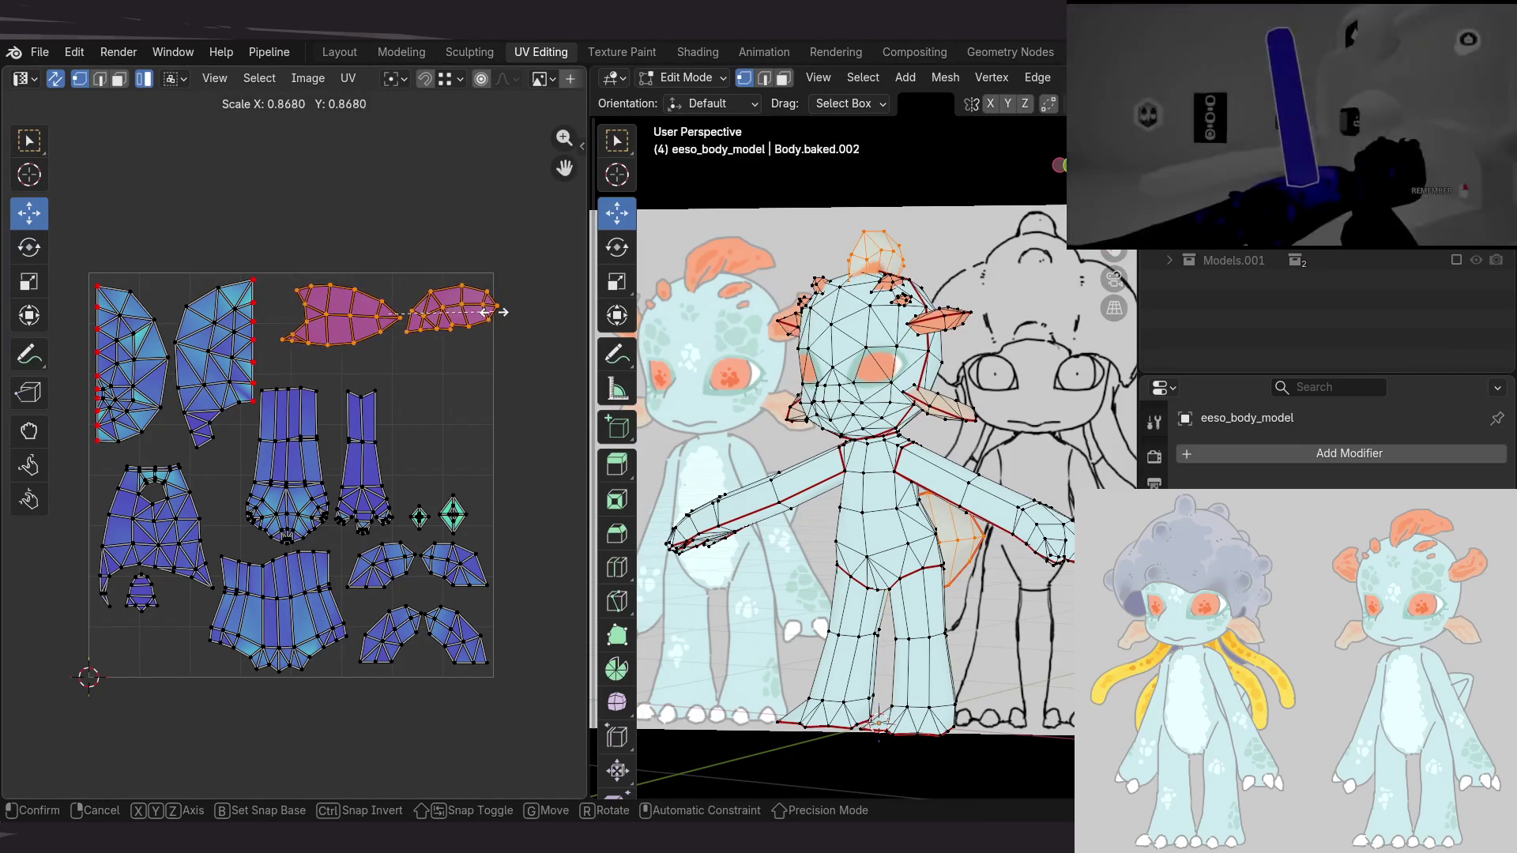
click(478, 312)
key(g)
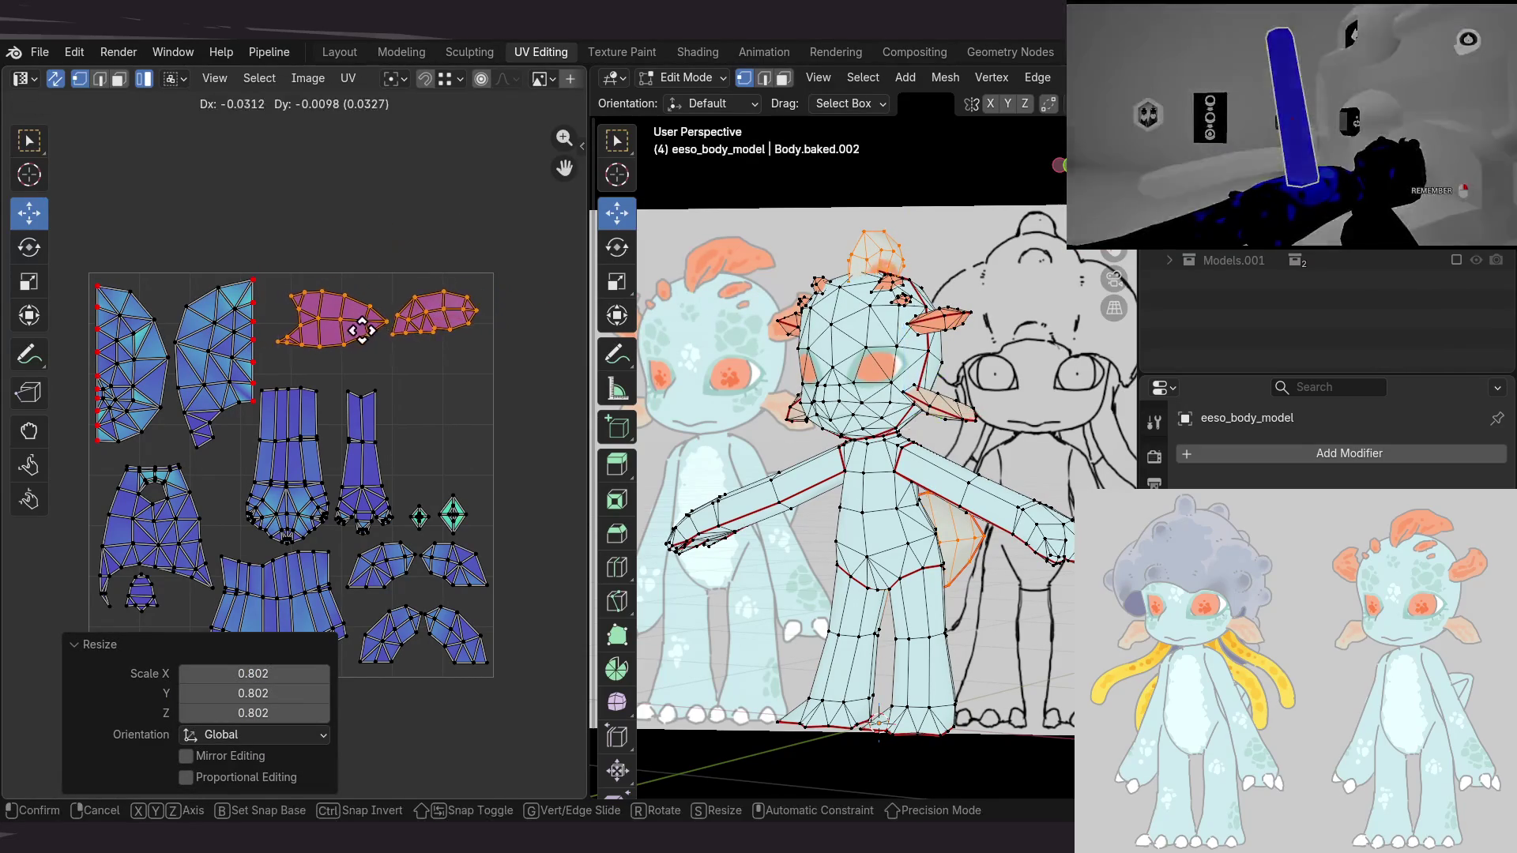
Move the large side UV island to the right of the layout
click(364, 334)
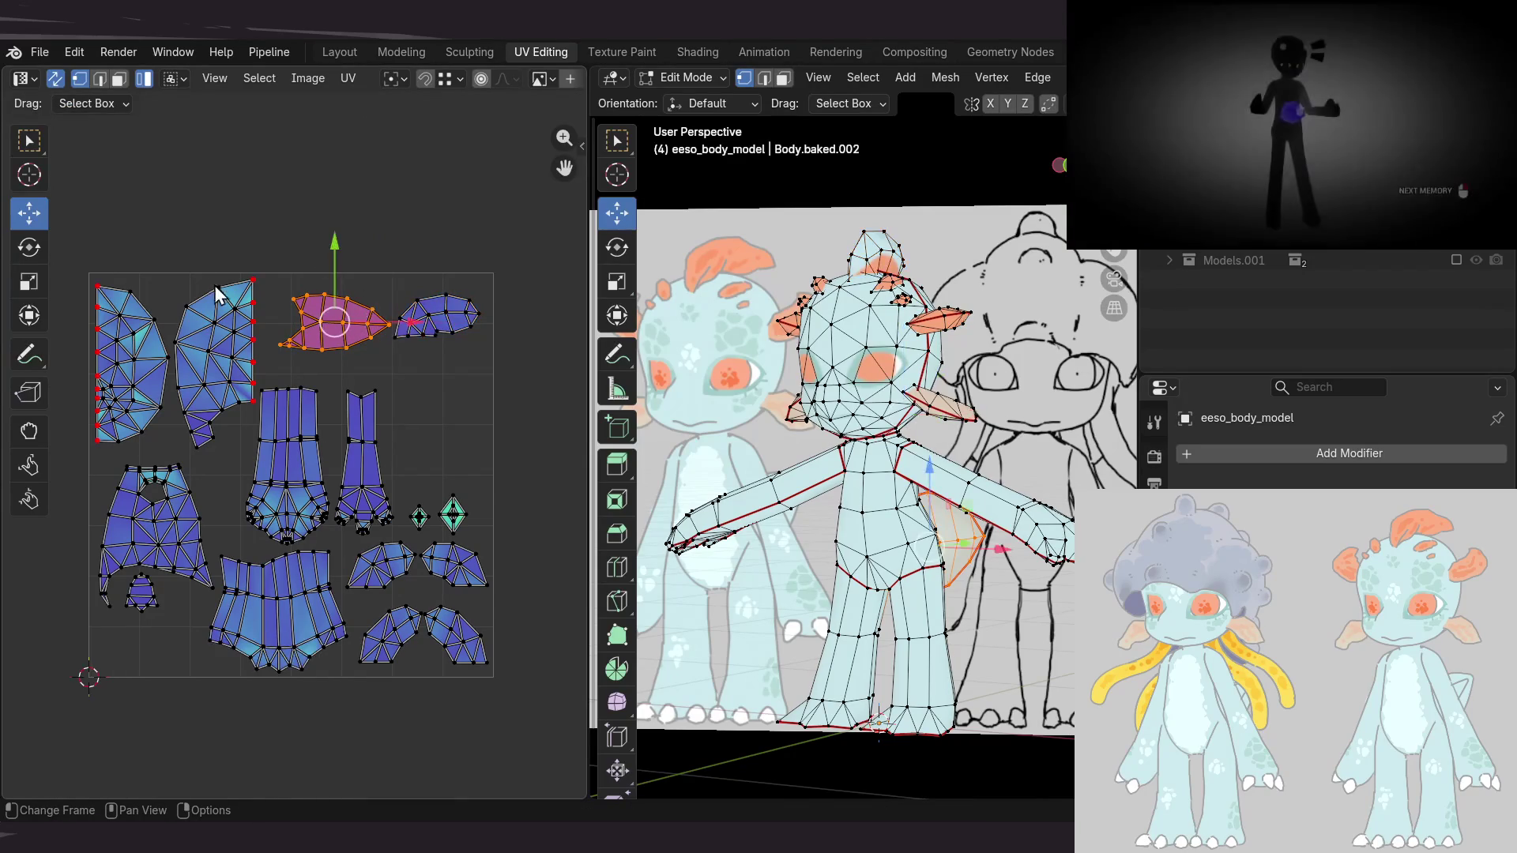
click(234, 331)
drag(223, 362, 461, 406)
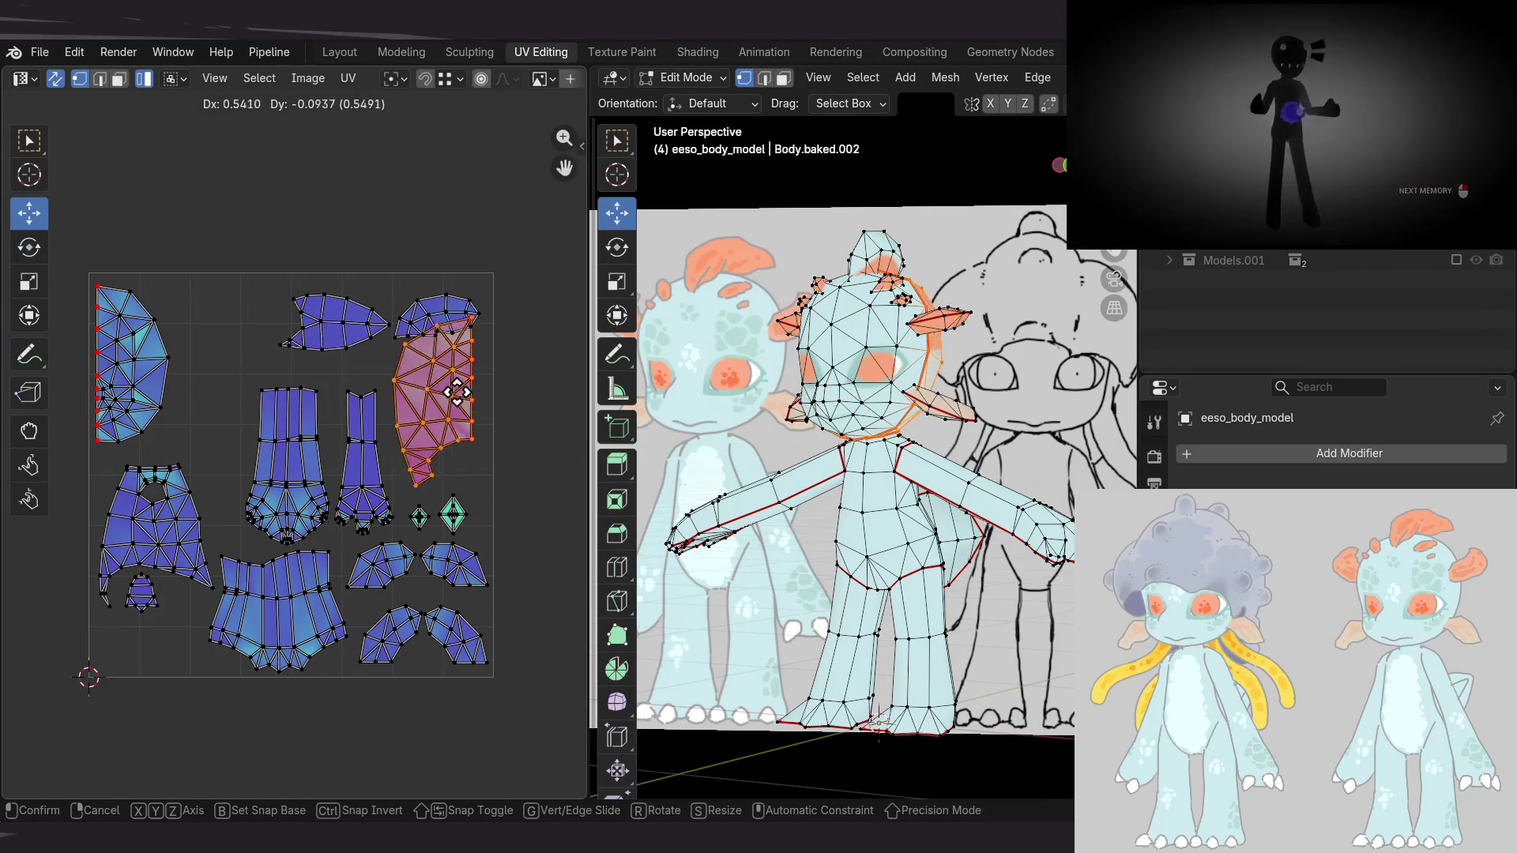
key(Return)
mouse_move(451, 556)
middle_down()
mouse_move(416, 449)
mouse_move(310, 464)
middle_up()
scroll(368, 478, up, 2)
Lower the two diamond-shaped spike islands, leaving the wing islands in place
drag(364, 517, 431, 451)
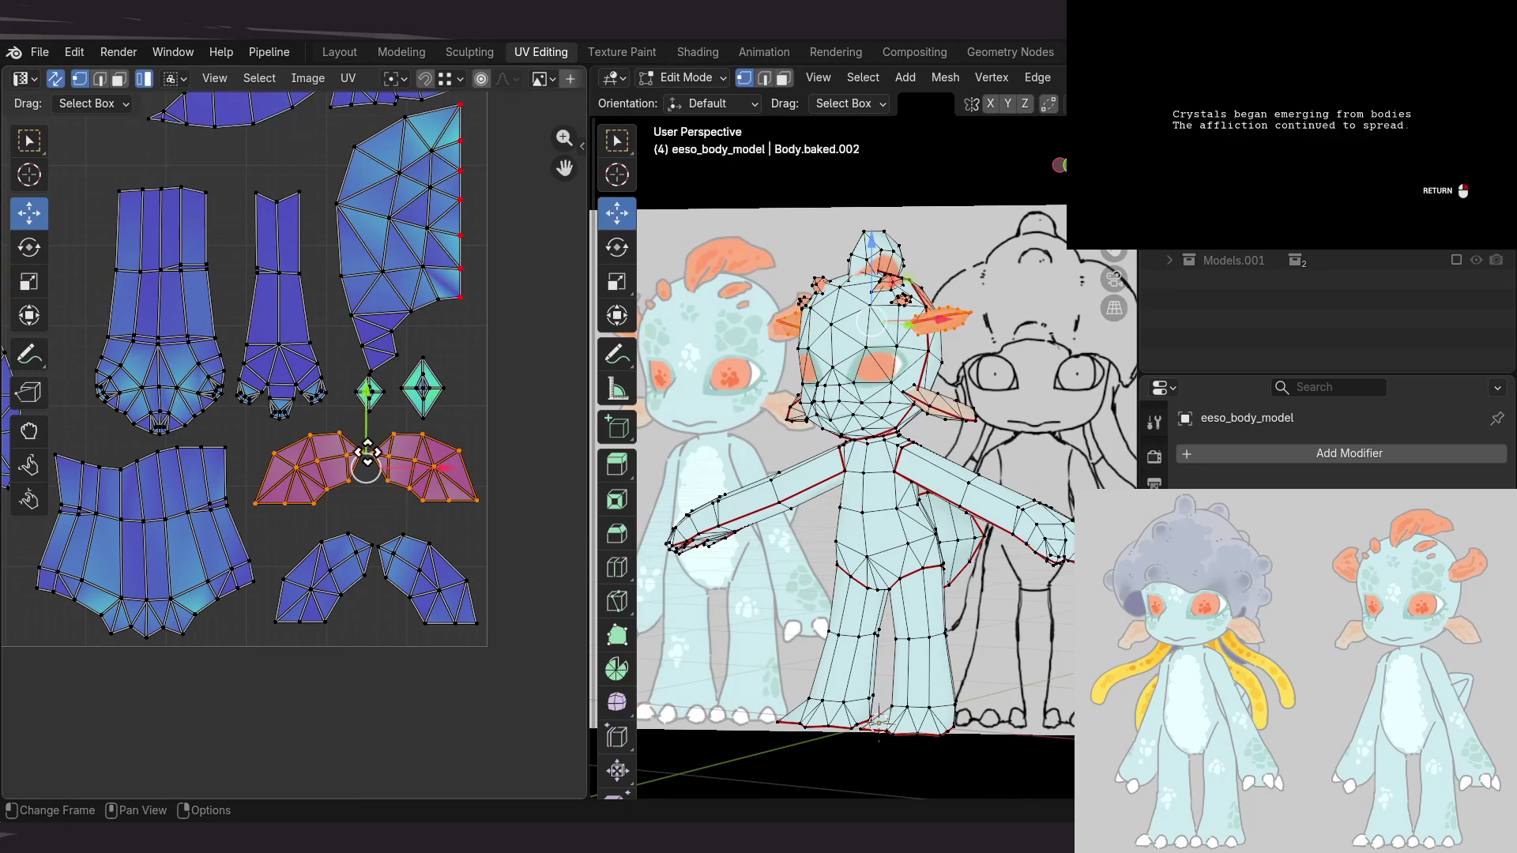
mouse_move(366, 410)
mouse_down()
mouse_move(374, 441)
mouse_move(365, 403)
mouse_up()
key(ctrl+z)
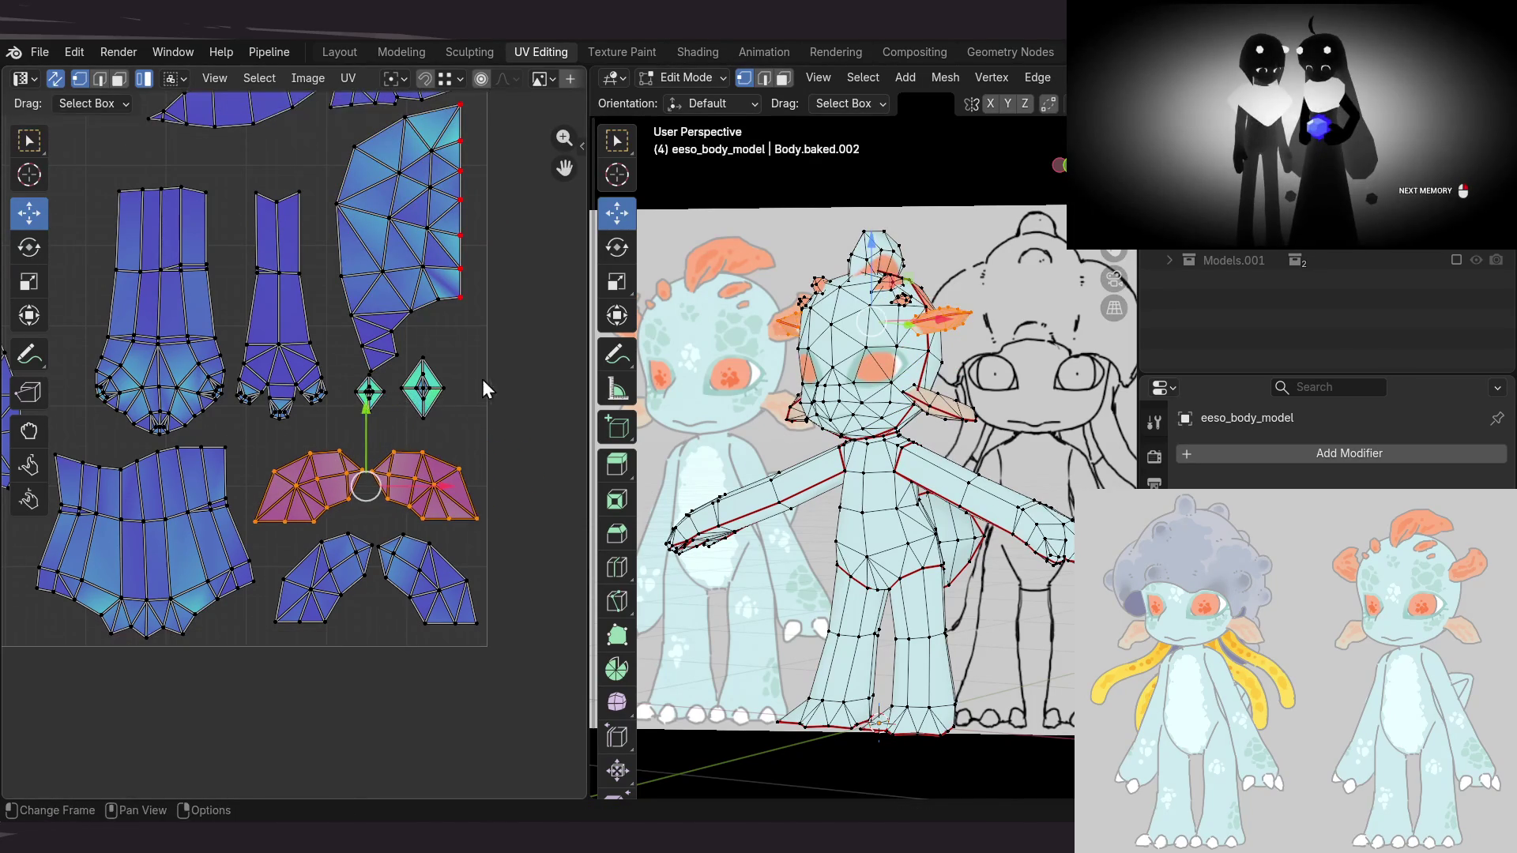
drag(484, 389, 375, 407)
drag(399, 341, 382, 368)
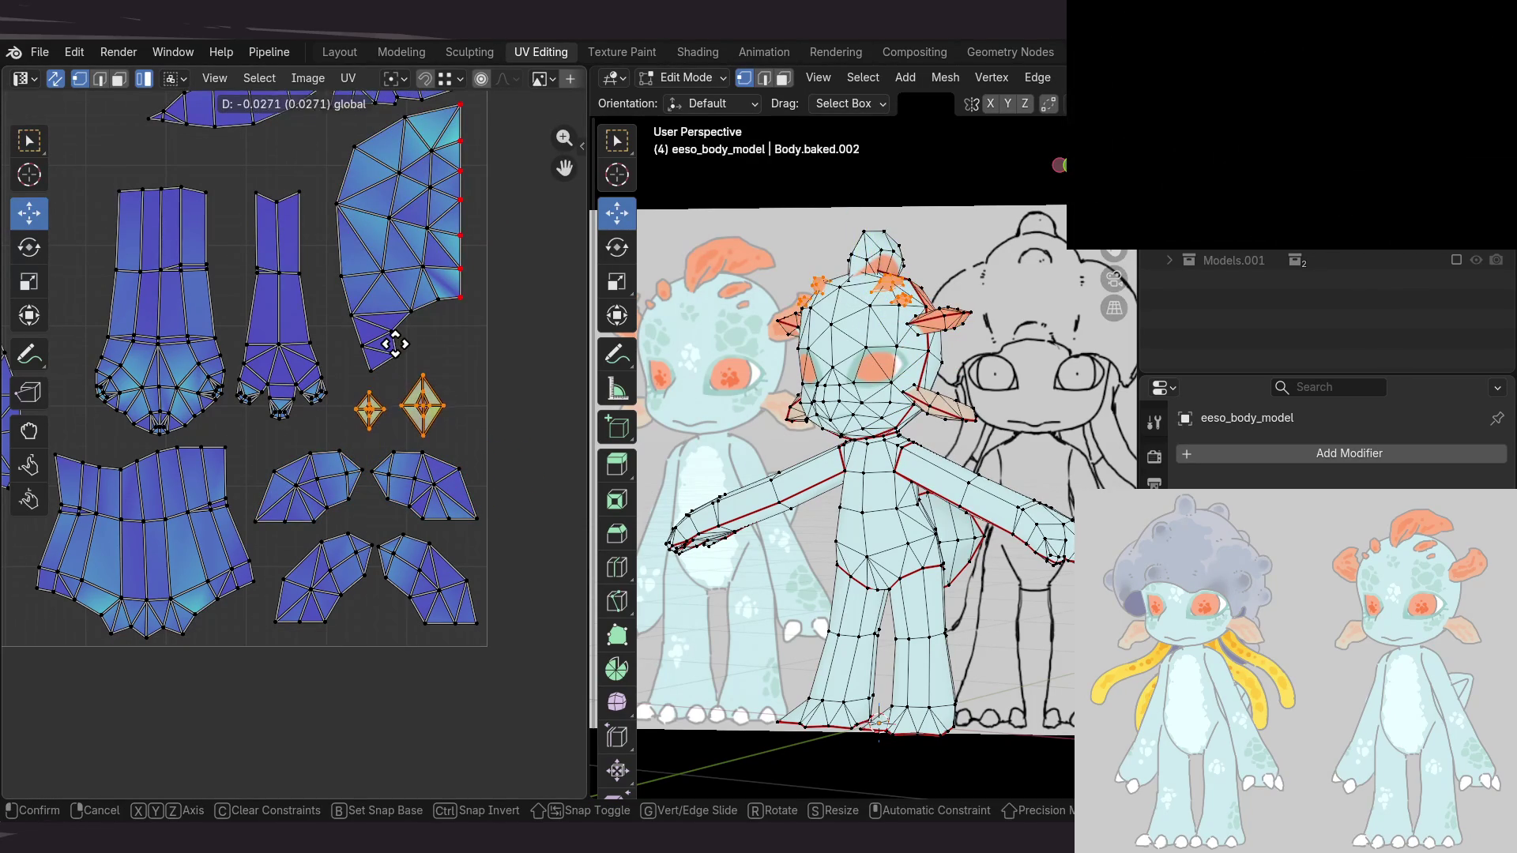
Move the large head UV island down in the layout
scroll(470, 346, up, 5)
click(424, 327)
drag(376, 280, 245, 404)
scroll(294, 381, down, 2)
key(g)
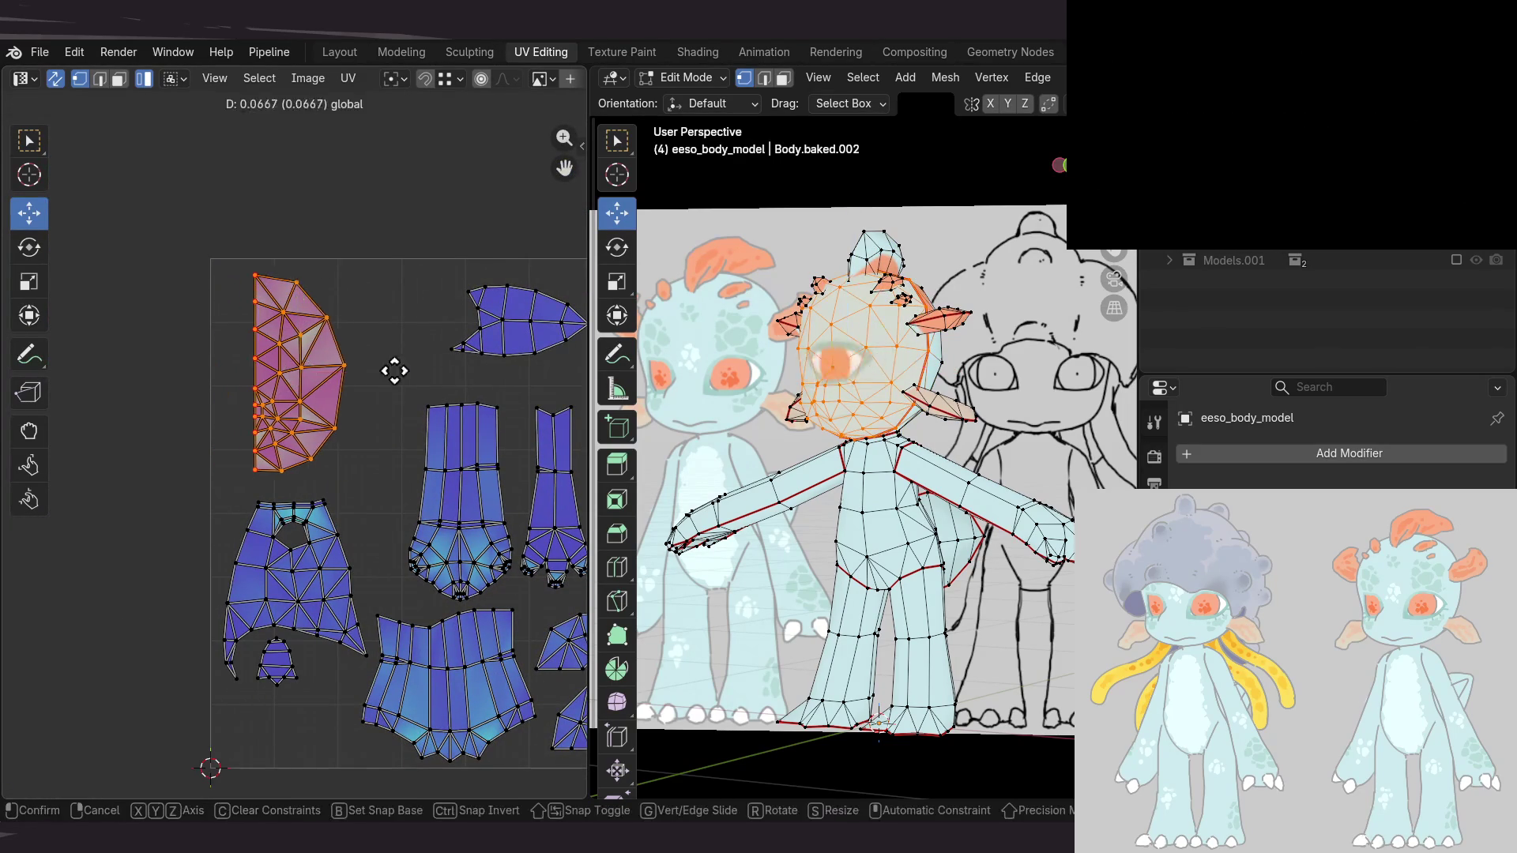
Place the head UV island further right and select the whole connected head mesh in face mode
click(446, 376)
middle_drag(449, 377, 416, 387)
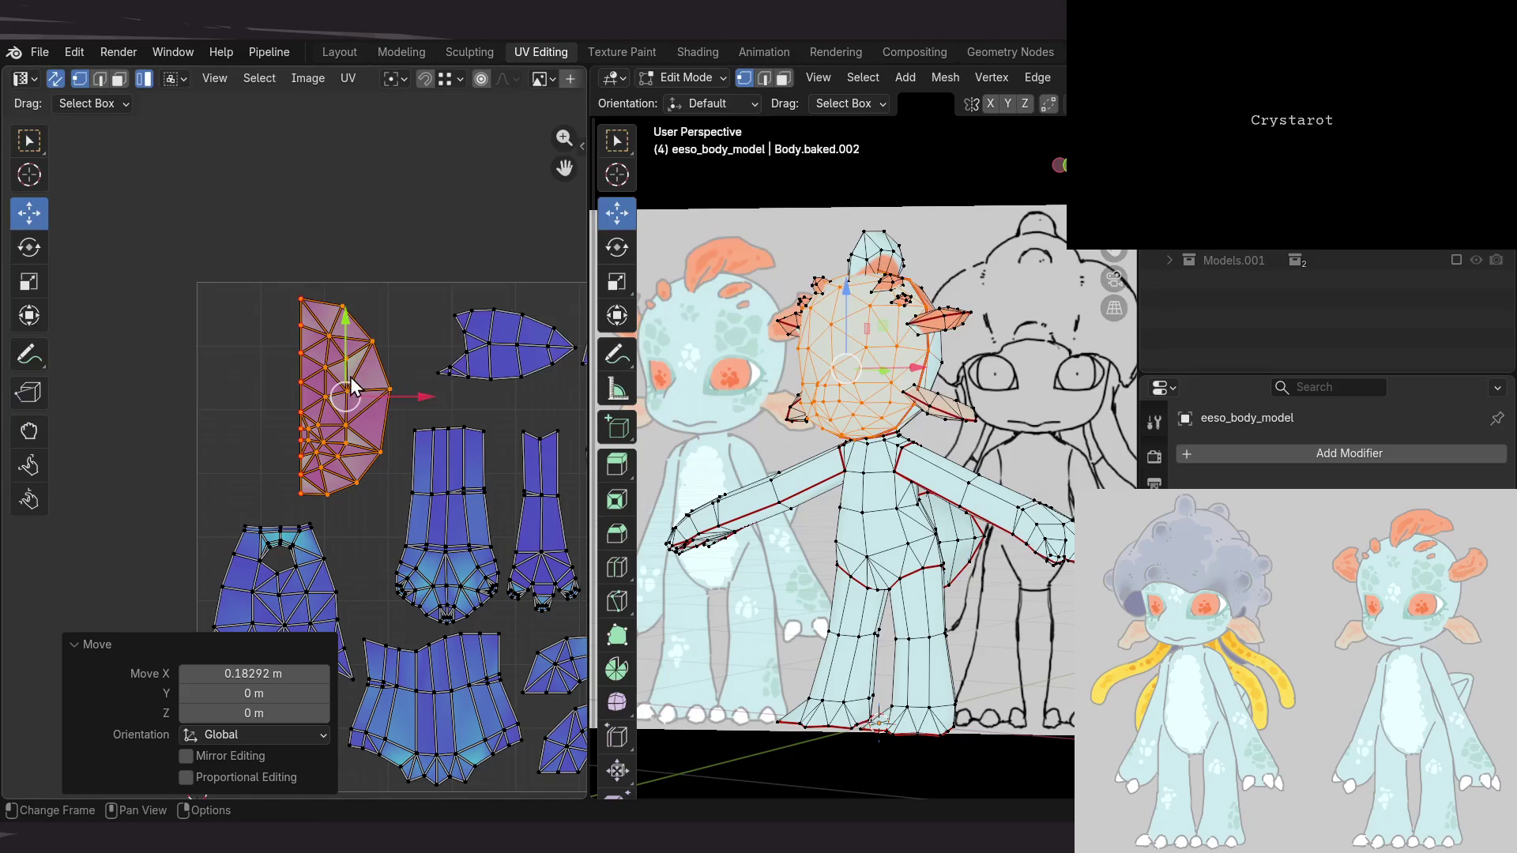
mouse_move(954, 348)
middle_down()
mouse_move(978, 411)
mouse_move(846, 375)
middle_up()
click(819, 379)
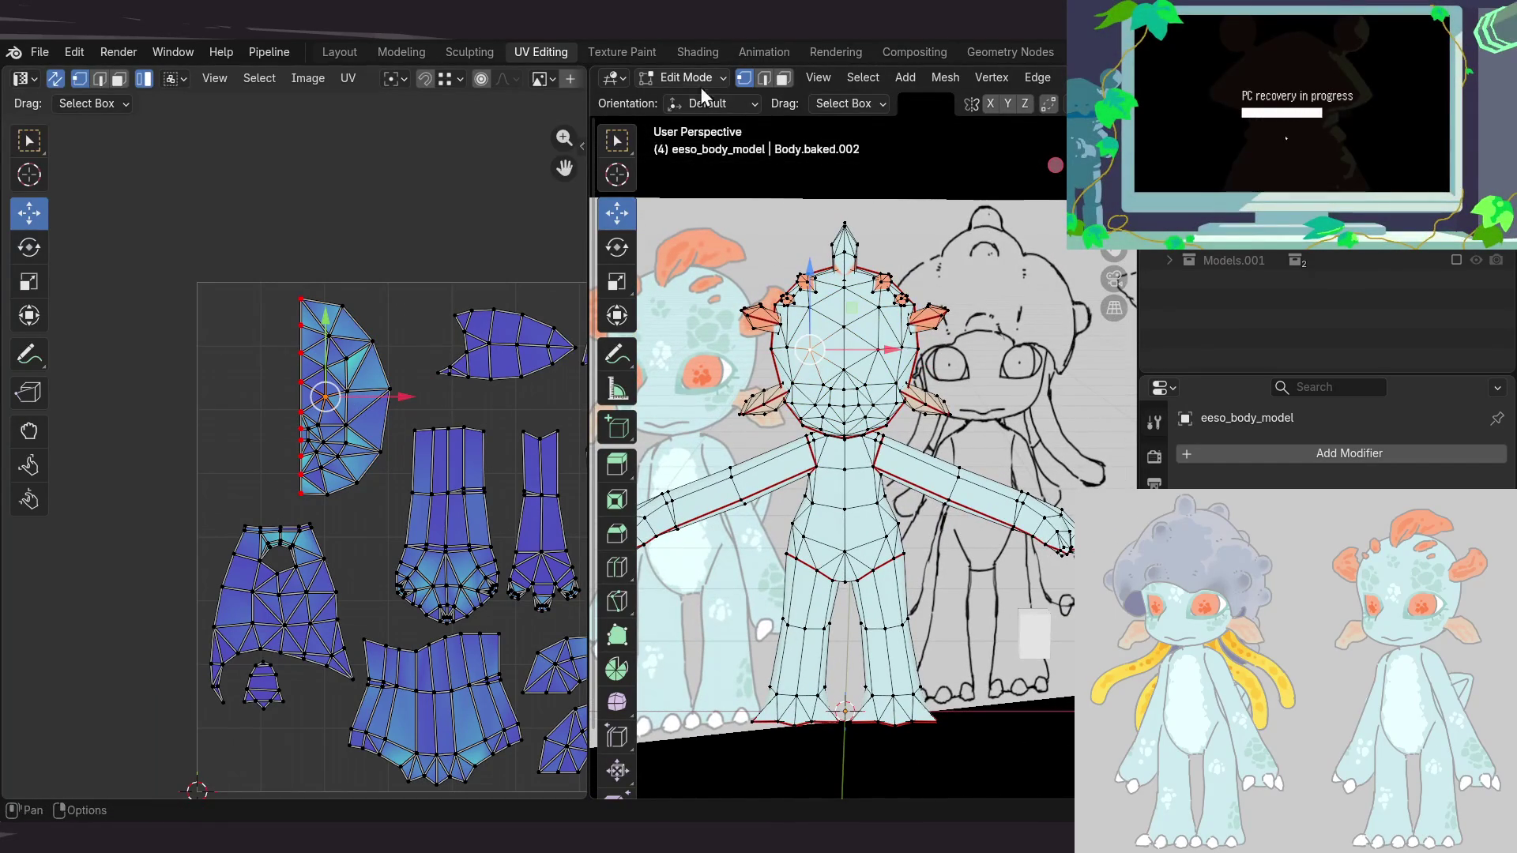
click(783, 77)
key(l)
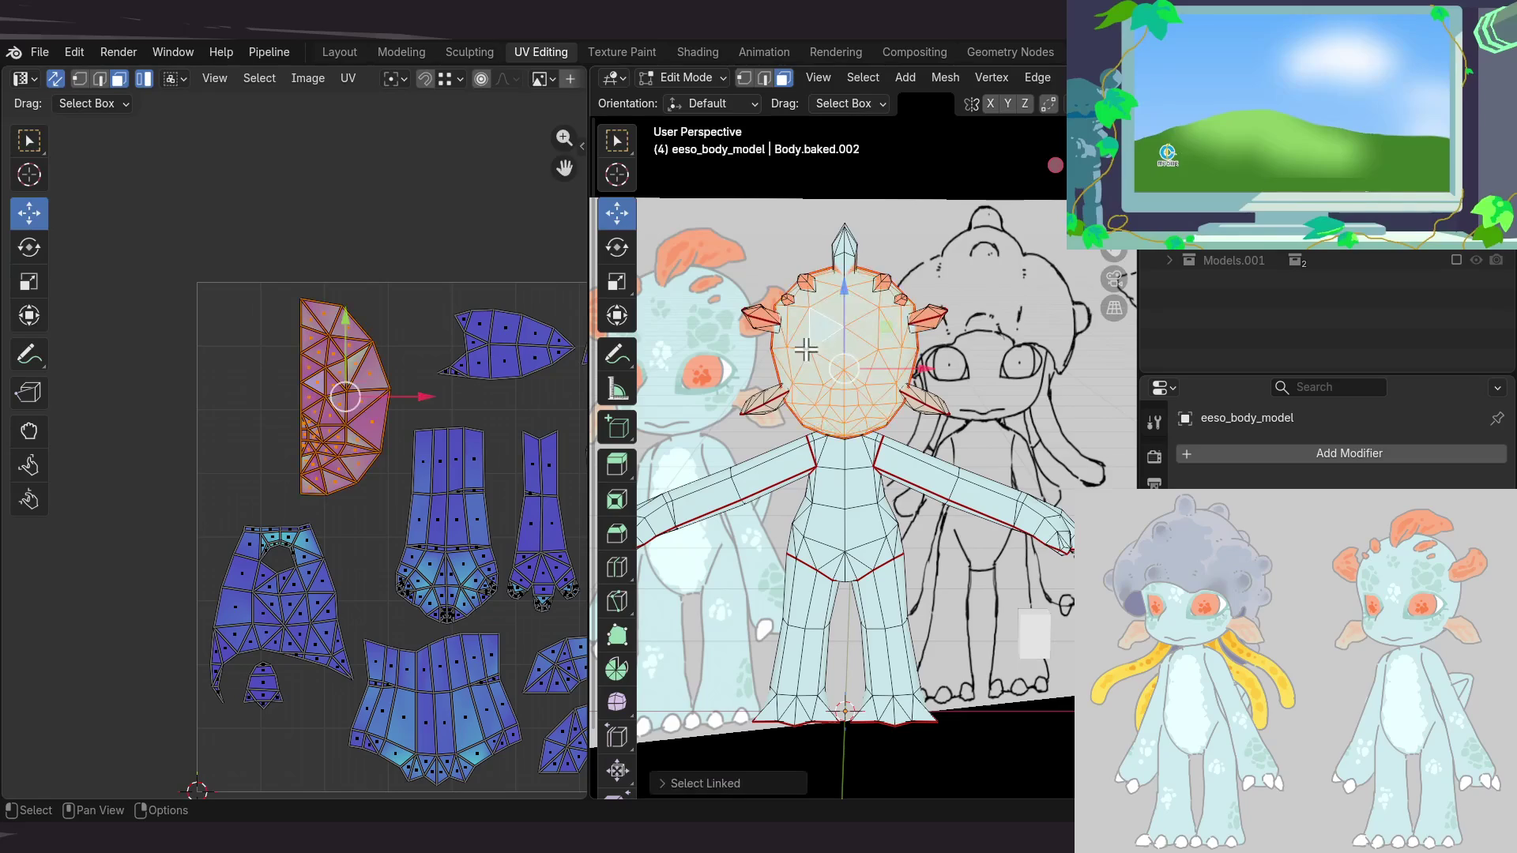
Orbit and zoom around the head to a top-down view of its front
mouse_move(763, 355)
middle_down()
mouse_move(748, 318)
mouse_move(837, 276)
mouse_move(817, 327)
middle_up()
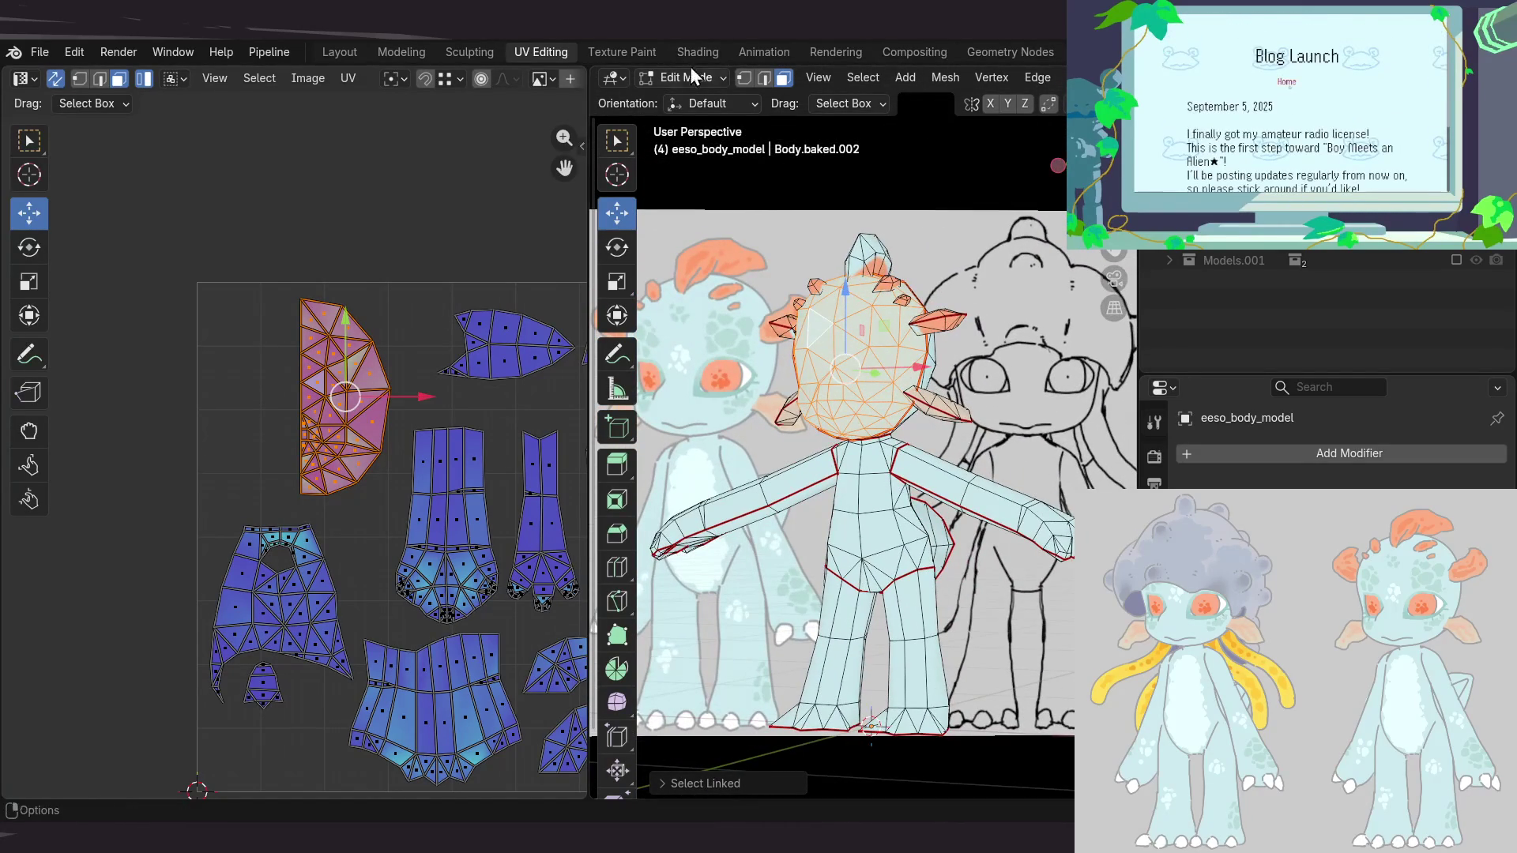
scroll(861, 353, up, 5)
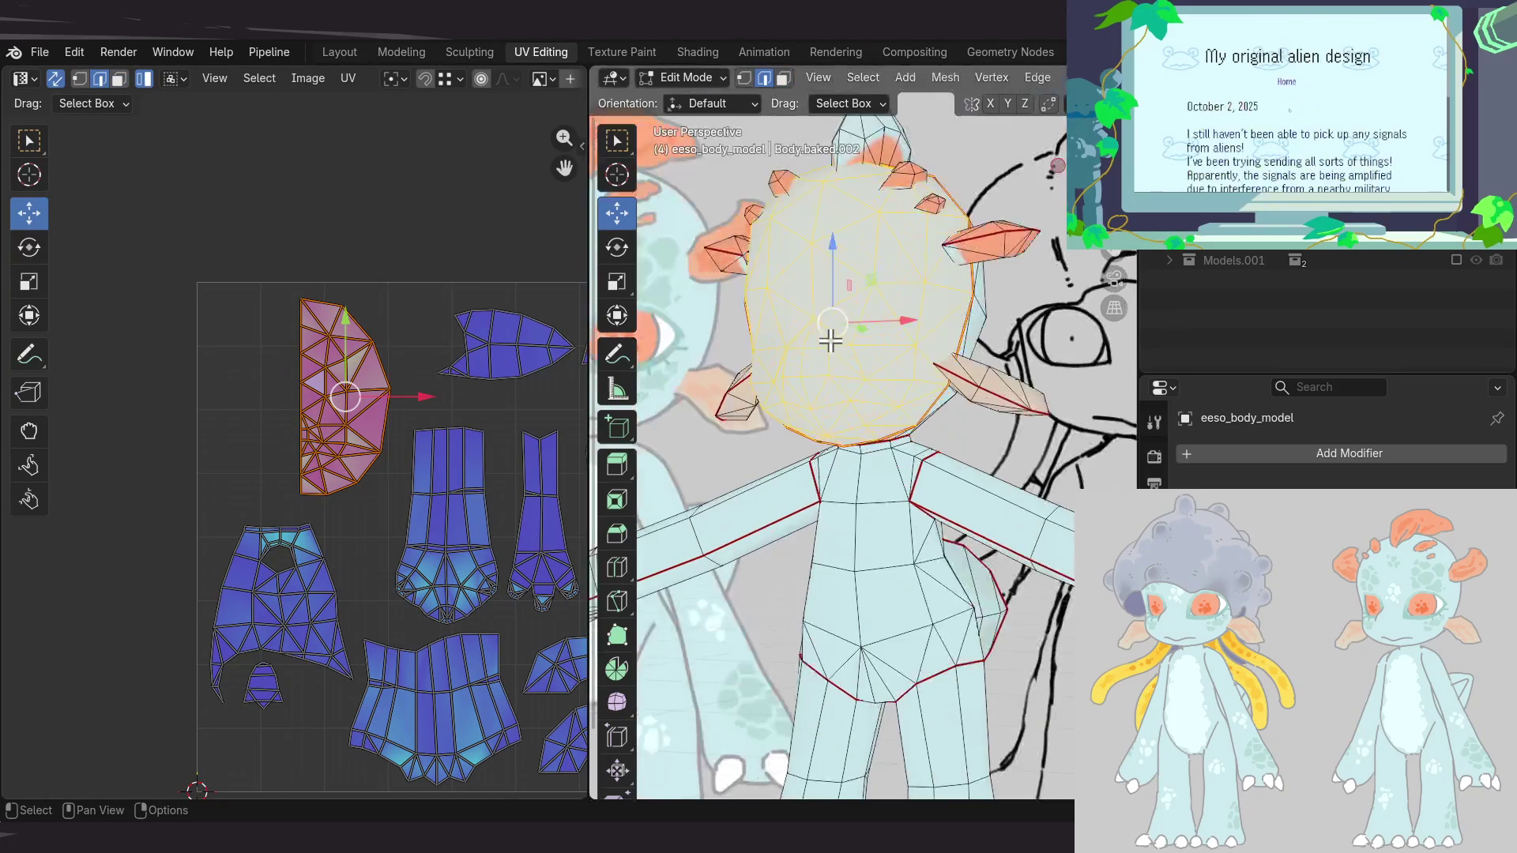
alt+click(894, 303)
mouse_move(894, 303)
middle_down()
mouse_move(876, 354)
mouse_move(932, 326)
mouse_move(954, 384)
mouse_move(940, 372)
middle_up()
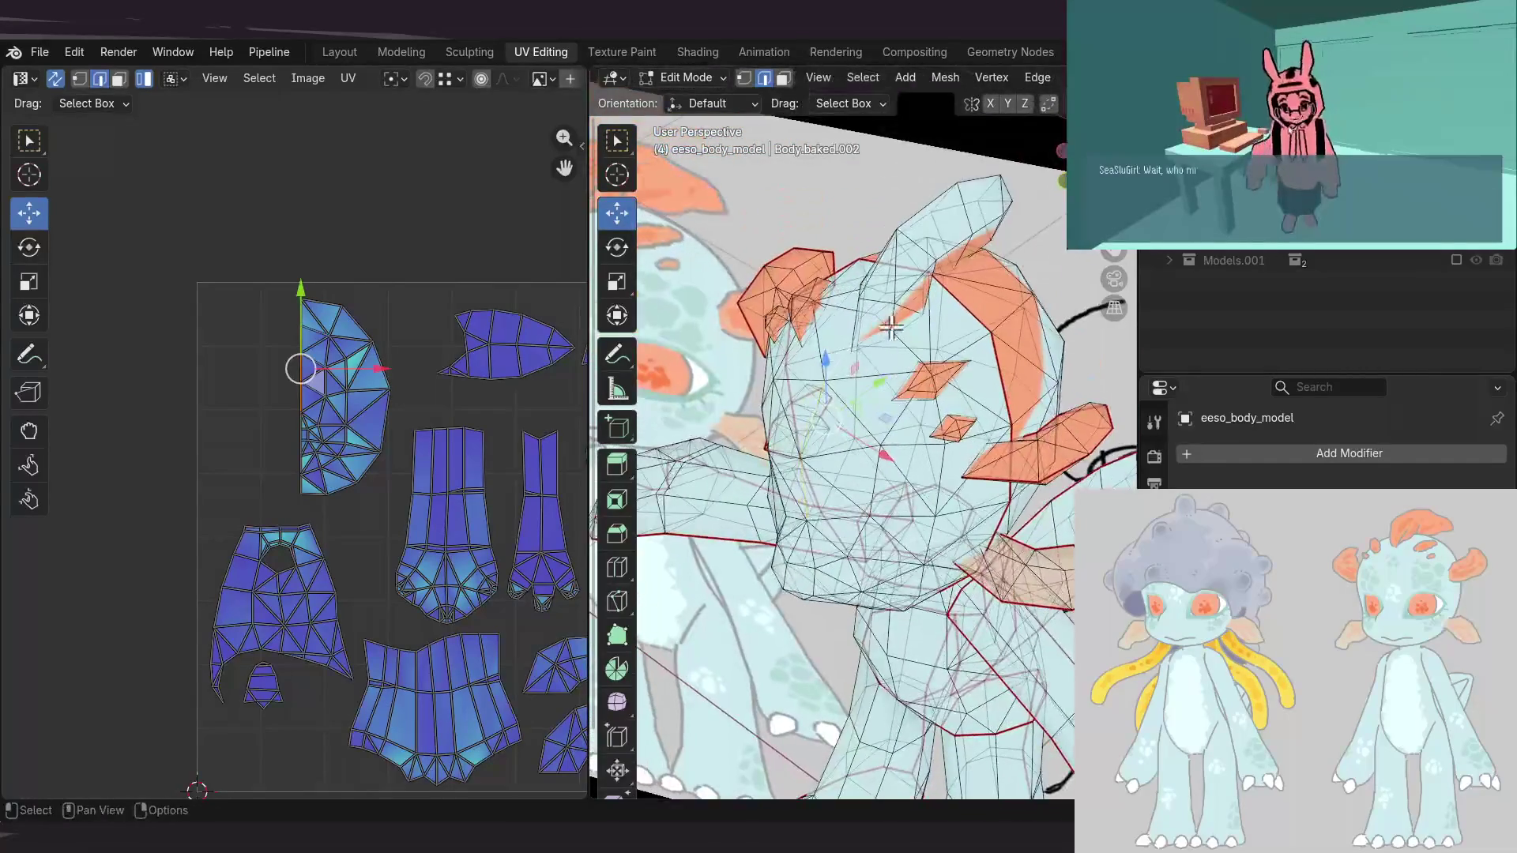
scroll(883, 312, up, 3)
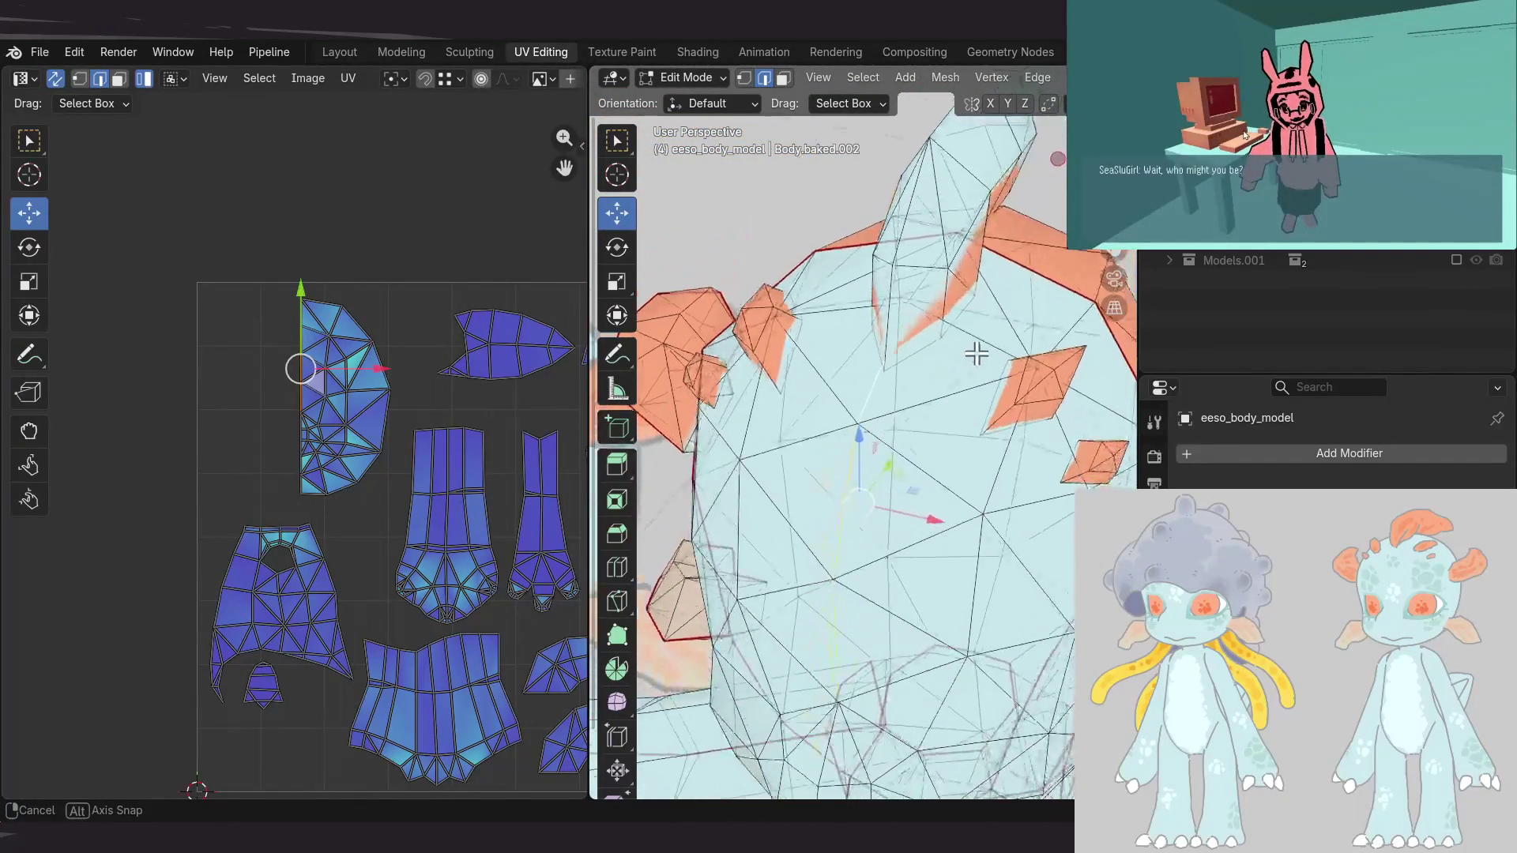
mouse_move(975, 354)
middle_down()
mouse_move(917, 384)
mouse_move(947, 271)
mouse_move(911, 342)
mouse_move(911, 249)
middle_up()
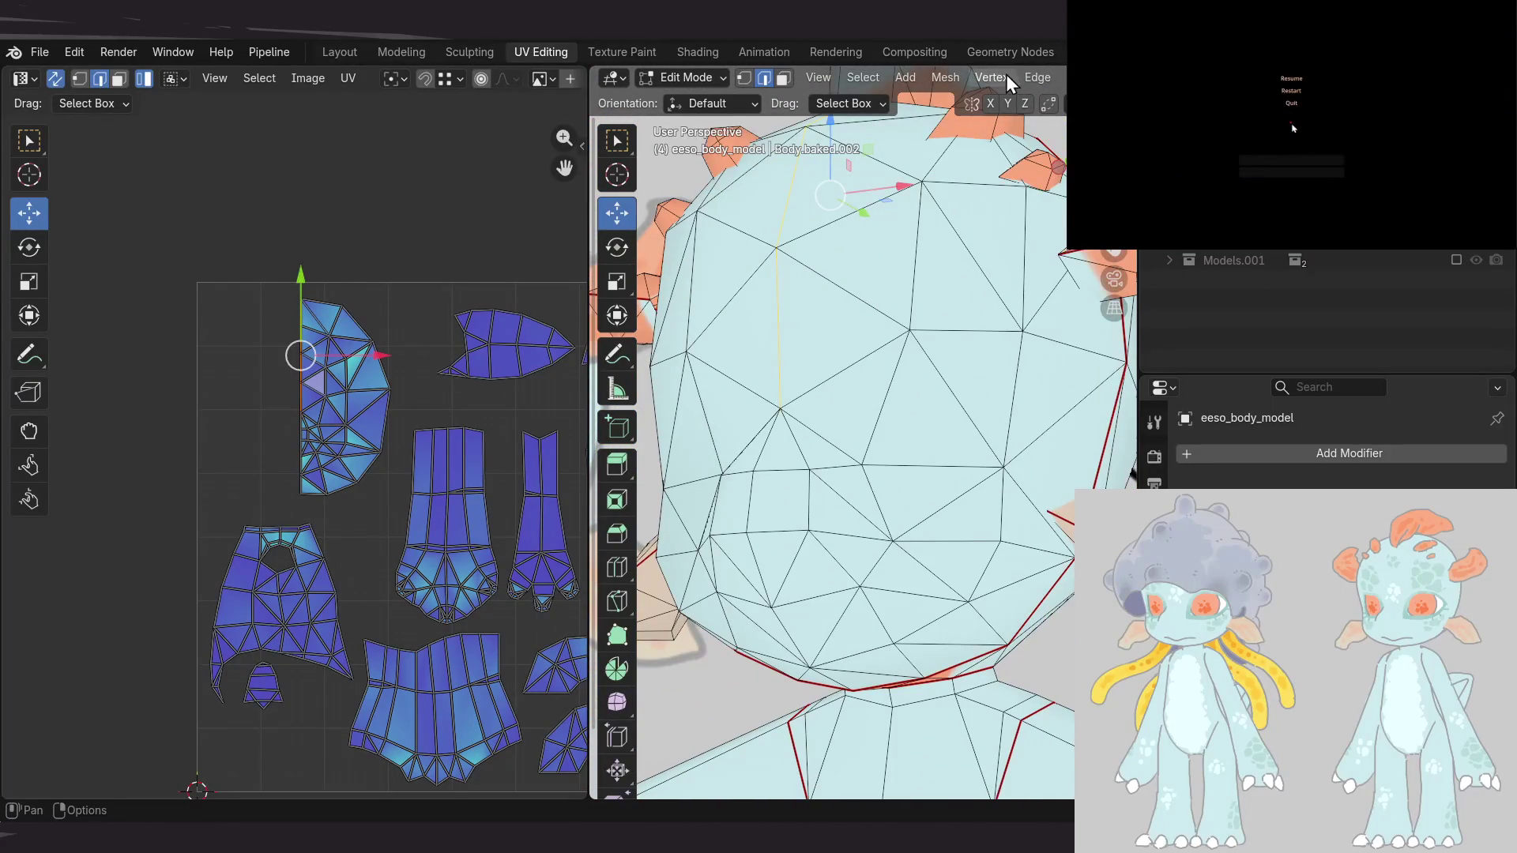
scroll(988, 77, down, 2)
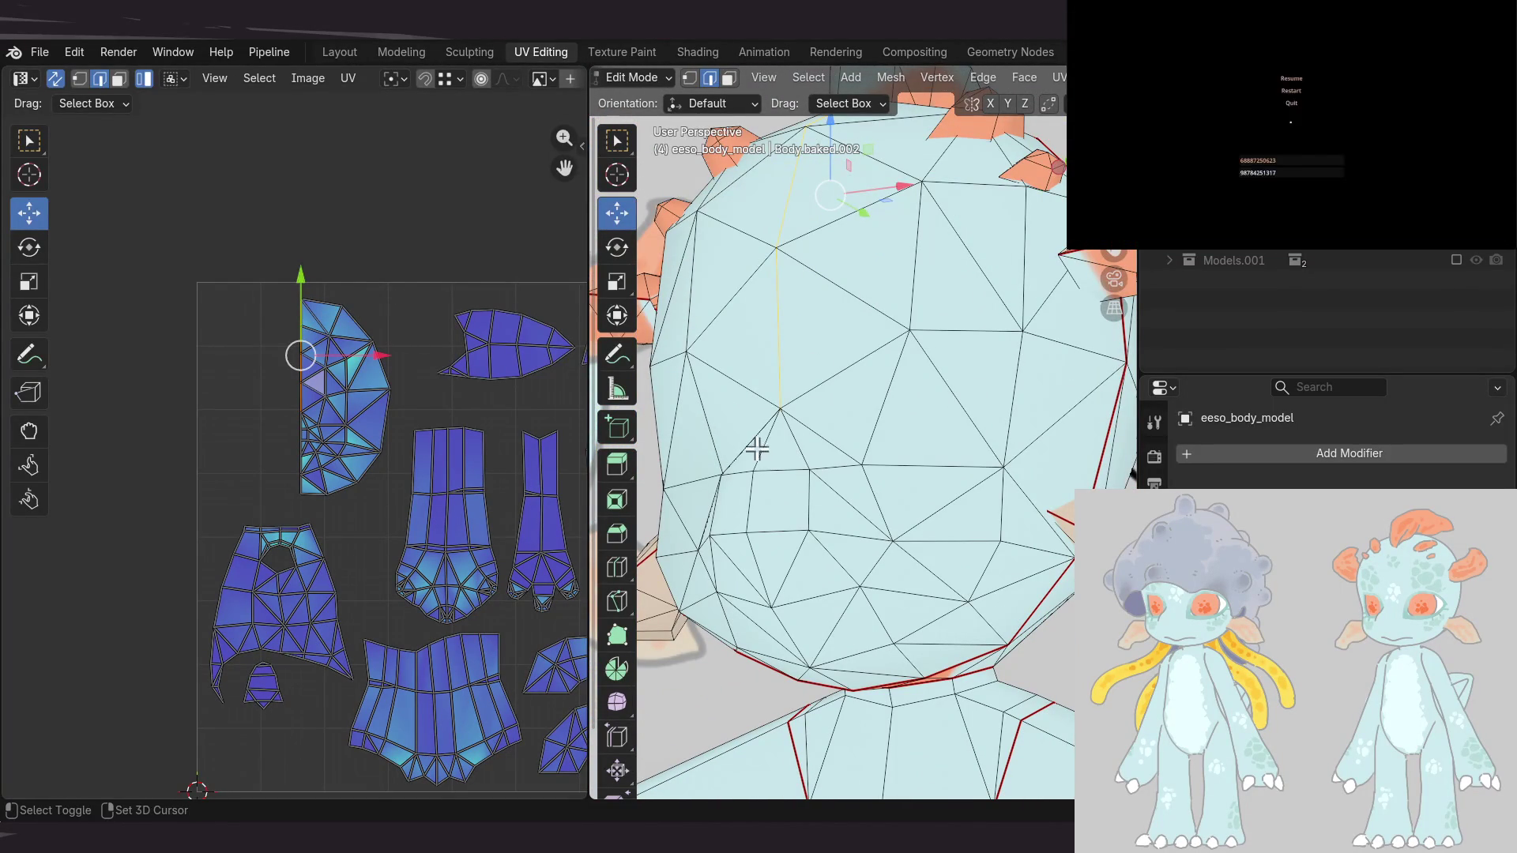
middle_drag(755, 448, 826, 328)
middle_drag(738, 358, 811, 328)
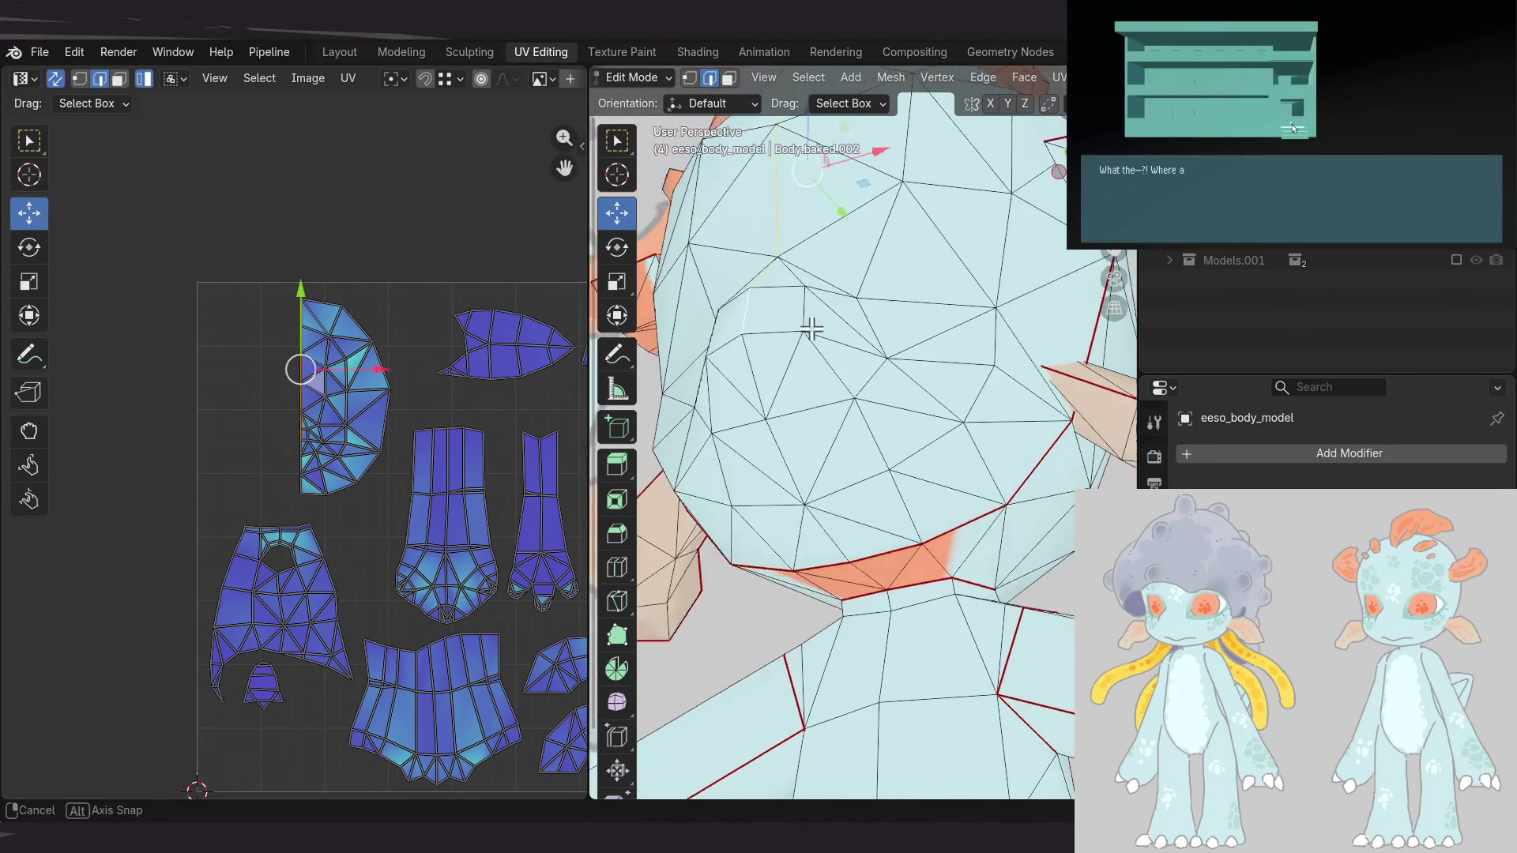
mouse_move(747, 374)
middle_down()
mouse_move(823, 355)
mouse_move(940, 130)
middle_up()
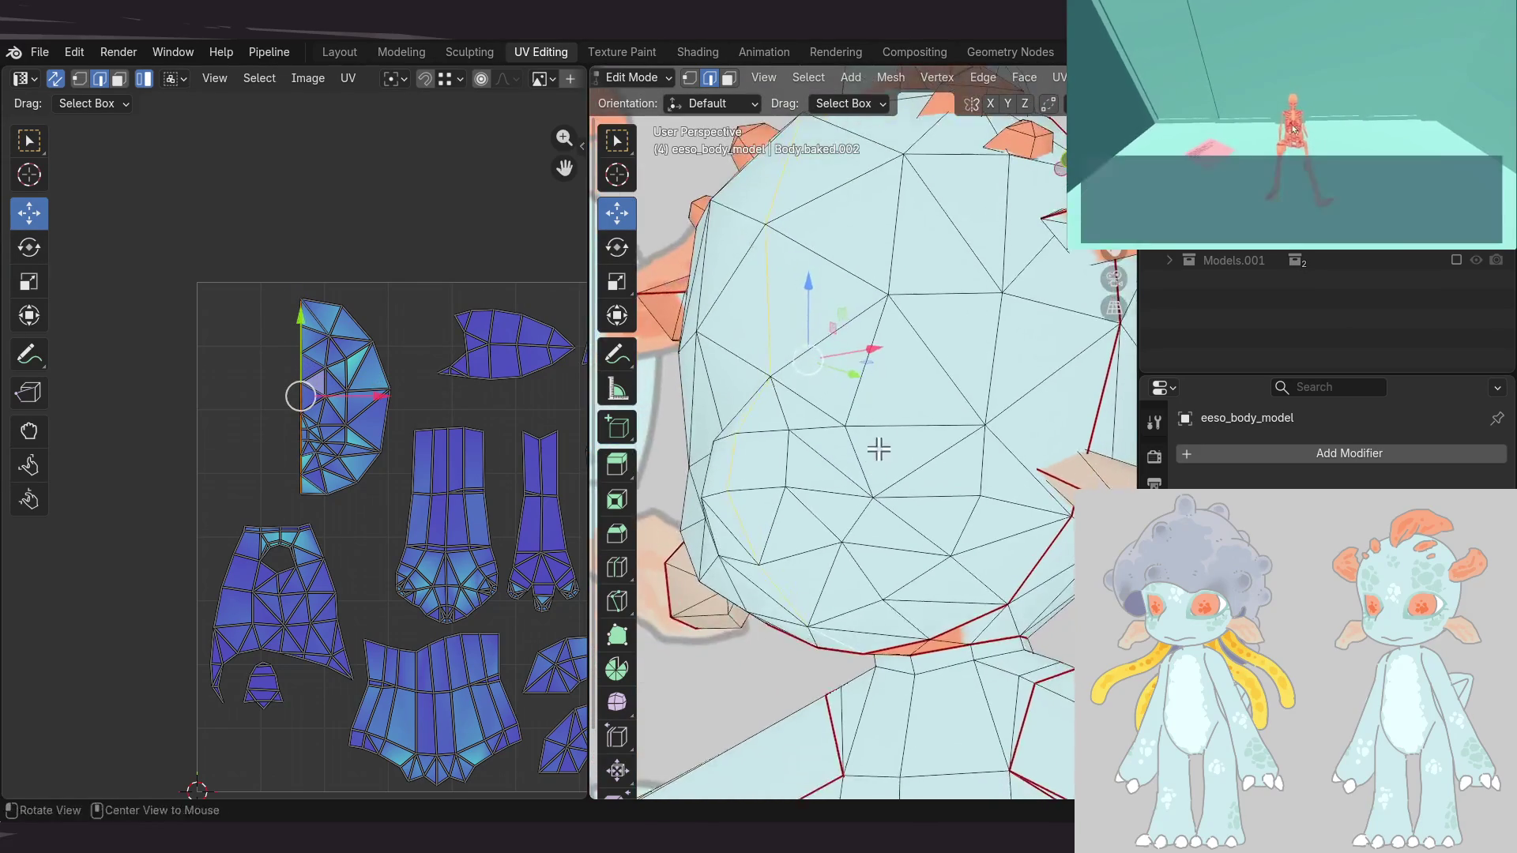
Mark the selected edge line on the front of the head as a UV seam
key(u)
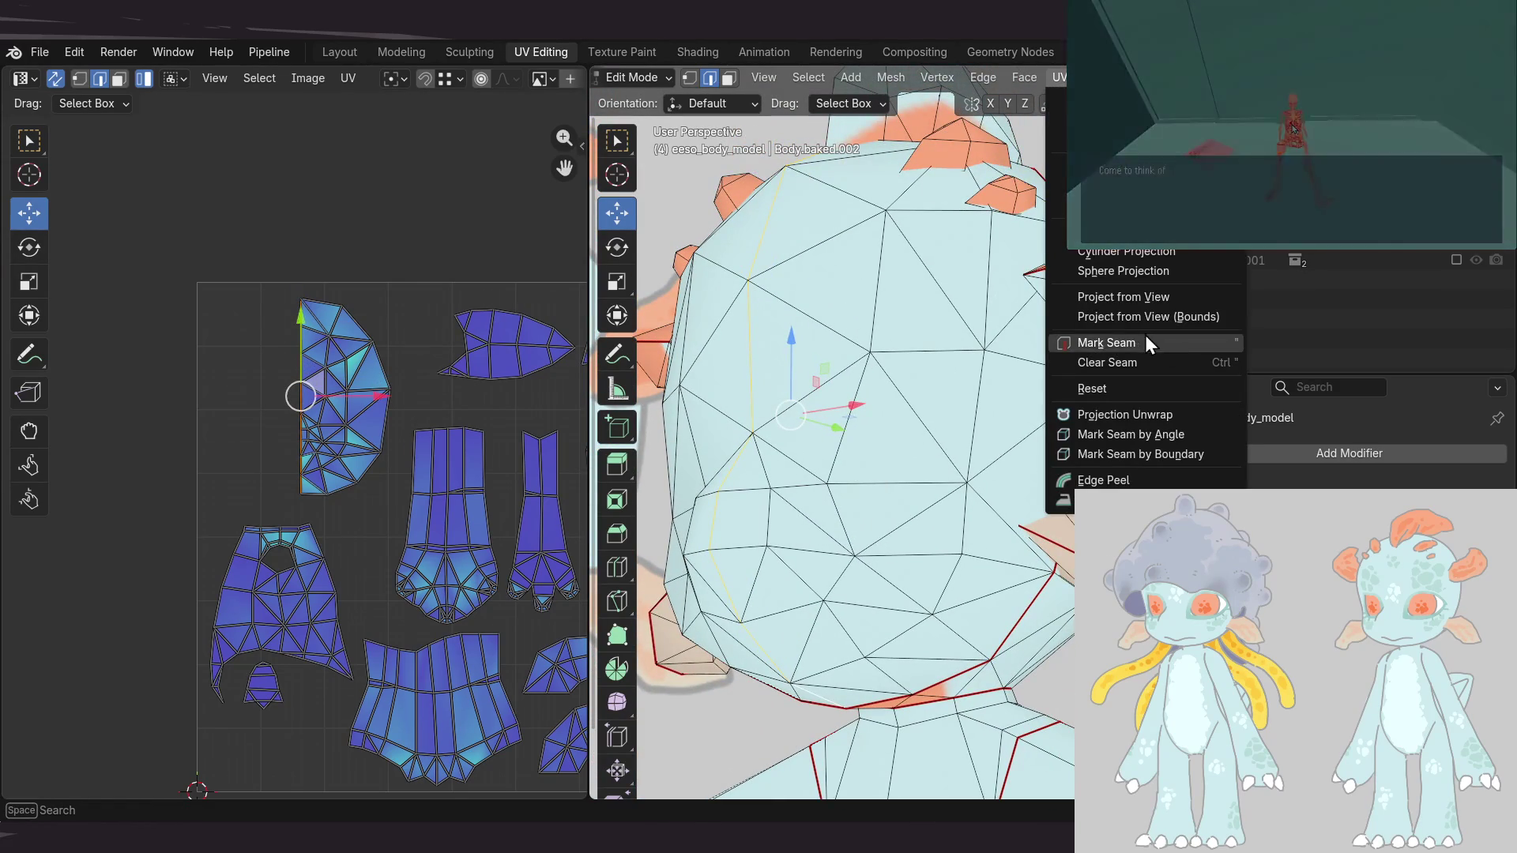
click(1130, 337)
mouse_move(1119, 339)
middle_down()
mouse_move(921, 436)
mouse_move(843, 356)
middle_up()
Select only the head's connected faces and frame the head and body
key(3)
key(a)
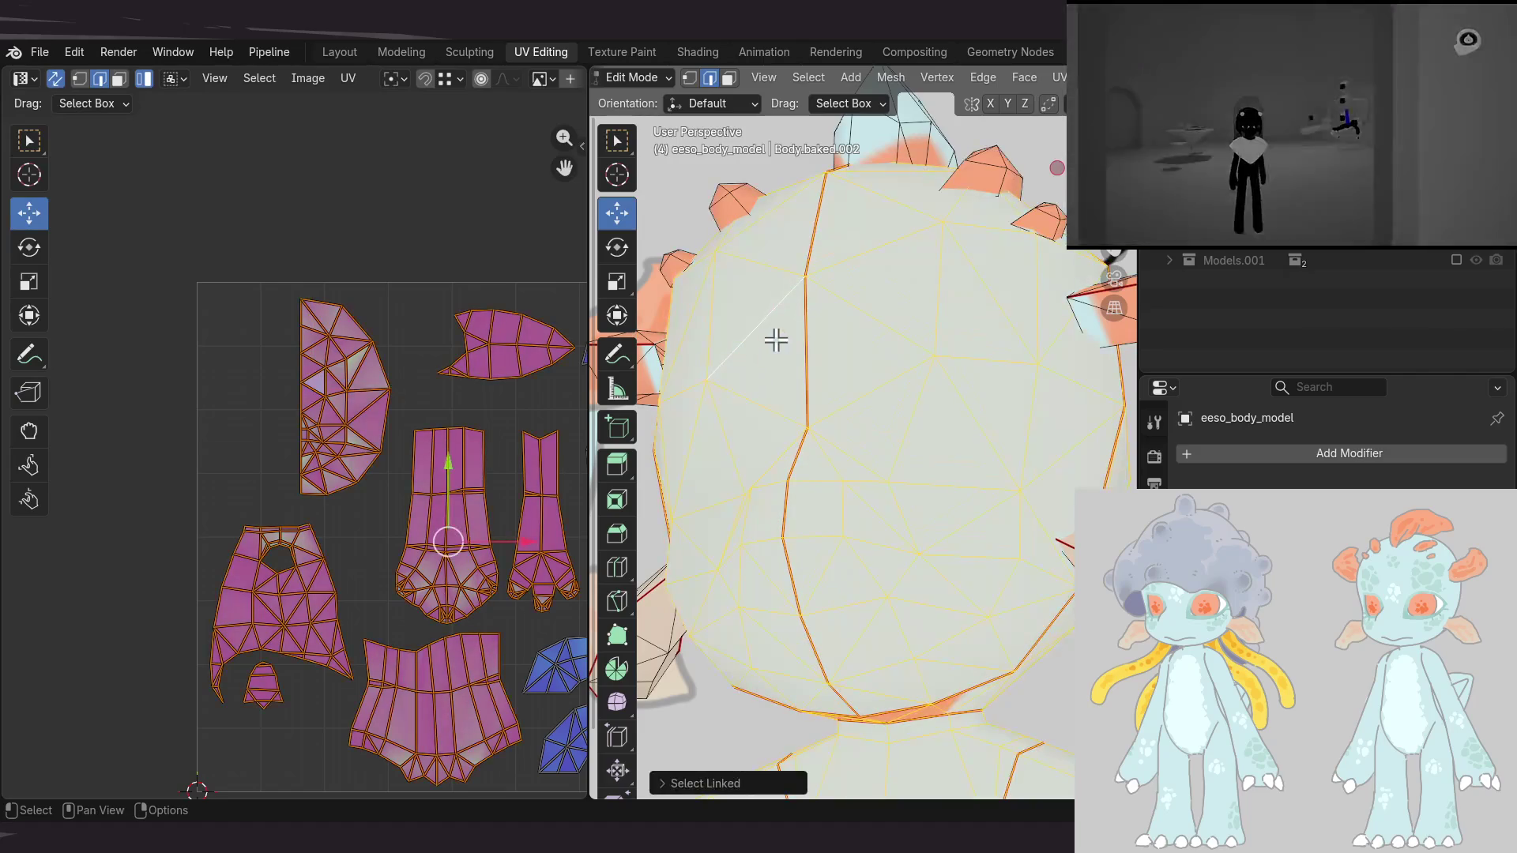
middle_drag(791, 434, 895, 457)
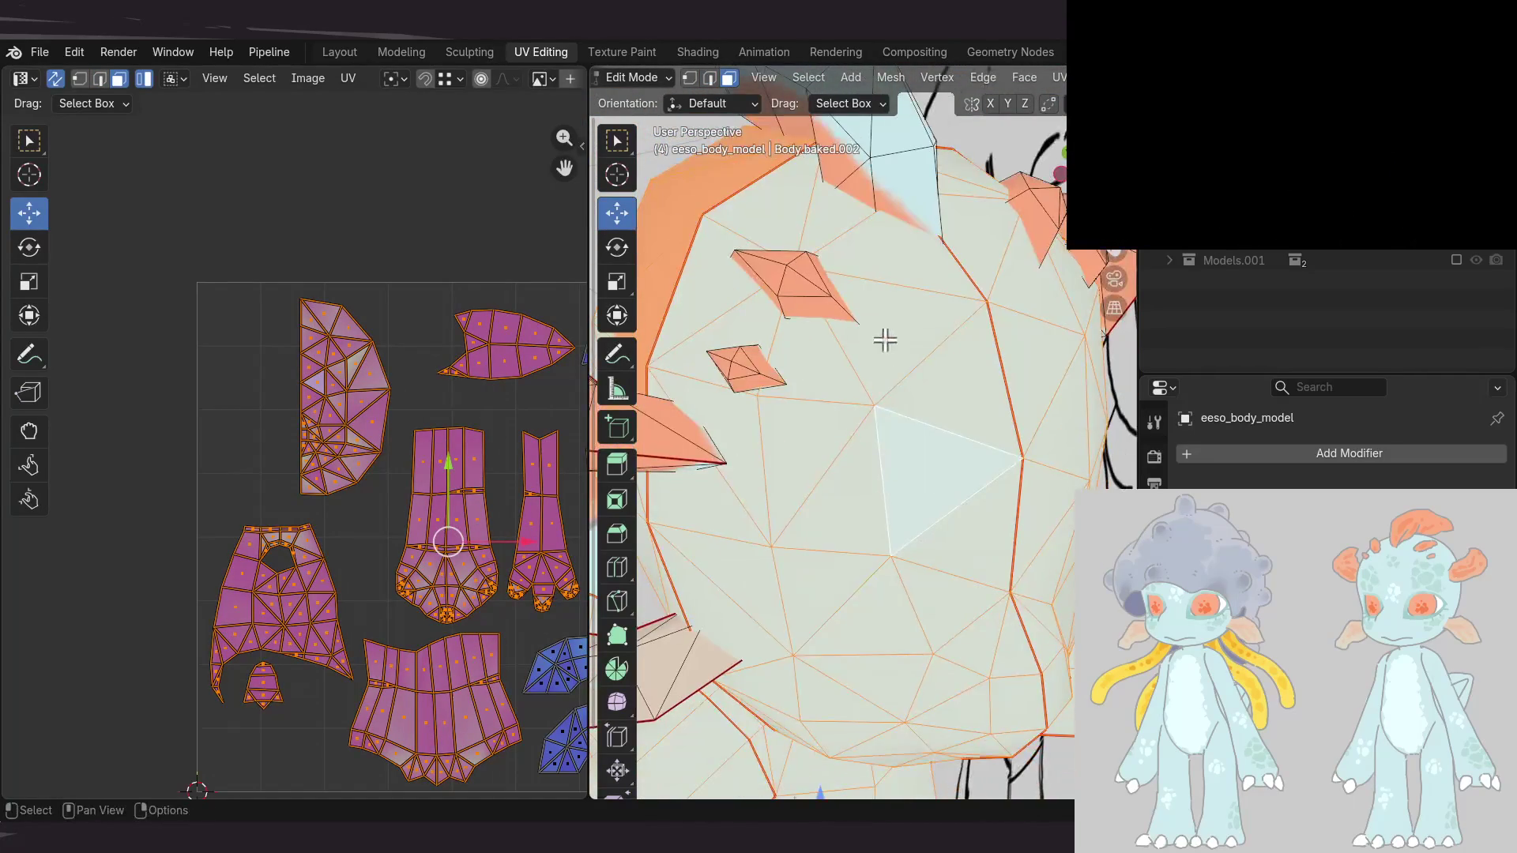
key(l)
key(KP_Decimal)
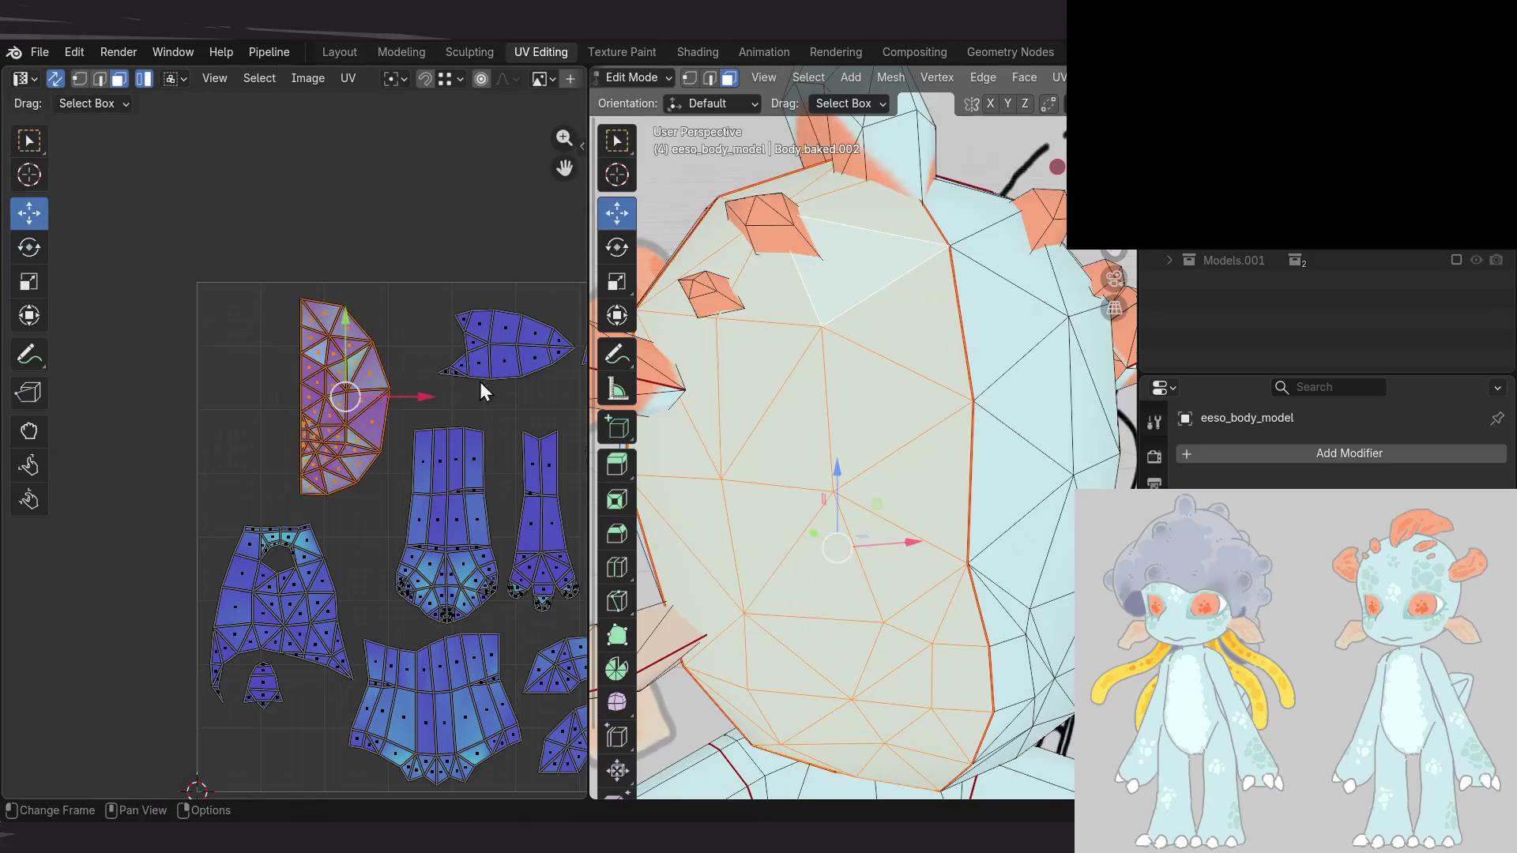
scroll(887, 403, down, 3)
key(Return)
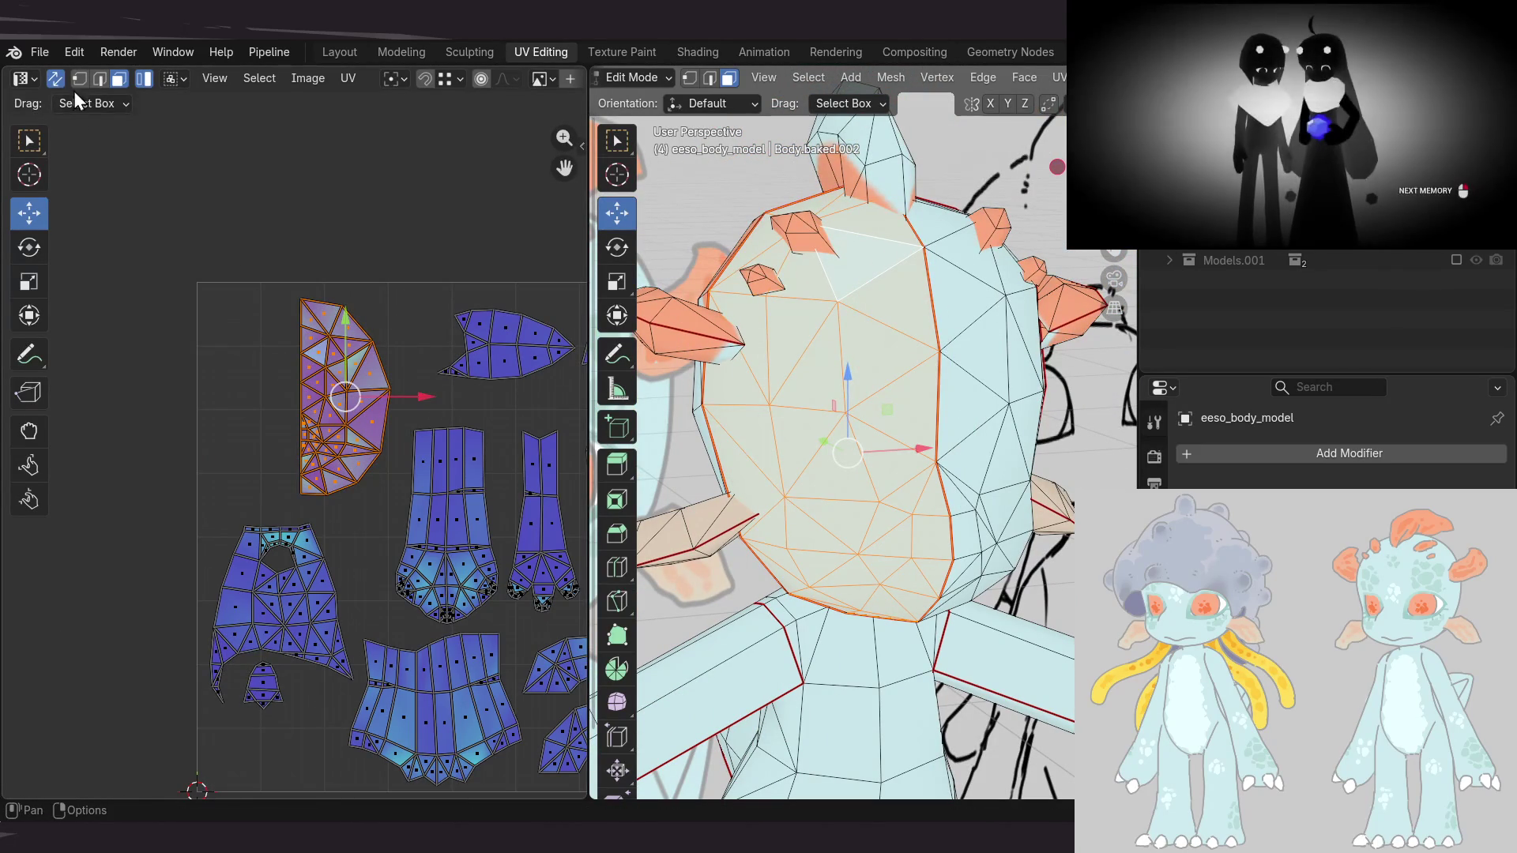
Isolate the head island and slide the left head UV half slightly left
click(55, 77)
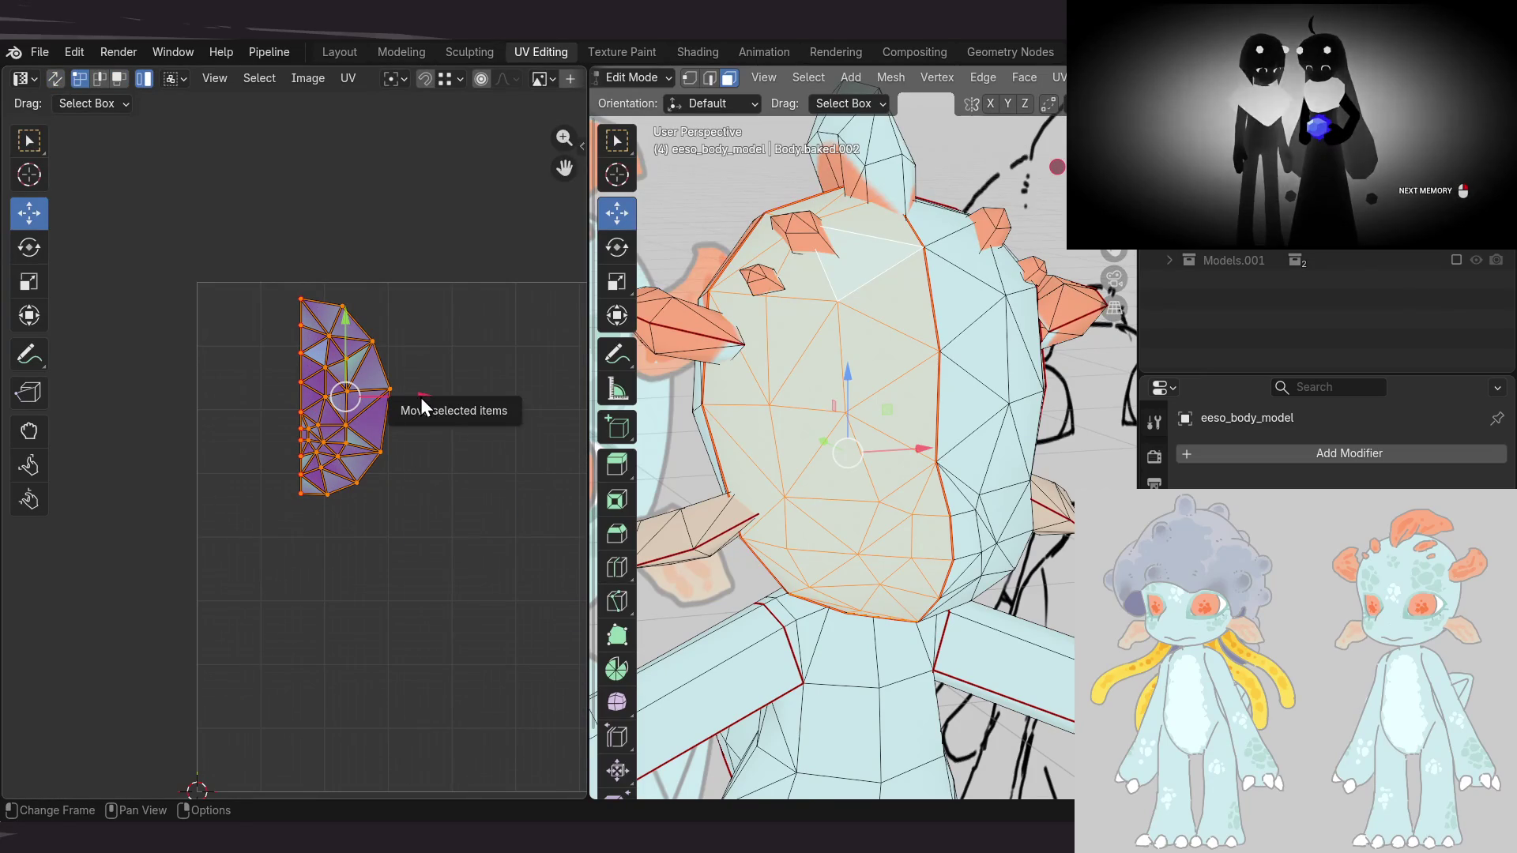
drag(419, 397, 328, 401)
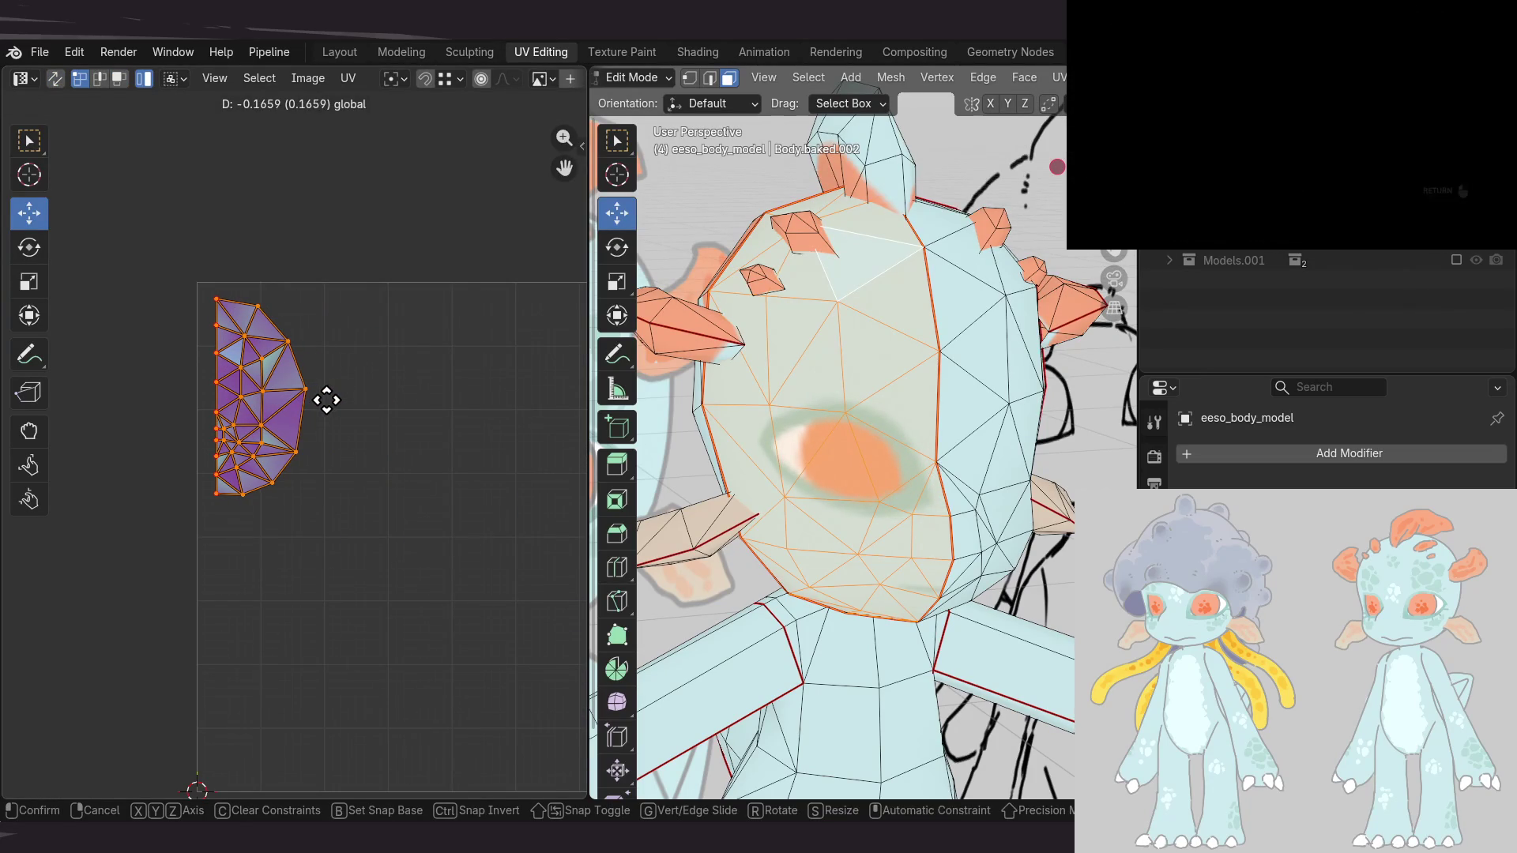
key(Return)
middle_drag(1014, 472, 938, 443)
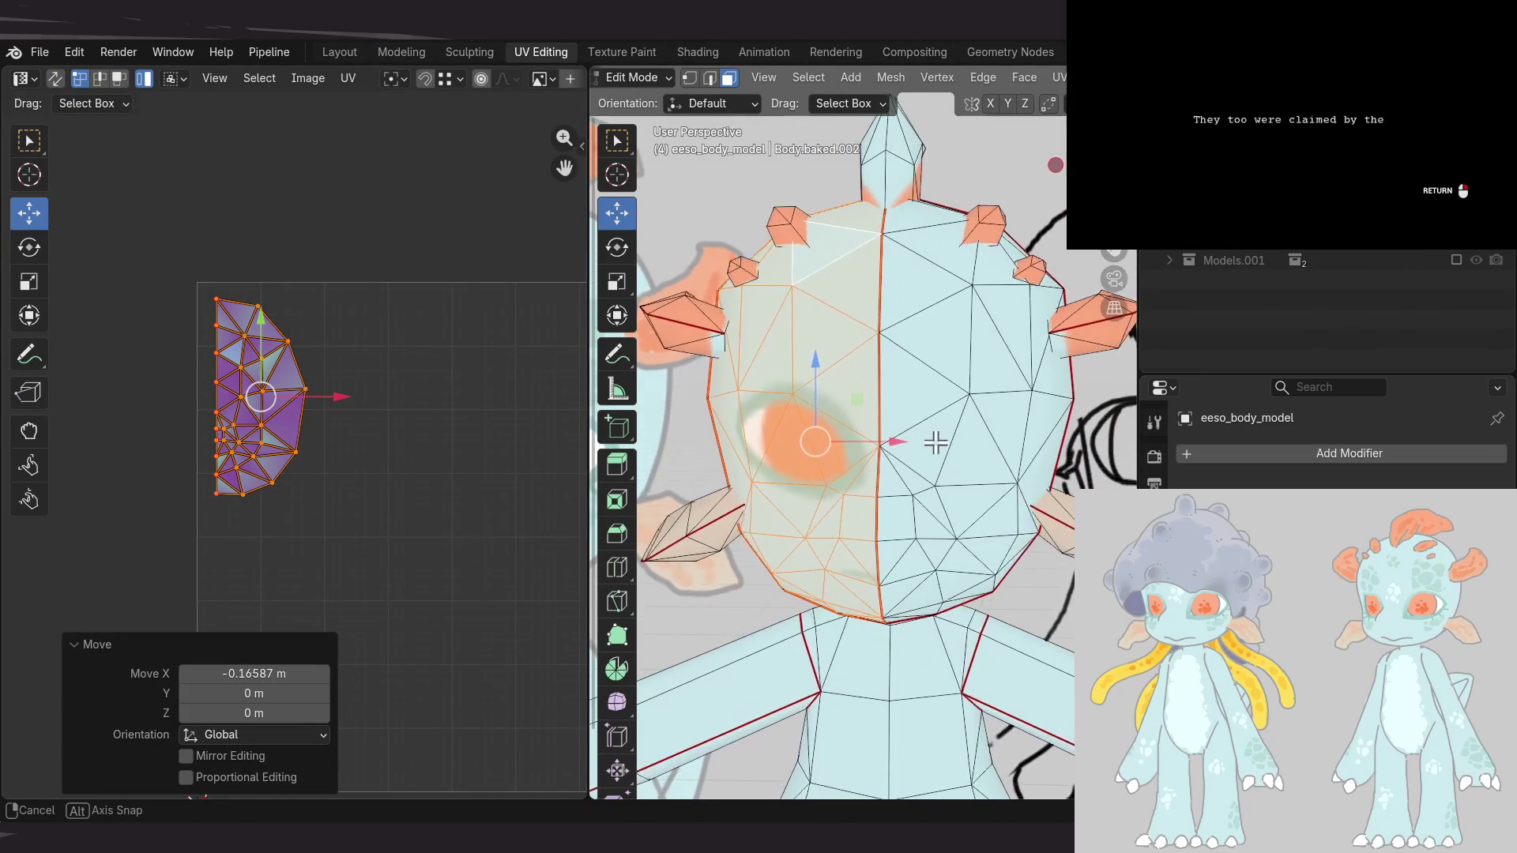
click(55, 78)
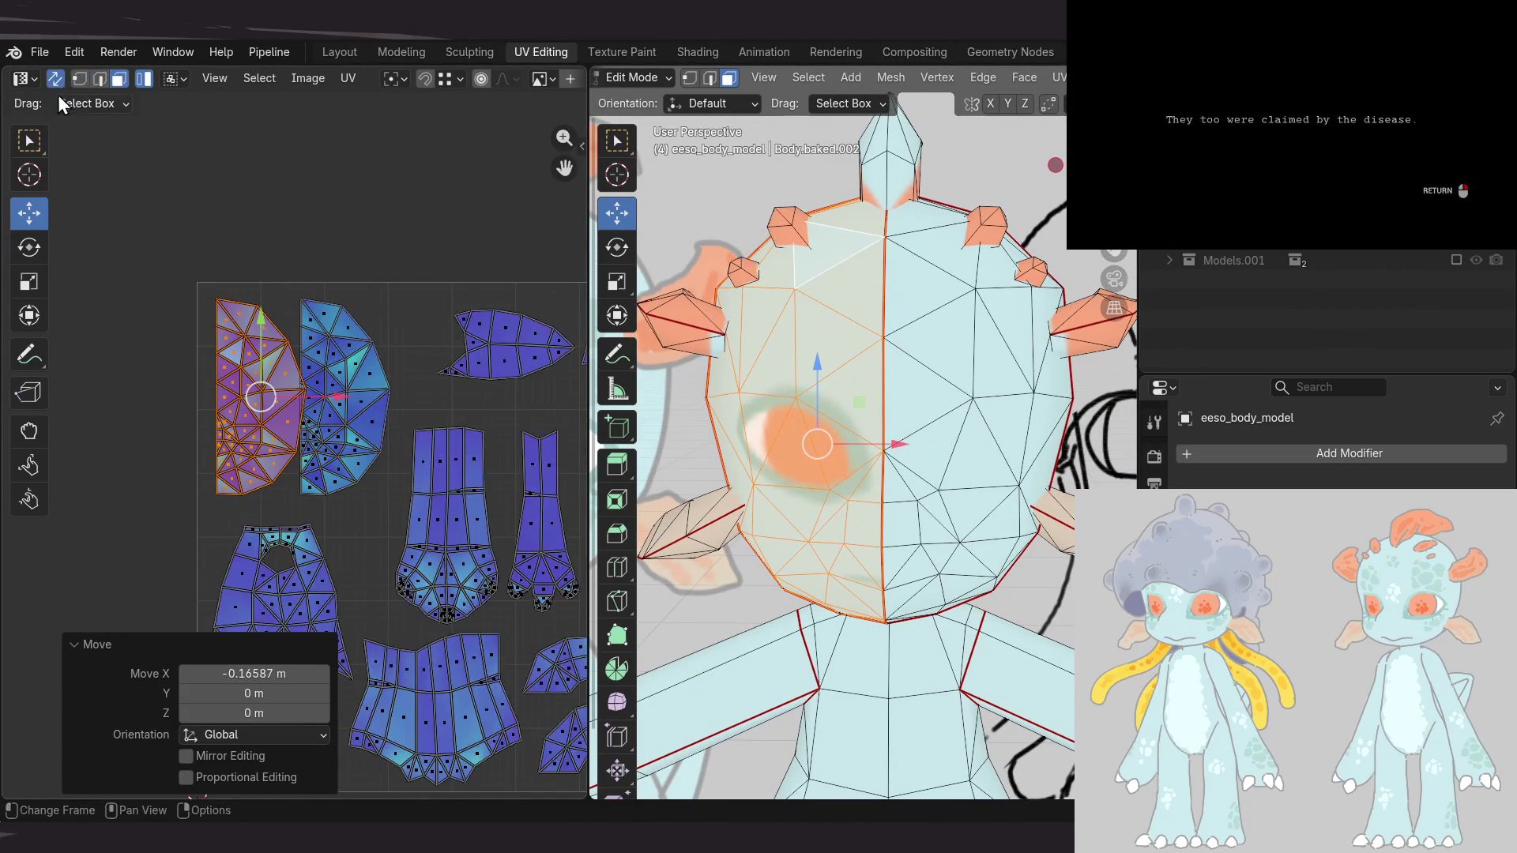
mouse_move(338, 407)
mouse_down()
mouse_move(301, 399)
mouse_move(414, 399)
mouse_move(302, 400)
mouse_up()
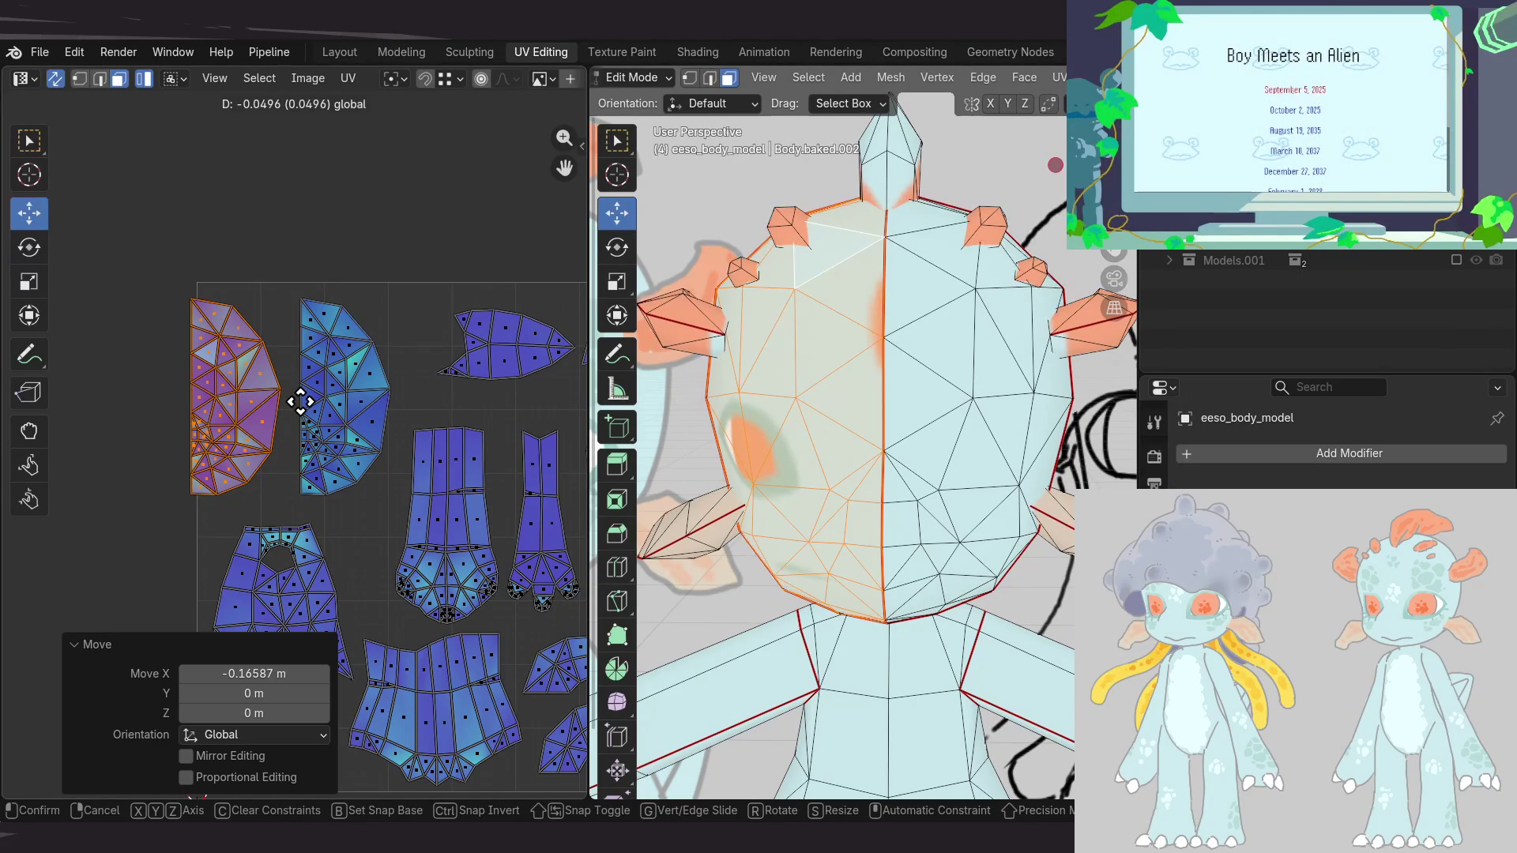
drag(300, 401, 290, 407)
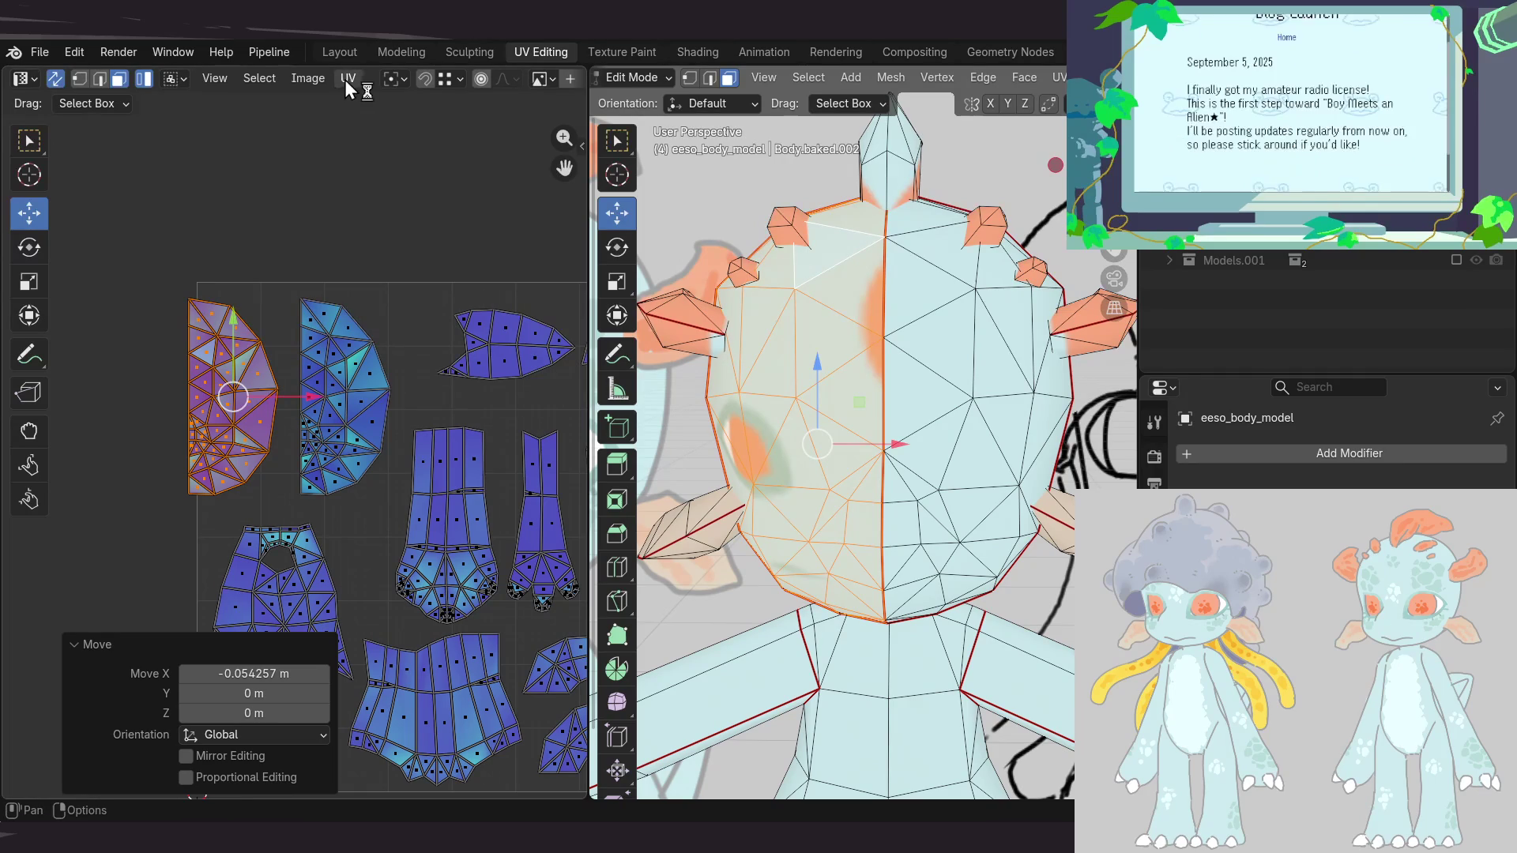
click(346, 79)
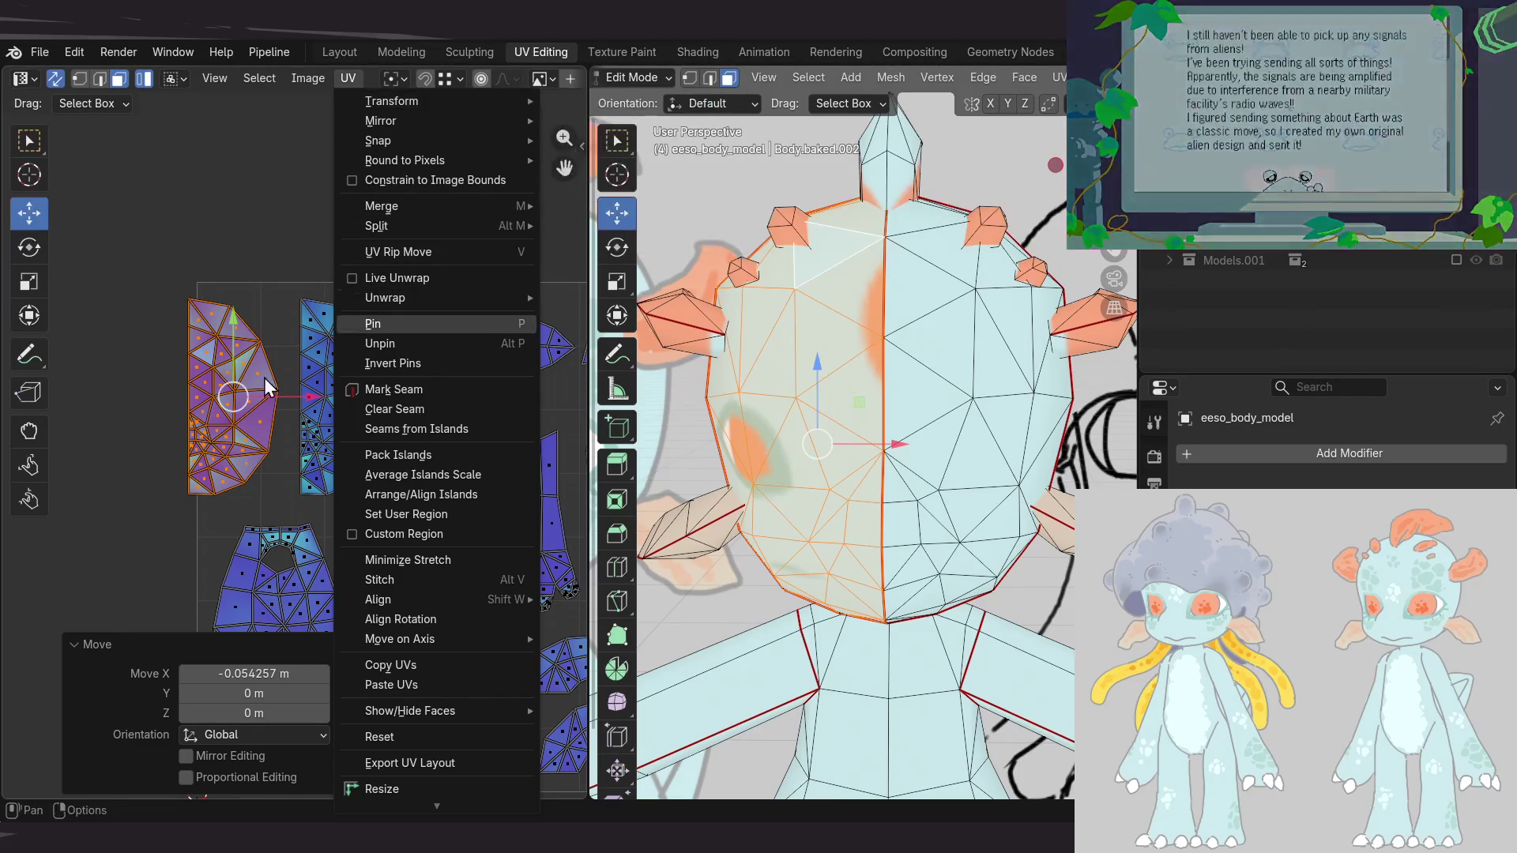
Mirror the left head UV half horizontally using the sidebar's Mio3 tools
middle_drag(366, 322, 308, 285)
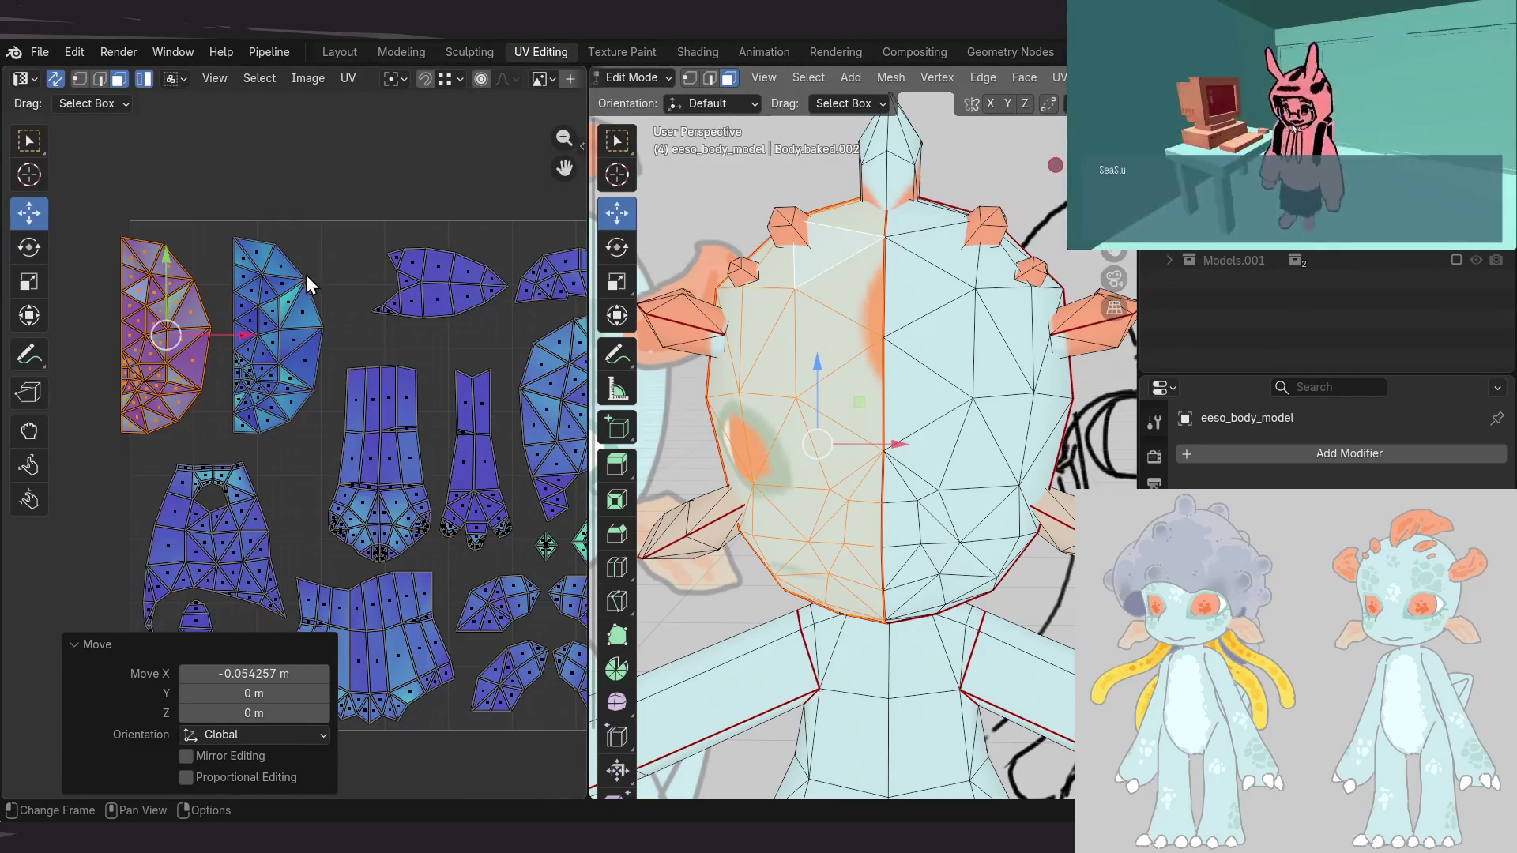
key(n)
drag(312, 276, 318, 276)
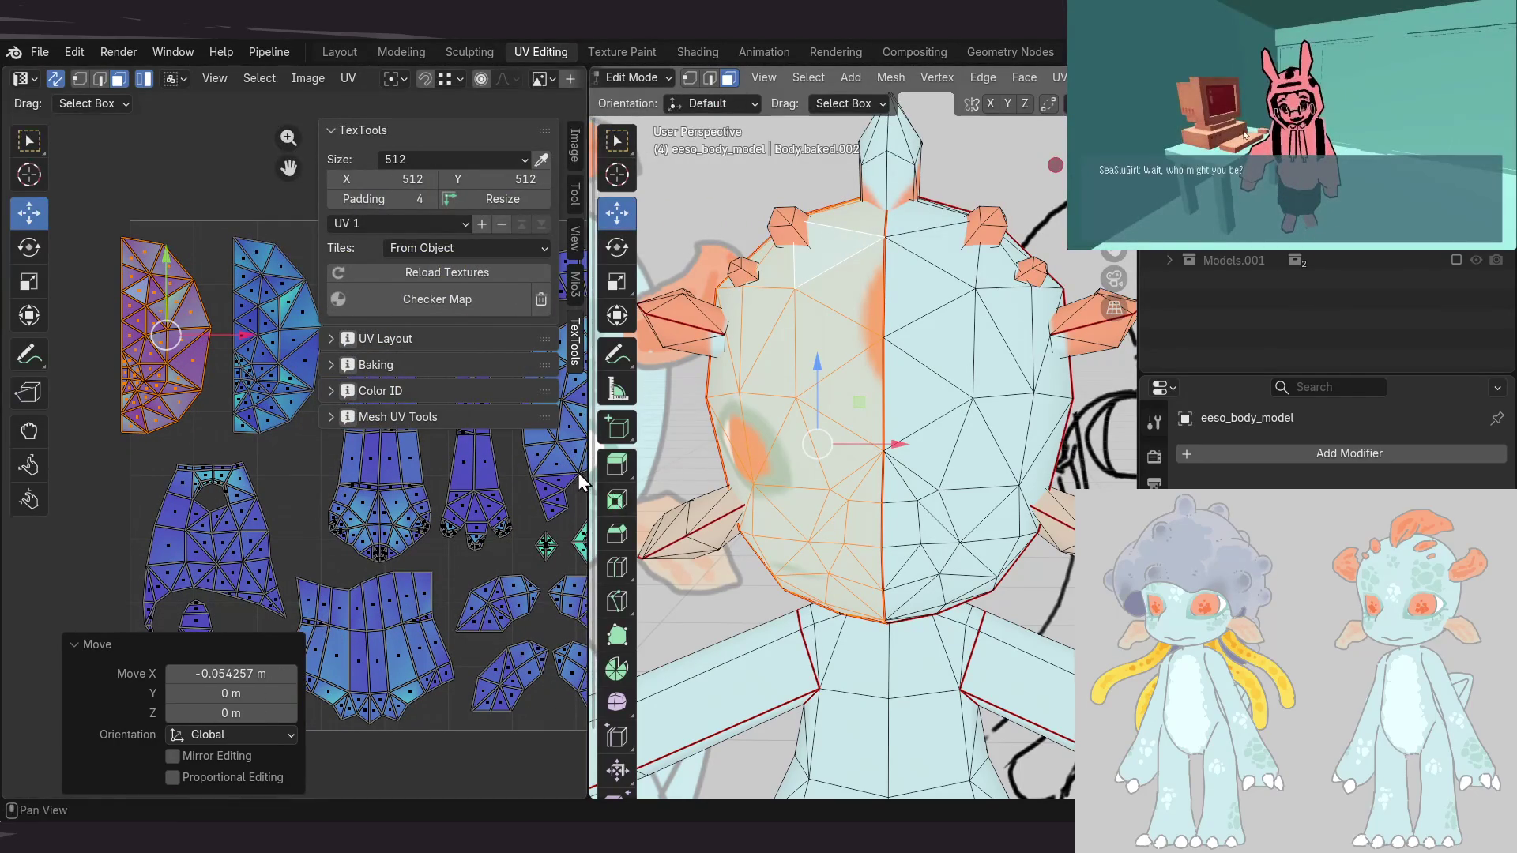
drag(585, 471, 846, 471)
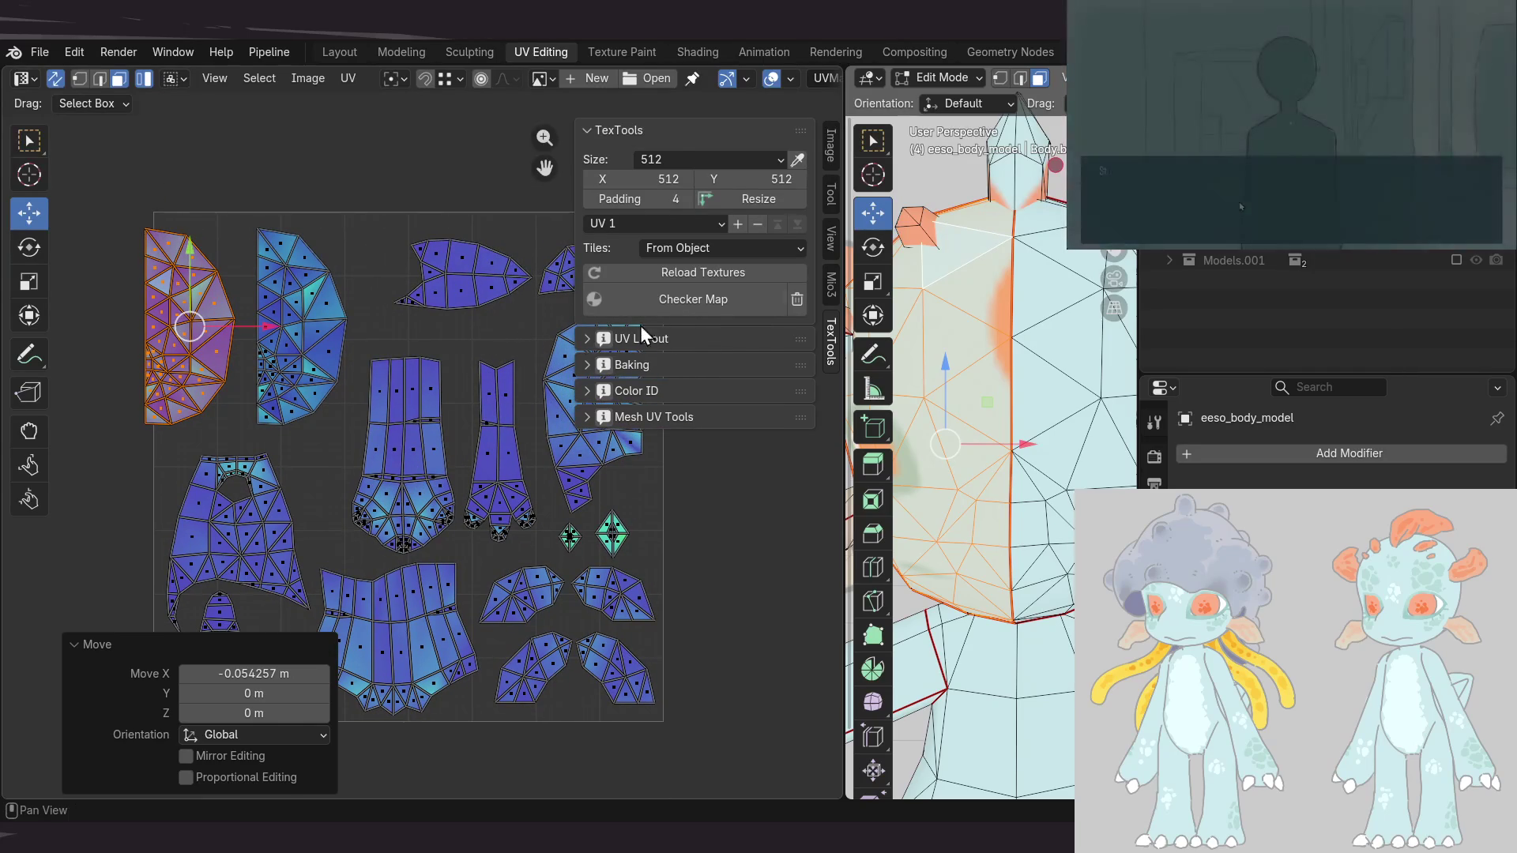
click(653, 130)
click(829, 284)
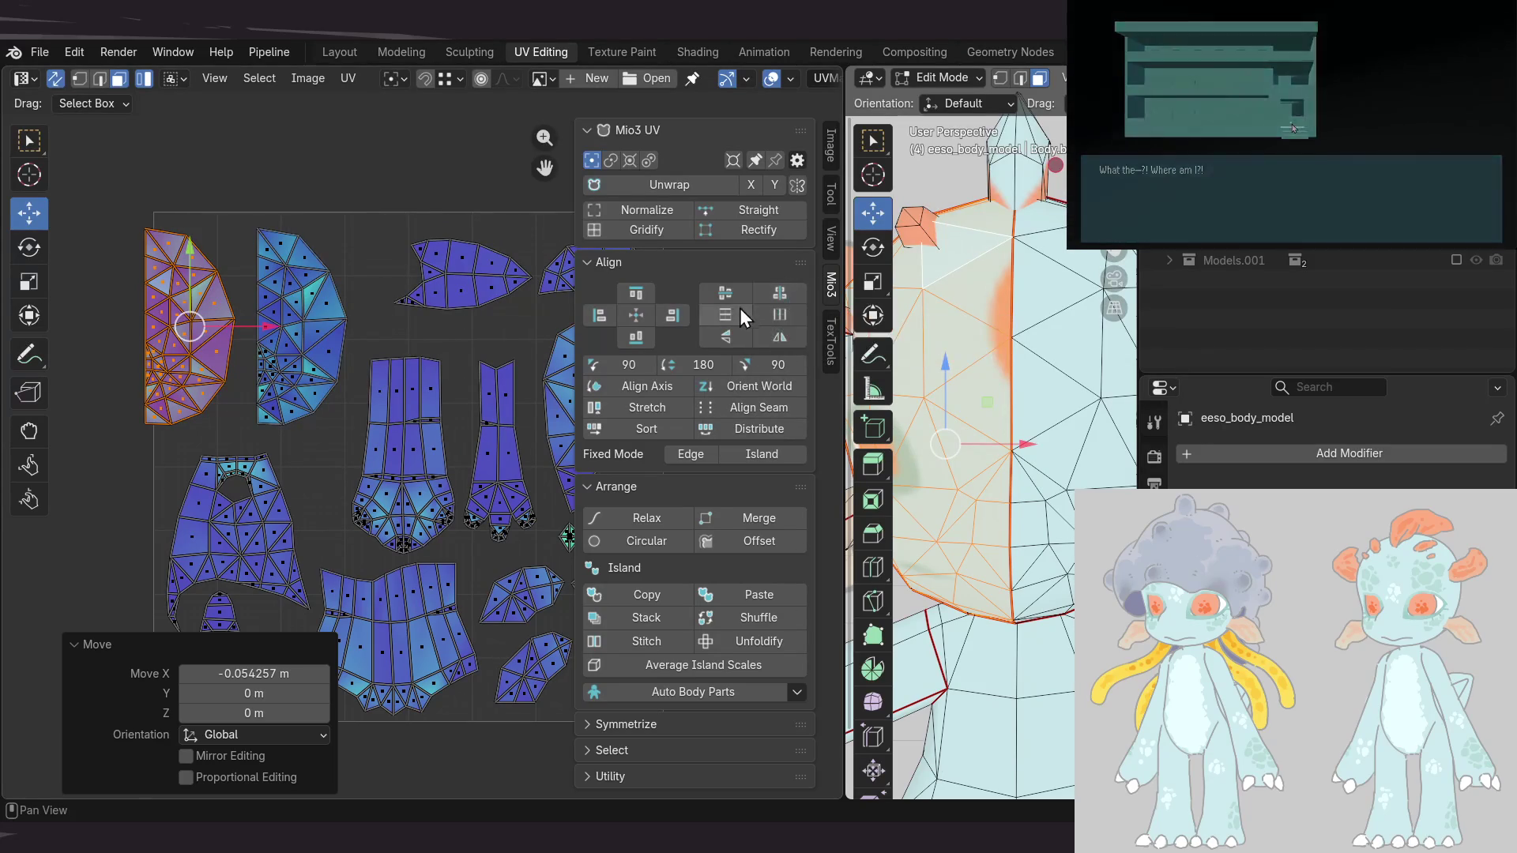
click(779, 338)
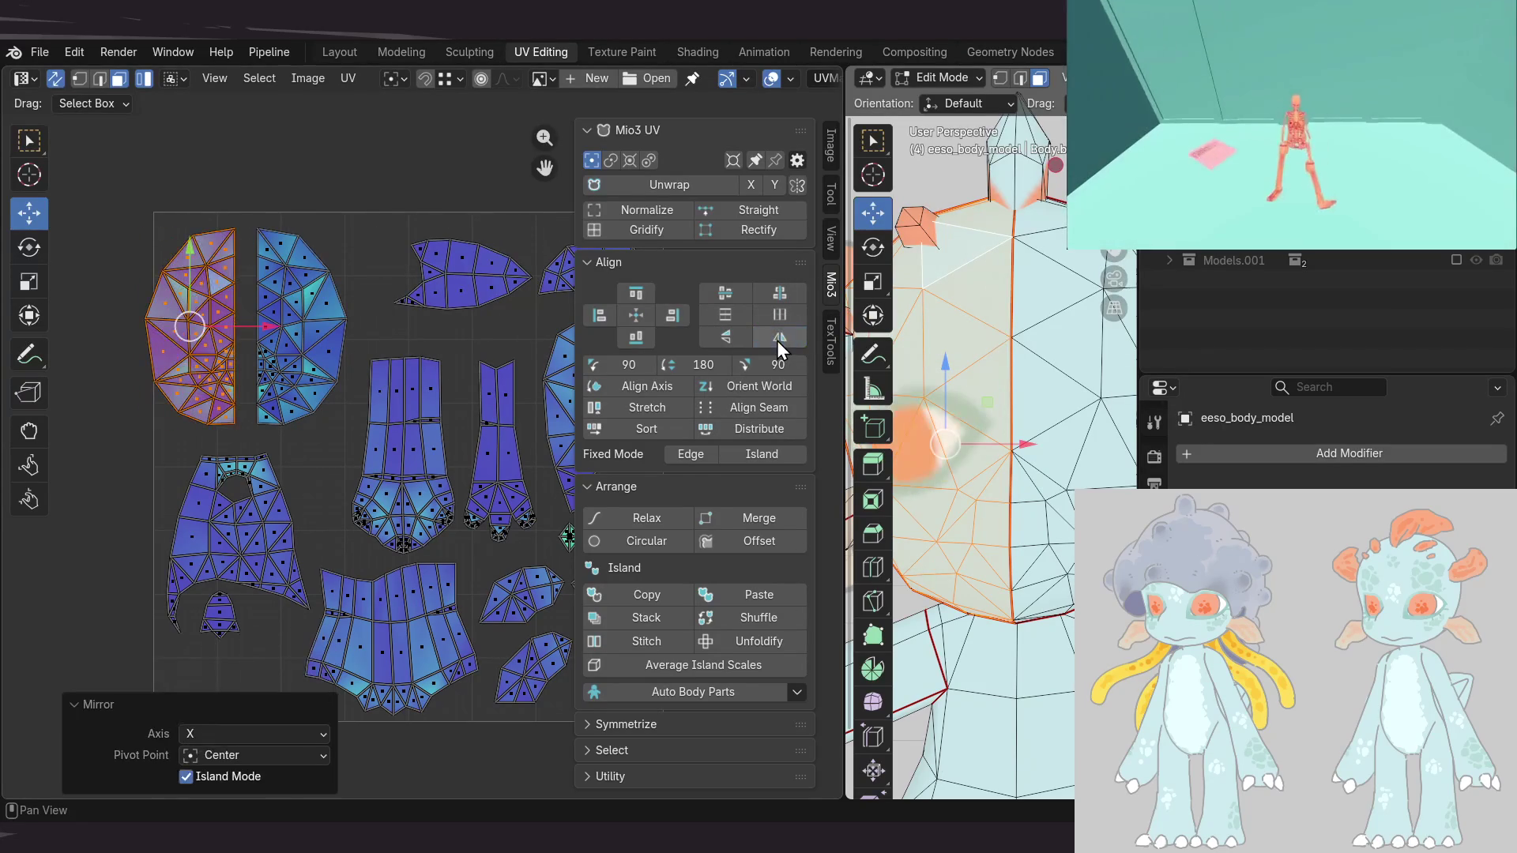
Shift the mirrored half slightly right and select the vertices along its seam
middle_drag(161, 409, 239, 435)
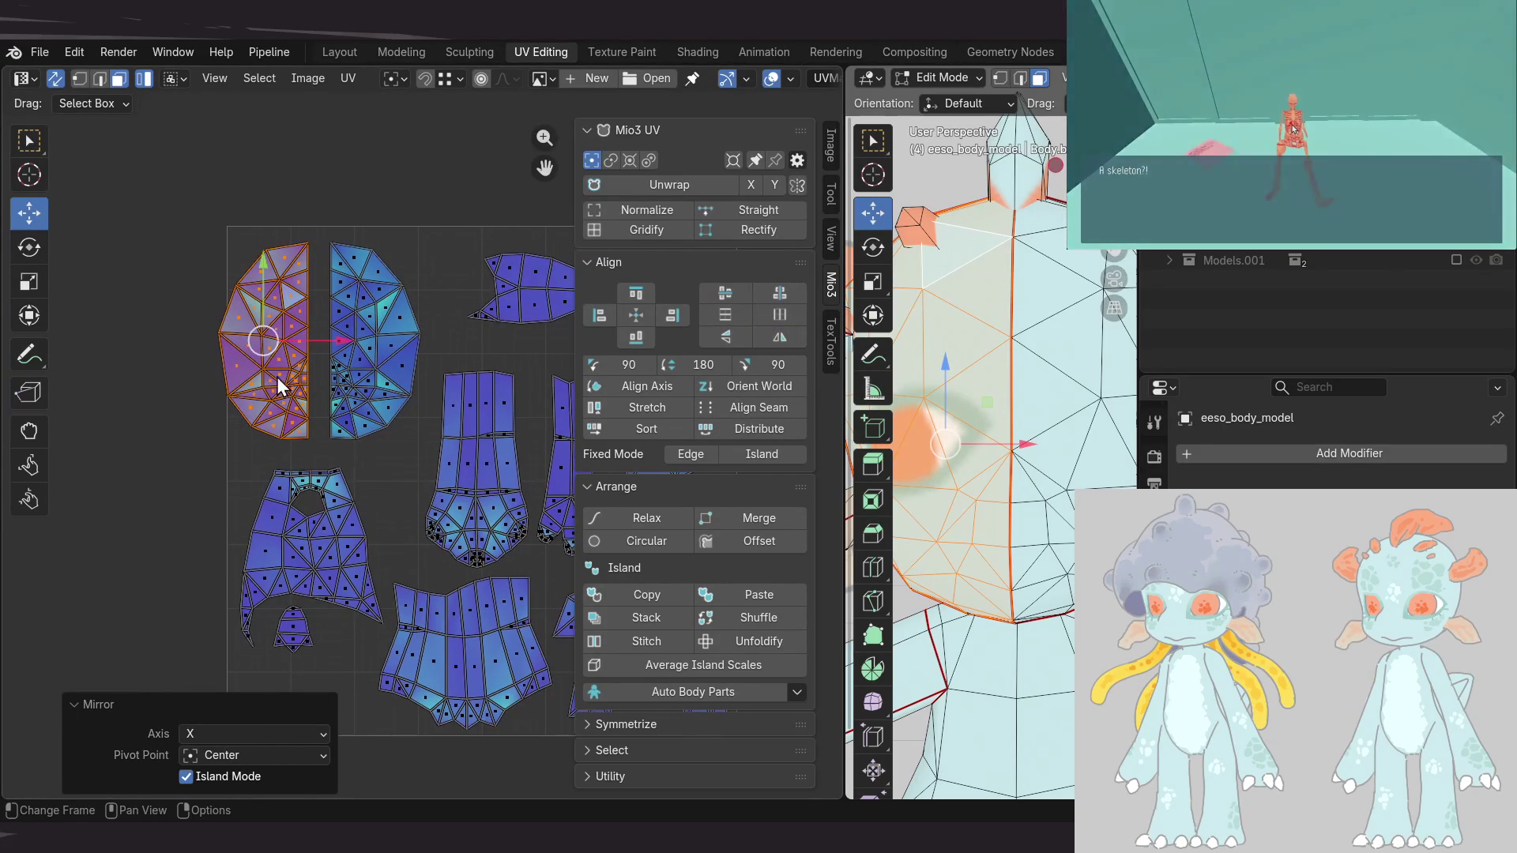
scroll(273, 345, up, 2)
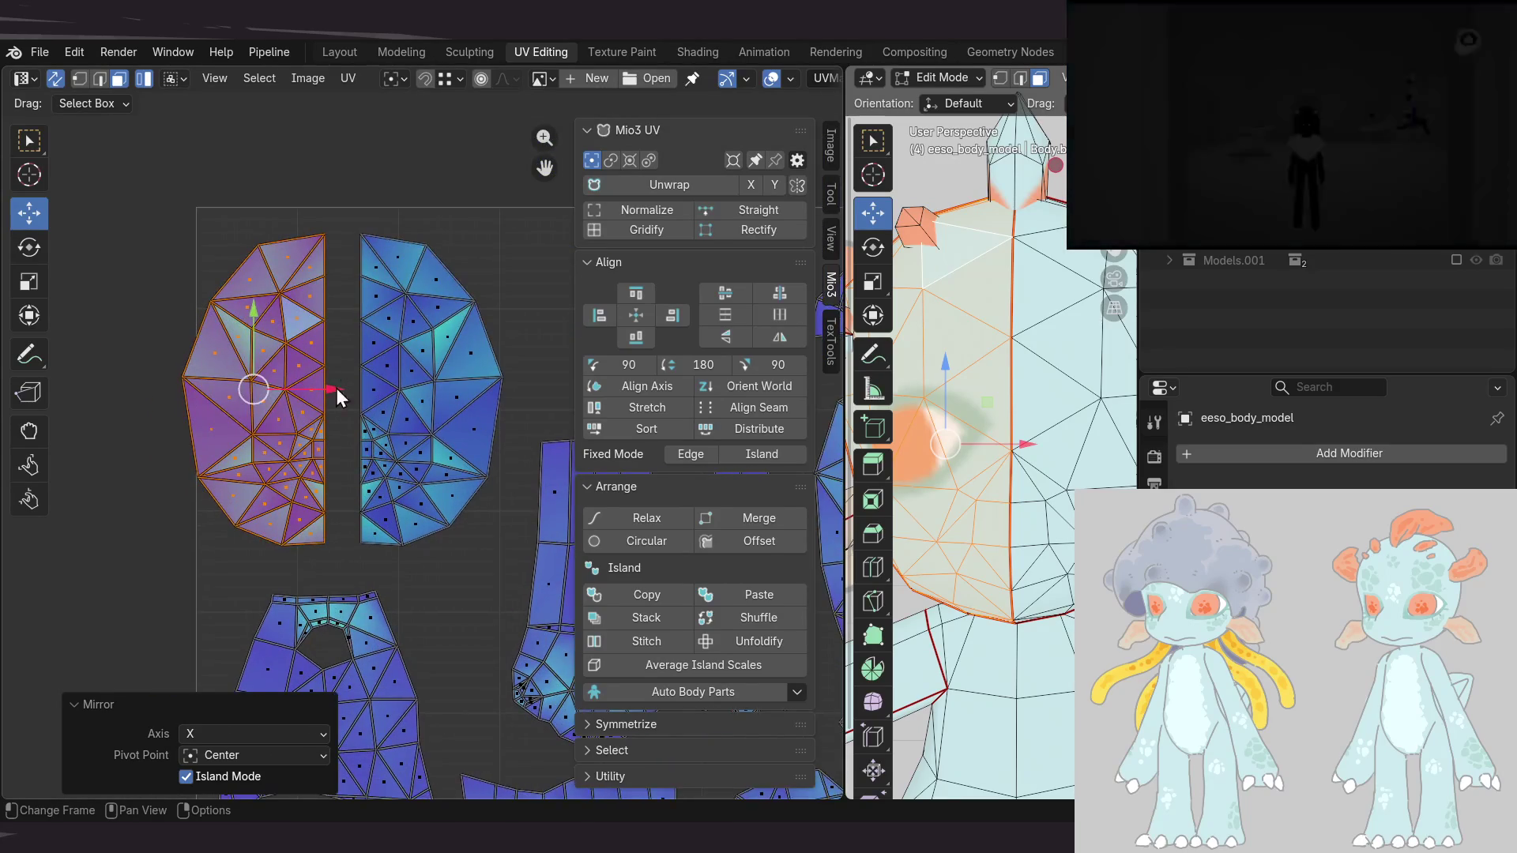
scroll(324, 389, up, 1)
drag(288, 374, 297, 379)
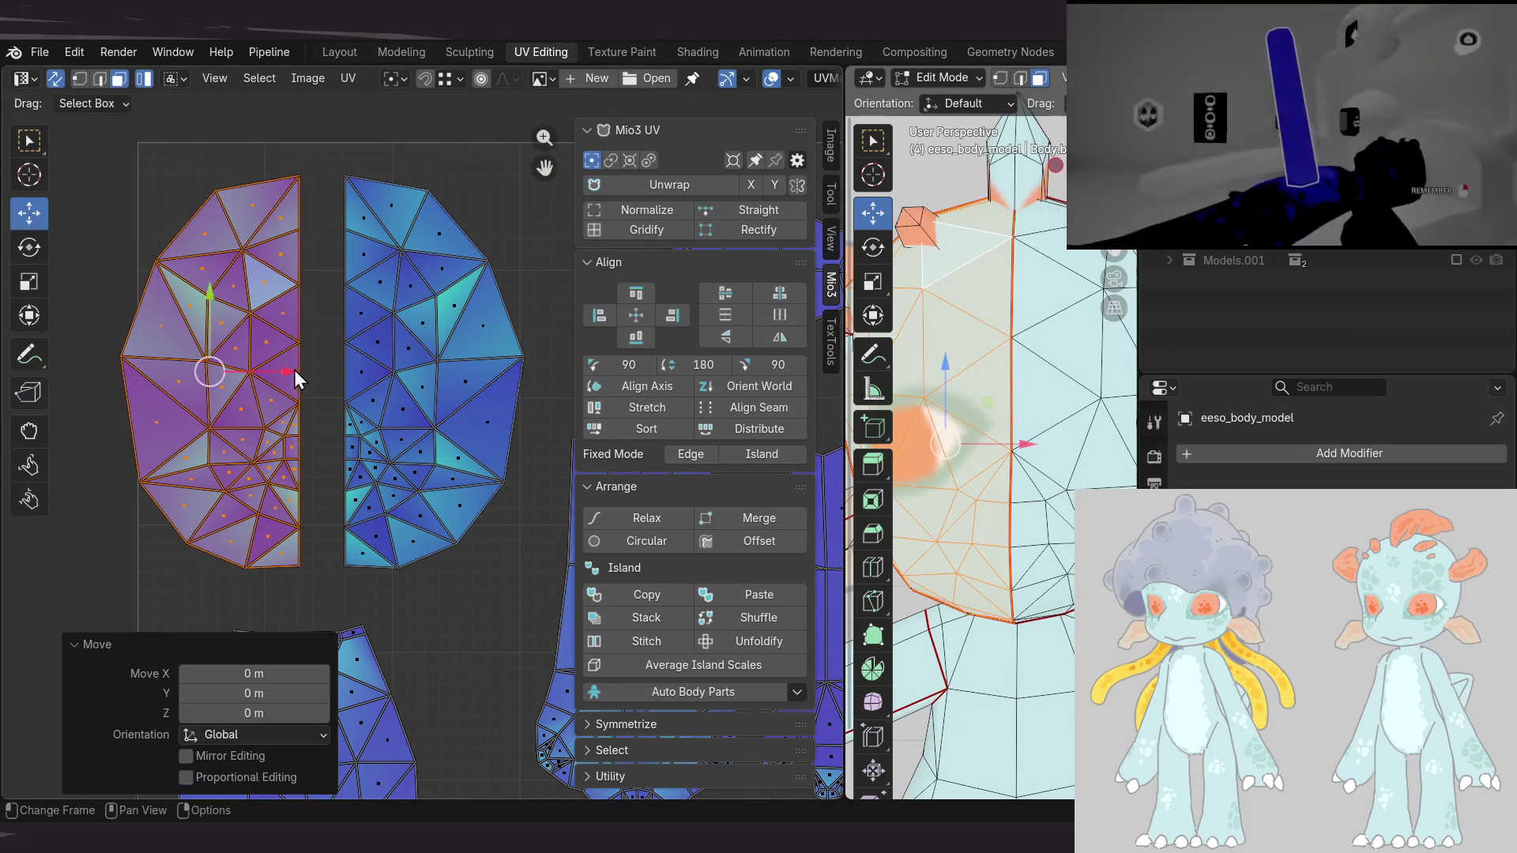
click(280, 223)
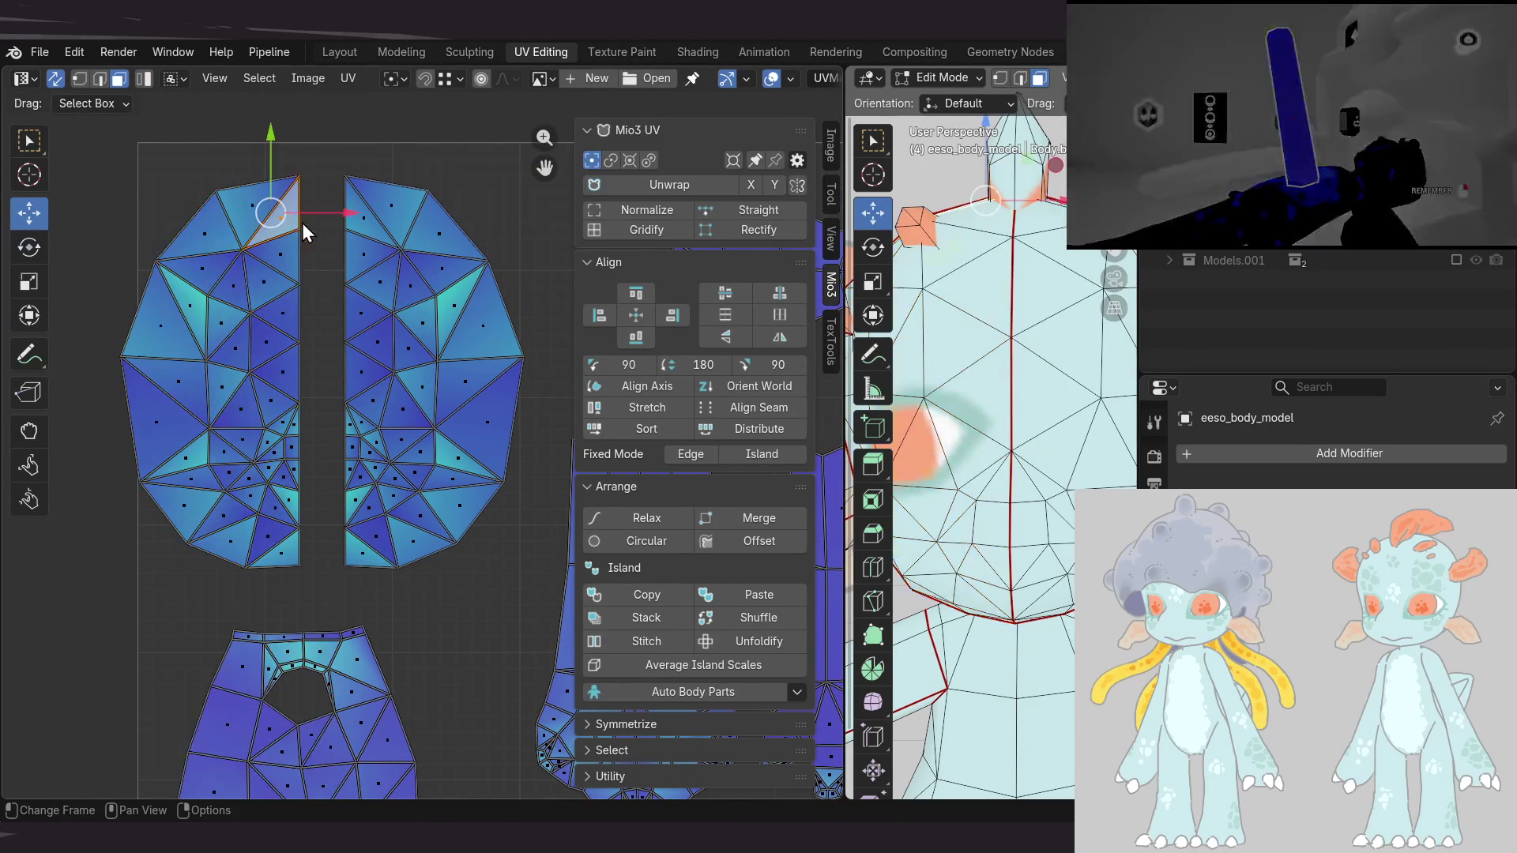
key(1)
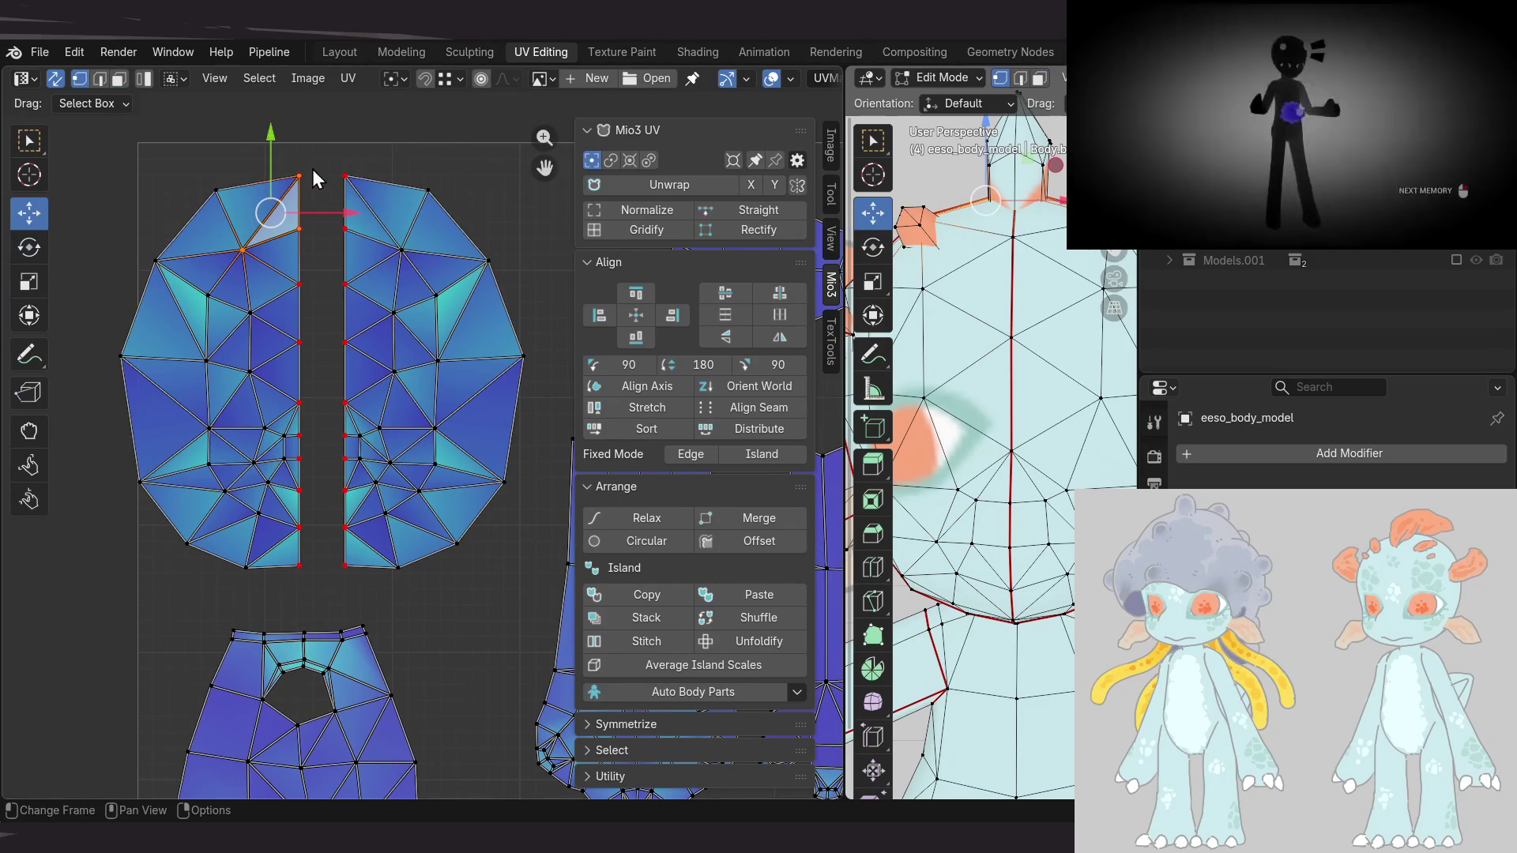
drag(311, 167, 300, 378)
drag(297, 585, 297, 585)
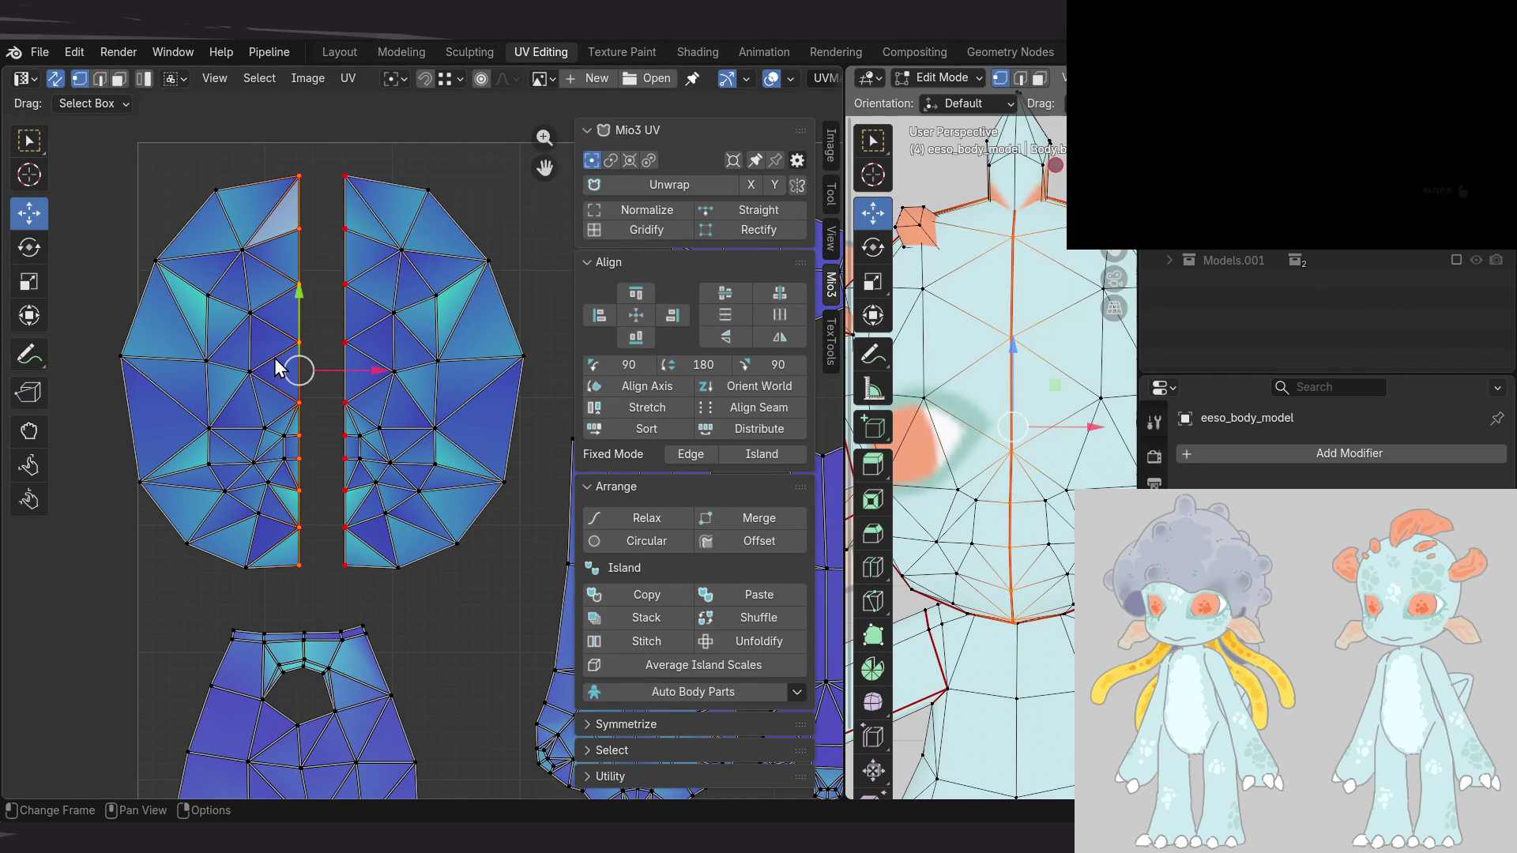
Start a UV Stitch on the seam vertices, swapping which half moves
click(351, 77)
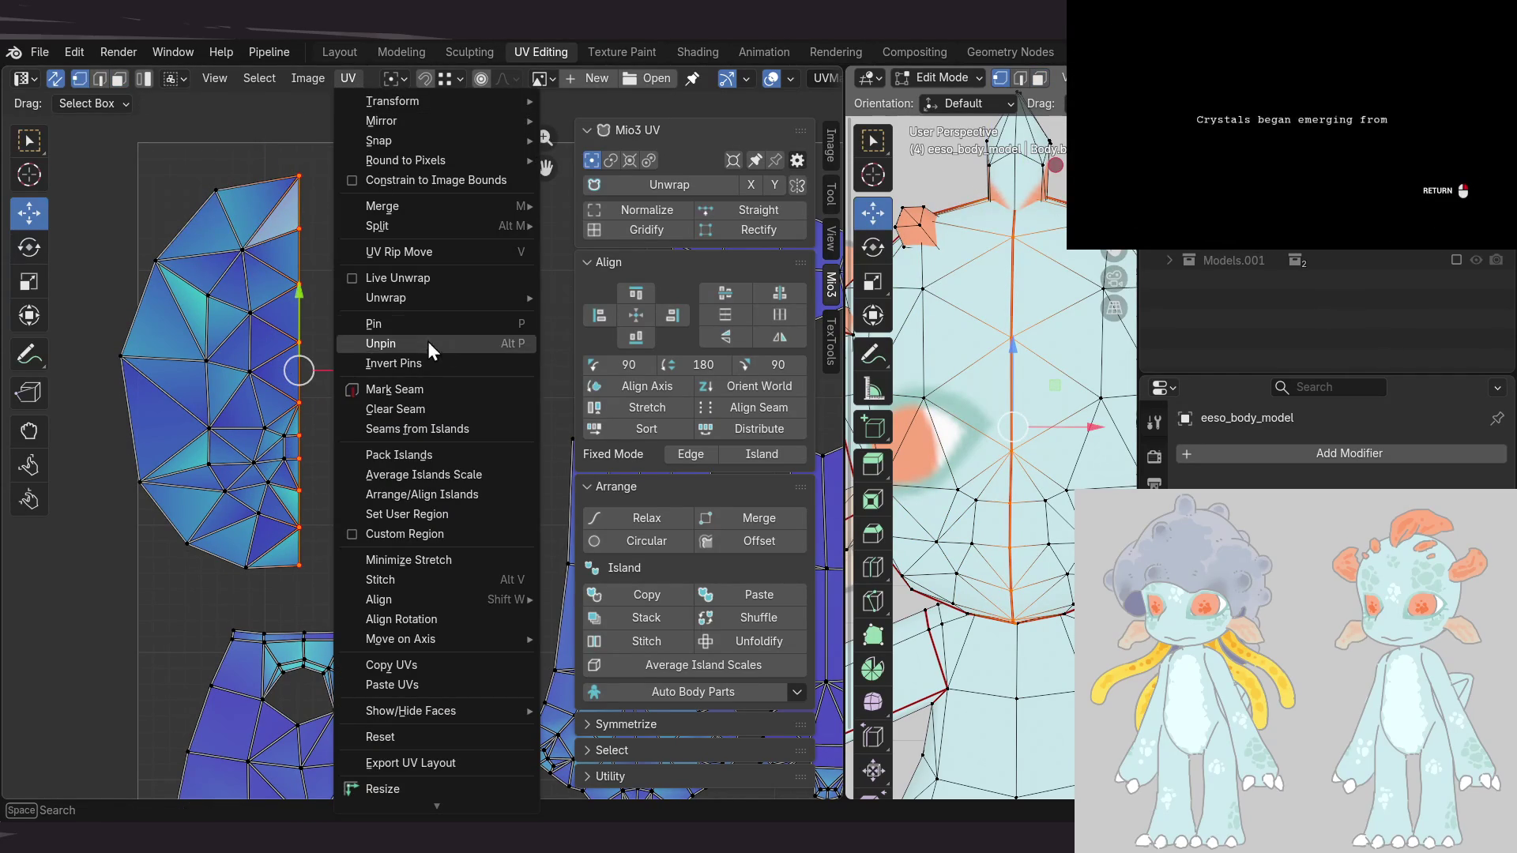
click(436, 577)
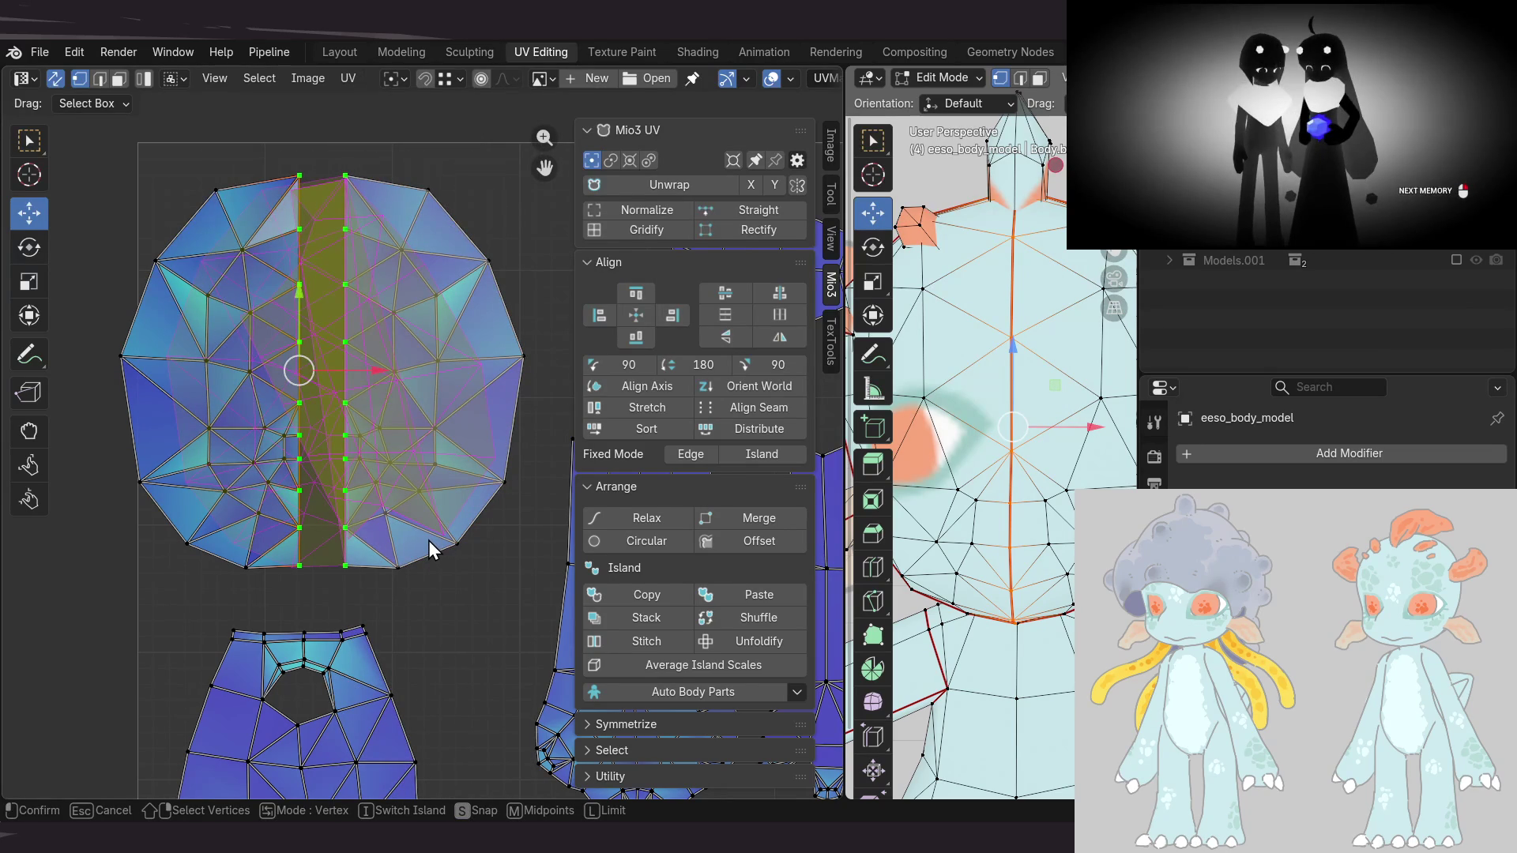
key(i)
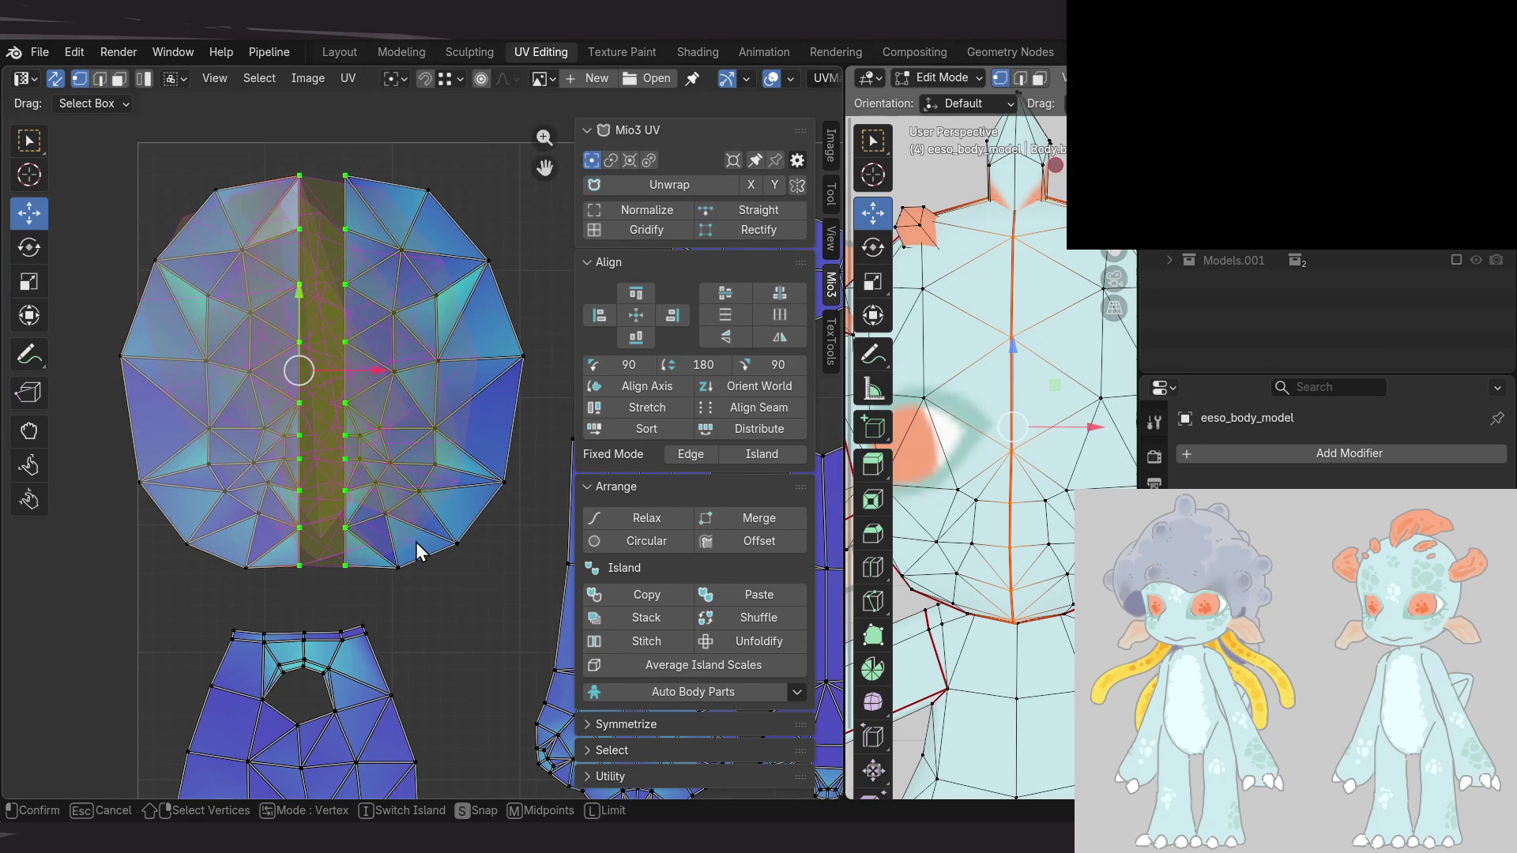
Undo the stitch and unpin the left seam vertices with Alt+P
click(404, 539)
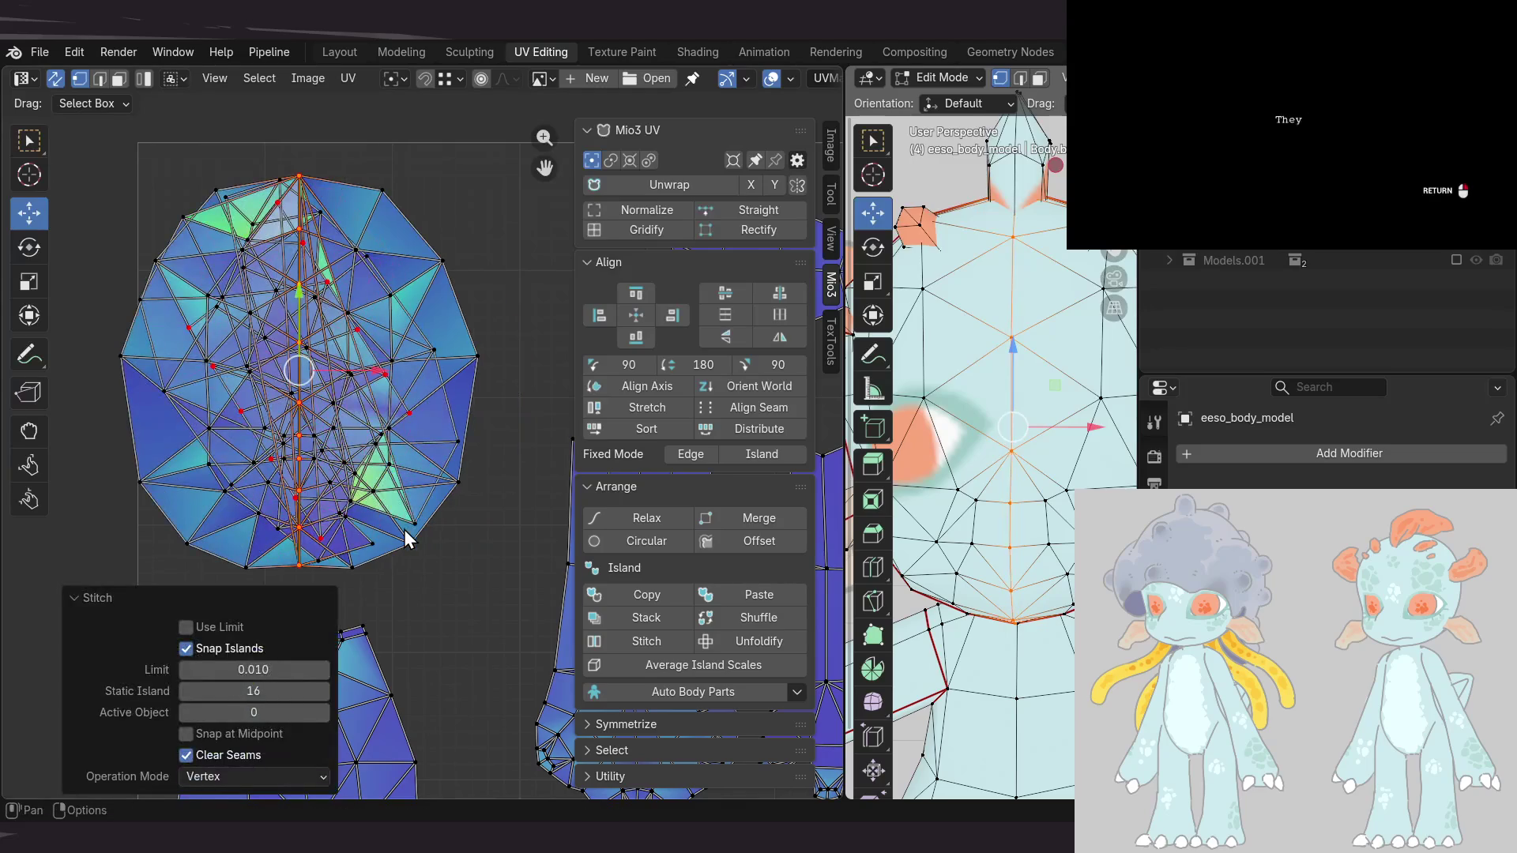
key(ctrl+z)
middle_drag(437, 466, 429, 435)
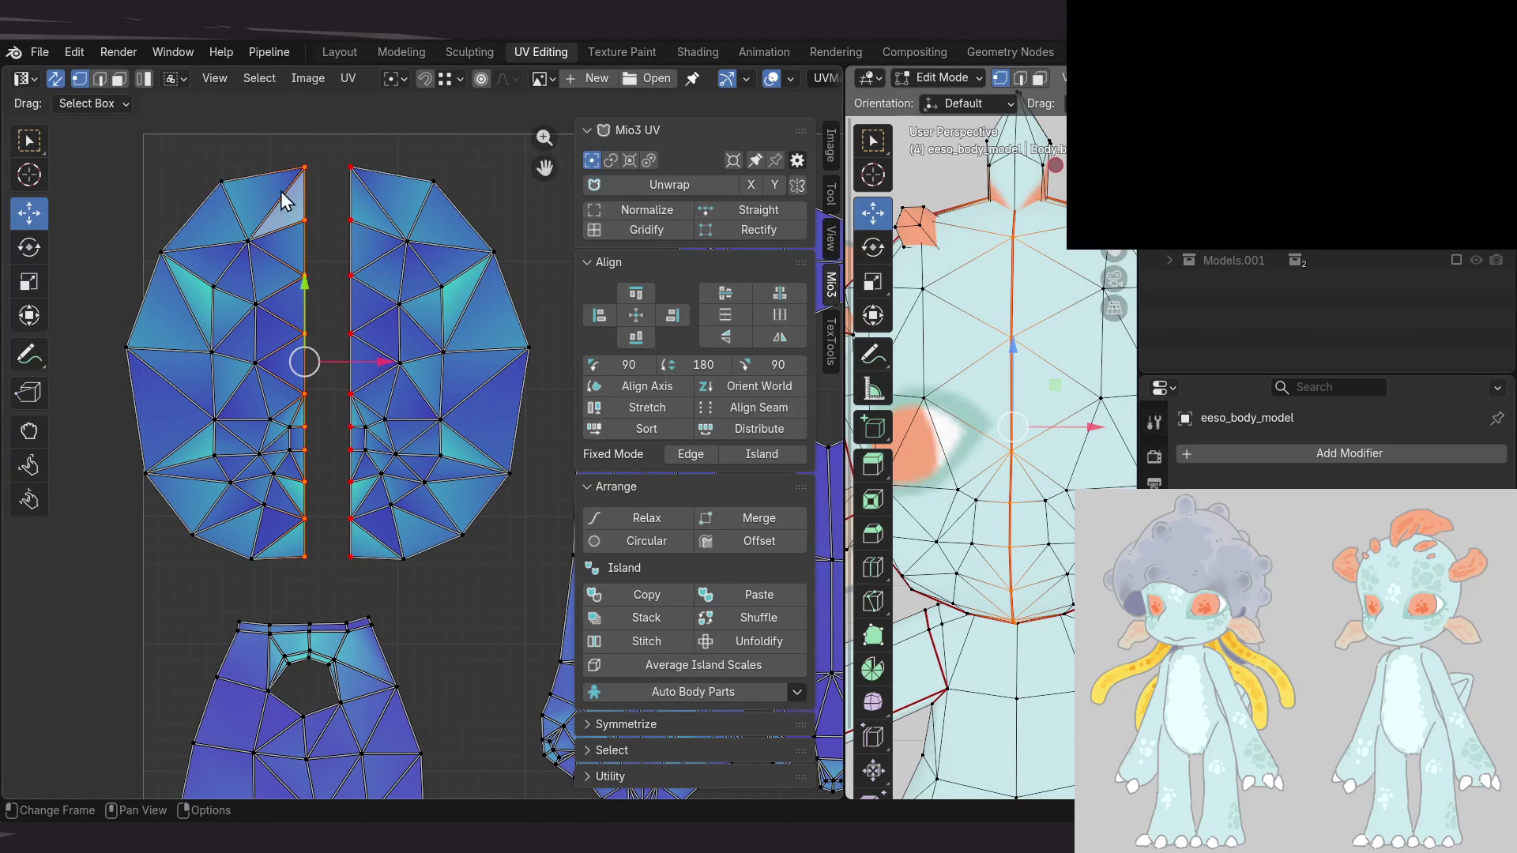
drag(300, 152, 325, 582)
key(alt+p)
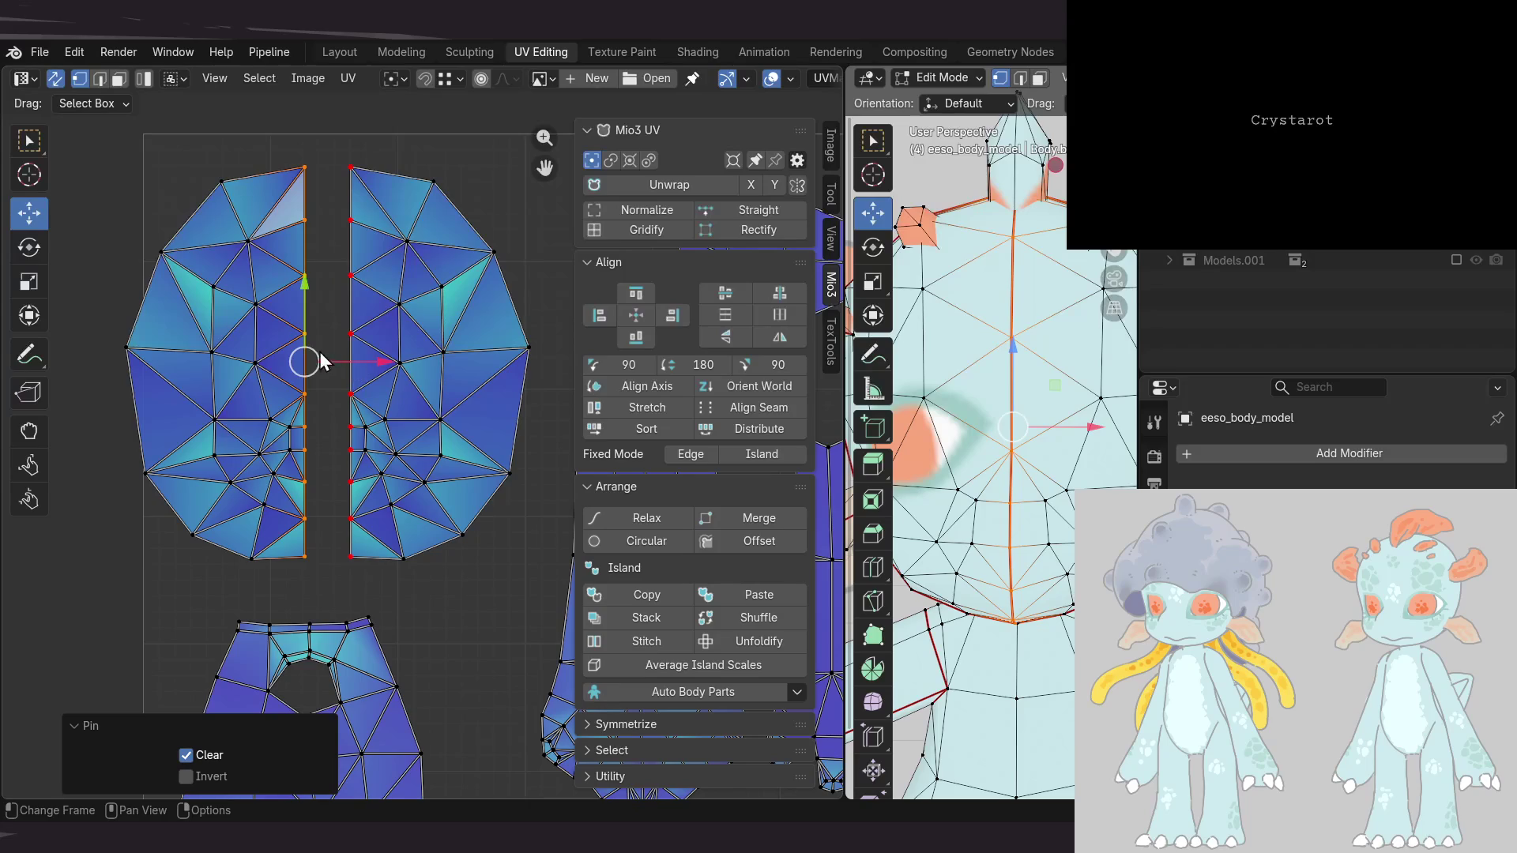
Retry stitching the reselected seam vertices, undo it, and turn off UV Sync Selection
drag(298, 150, 329, 580)
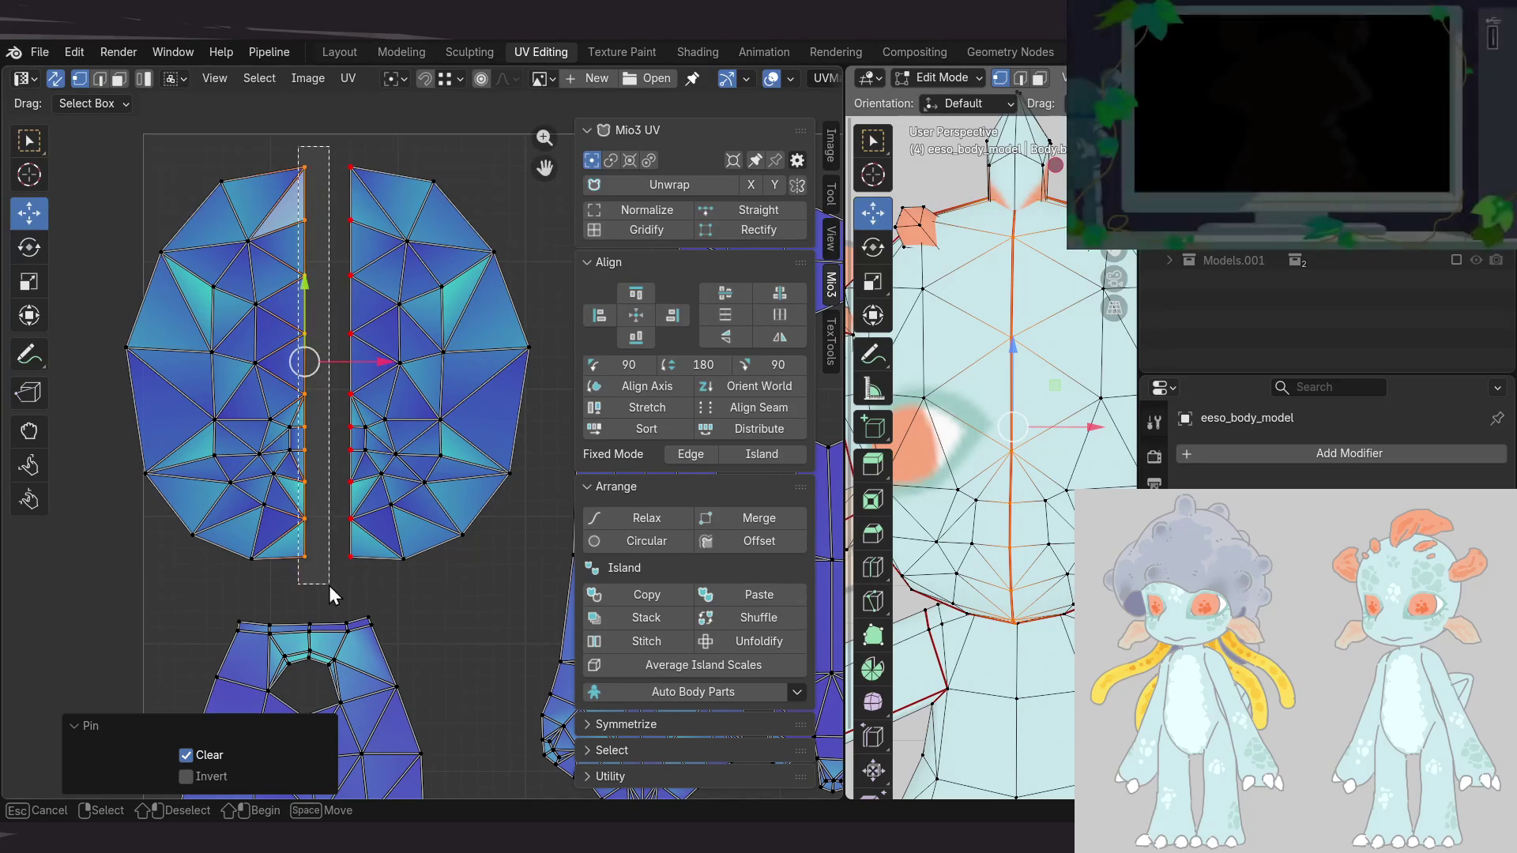
click(352, 79)
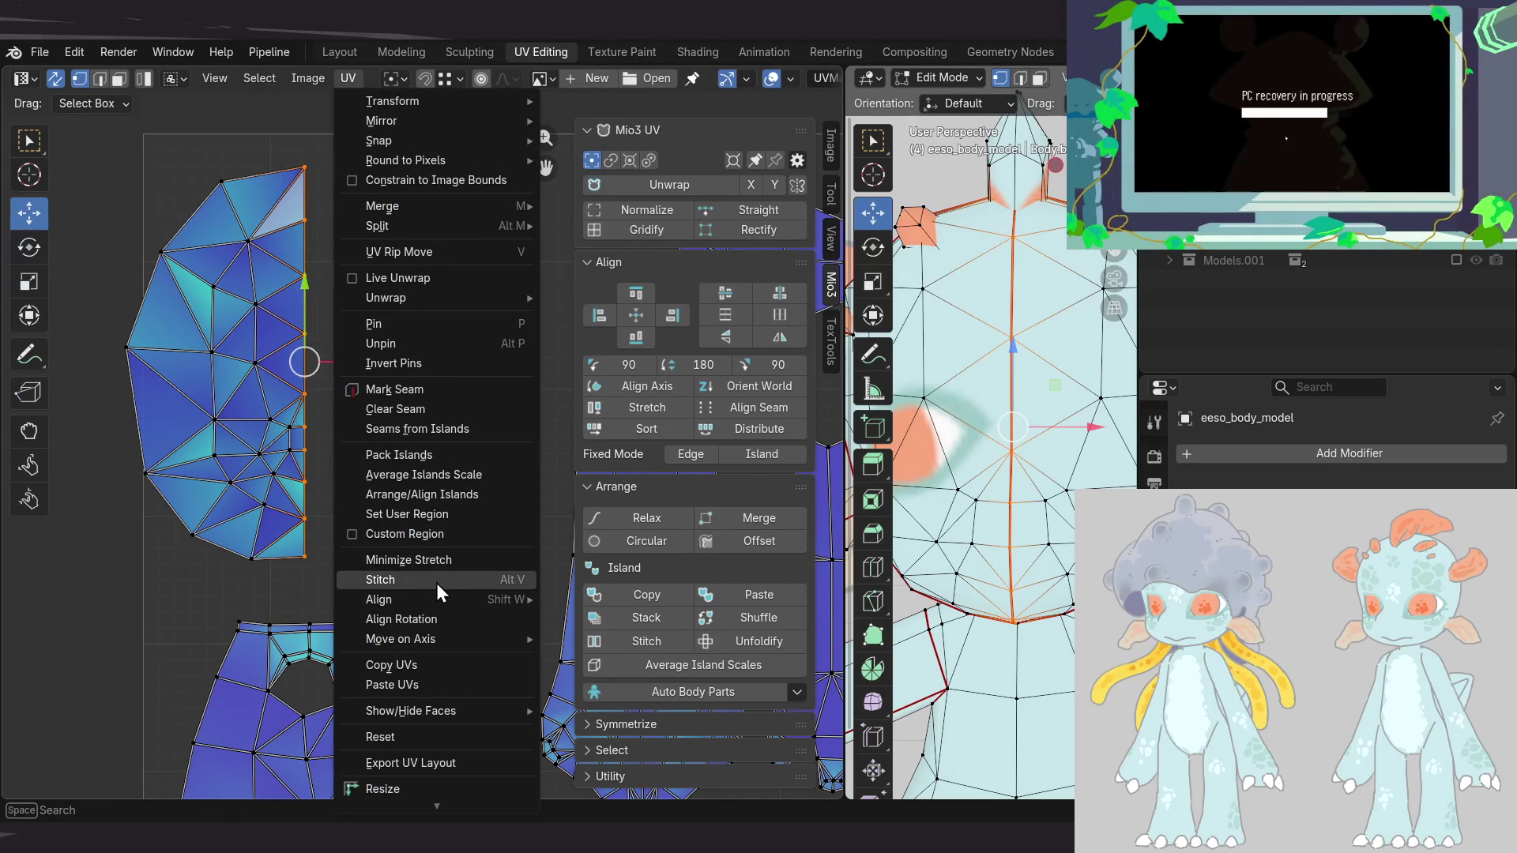
click(436, 580)
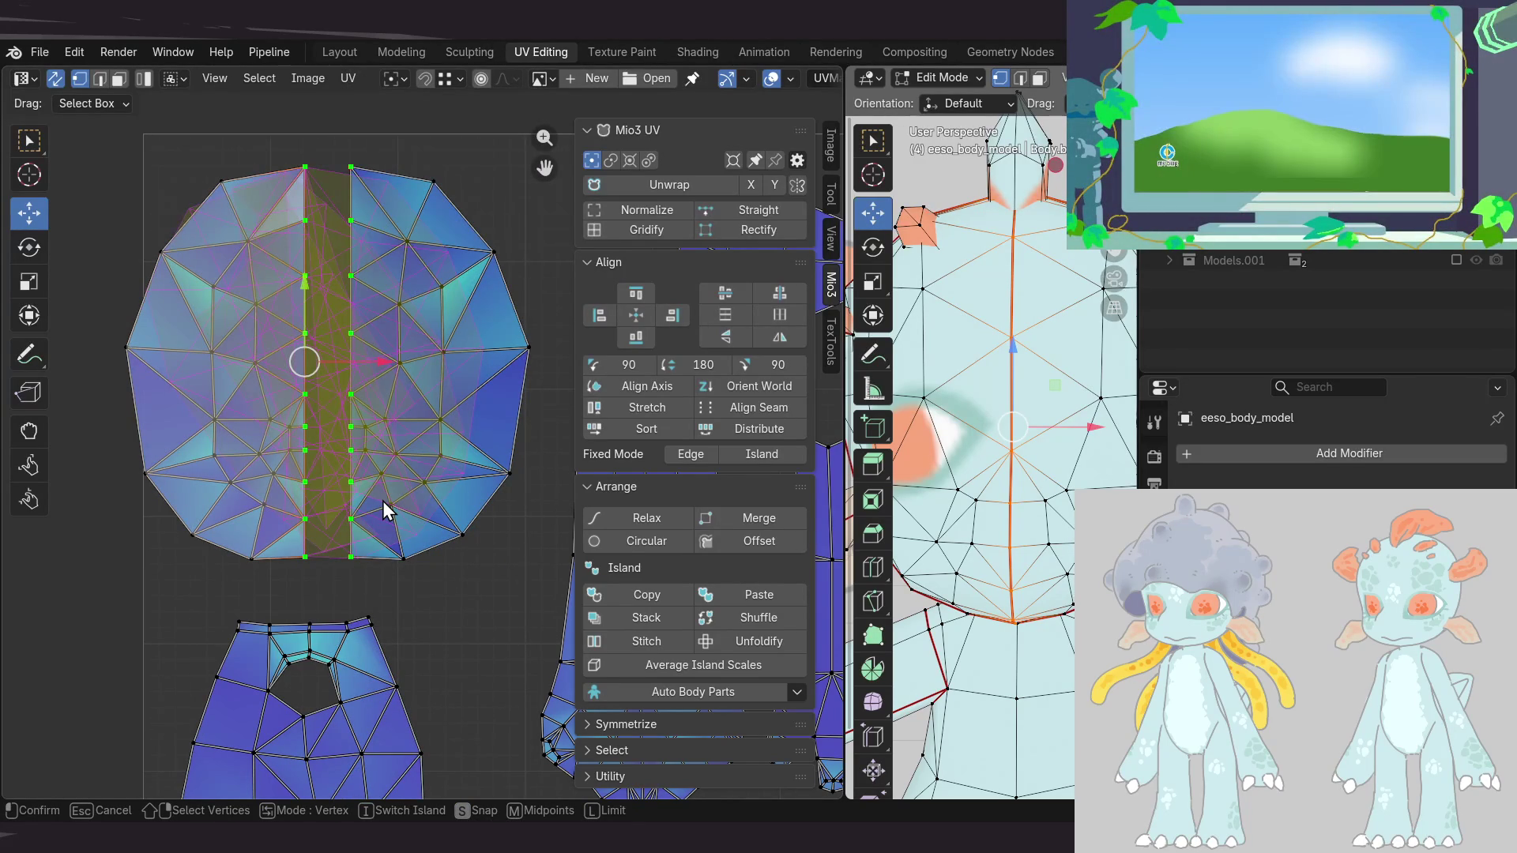
key(l)
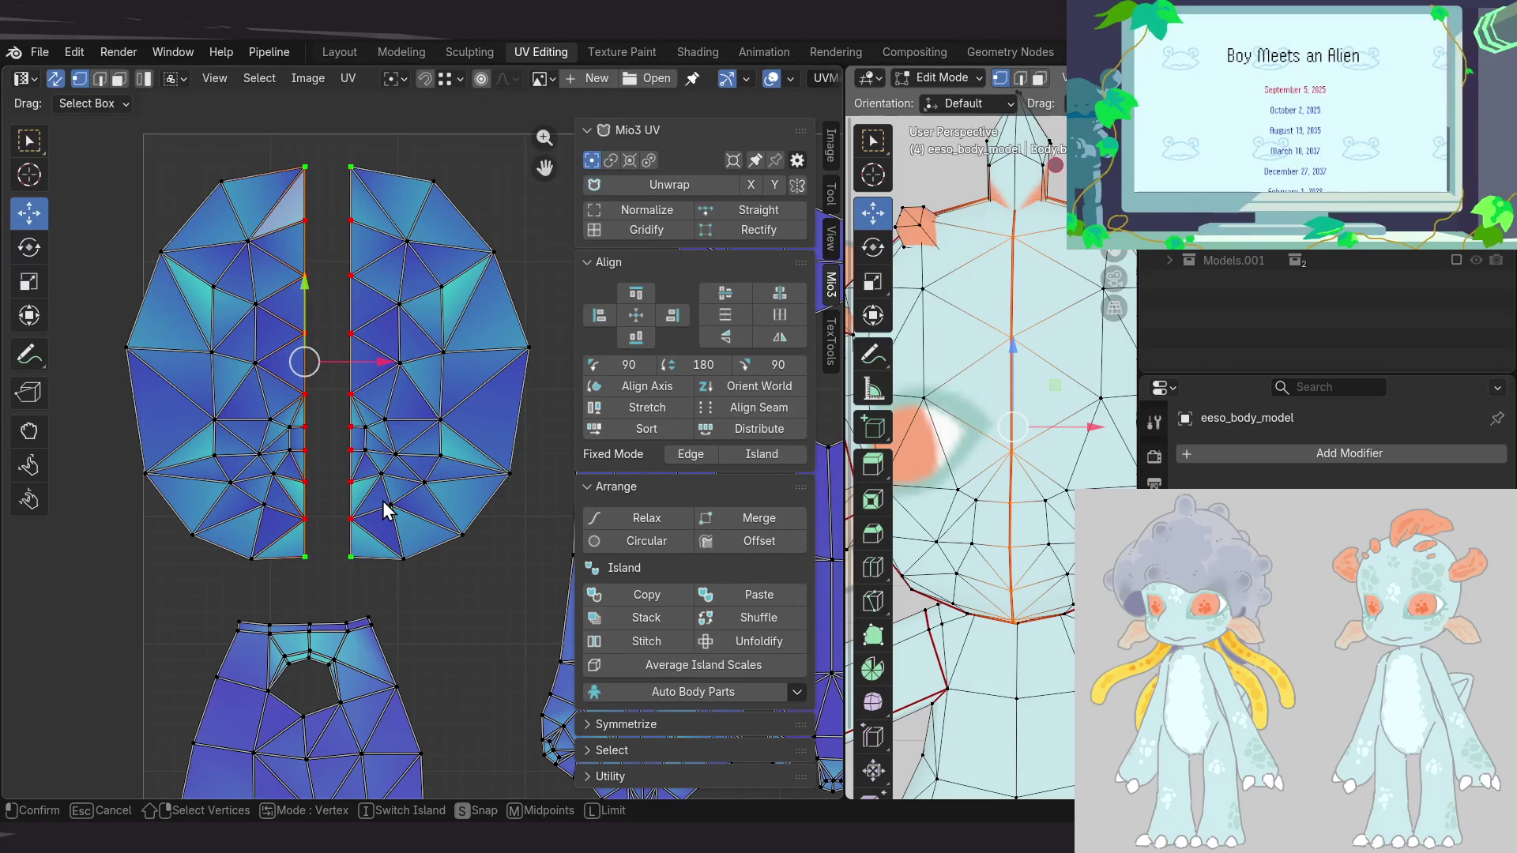
key(s)
click(382, 501)
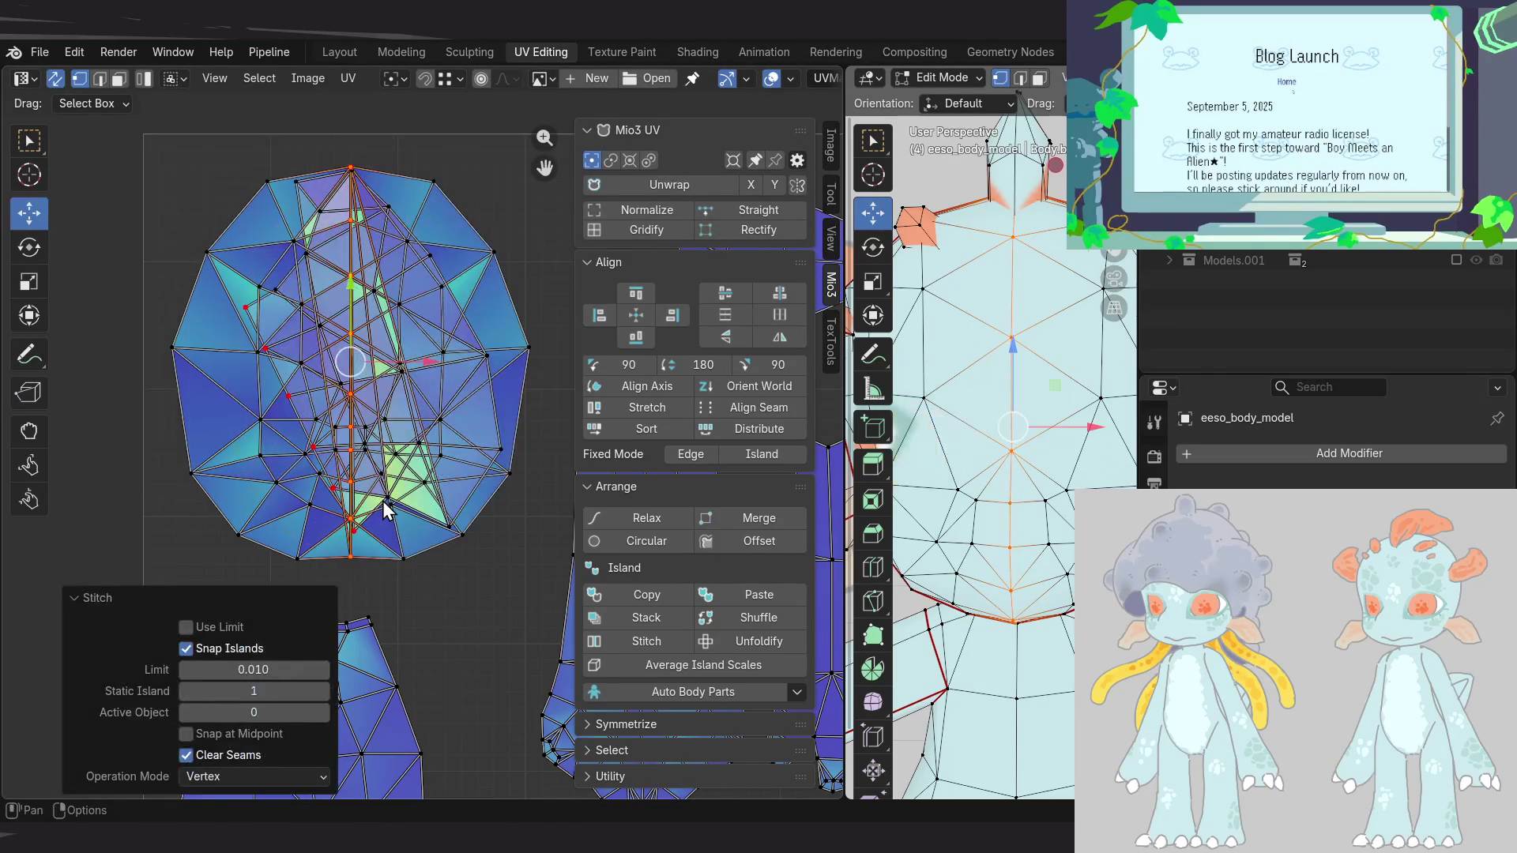
middle_drag(399, 444, 371, 427)
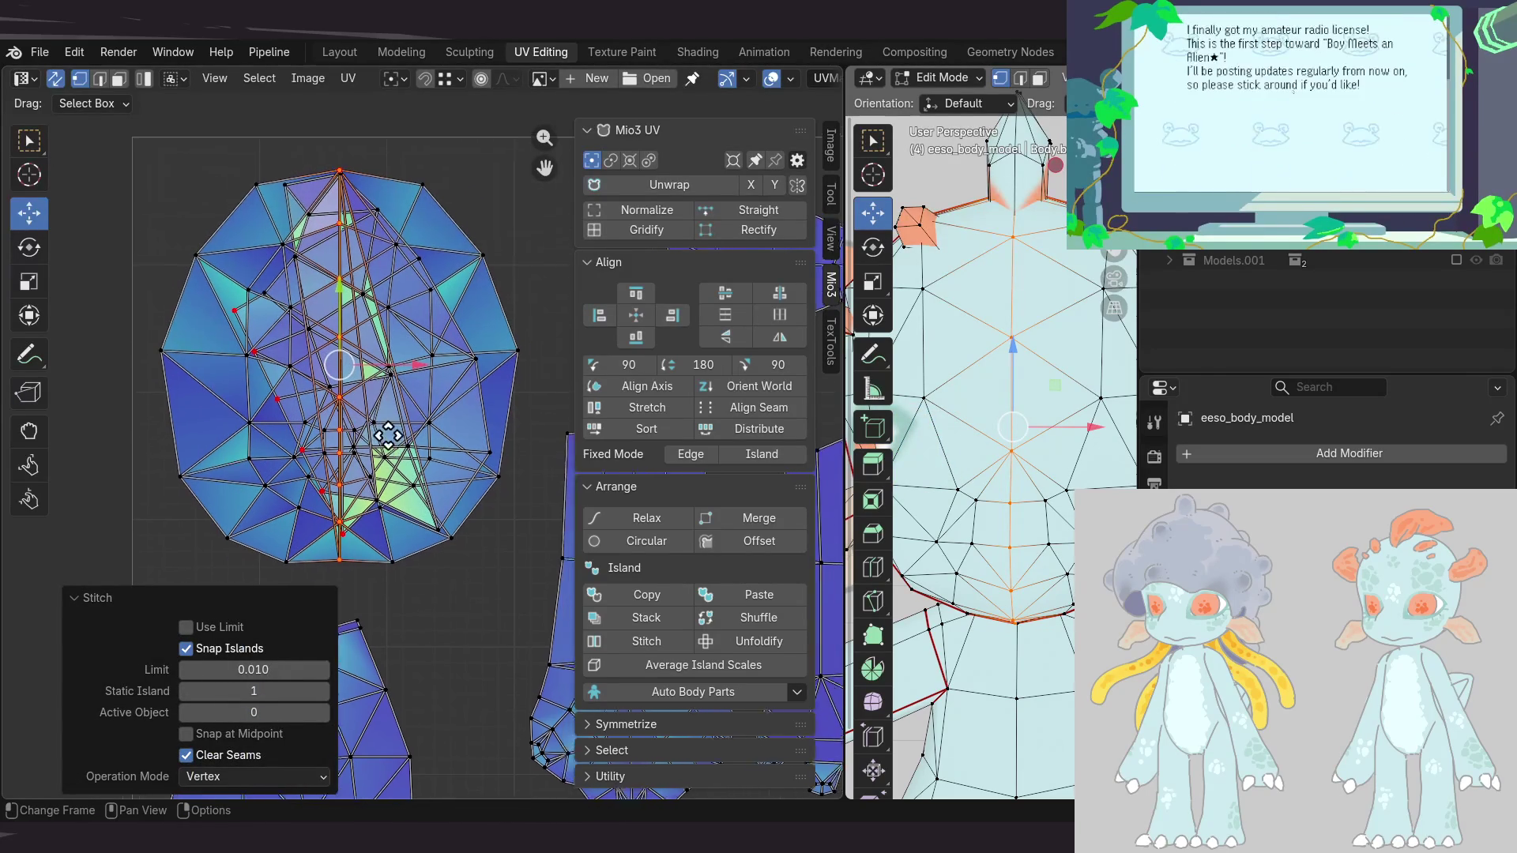
key(ctrl+z)
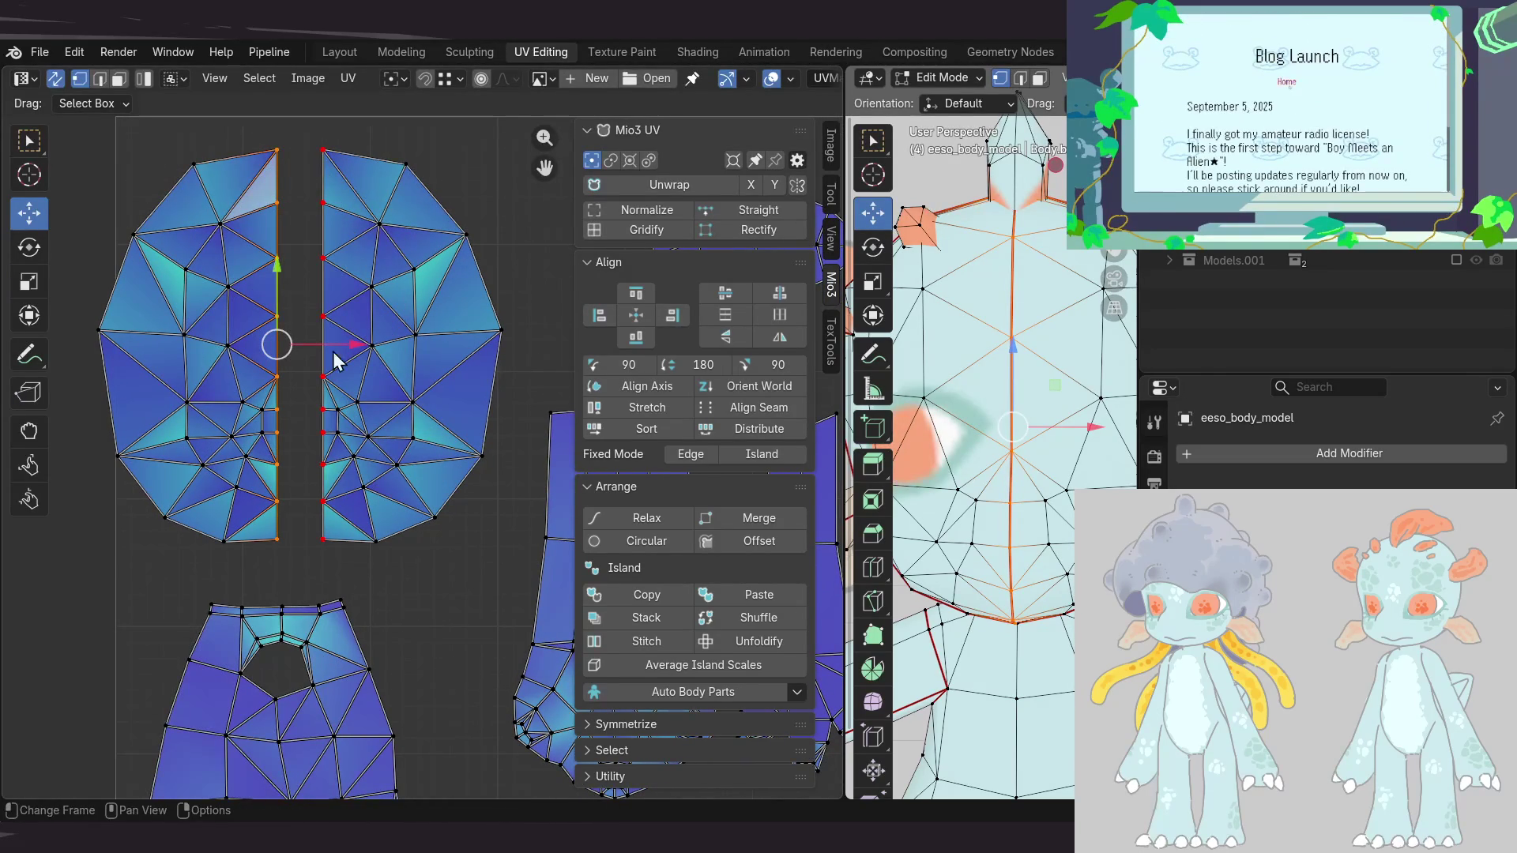
middle_drag(277, 342, 301, 331)
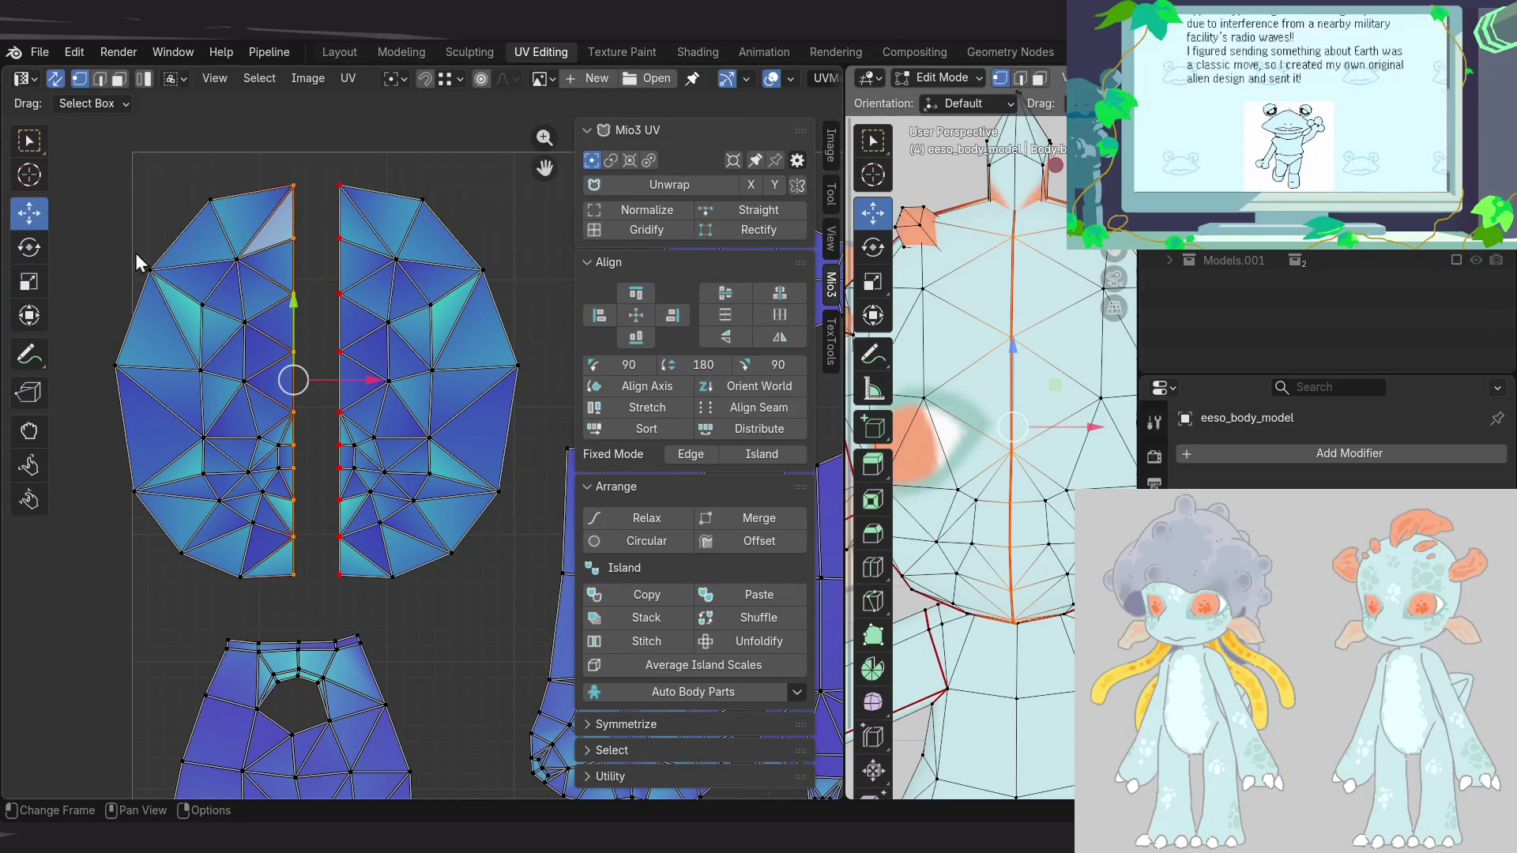
click(55, 77)
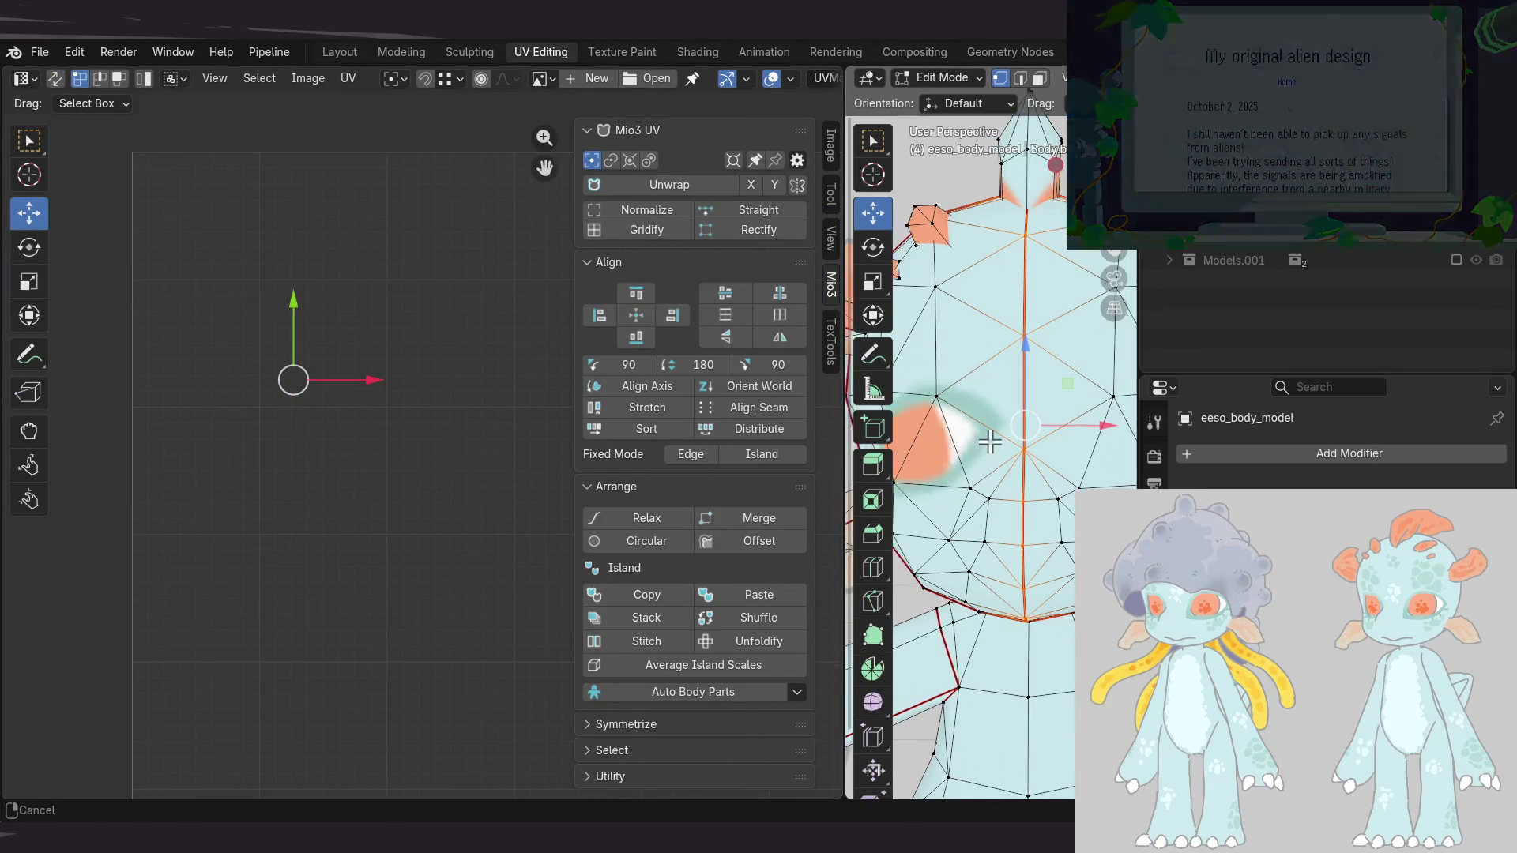
Select both head halves and box-select the vertices along the left half's seam edge
scroll(1004, 399, down, 5)
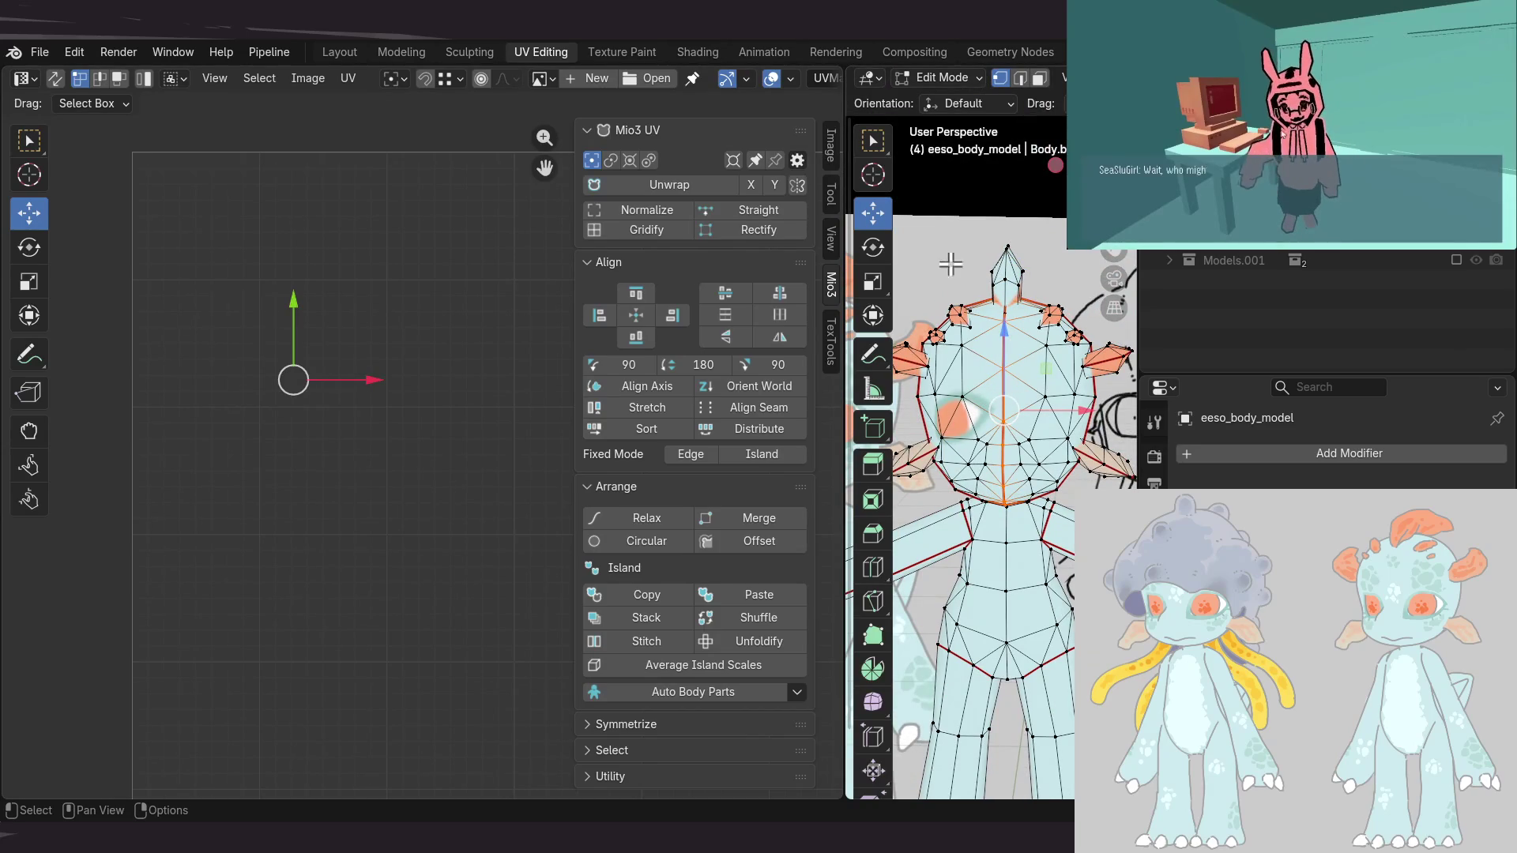
click(1040, 77)
key(l)
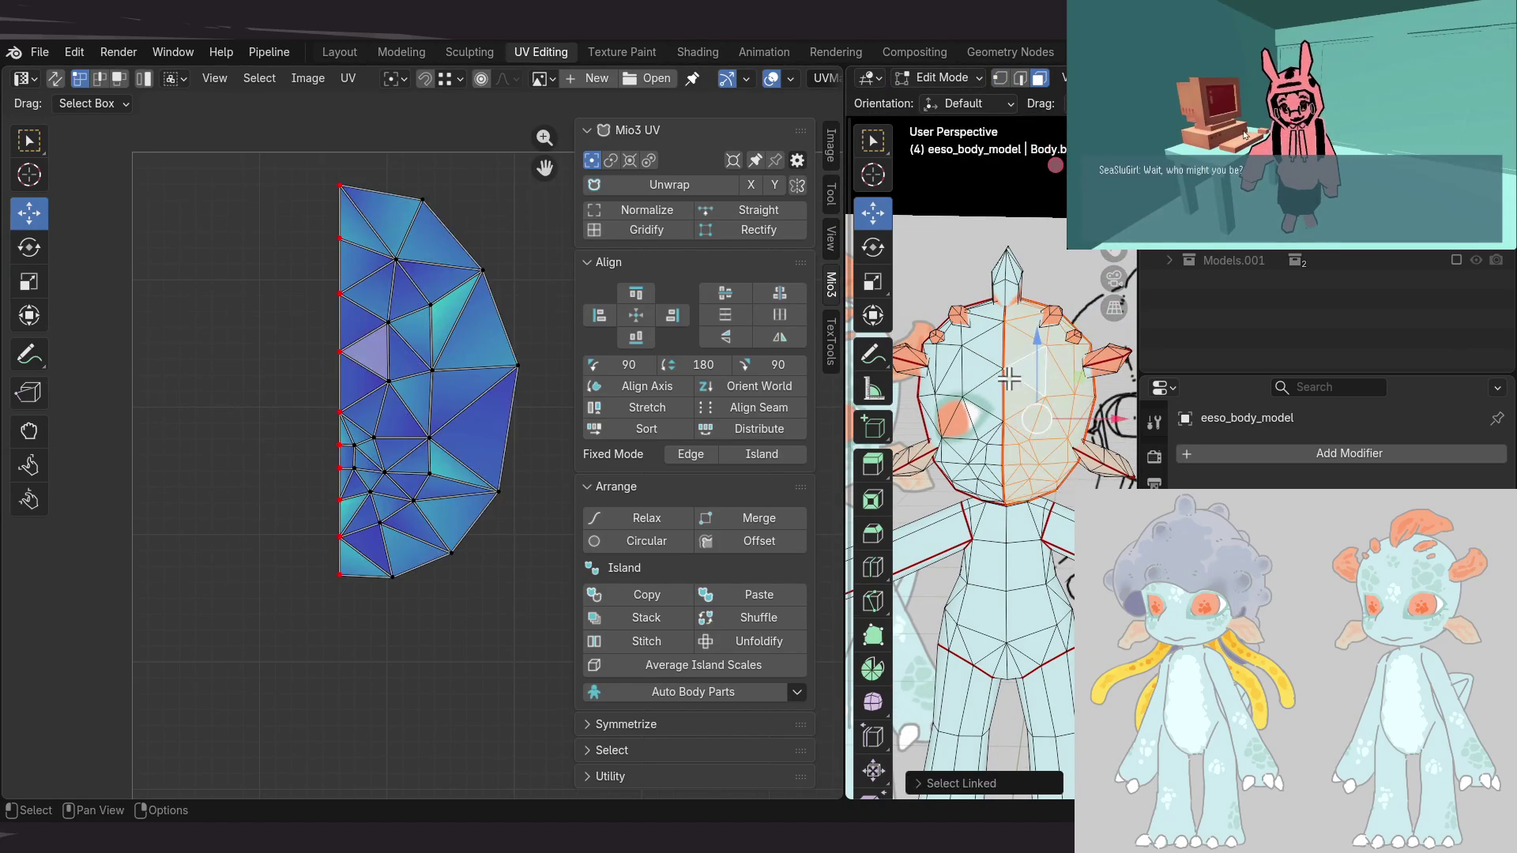
key(l)
drag(287, 165, 310, 232)
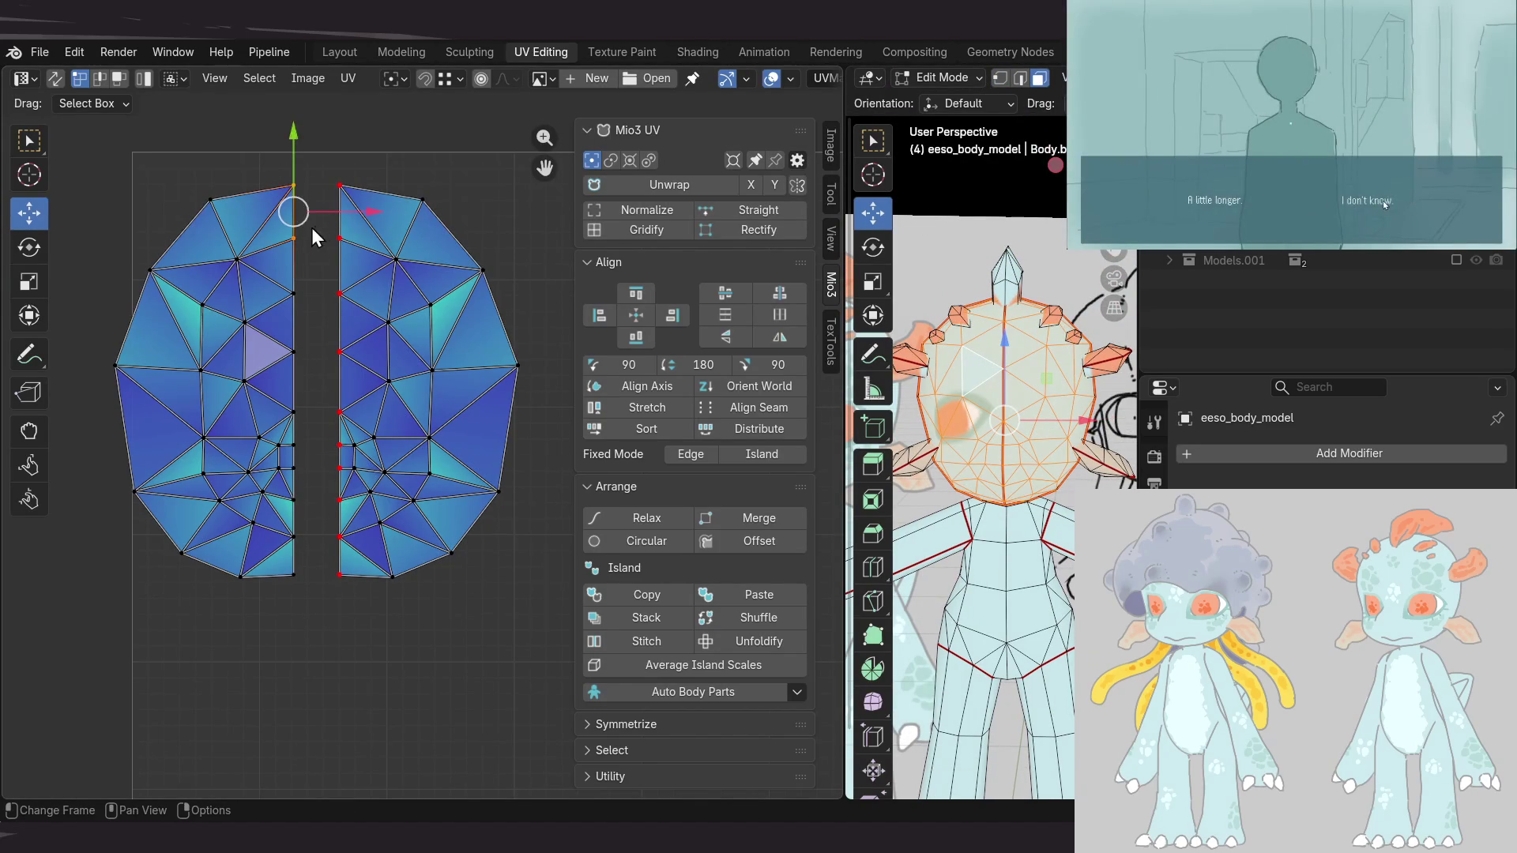
drag(282, 166, 310, 615)
Stitch the mirrored head halves into one island and show all UV islands again
click(347, 78)
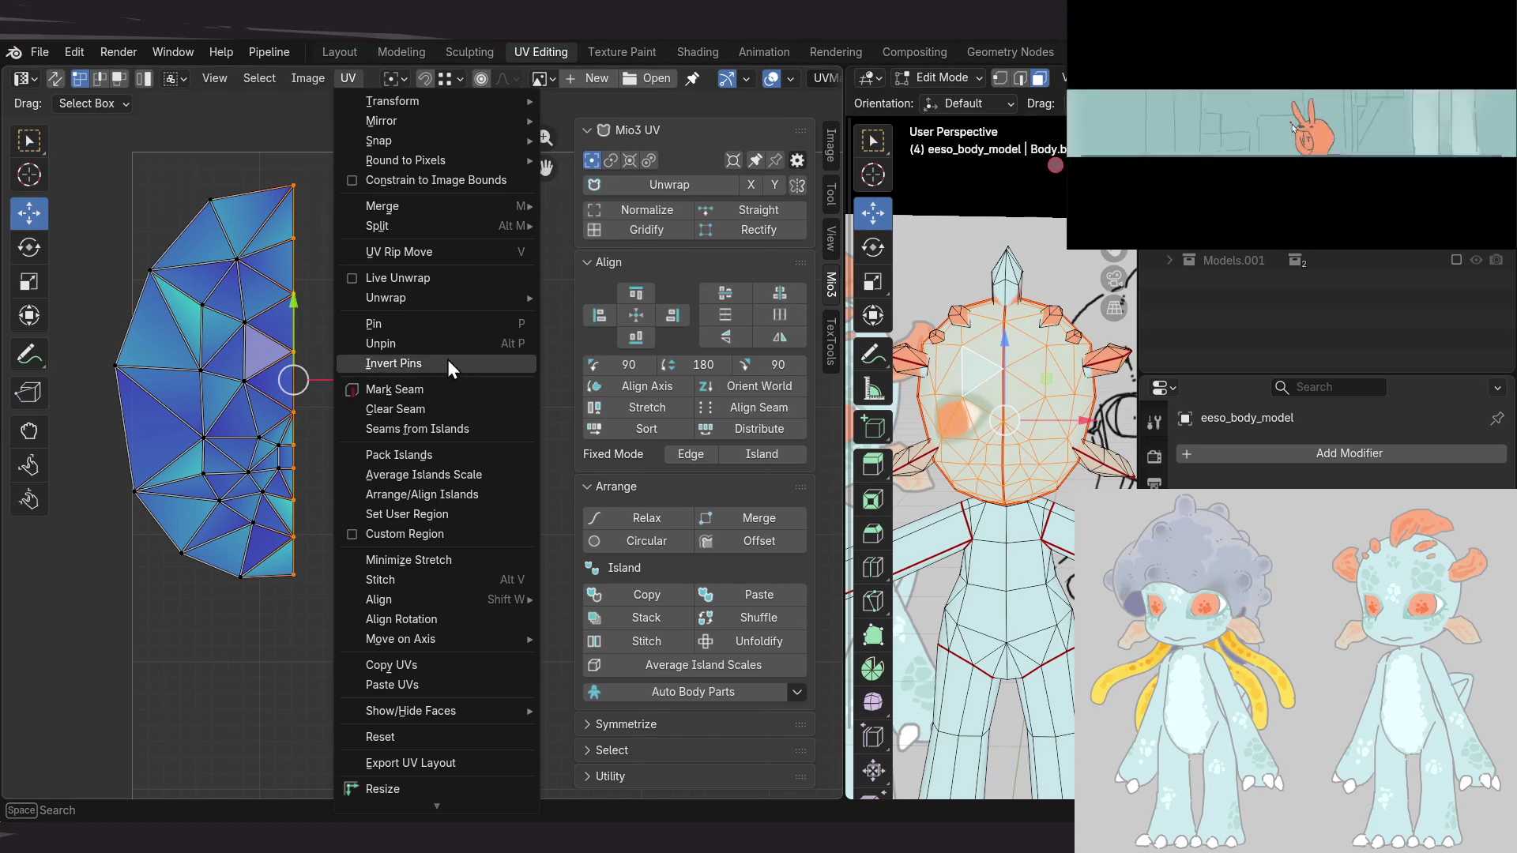
click(445, 582)
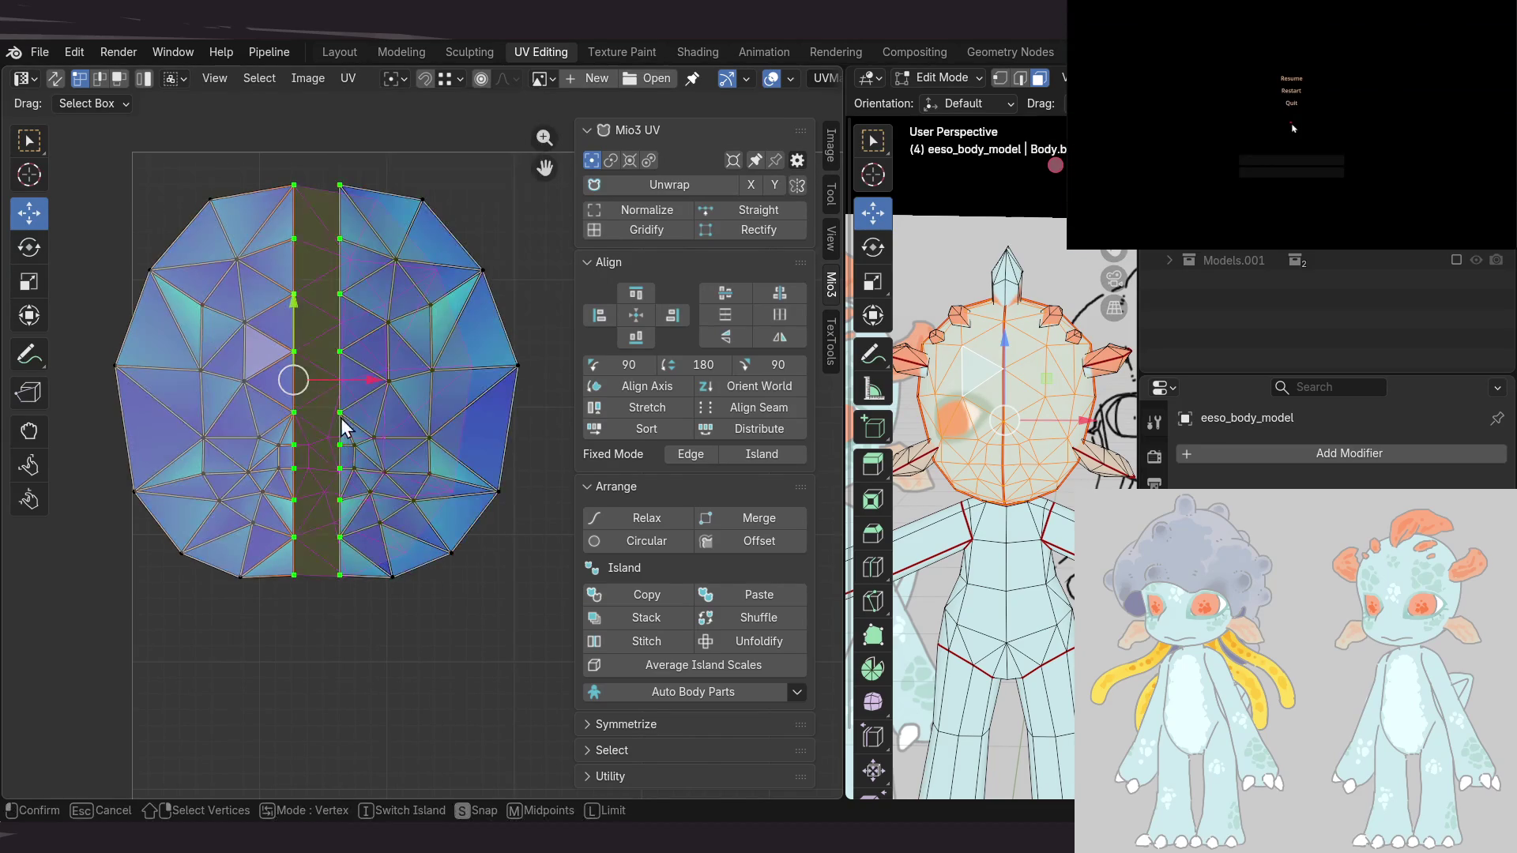
key(i)
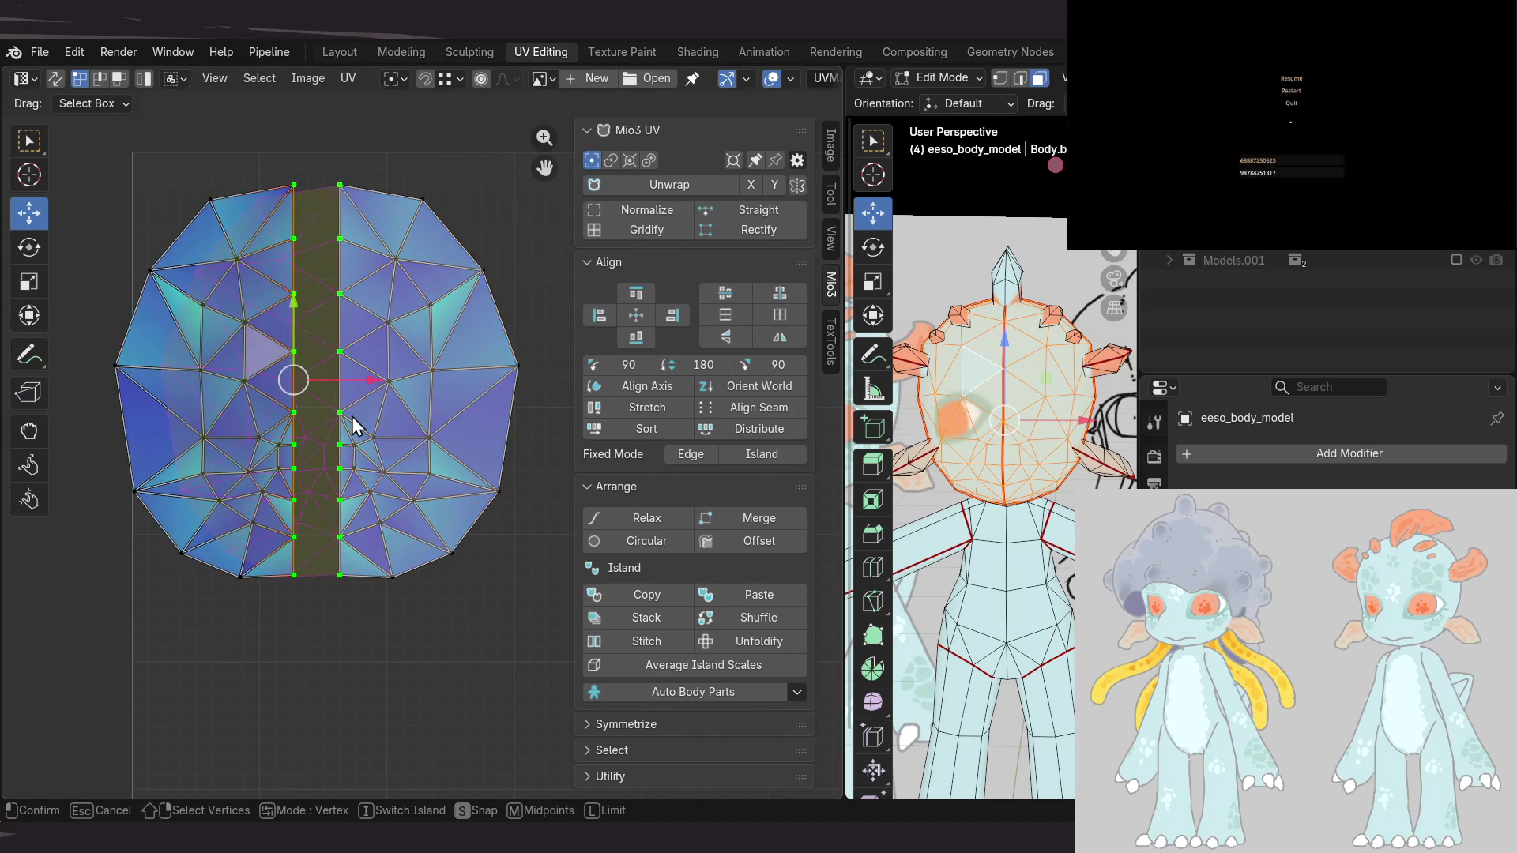
key(i)
key(i)
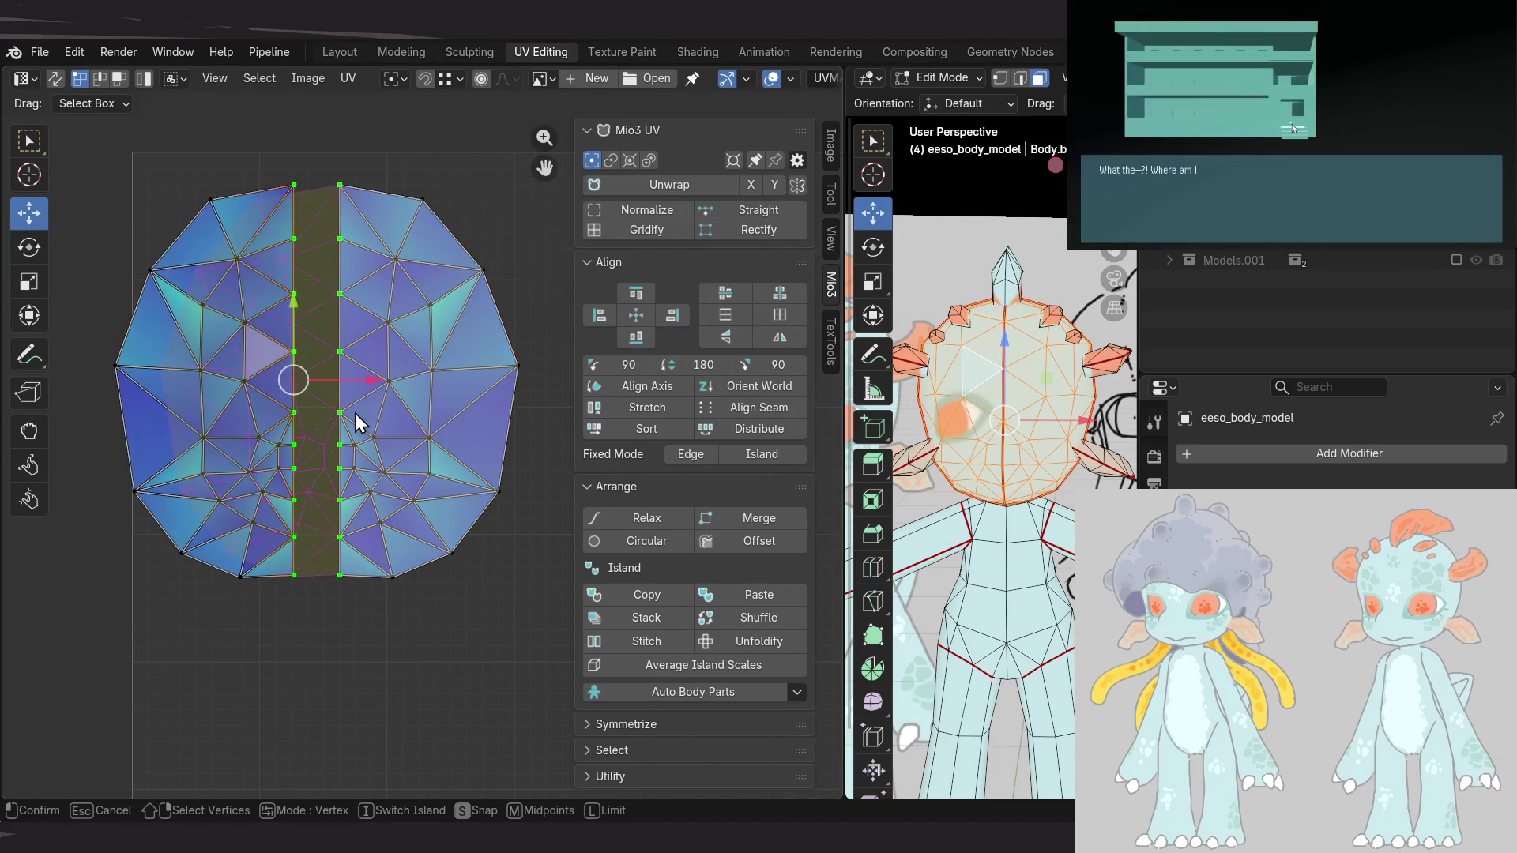
click(359, 404)
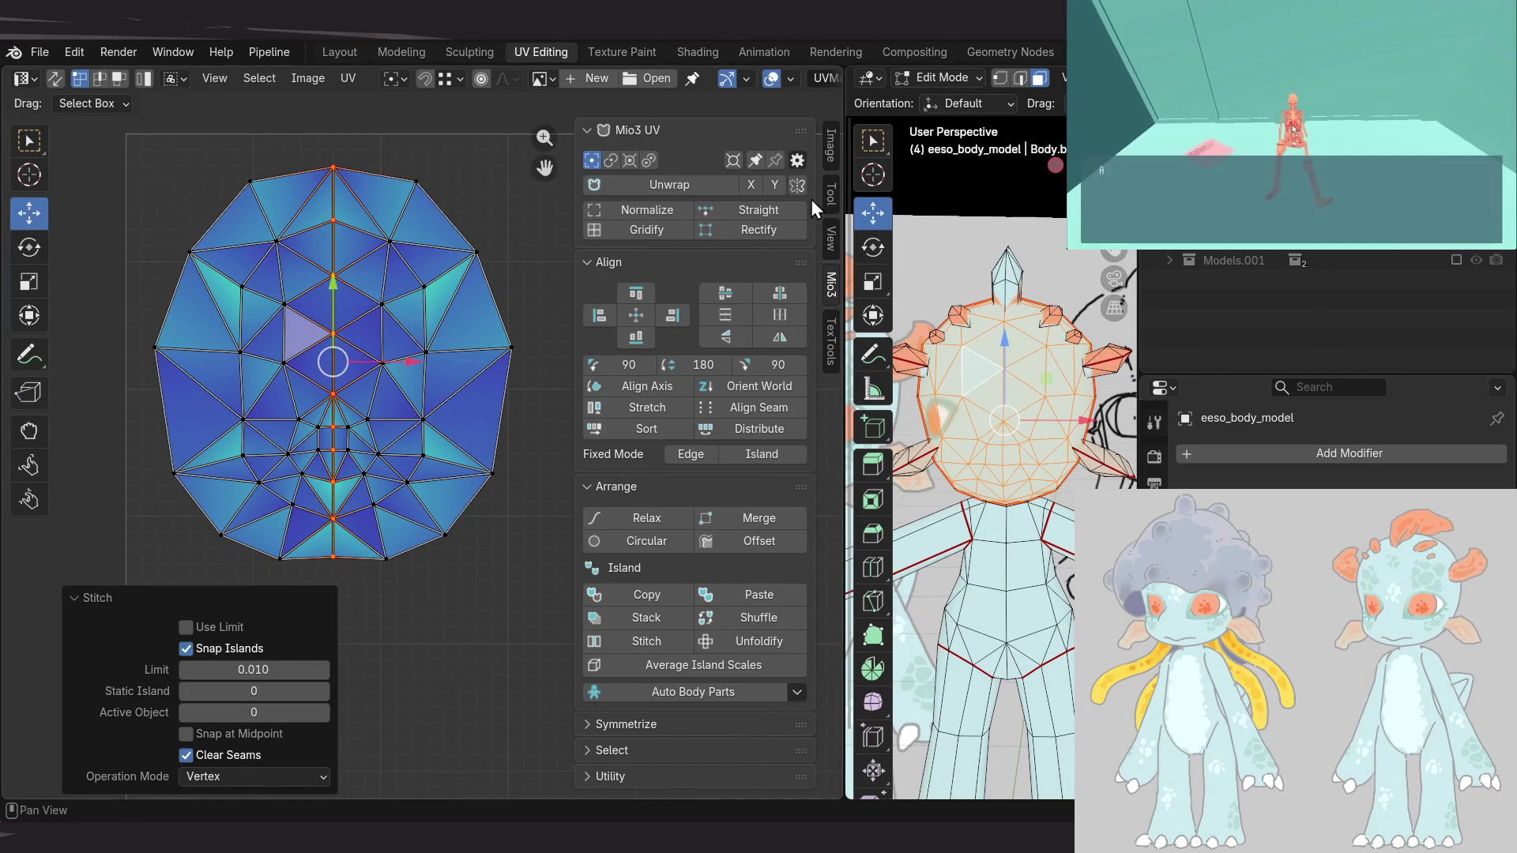
click(56, 78)
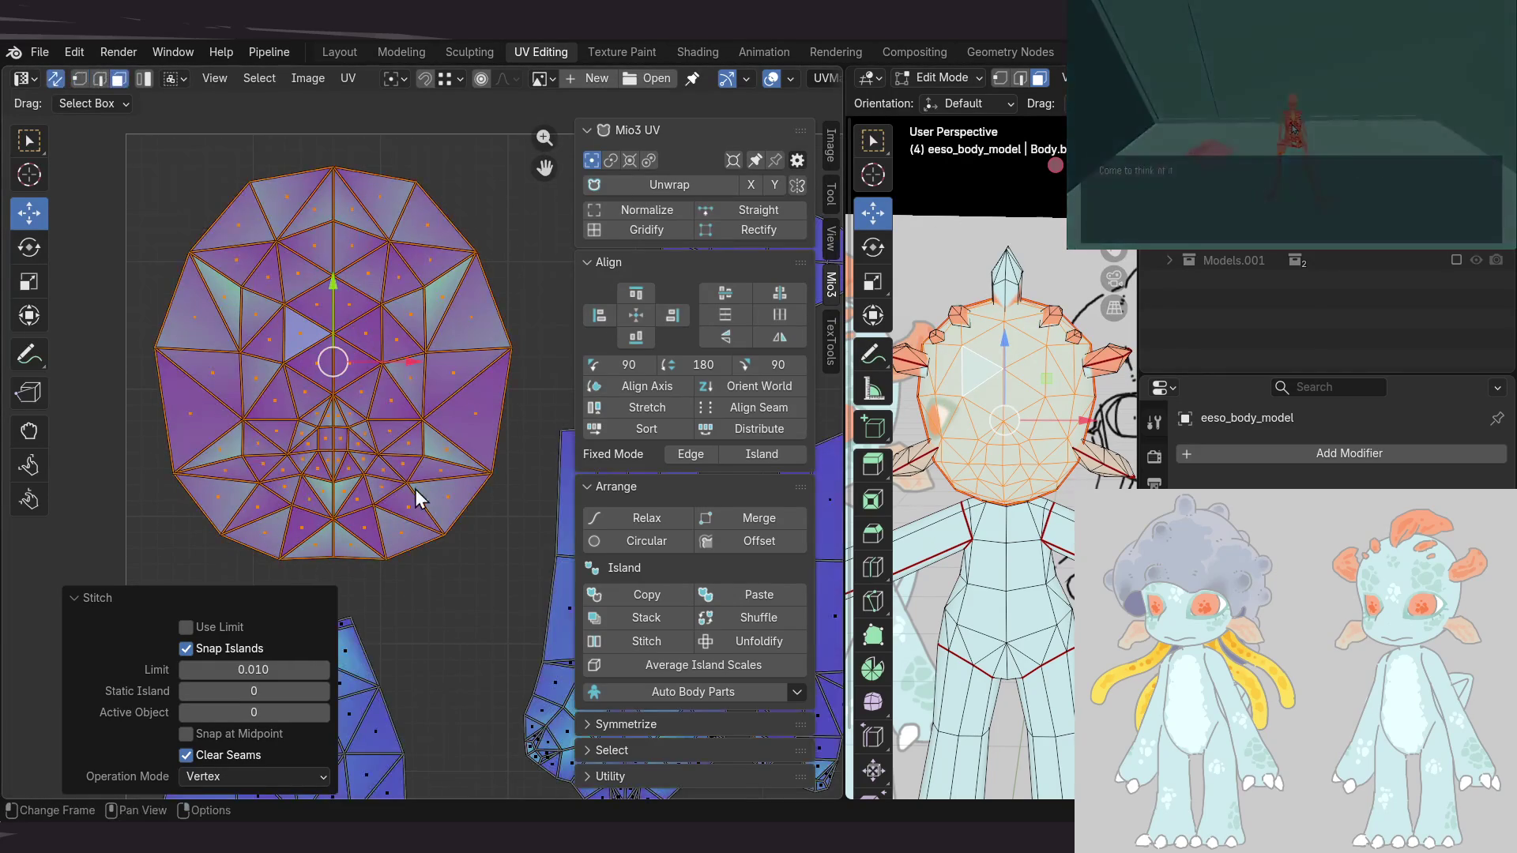
scroll(327, 365, down, 6)
scroll(320, 404, up, 1)
scroll(320, 405, up, 2)
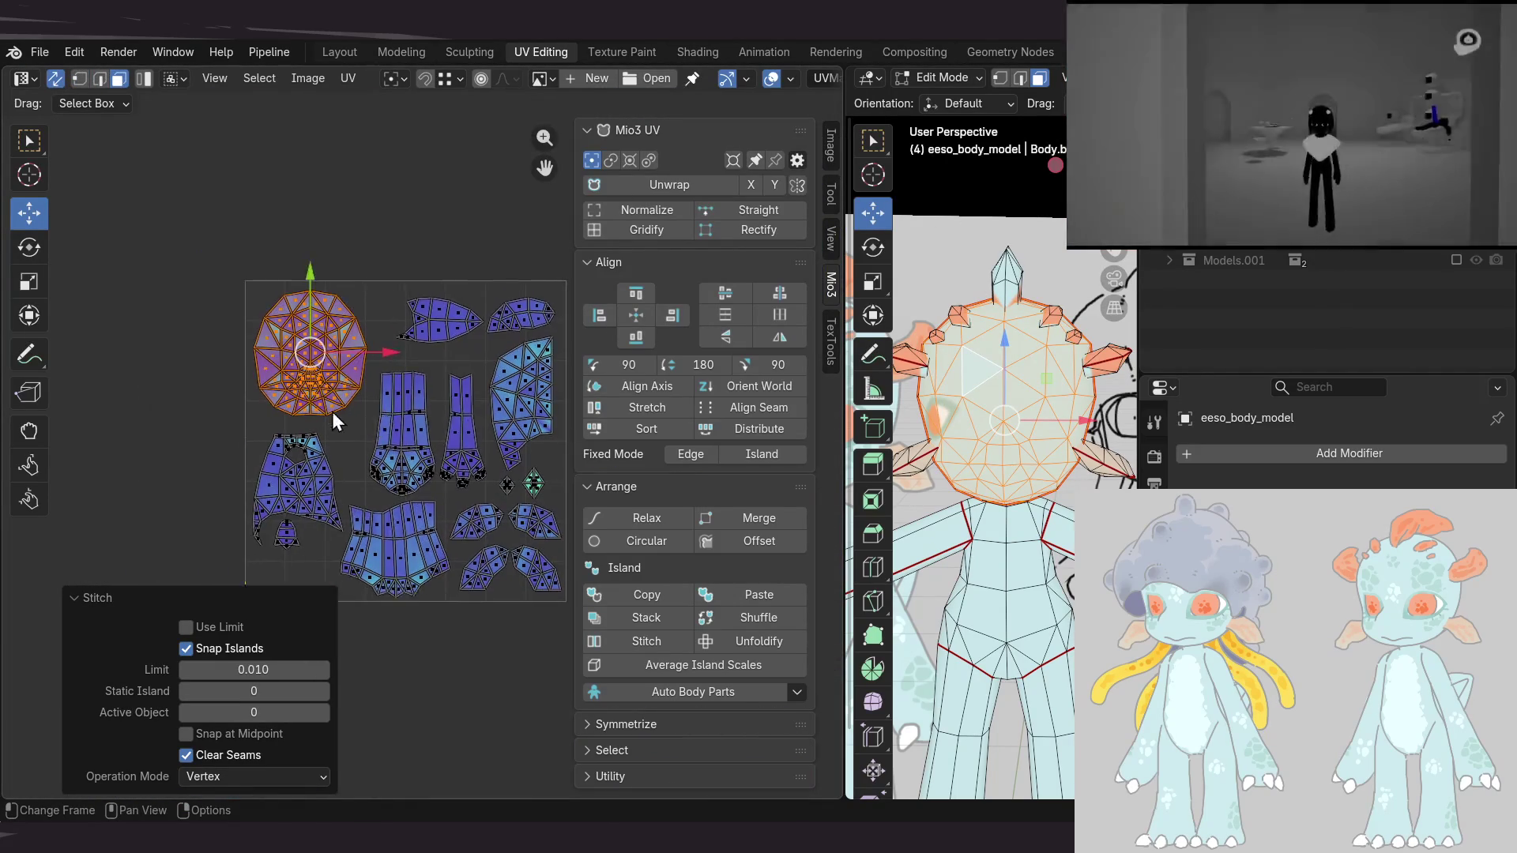
Nudge the joined head UV island 0.003691 m along X, then deselect it
scroll(356, 414, up, 2)
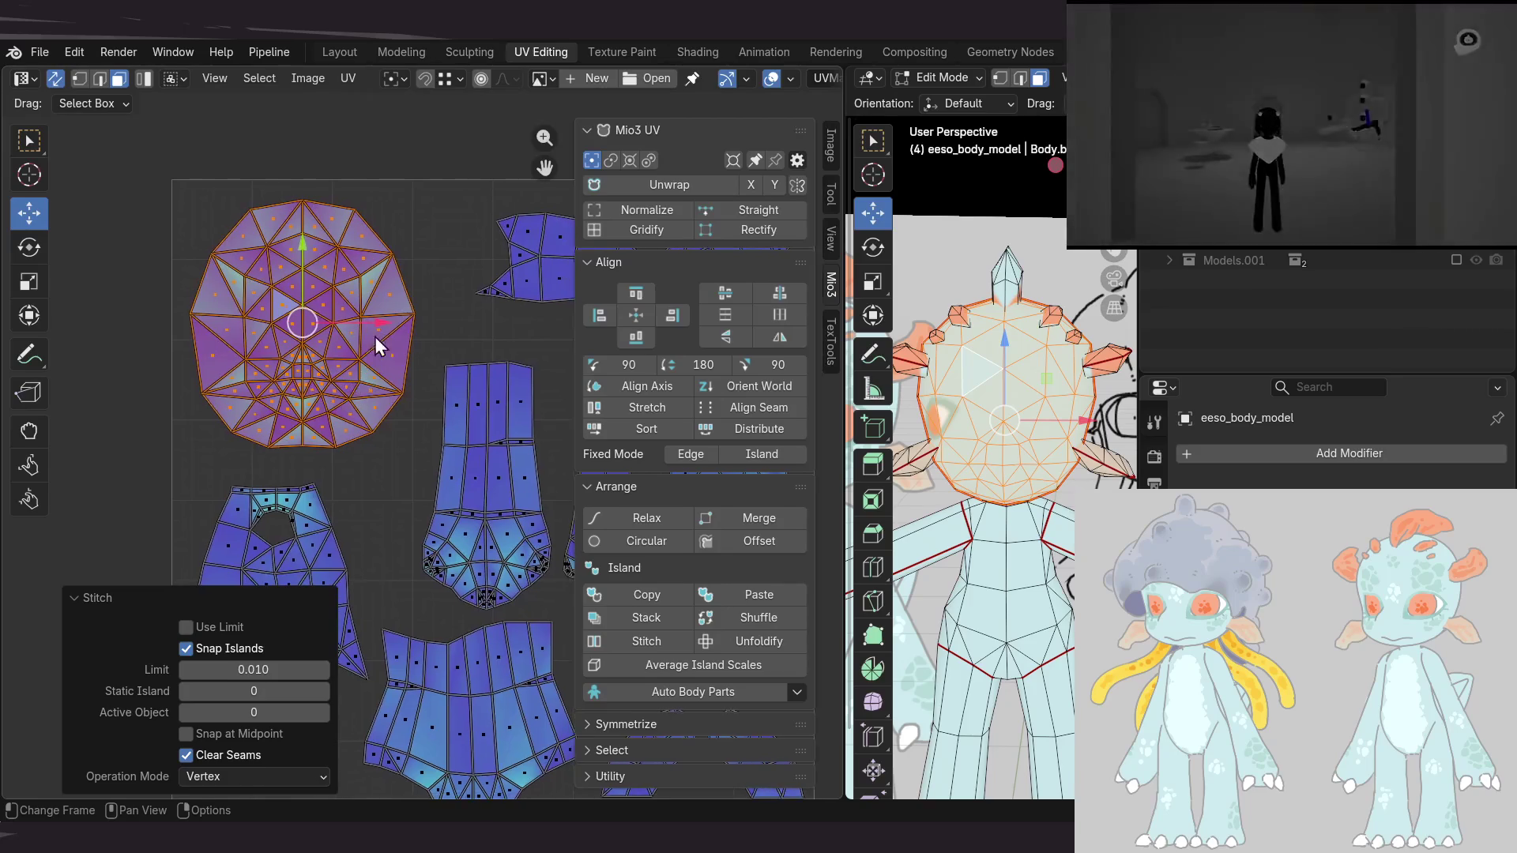
key(g)
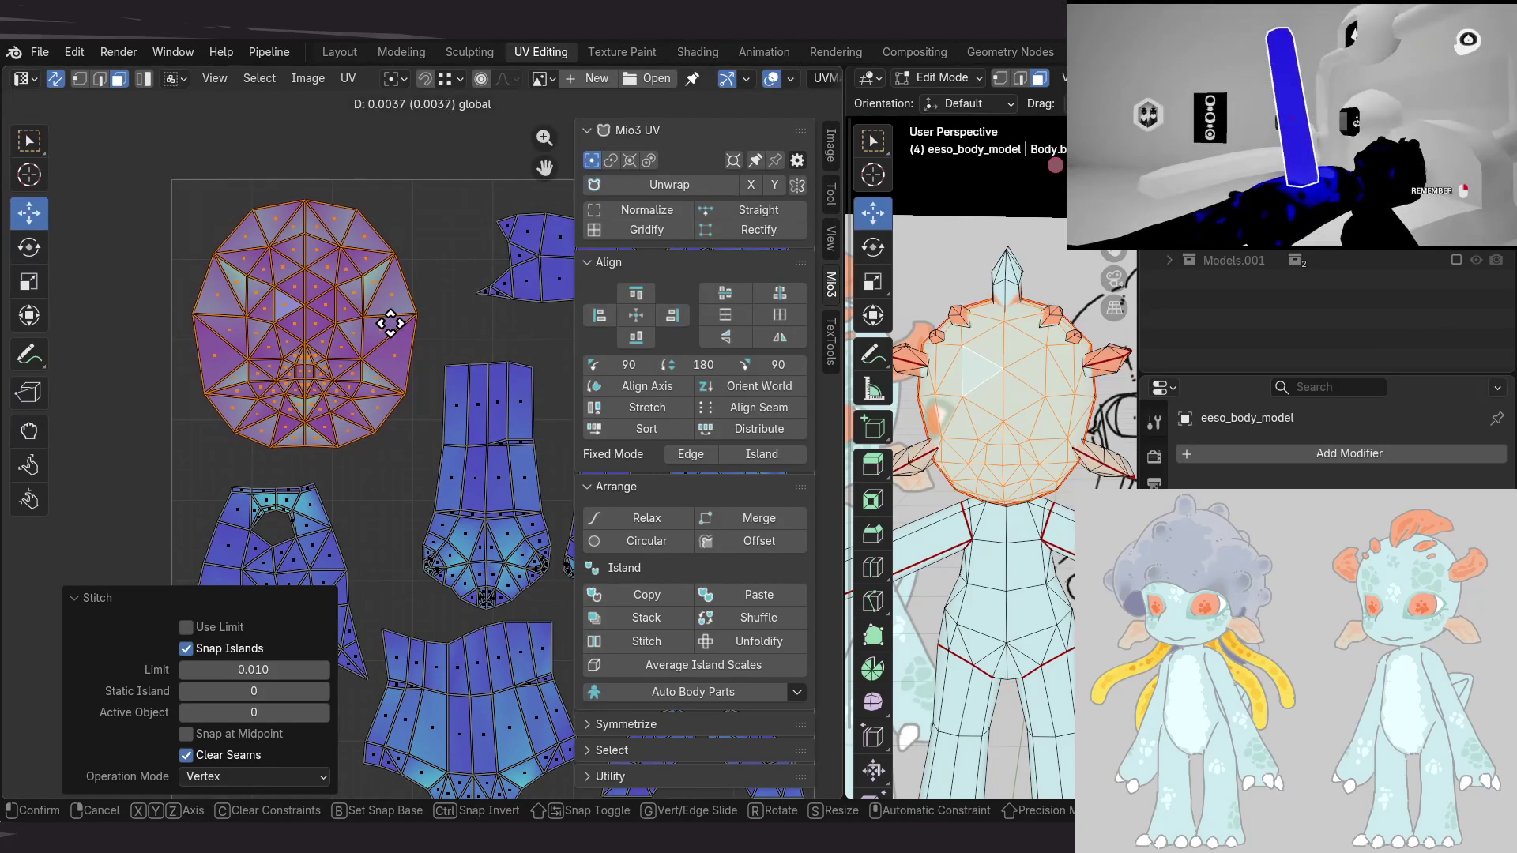
click(391, 323)
scroll(383, 366, down, 3)
scroll(429, 384, up, 1)
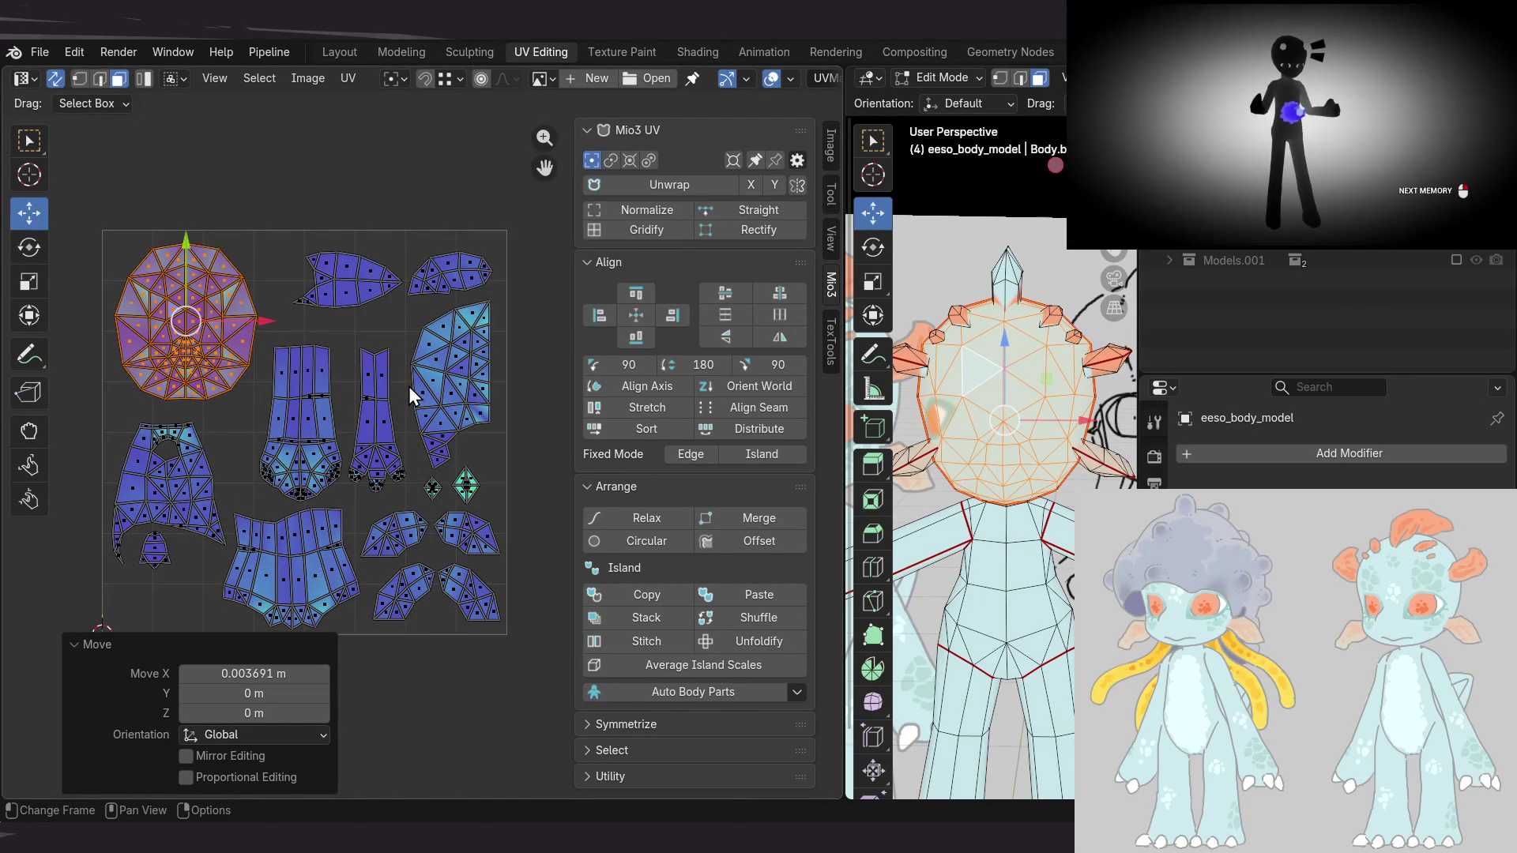
middle_drag(289, 412, 278, 424)
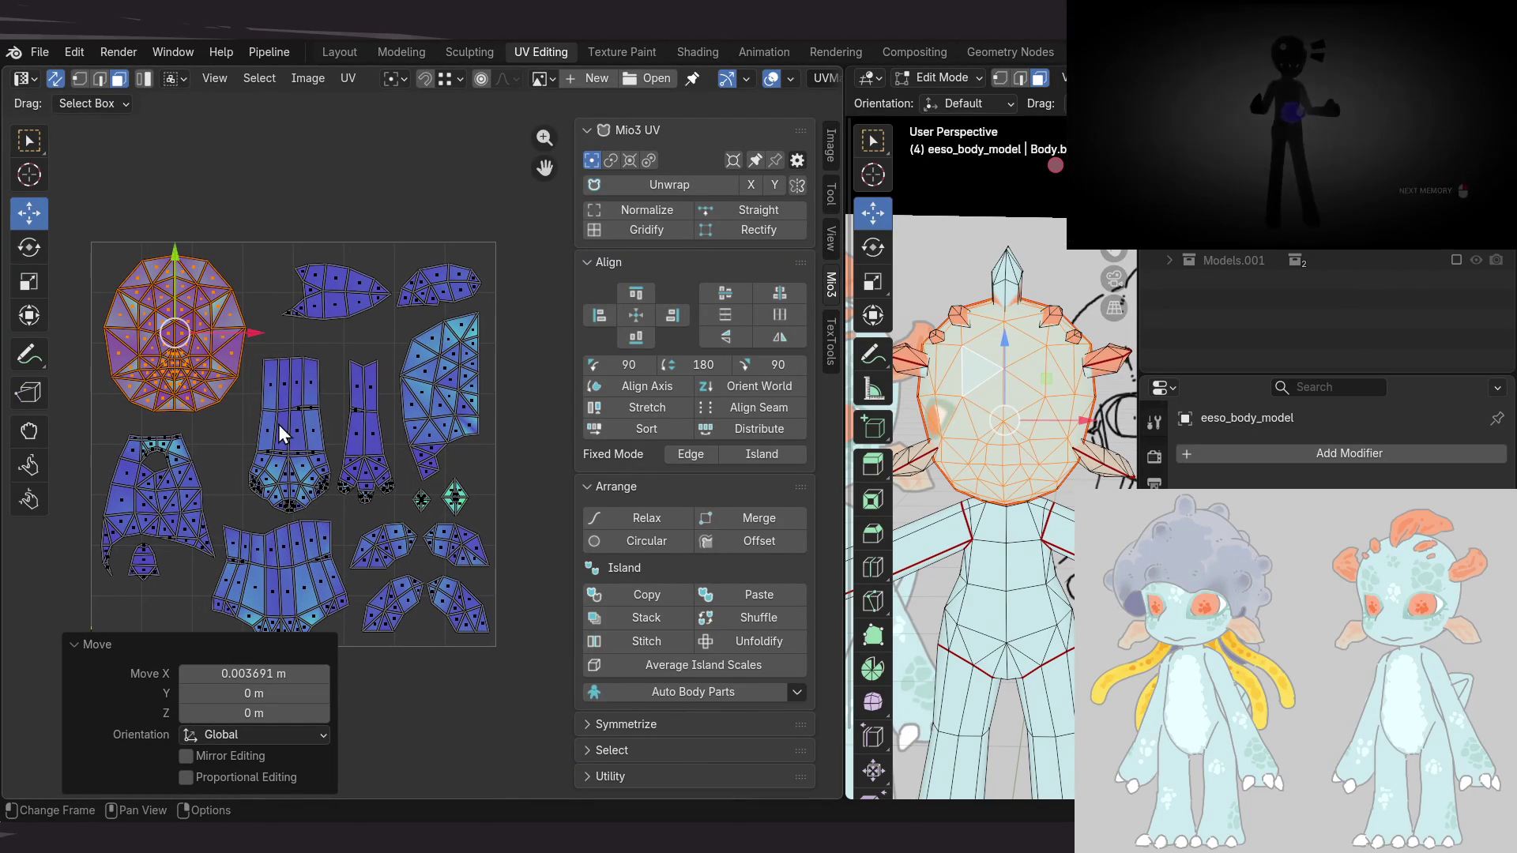
click(254, 224)
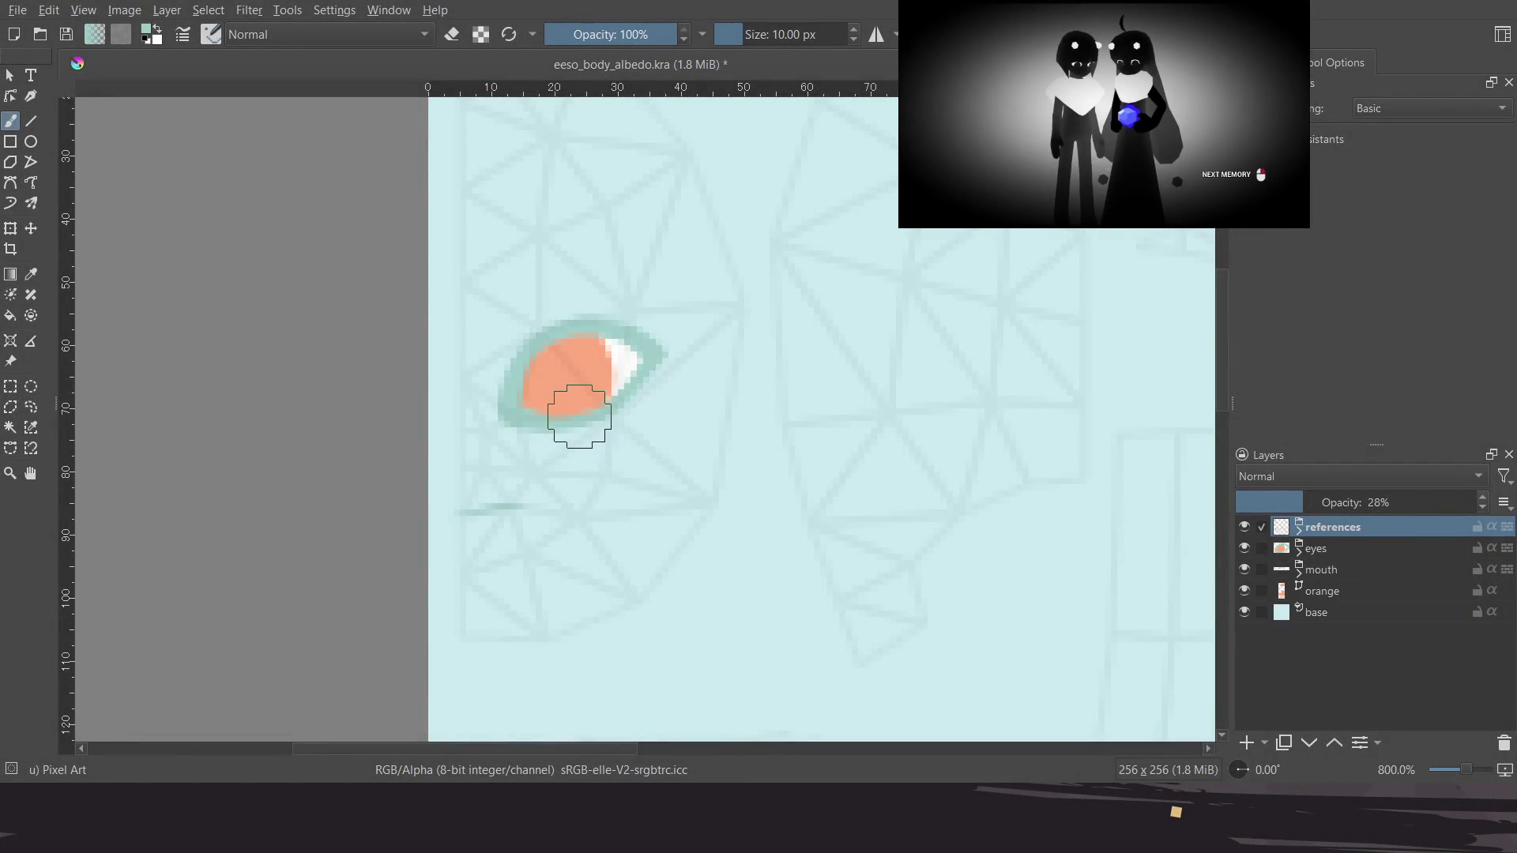
Zoom and pan around the eeso_body_albedo texture in Krita, then select all five layers
scroll(691, 371, down, 3)
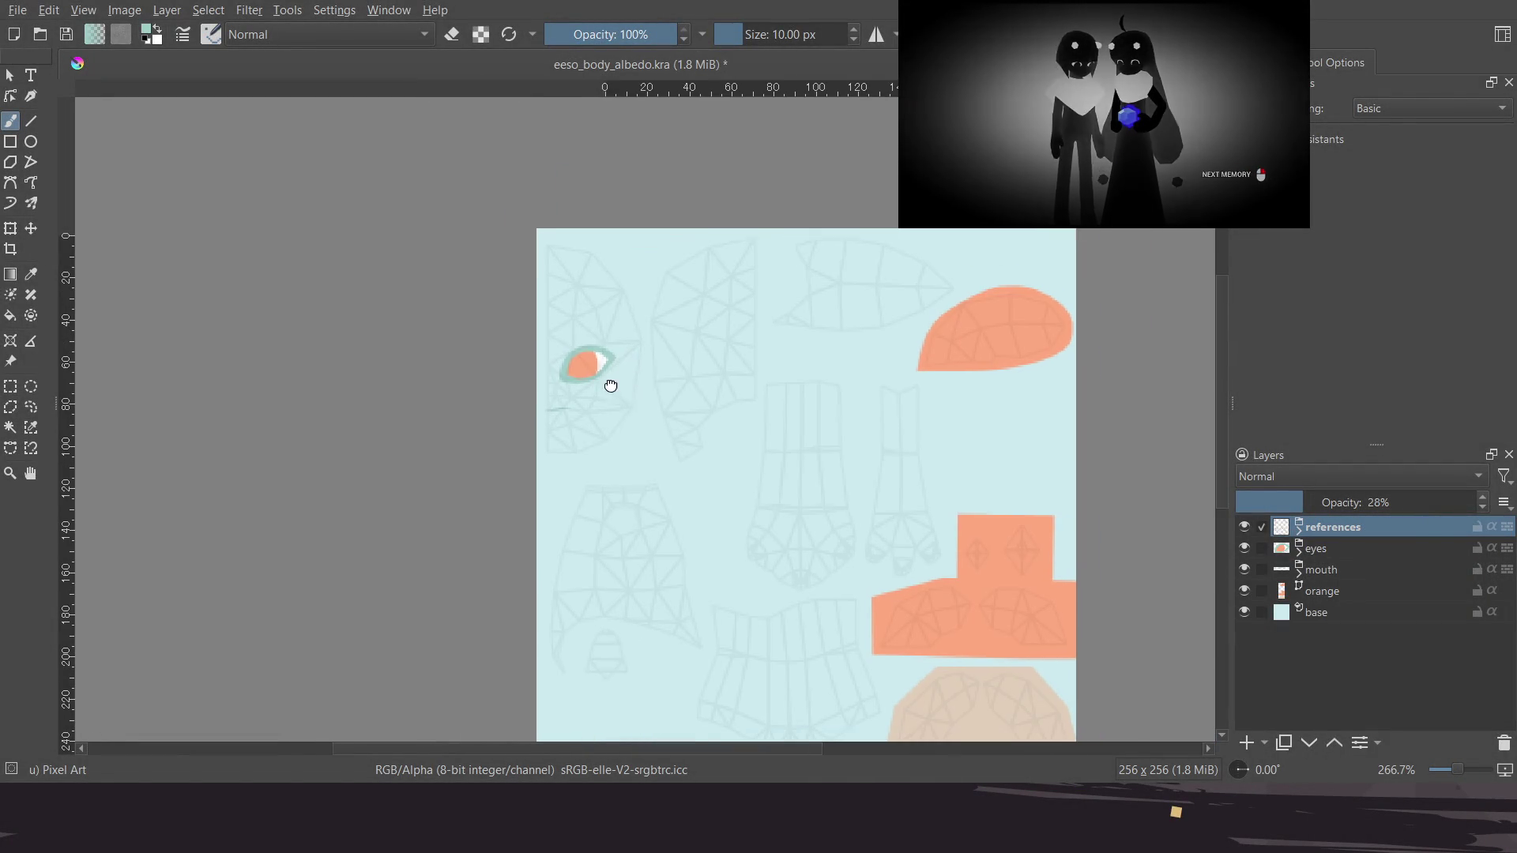
middle_drag(688, 361, 572, 366)
scroll(596, 449, up, 2)
scroll(564, 436, up, 1)
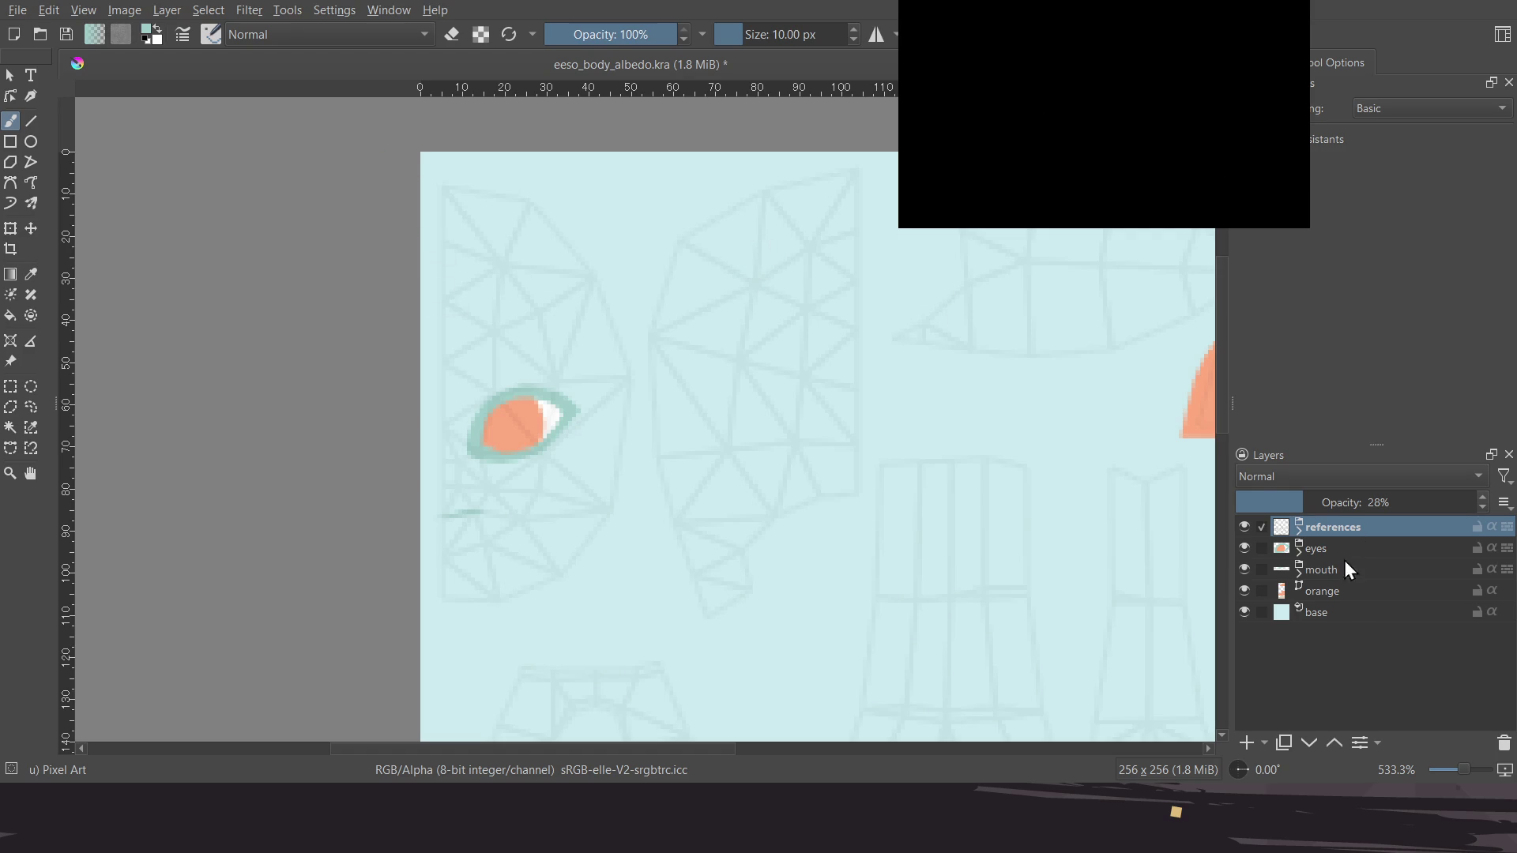
shift+click(1345, 613)
Group the five layers into Group 1, duplicate it, and merge the copy into one layer
key(ctrl+g)
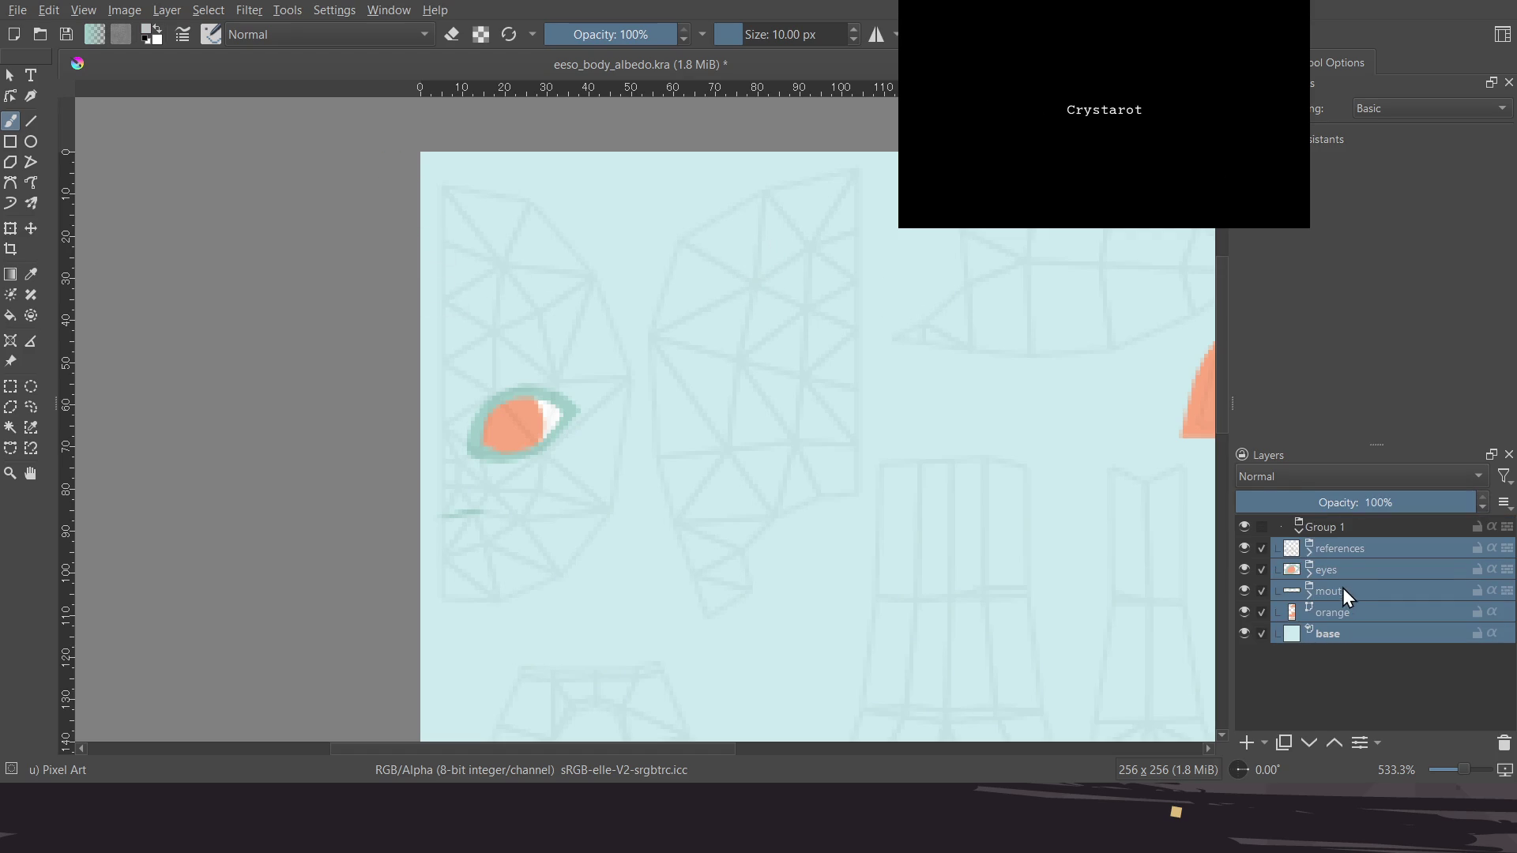
click(1298, 534)
key(ctrl+j)
key(ctrl+e)
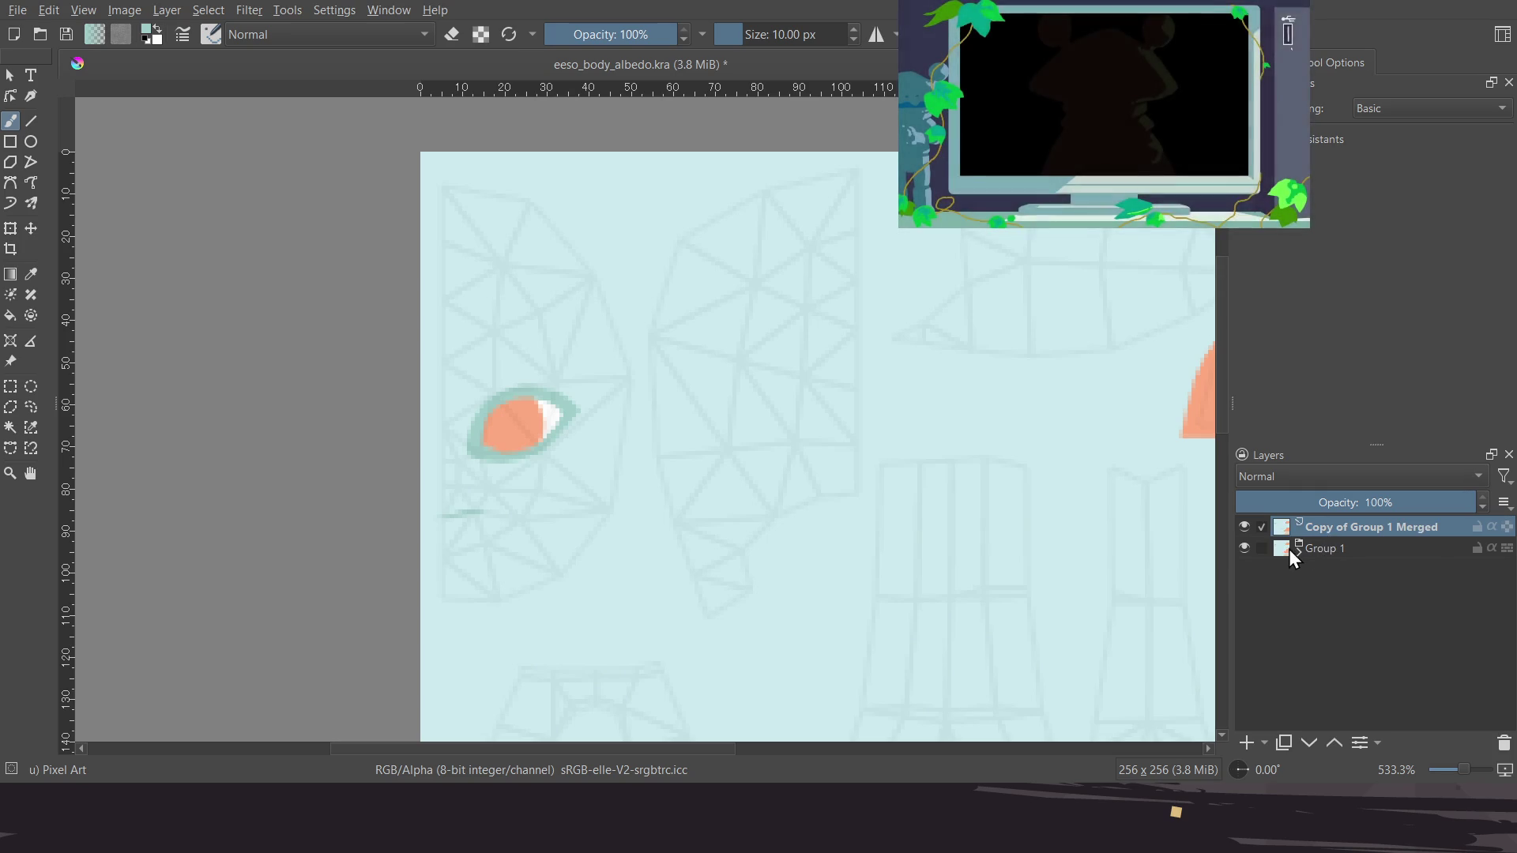
click(1298, 552)
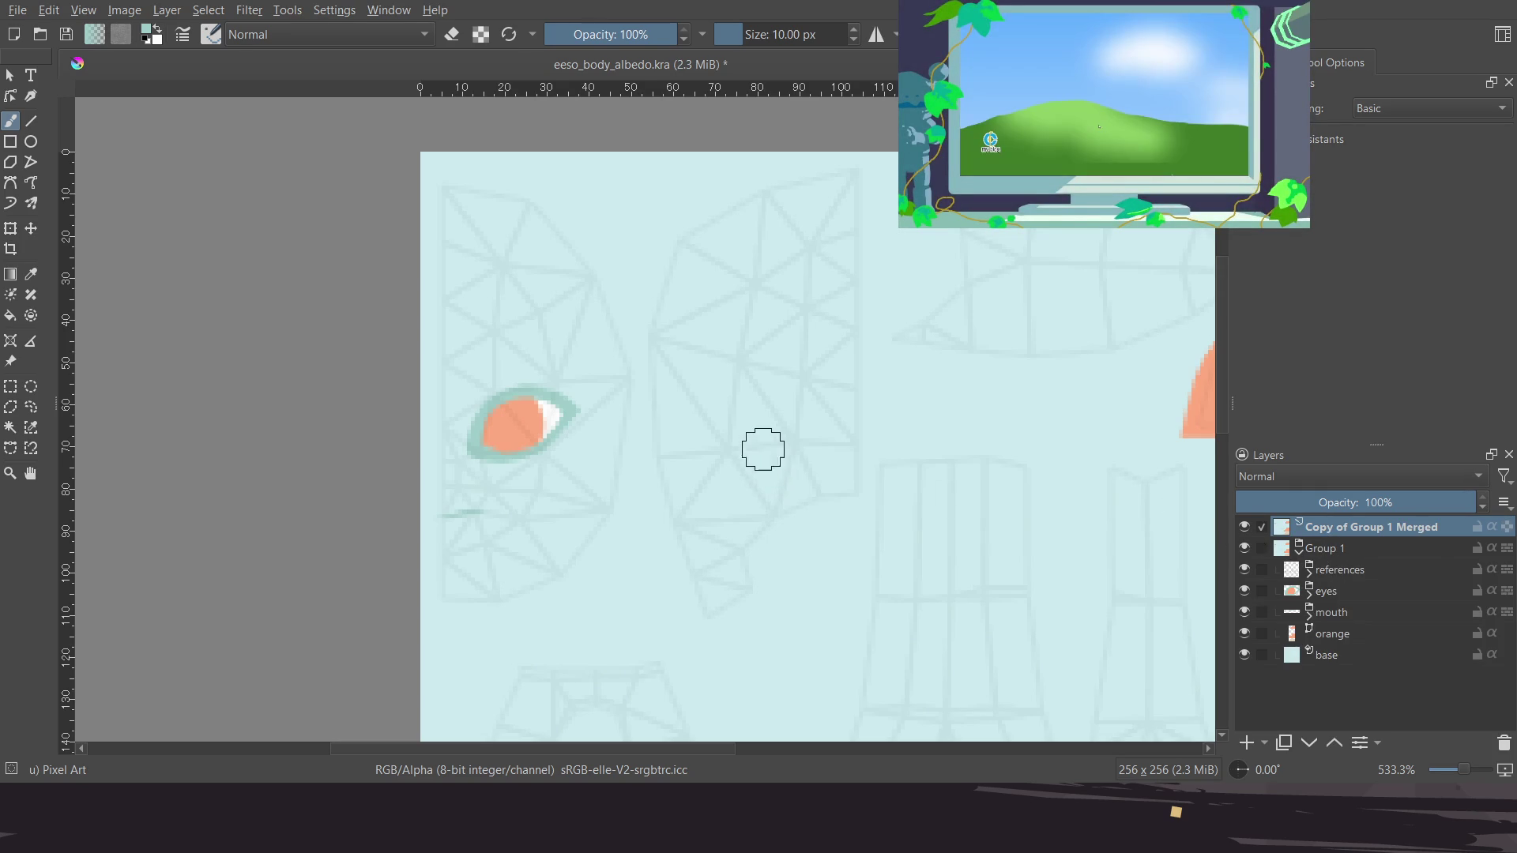
middle_drag(771, 452, 675, 391)
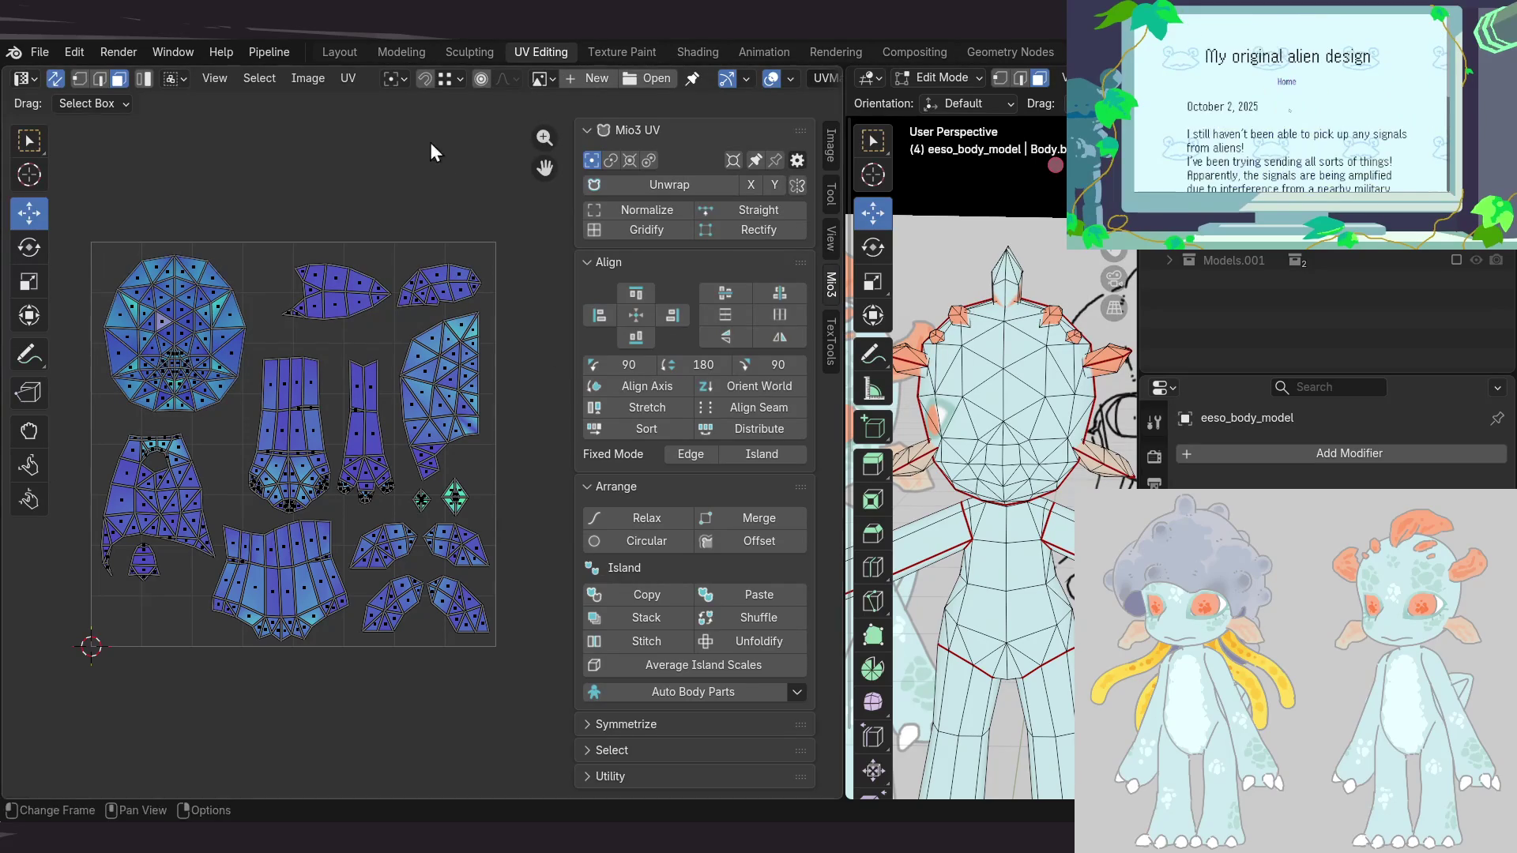
click(349, 79)
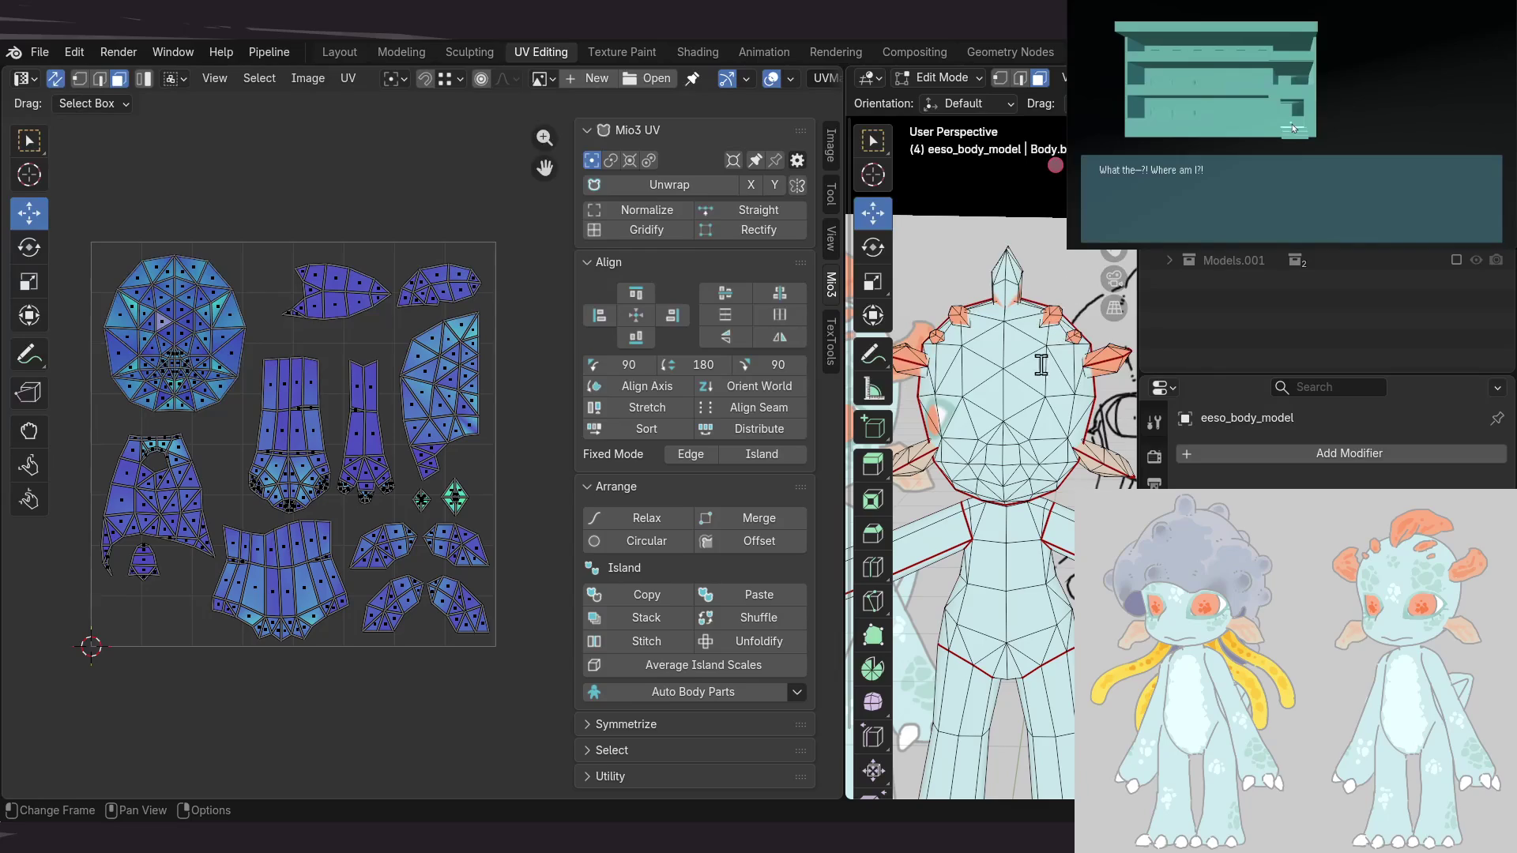
key(b)
drag(1002, 678, 917, 607)
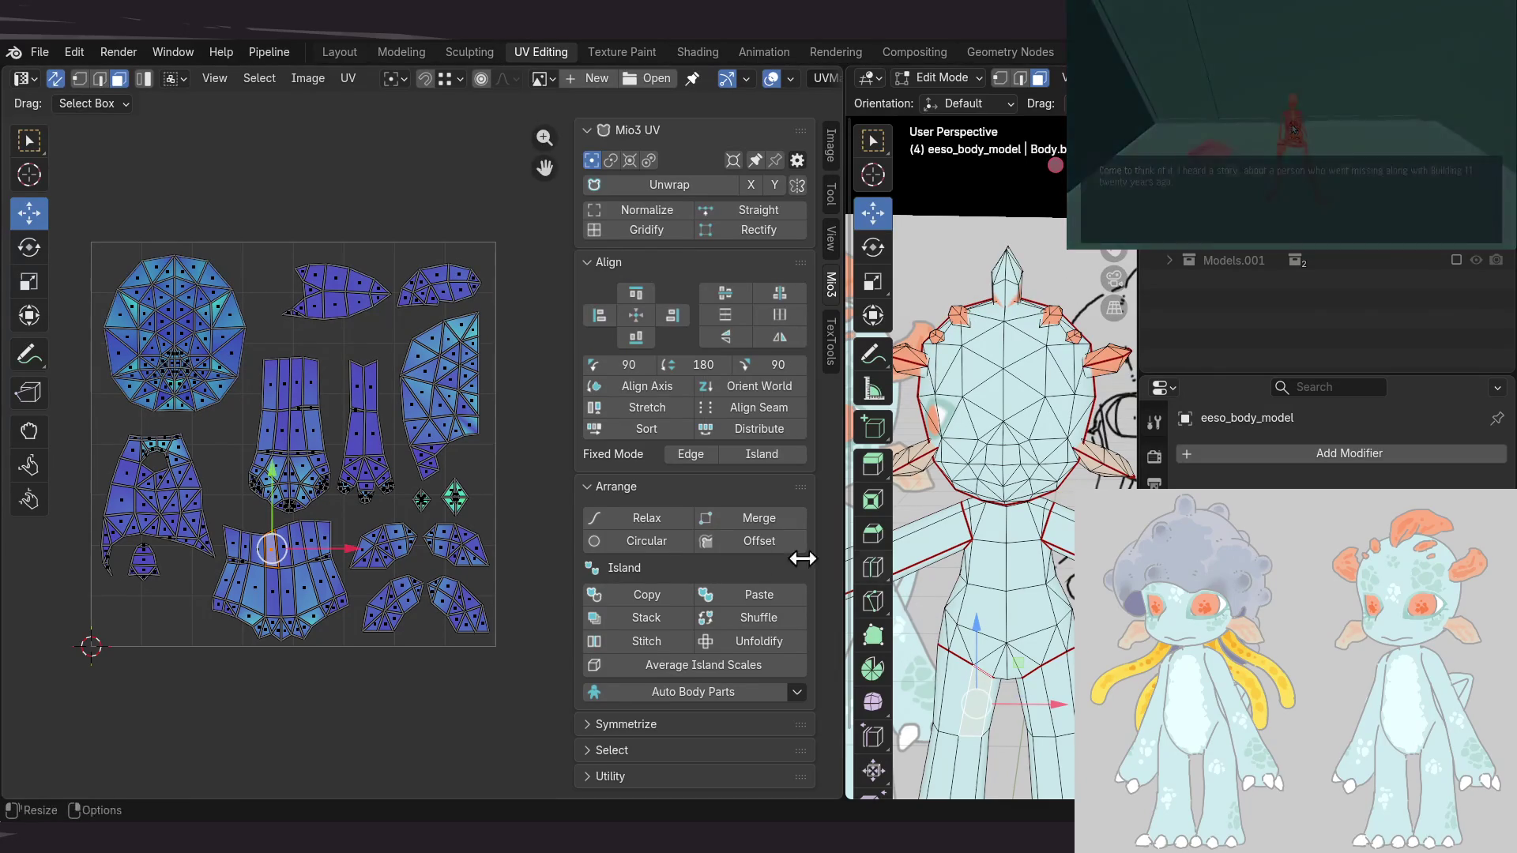
click(273, 230)
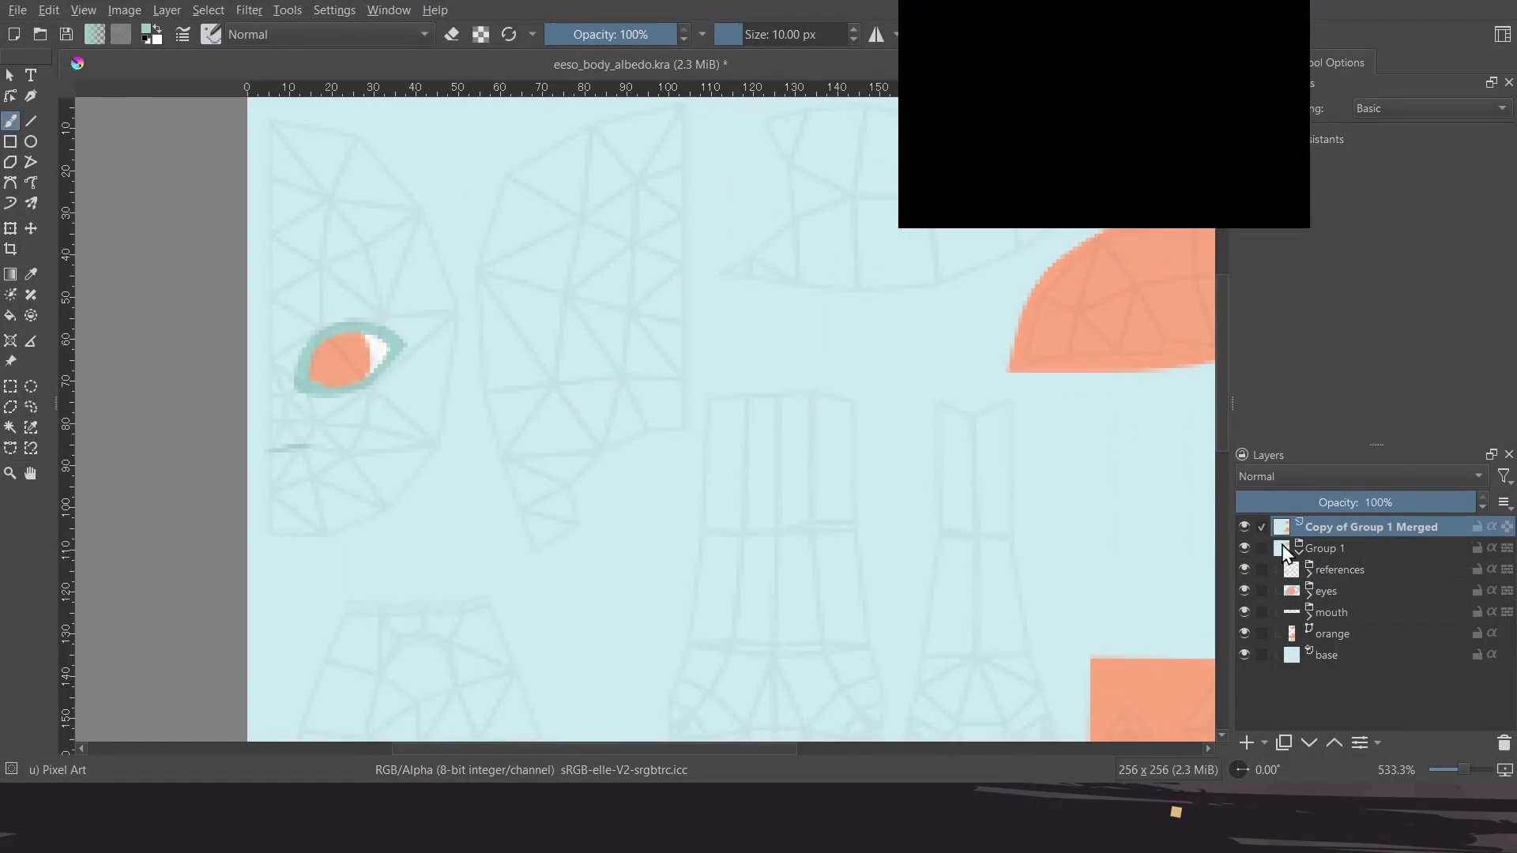
Set the Copy of Group 1 Merged layer's opacity to 55% in the Layers panel
click(1262, 526)
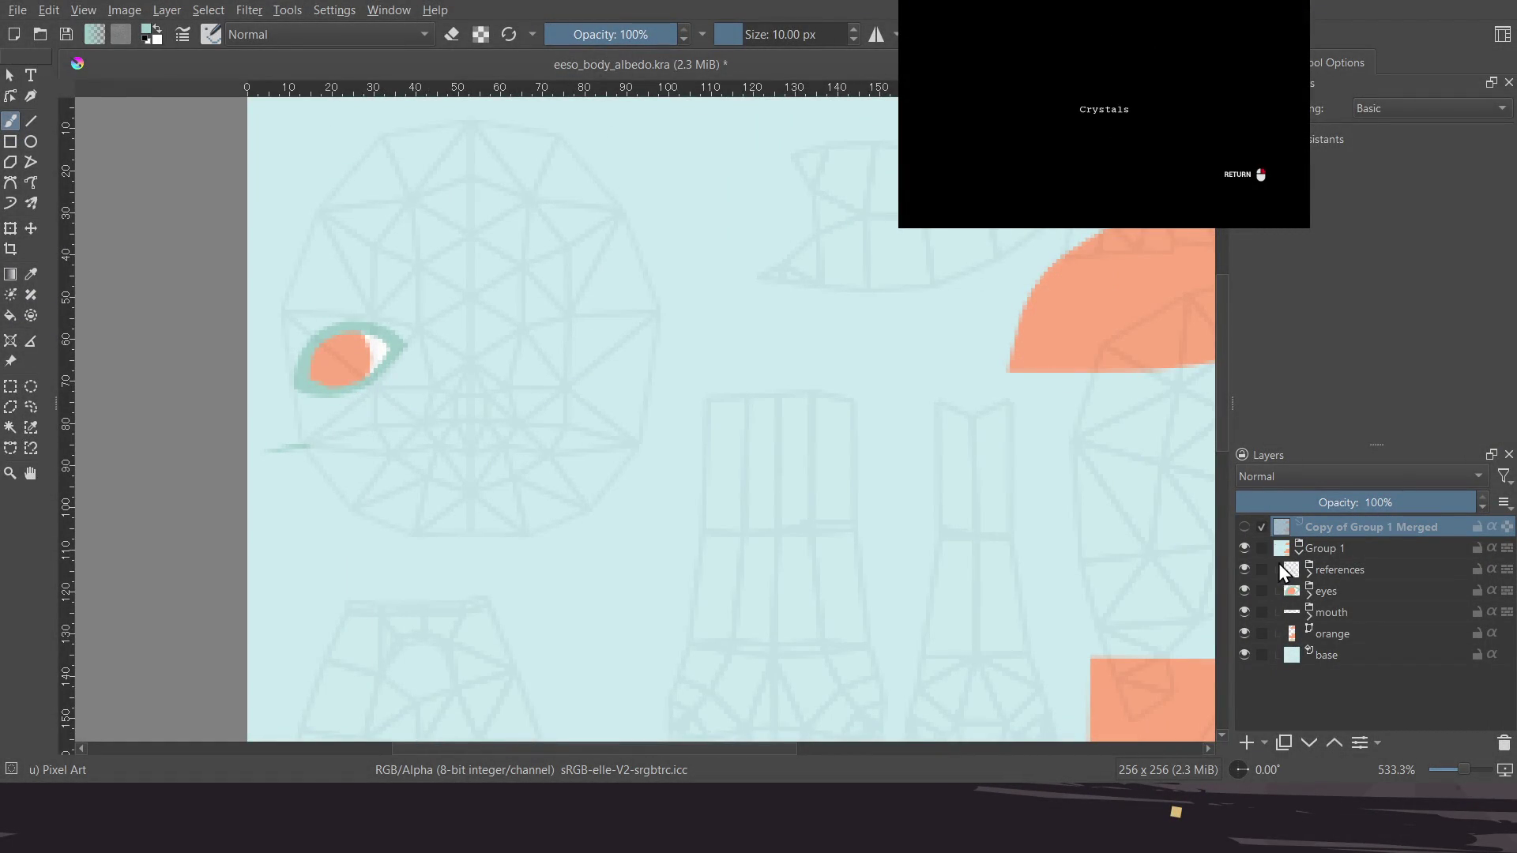
click(1240, 527)
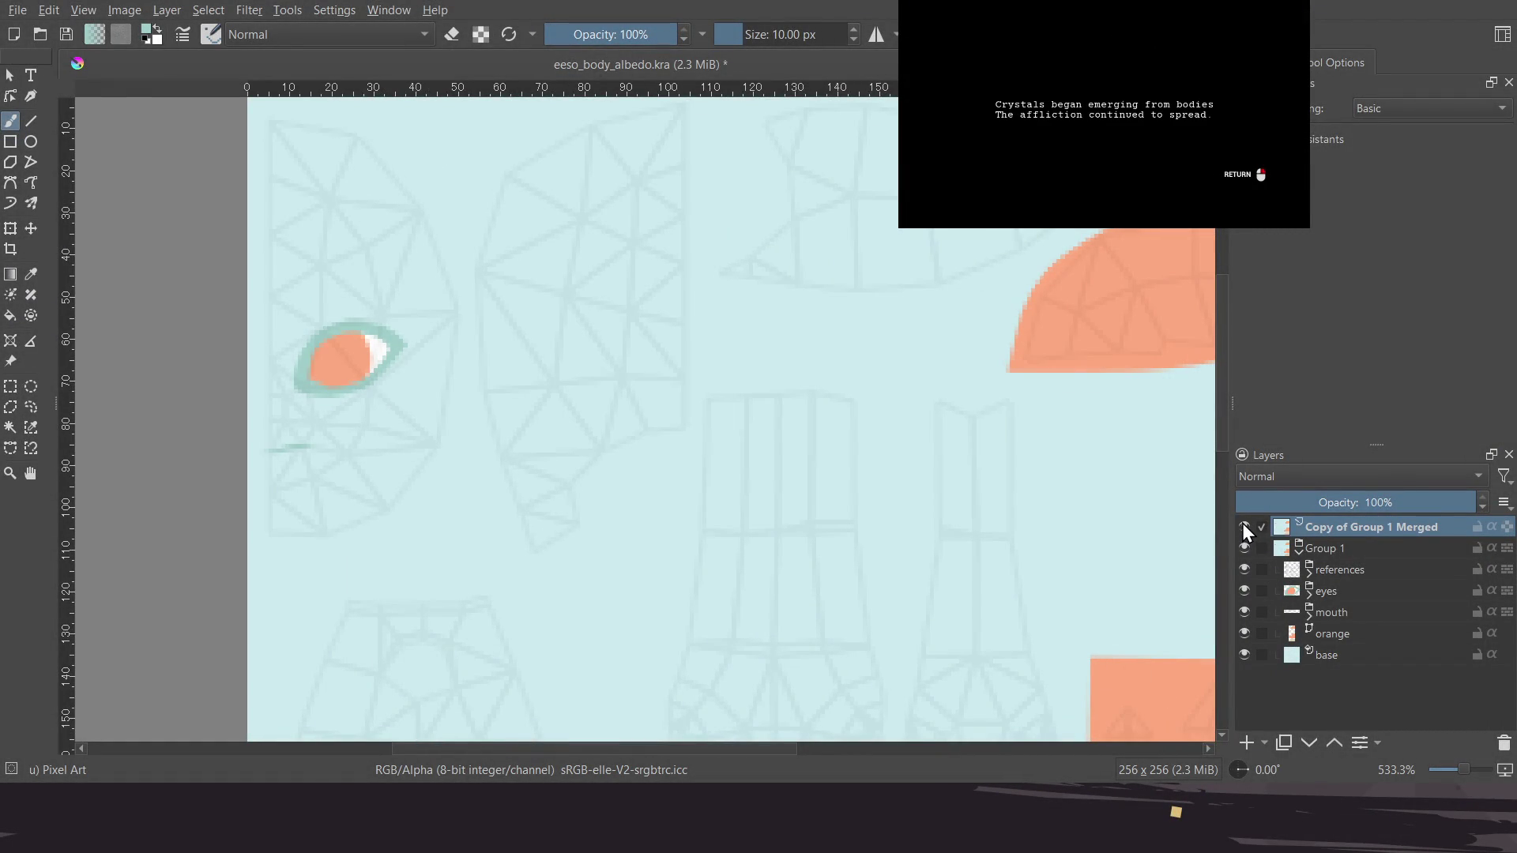
click(1370, 502)
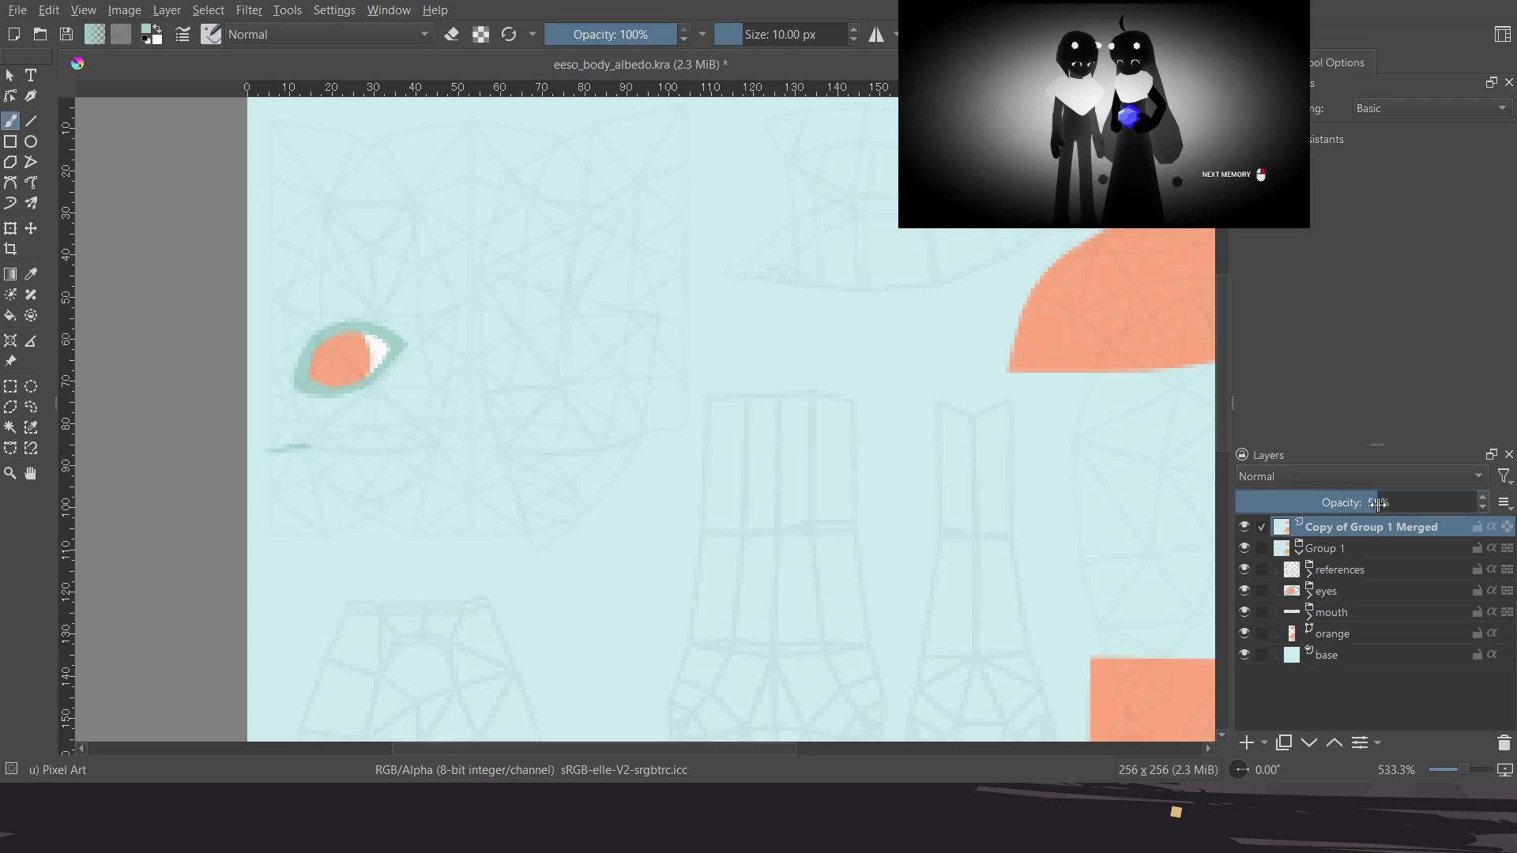
mouse_move(1377, 506)
mouse_down()
mouse_move(1419, 507)
mouse_move(1366, 505)
mouse_up()
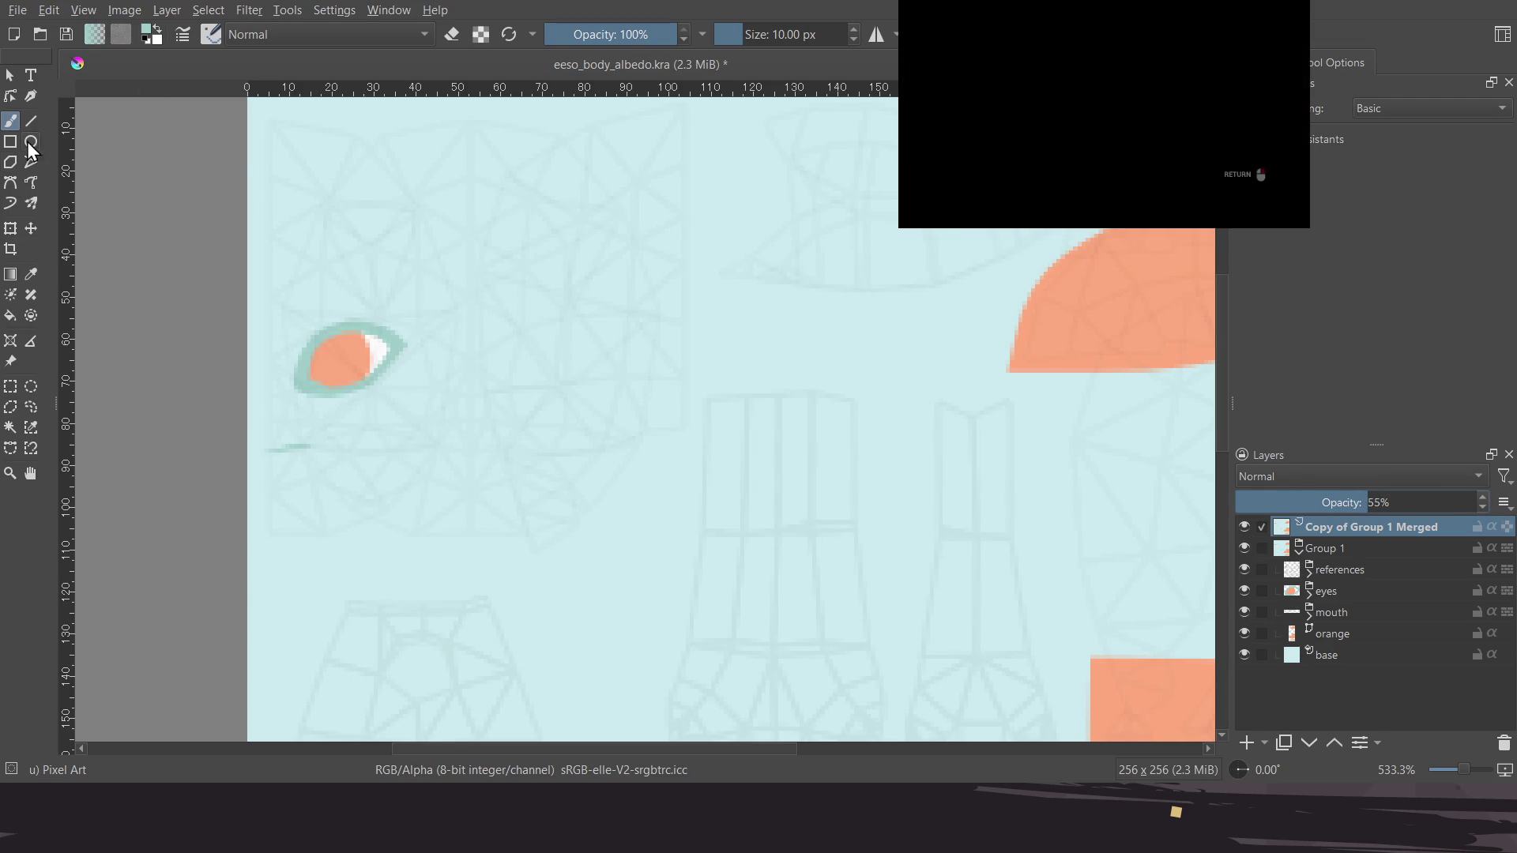
click(31, 228)
Shift the merged copy layer to Position x 48 px so a second eye appears
middle_drag(524, 466, 576, 413)
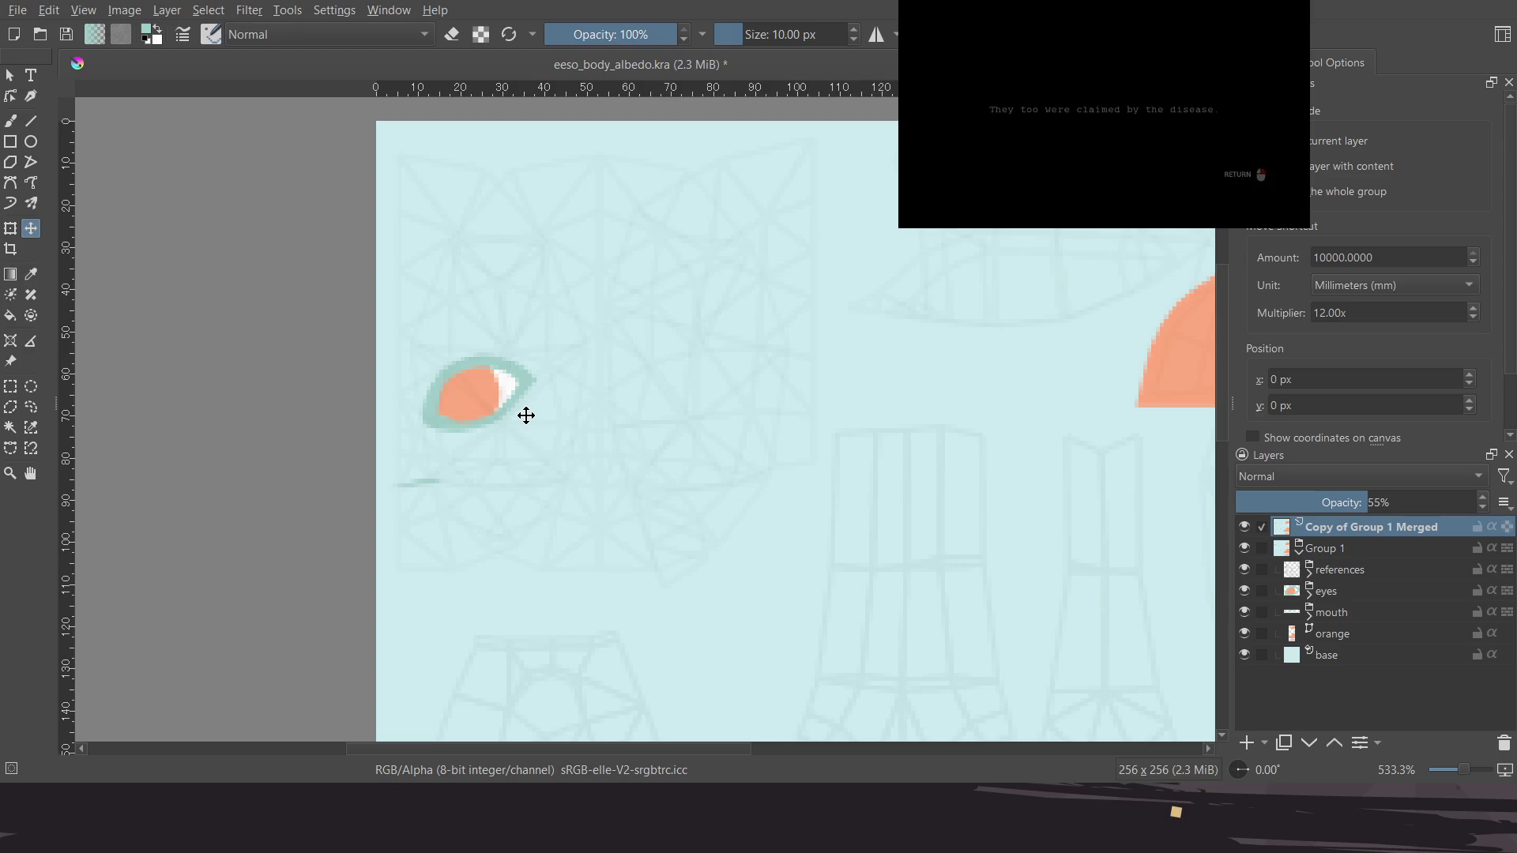
key(Right)
key(Right)
key(Right)
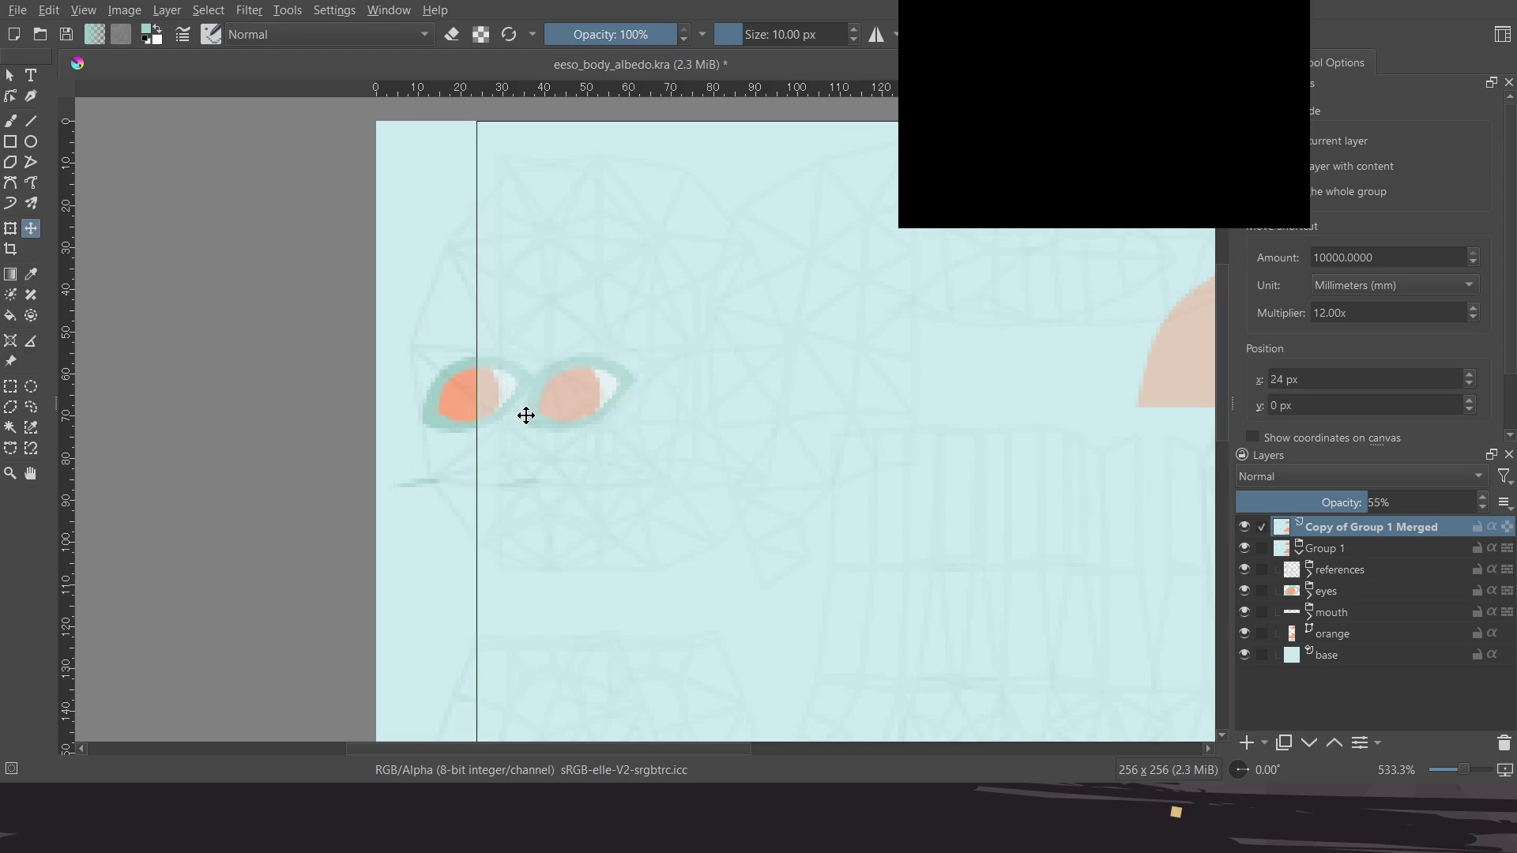
key(Right)
key(Right)
key(Right)
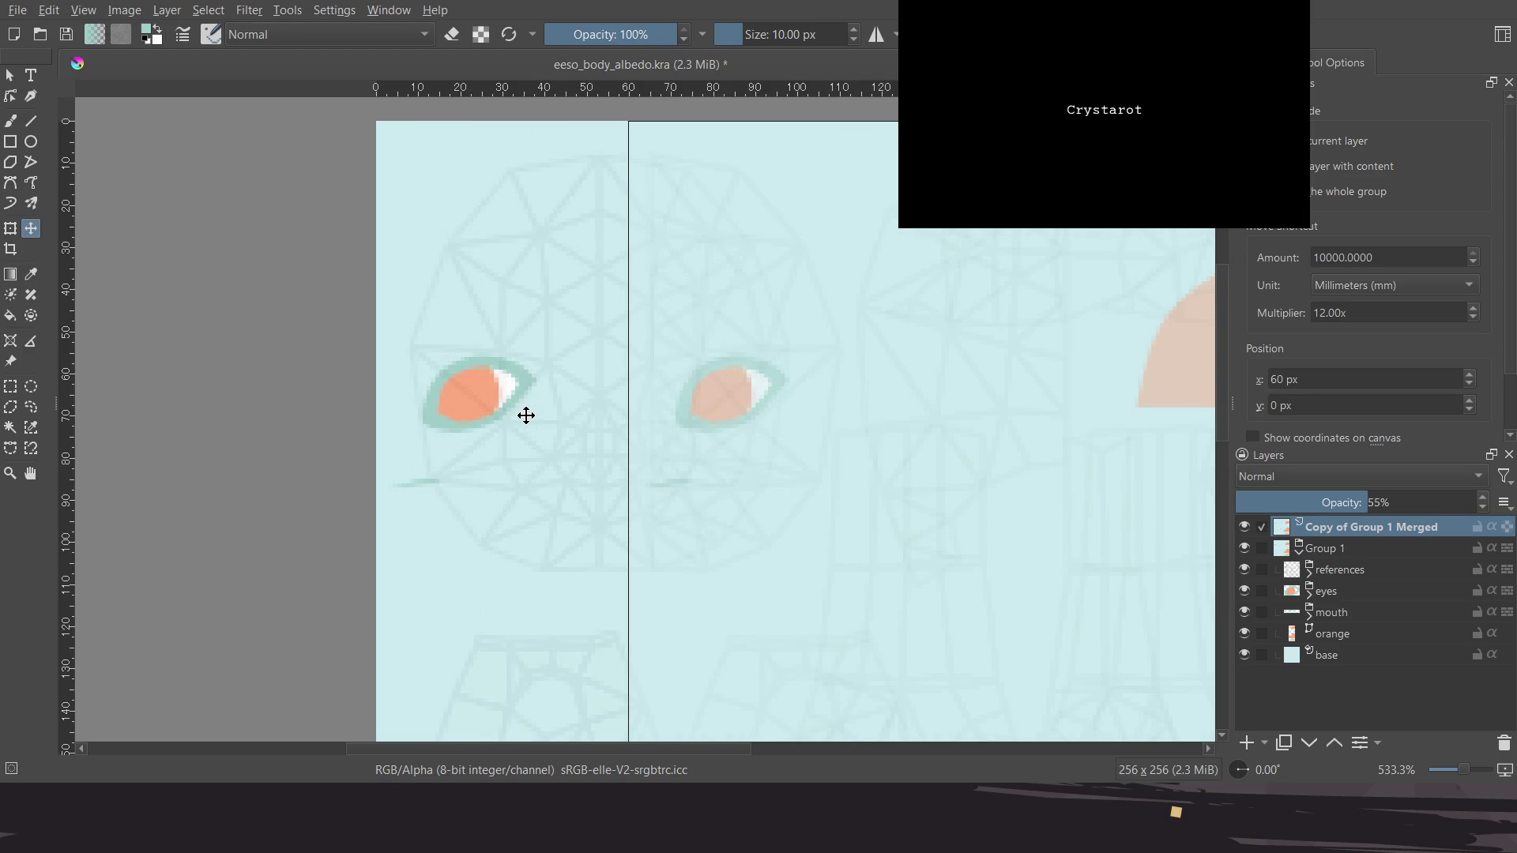
key(Left)
key(Left)
key(Left)
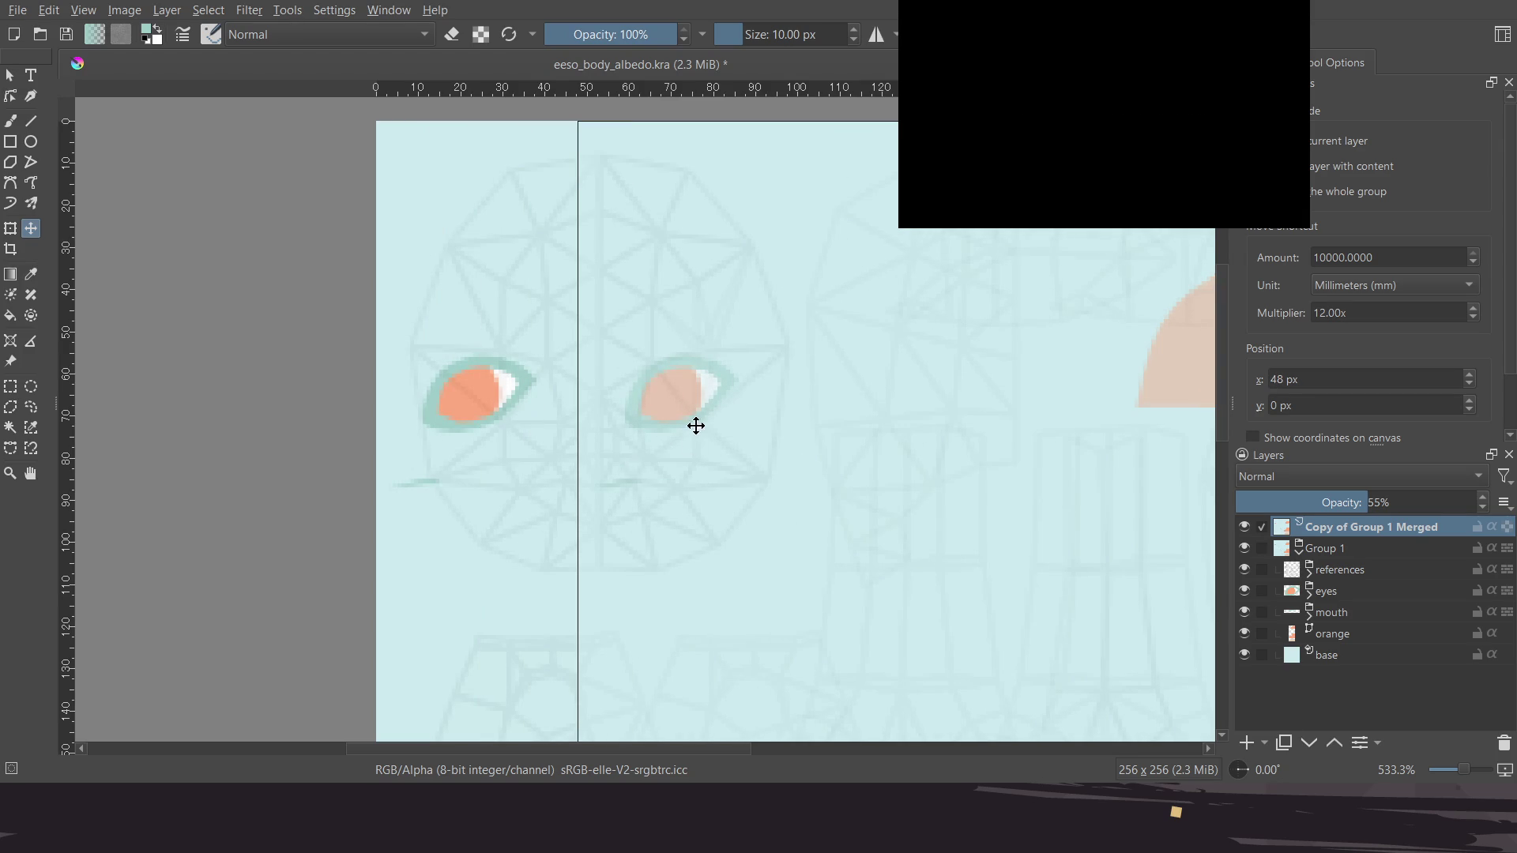
ctrl+scroll(679, 434, up, 3)
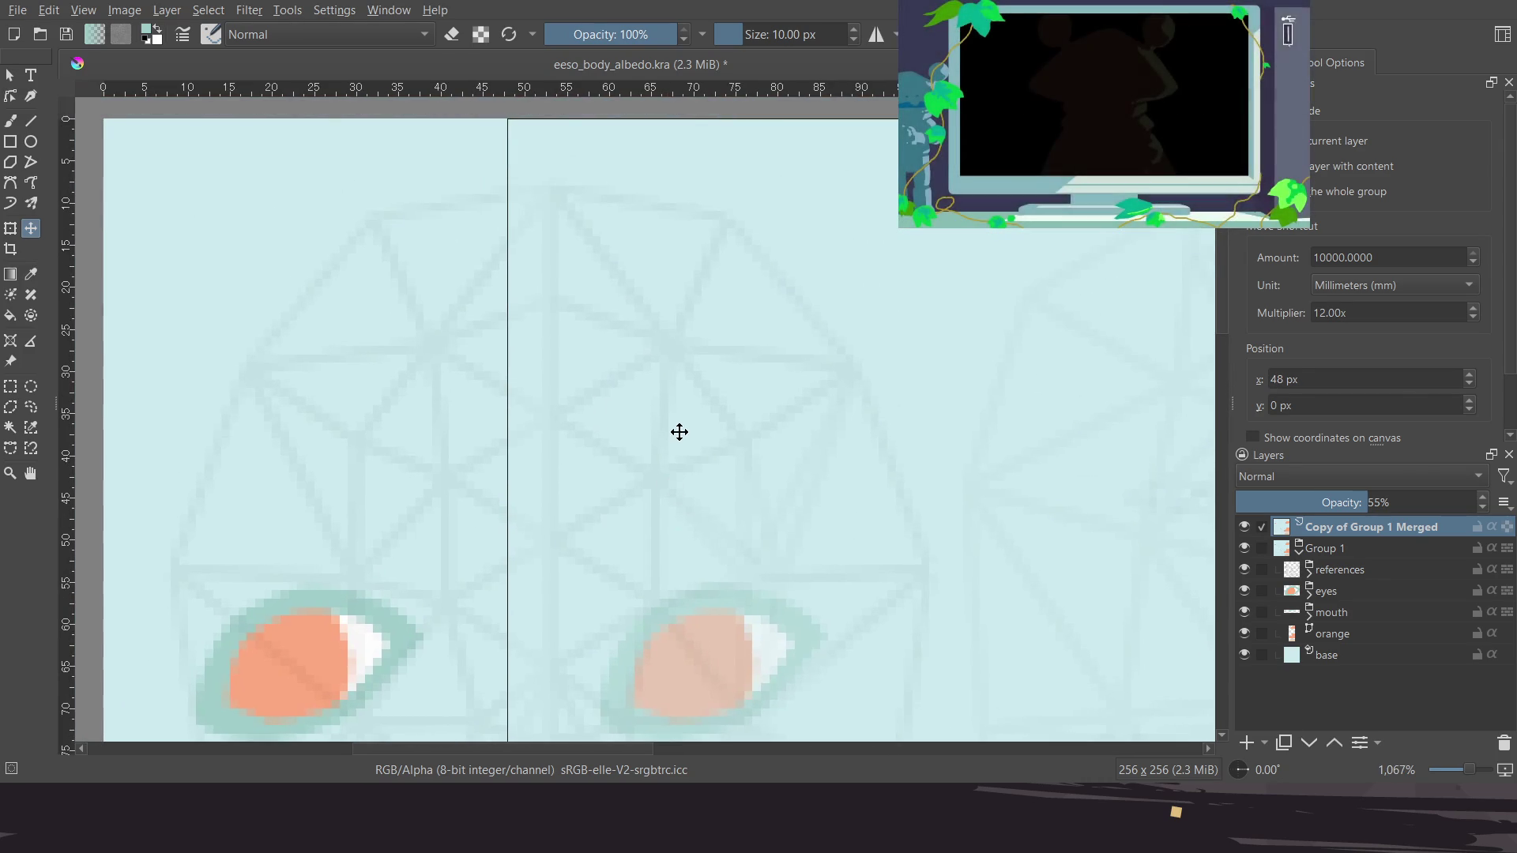
Toggle the merged copy's visibility repeatedly to compare the original and shifted eyes
click(1249, 531)
click(1249, 531)
click(1248, 531)
click(1248, 531)
click(1248, 531)
double_click(1249, 531)
double_click(1248, 531)
double_click(1249, 531)
click(1249, 530)
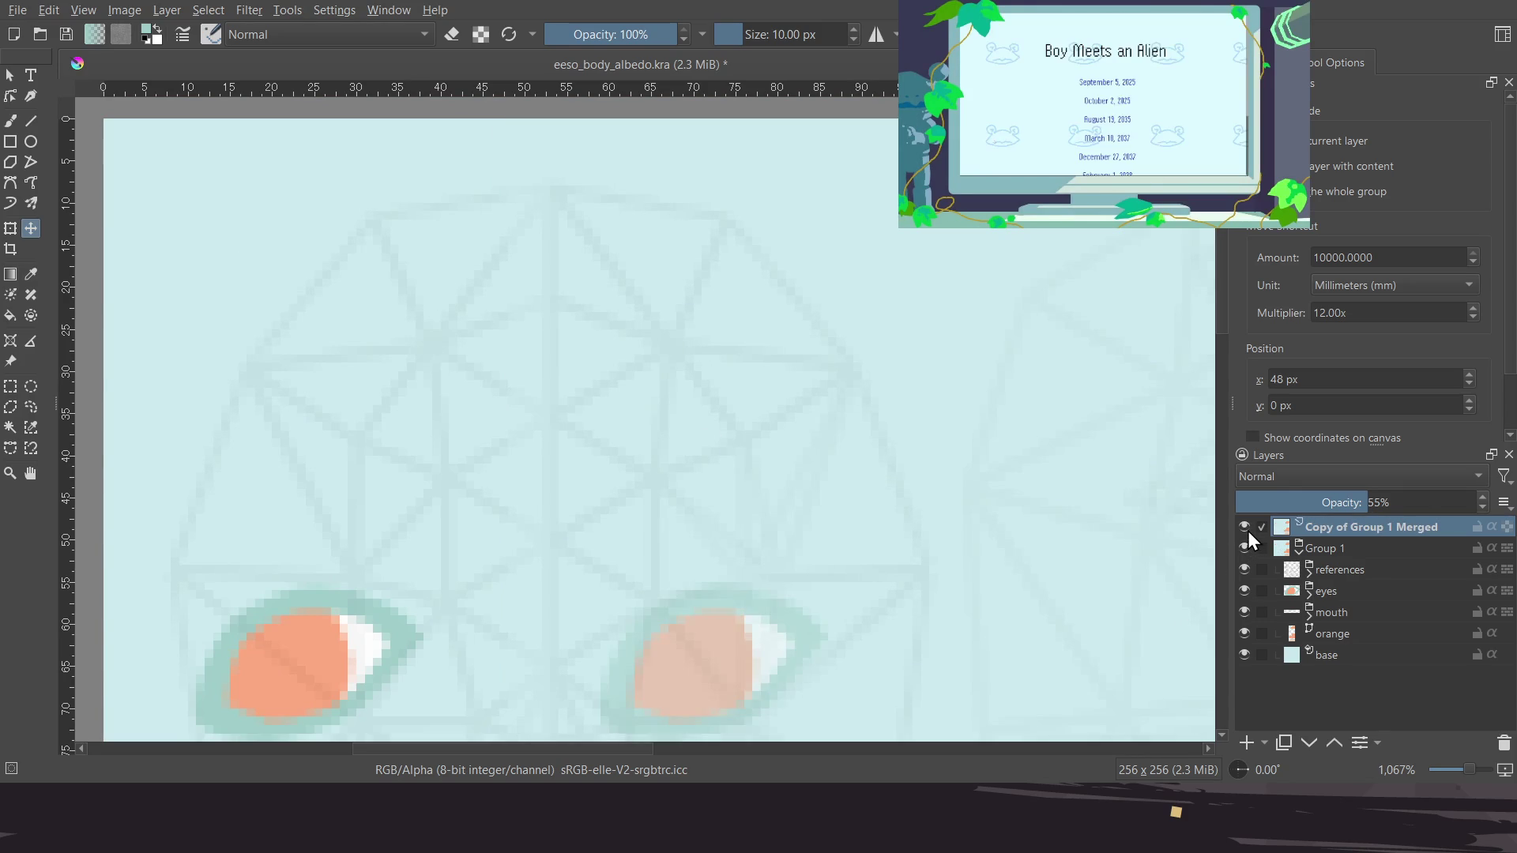
ctrl+scroll(988, 512, down, 3)
middle_drag(949, 449, 725, 342)
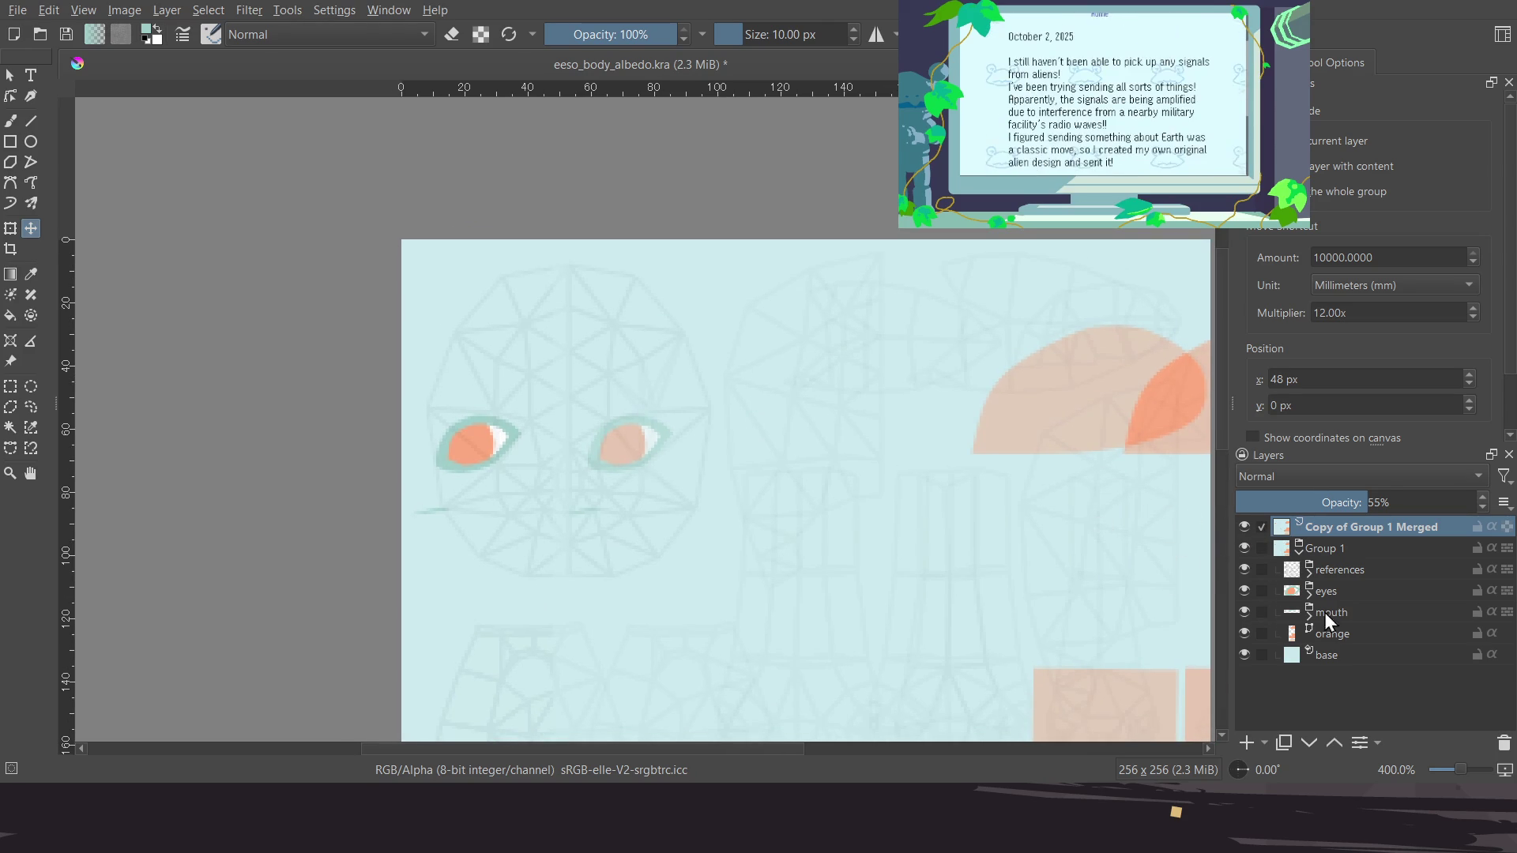
click(1349, 591)
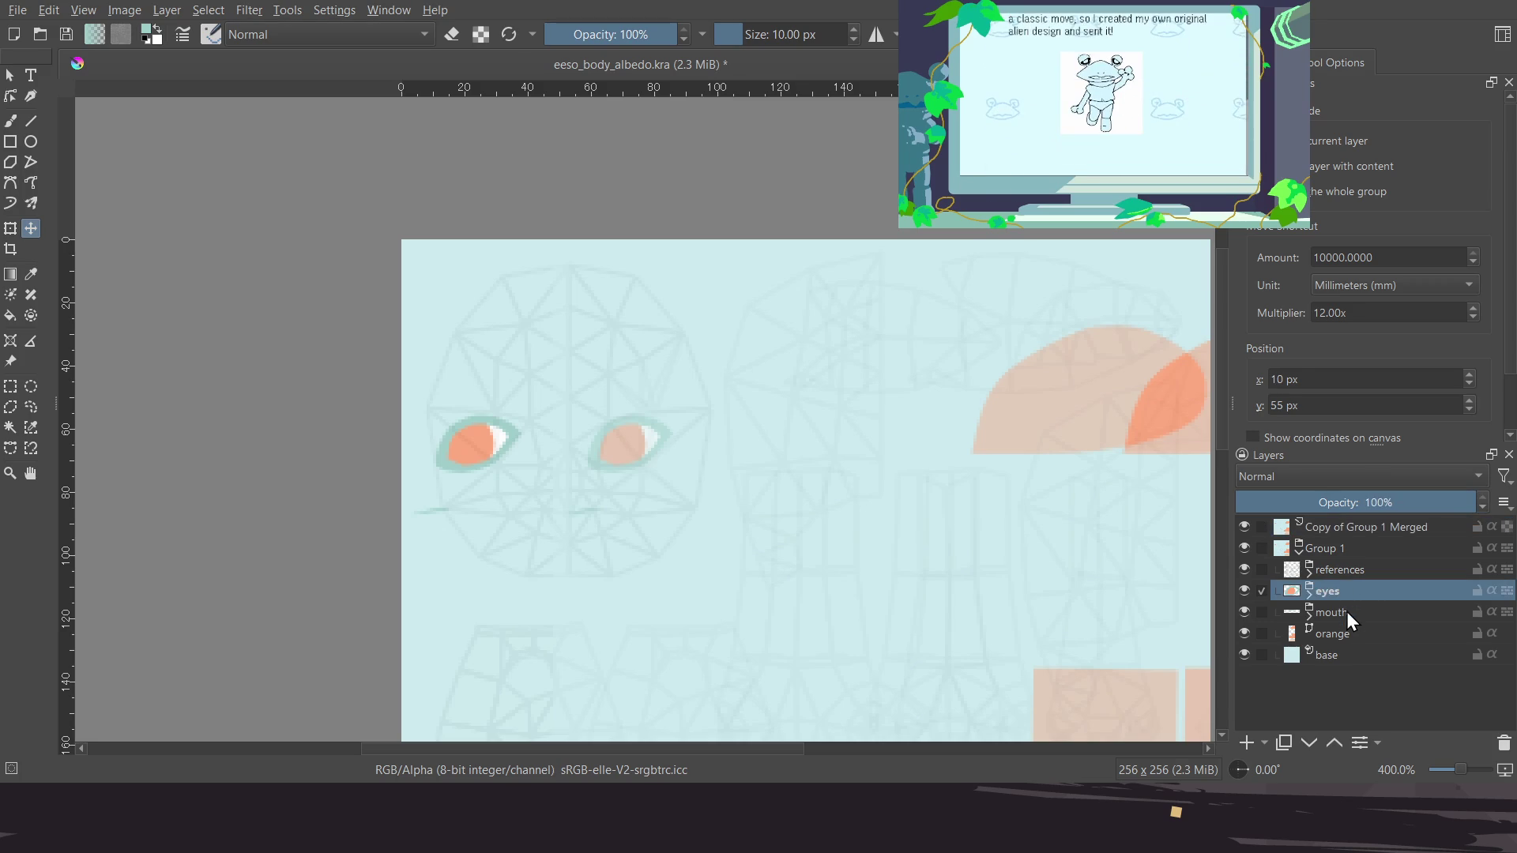
Group the eyes and mouth layers as 'face' and shift the group 48 px right
ctrl+click(1346, 610)
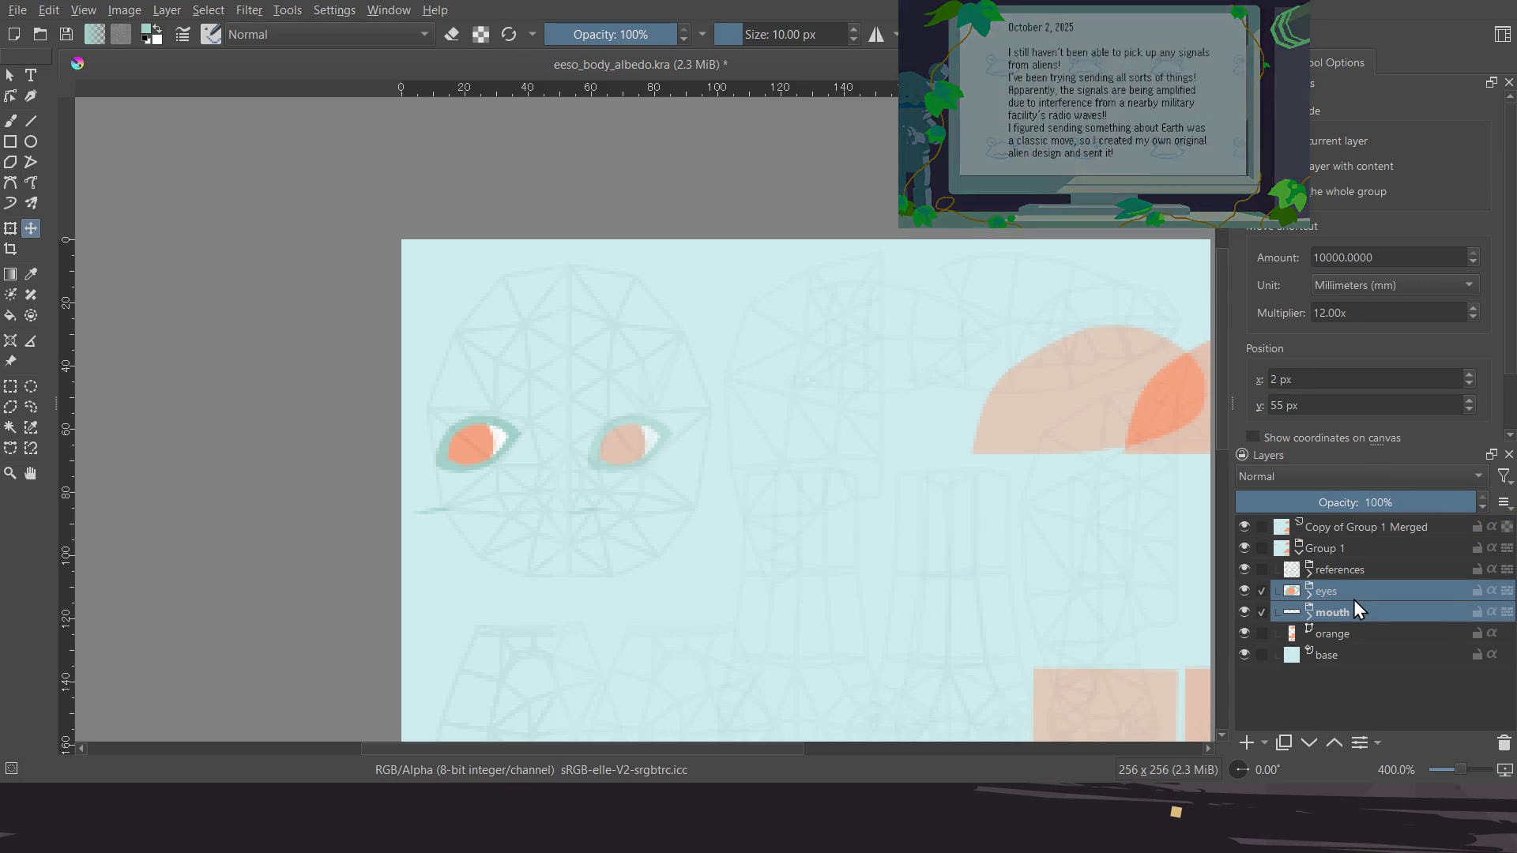
key(ctrl+g)
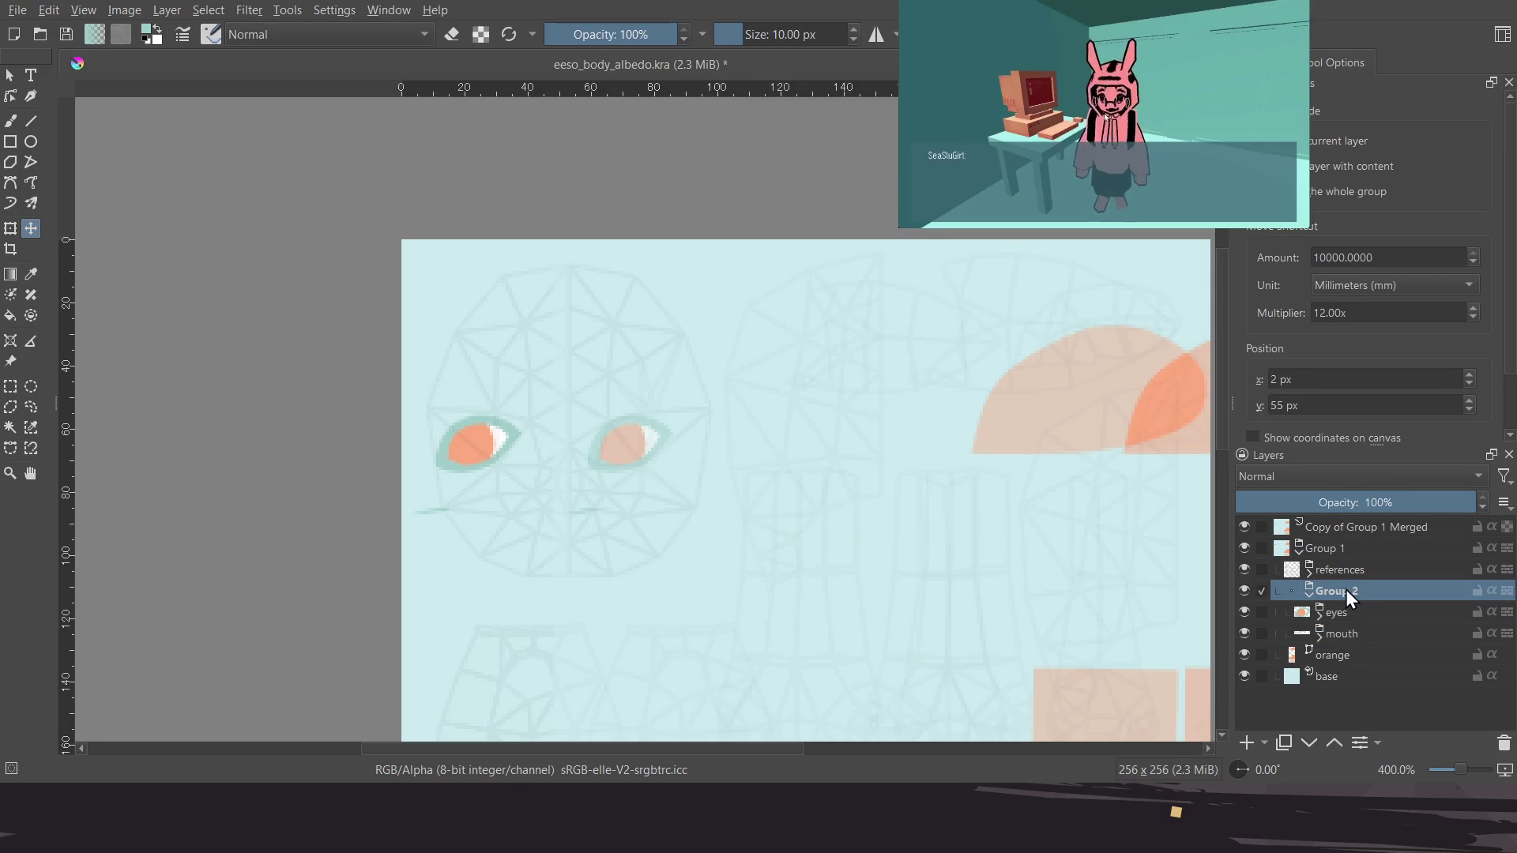
double_click(1345, 591)
text(face)
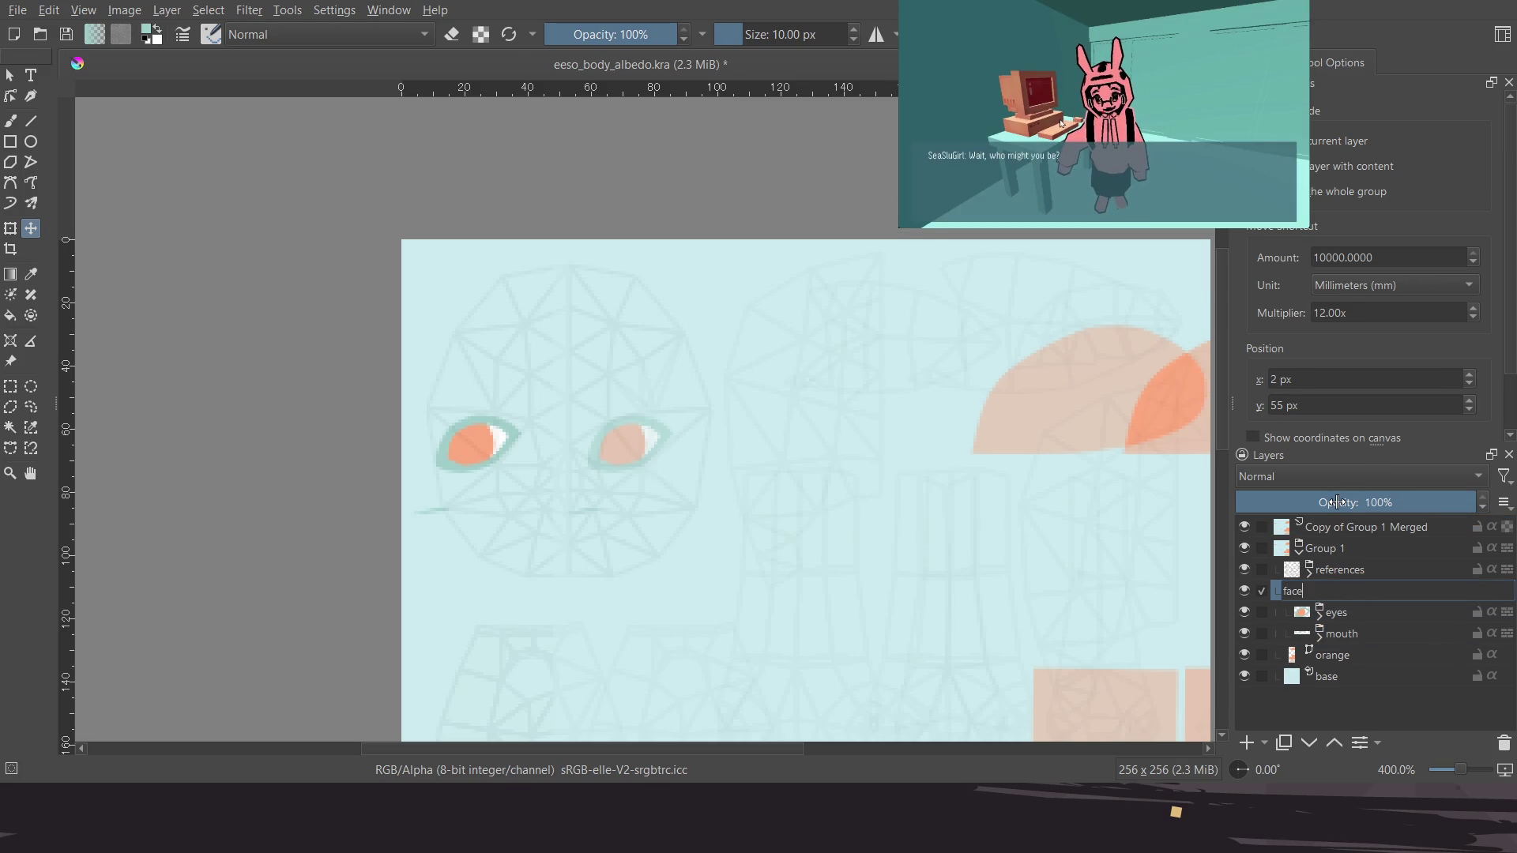
key(Return)
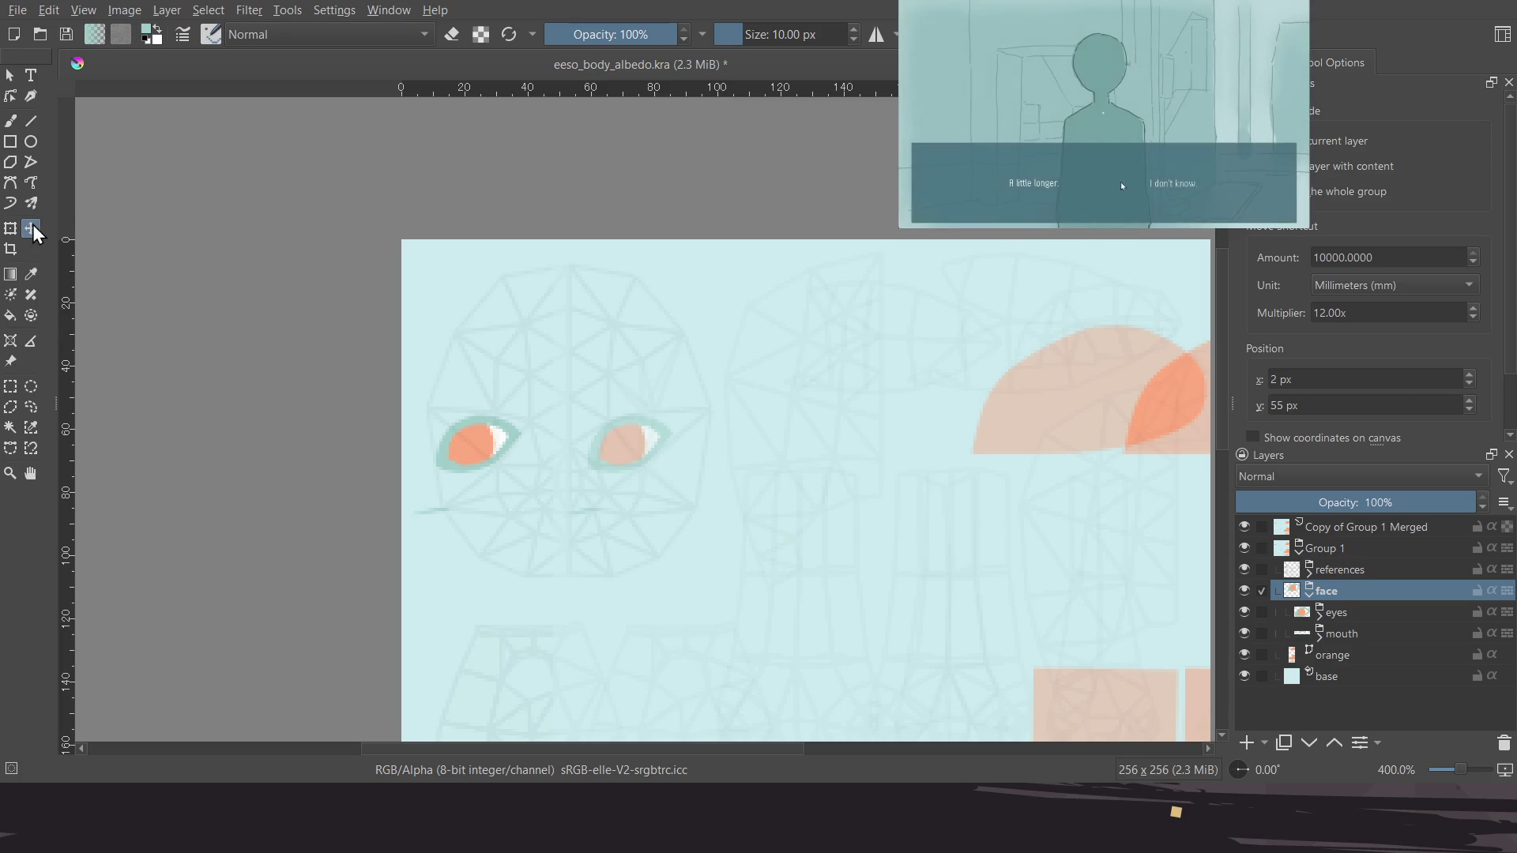
key(Right)
key(Right)
key(Right)
key(Right)
key(Right)
key(Right)
key(Right)
key(Right)
key(Right)
key(Right)
key(Right)
key(Right)
Collapse the face group and toggle its visibility to check the shift
ctrl+scroll(608, 474, up, 4)
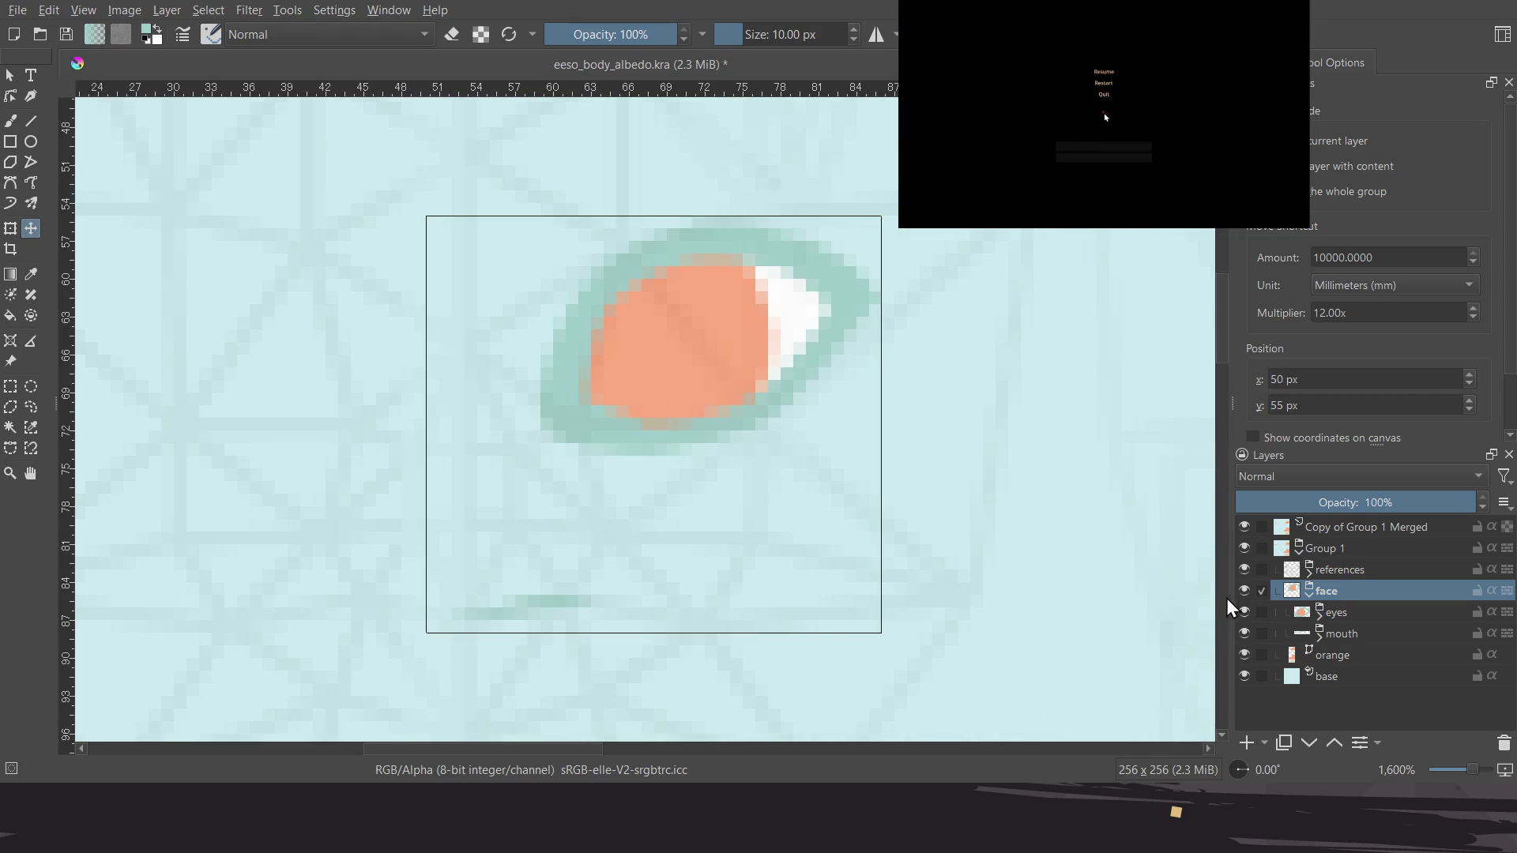
click(1308, 593)
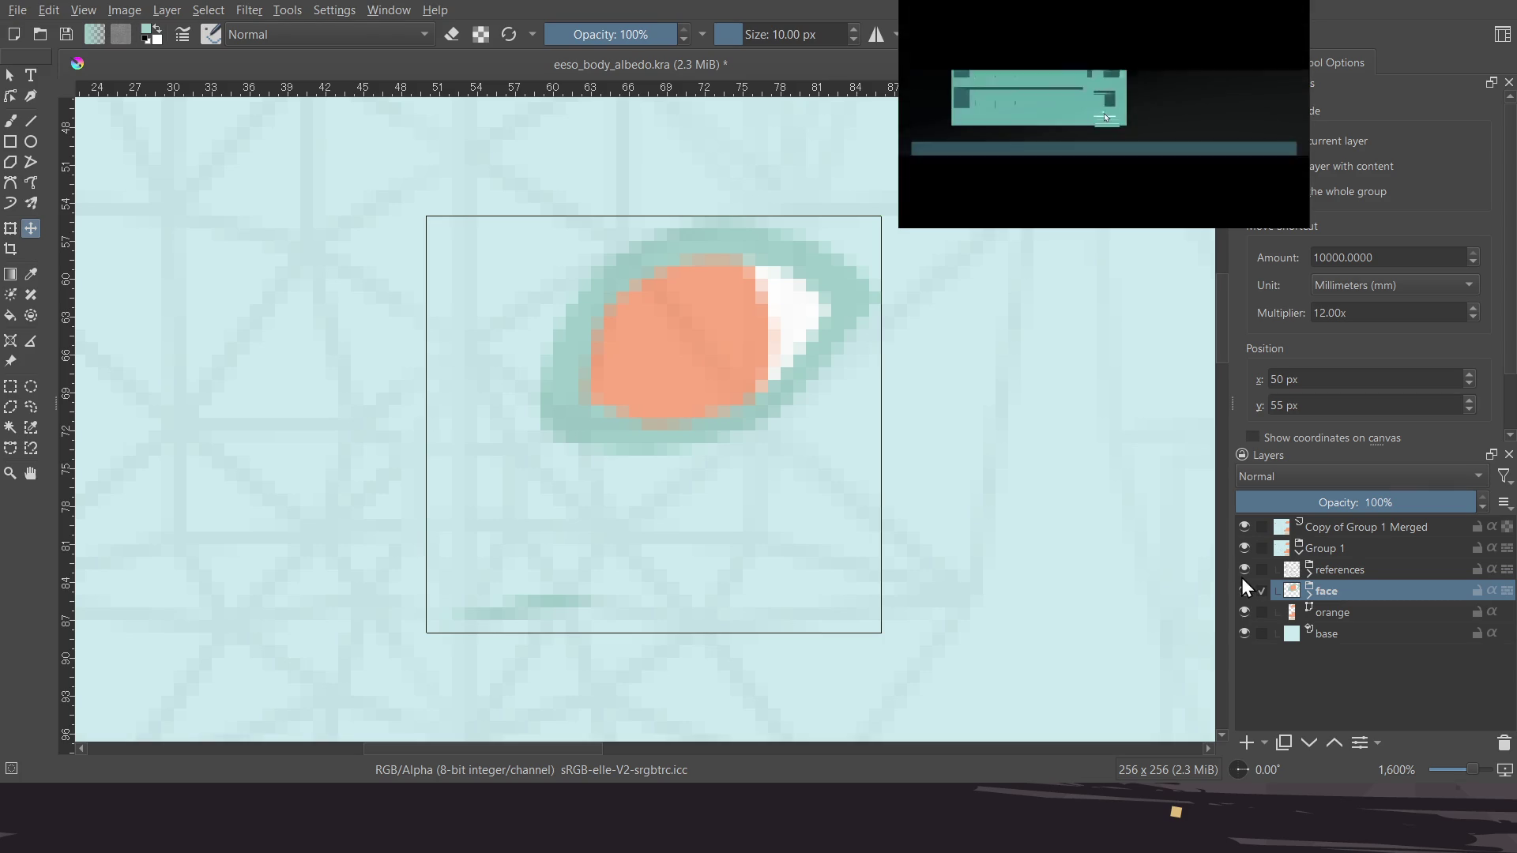
click(1240, 591)
click(1240, 591)
click(1240, 591)
click(1240, 591)
click(1241, 591)
click(1241, 591)
scroll(1058, 542, down, 3)
scroll(1067, 542, right, 2)
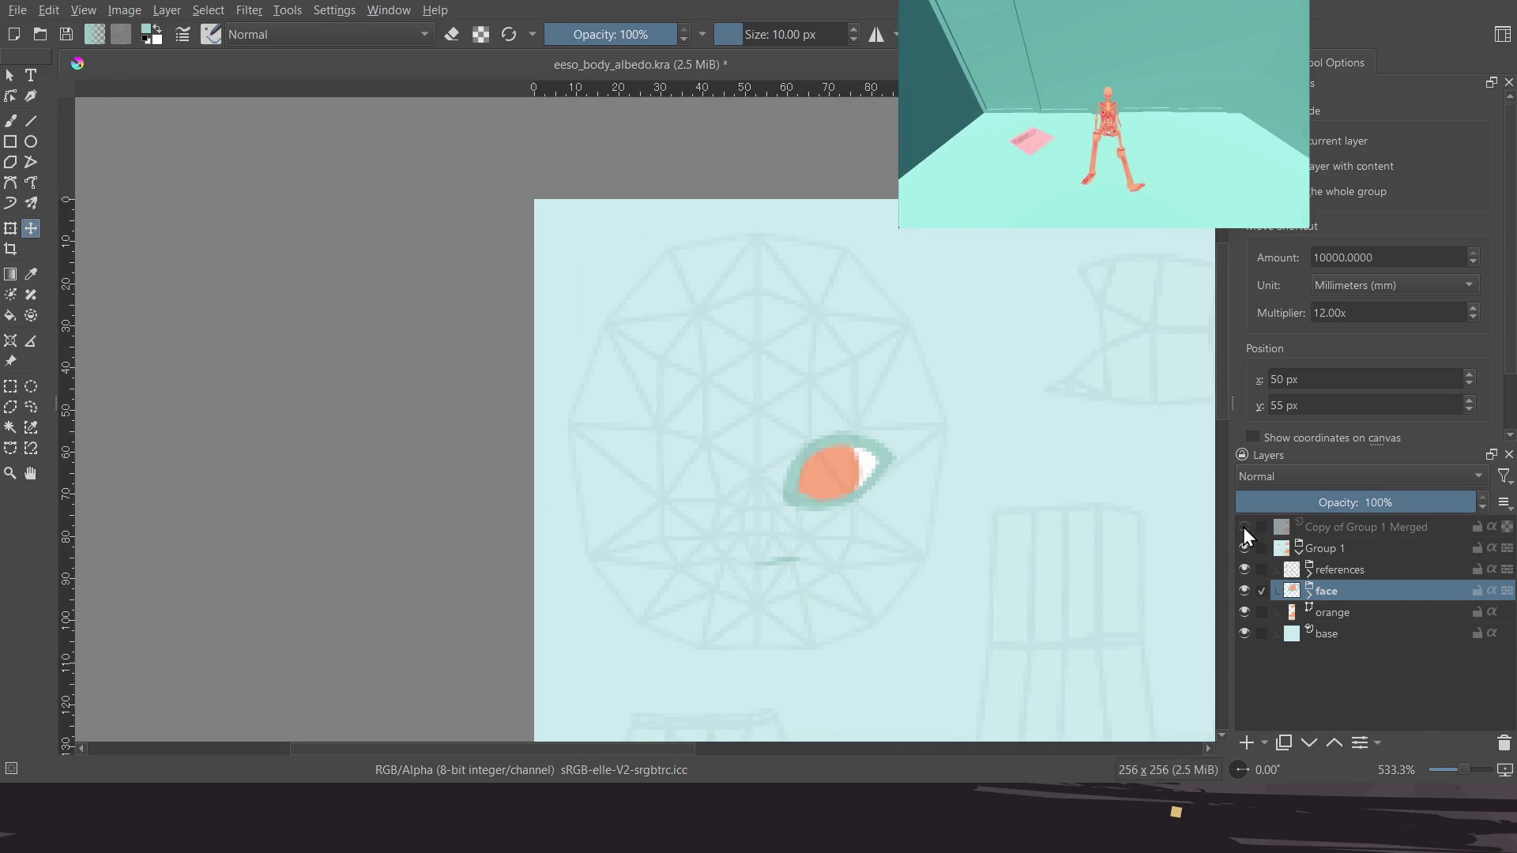
Raise Copy of Group 1 Merged to 100% opacity and hide that layer
click(1381, 530)
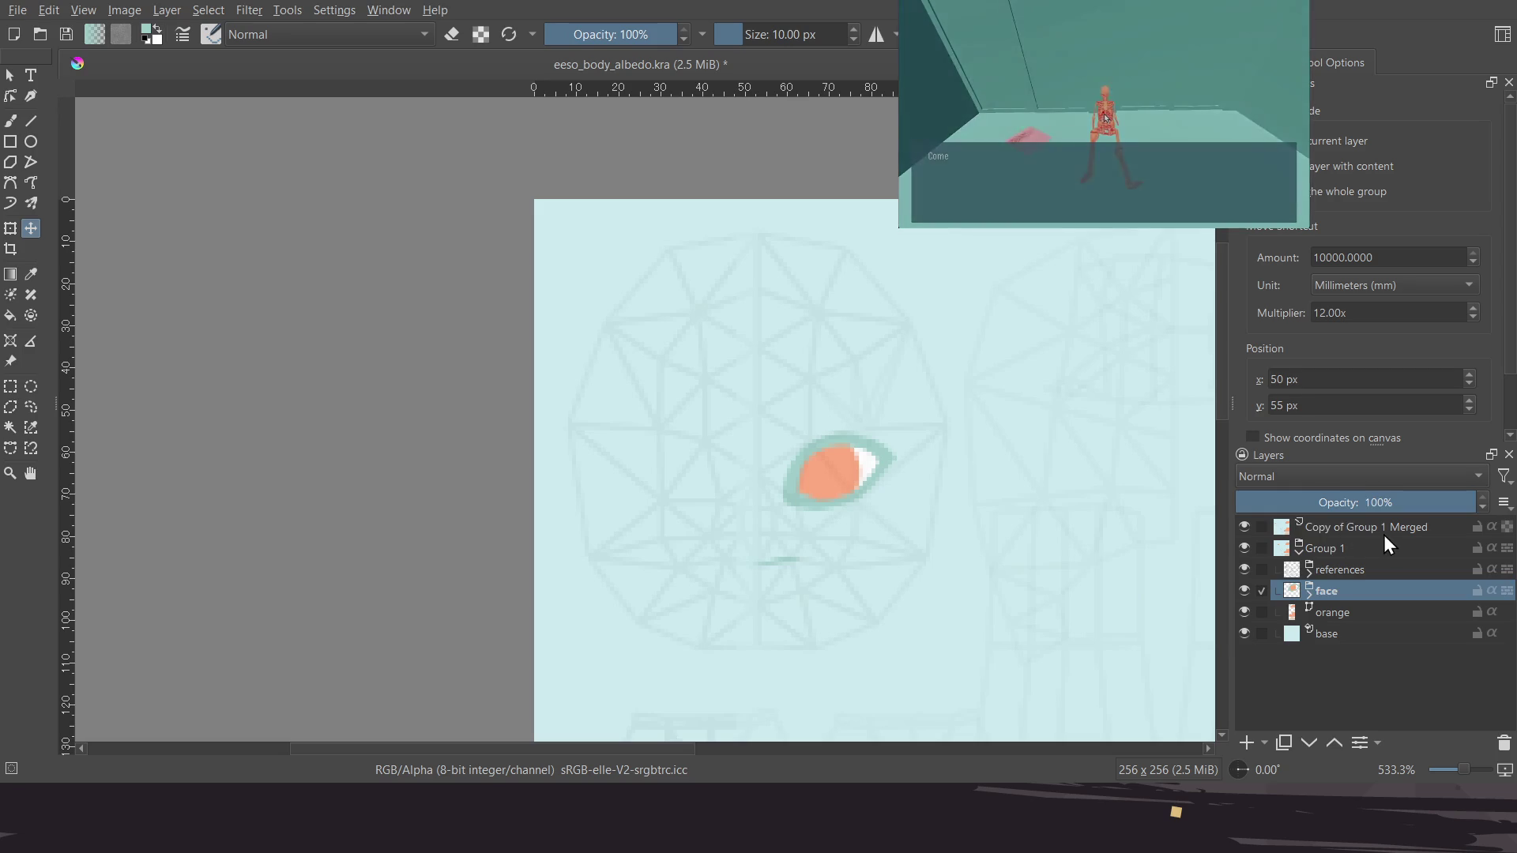
drag(1411, 503, 1486, 502)
click(1246, 525)
click(1246, 525)
click(1246, 521)
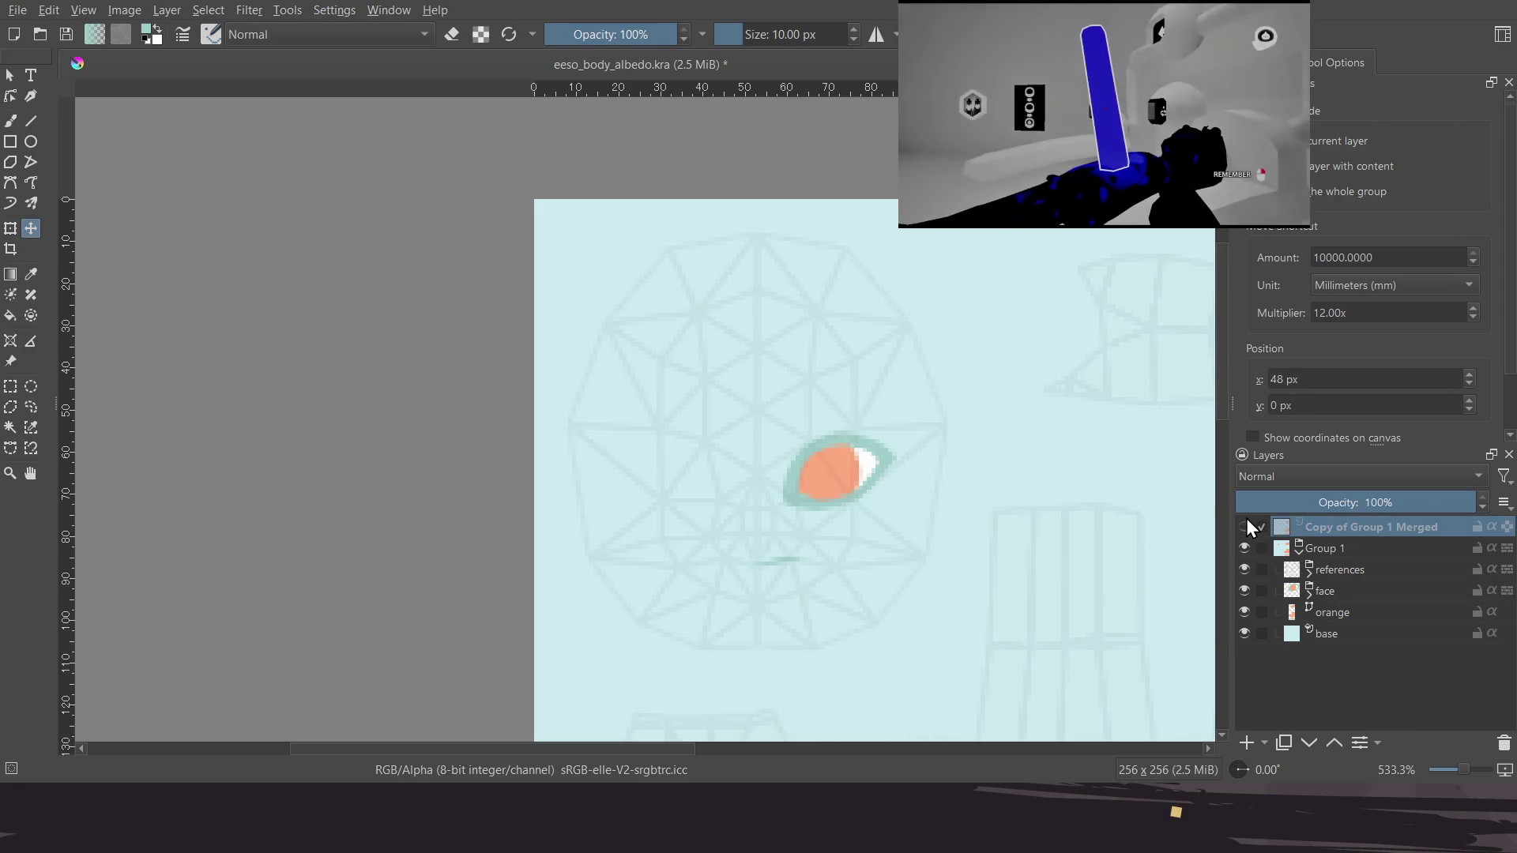
Rename Group 1 to 'all' and save eeso_body_albedo.kra
double_click(1342, 553)
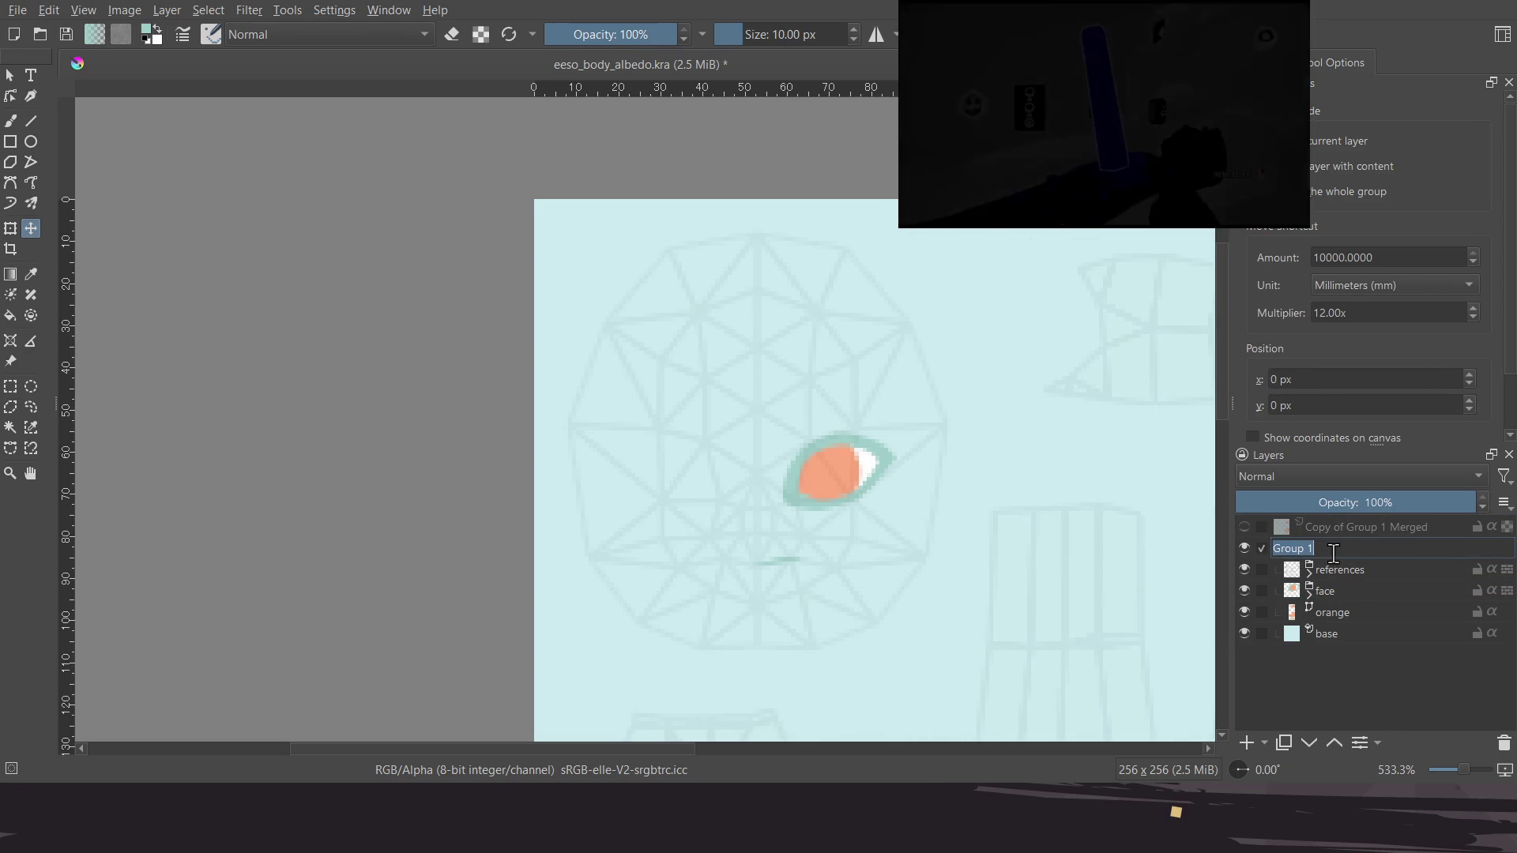
text(all)
key(Return)
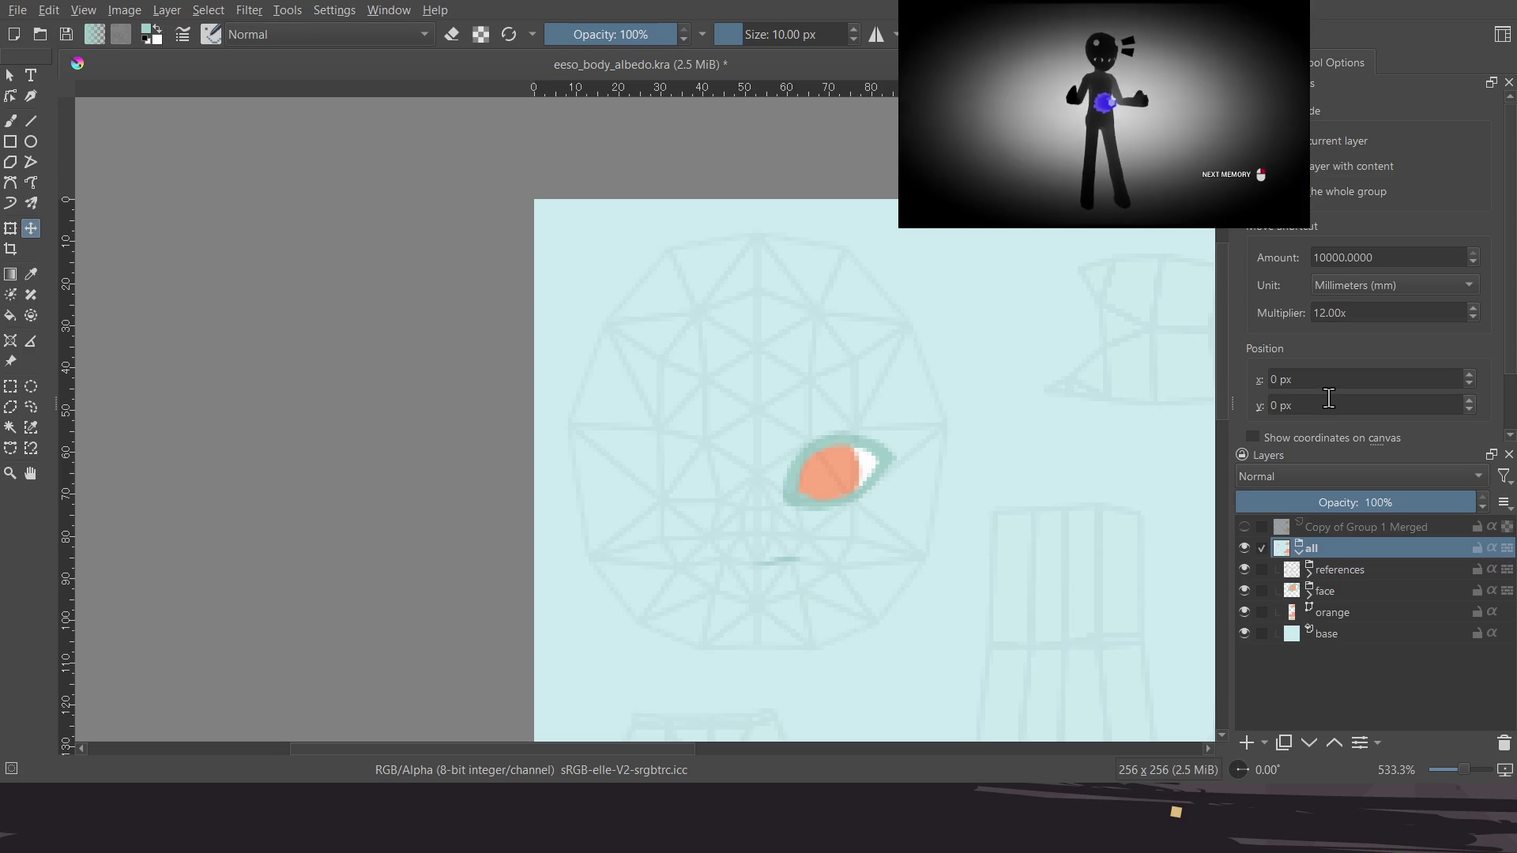
middle_drag(782, 515, 696, 467)
scroll(742, 468, up, 1)
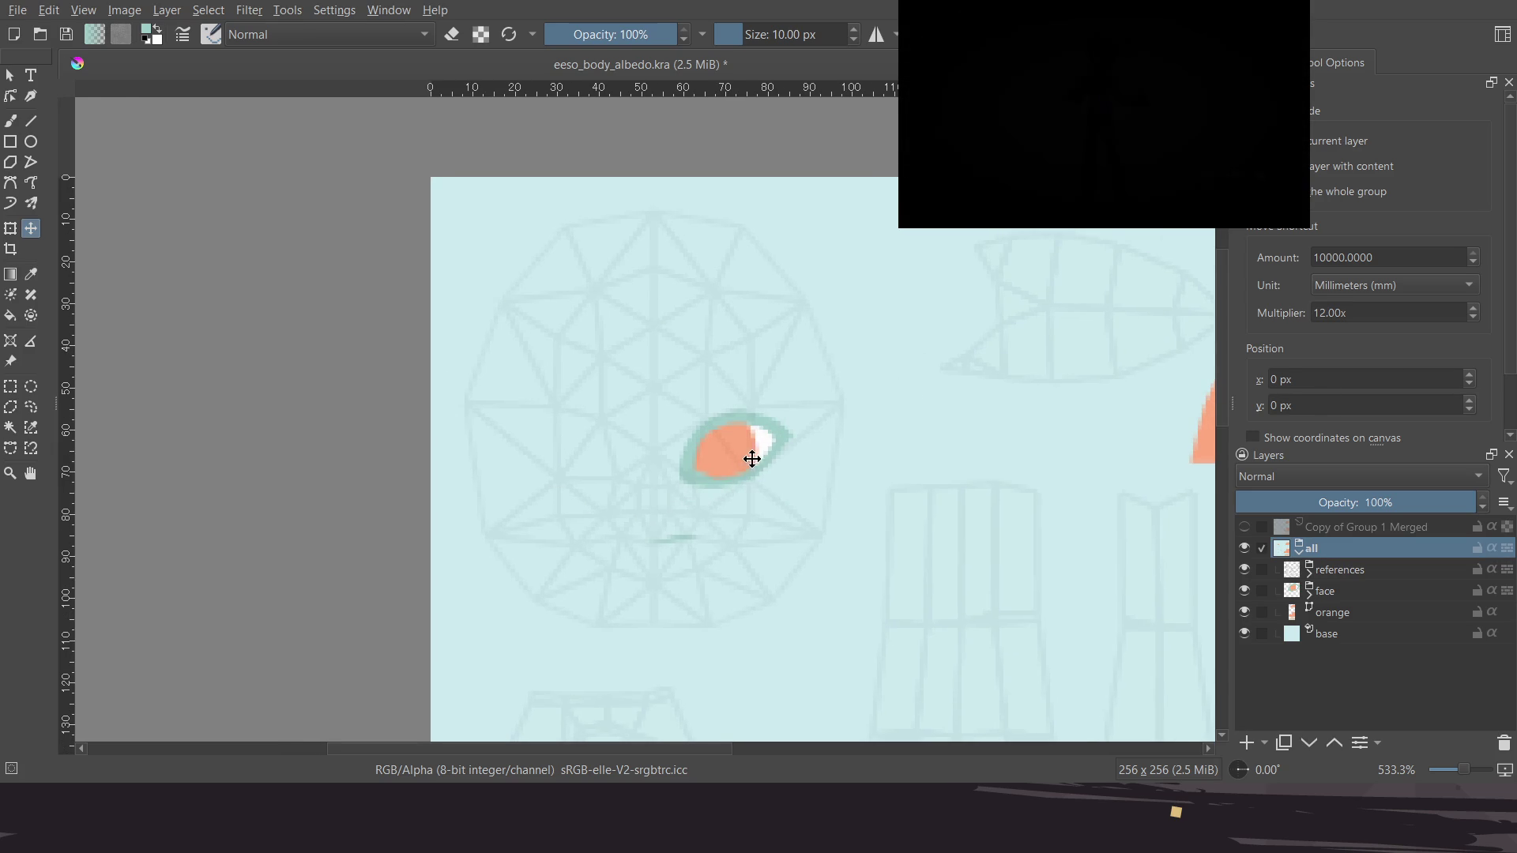
scroll(738, 451, up, 1)
key(ctrl+s)
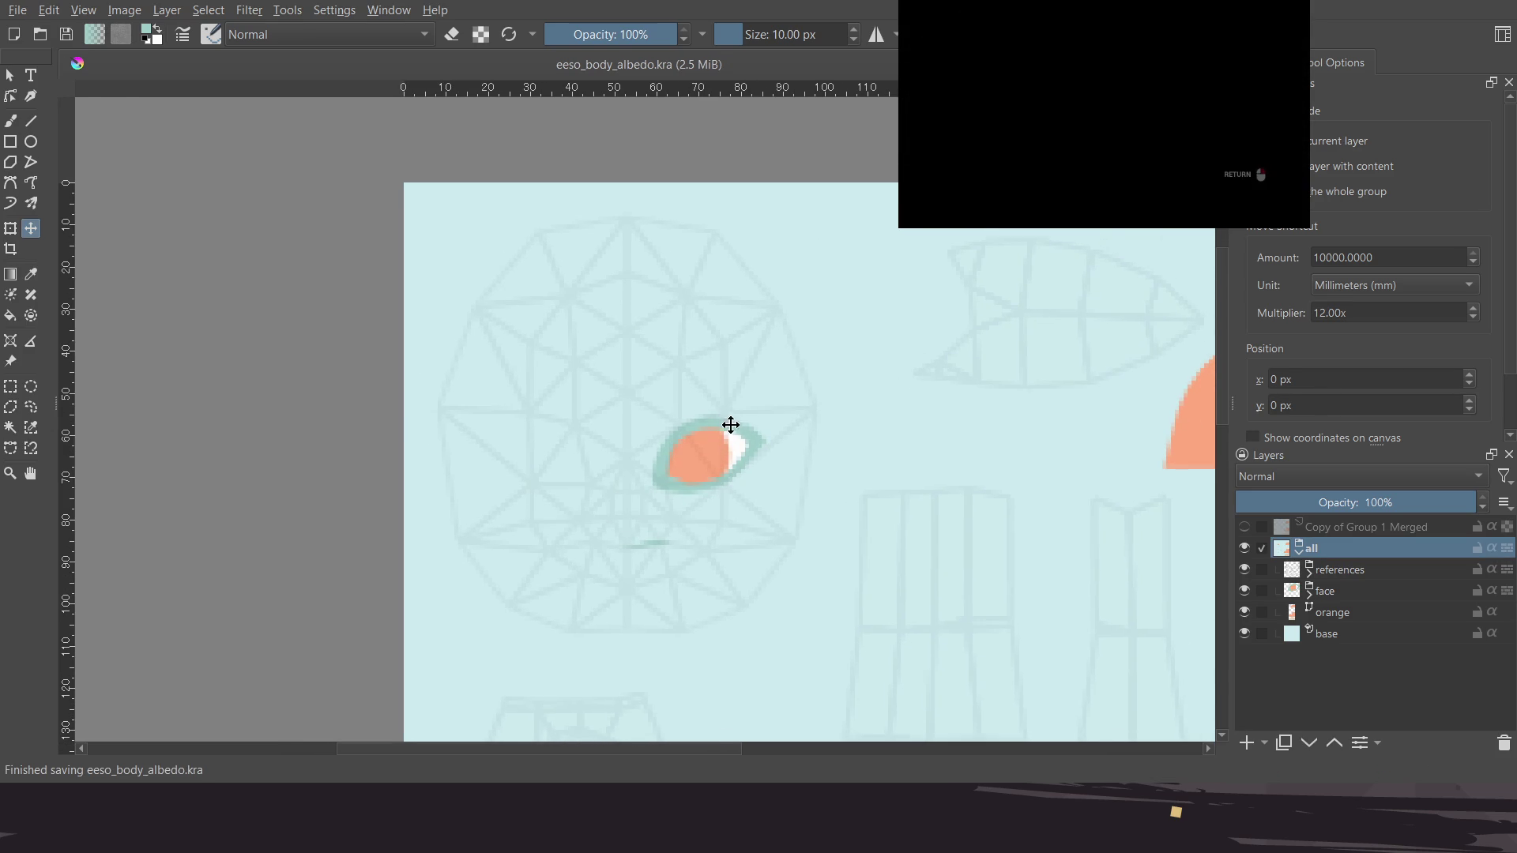
Expand the face group and select its eyes layer
click(1335, 589)
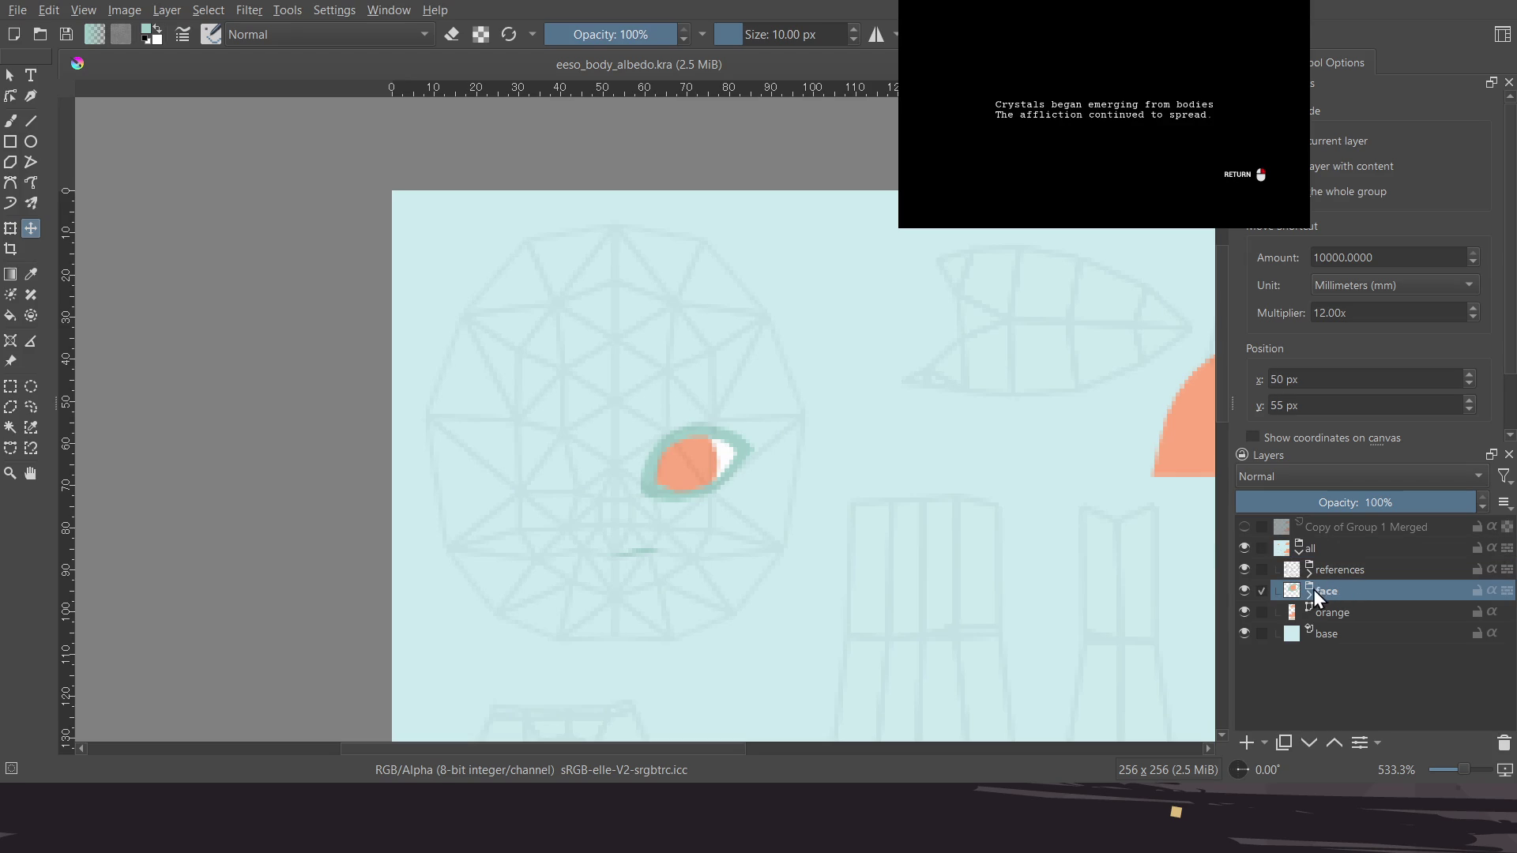
click(1311, 593)
click(1360, 633)
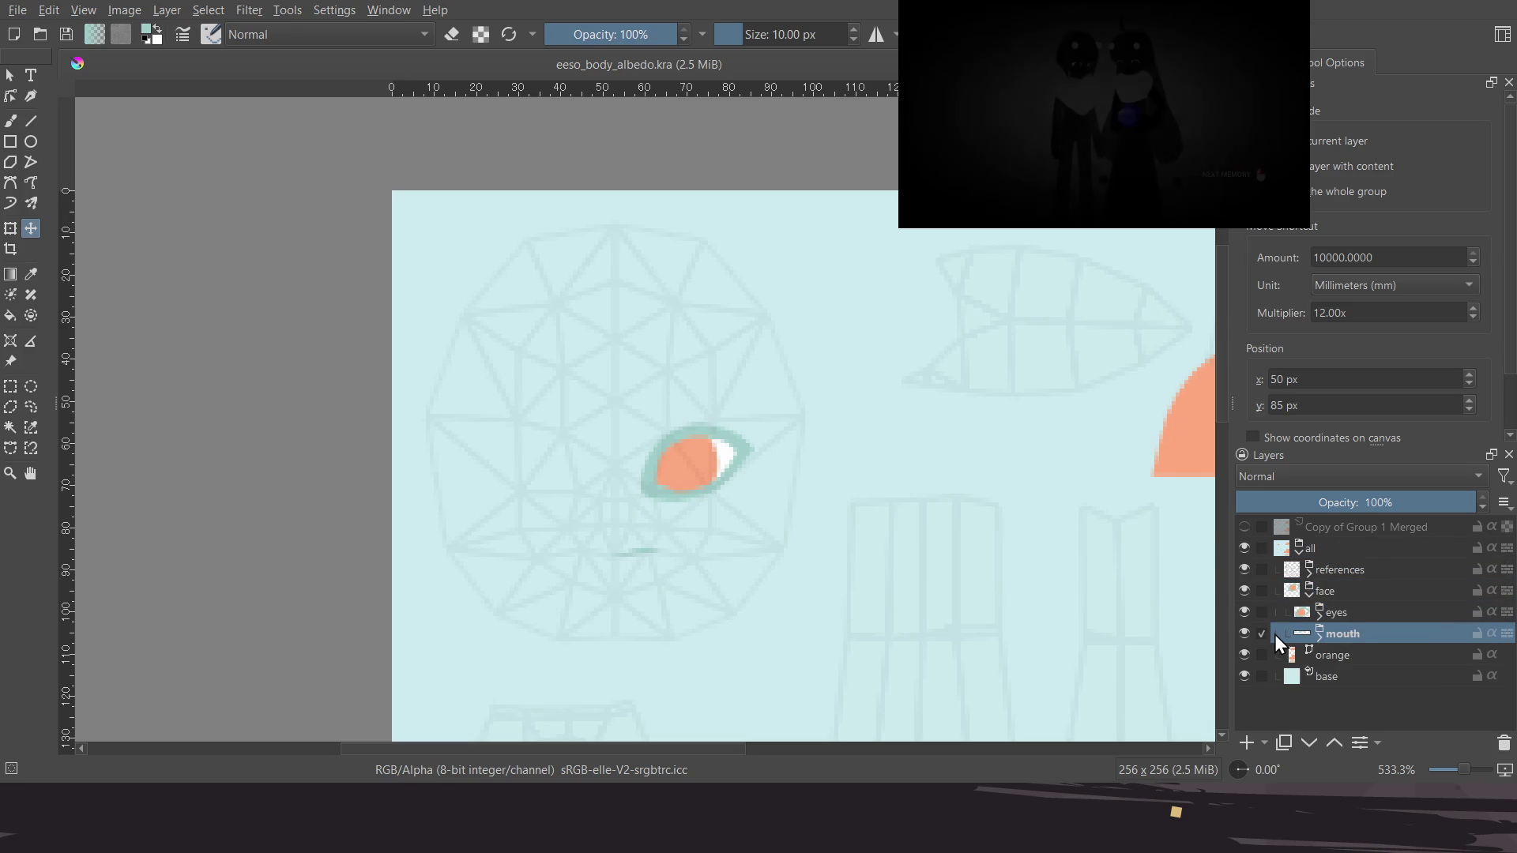
click(1367, 612)
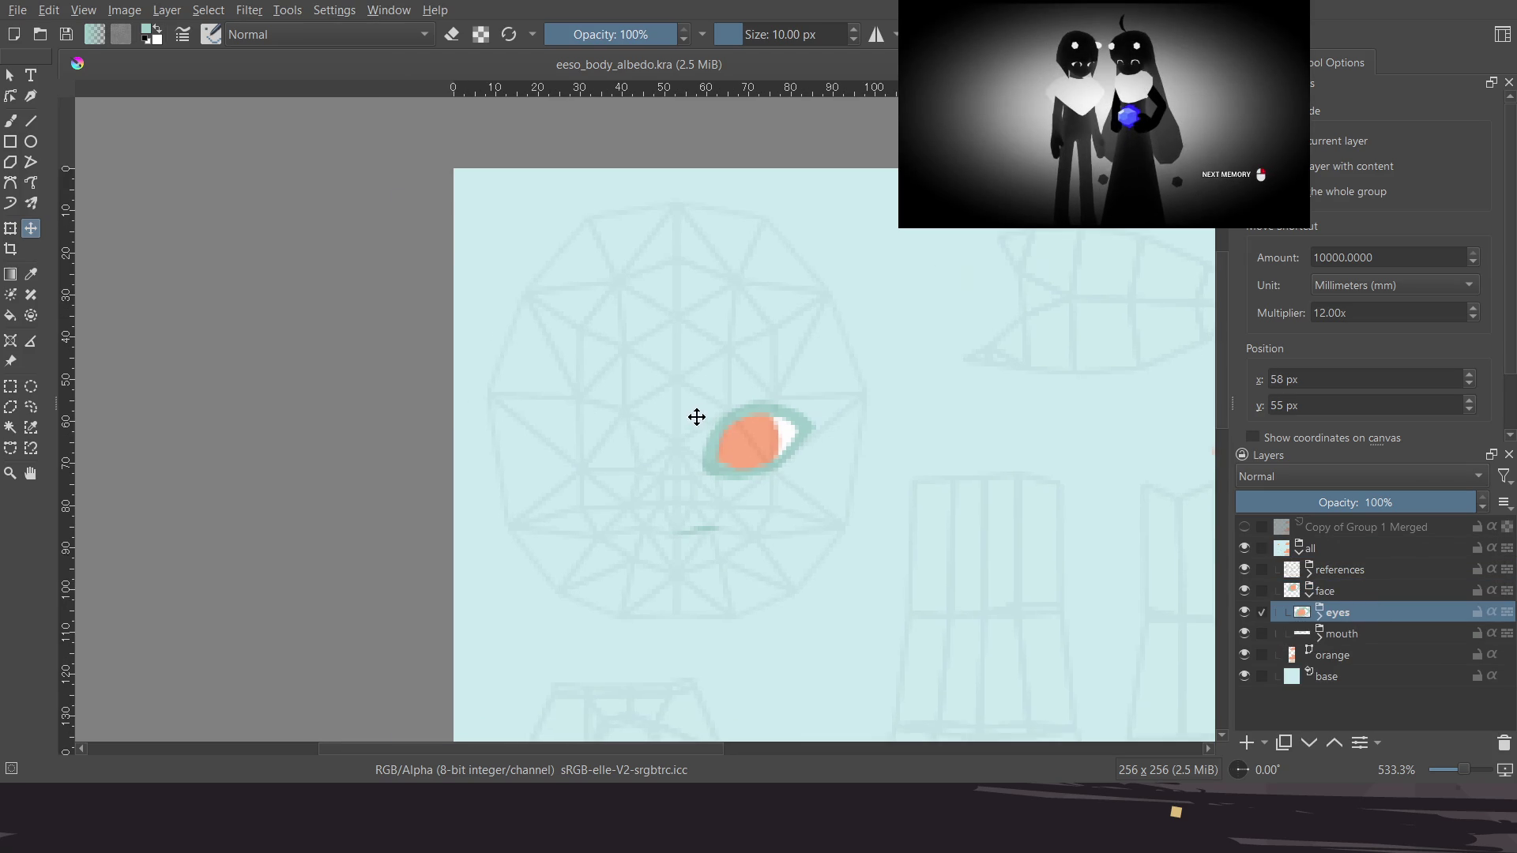
scroll(687, 440, up, 5)
middle_drag(704, 400, 694, 393)
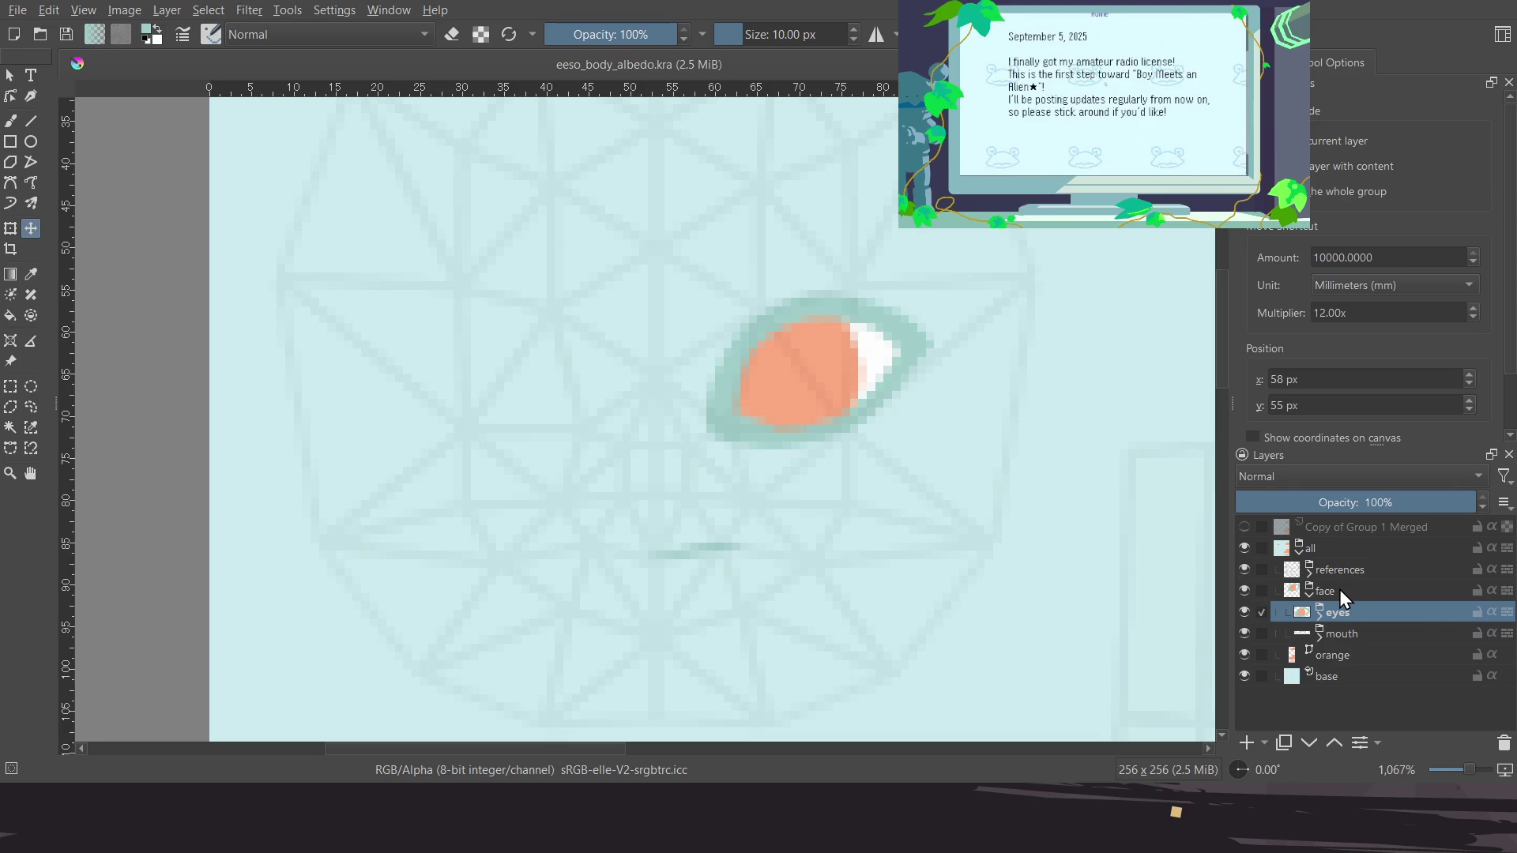
Expand the eyes group to reveal its eye_ball, pupils, white and dark_blue layers
click(1321, 615)
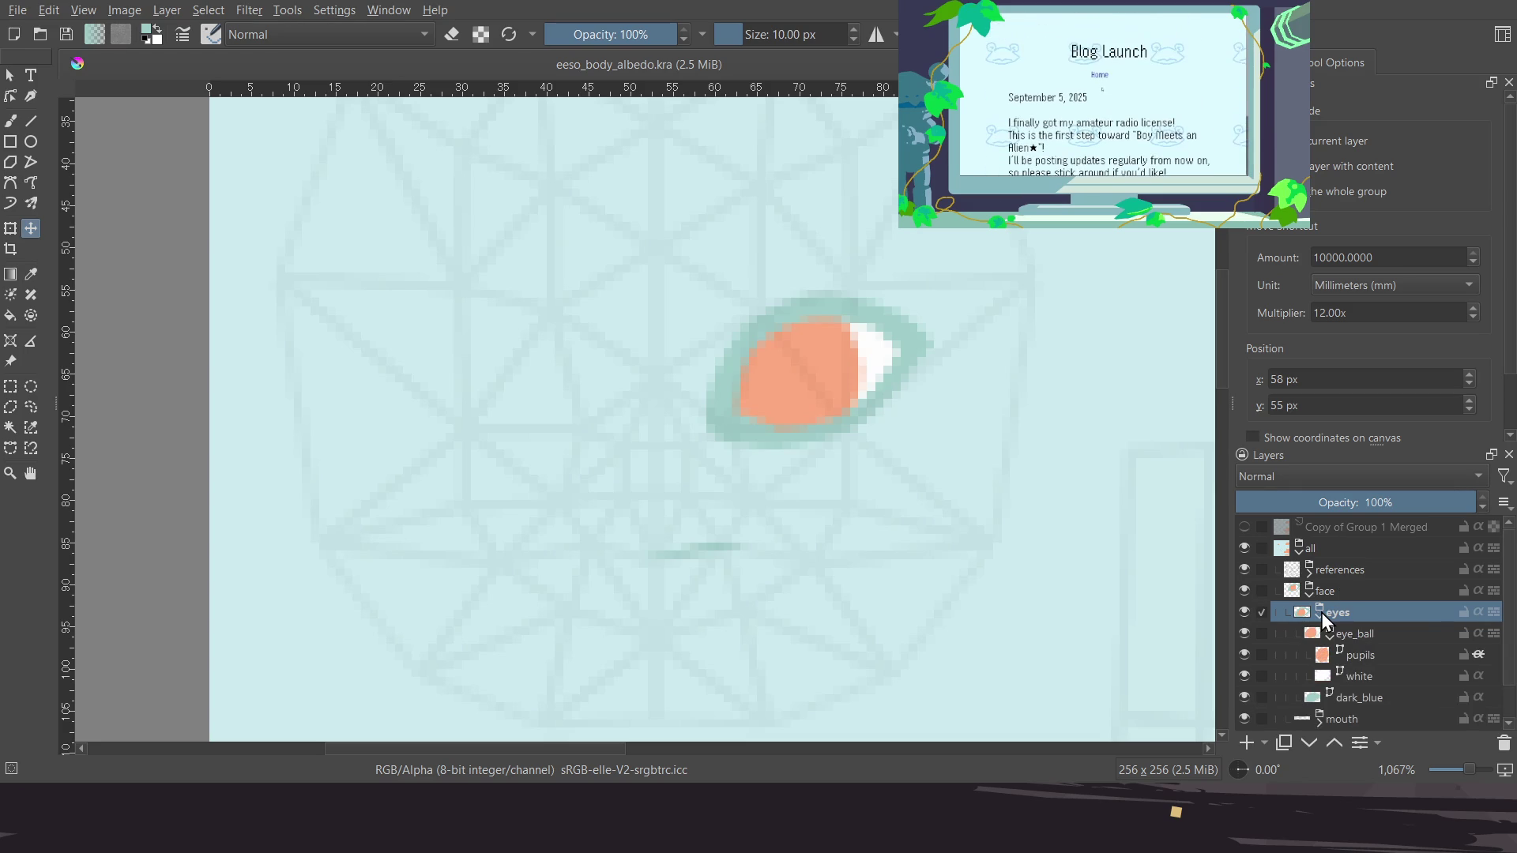
Duplicate the dark_blue eye layer after testing and undoing a small shape nudge
click(1371, 663)
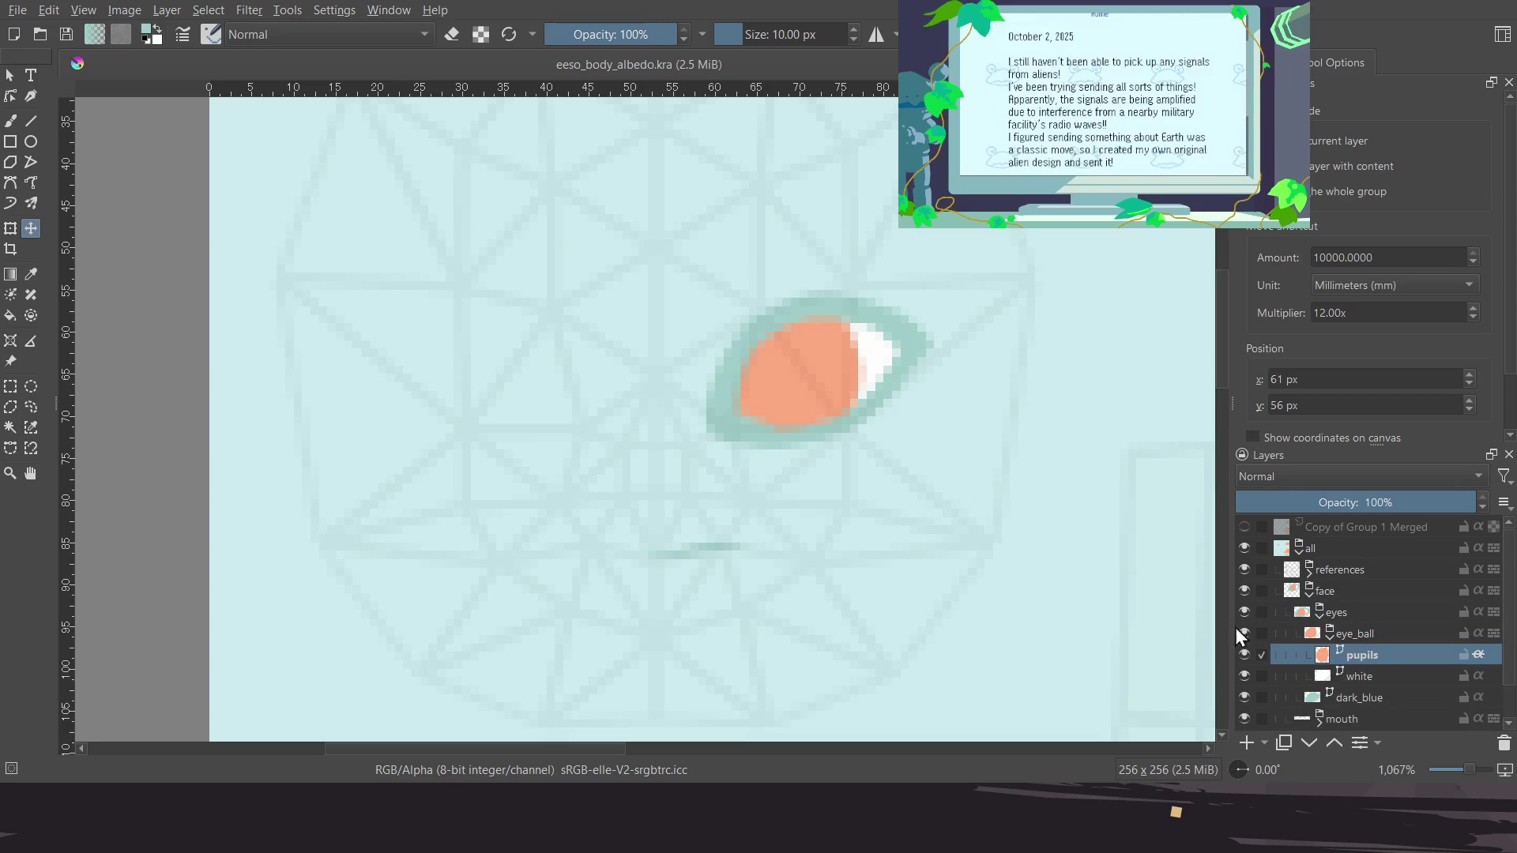
scroll(1326, 631, down, 1)
click(1358, 660)
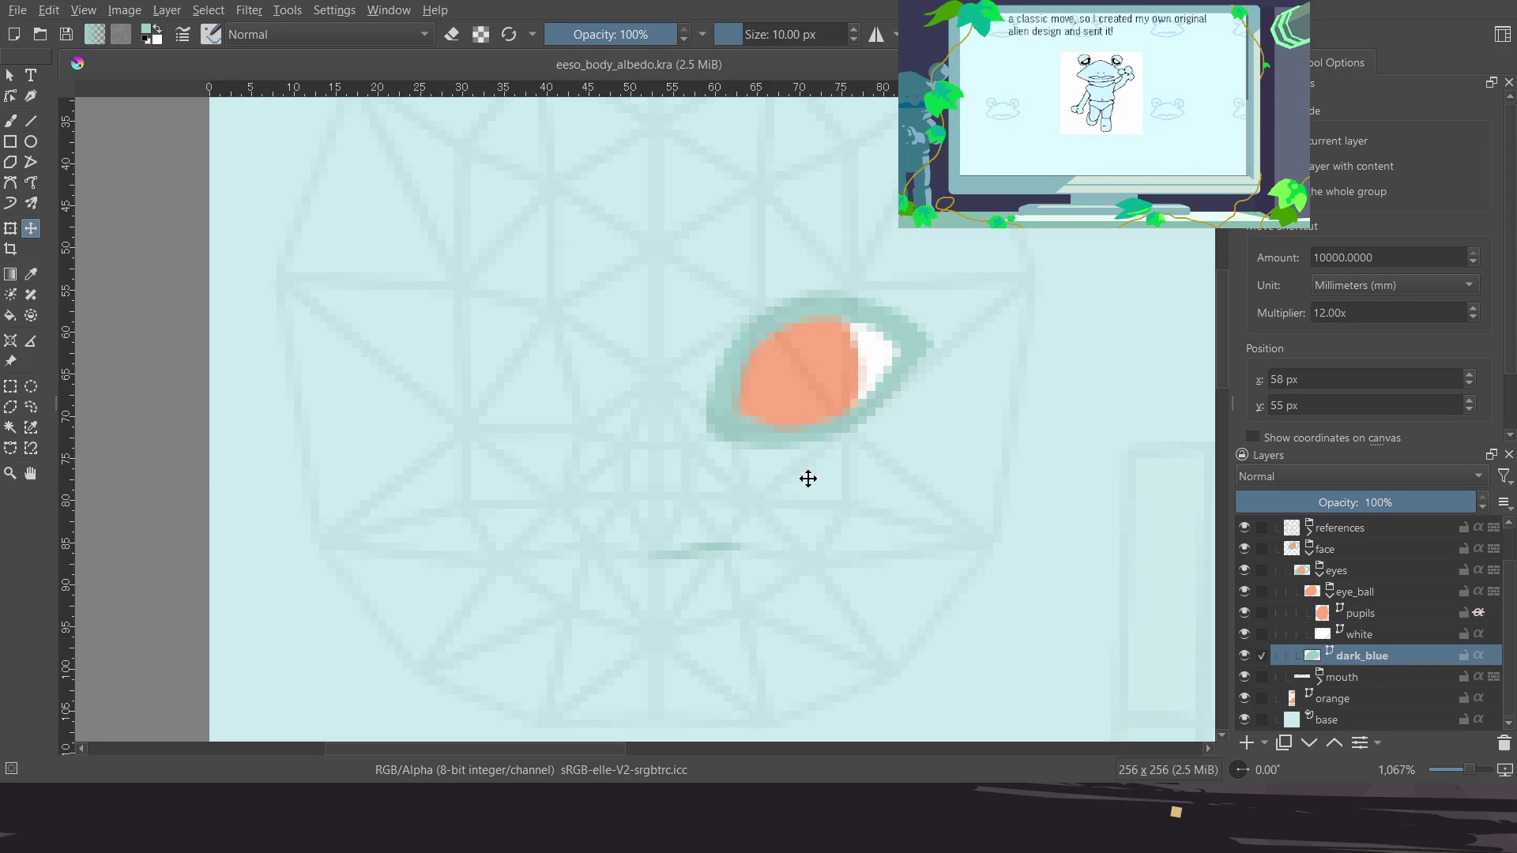
click(10, 74)
click(790, 379)
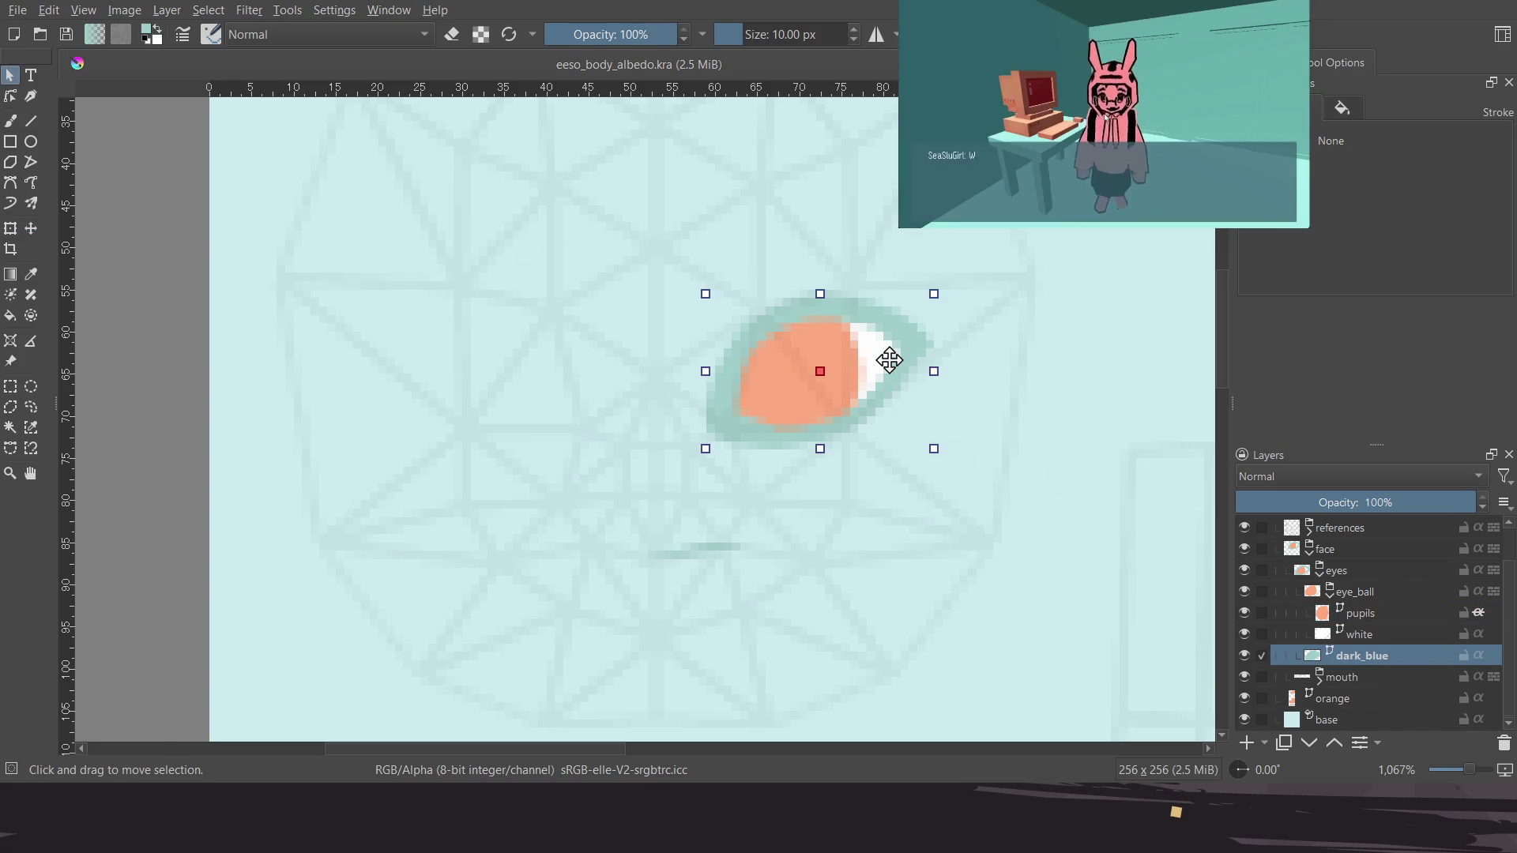
key(Right)
key(Right)
key(Right)
key(Down)
key(Down)
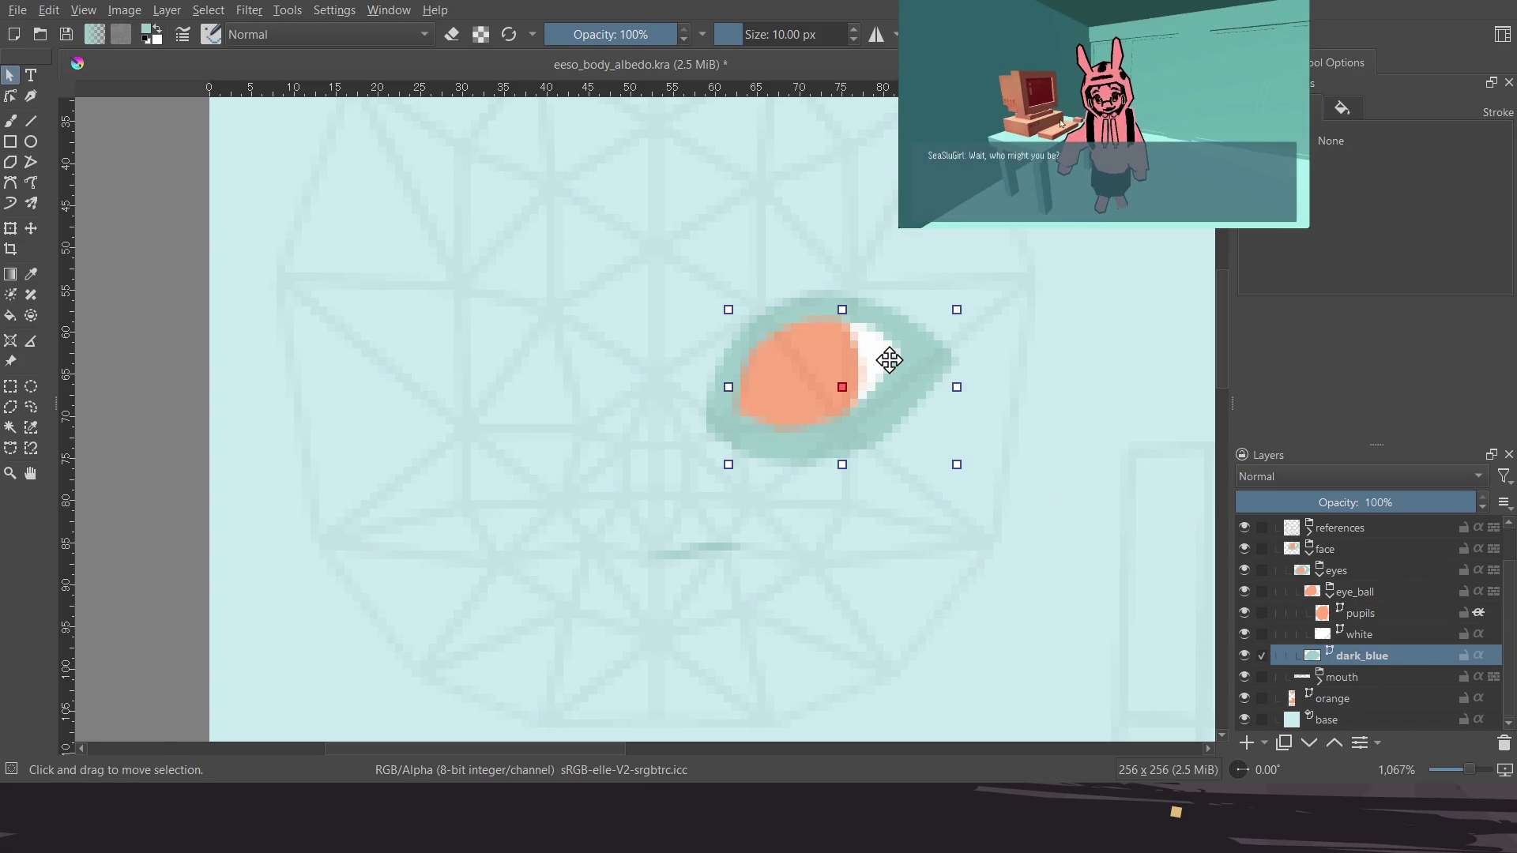
key(ctrl+z)
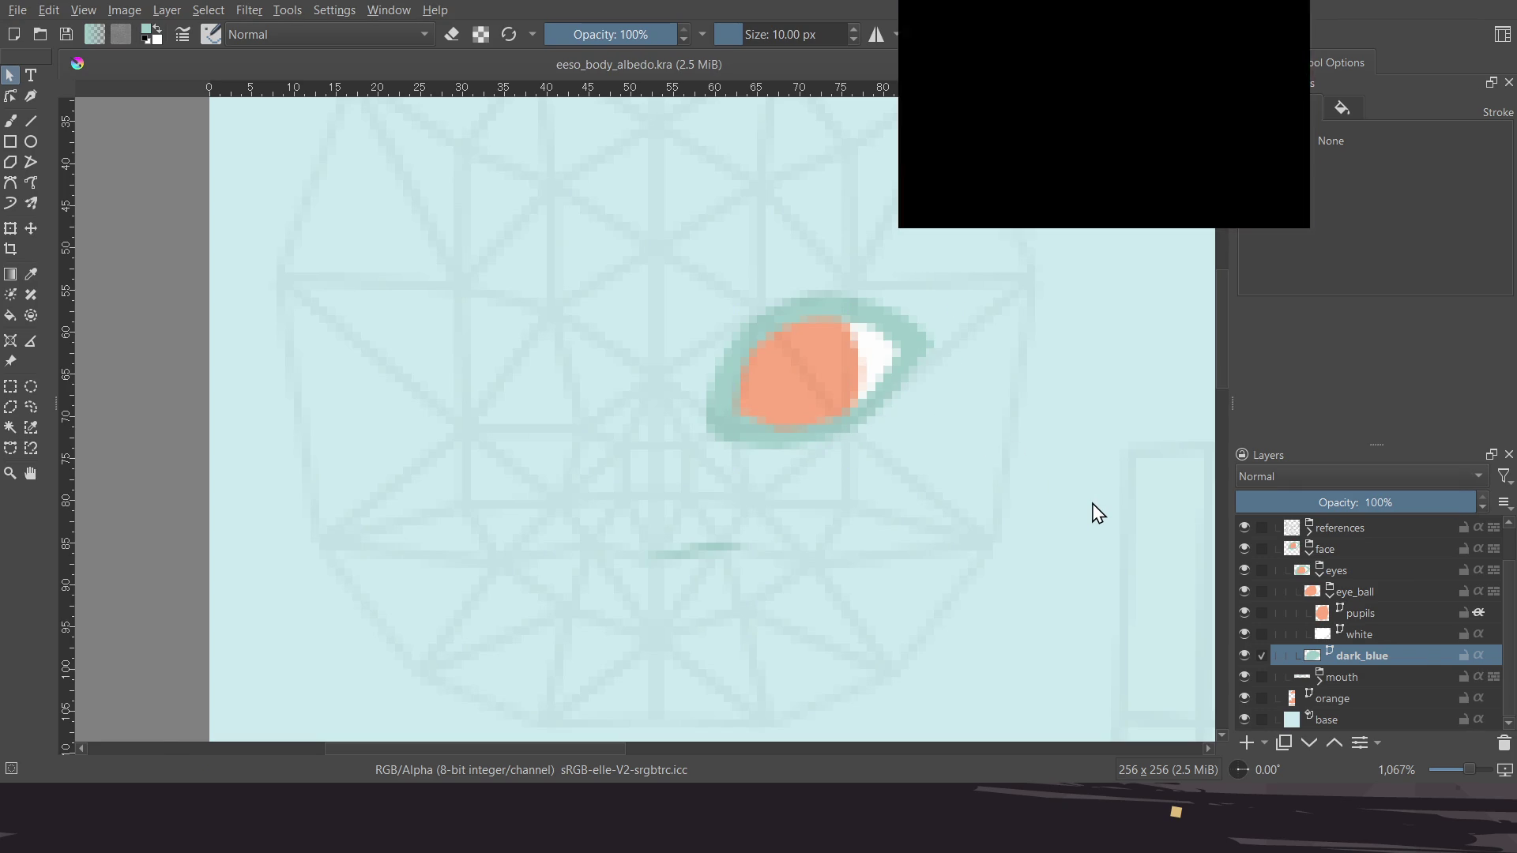
key(ctrl+j)
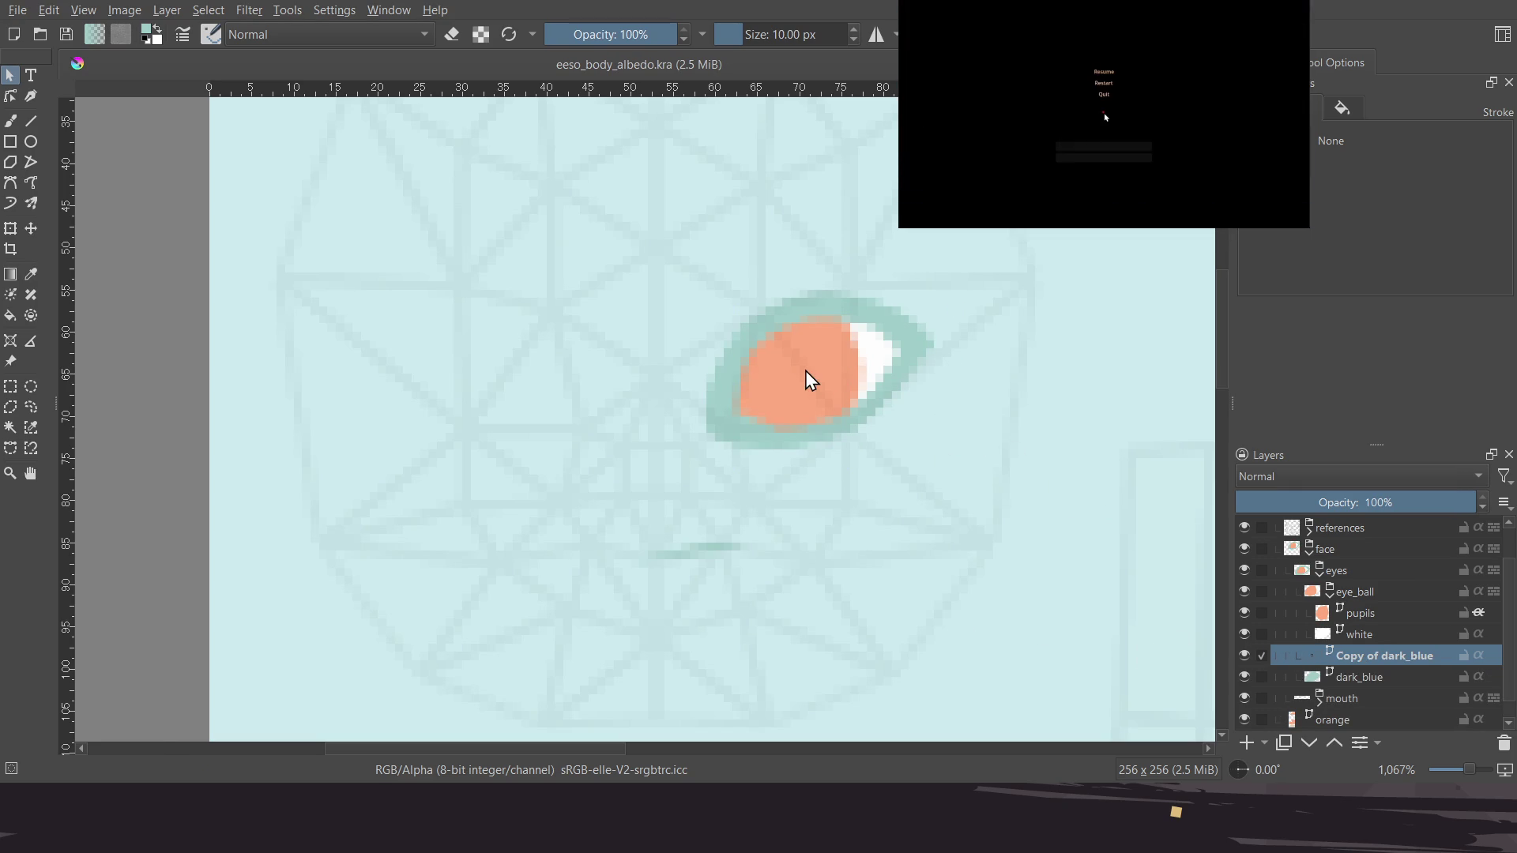
key(t)
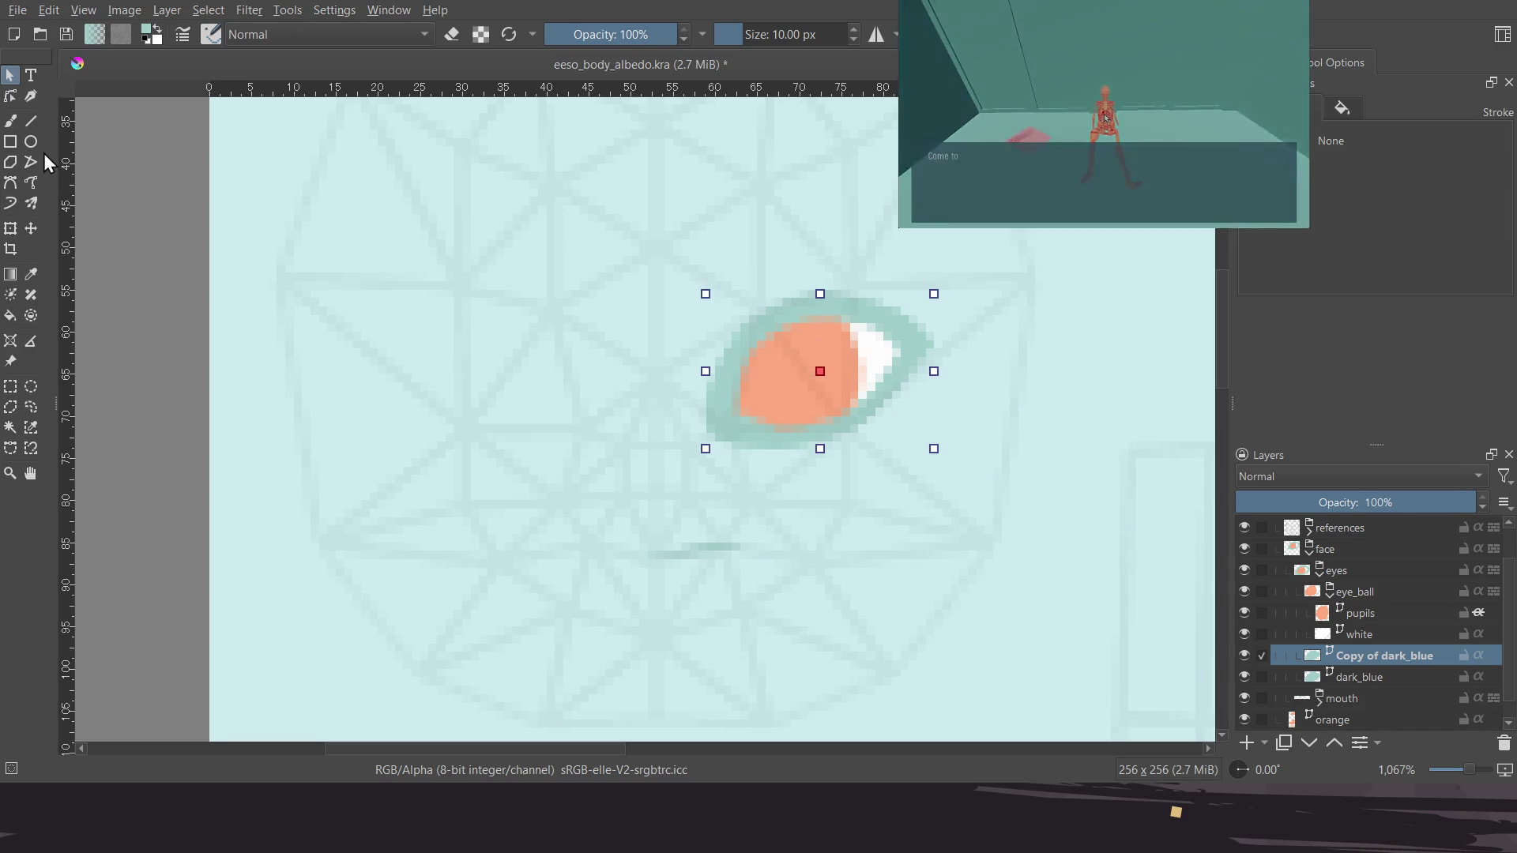
Mirror Copy of dark_blue horizontally around a pivot left of the eye onto the left side
click(11, 229)
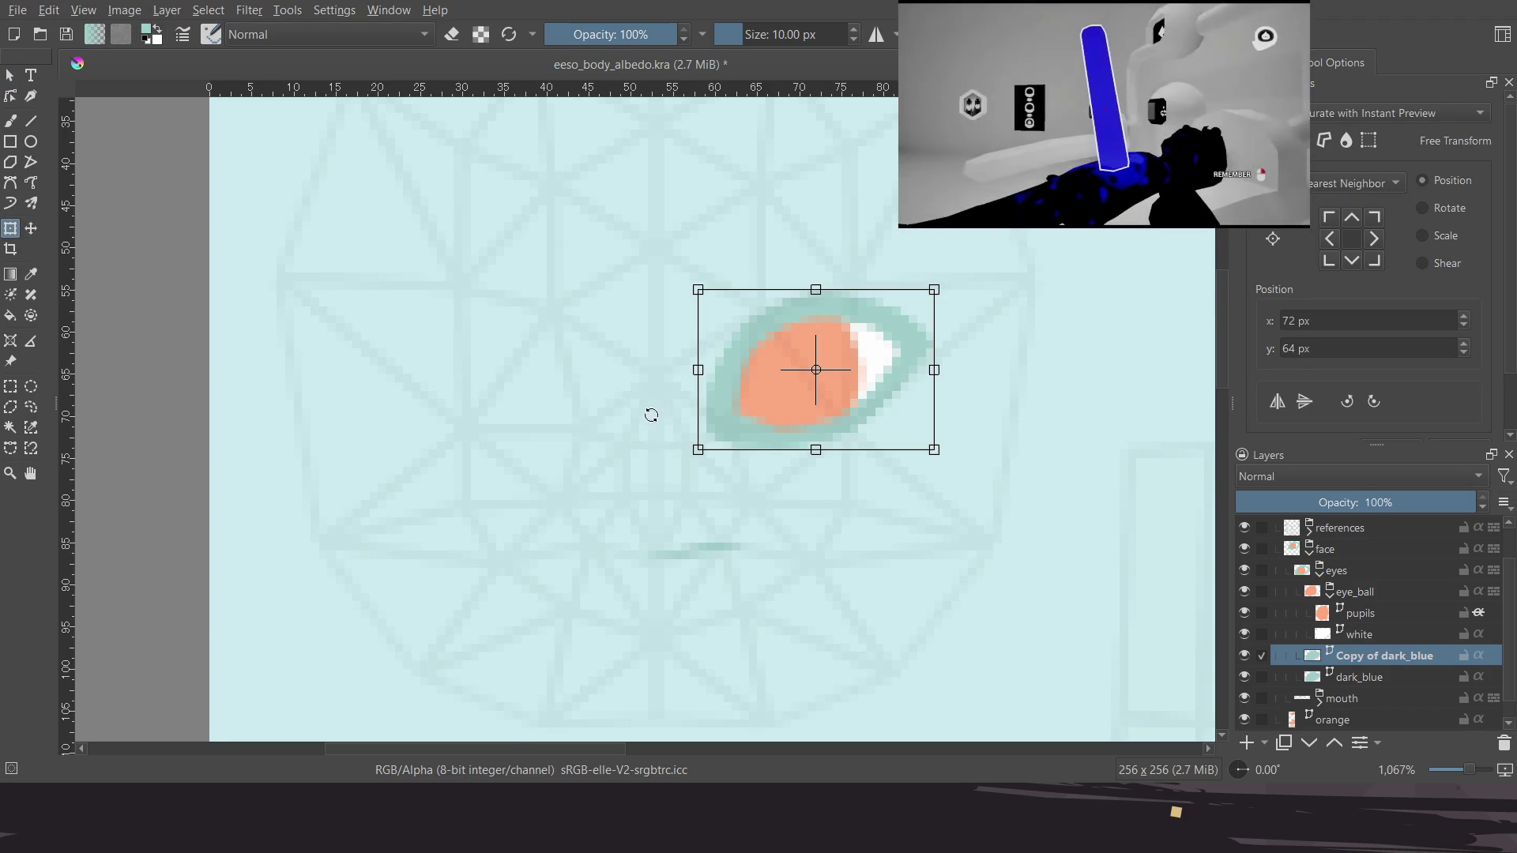
key(plus)
key(plus)
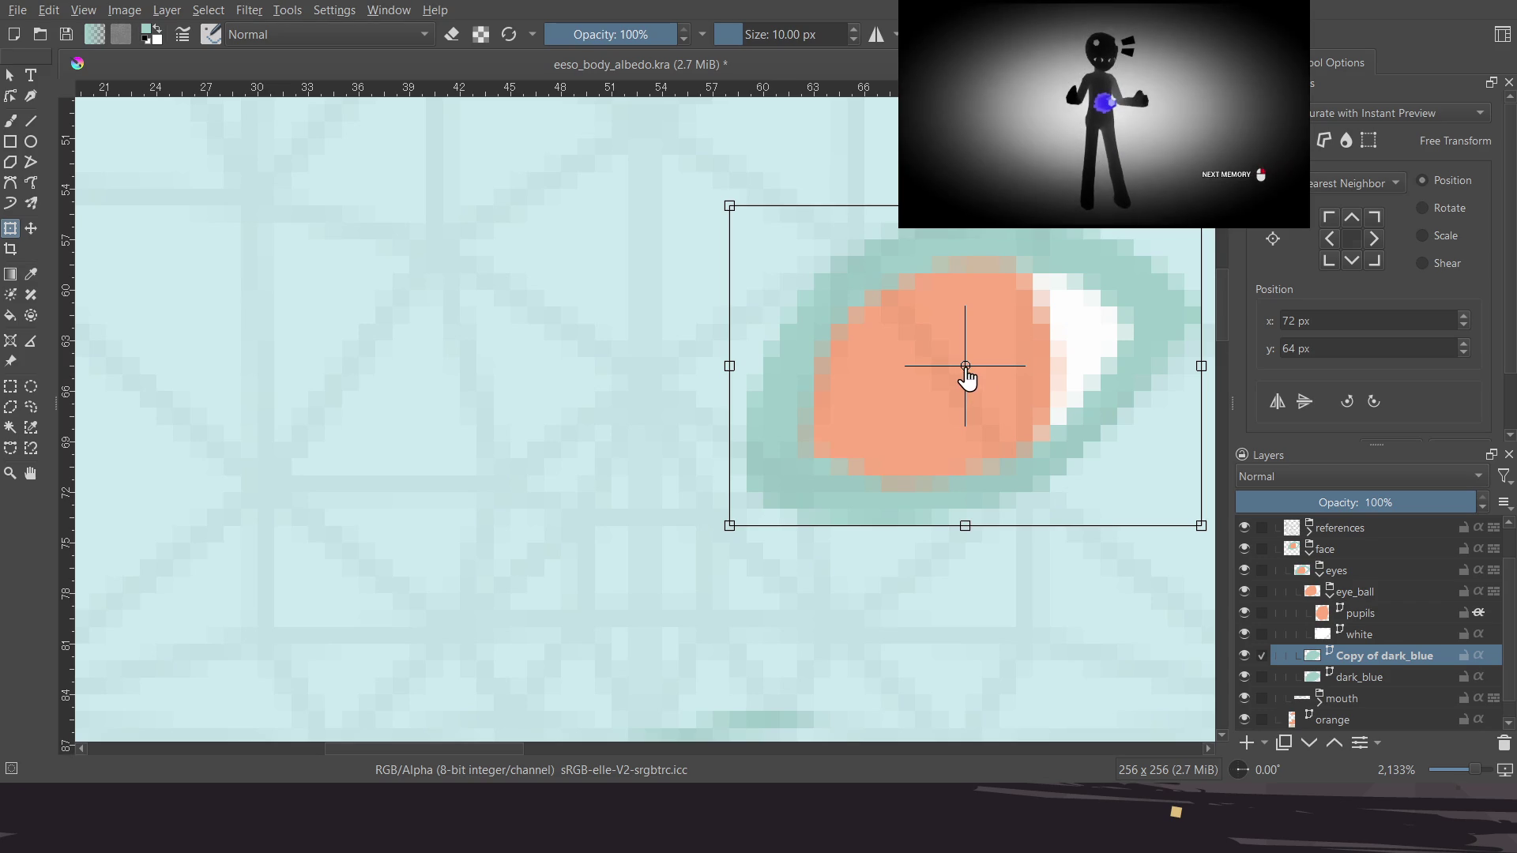
drag(966, 380, 941, 390)
drag(757, 415, 646, 375)
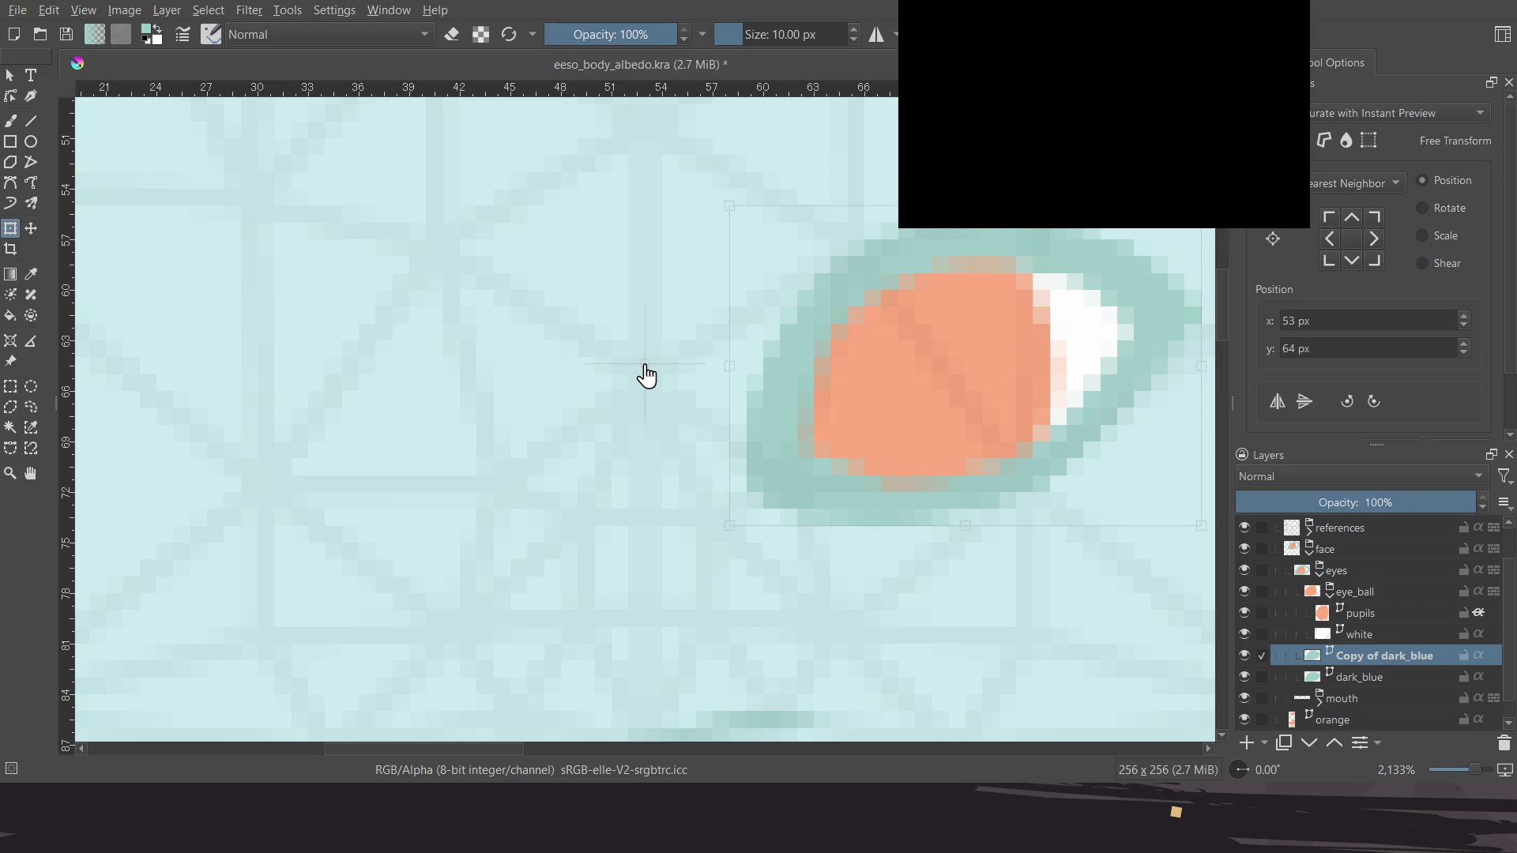
key(Return)
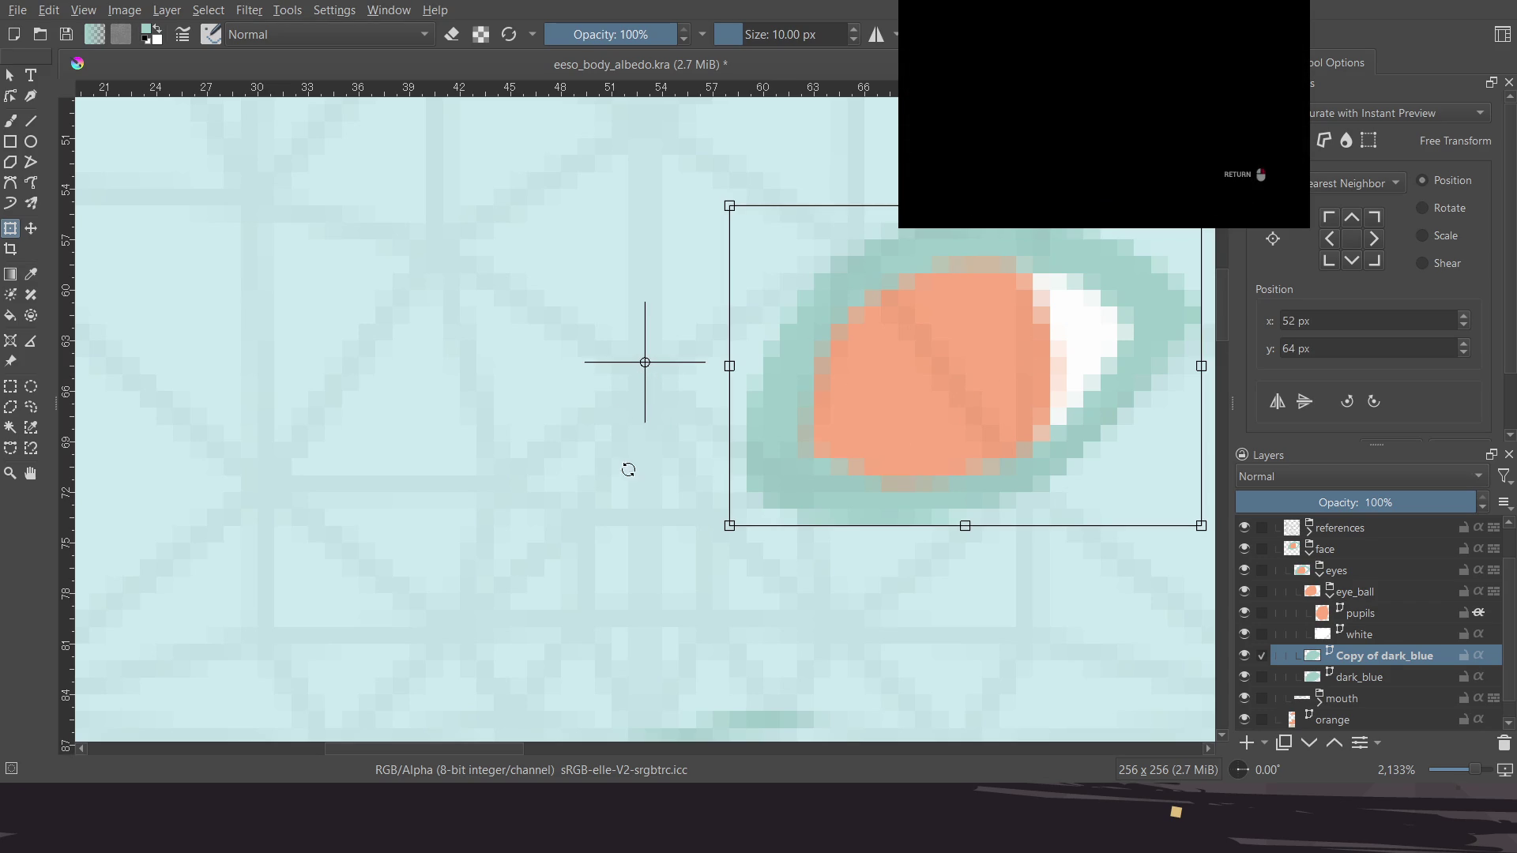
scroll(589, 365, down, 6)
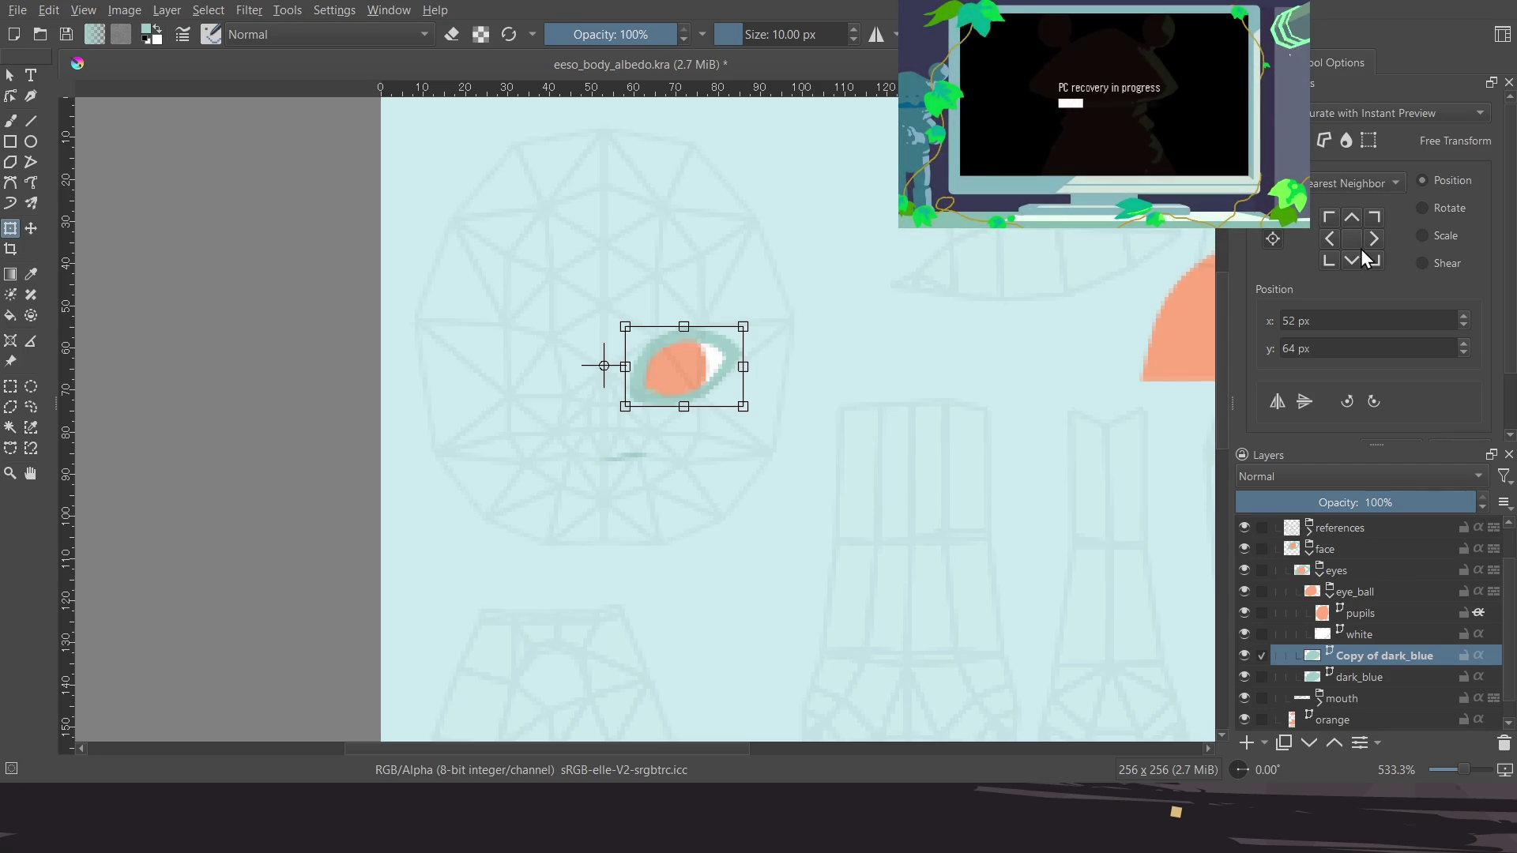
click(1276, 402)
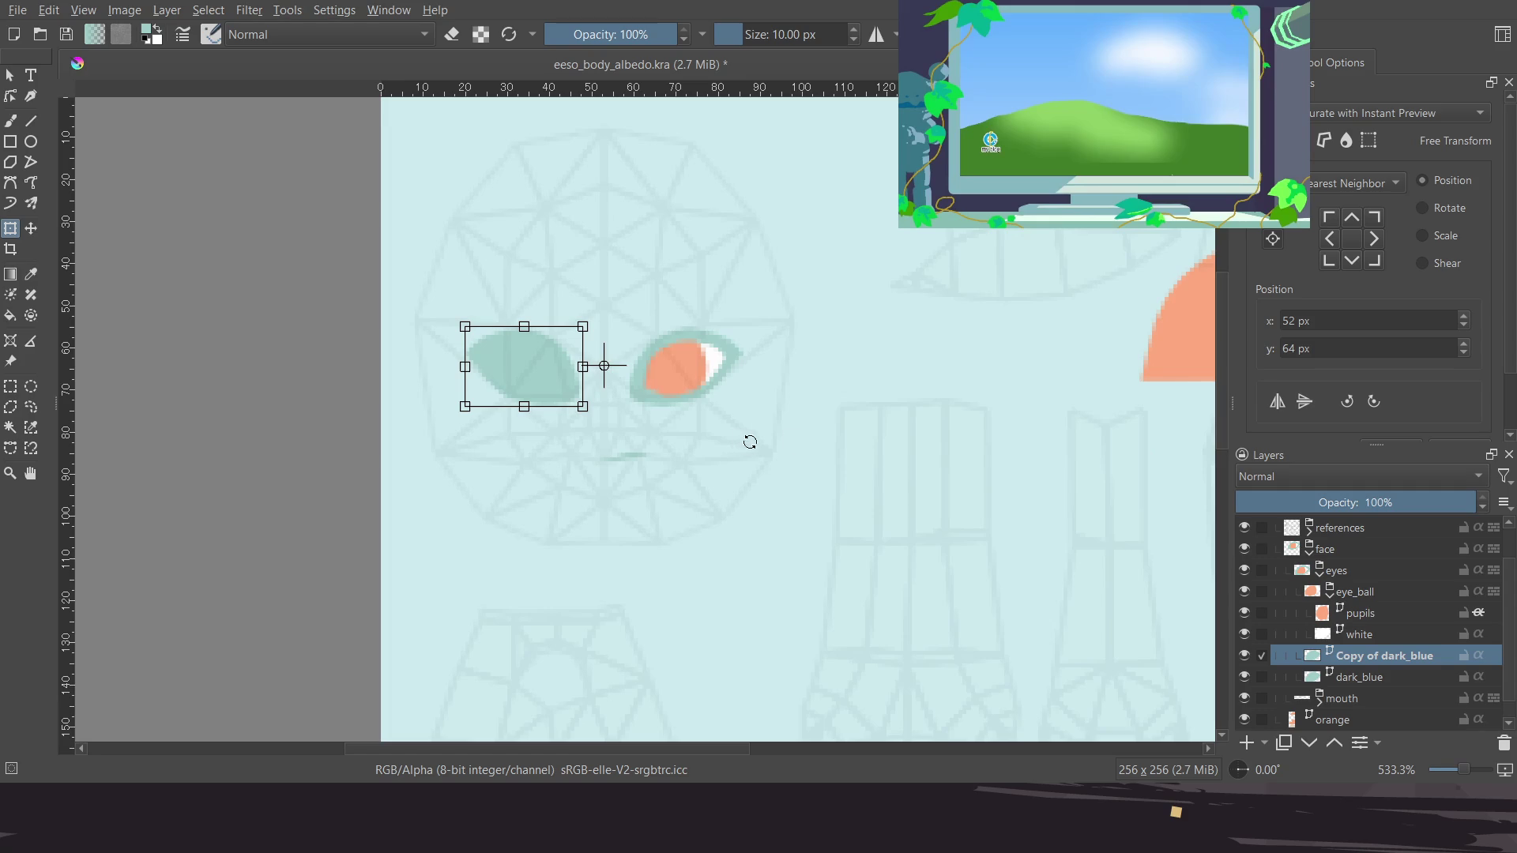
middle_drag(745, 442, 752, 457)
scroll(604, 389, up, 10)
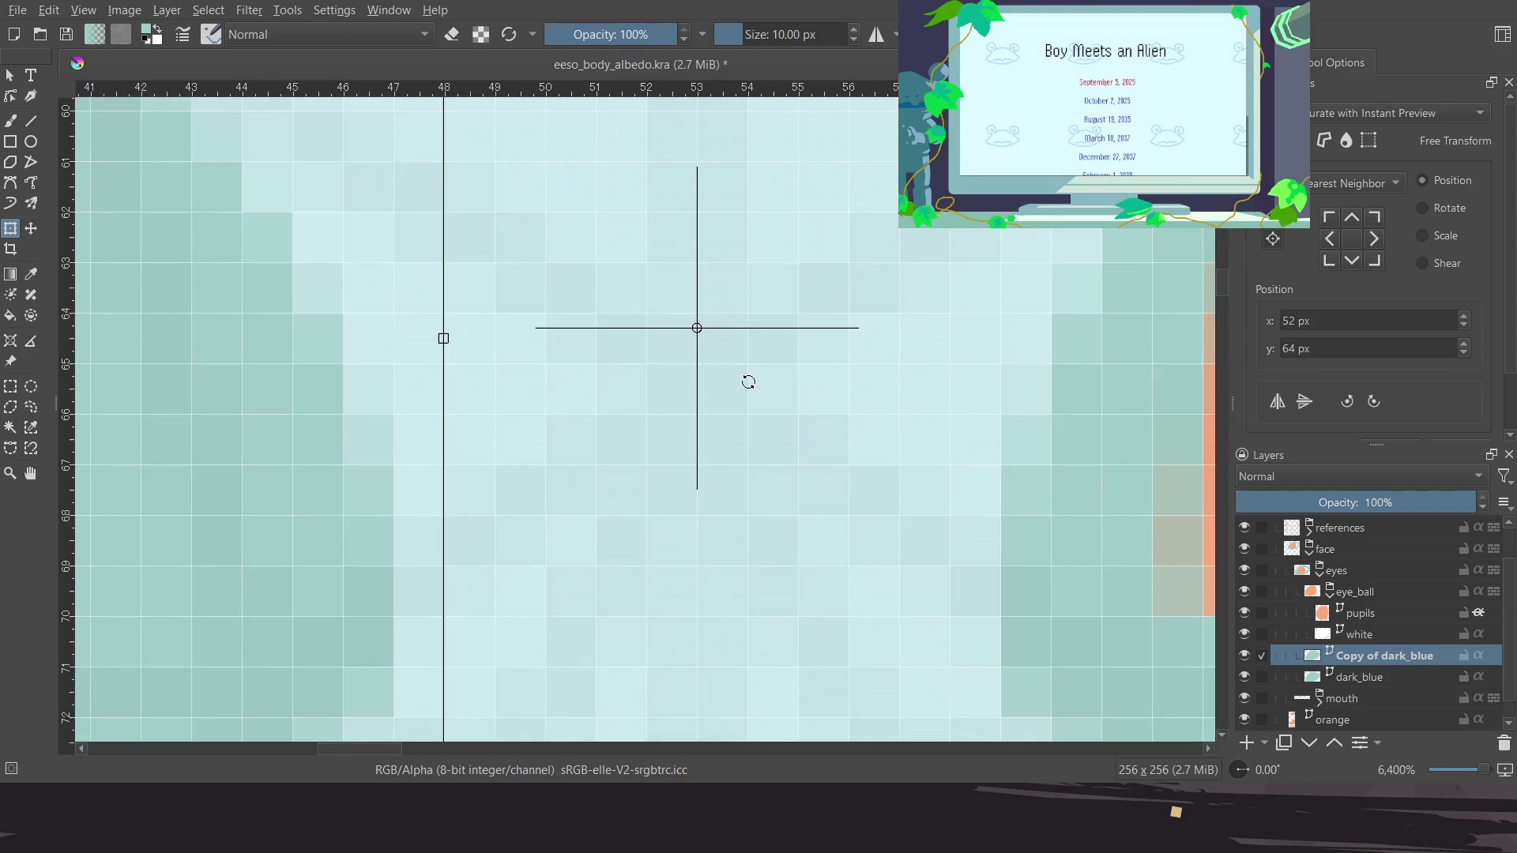
scroll(735, 355, down, 8)
scroll(711, 379, down, 5)
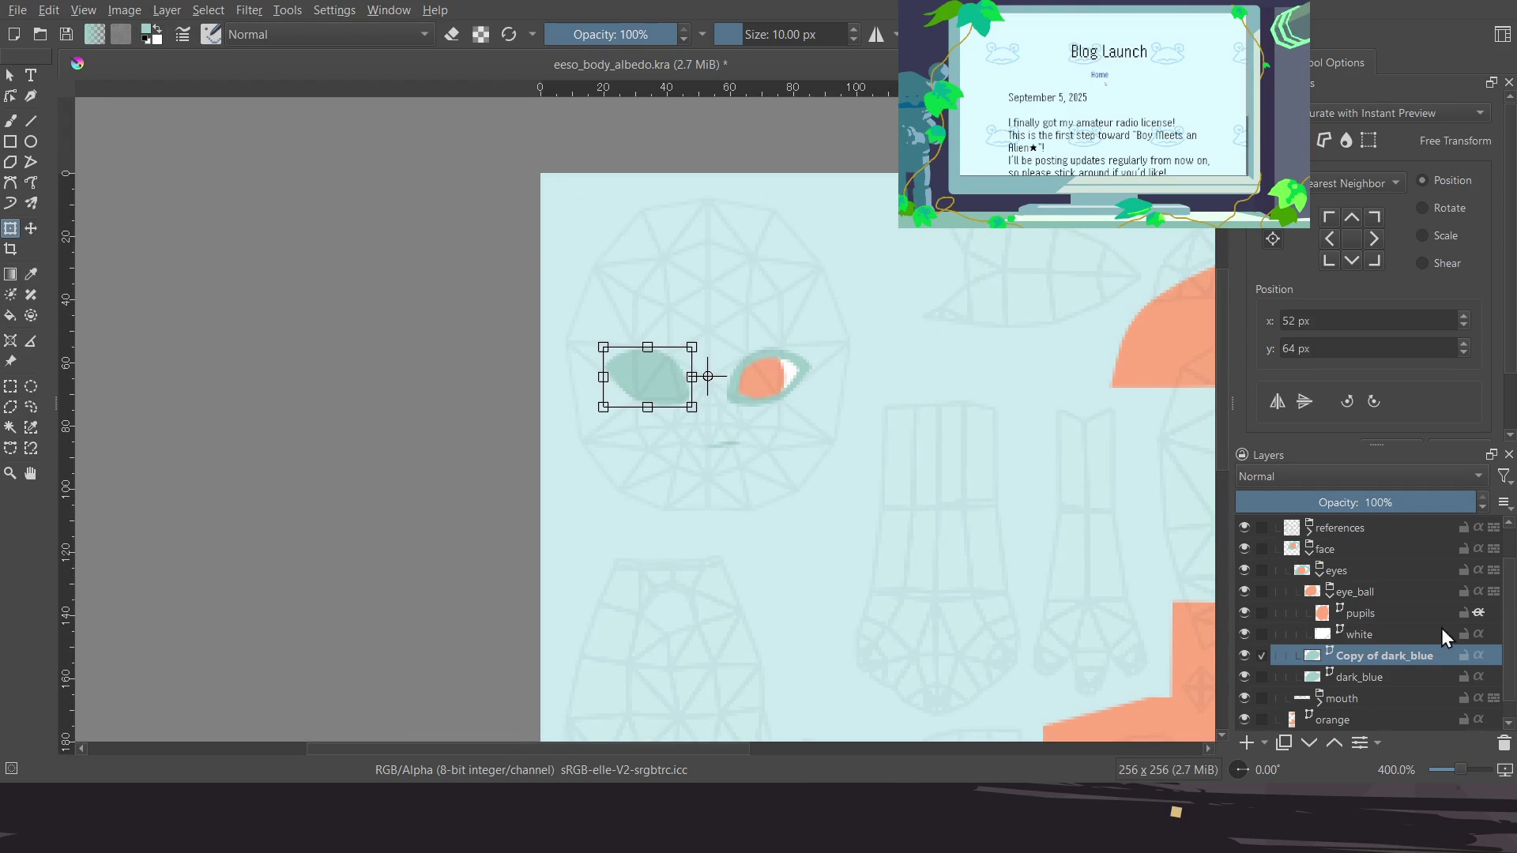
Select the eye white layer and duplicate it as Copy of white
click(1397, 633)
scroll(790, 423, up, 3)
scroll(751, 442, up, 2)
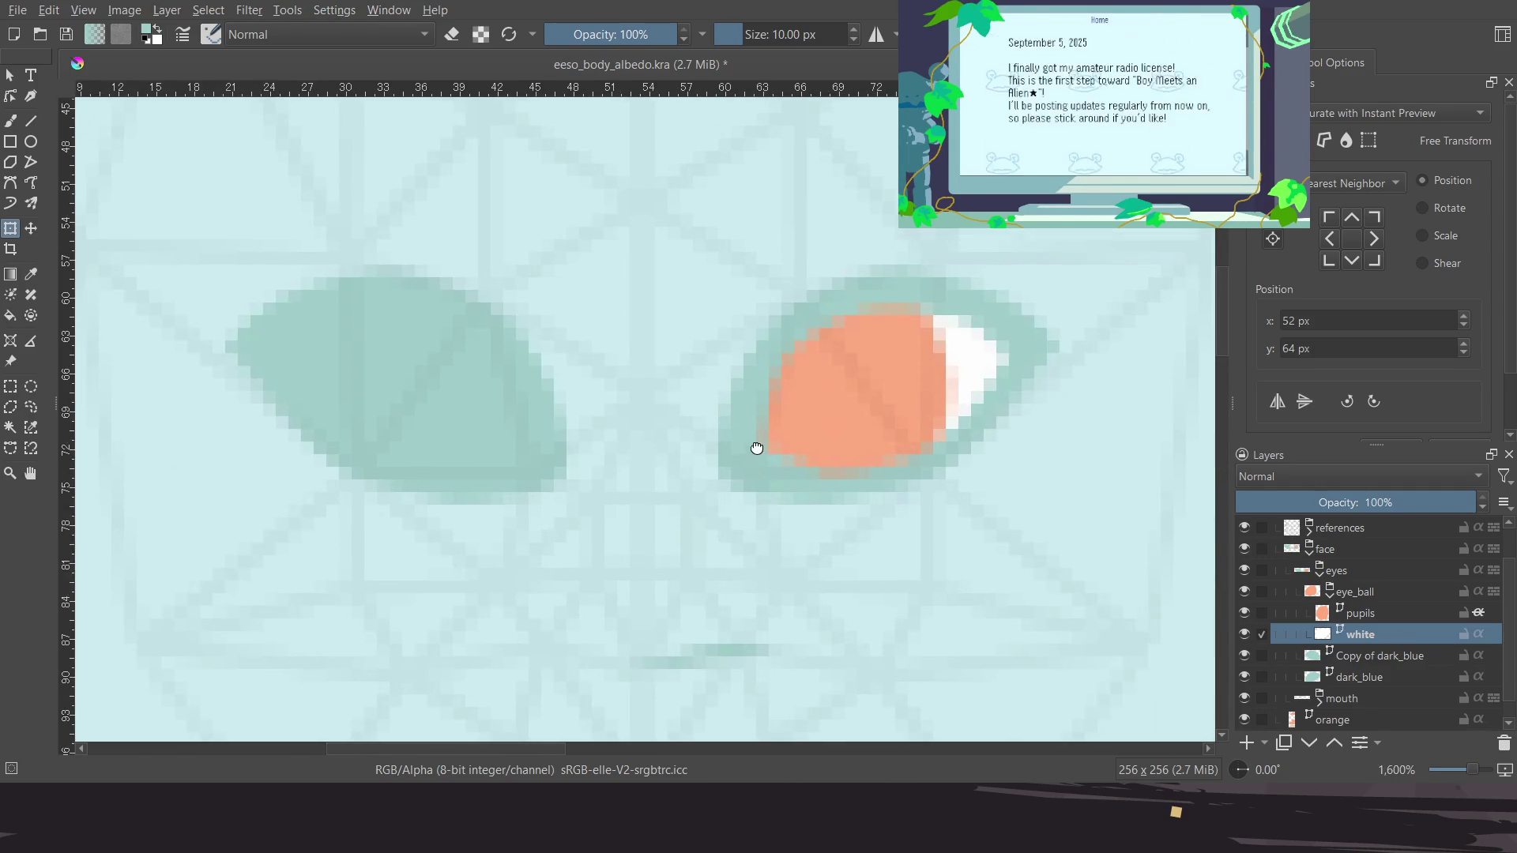
click(962, 373)
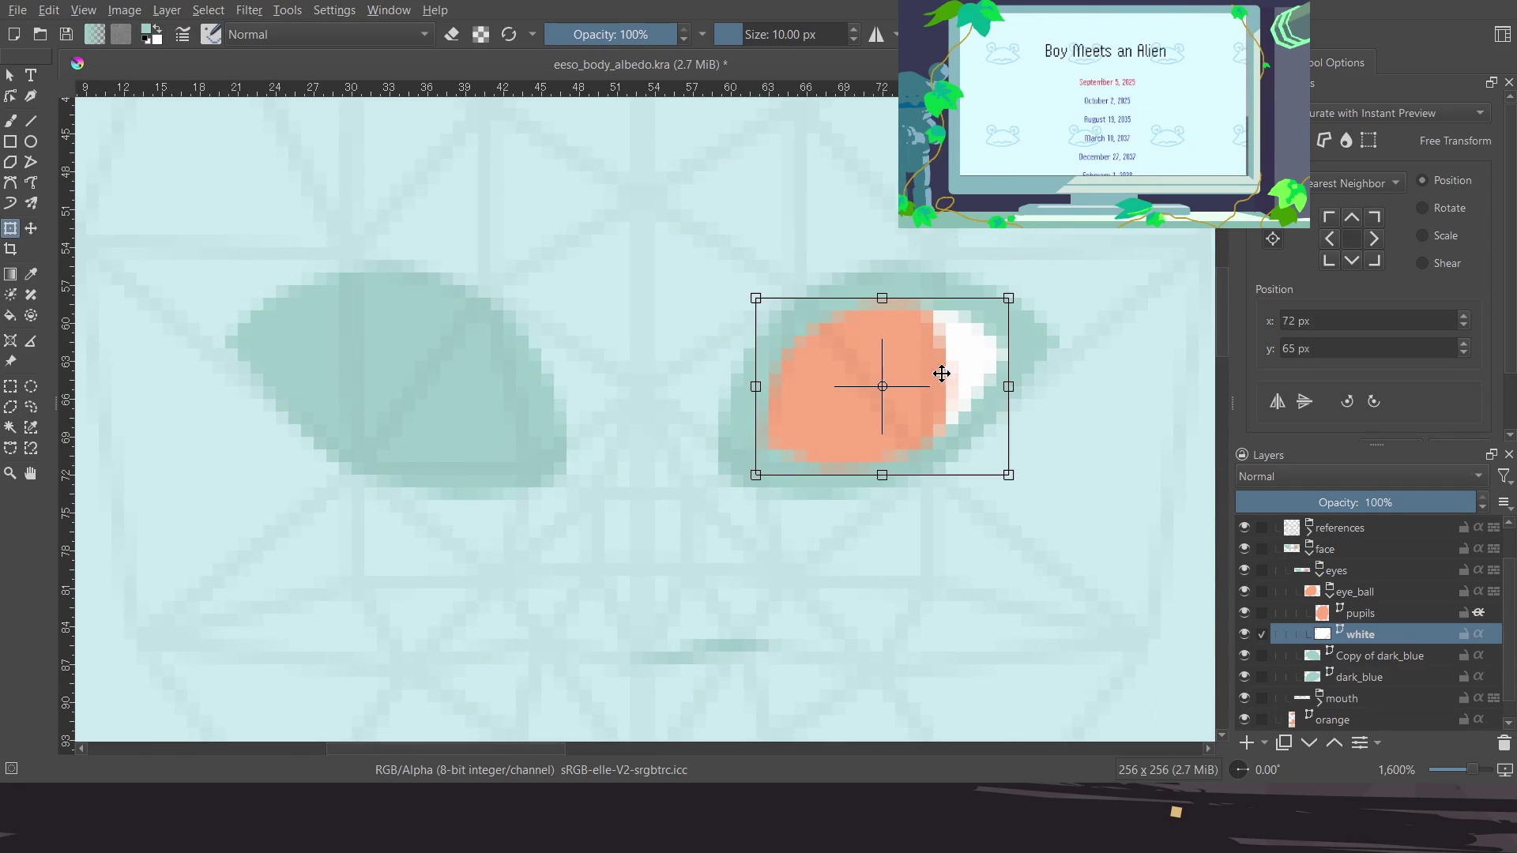
scroll(864, 383, up, 1)
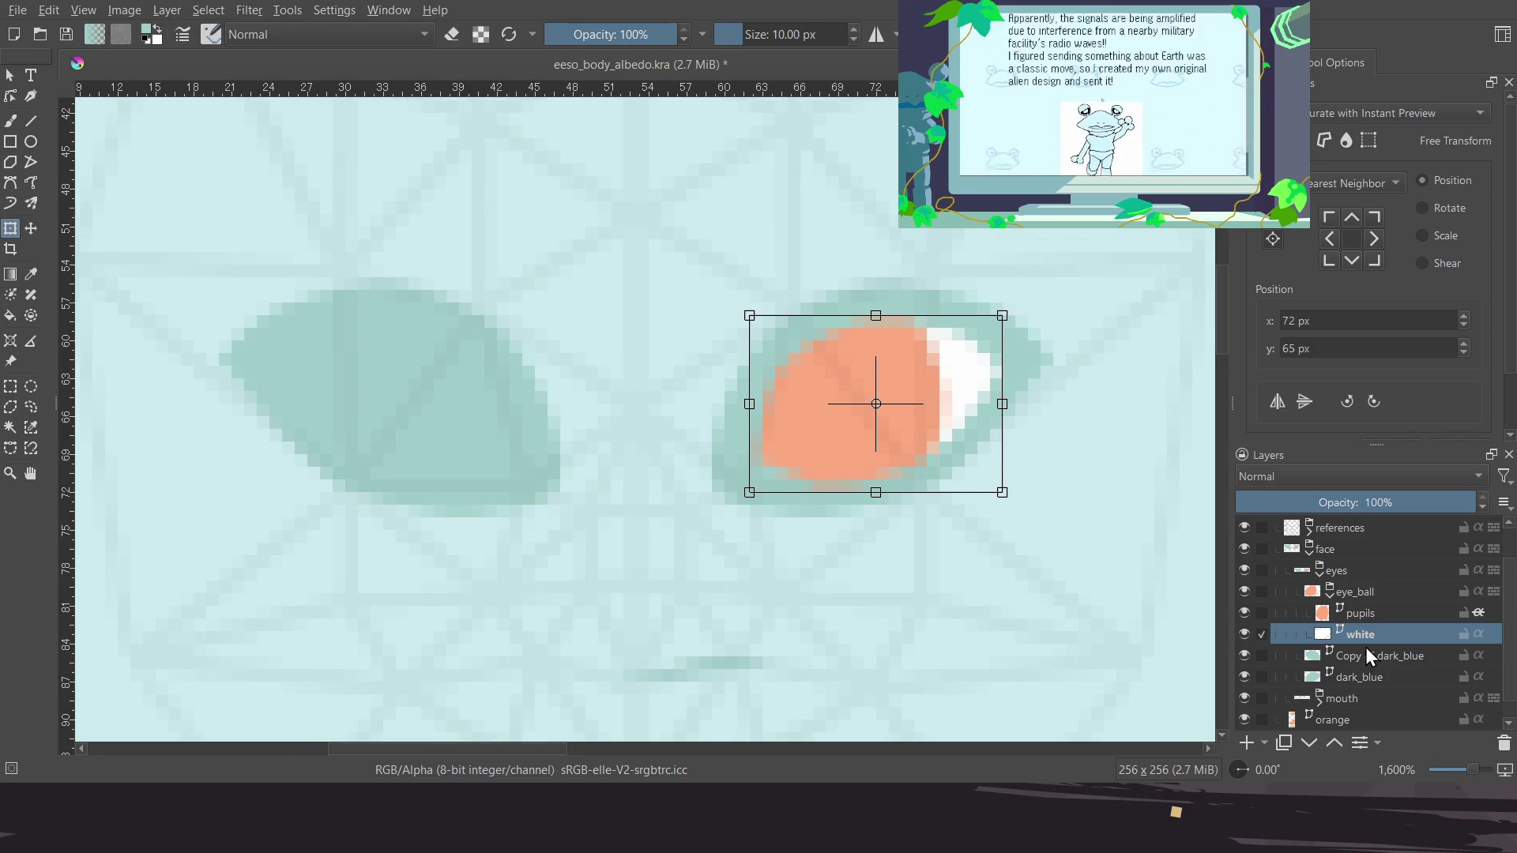
key(ctrl+j)
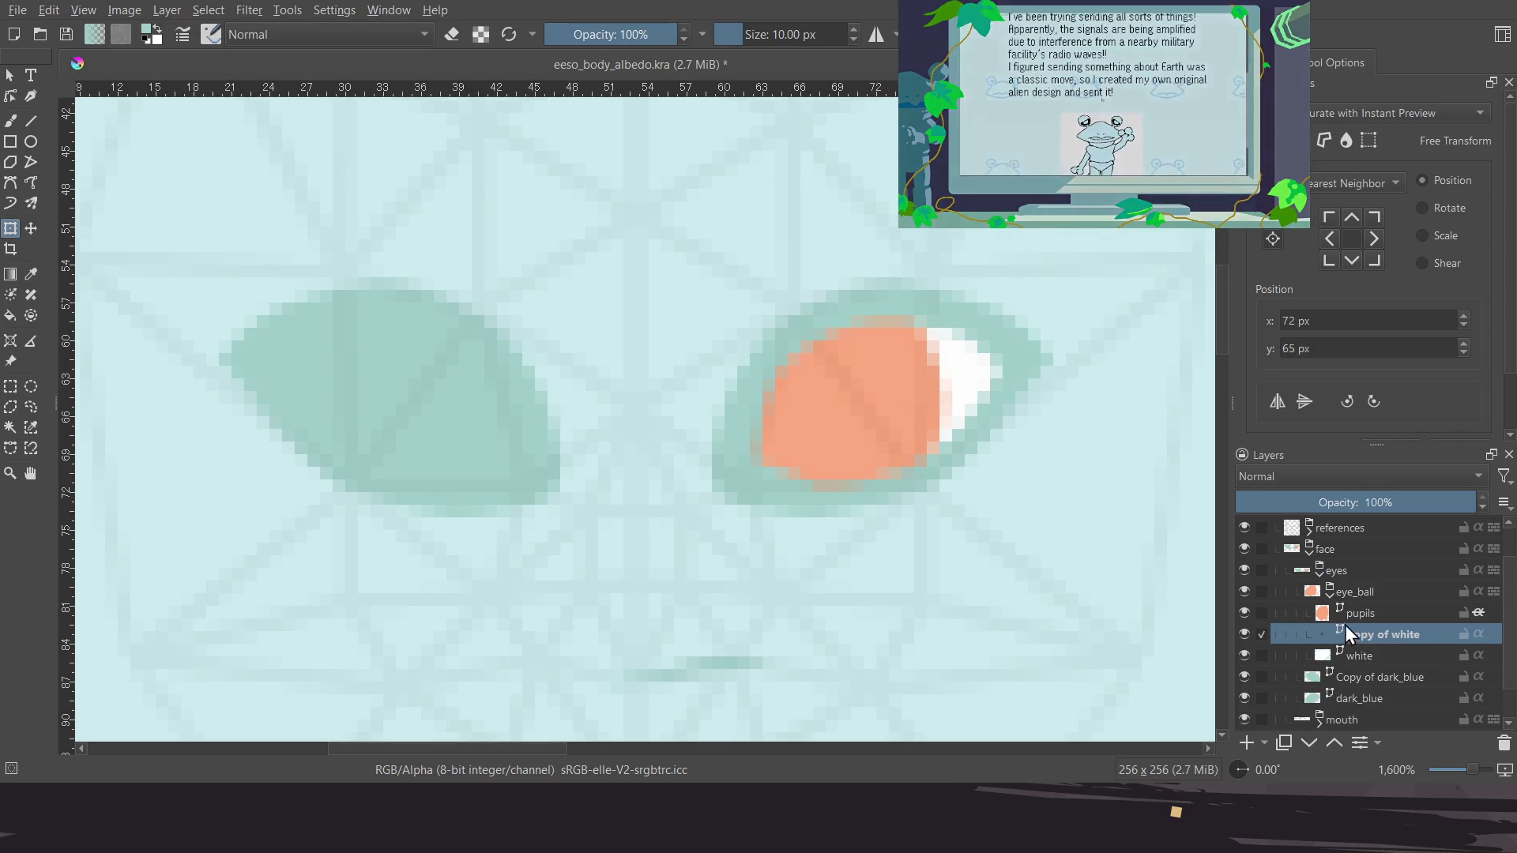
Reselect Copy of white and move its transform pivot to the face centre
click(957, 375)
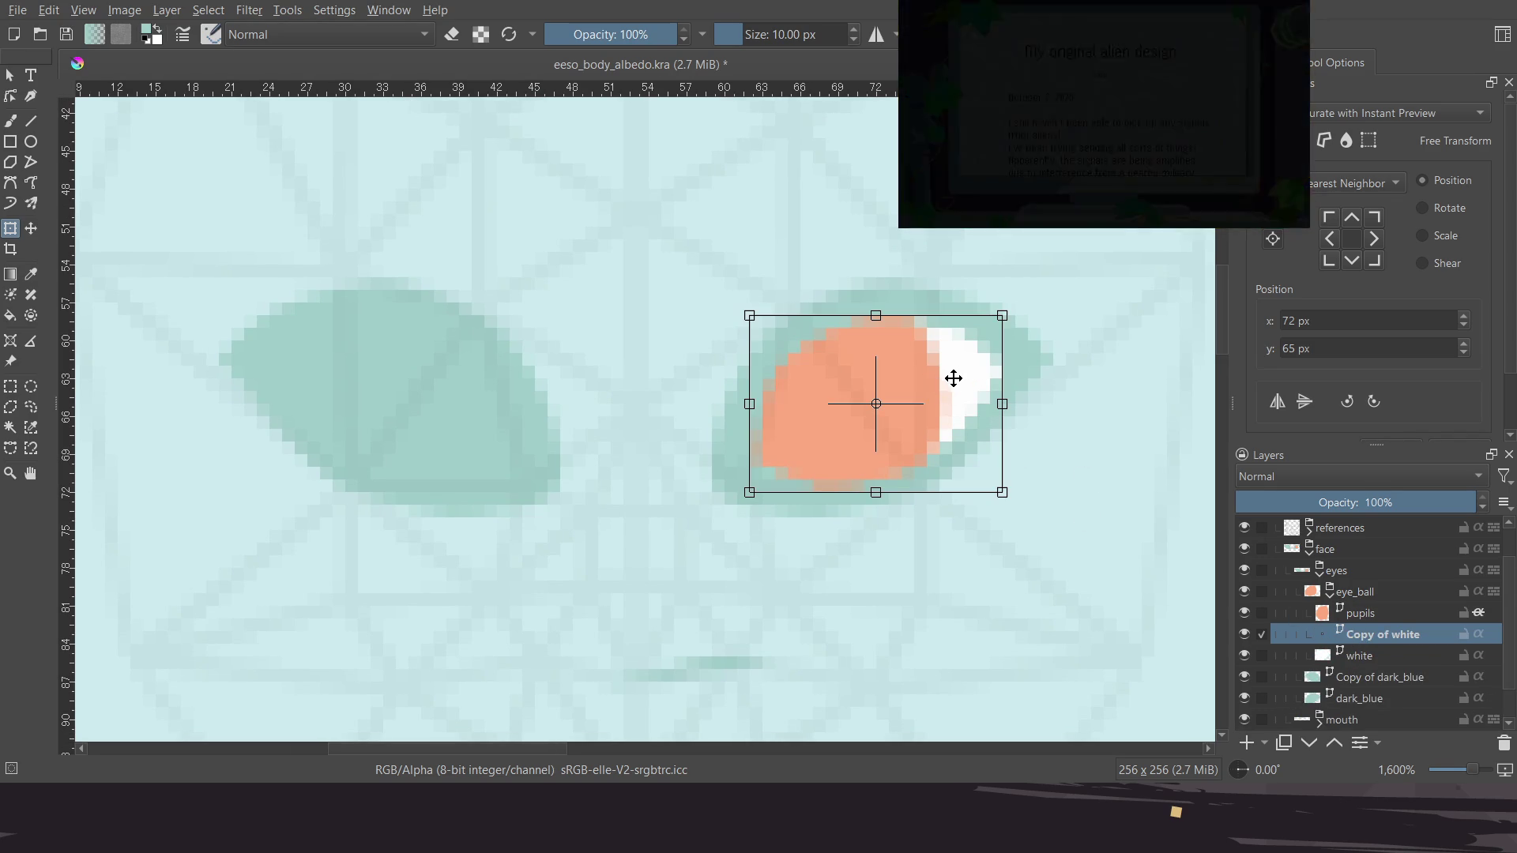
key(Return)
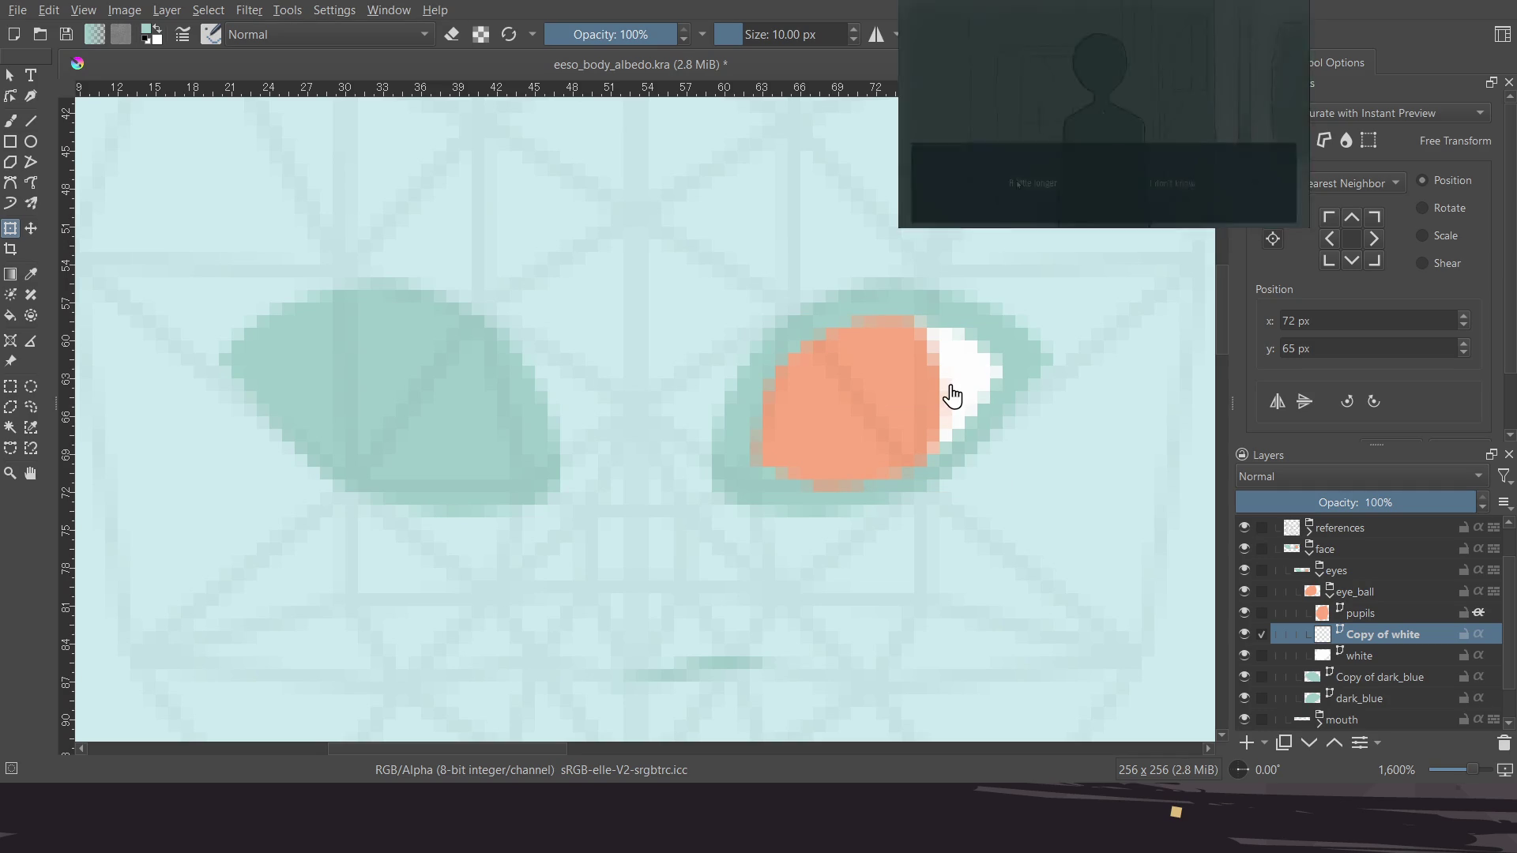
click(1362, 661)
click(1368, 634)
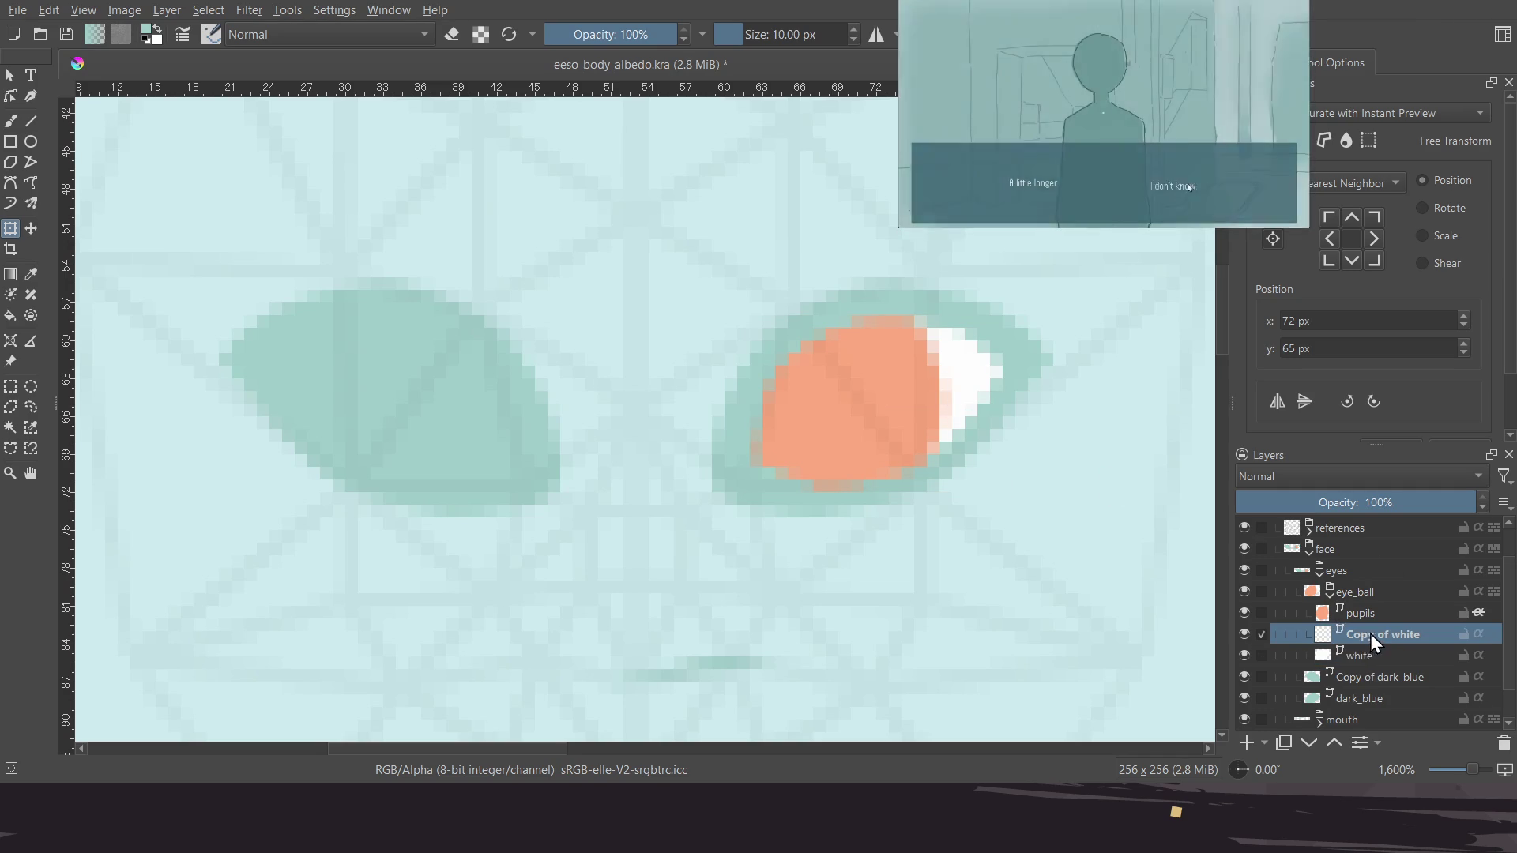
click(963, 422)
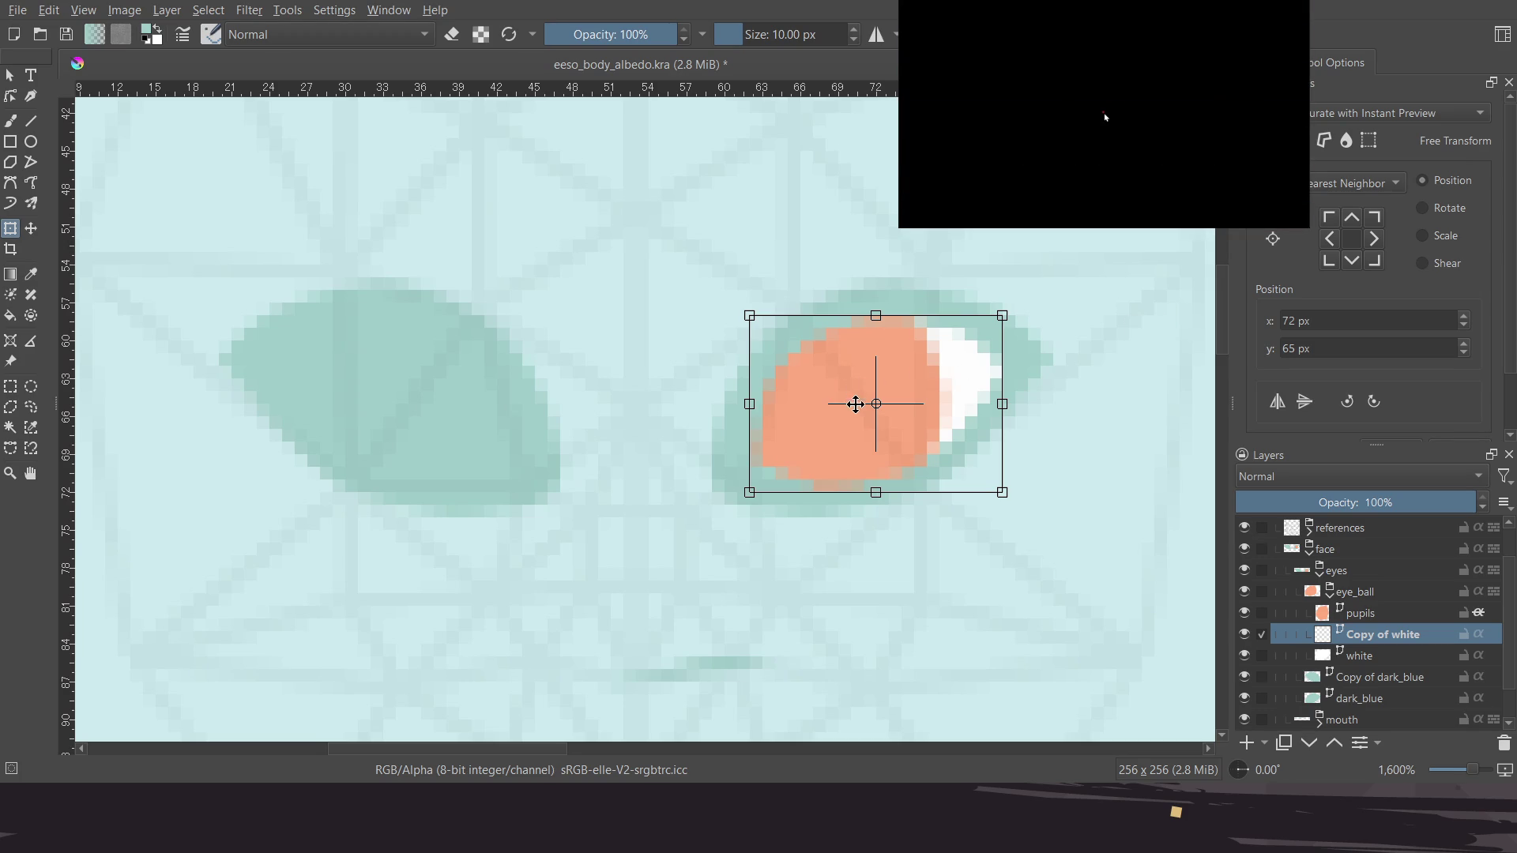
drag(877, 415, 654, 396)
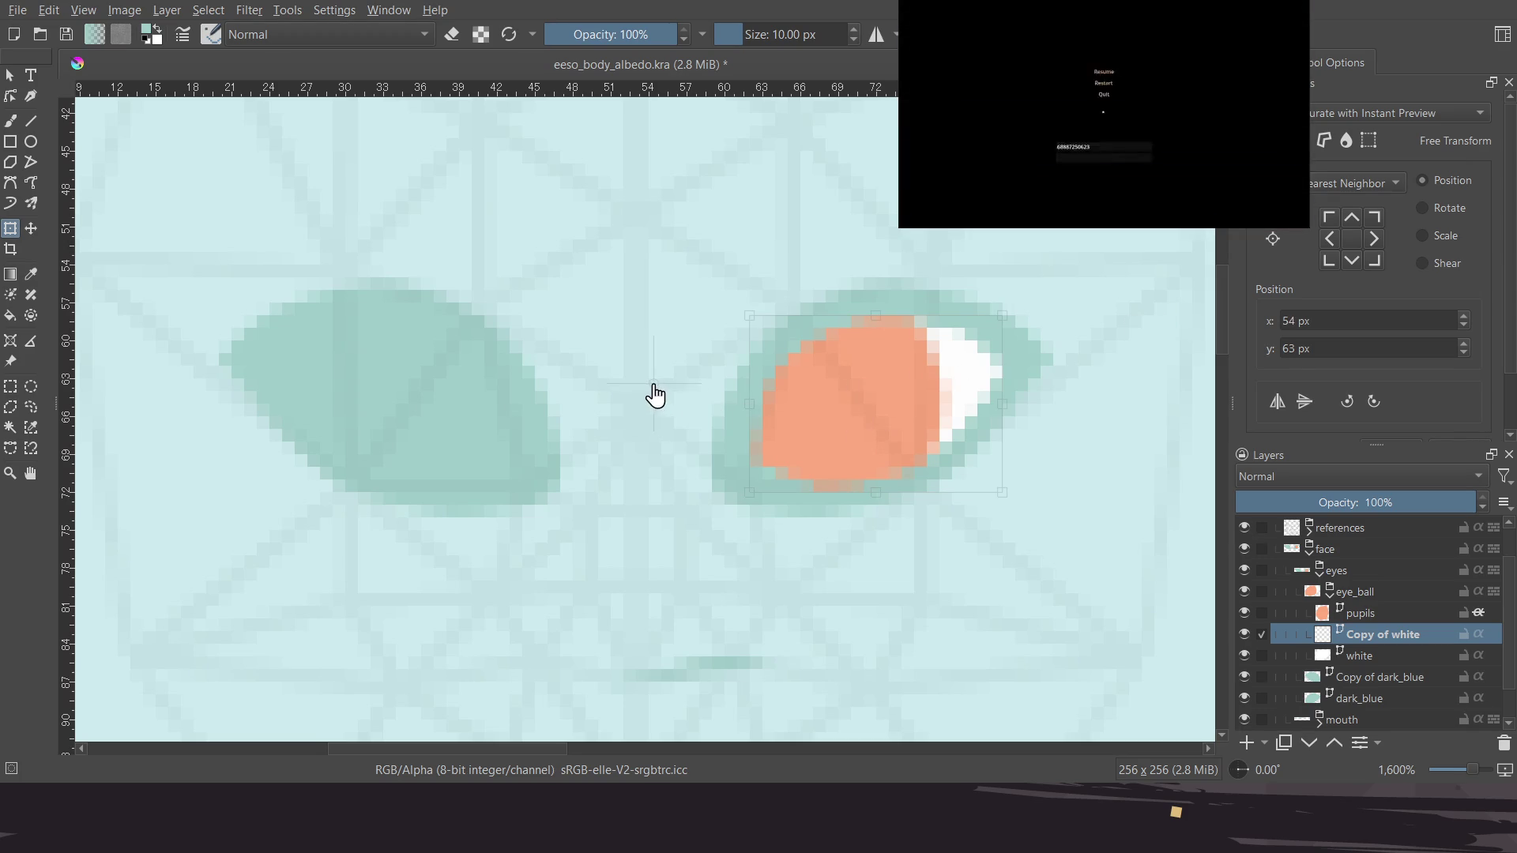
Undo an accidental rotation, nudge the pivot to centre, and flip the white horizontally
scroll(641, 390, up, 5)
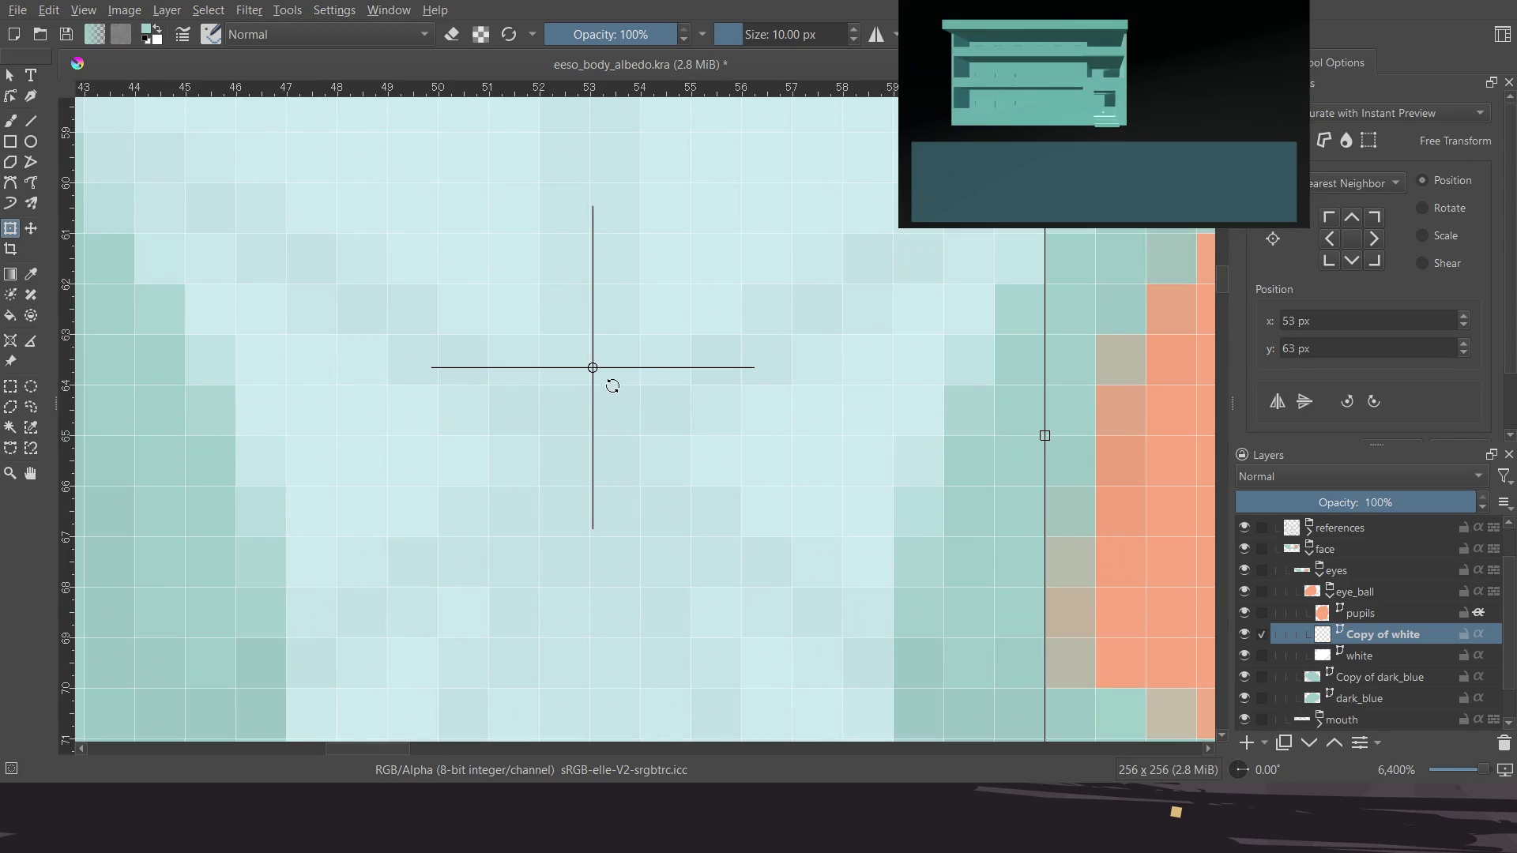
drag(593, 374, 603, 389)
key(ctrl+z)
key(Return)
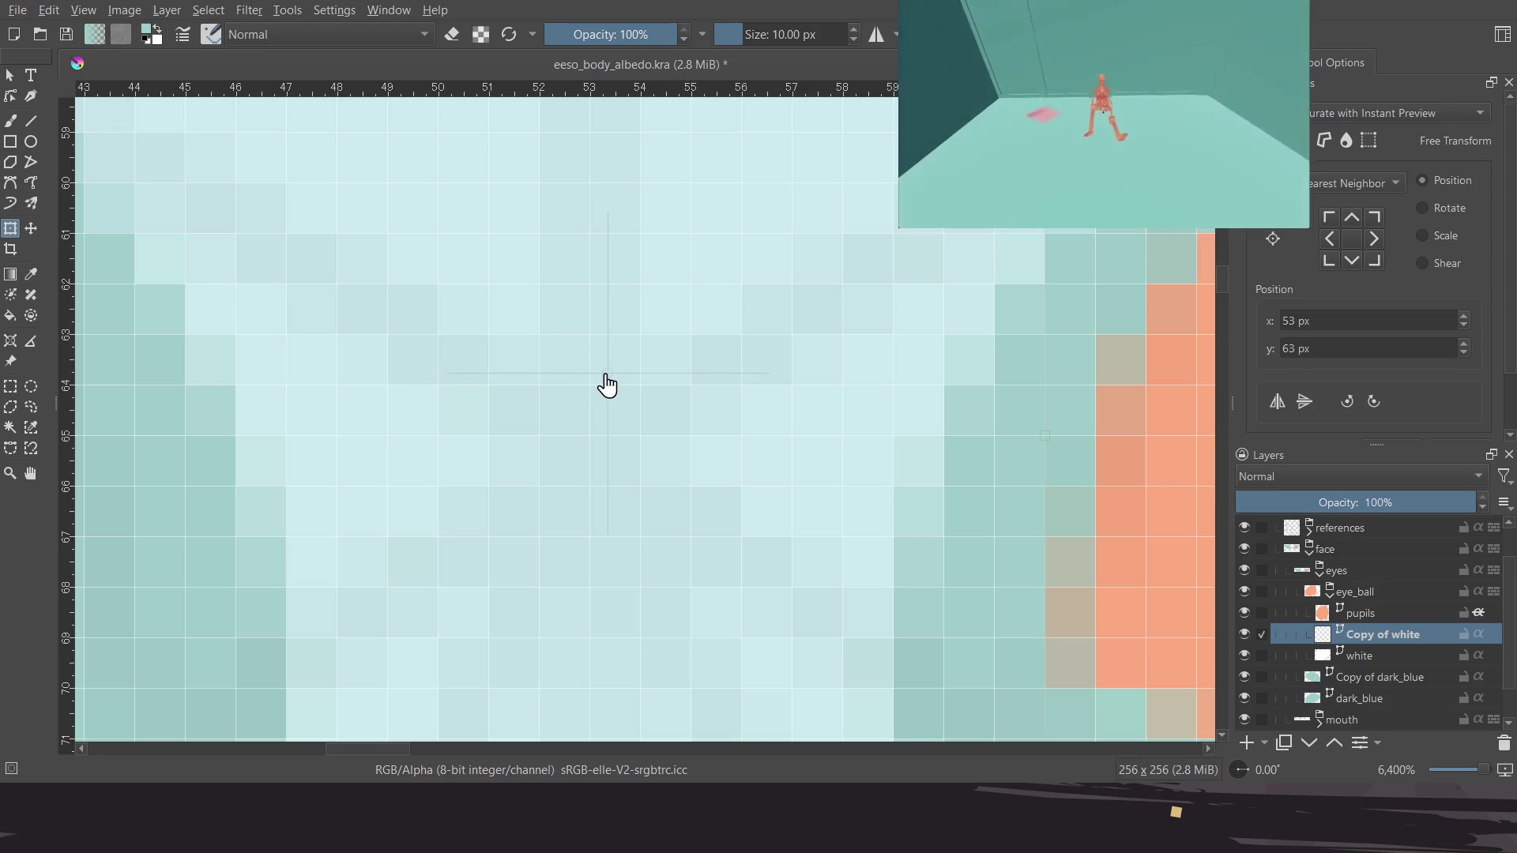
drag(593, 395, 593, 399)
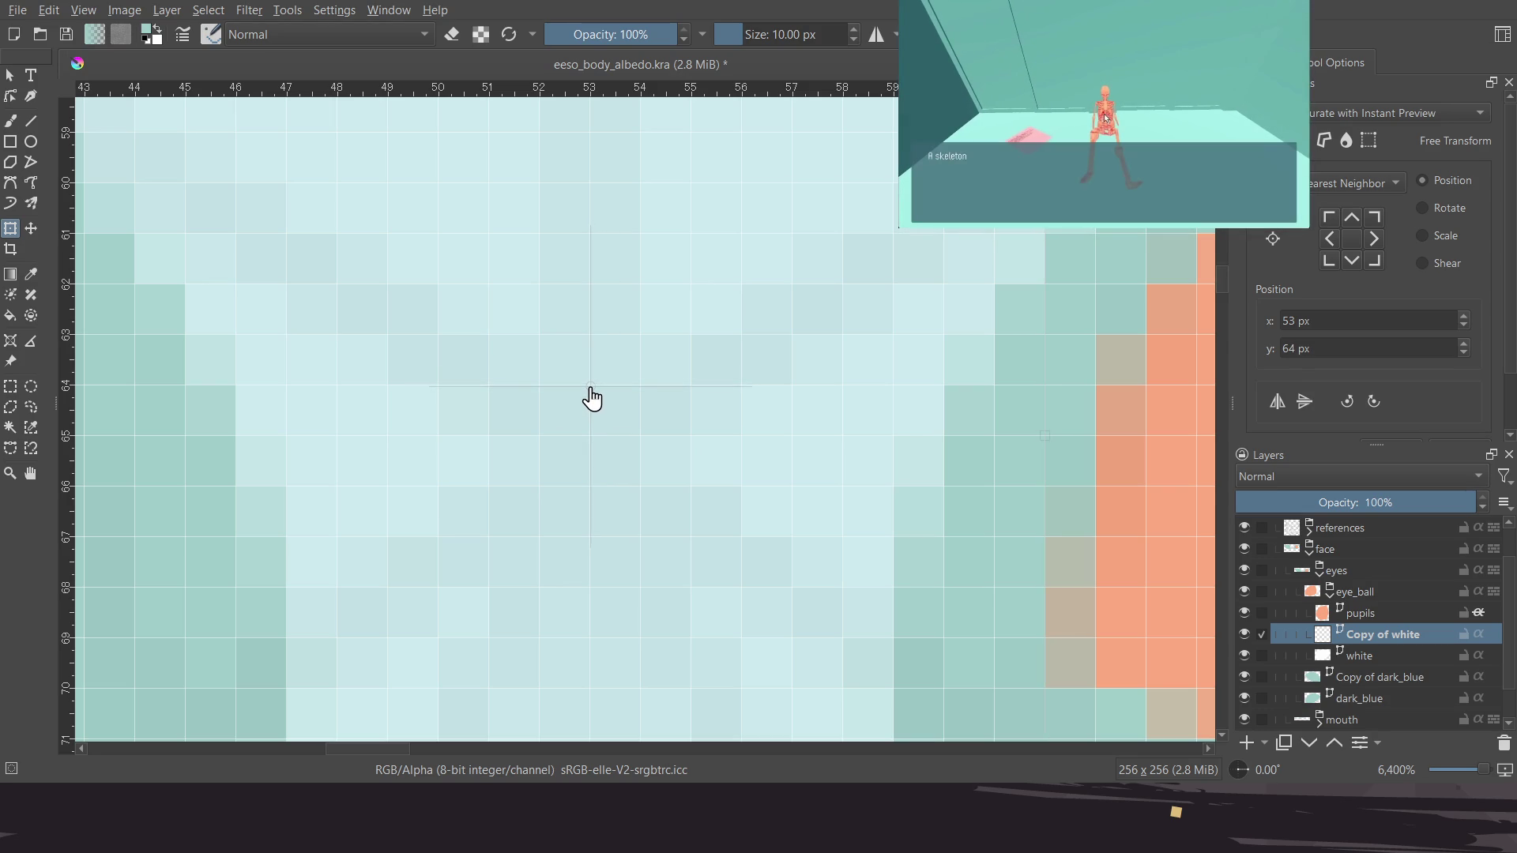
ctrl+scroll(600, 399, down, 5)
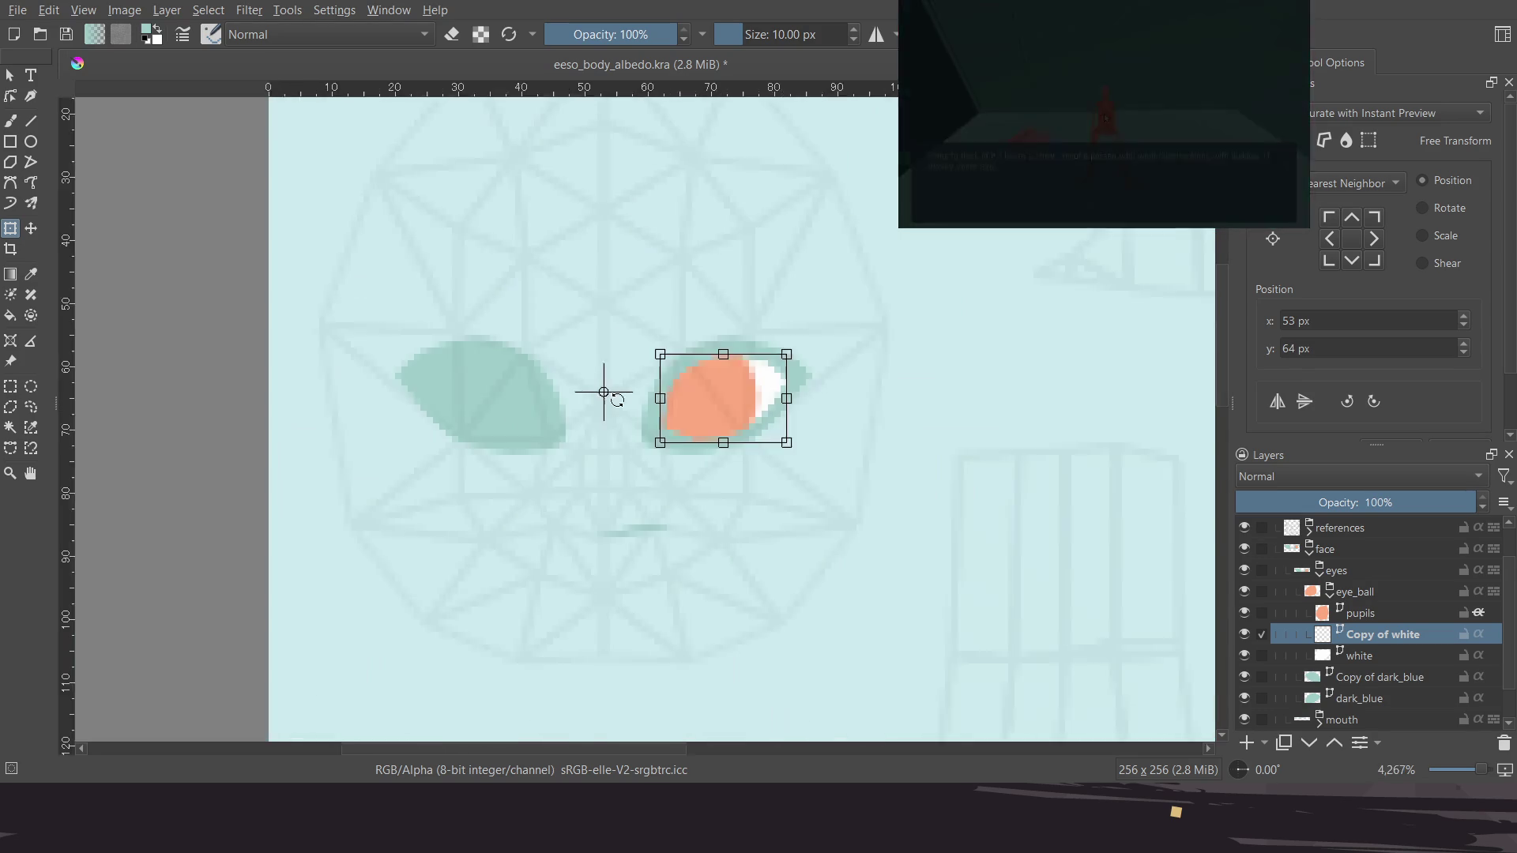
ctrl+scroll(620, 397, down, 2)
ctrl+scroll(637, 379, up, 3)
ctrl+scroll(603, 417, up, 1)
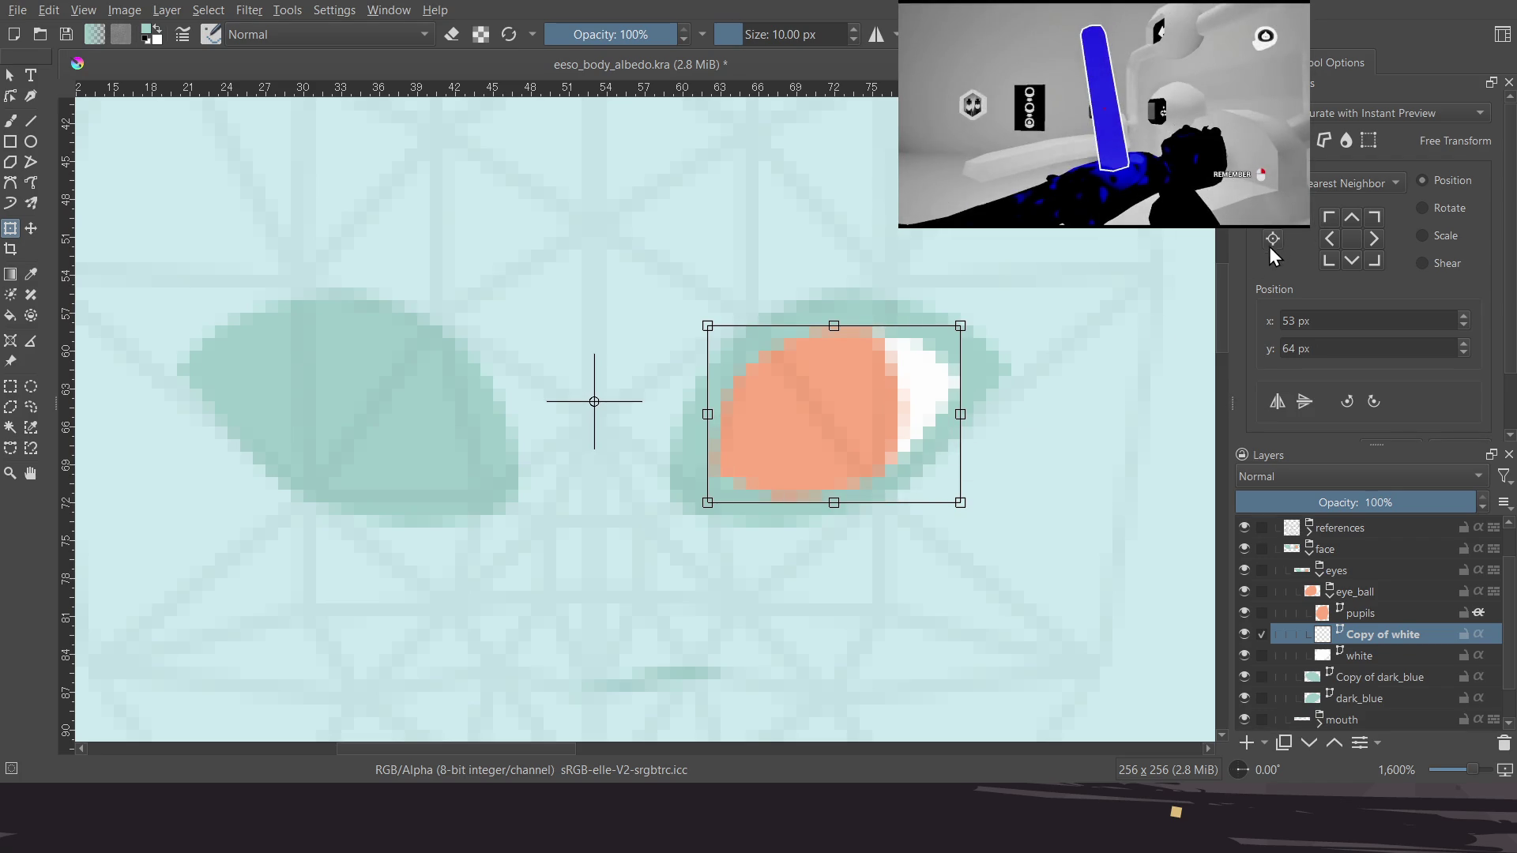
click(1276, 401)
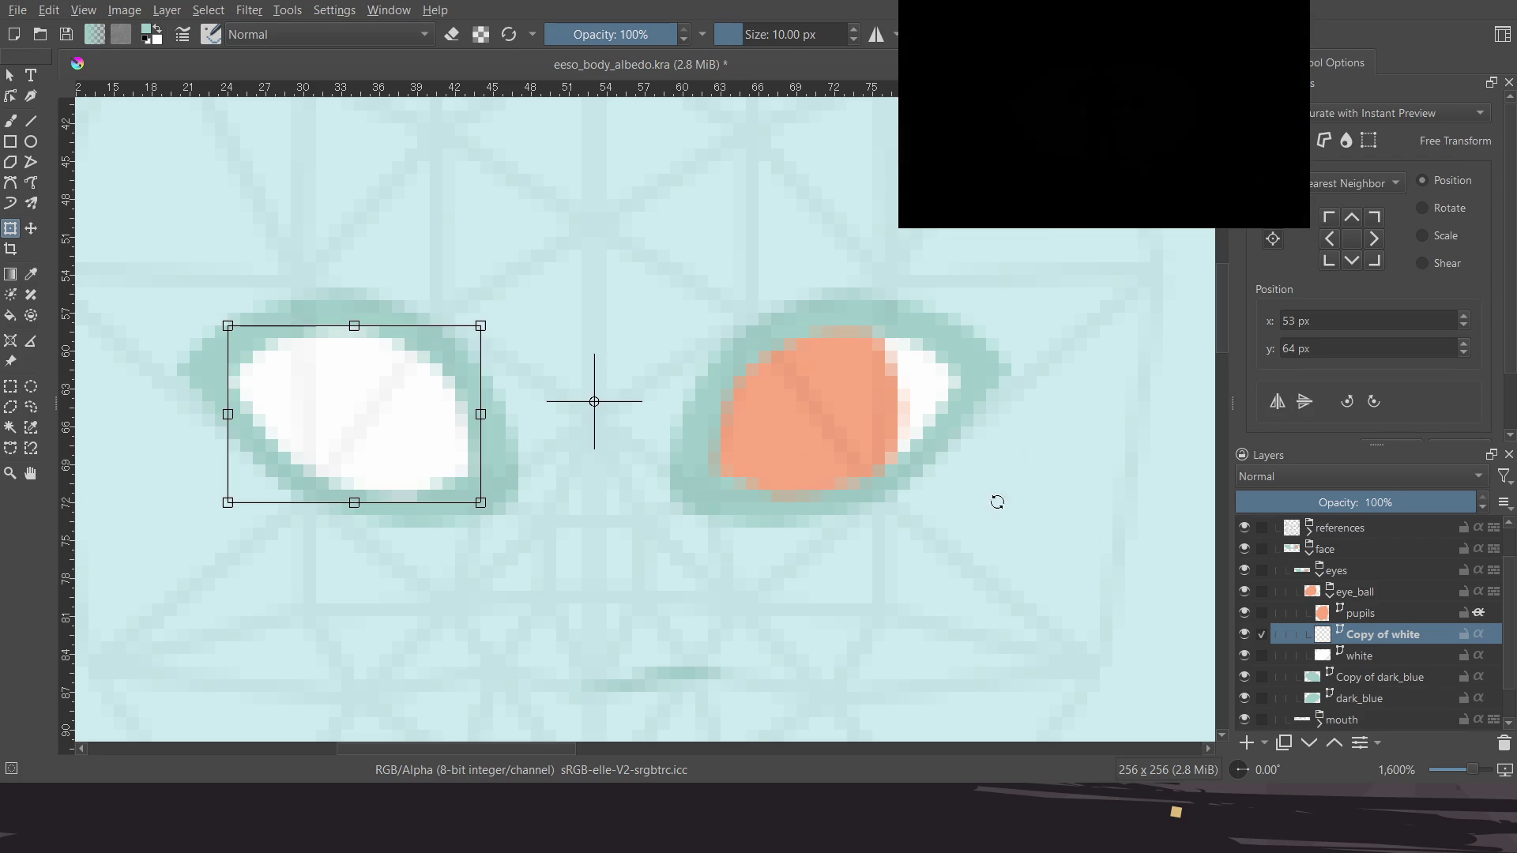
Duplicate the pupils layer and flip the copy horizontally about the face centre into the left eye
click(1369, 611)
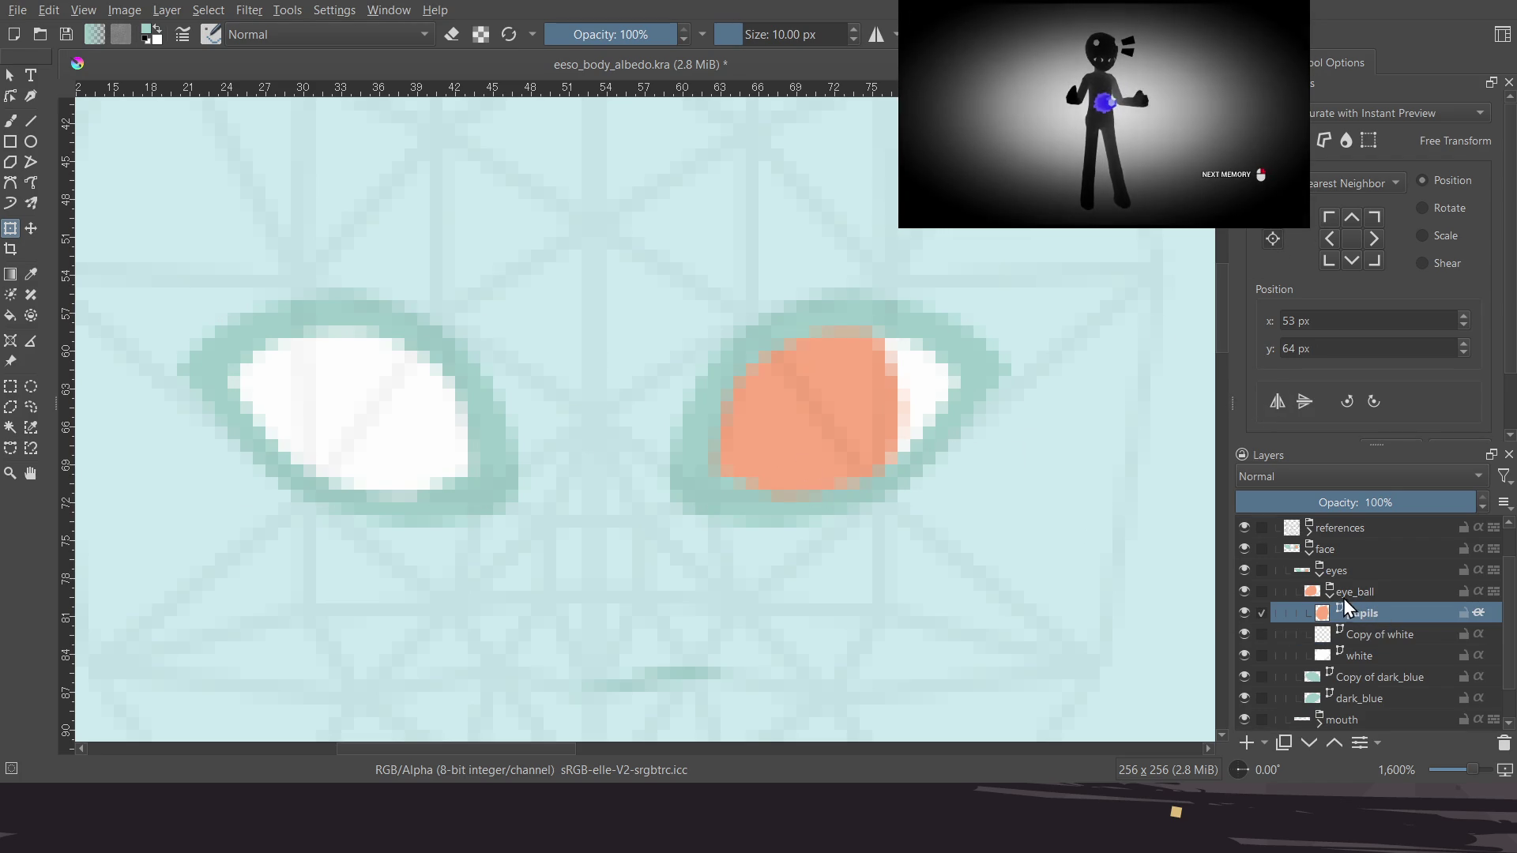
key(ctrl+j)
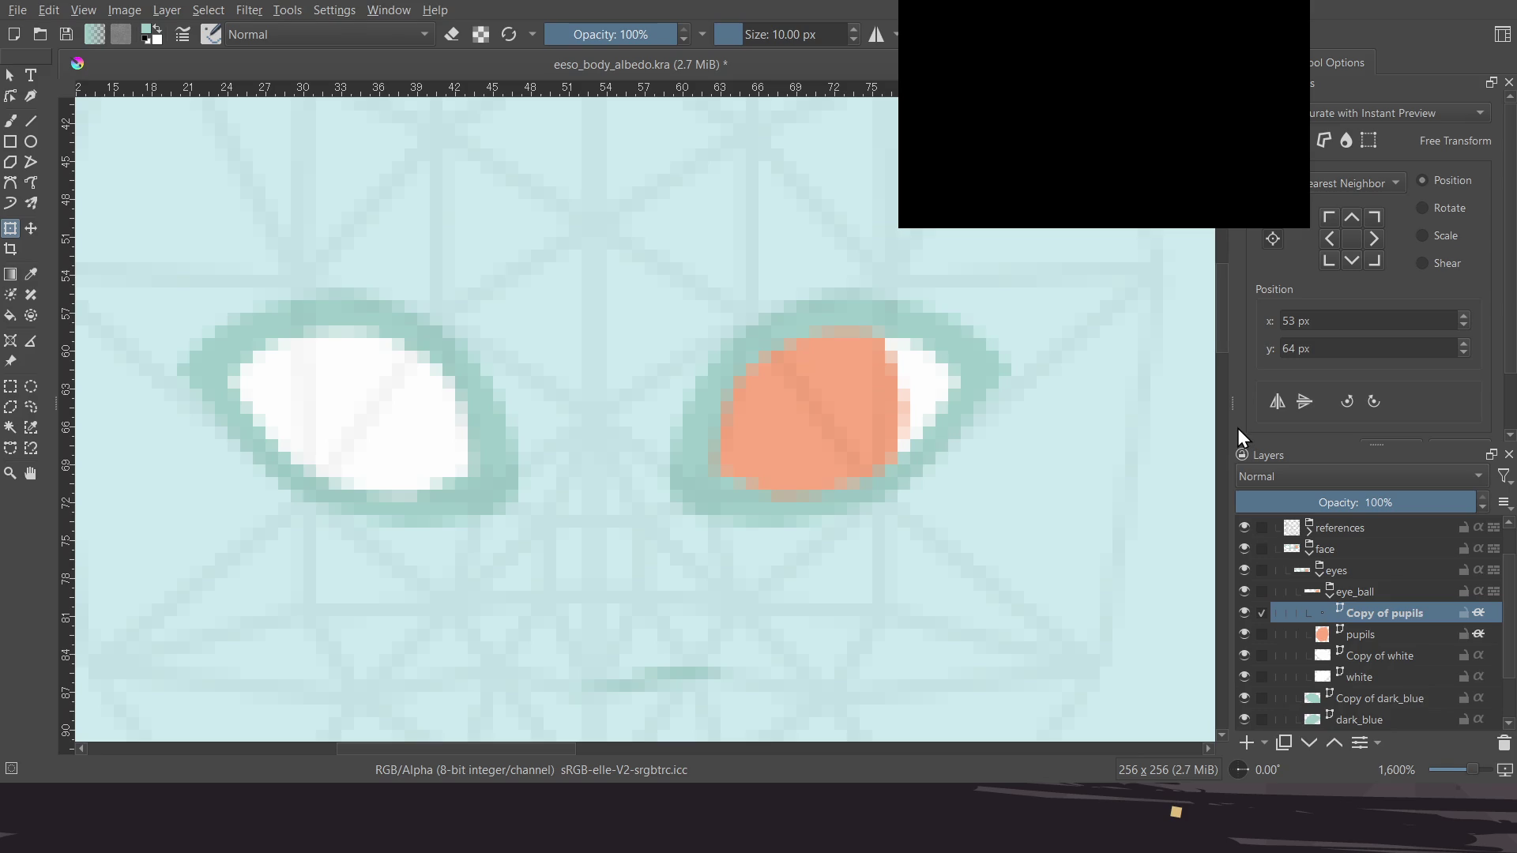
click(811, 429)
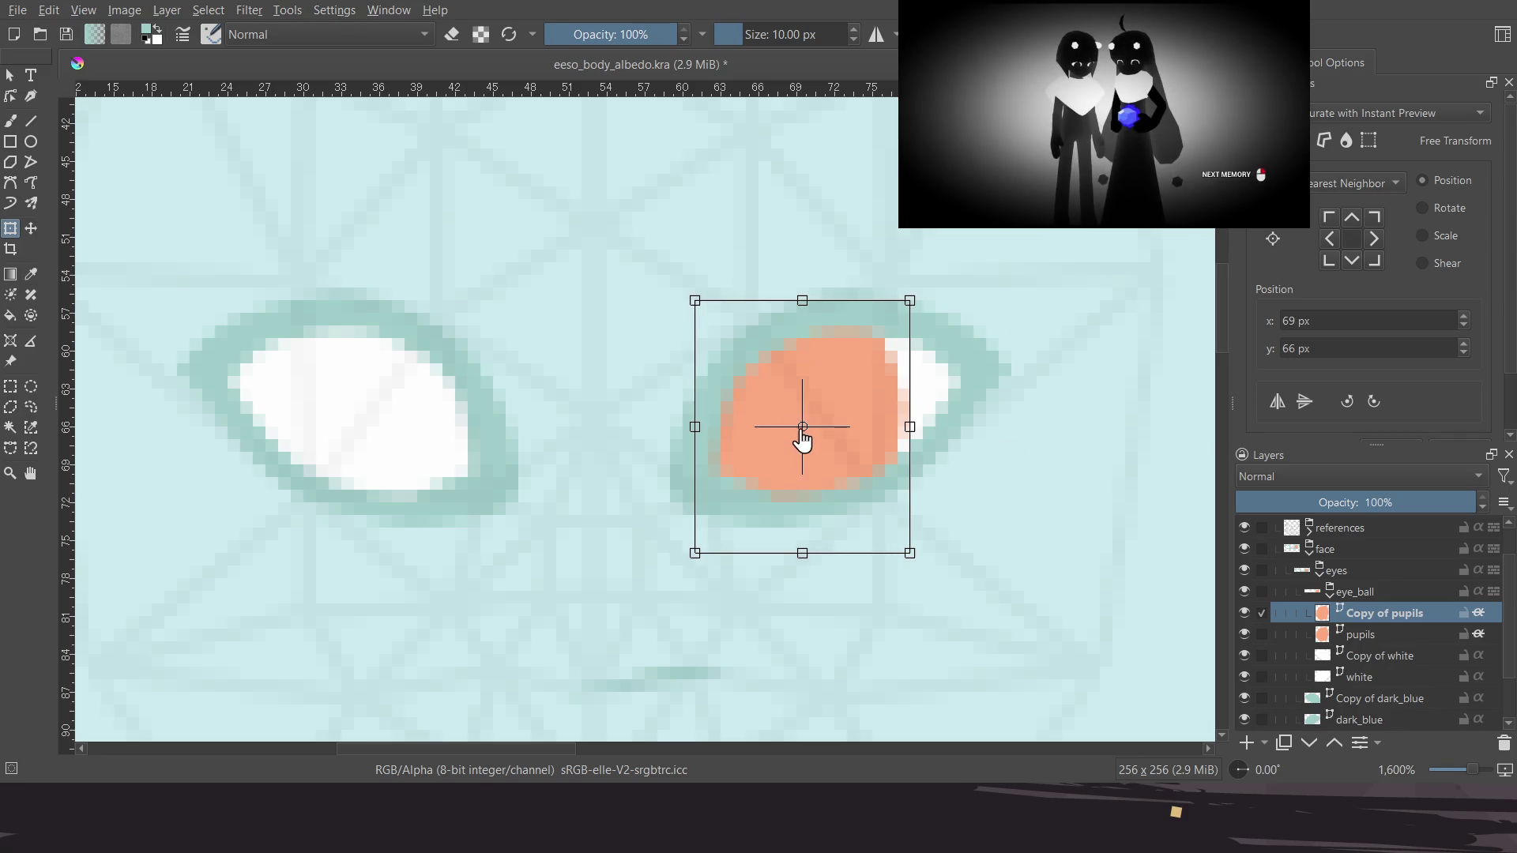
drag(802, 430, 784, 447)
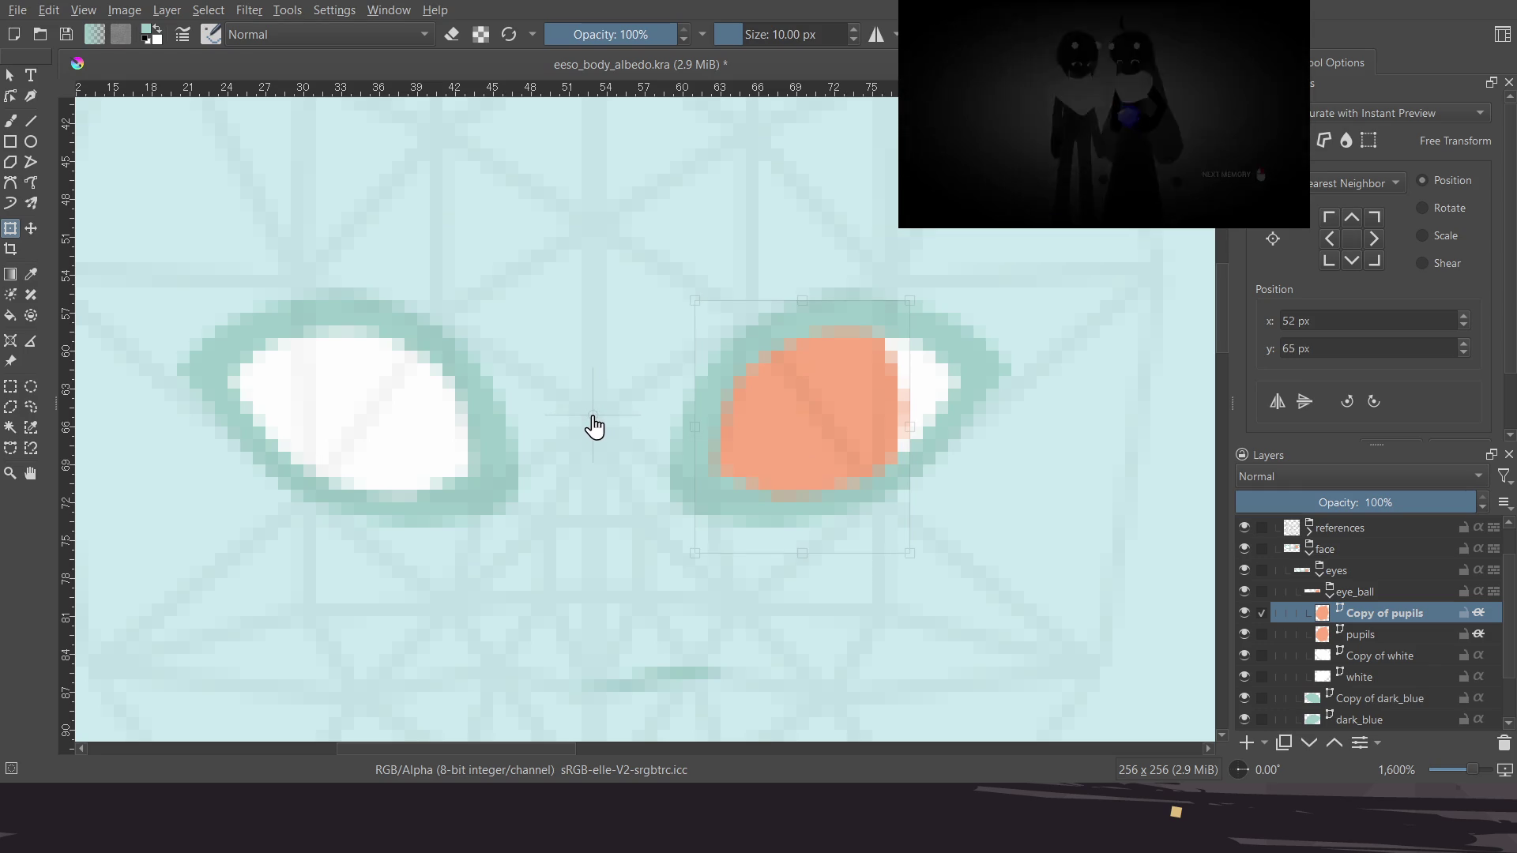
scroll(600, 430, up, 1)
scroll(601, 427, up, 2)
scroll(600, 421, down, 3)
key(Return)
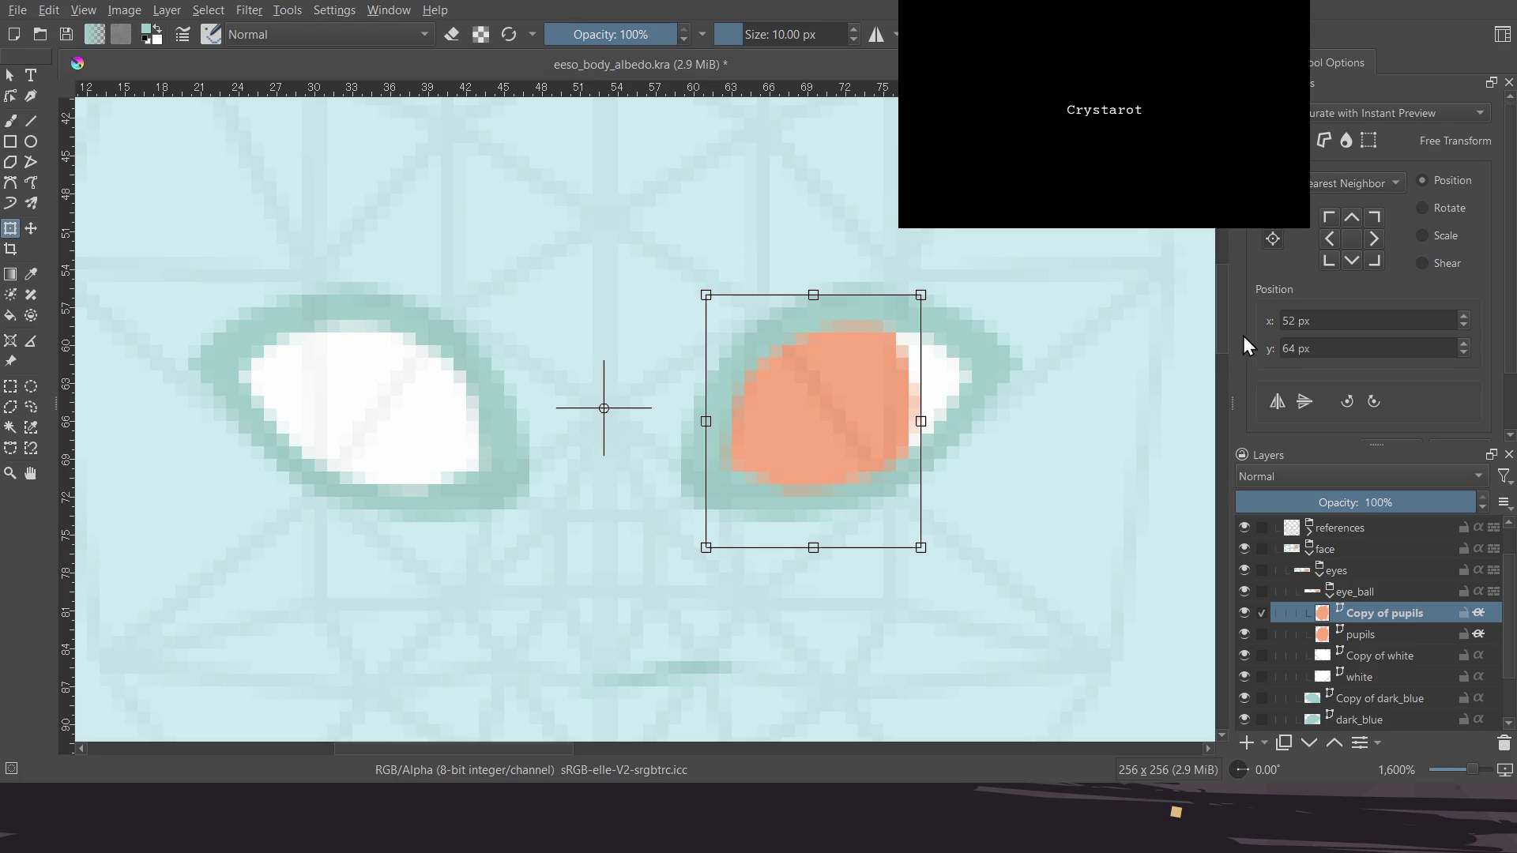
click(1278, 400)
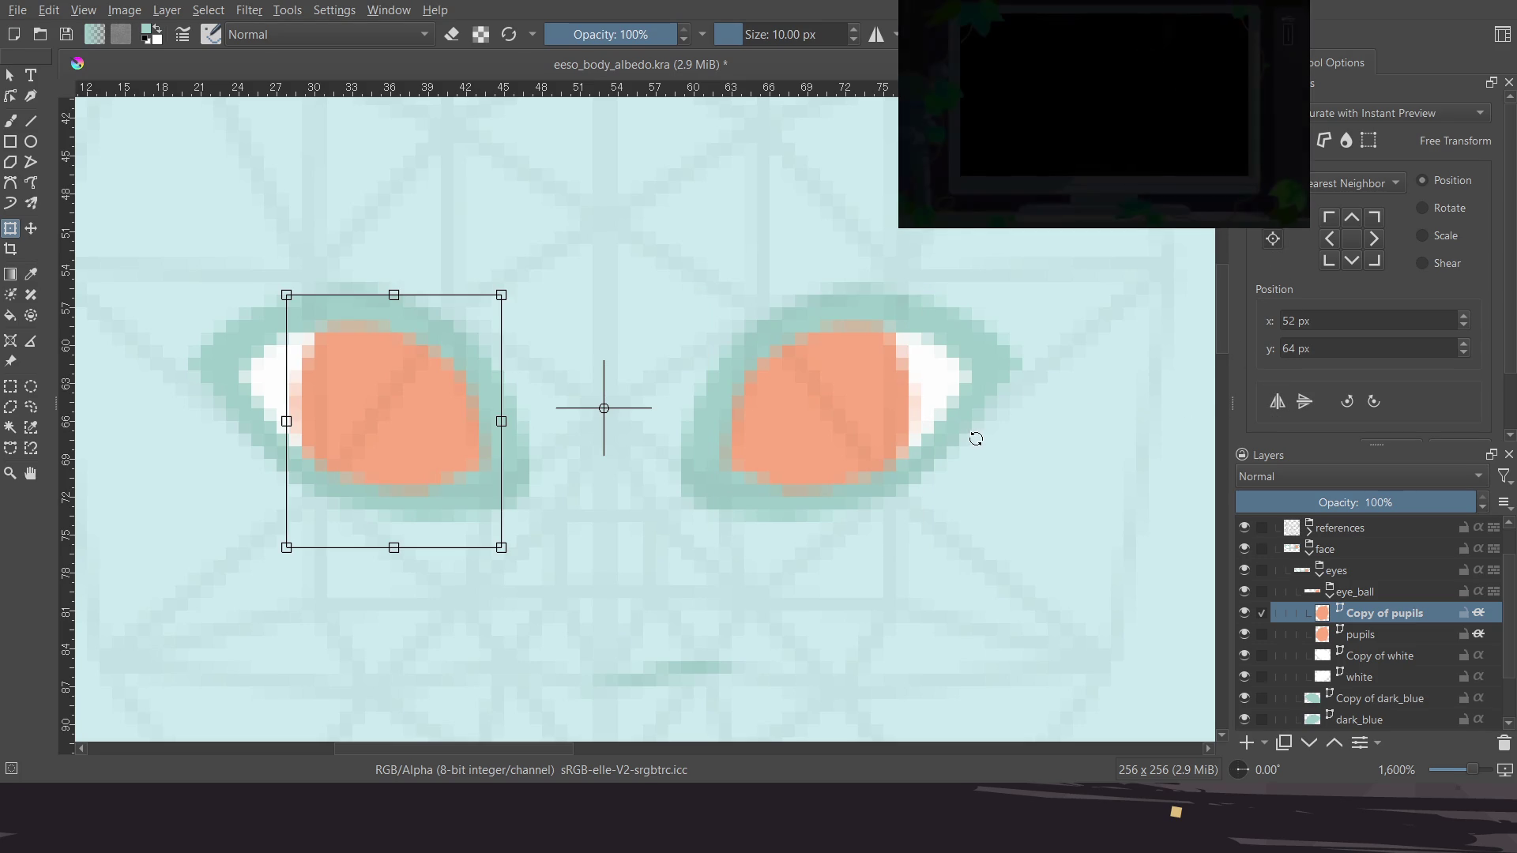
scroll(845, 541, down, 4)
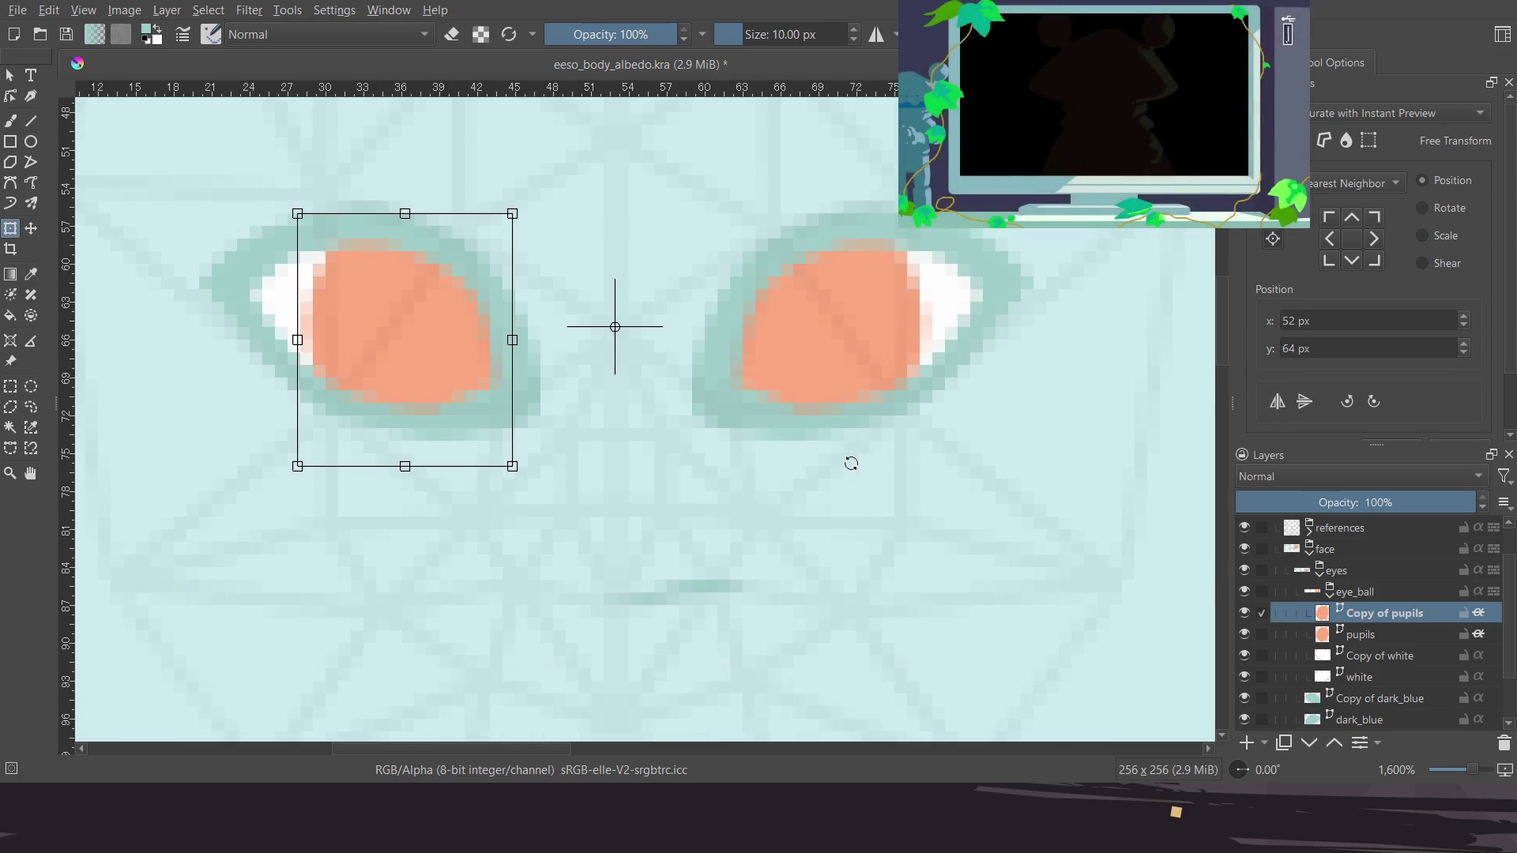
scroll(802, 467, up, 2)
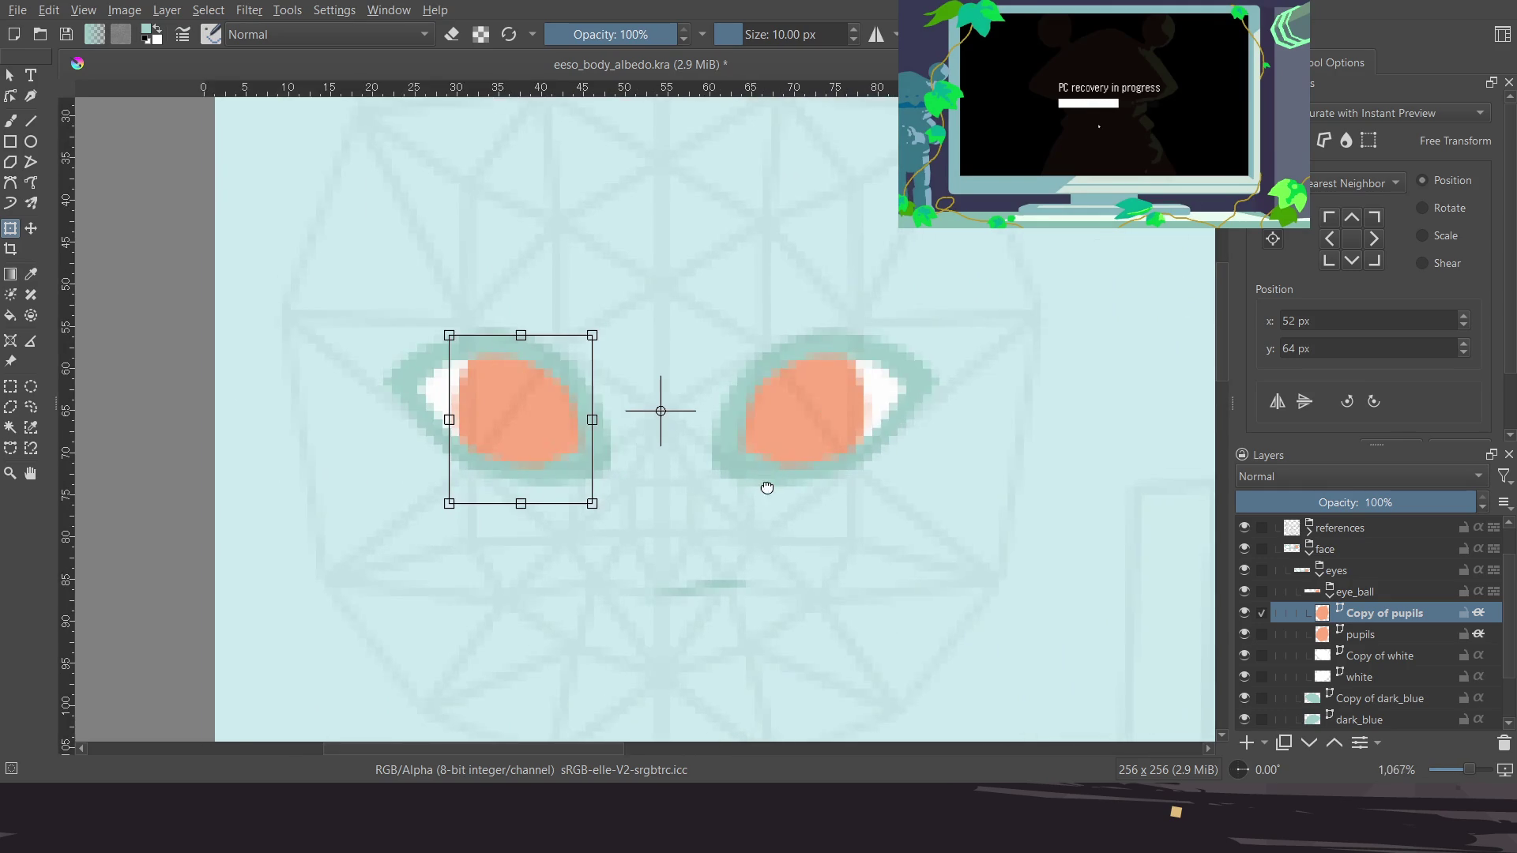
key(Return)
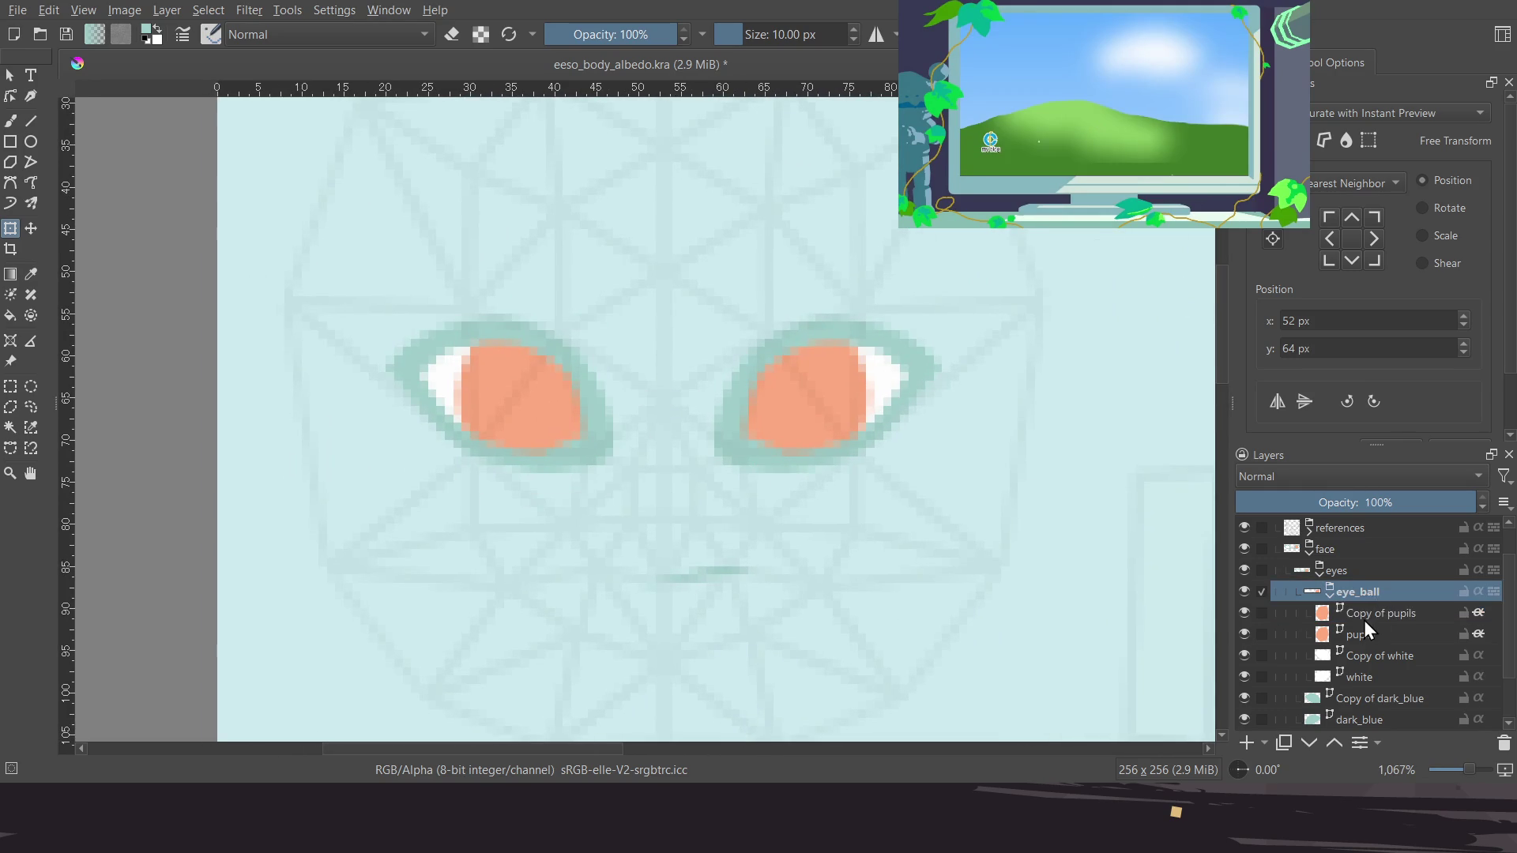
Collapse the eye_ball and eyes groups and save eeso_body_albedo.kra
click(1329, 594)
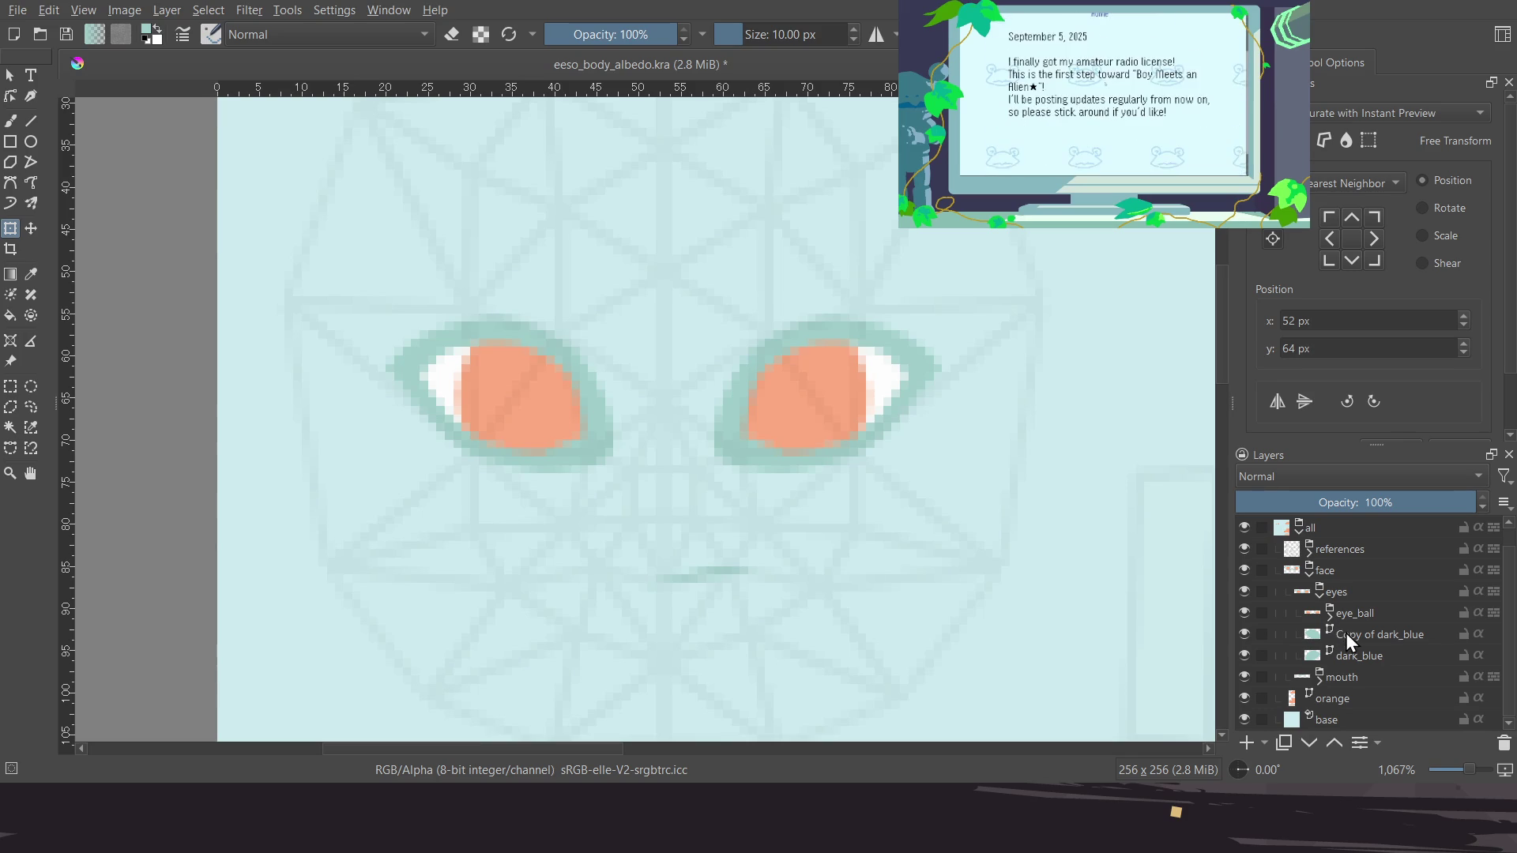
key(ctrl+z)
key(ctrl+shift+z)
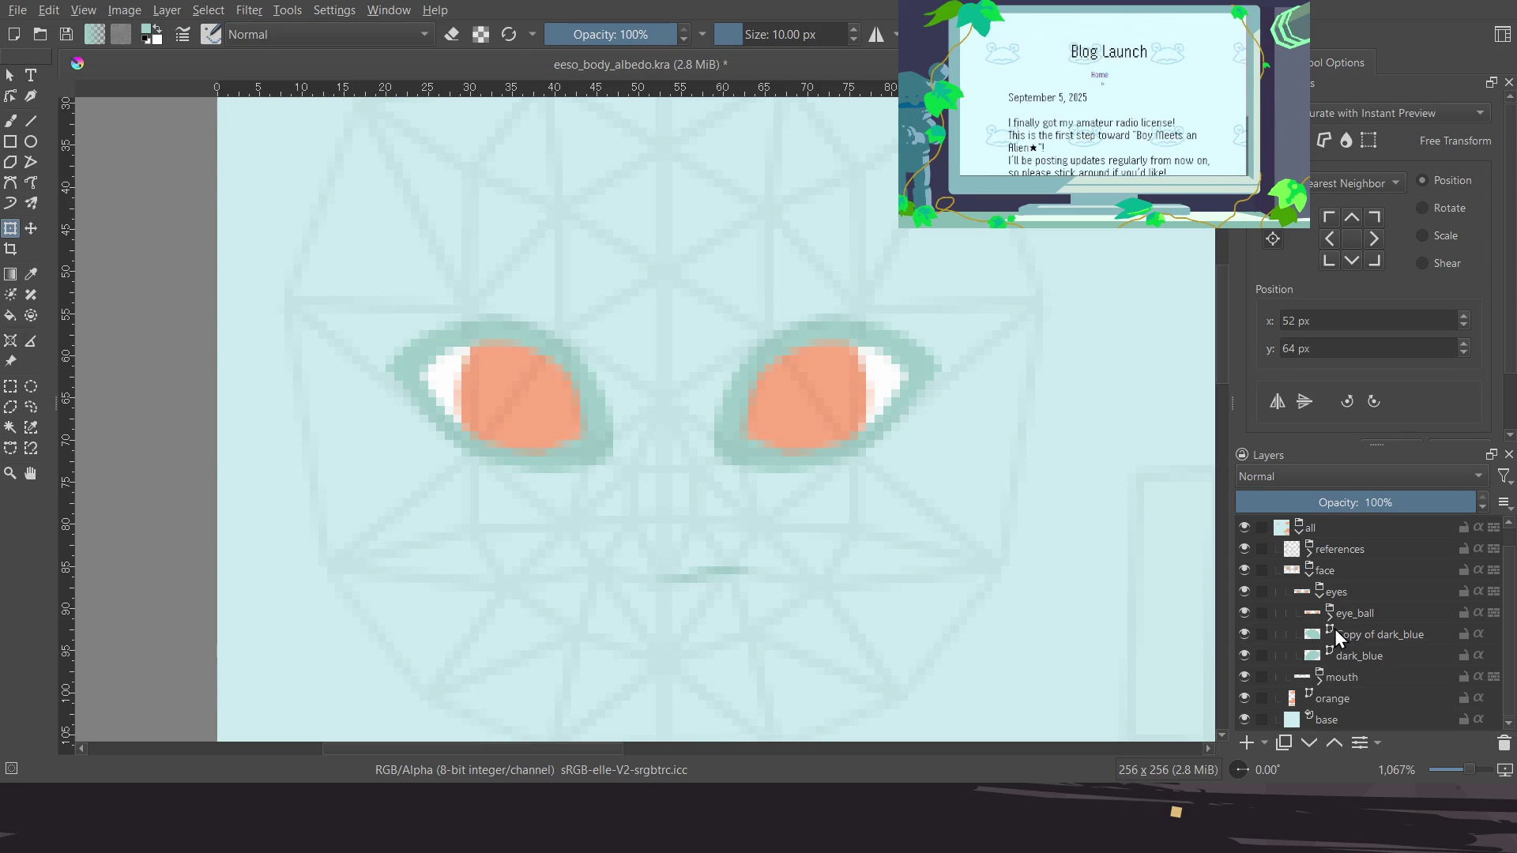
click(1318, 599)
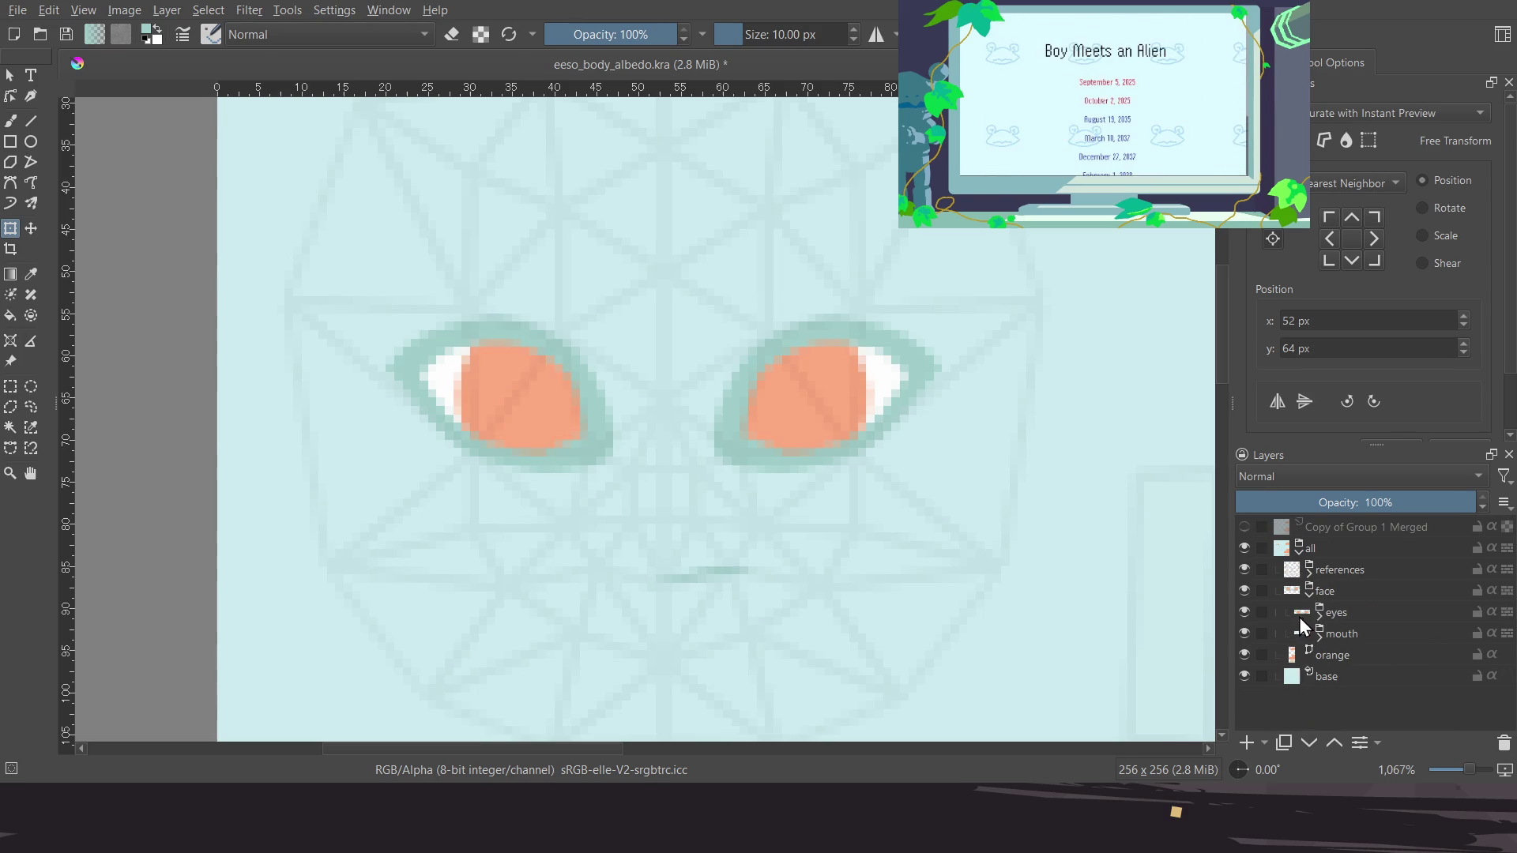
click(1342, 548)
key(ctrl+s)
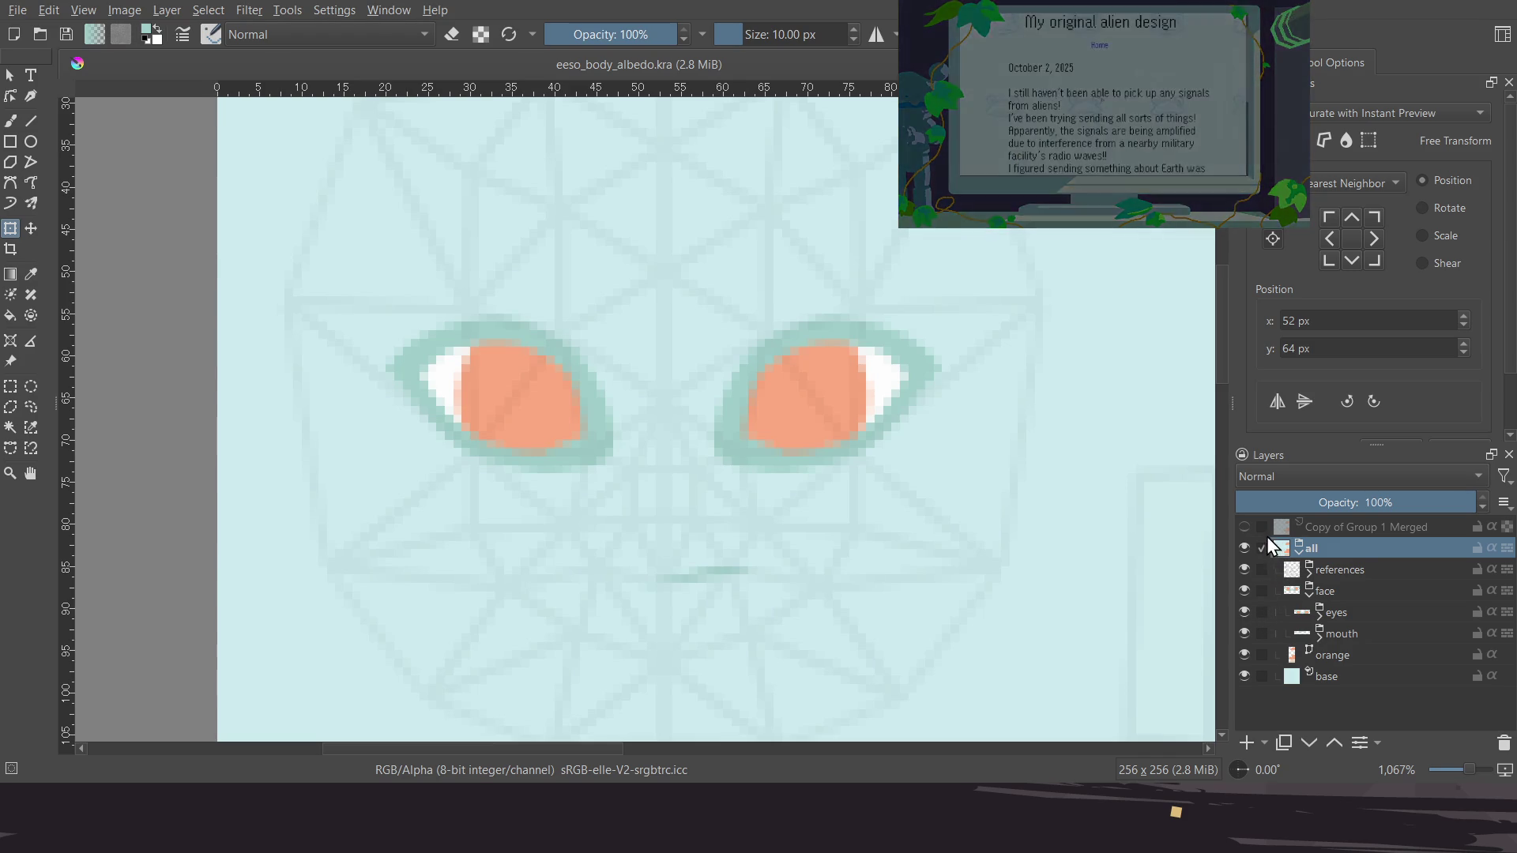
Hide the references wireframe layer and export the albedo texture
click(1244, 569)
click(1246, 570)
click(1245, 569)
middle_drag(728, 483, 722, 508)
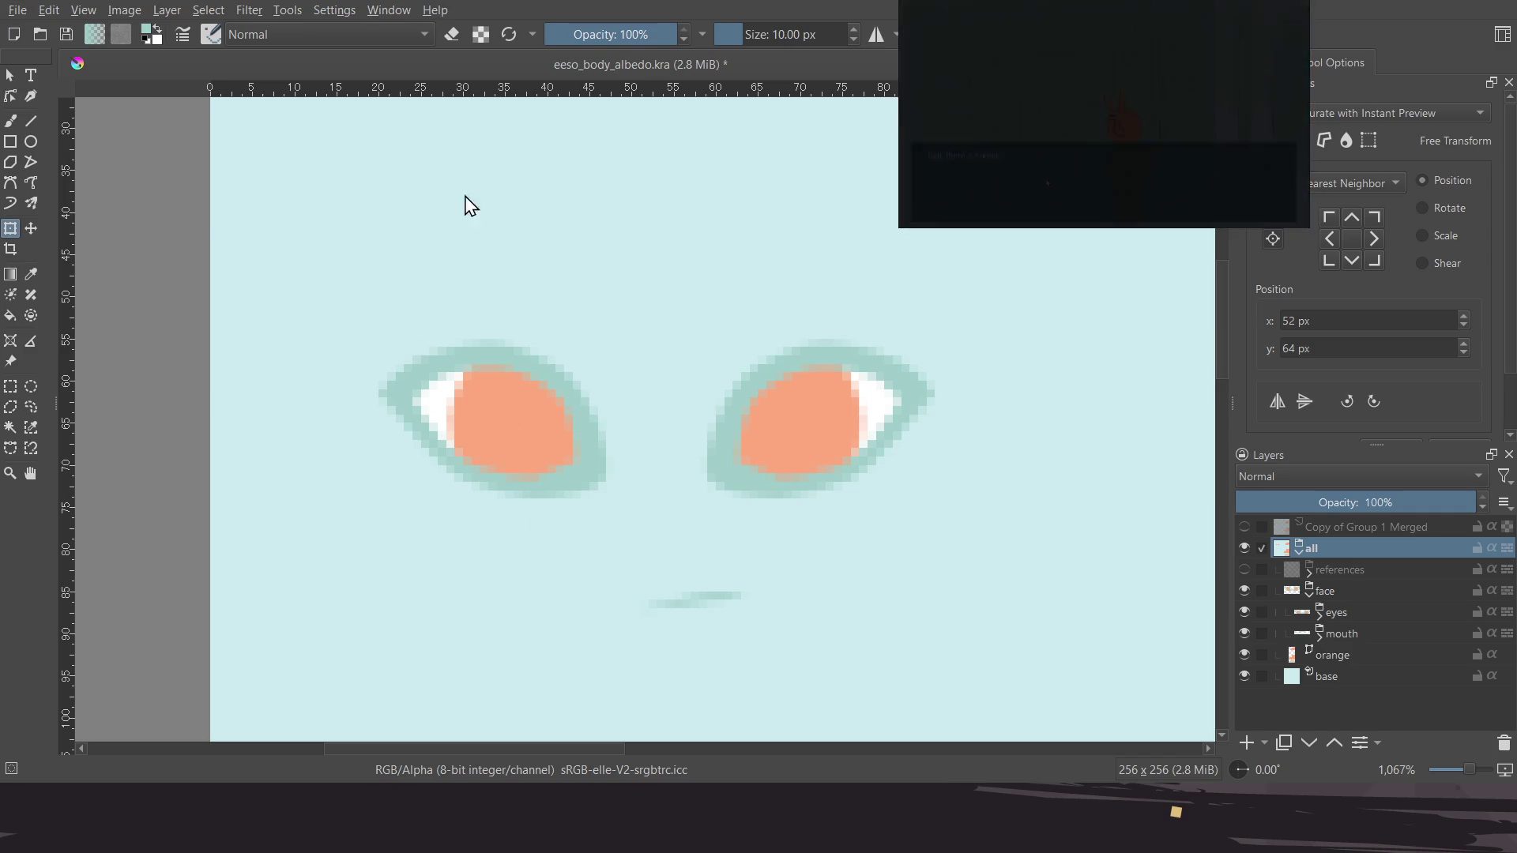
key(ctrl+shift+e)
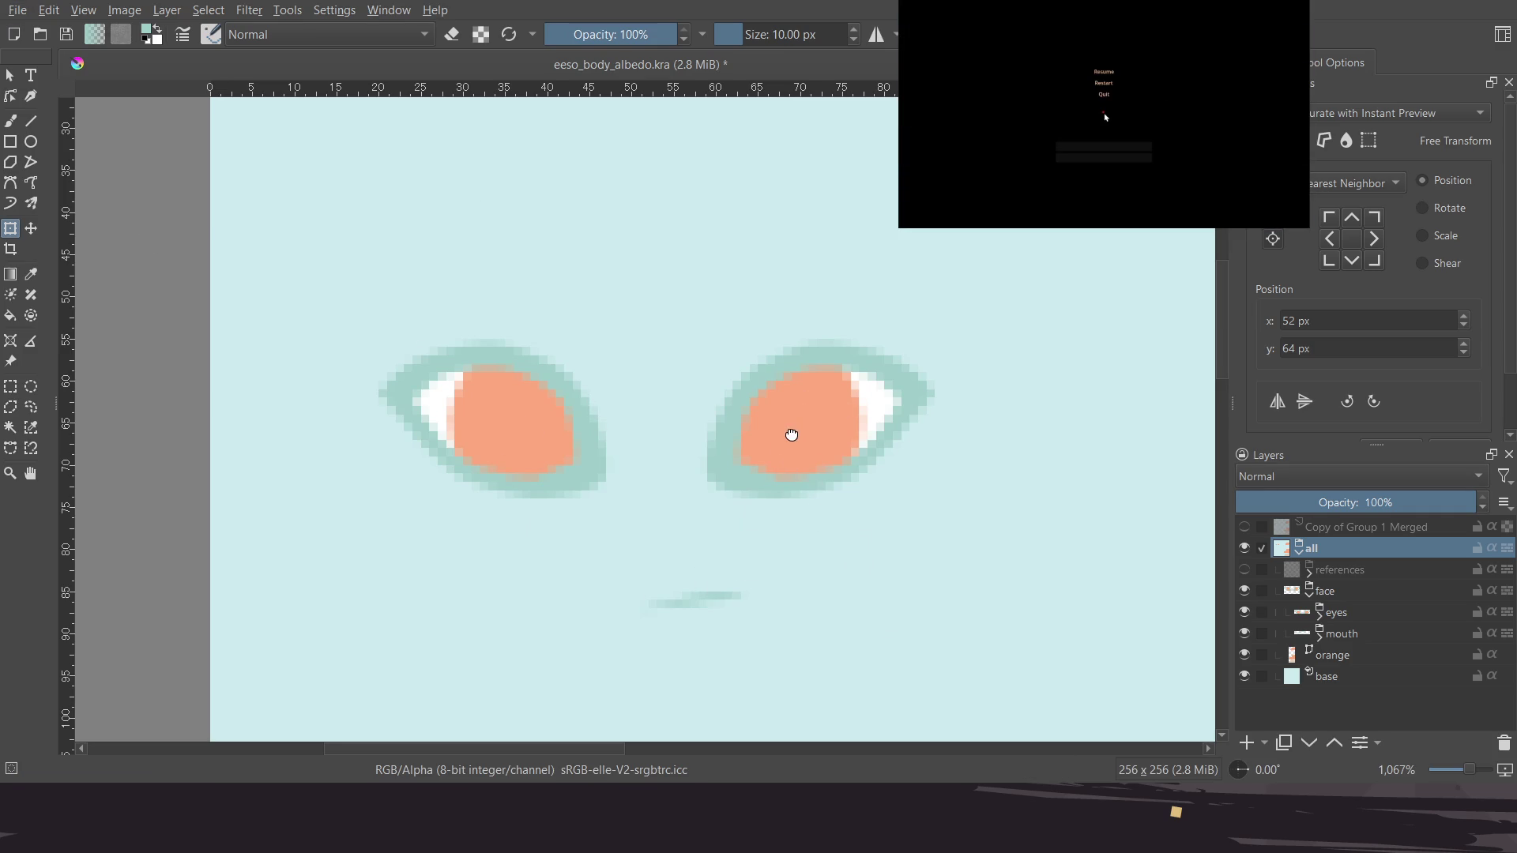
middle_drag(790, 434, 780, 427)
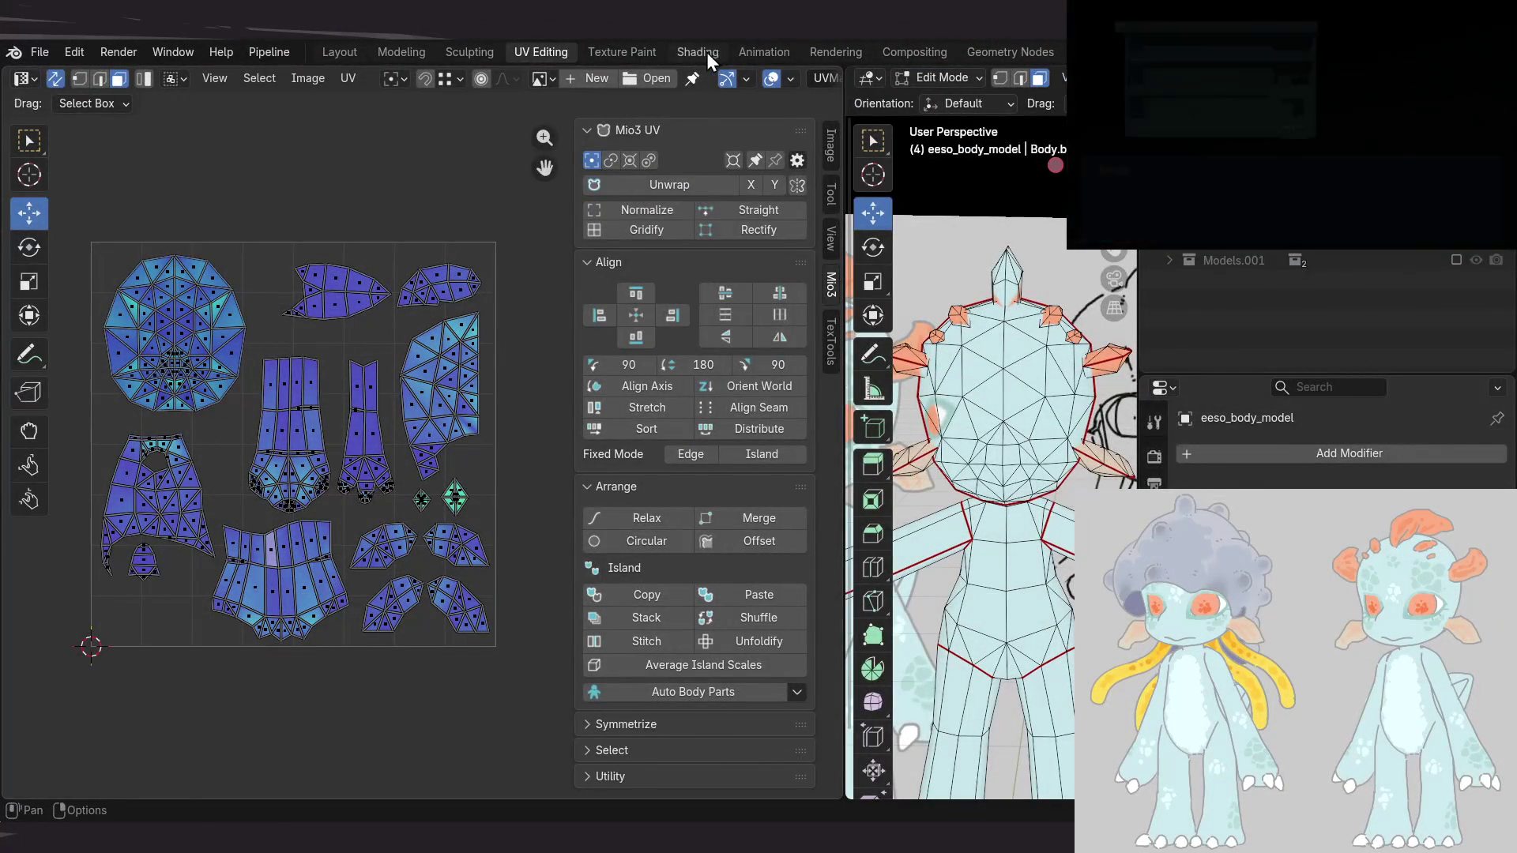
Reload the Texture Paint workspace and frame the painted face and spikes from the front
click(697, 52)
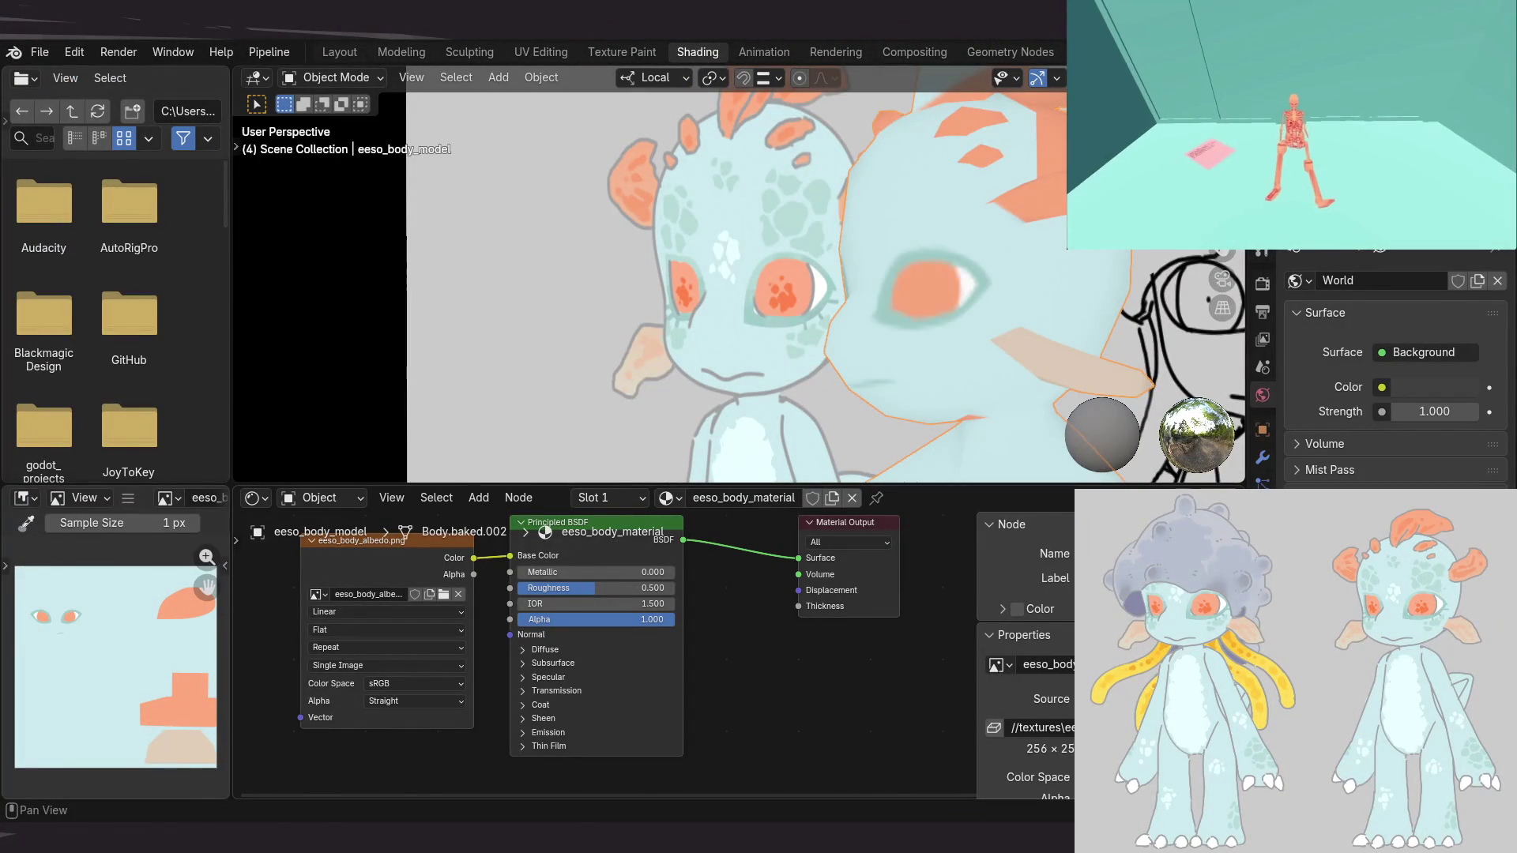
click(622, 52)
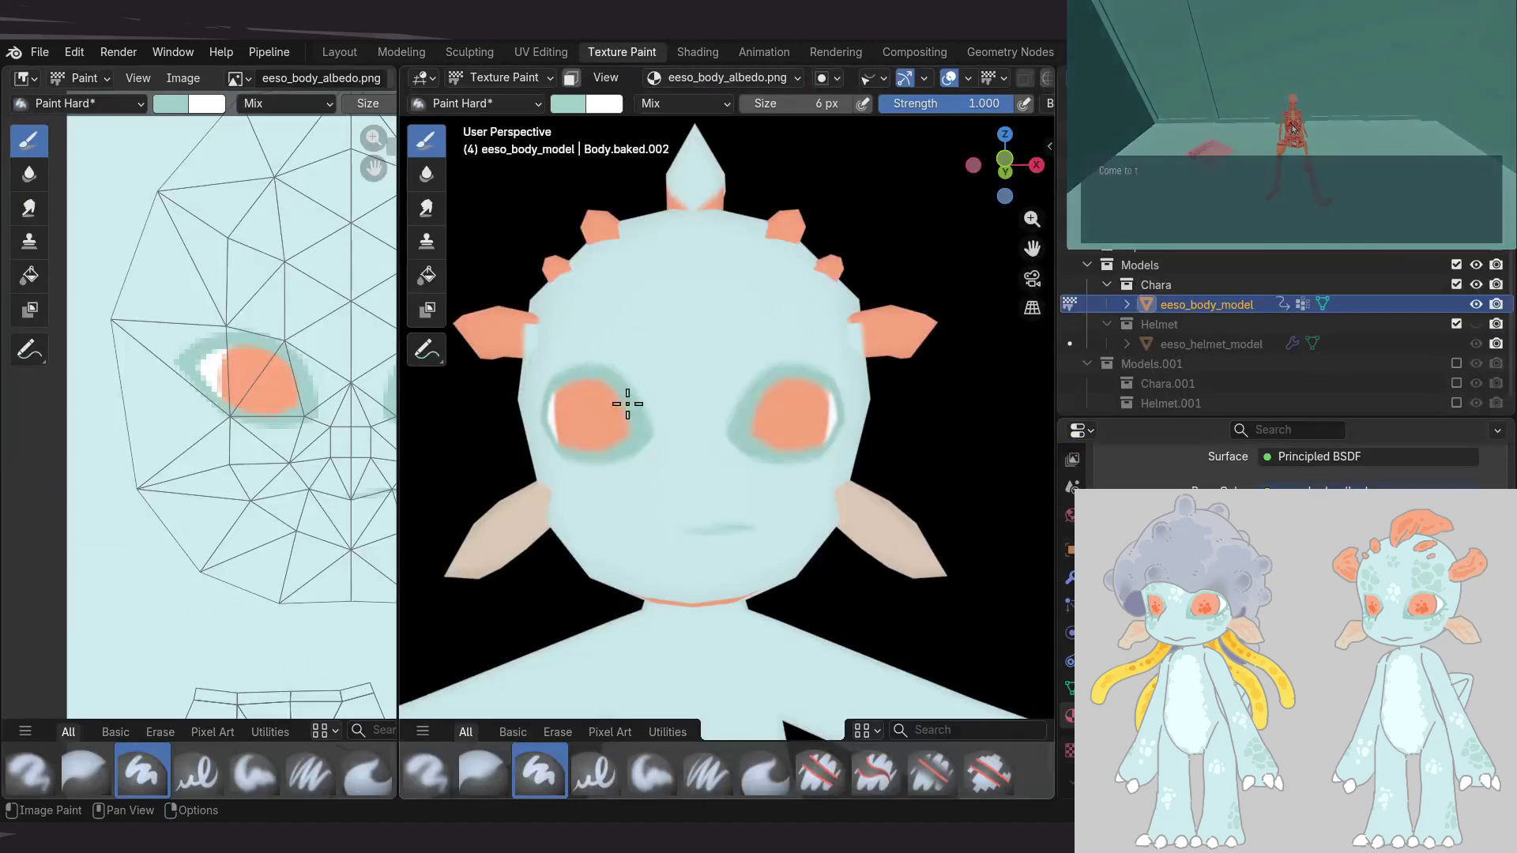
mouse_move(748, 474)
middle_down()
mouse_move(737, 453)
mouse_move(651, 451)
mouse_move(769, 373)
mouse_move(759, 403)
mouse_move(816, 398)
mouse_move(687, 423)
mouse_move(737, 424)
middle_up()
scroll(769, 373, down, 3)
scroll(759, 403, down, 3)
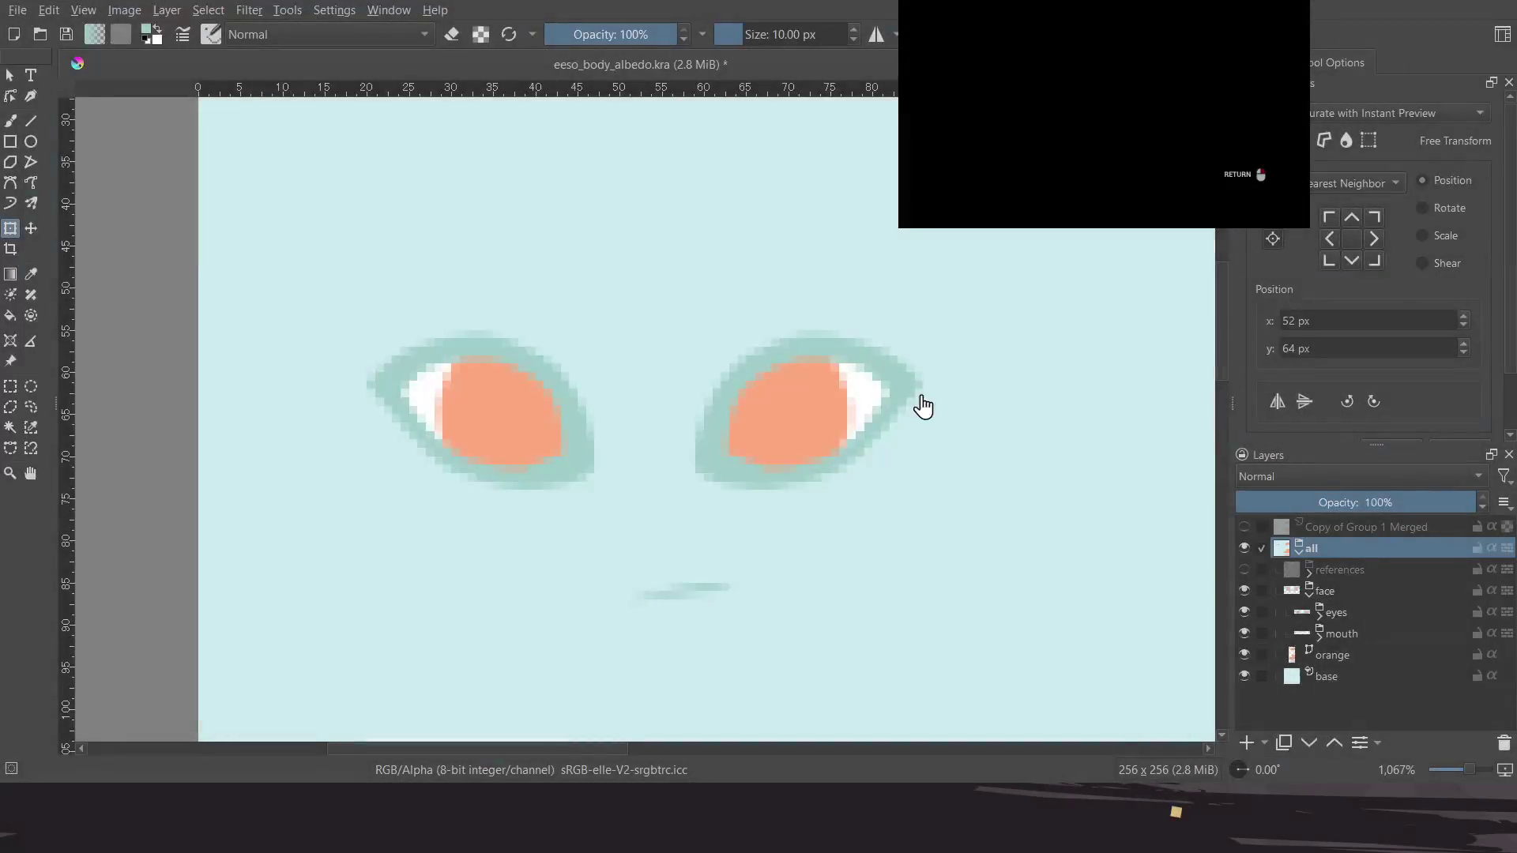
Show the UV wireframe references layer over the Krita texture
click(1243, 568)
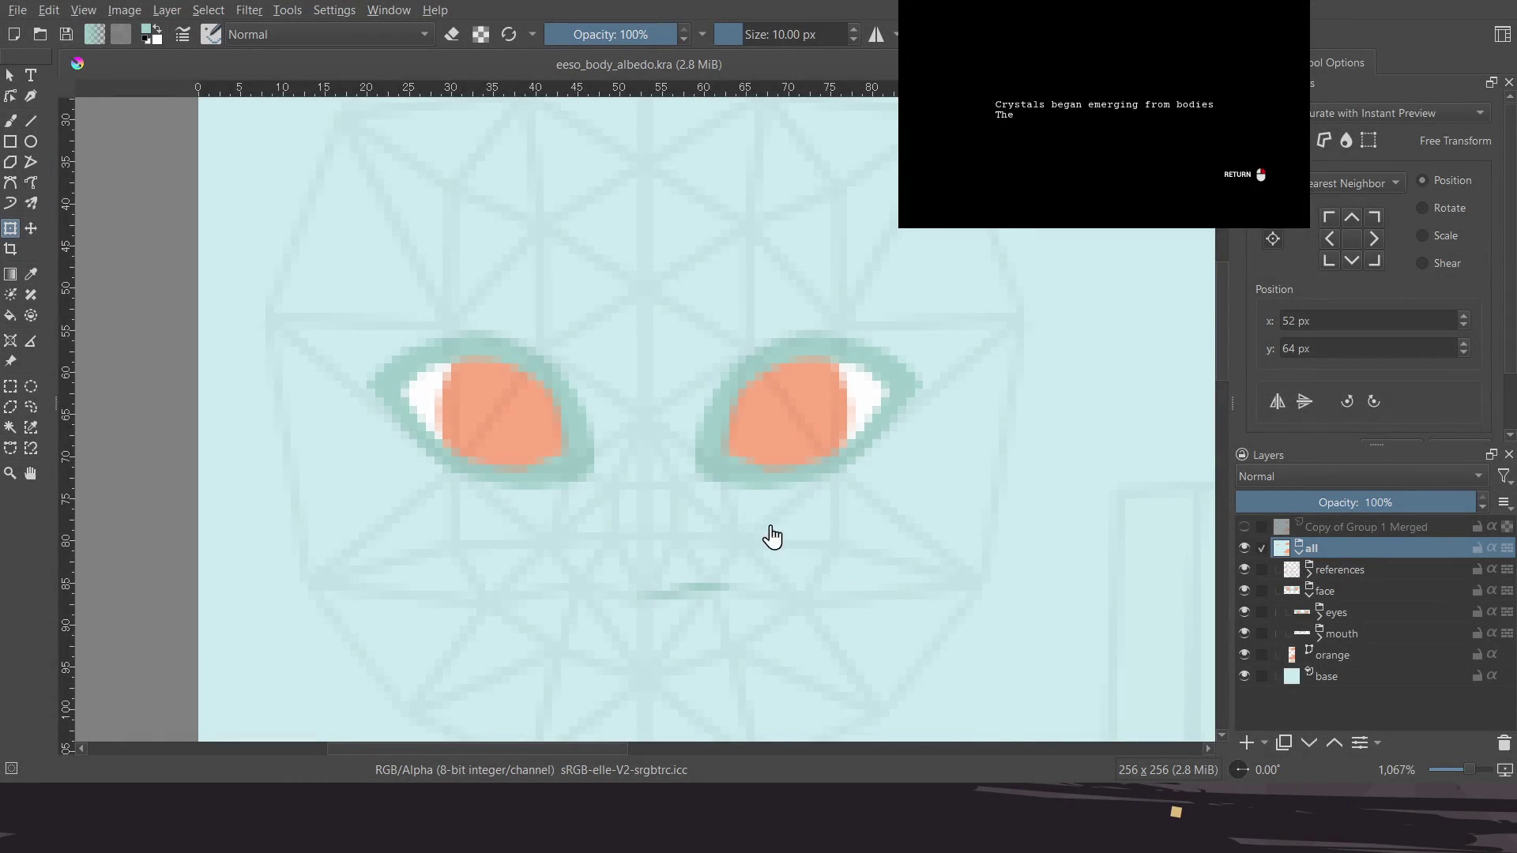
scroll(757, 521, down, 1)
scroll(711, 479, down, 6)
scroll(822, 466, up, 3)
scroll(779, 440, up, 2)
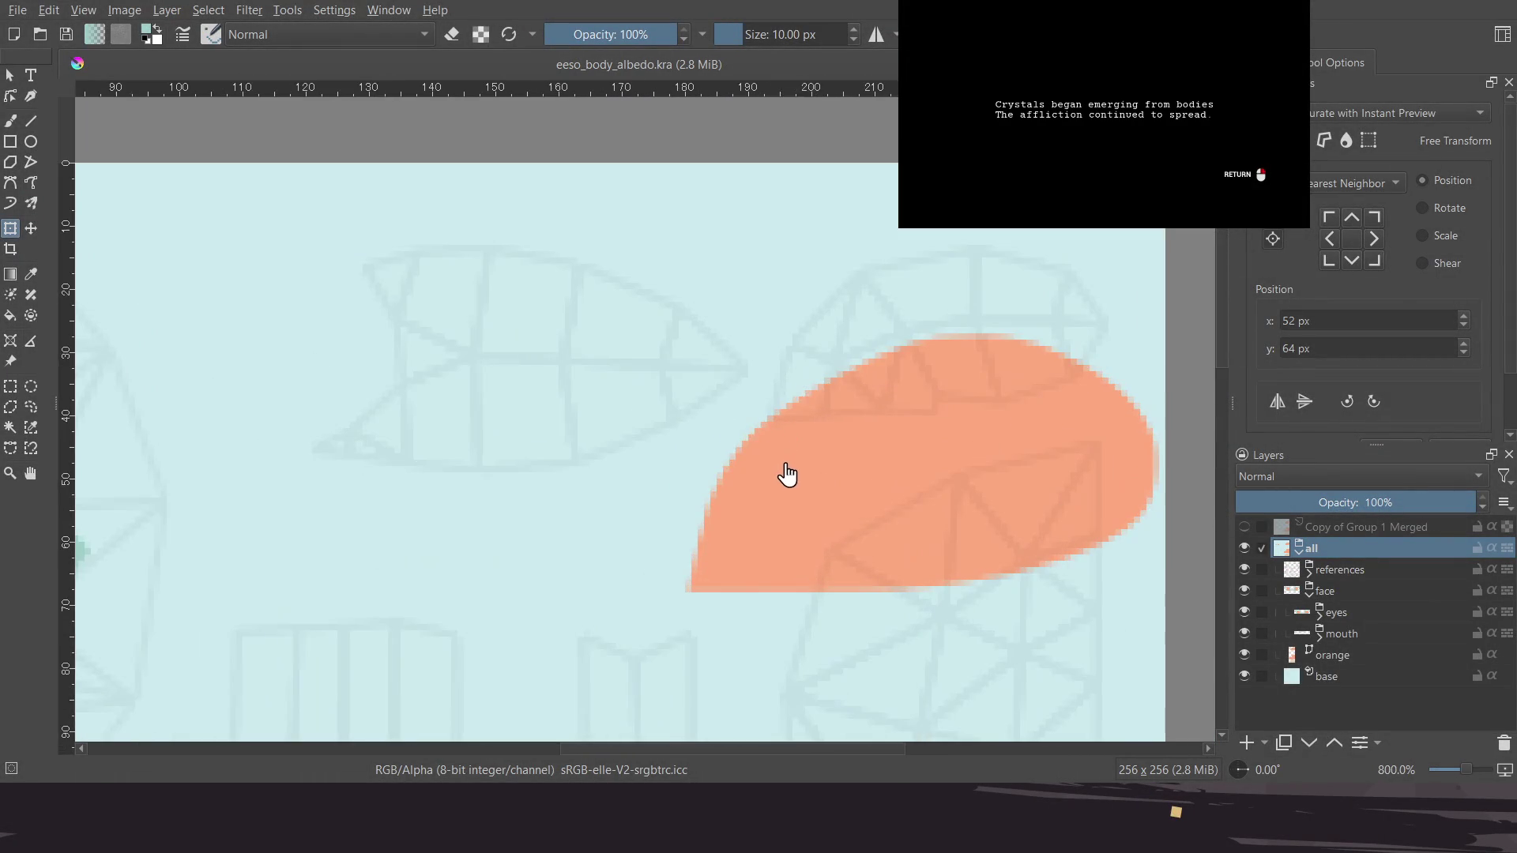
scroll(788, 474, down, 1)
scroll(799, 477, down, 1)
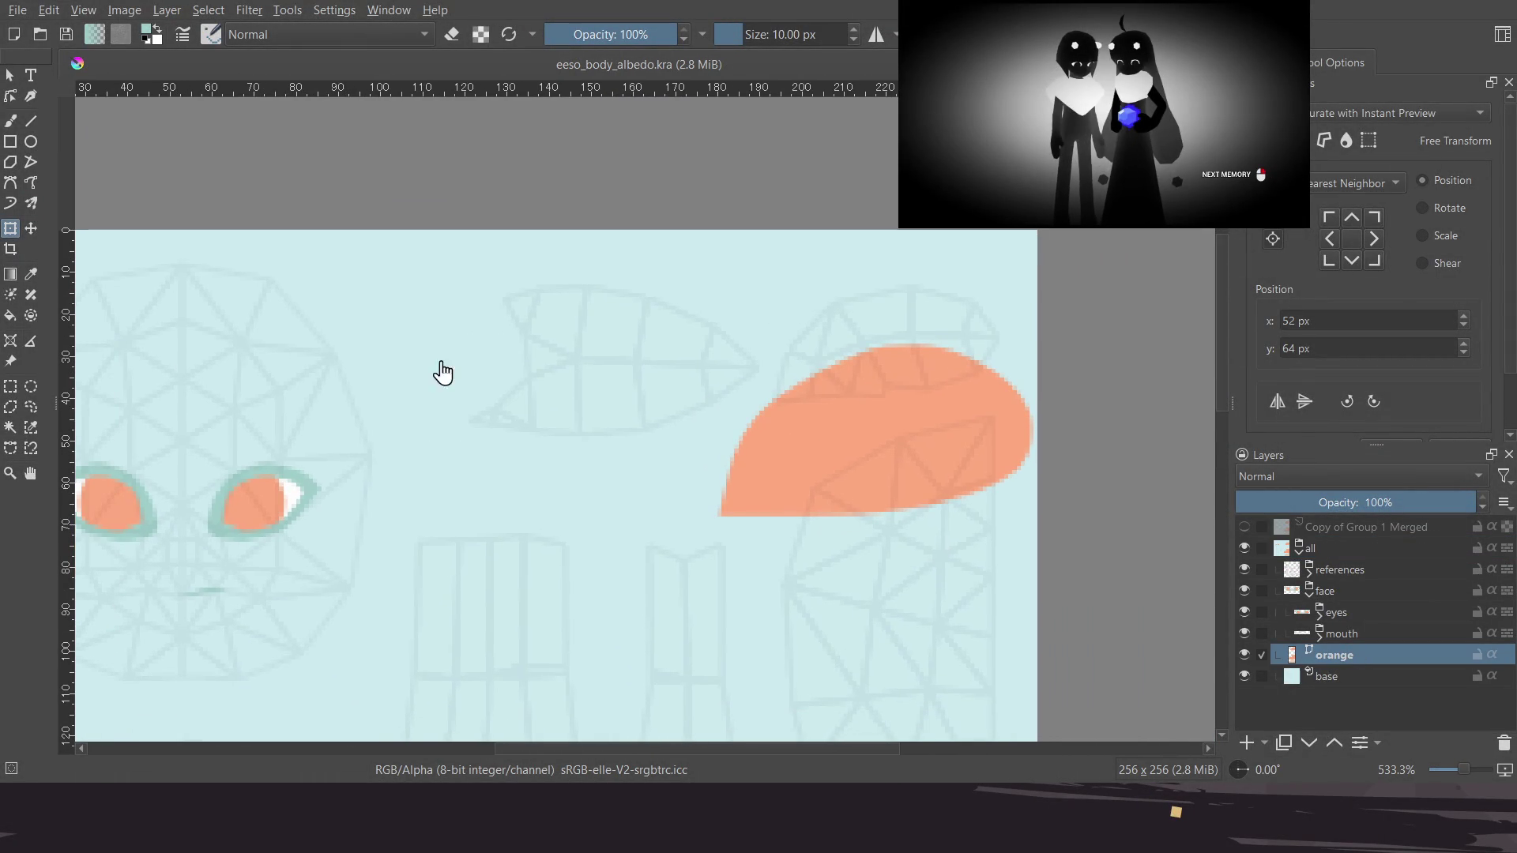
Move the orange leaf-shaped patch up and to the right onto its island
click(10, 74)
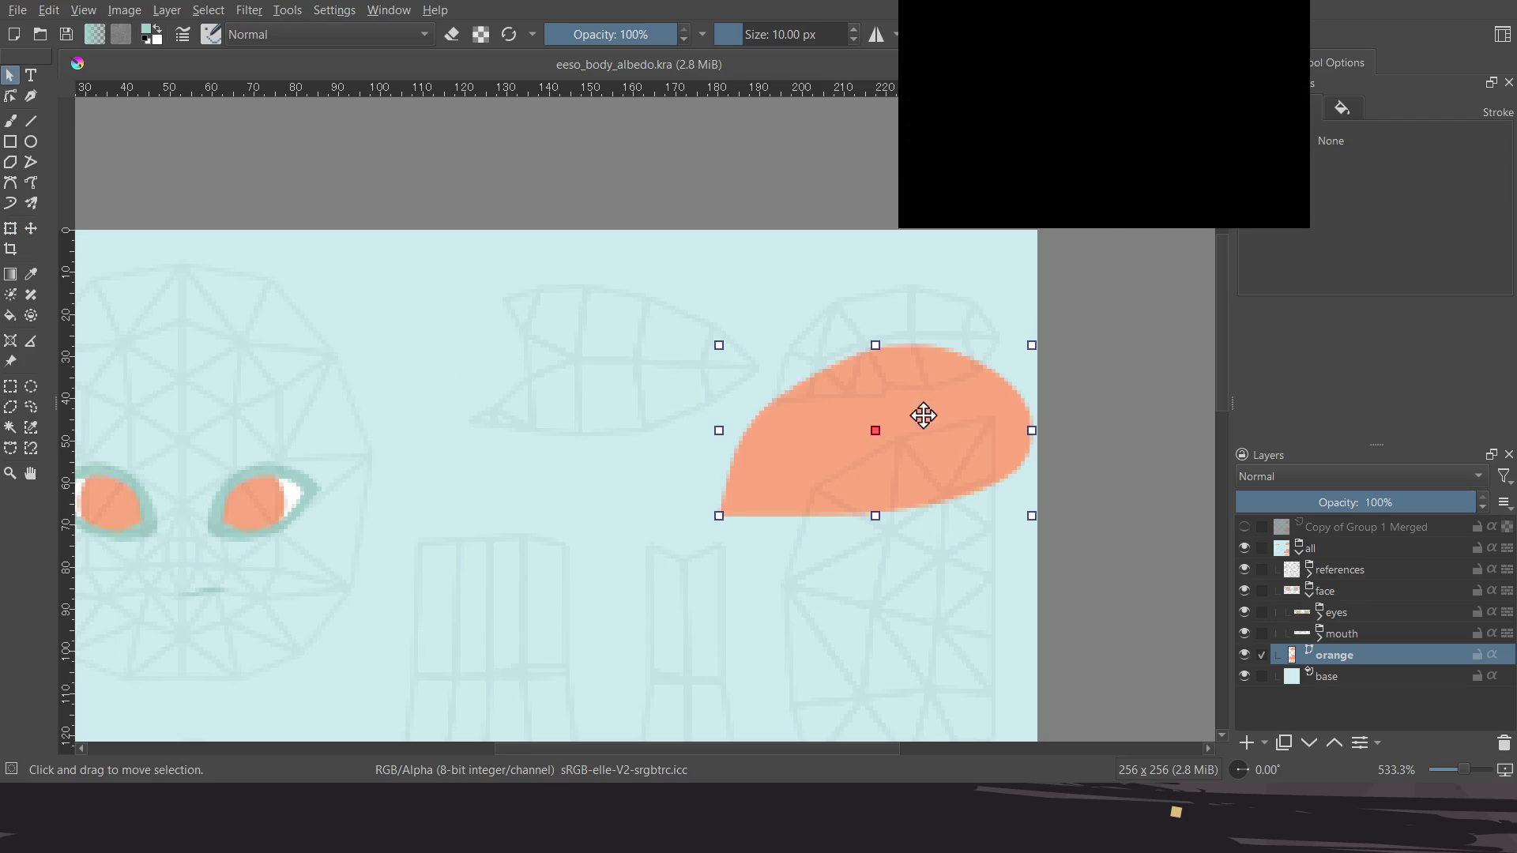
drag(920, 414, 955, 341)
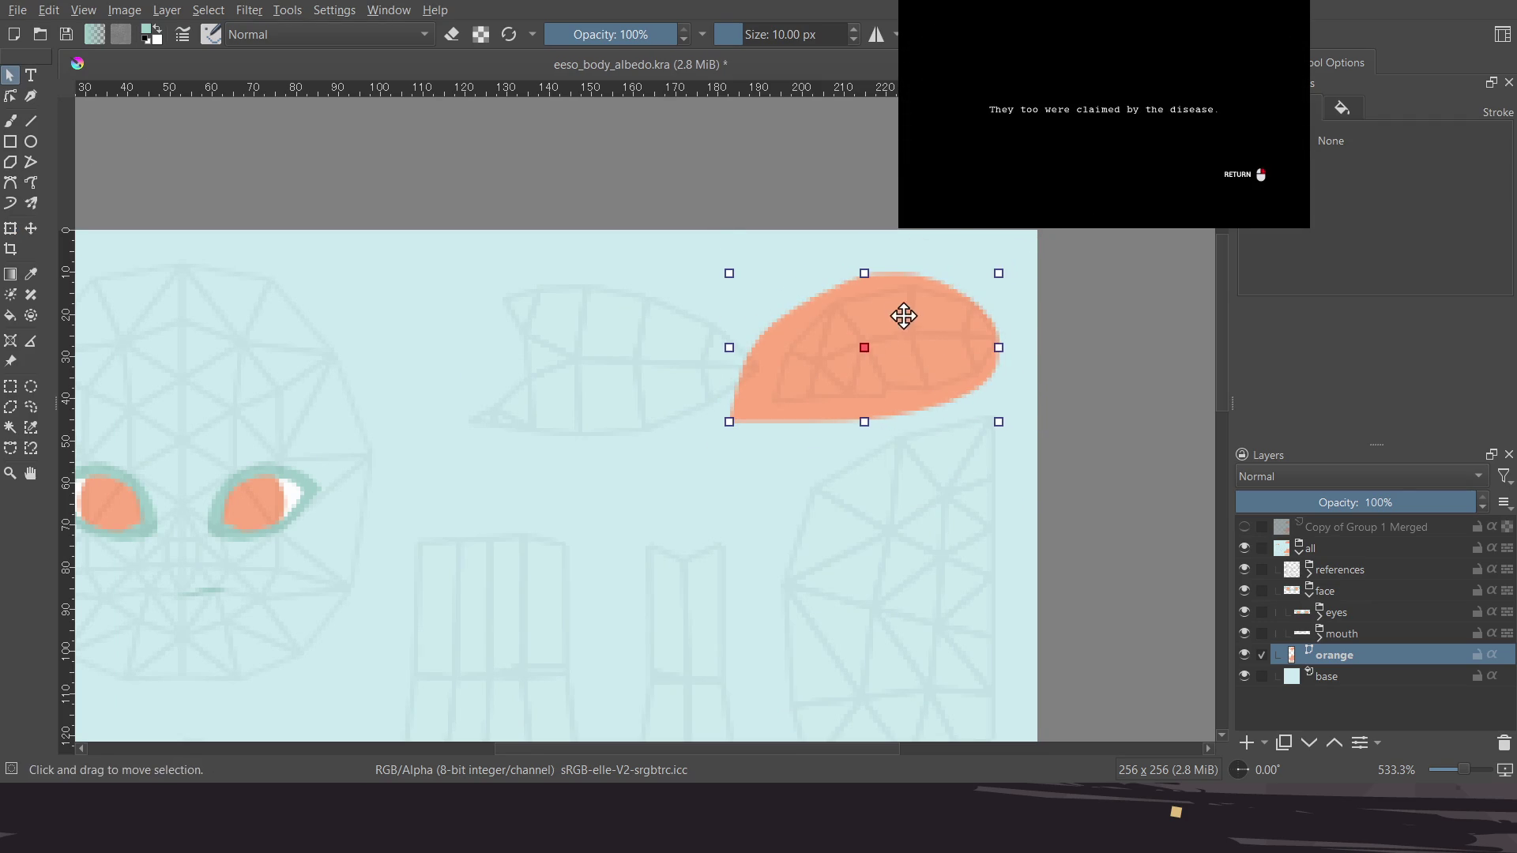
drag(903, 316, 942, 319)
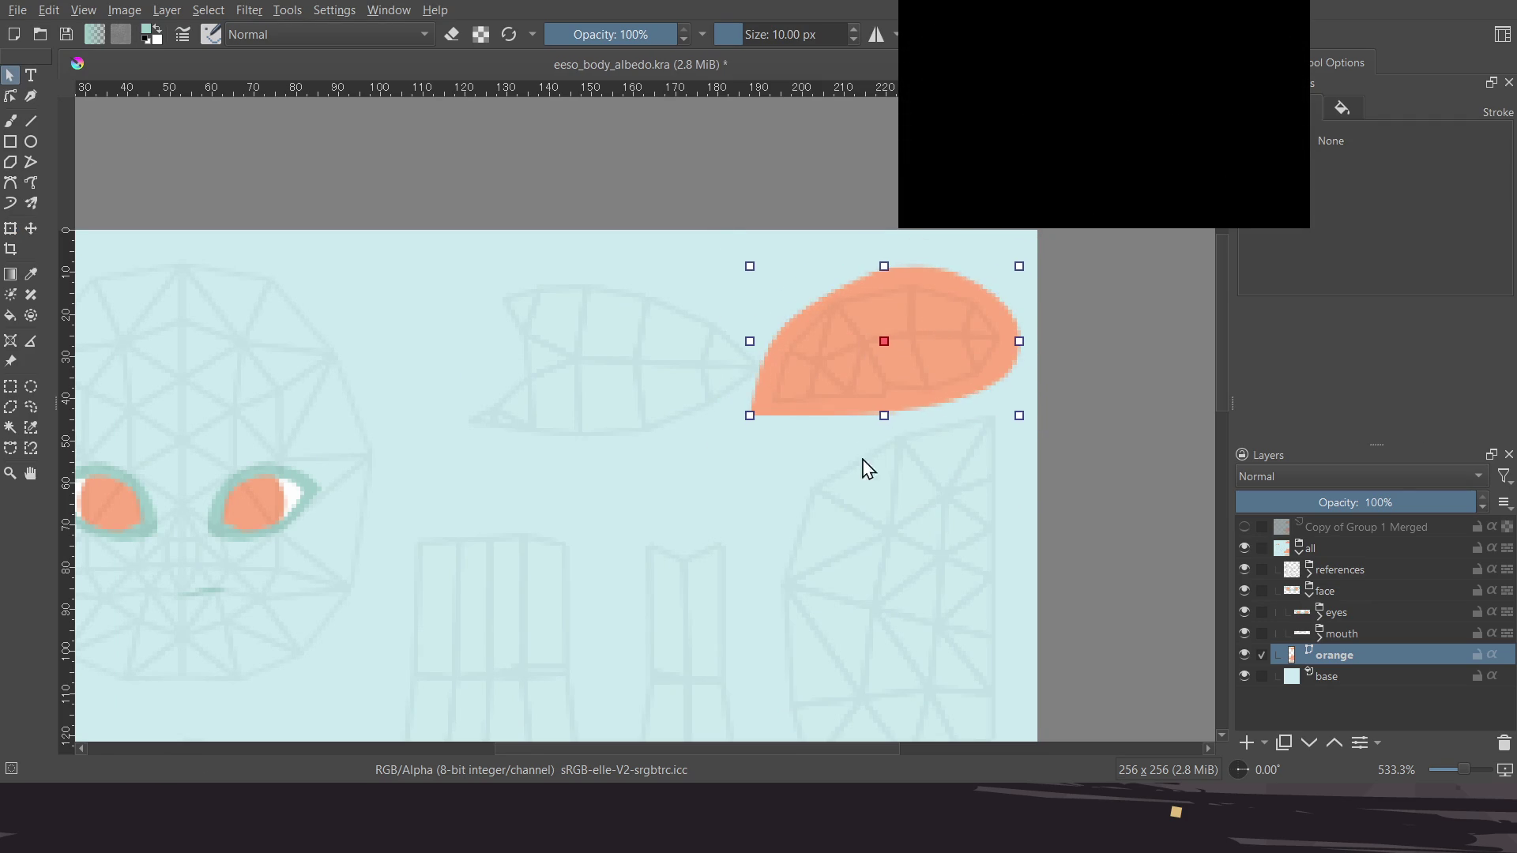
scroll(869, 454, down, 2)
scroll(857, 434, down, 3)
scroll(857, 389, down, 1)
scroll(829, 400, down, 1)
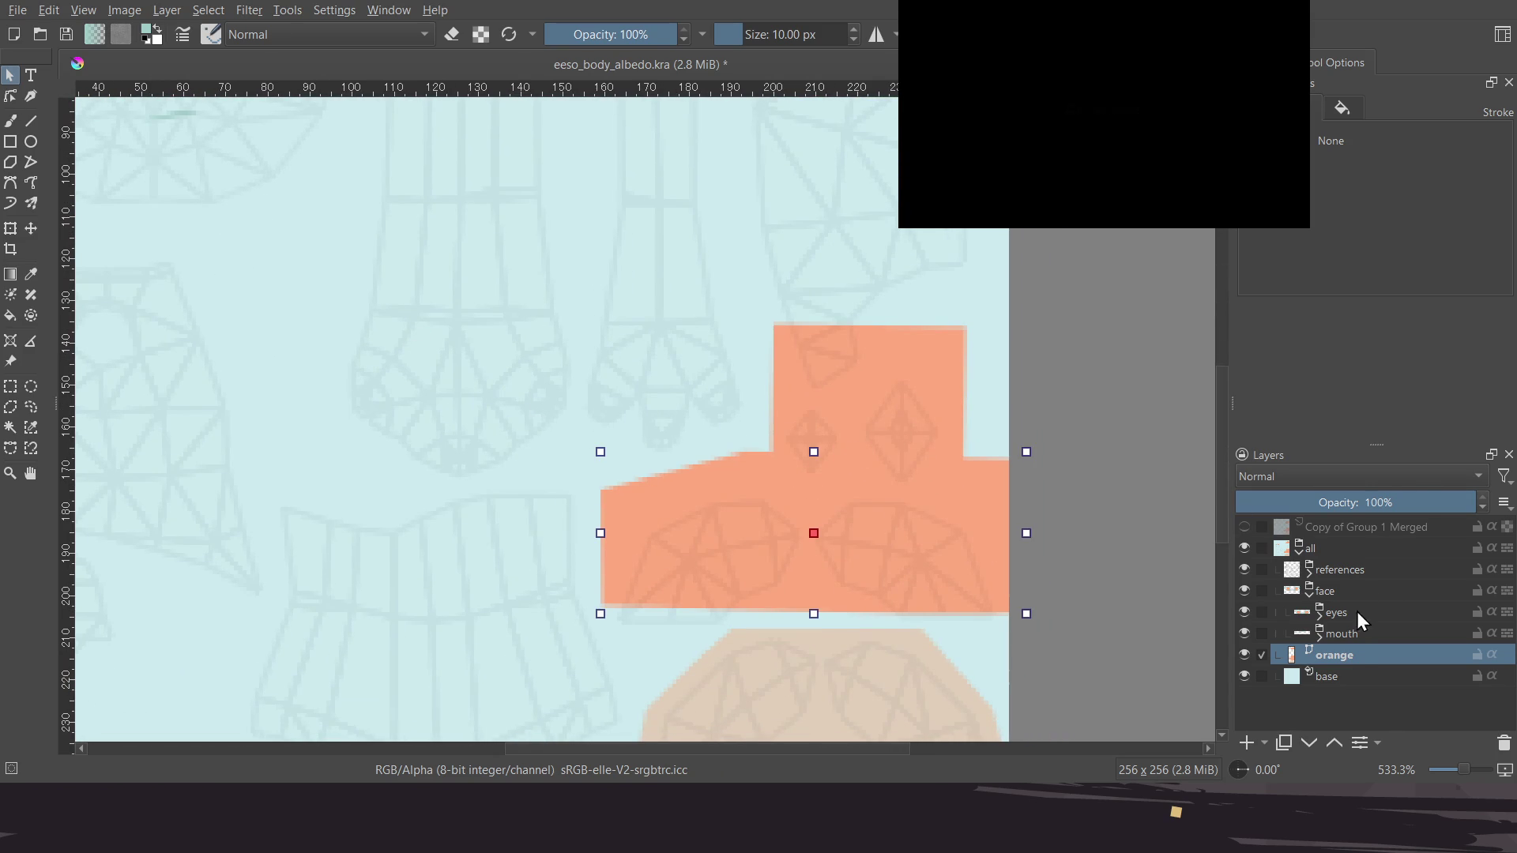
Select only the top orange square and move it down
click(904, 390)
scroll(790, 391, up, 1)
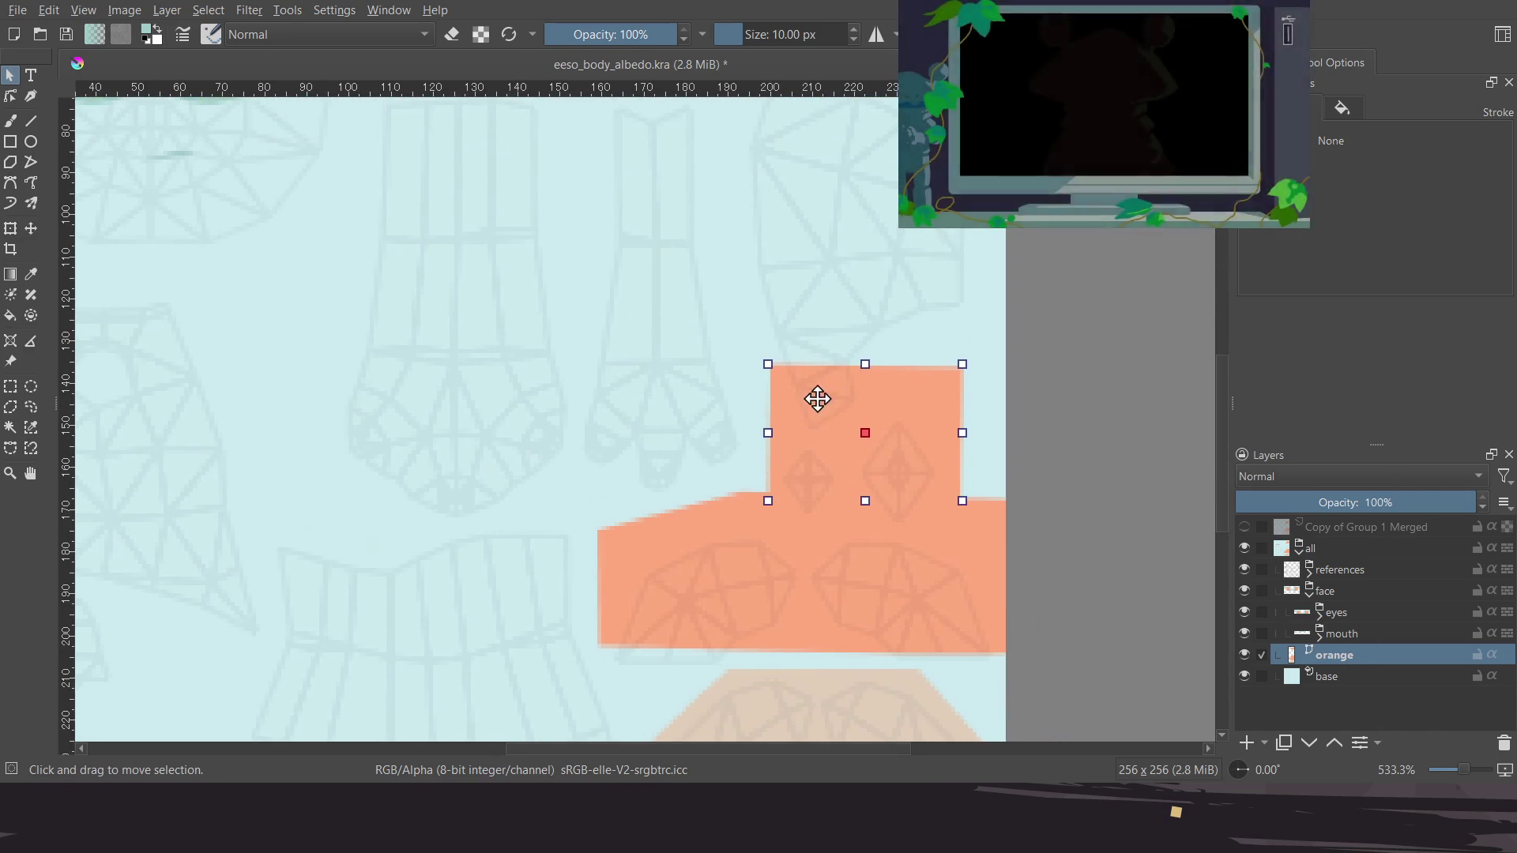
ctrl+scroll(842, 474, up, 3)
drag(897, 315, 950, 405)
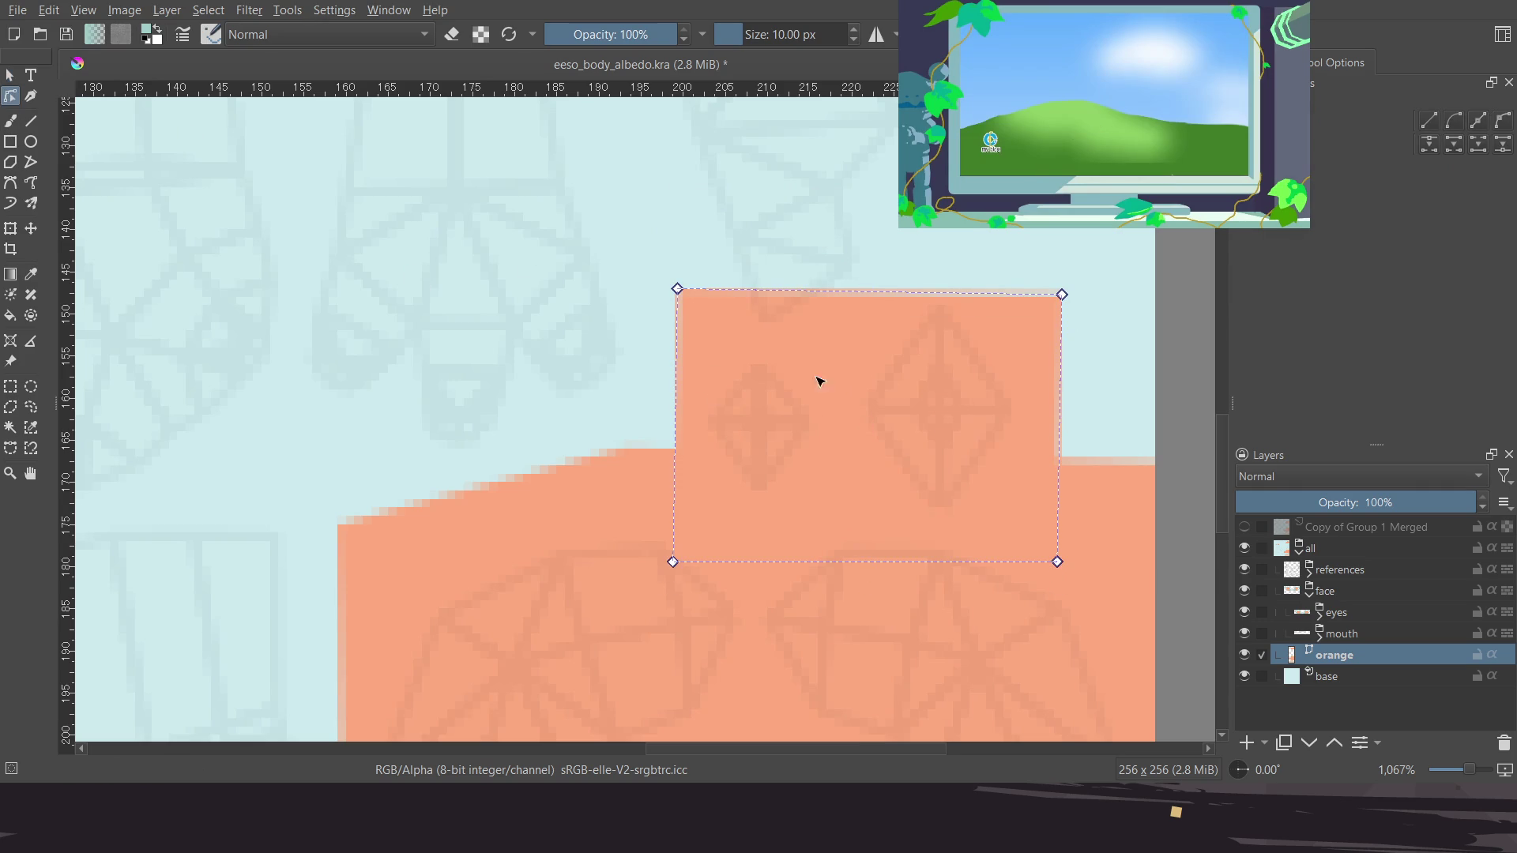
Taper the orange square by adjusting its four corner points
mouse_move(682, 297)
mouse_down()
mouse_move(720, 341)
mouse_move(705, 351)
mouse_up()
drag(1062, 296, 987, 263)
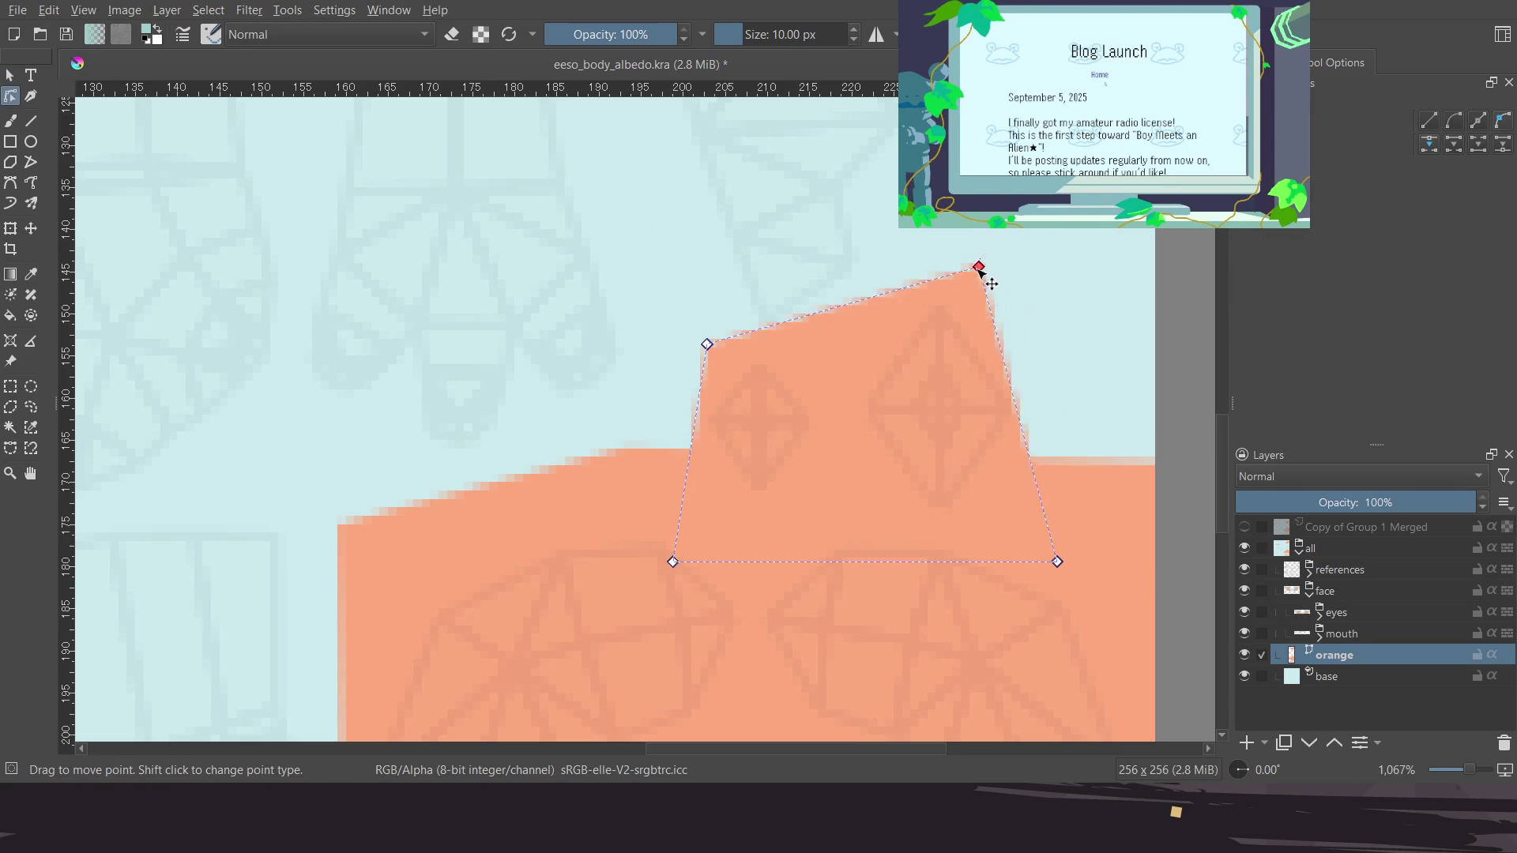
mouse_move(1059, 563)
mouse_down()
mouse_move(1045, 547)
mouse_move(1063, 523)
mouse_up()
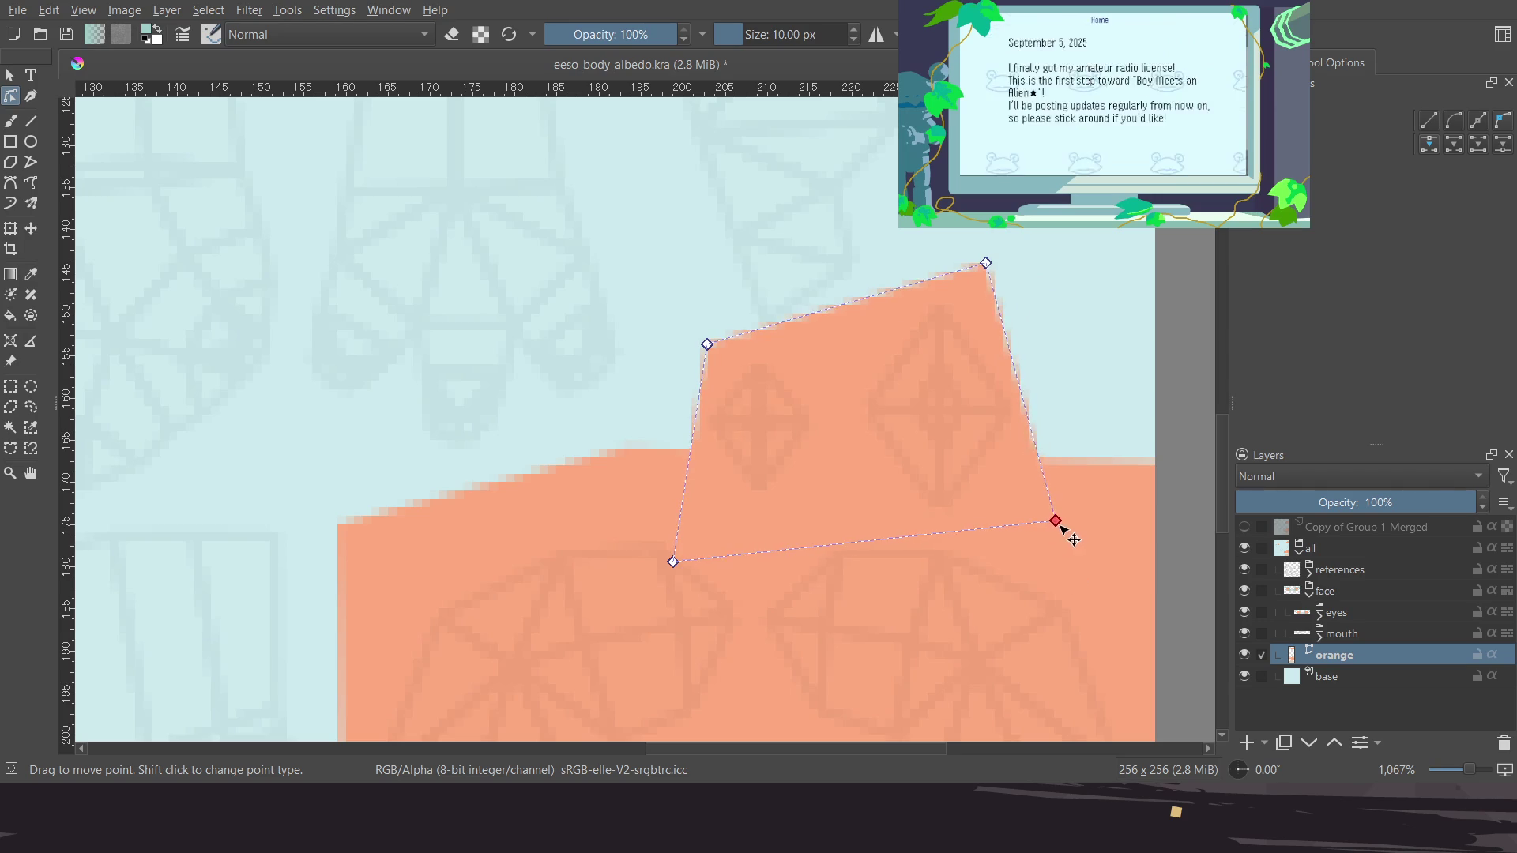
drag(662, 547, 666, 529)
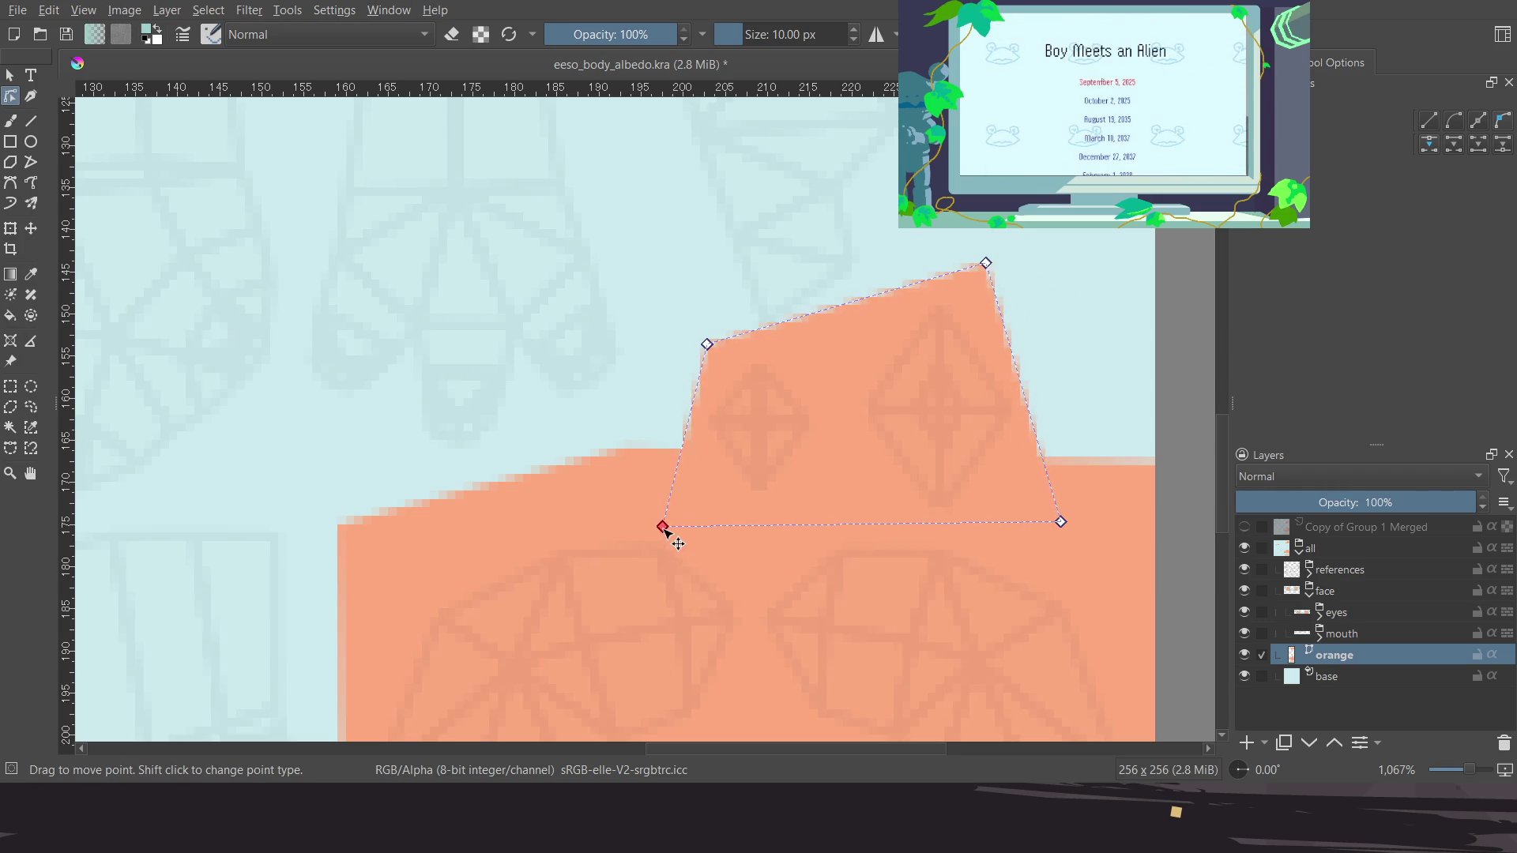
drag(717, 341, 708, 373)
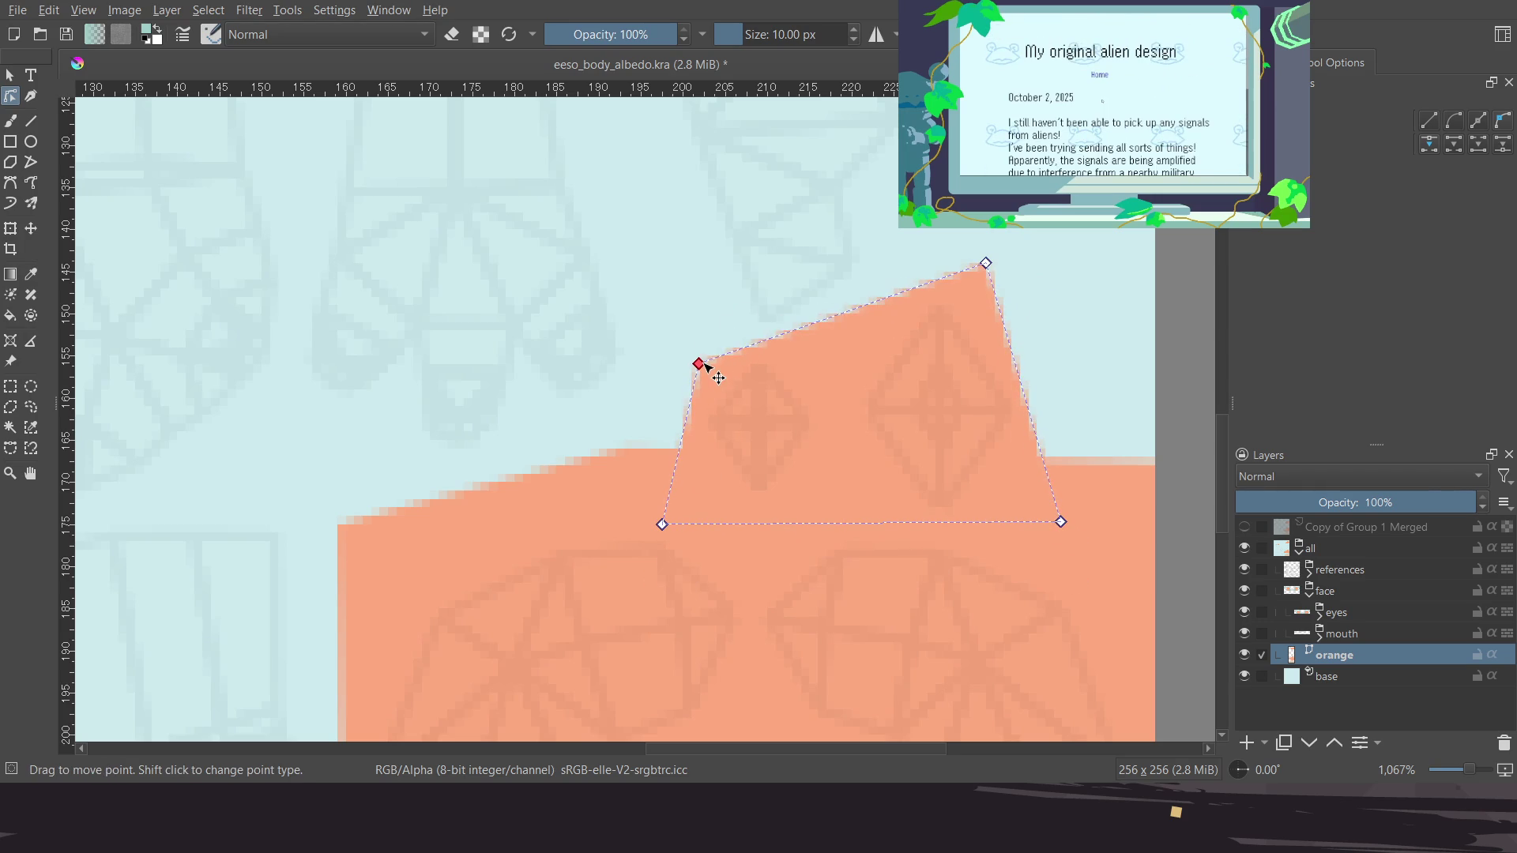
ctrl+scroll(735, 367, down, 3)
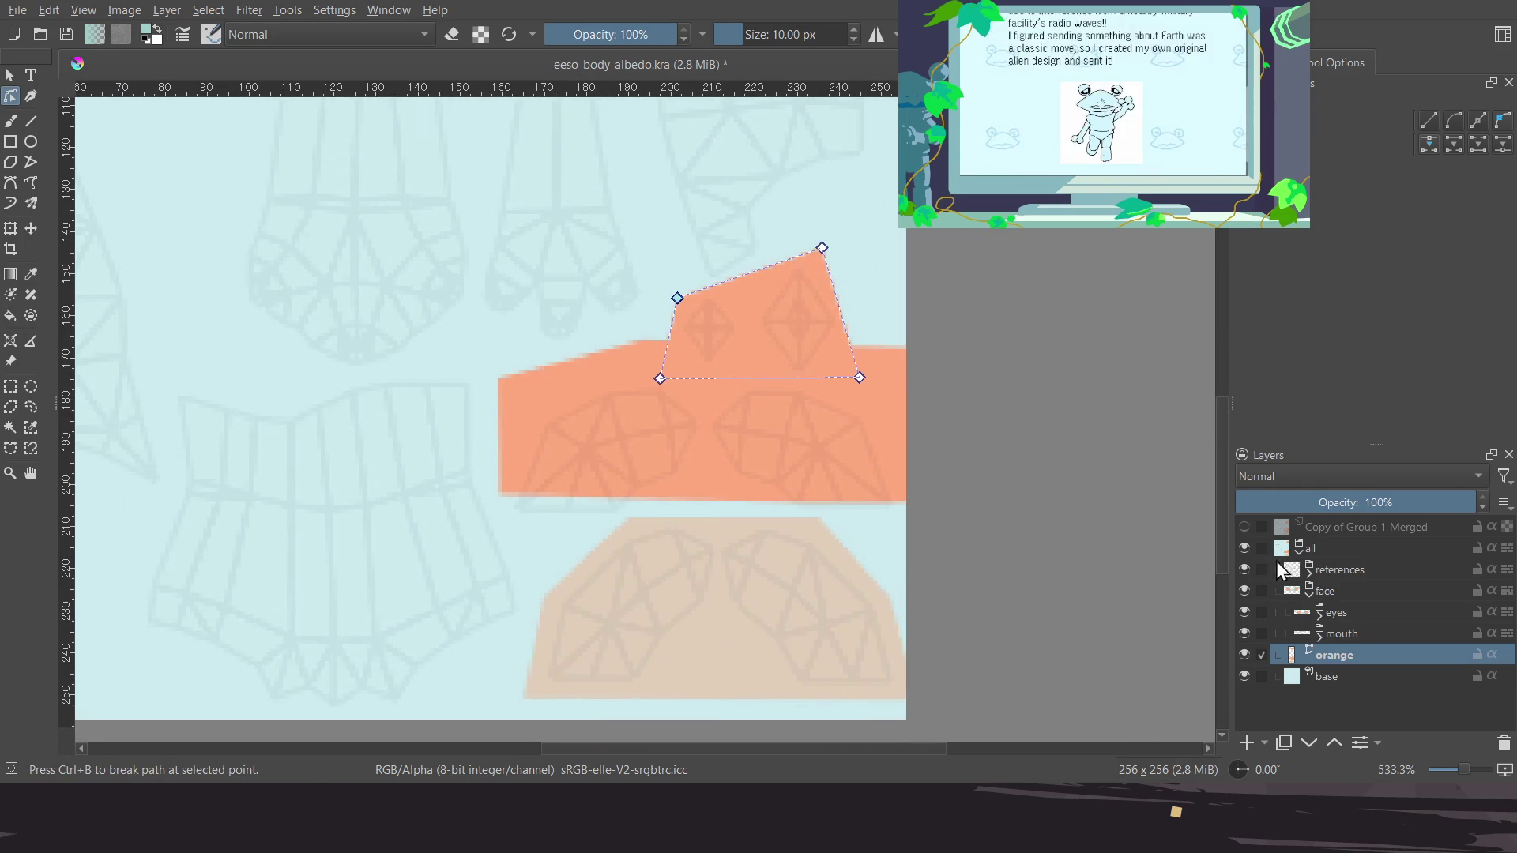
Select the large orange rectangle and lower its bottom corners and top-left corner
click(532, 487)
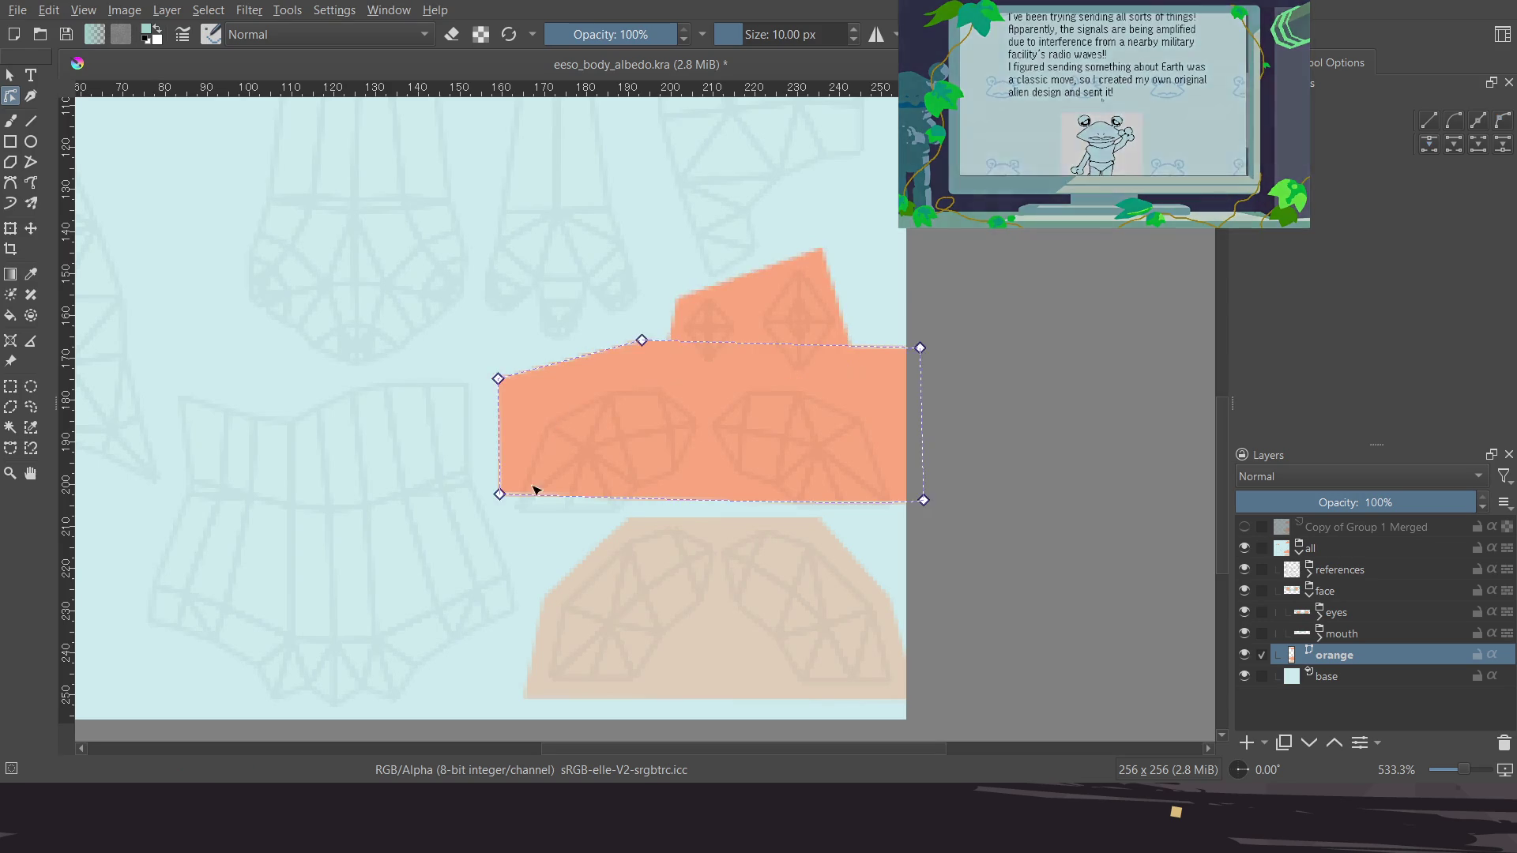
ctrl+scroll(579, 491, up, 2)
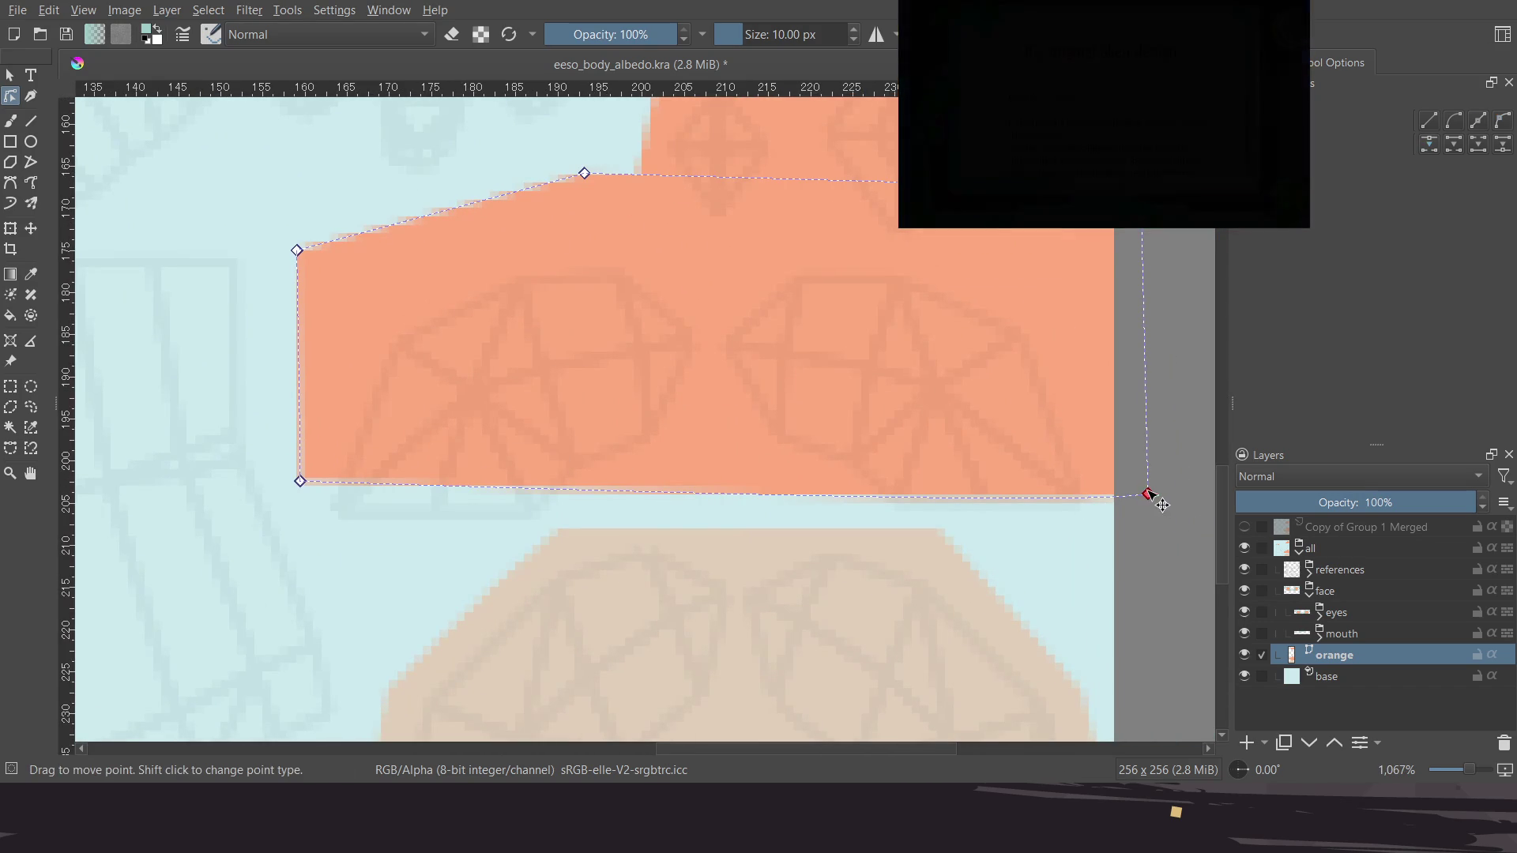
drag(1148, 494, 1140, 524)
middle_drag(361, 475, 436, 428)
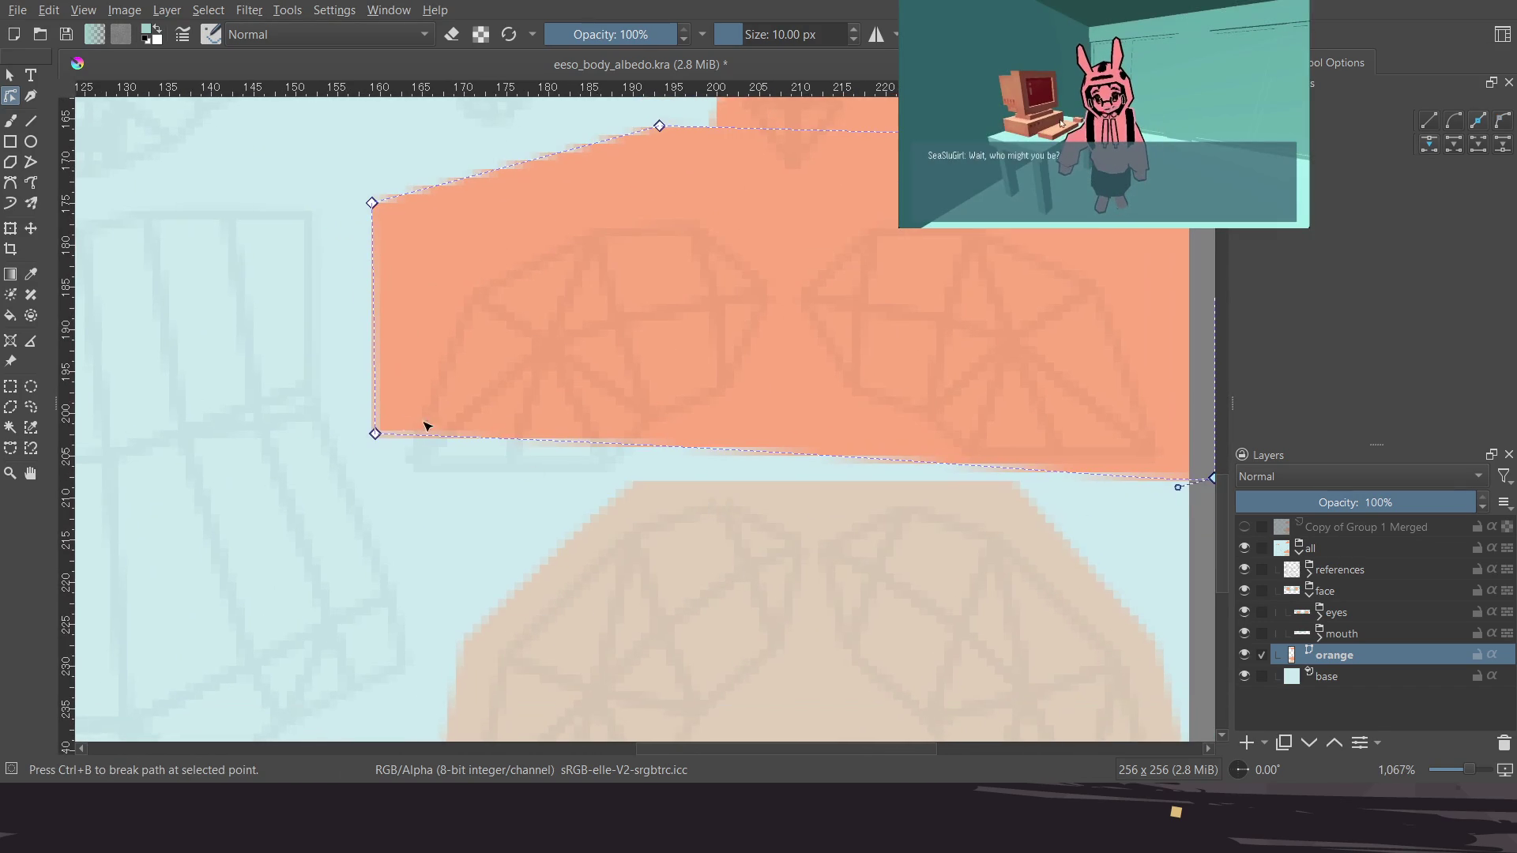
drag(381, 439, 378, 484)
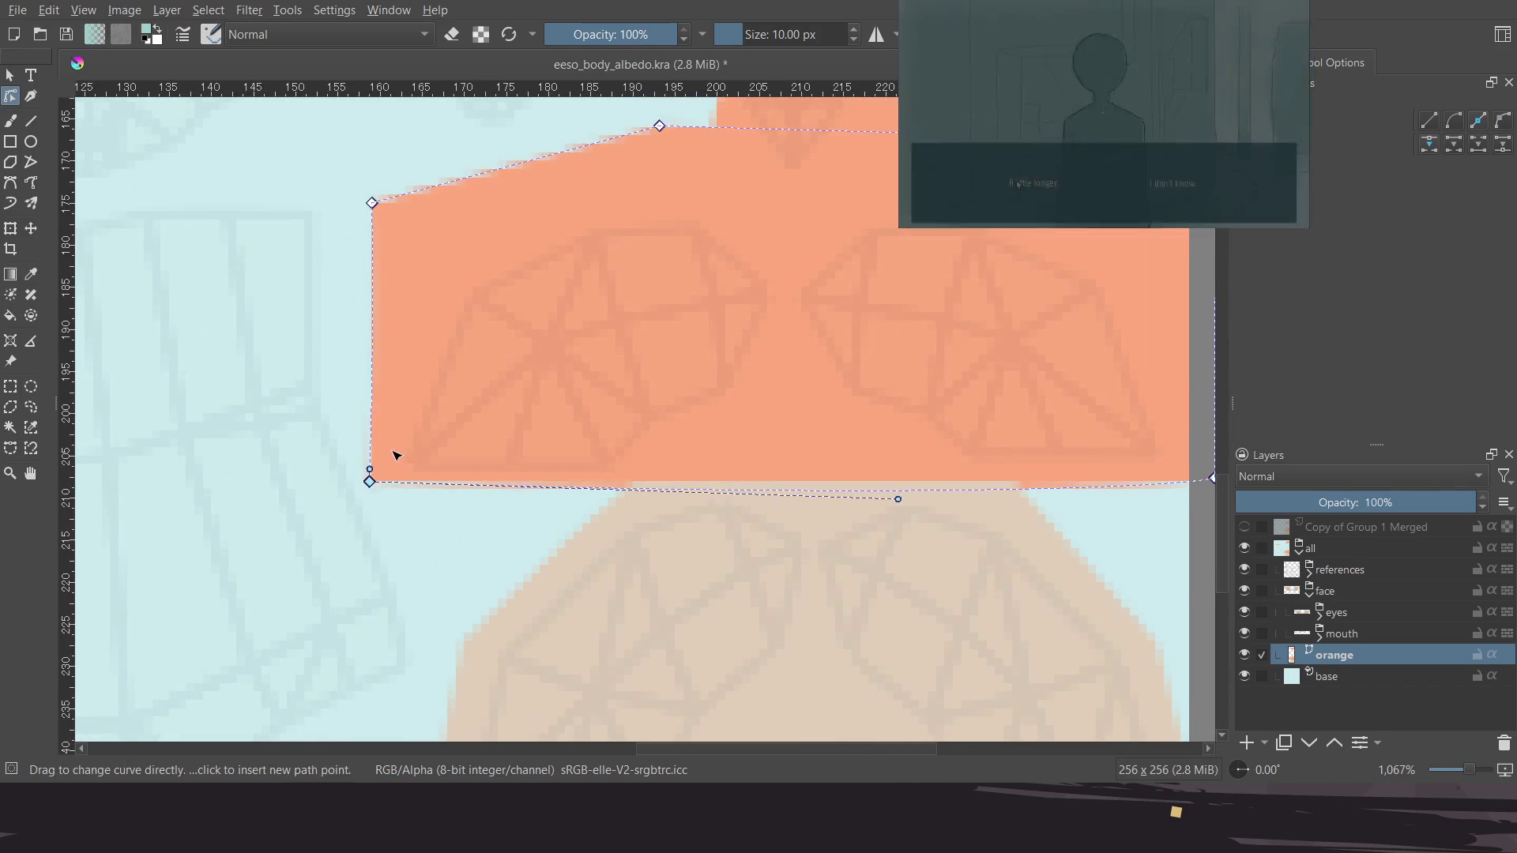
middle_drag(373, 479, 334, 575)
mouse_move(333, 302)
mouse_down()
mouse_move(357, 418)
mouse_move(325, 396)
mouse_up()
Adjust the rectangle's left, slanted upper and top-right corners to fit the UV island
middle_drag(386, 558, 395, 498)
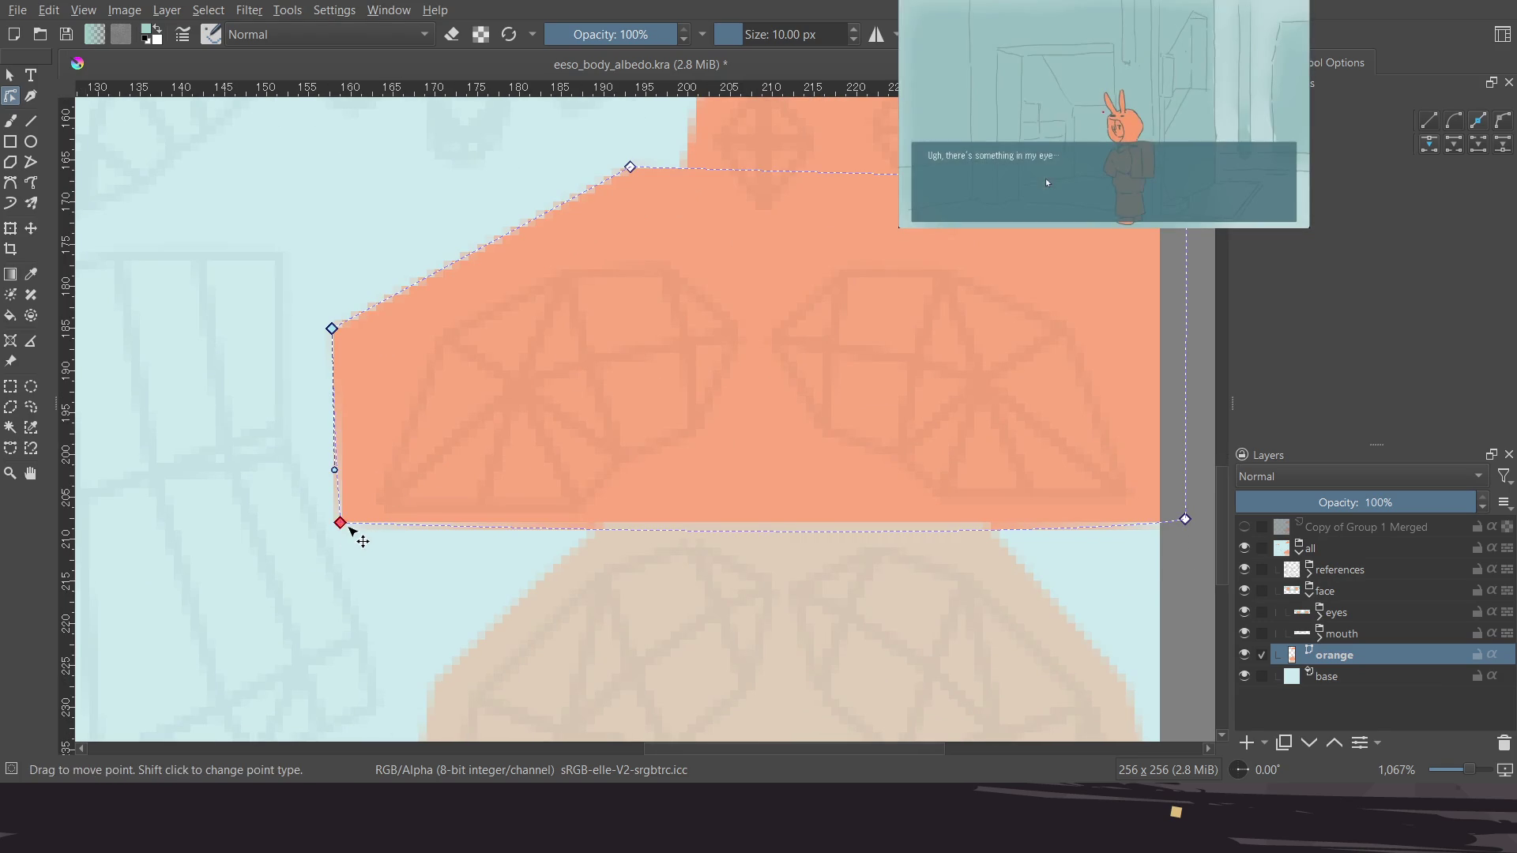
drag(340, 522, 352, 534)
middle_drag(497, 459, 468, 575)
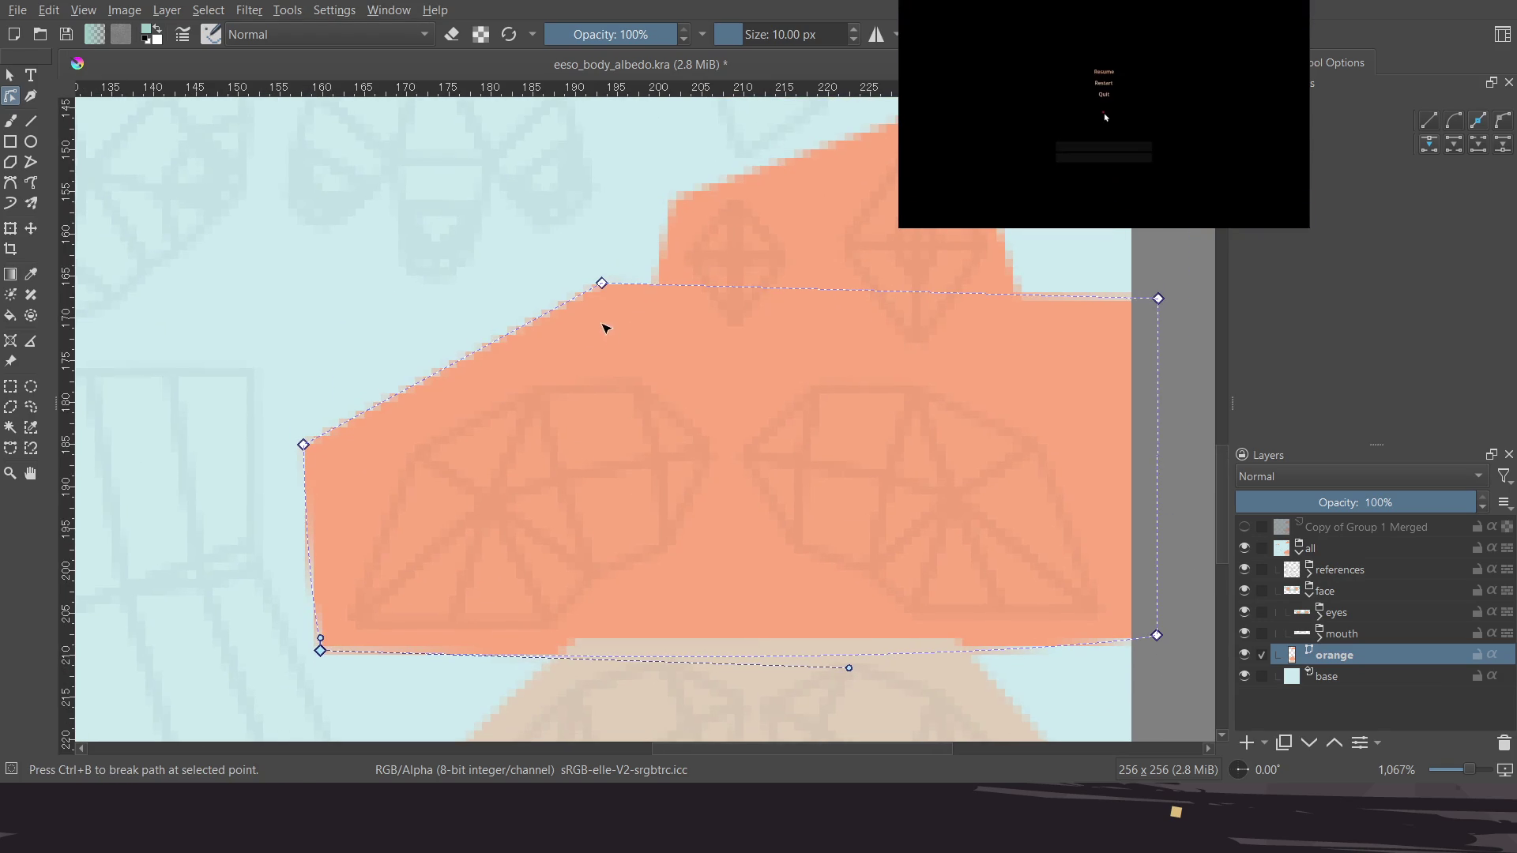
drag(603, 286, 593, 328)
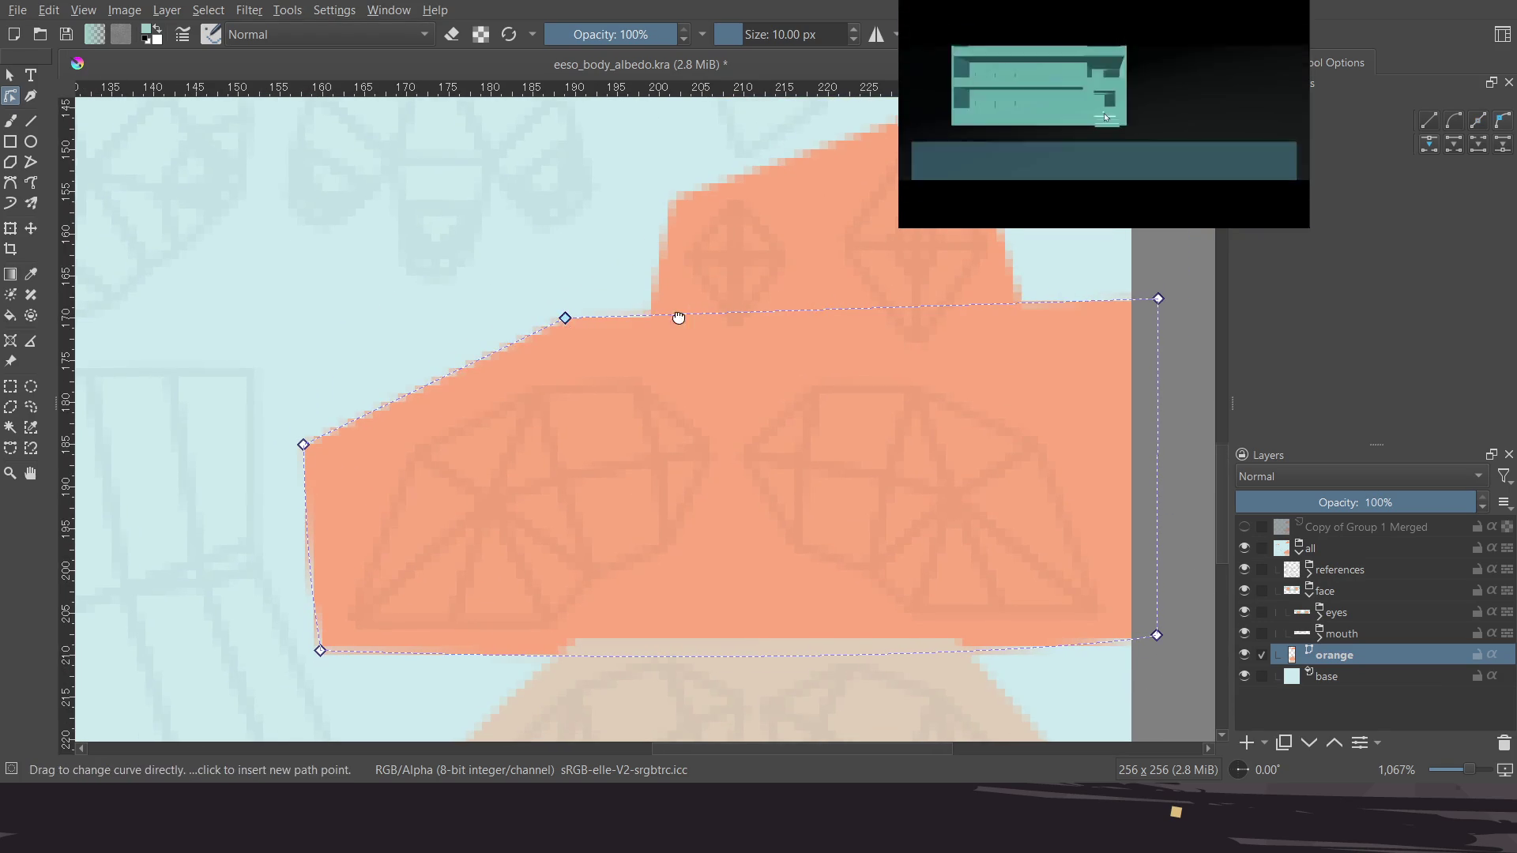
middle_drag(694, 311, 578, 308)
mouse_move(1040, 296)
mouse_down()
mouse_move(1041, 370)
mouse_move(1054, 355)
mouse_up()
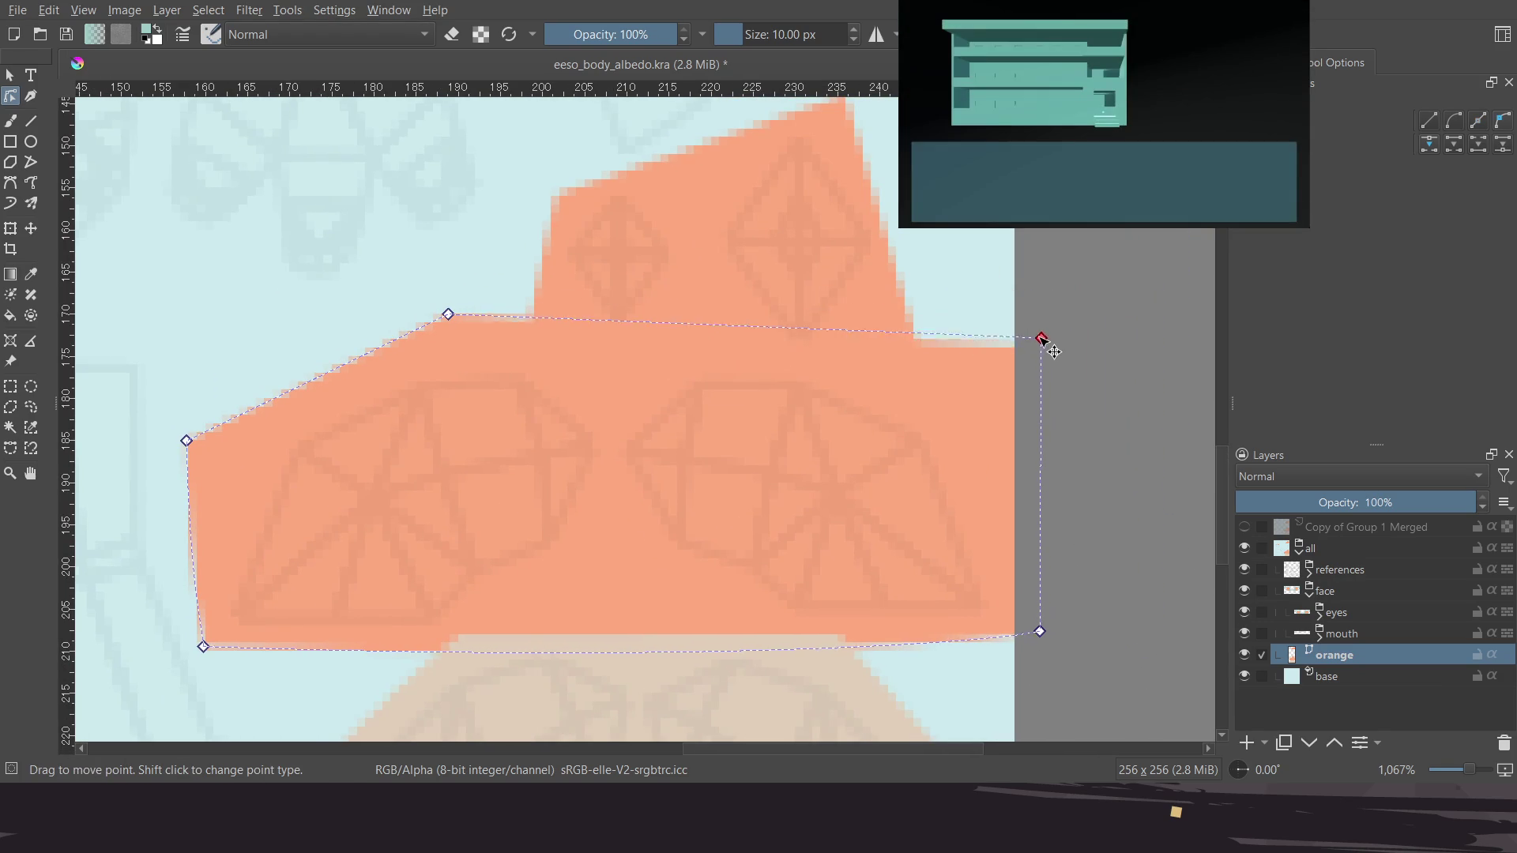
Curve the rectangle's bottom edge using the bottom-right point's handle
scroll(976, 524, down, 3)
click(1043, 513)
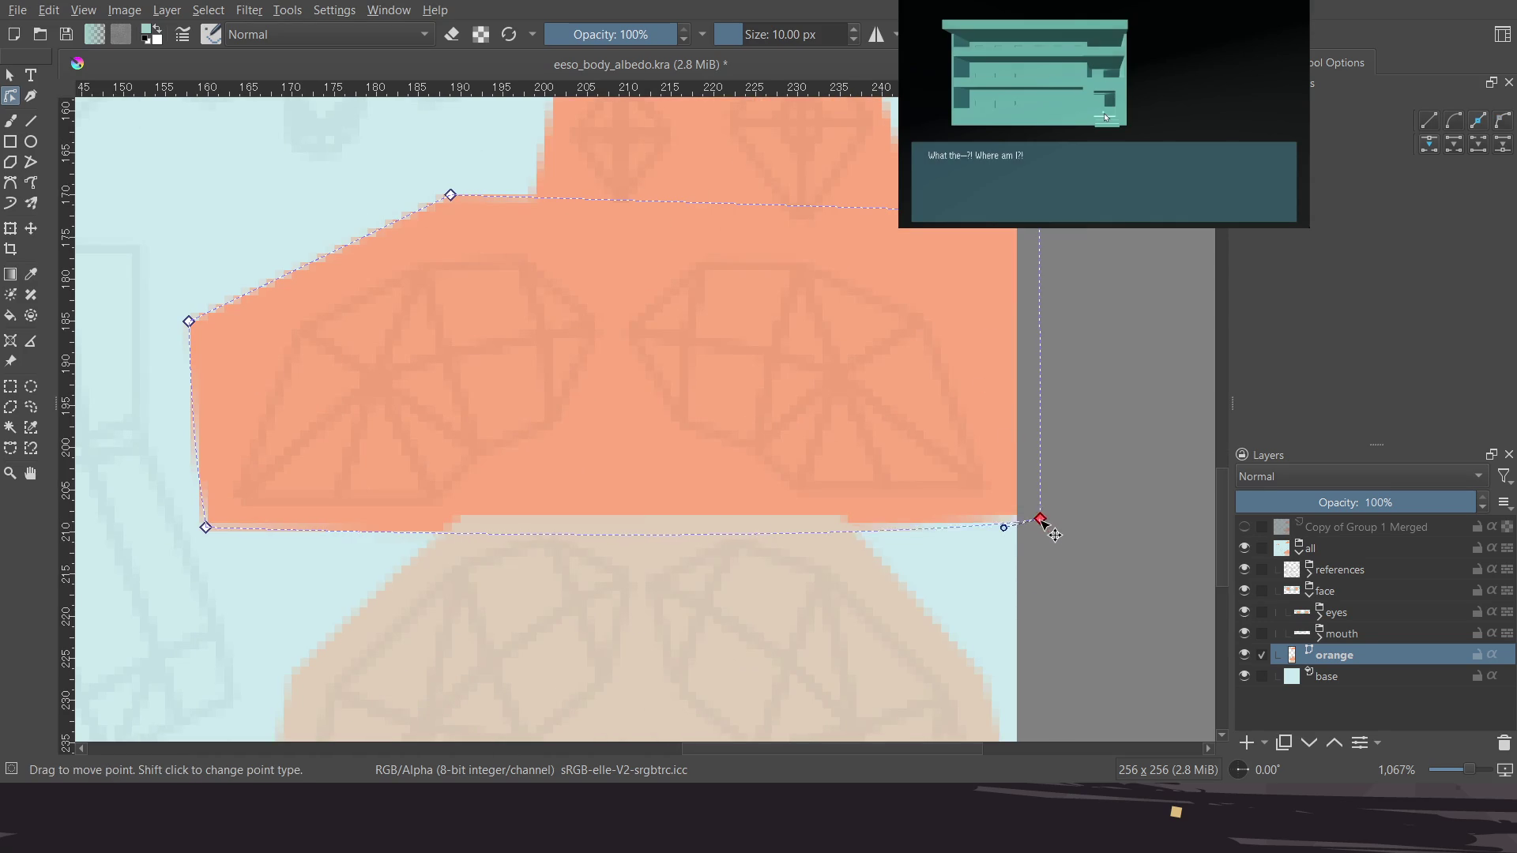
drag(1005, 521, 940, 514)
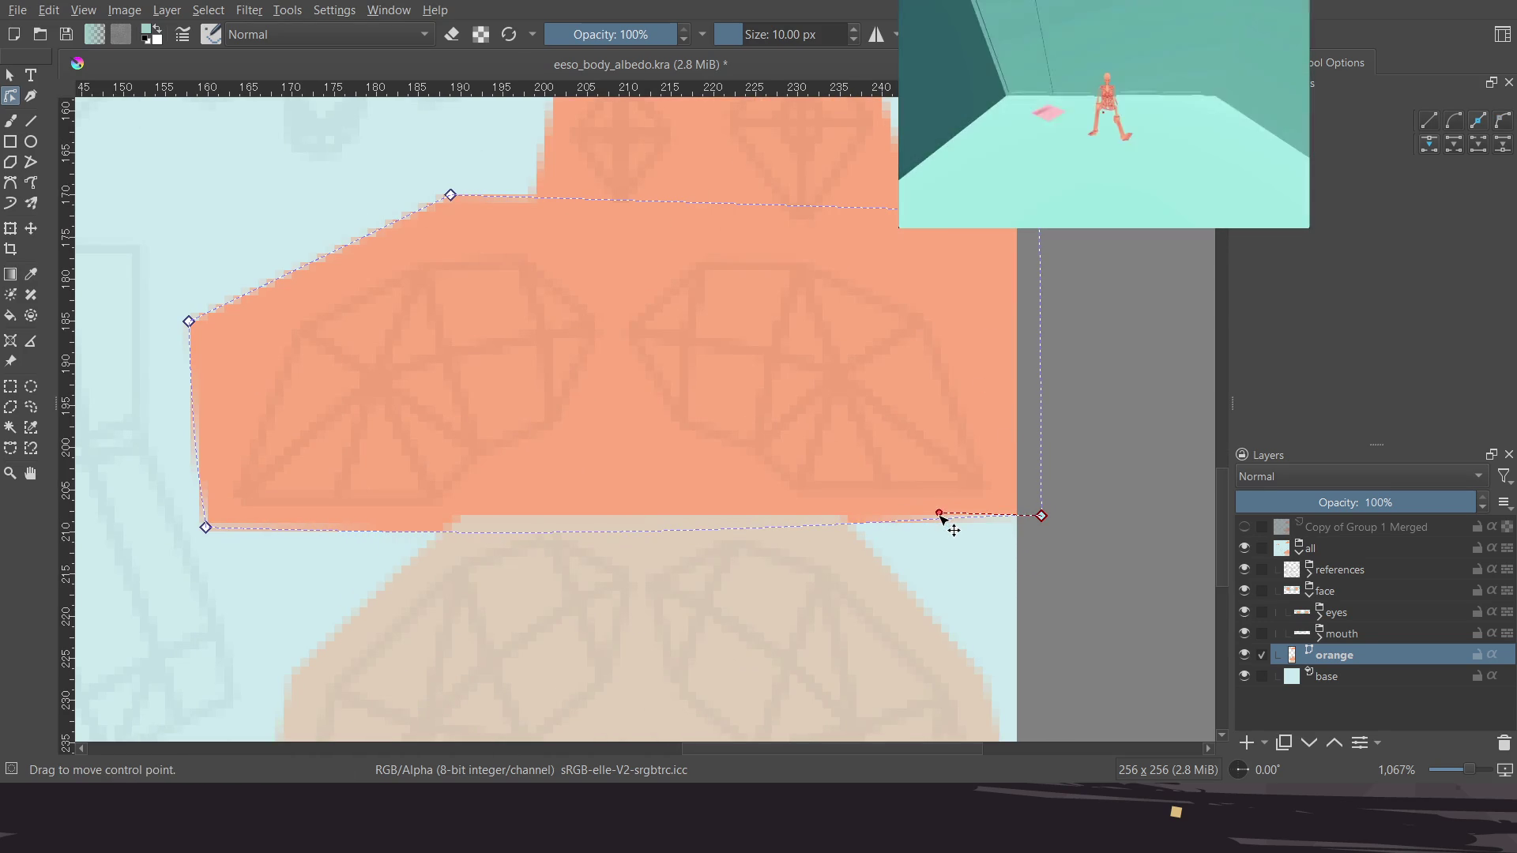
drag(1044, 519, 1038, 524)
drag(937, 521, 874, 521)
Lower the rectangle's top corner point slightly
scroll(802, 471, down, 3)
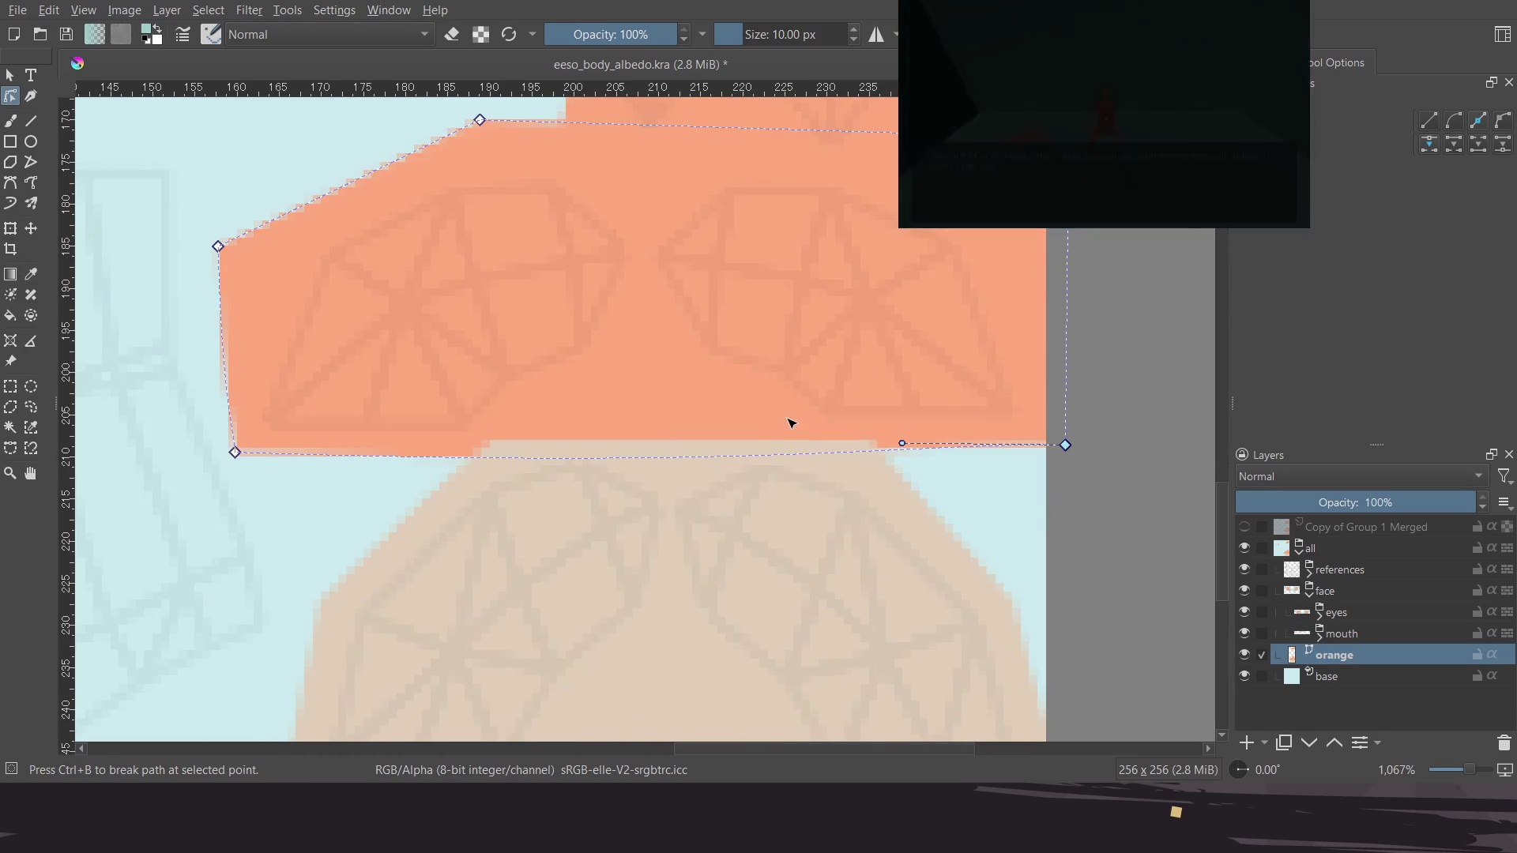
scroll(790, 425, up, 5)
drag(493, 238, 487, 260)
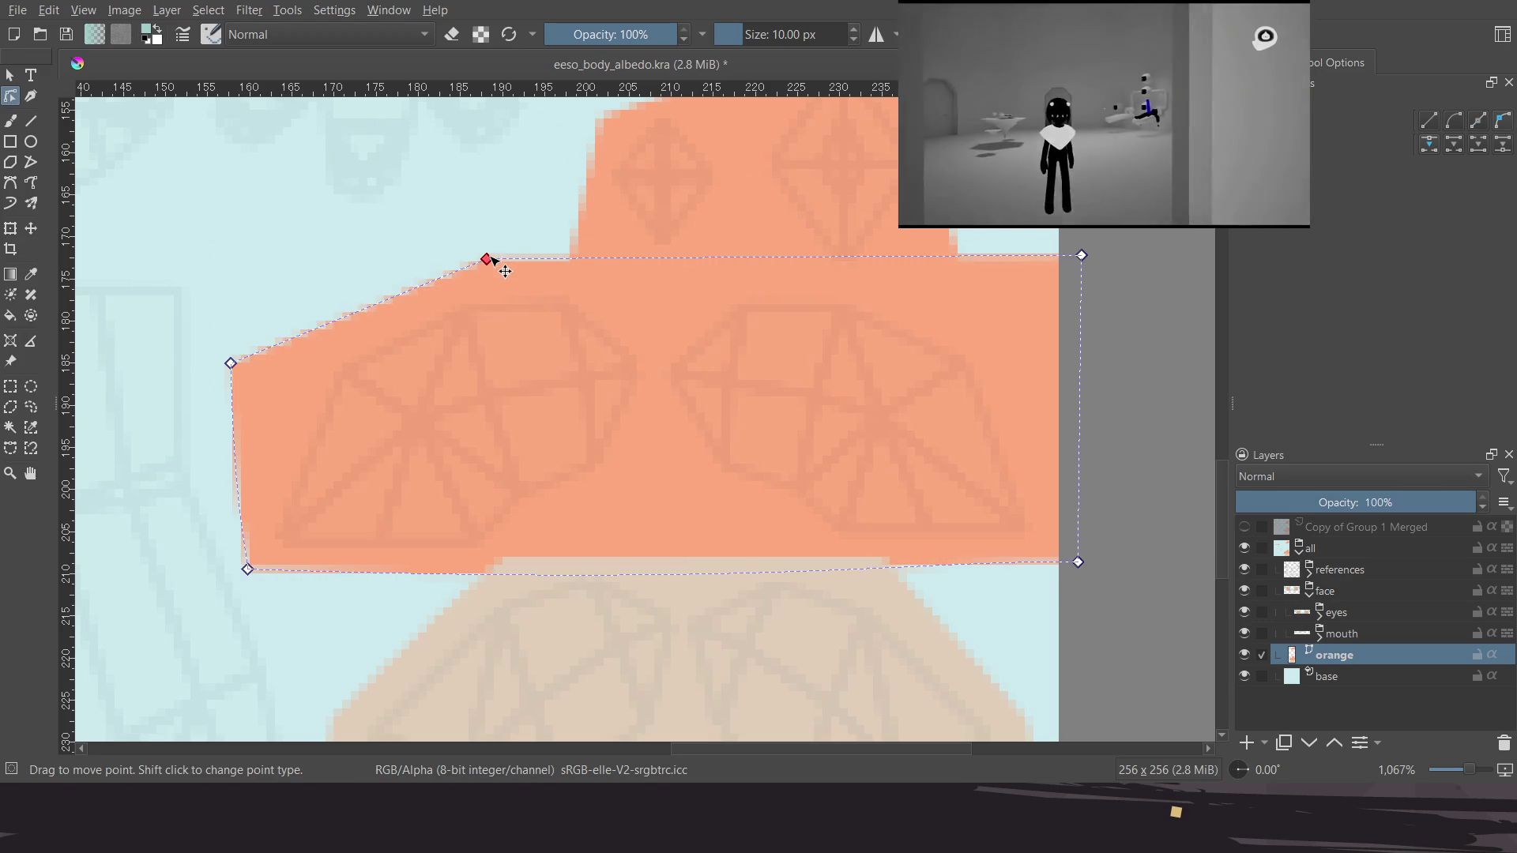
ctrl+scroll(634, 474, down, 5)
ctrl+scroll(651, 366, up, 4)
scroll(660, 411, up, 1)
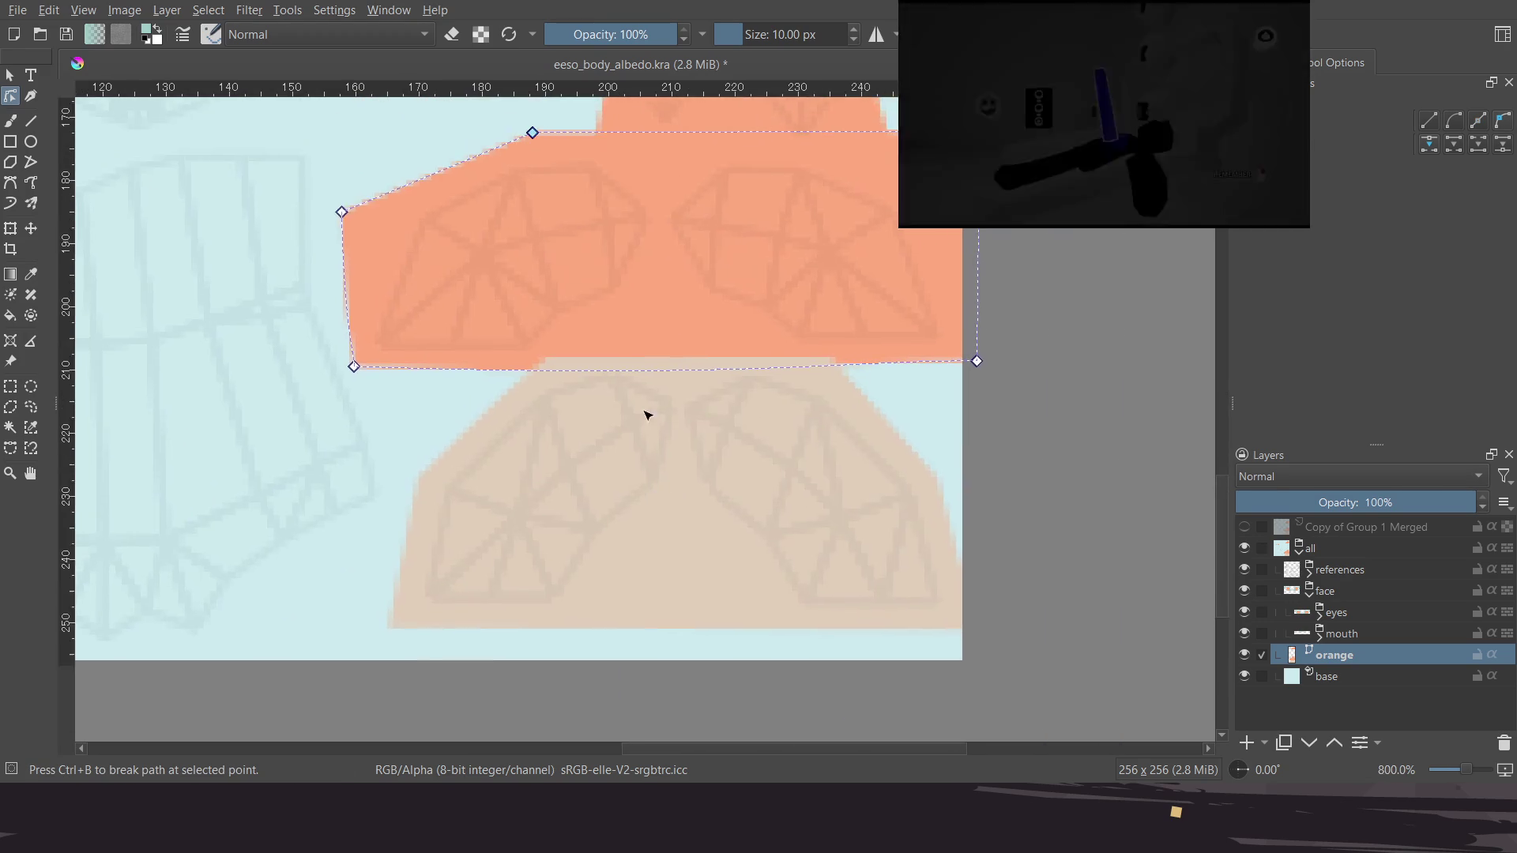
ctrl+scroll(626, 447, down, 2)
ctrl+scroll(613, 393, down, 1)
ctrl+scroll(672, 478, down, 2)
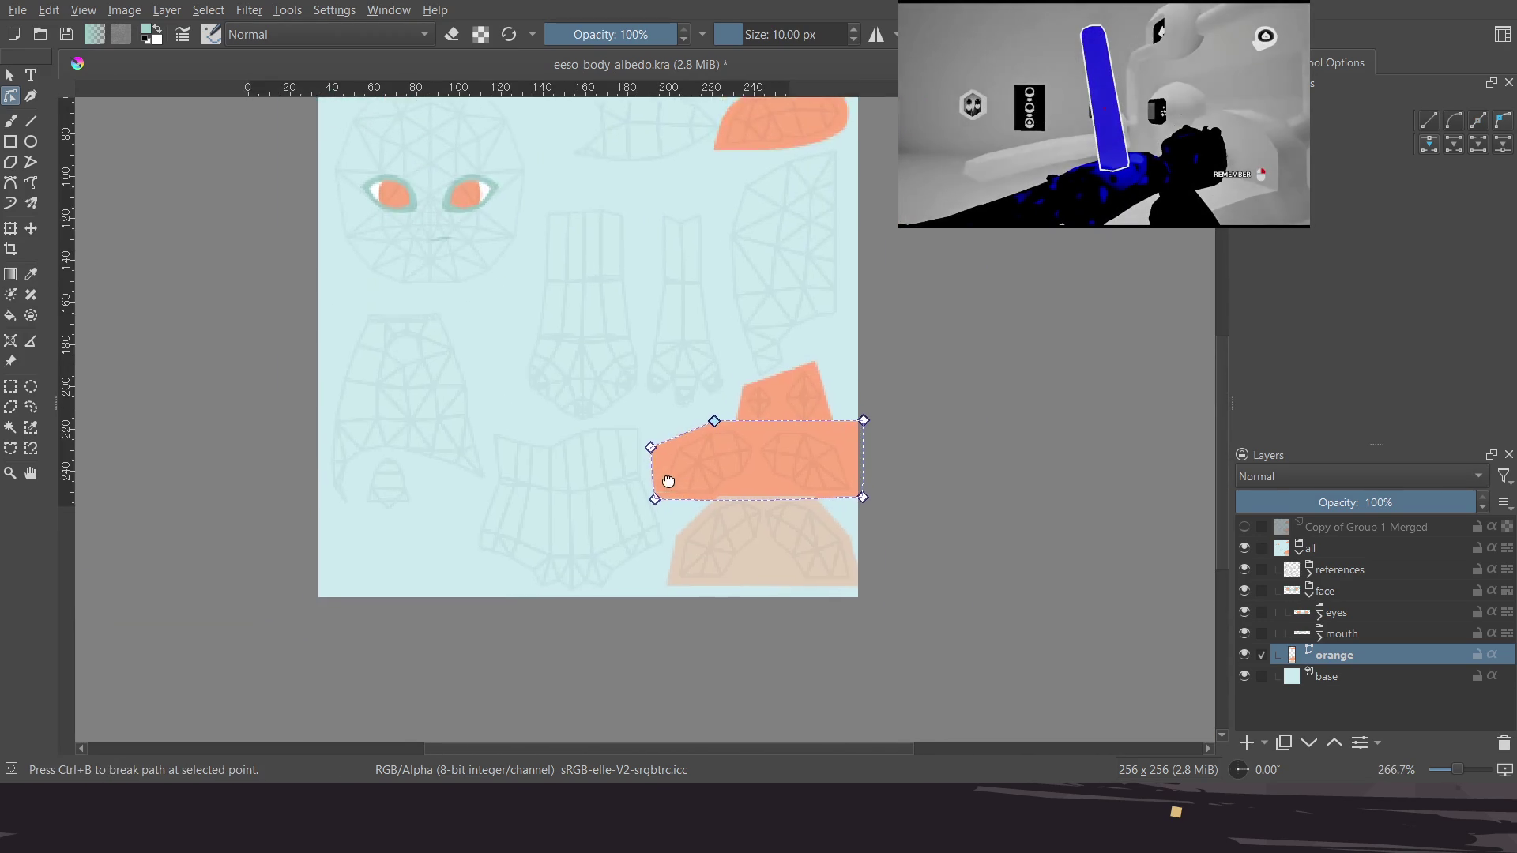
scroll(610, 411, up, 2)
scroll(656, 423, up, 2)
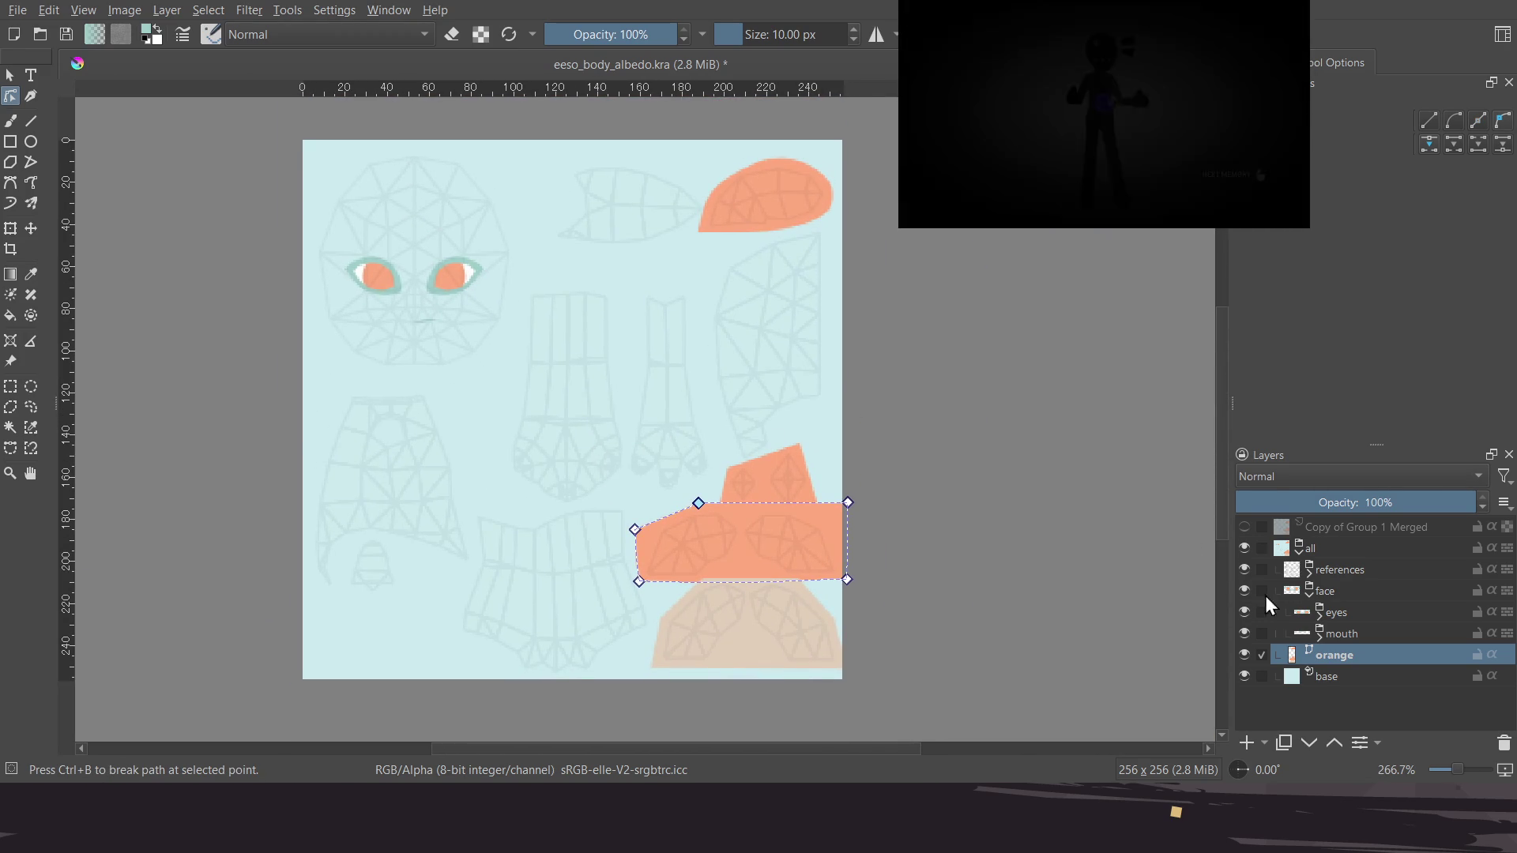
Collapse the face group, select the all group and return to the brush tool
click(1310, 597)
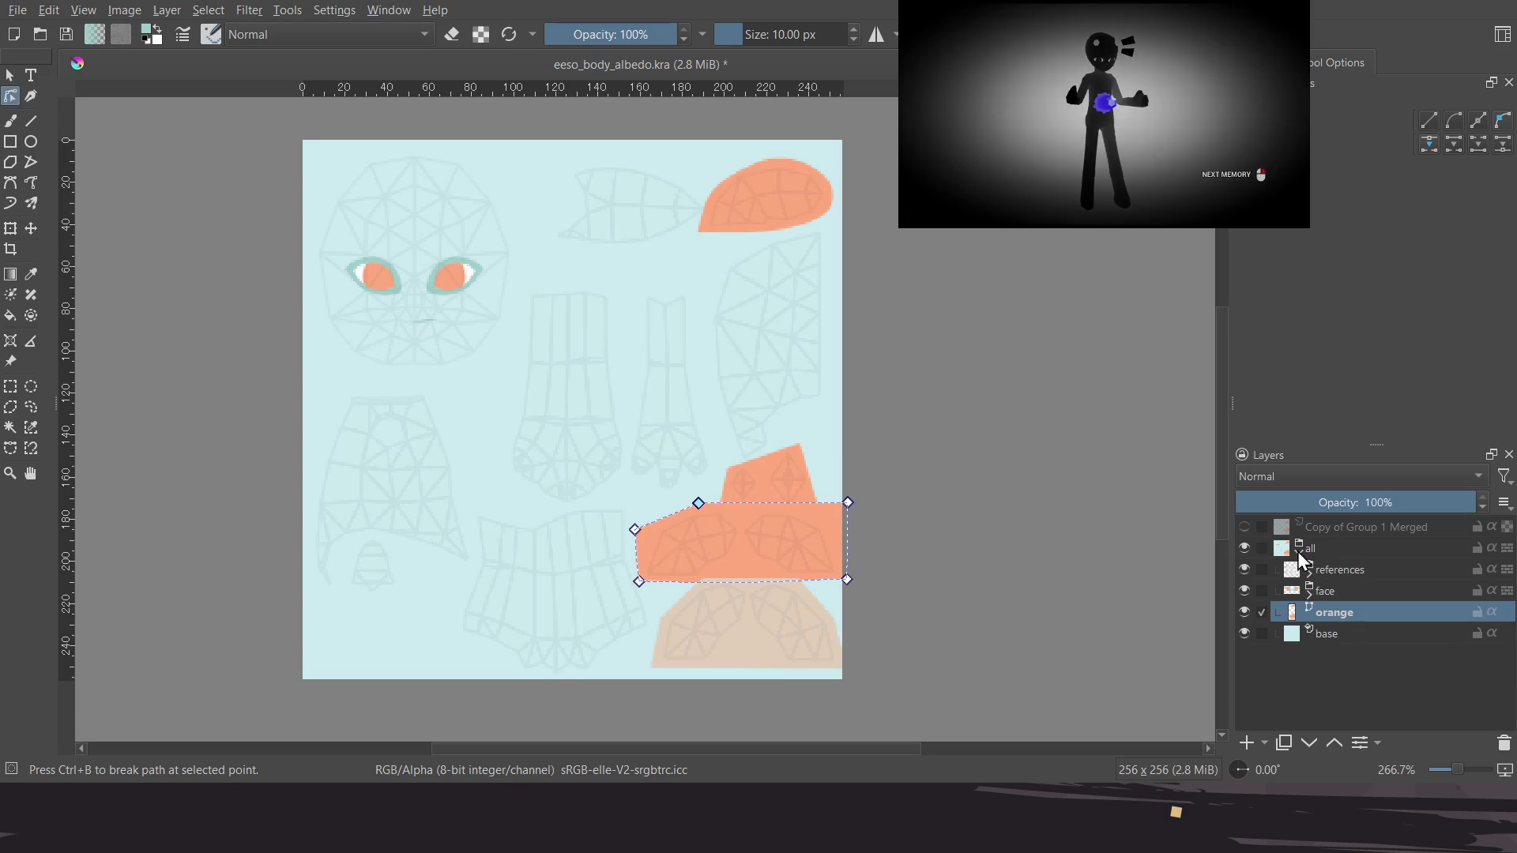
click(1298, 552)
click(1335, 552)
key(b)
scroll(643, 466, left, 1)
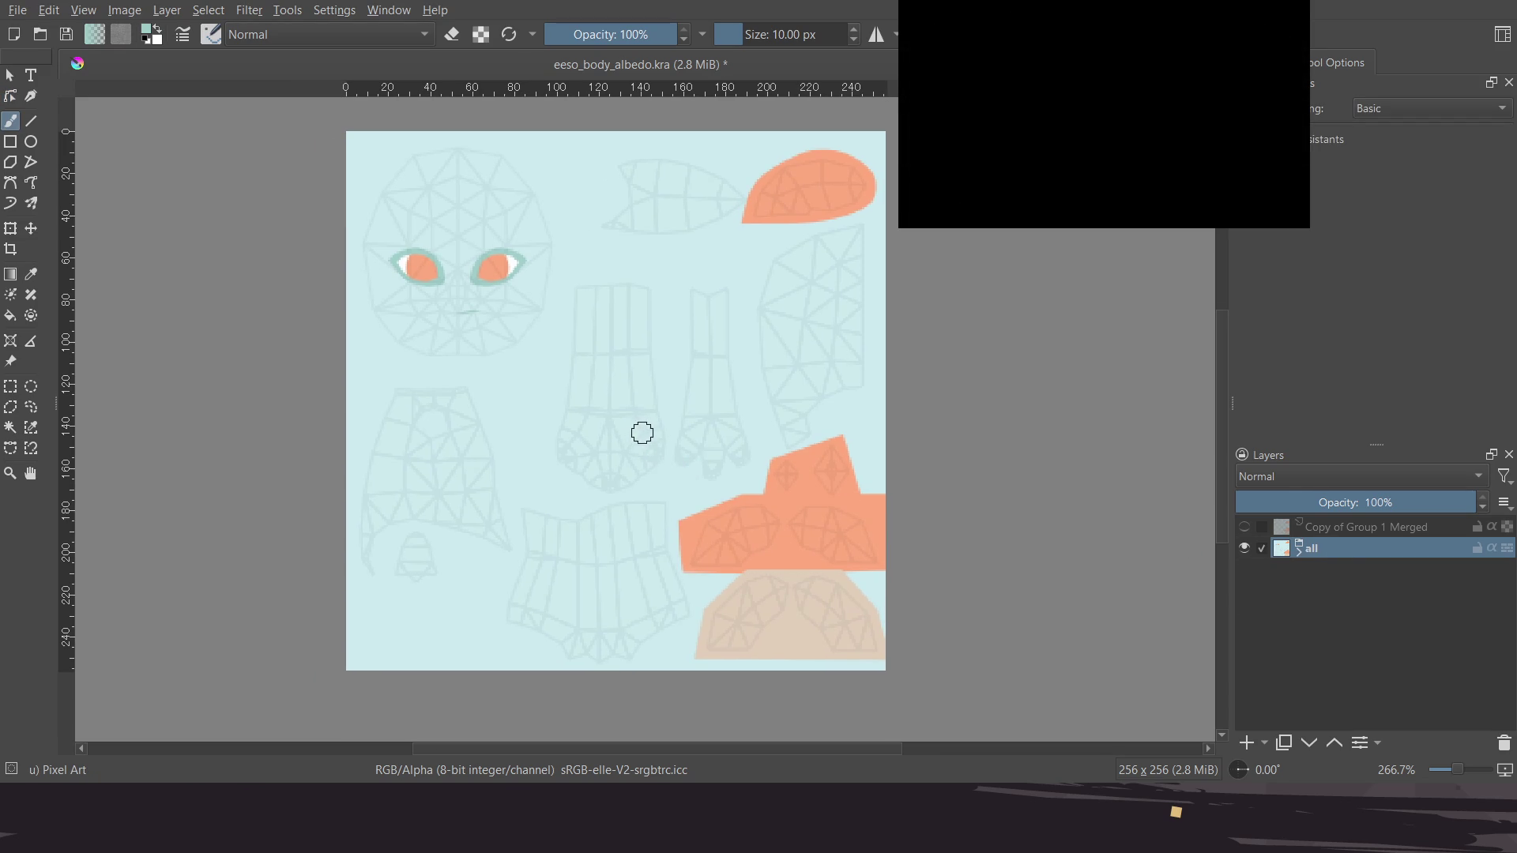
Hide the wireframe references layer, then save and export the albedo texture
click(1298, 552)
click(1246, 570)
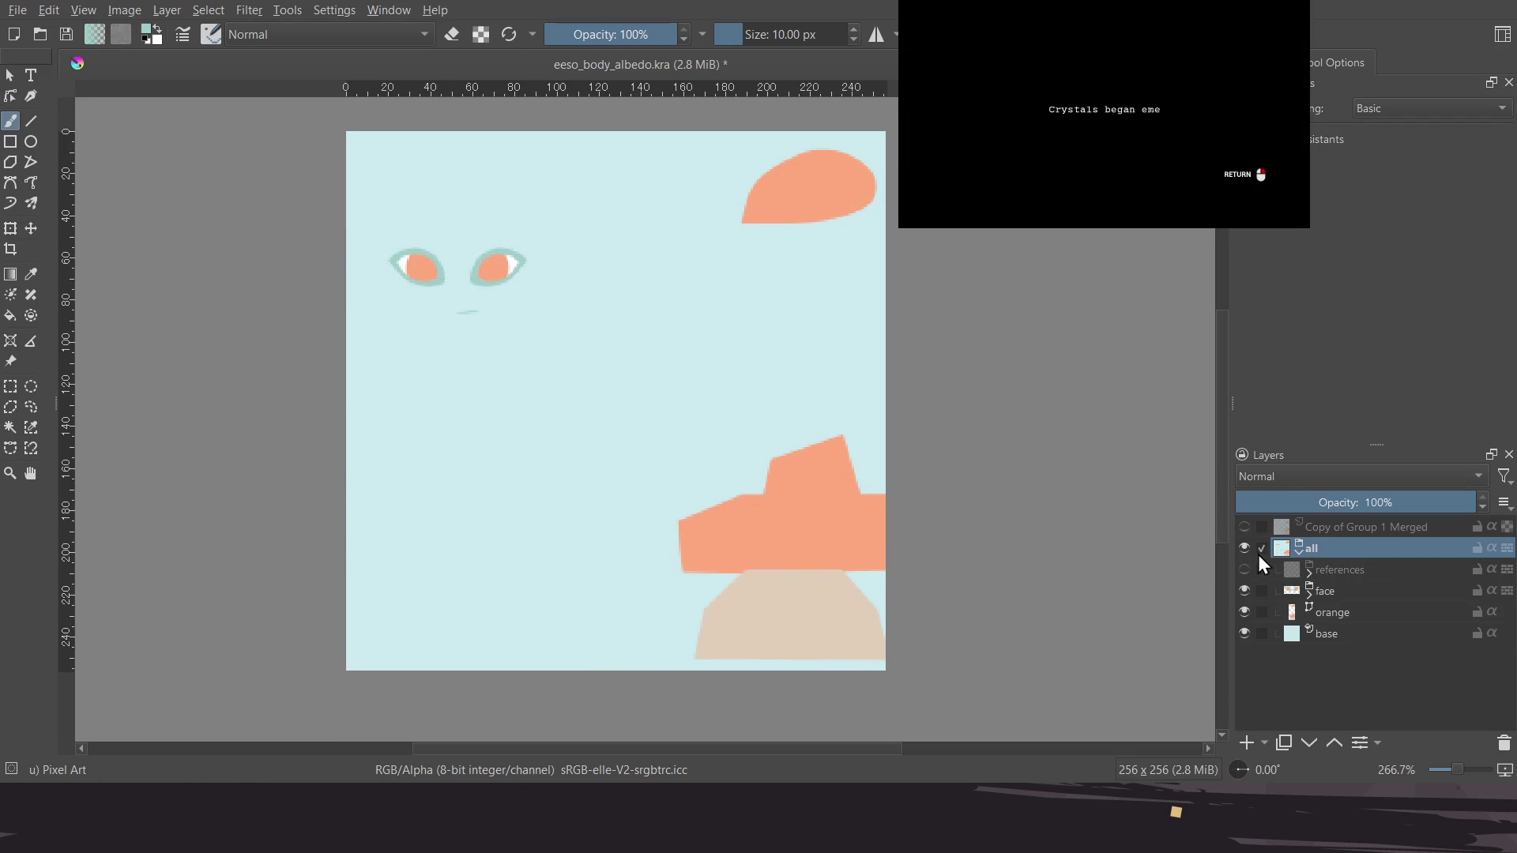
click(1245, 572)
click(1245, 573)
click(1246, 574)
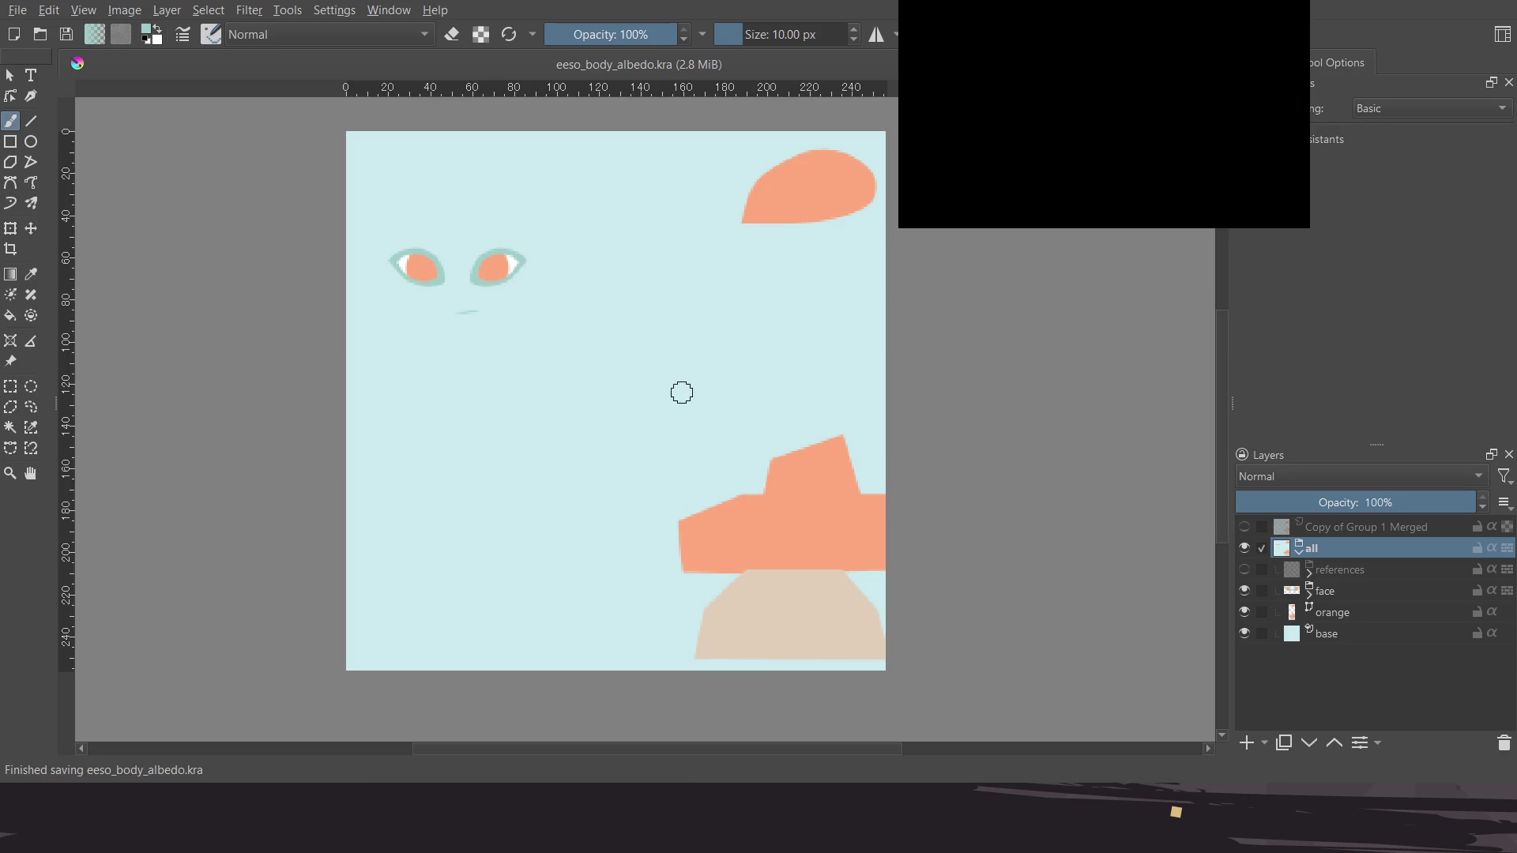
key(alt)
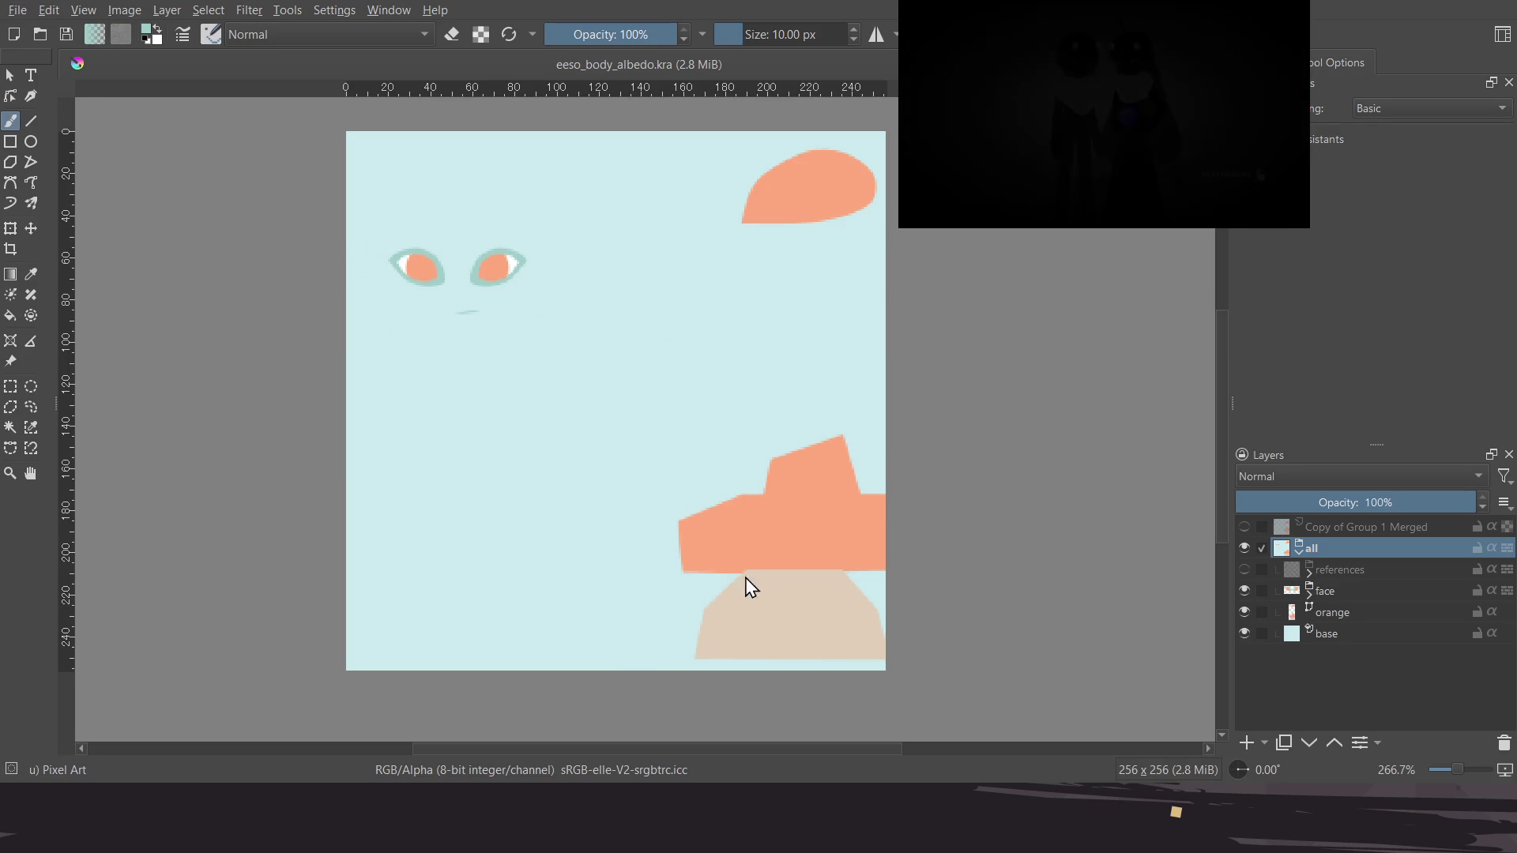
key(Return)
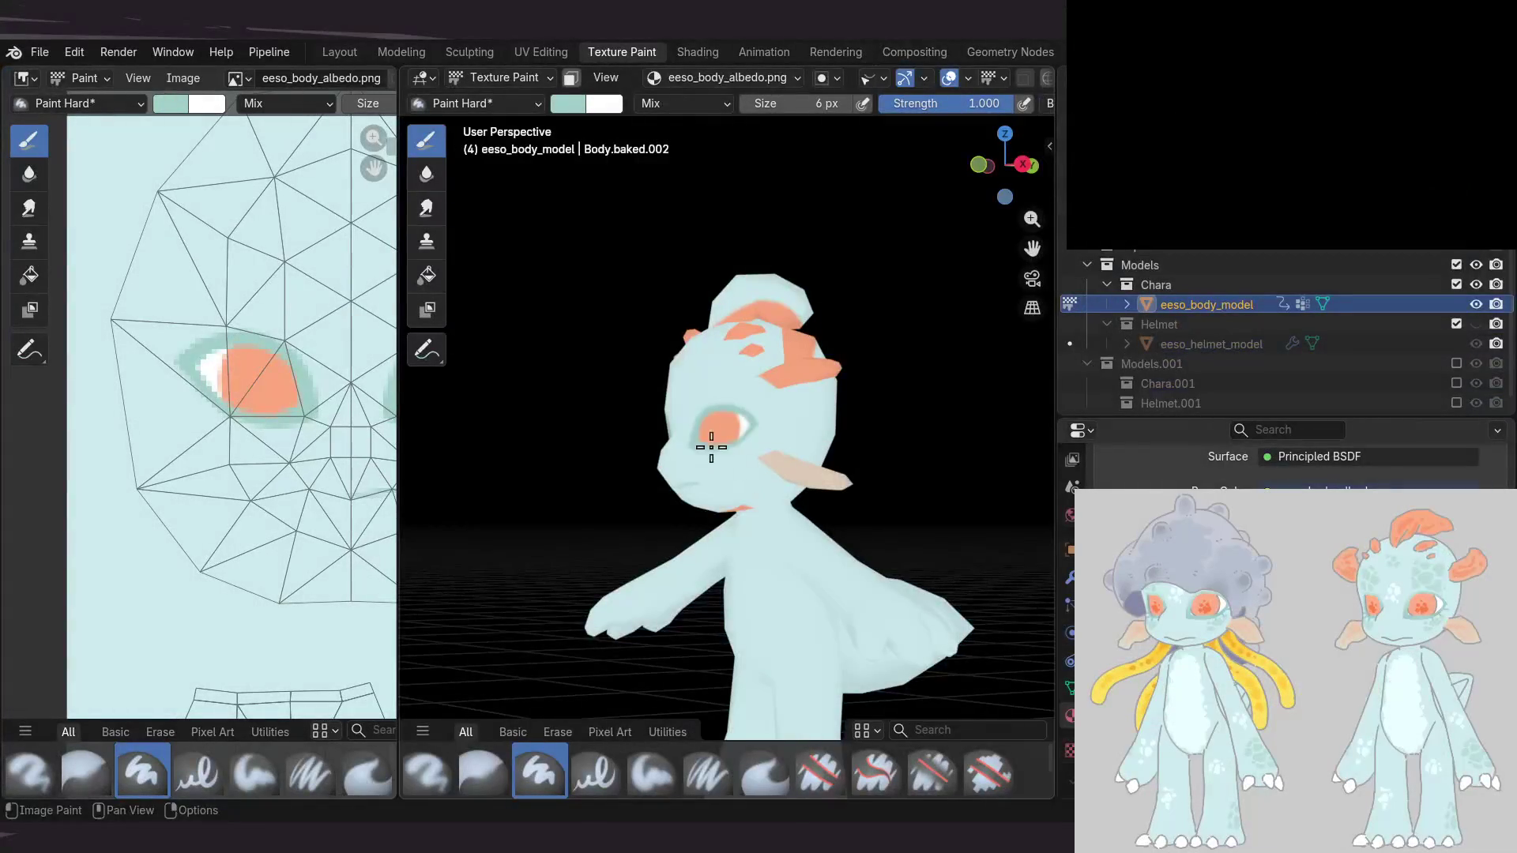
Reload the Texture Paint workspace and orbit to view the updated albedo on the model
click(698, 51)
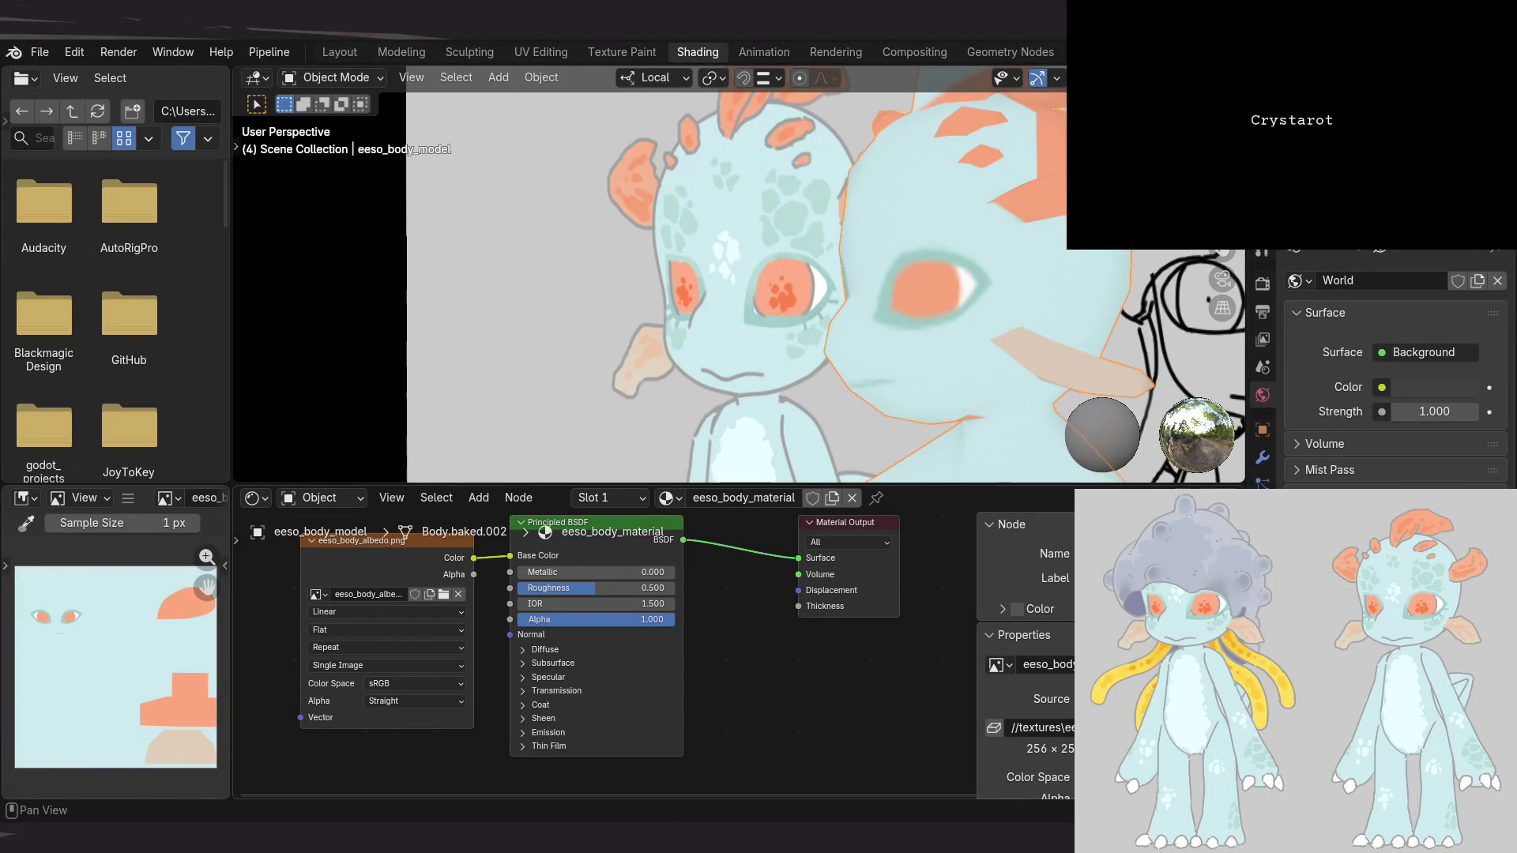
click(623, 52)
mouse_move(524, 169)
middle_down()
mouse_move(615, 409)
mouse_move(809, 430)
mouse_move(588, 424)
mouse_move(826, 471)
mouse_move(764, 417)
middle_up()
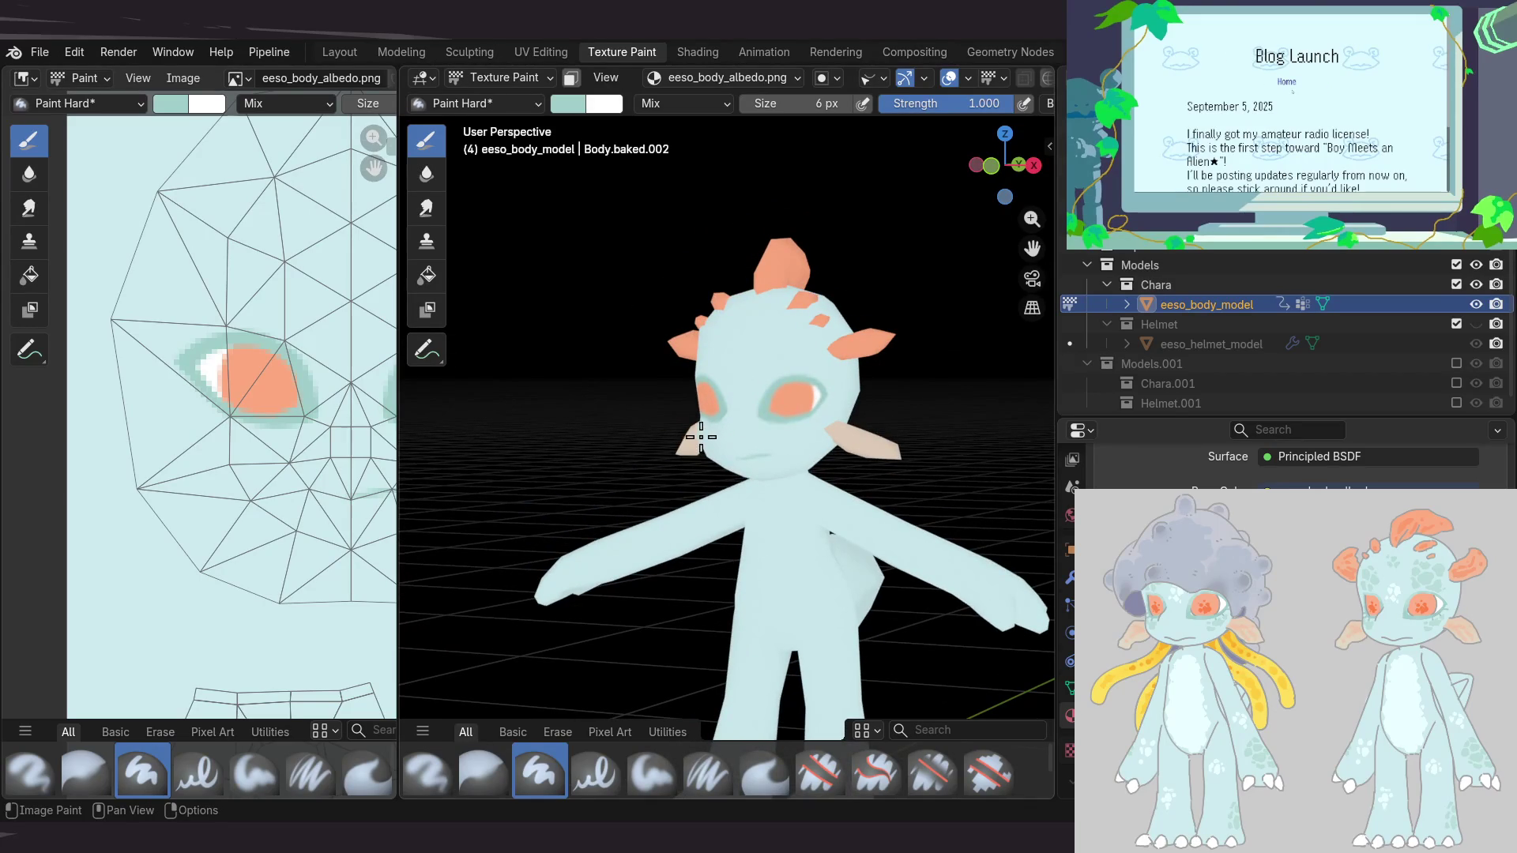
middle_drag(718, 437, 830, 391)
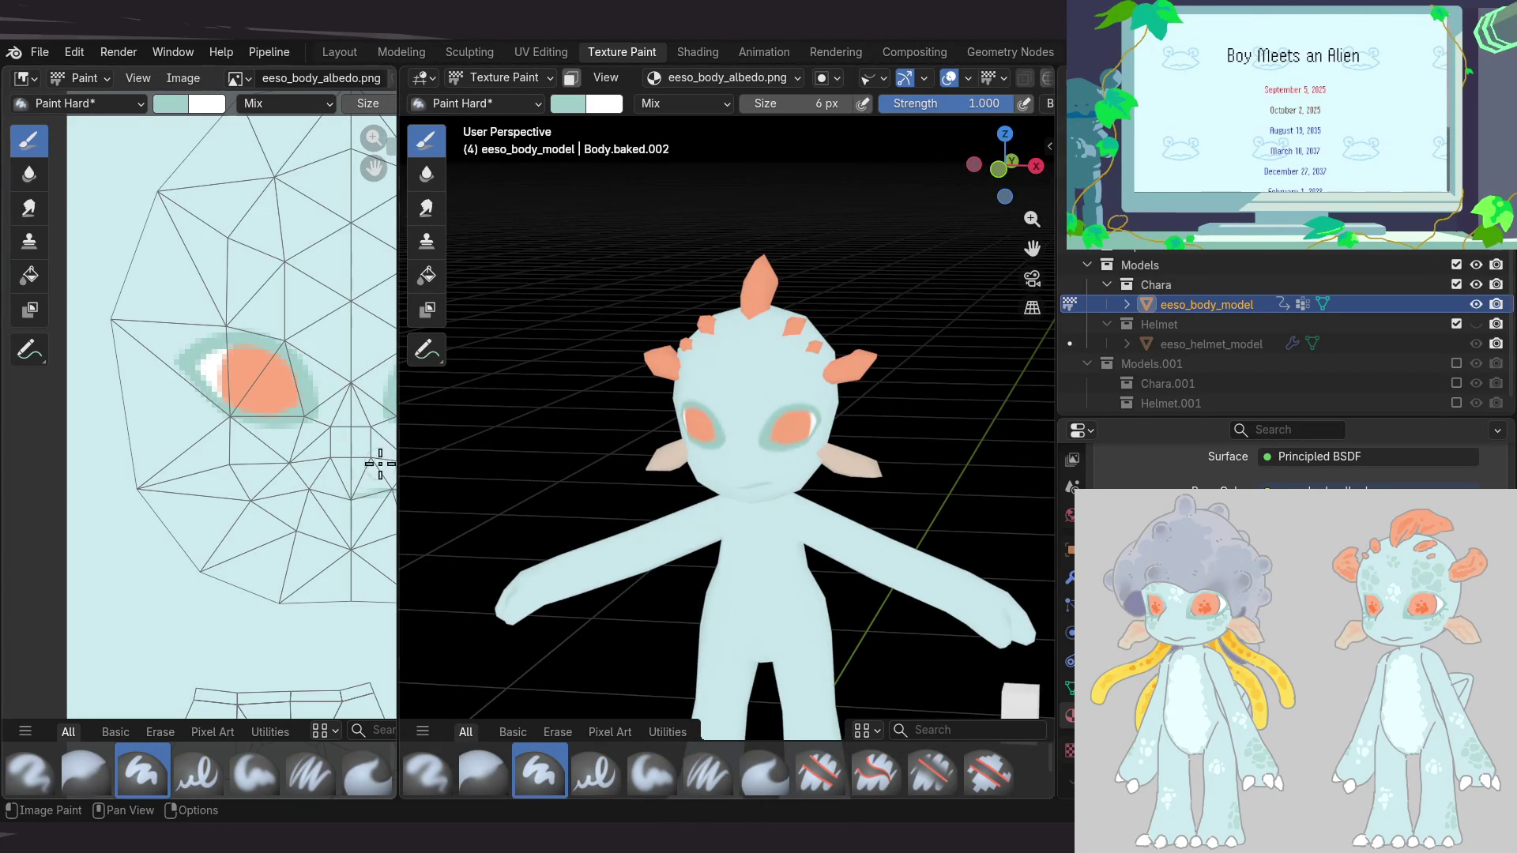
Widen the texture view and orbit the model to a frontal view with the floor visible
drag(394, 450, 561, 463)
scroll(292, 508, up, 3)
scroll(366, 458, down, 3)
scroll(352, 466, down, 2)
scroll(368, 477, down, 1)
scroll(368, 478, up, 1)
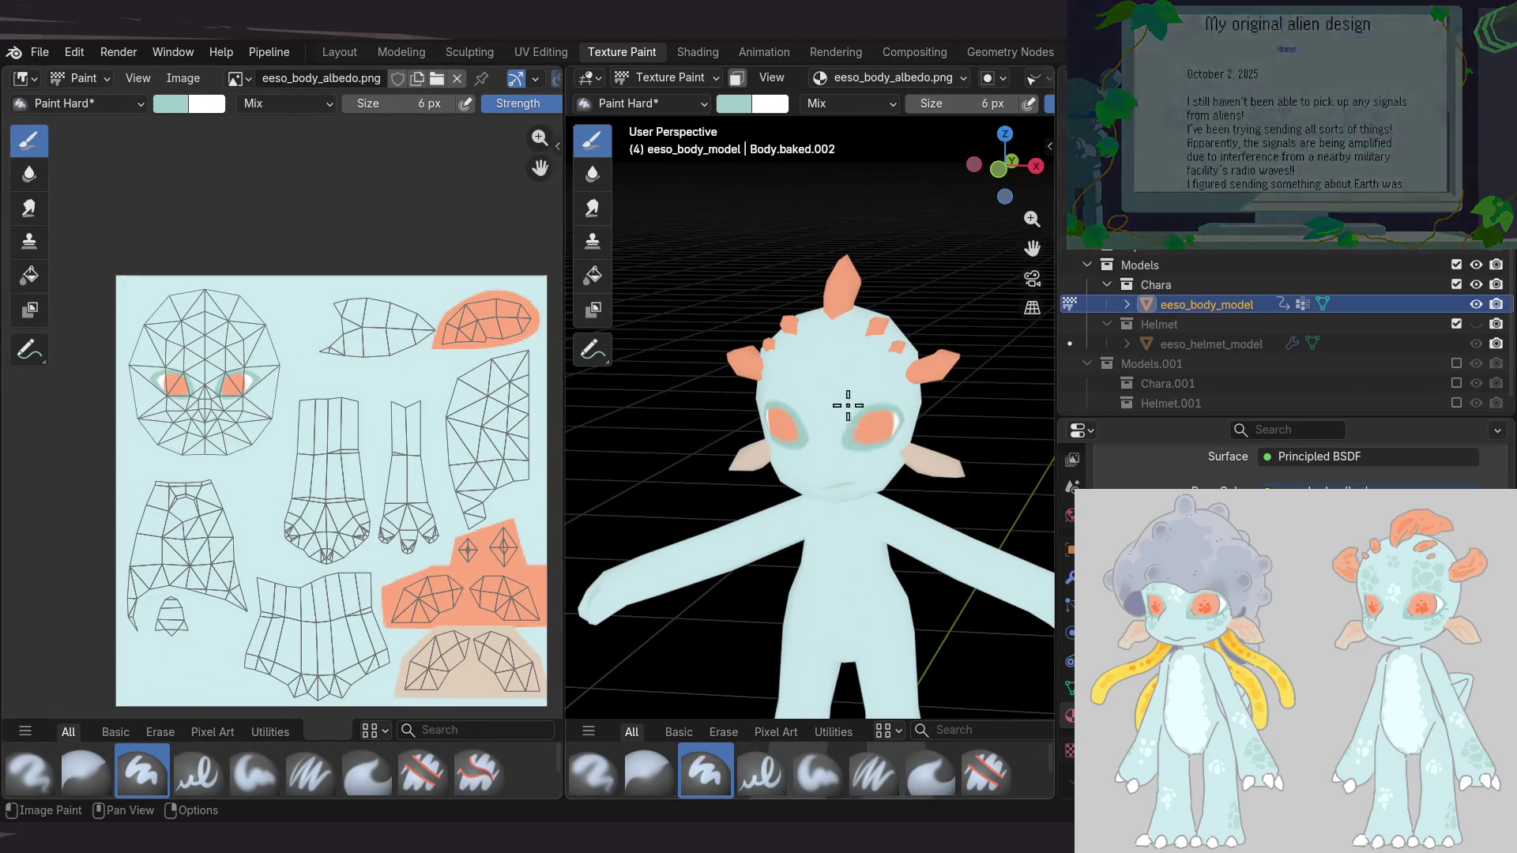
scroll(847, 413, up, 1)
middle_drag(876, 441, 779, 267)
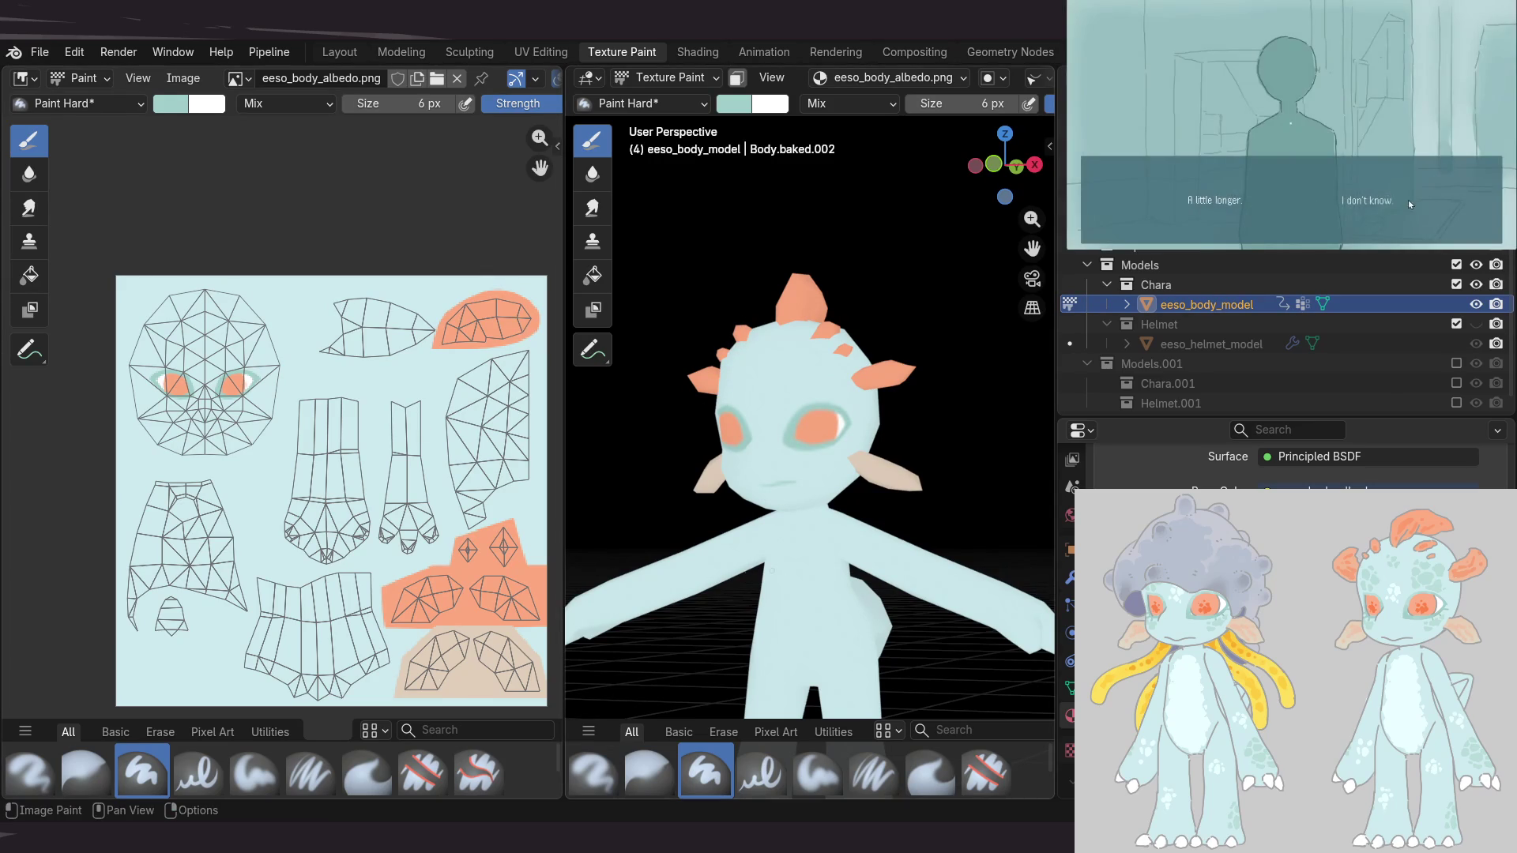
mouse_move(885, 442)
middle_down()
mouse_move(908, 437)
mouse_move(870, 428)
middle_up()
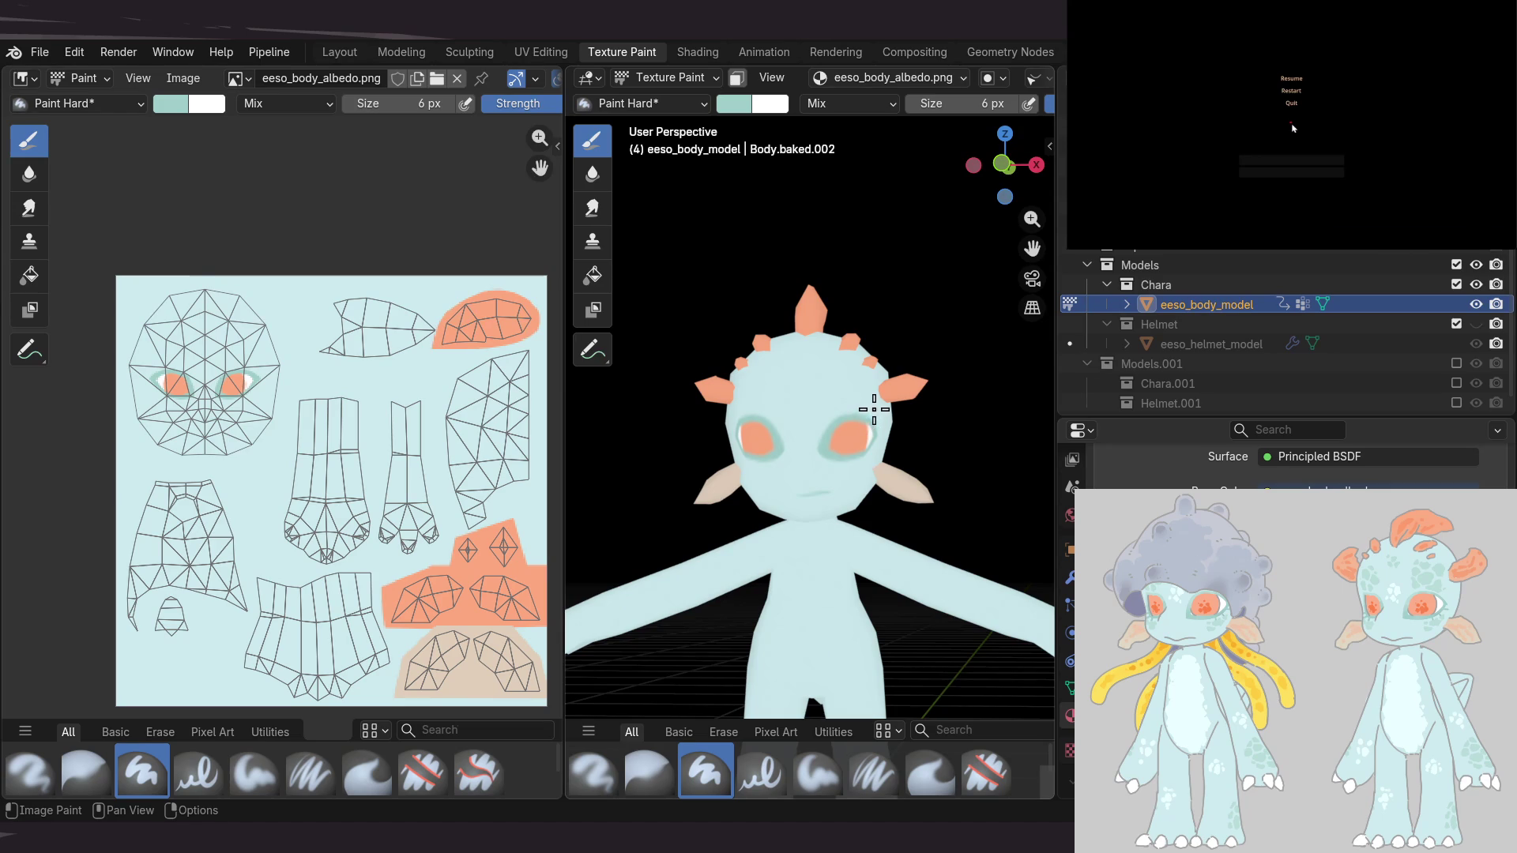
mouse_move(860, 416)
middle_down()
mouse_move(813, 373)
mouse_move(825, 368)
middle_up()
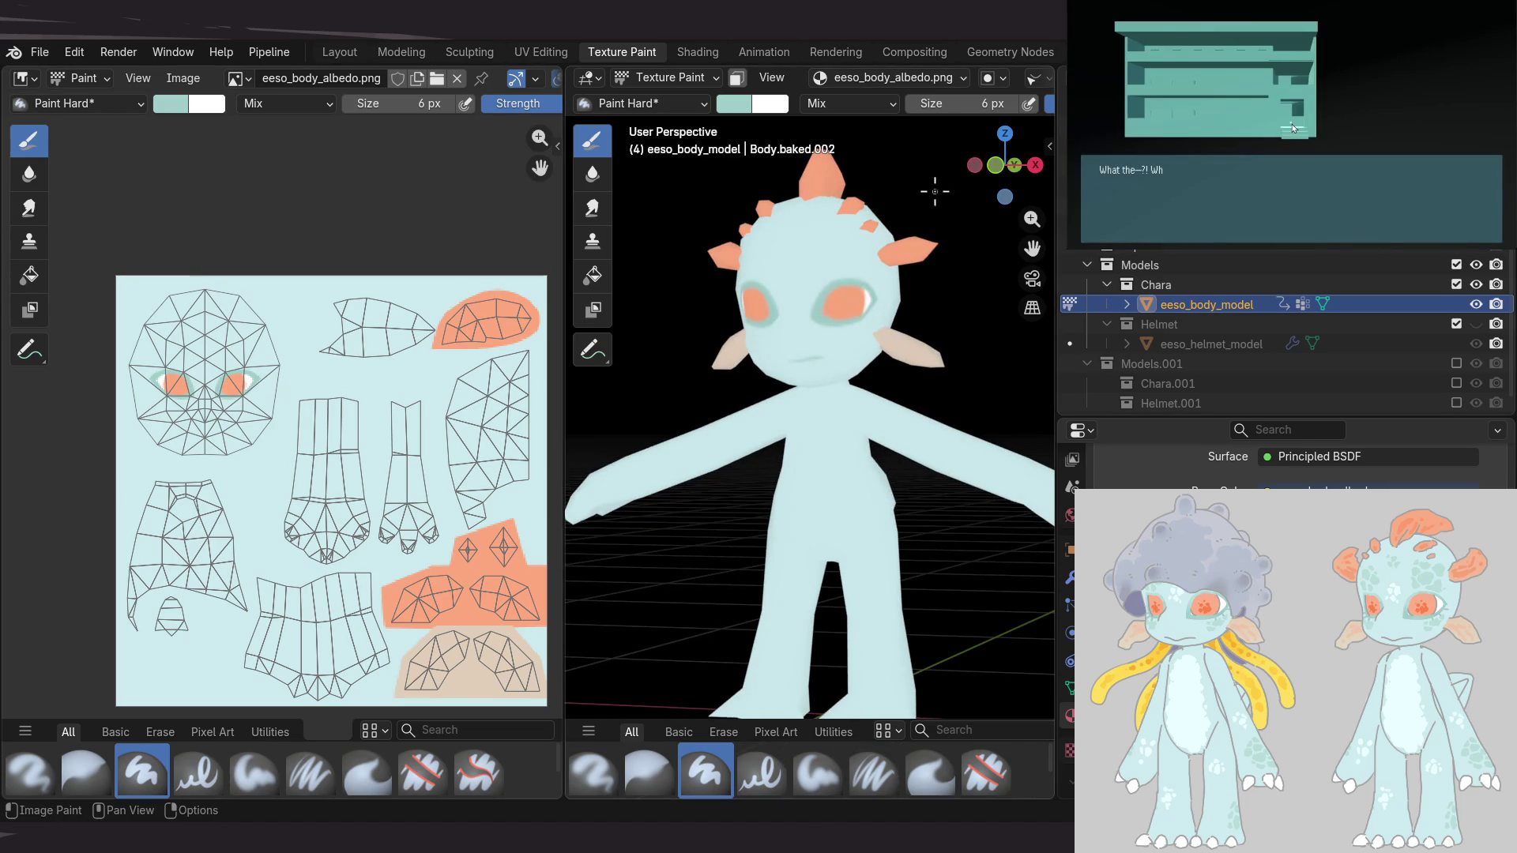
Compare the model's torso with the reference characters in the Layout workspace
click(338, 52)
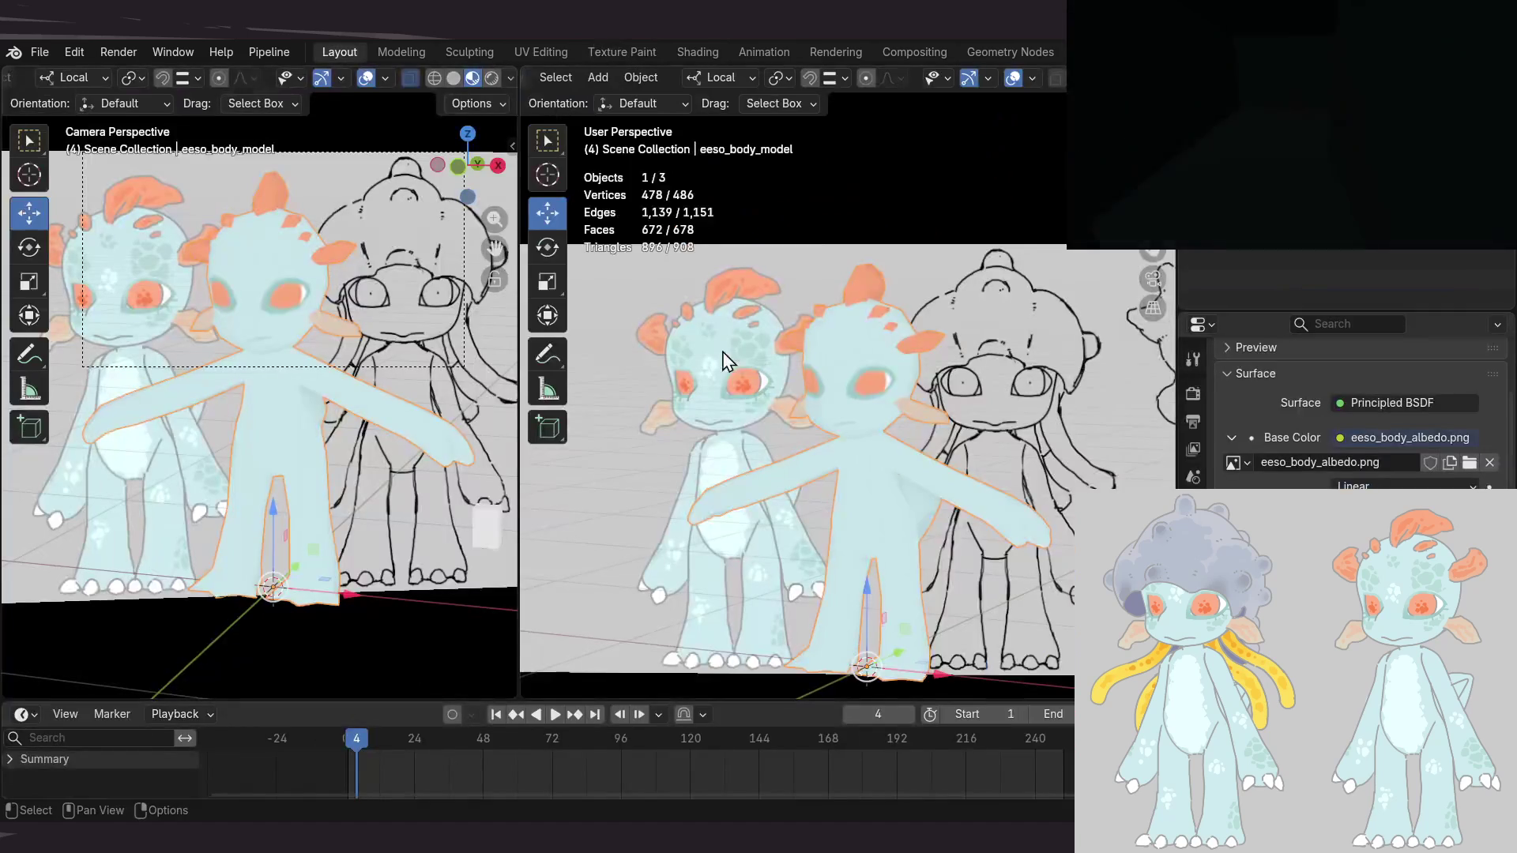
mouse_move(756, 407)
middle_down()
mouse_move(721, 451)
mouse_move(742, 450)
middle_up()
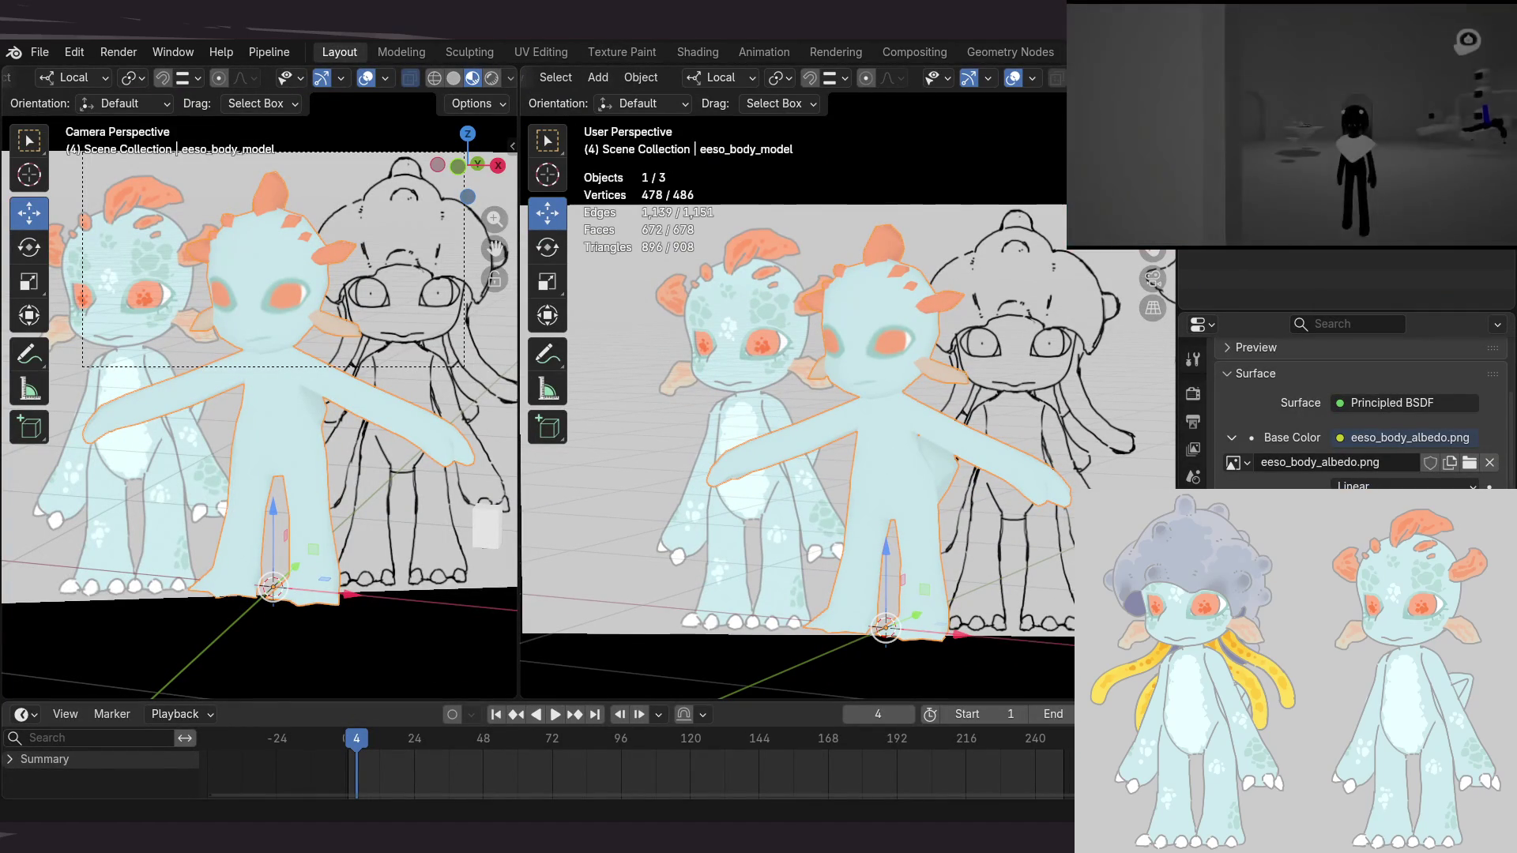
scroll(732, 431, up, 2)
scroll(759, 434, up, 2)
scroll(747, 427, up, 2)
shift+middle_drag(743, 390, 748, 398)
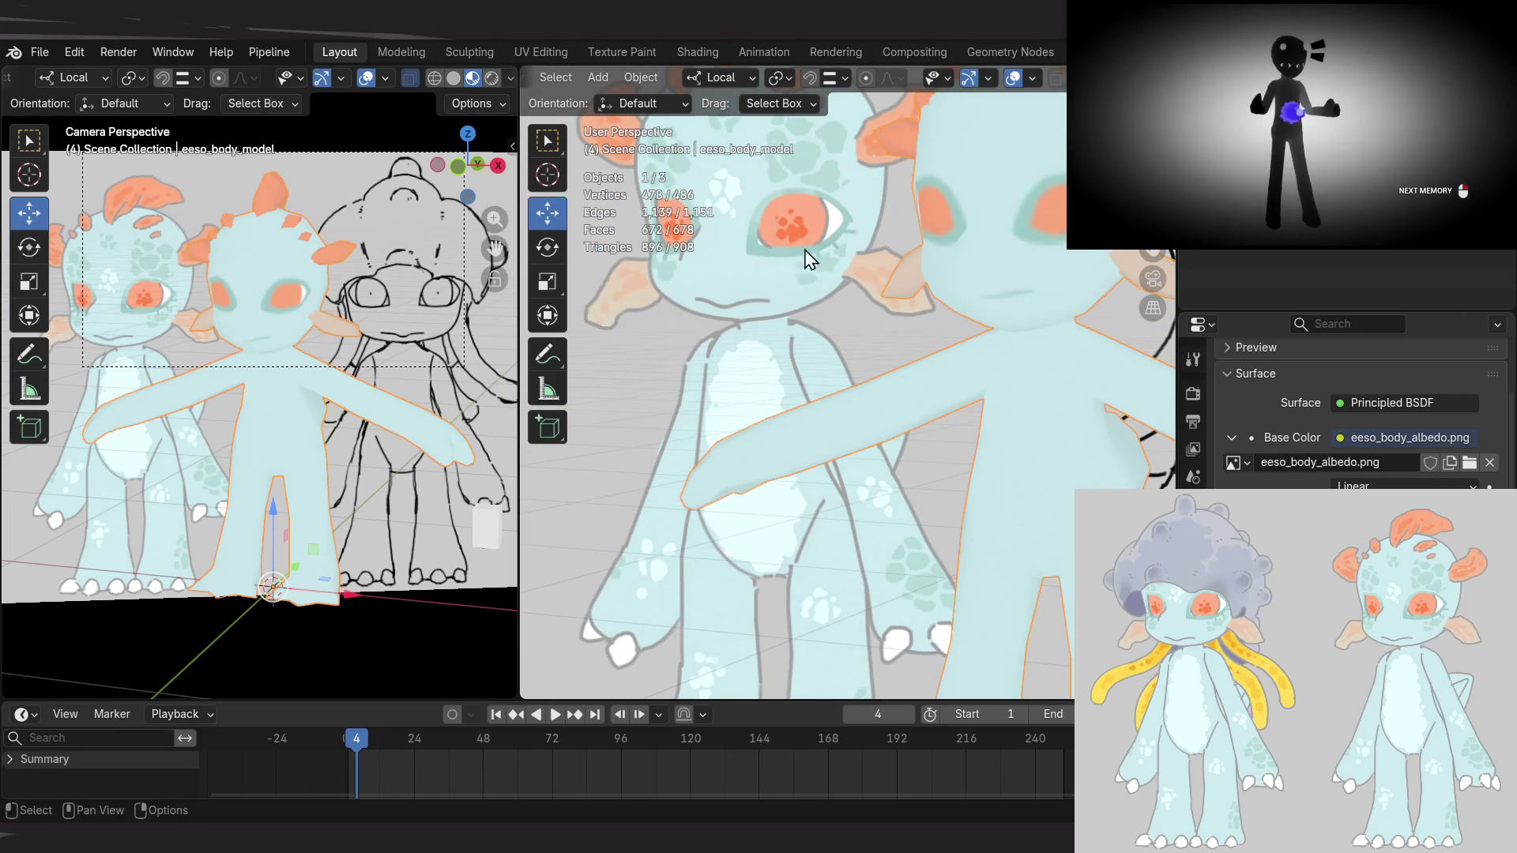
click(644, 52)
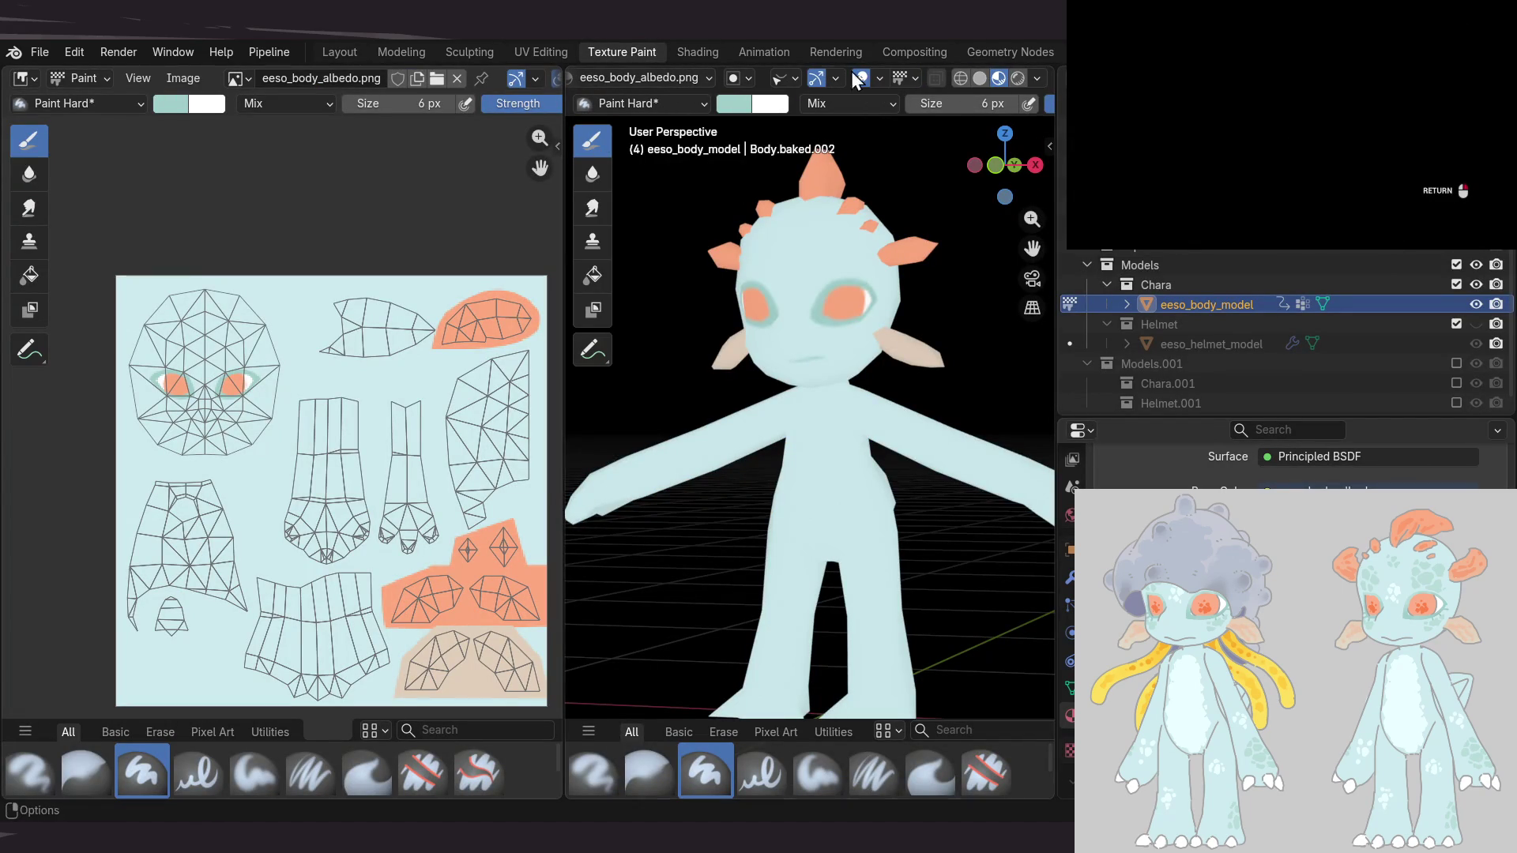
Make the reference image empties visible and frame the characters and texture layout
click(792, 79)
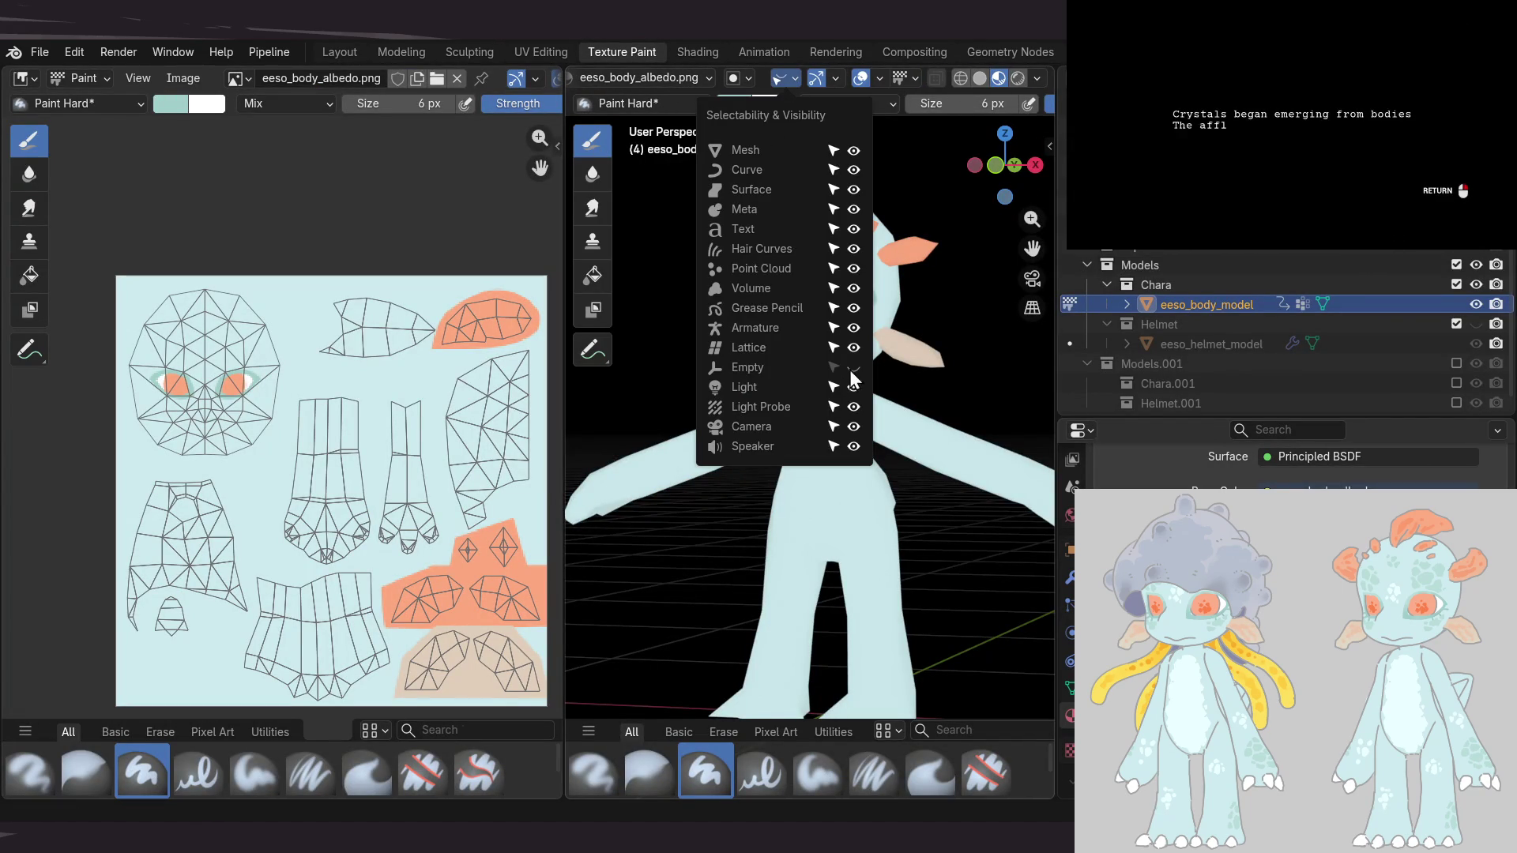
click(854, 369)
shift+middle_drag(683, 427, 880, 380)
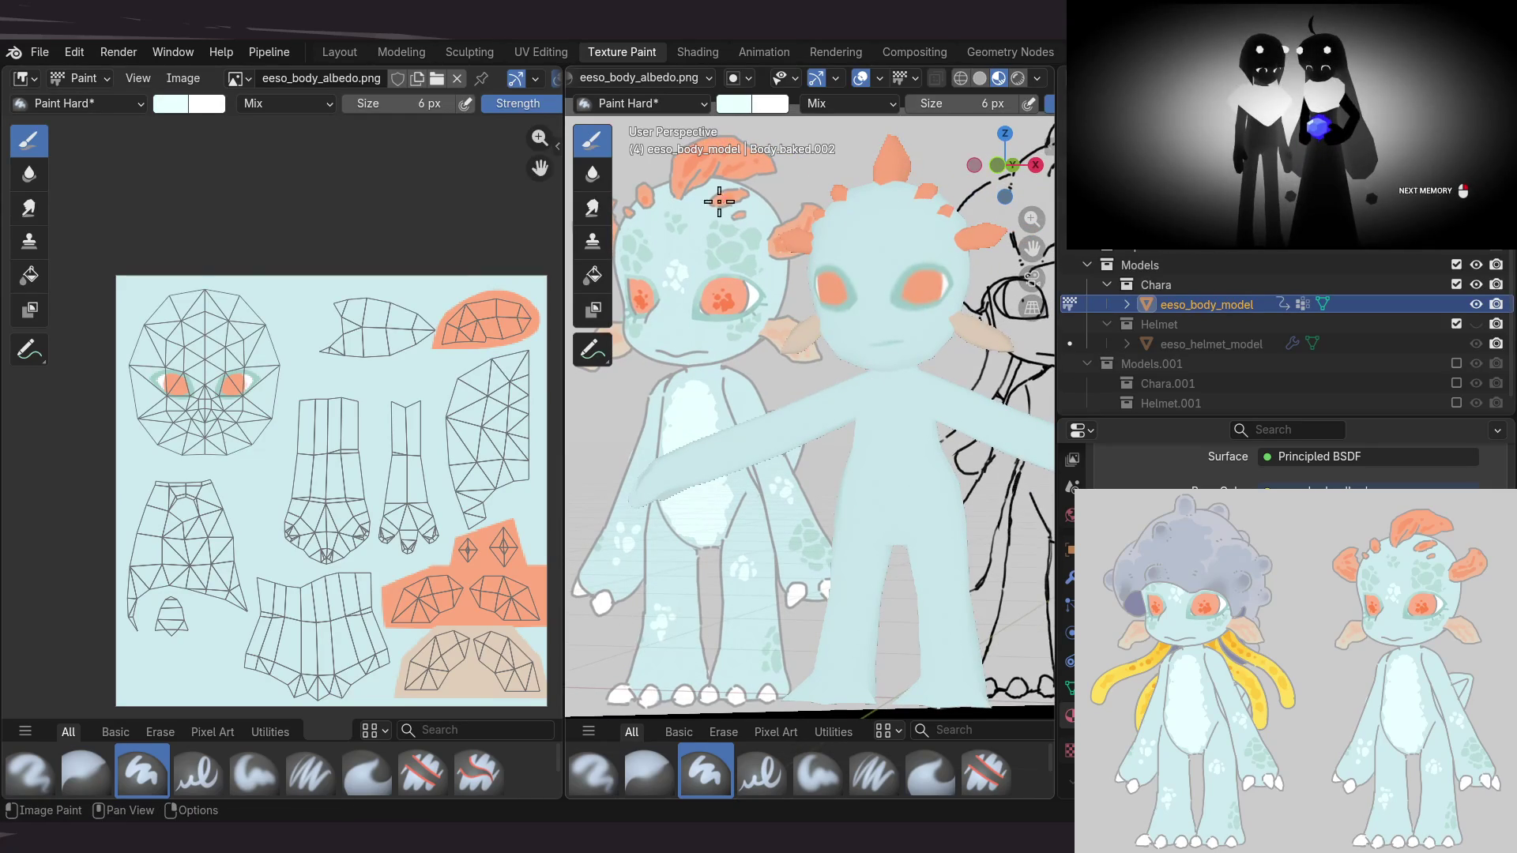
middle_drag(816, 423, 761, 396)
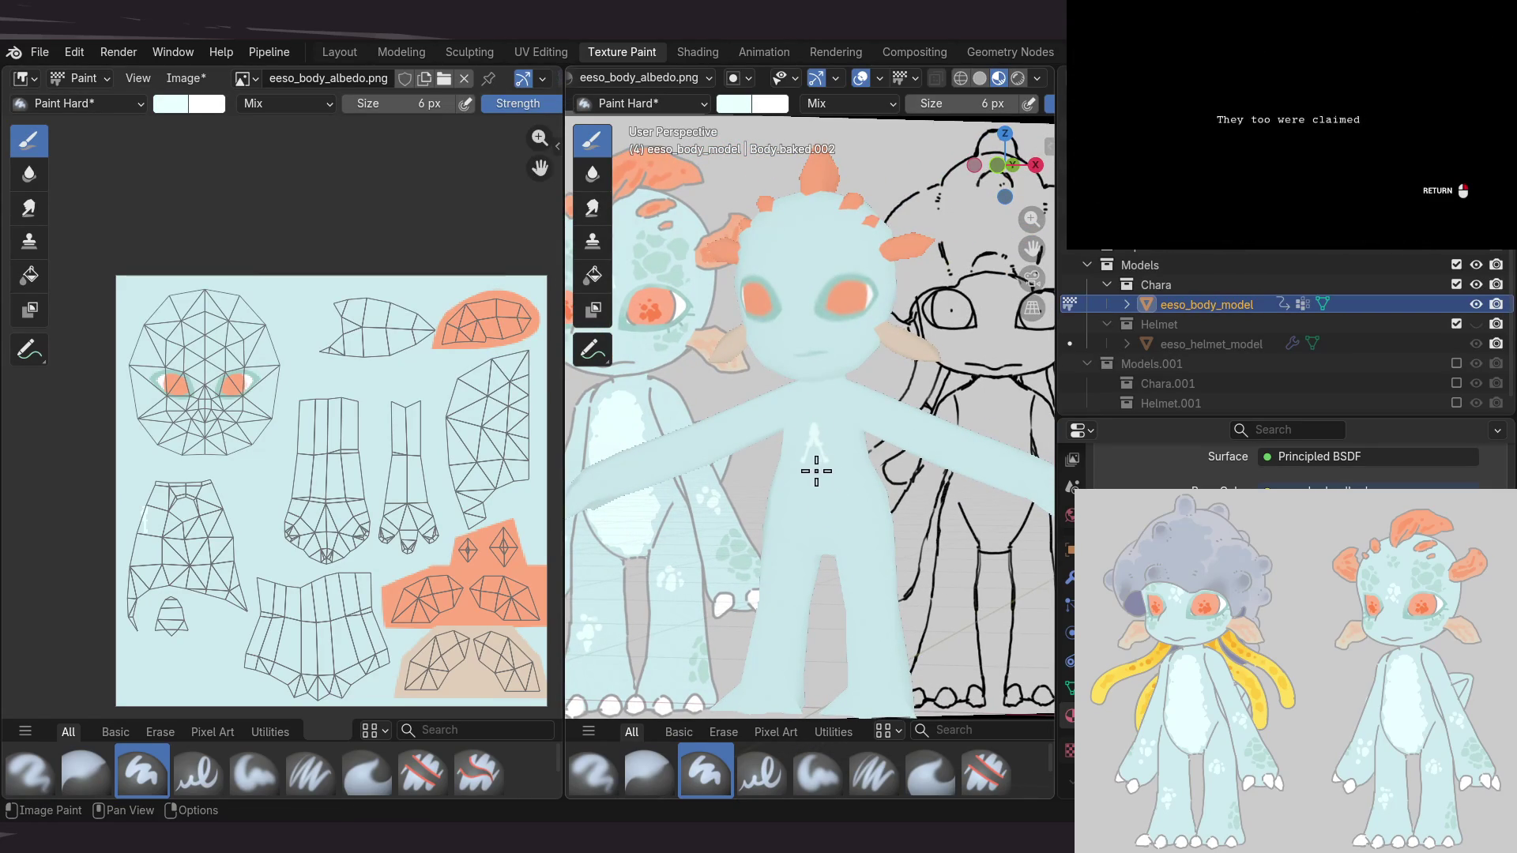
middle_drag(171, 637, 192, 543)
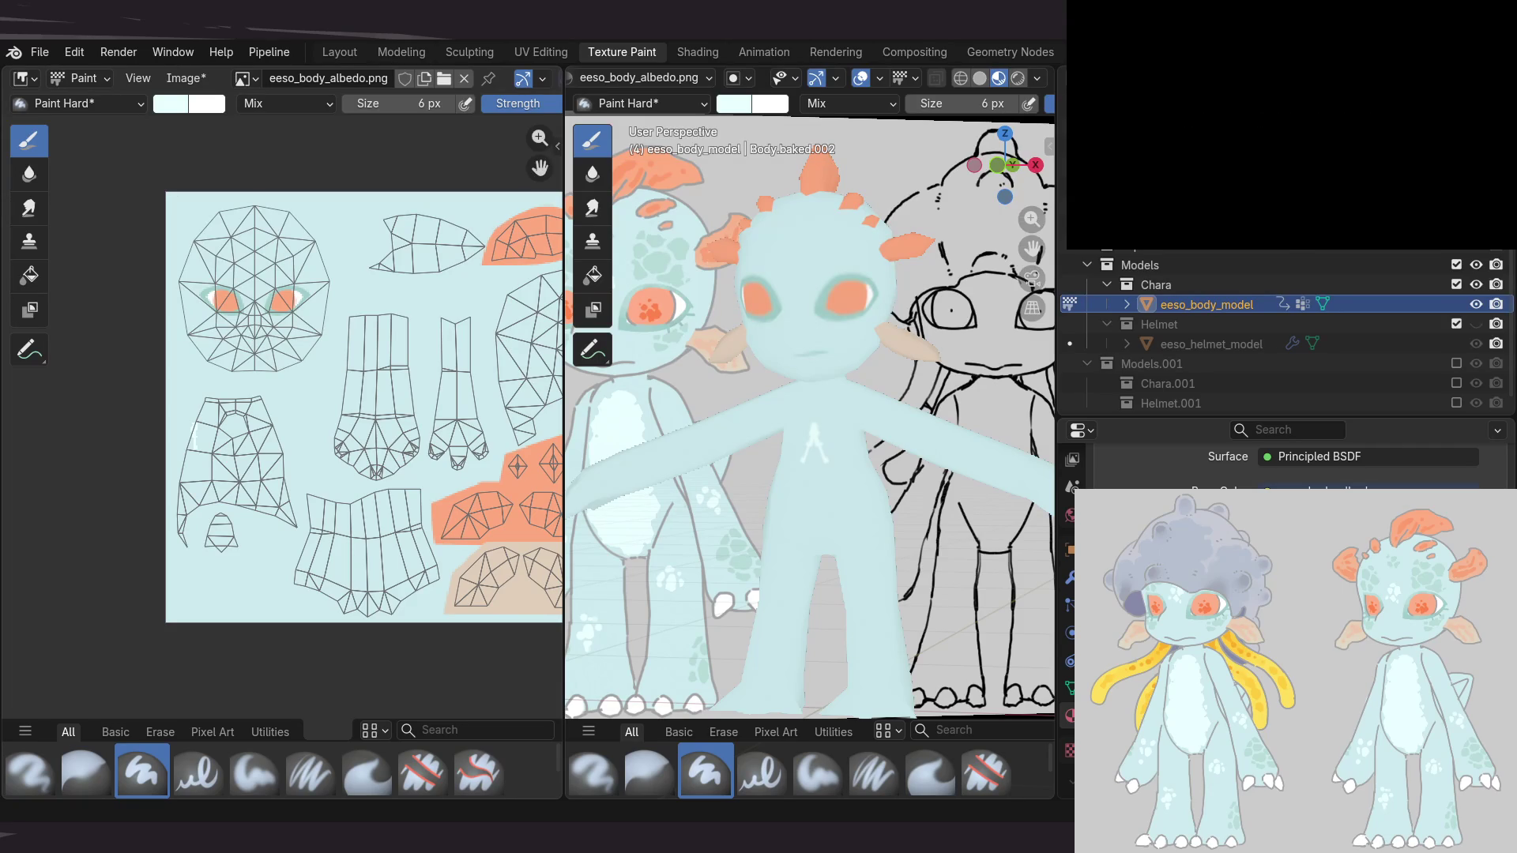
Orbit toward the chest and head, checking the viewport gizmo and overlay options
scroll(810, 419, up, 3)
middle_drag(730, 400, 704, 330)
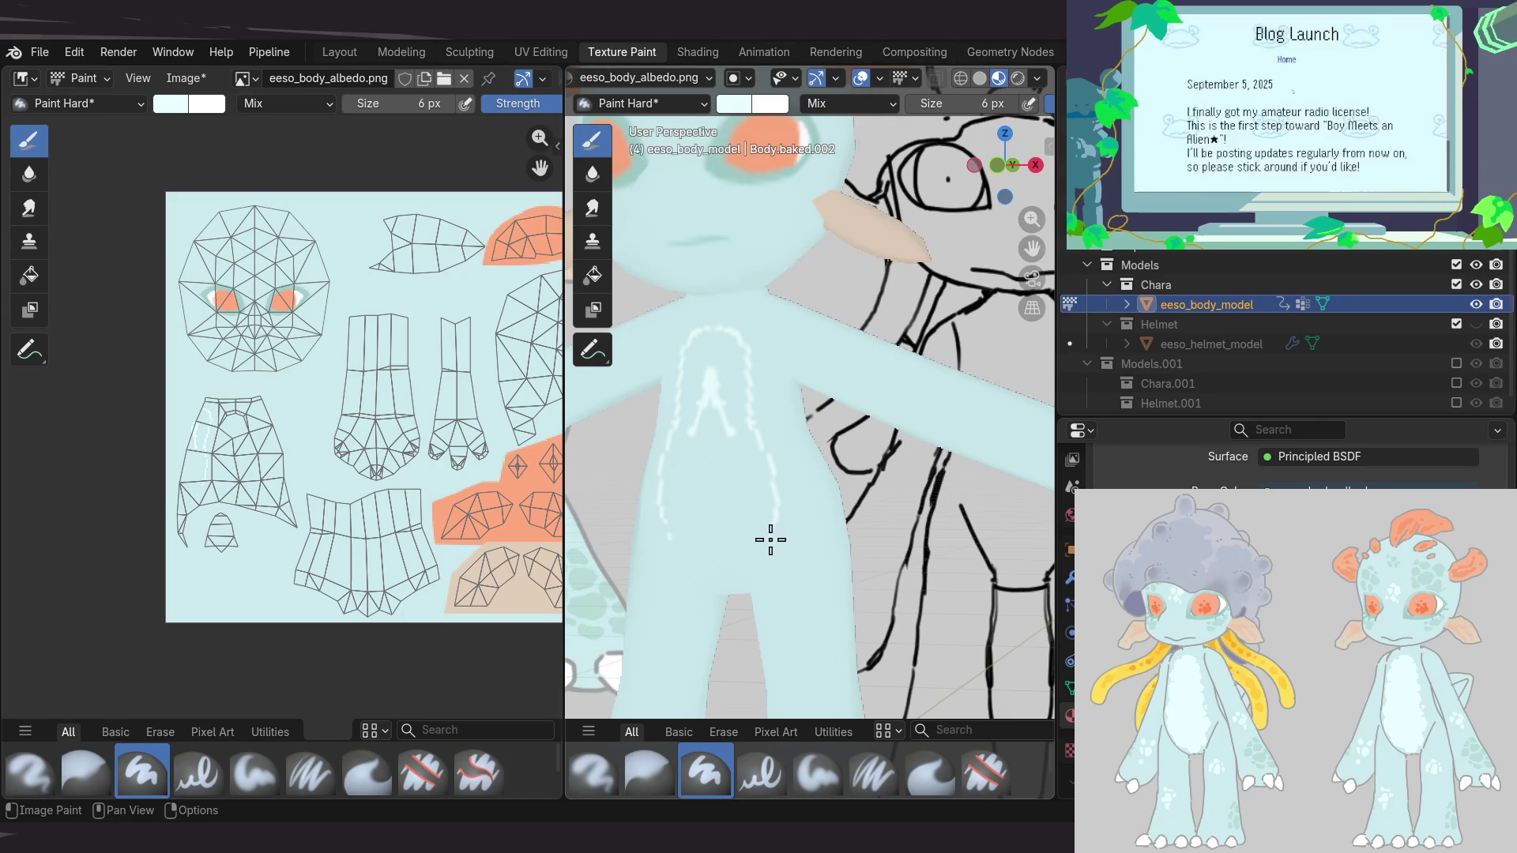
mouse_move(802, 568)
middle_down()
mouse_move(737, 560)
mouse_move(860, 553)
middle_up()
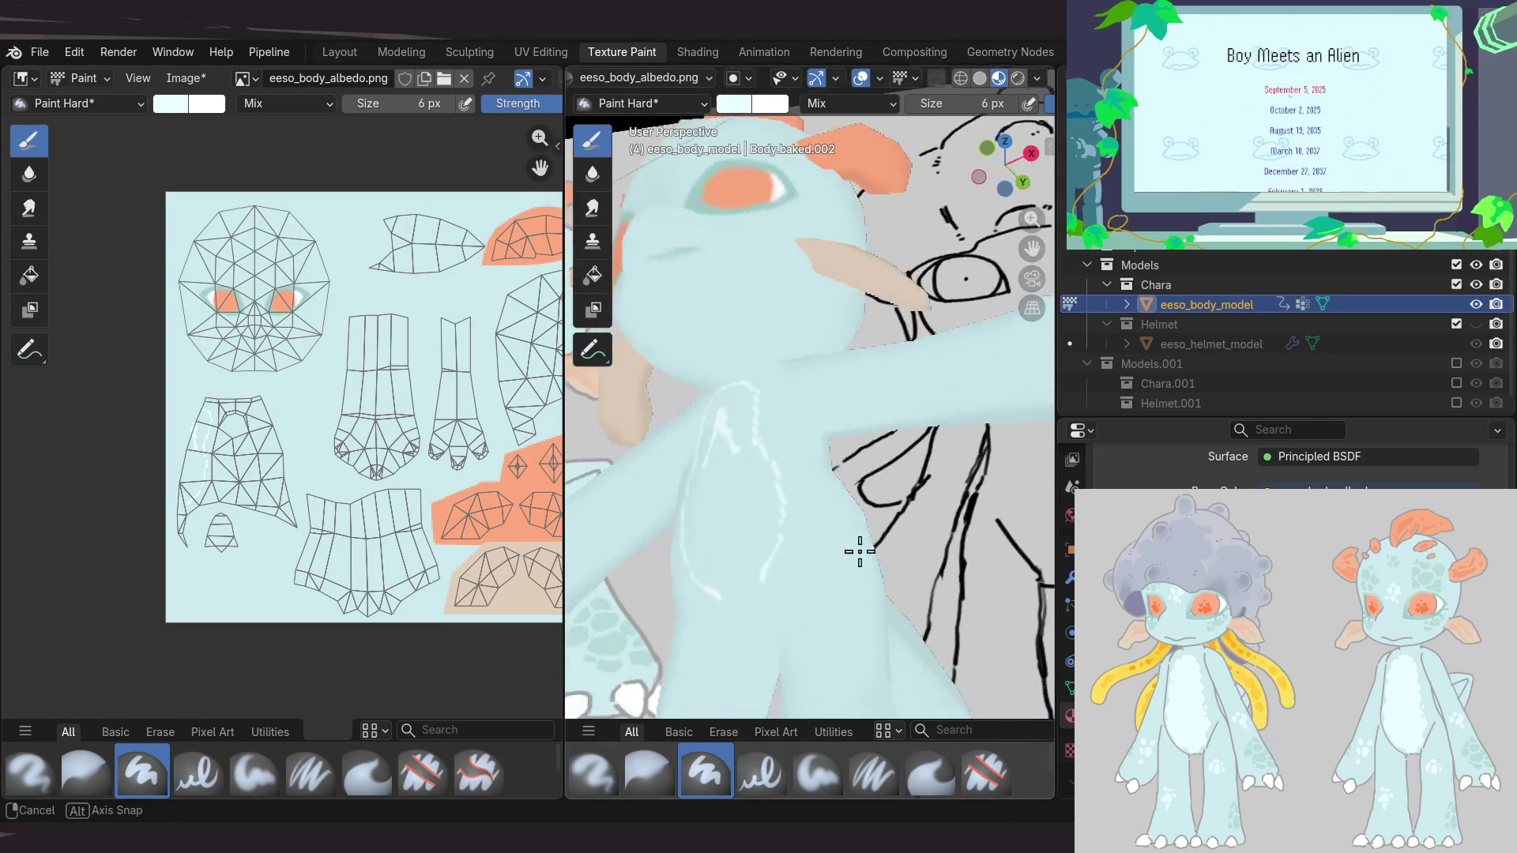
mouse_move(754, 506)
middle_down()
mouse_move(823, 451)
mouse_move(869, 379)
middle_up()
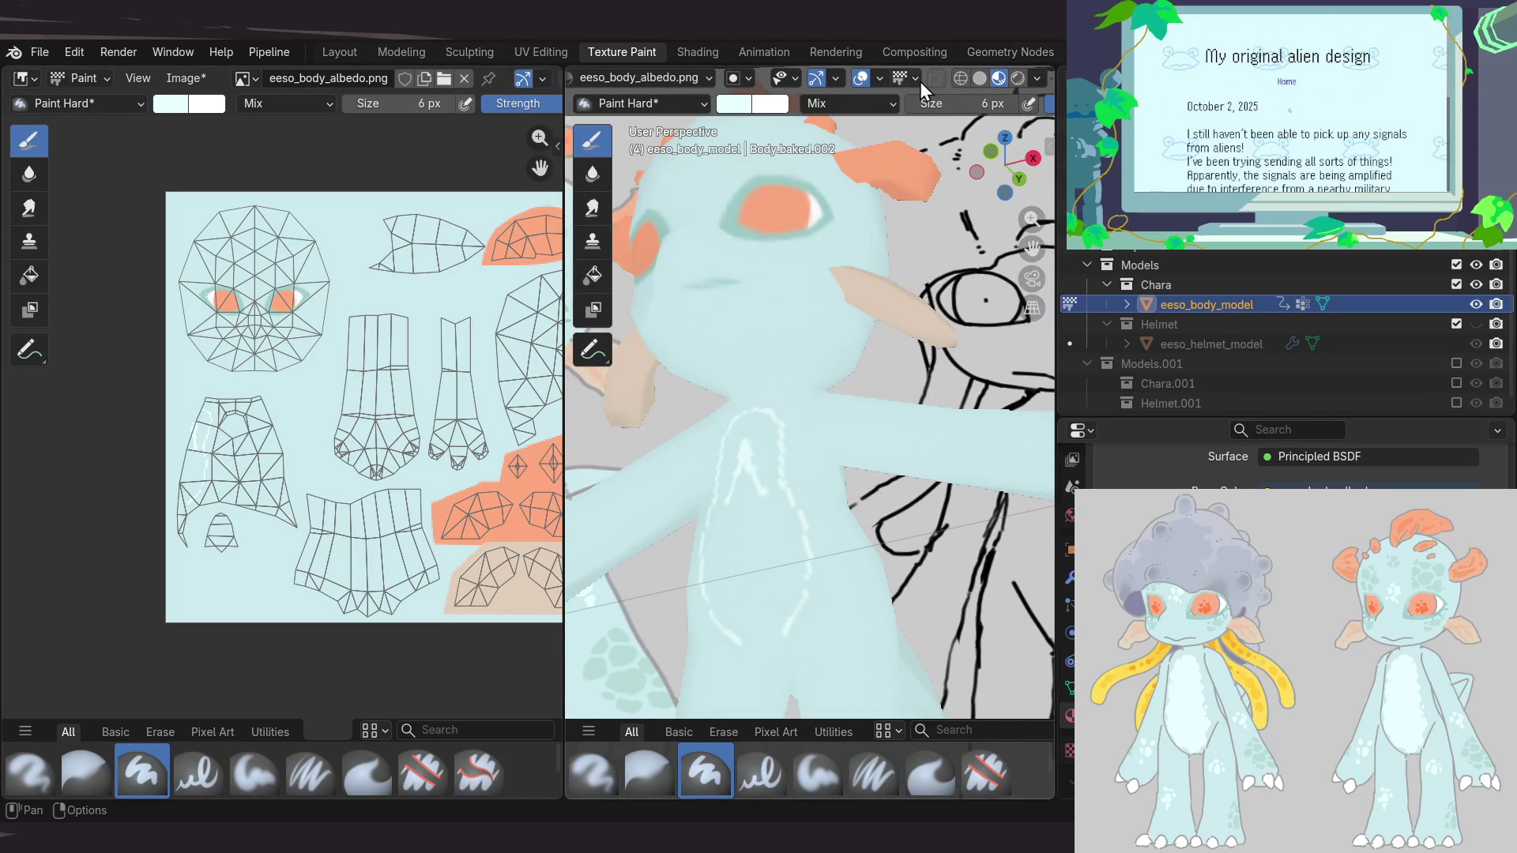
click(834, 78)
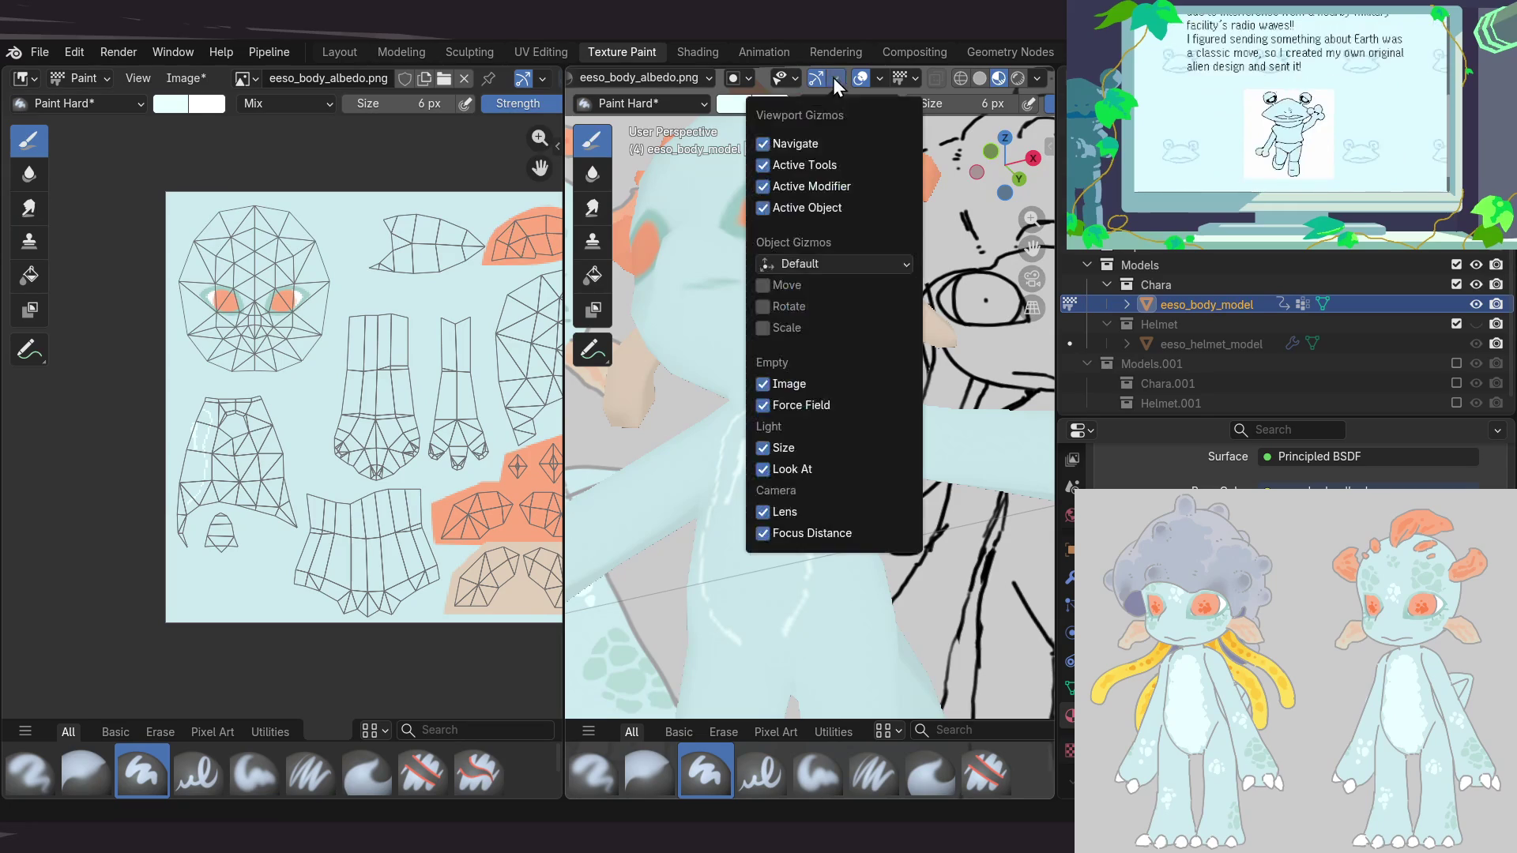
click(880, 78)
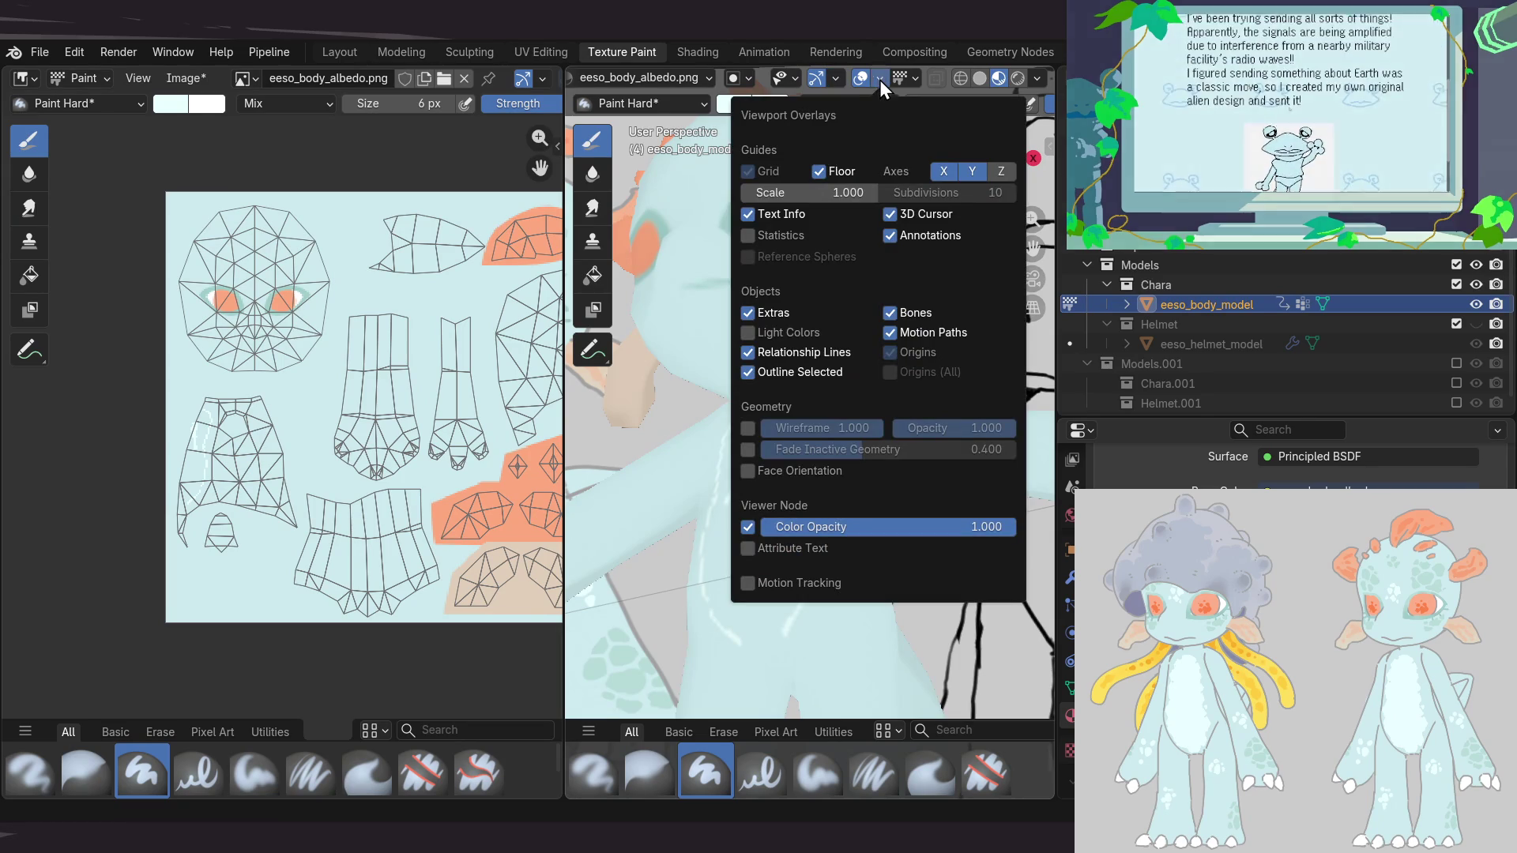
Turn on the wireframe overlay and enlarge the 3D view around the torso
click(749, 427)
mouse_move(749, 481)
middle_down()
mouse_move(826, 491)
mouse_move(863, 462)
middle_up()
drag(566, 398, 250, 398)
mouse_move(548, 433)
ctrl+middle_down()
mouse_move(708, 497)
mouse_move(657, 550)
ctrl+middle_up()
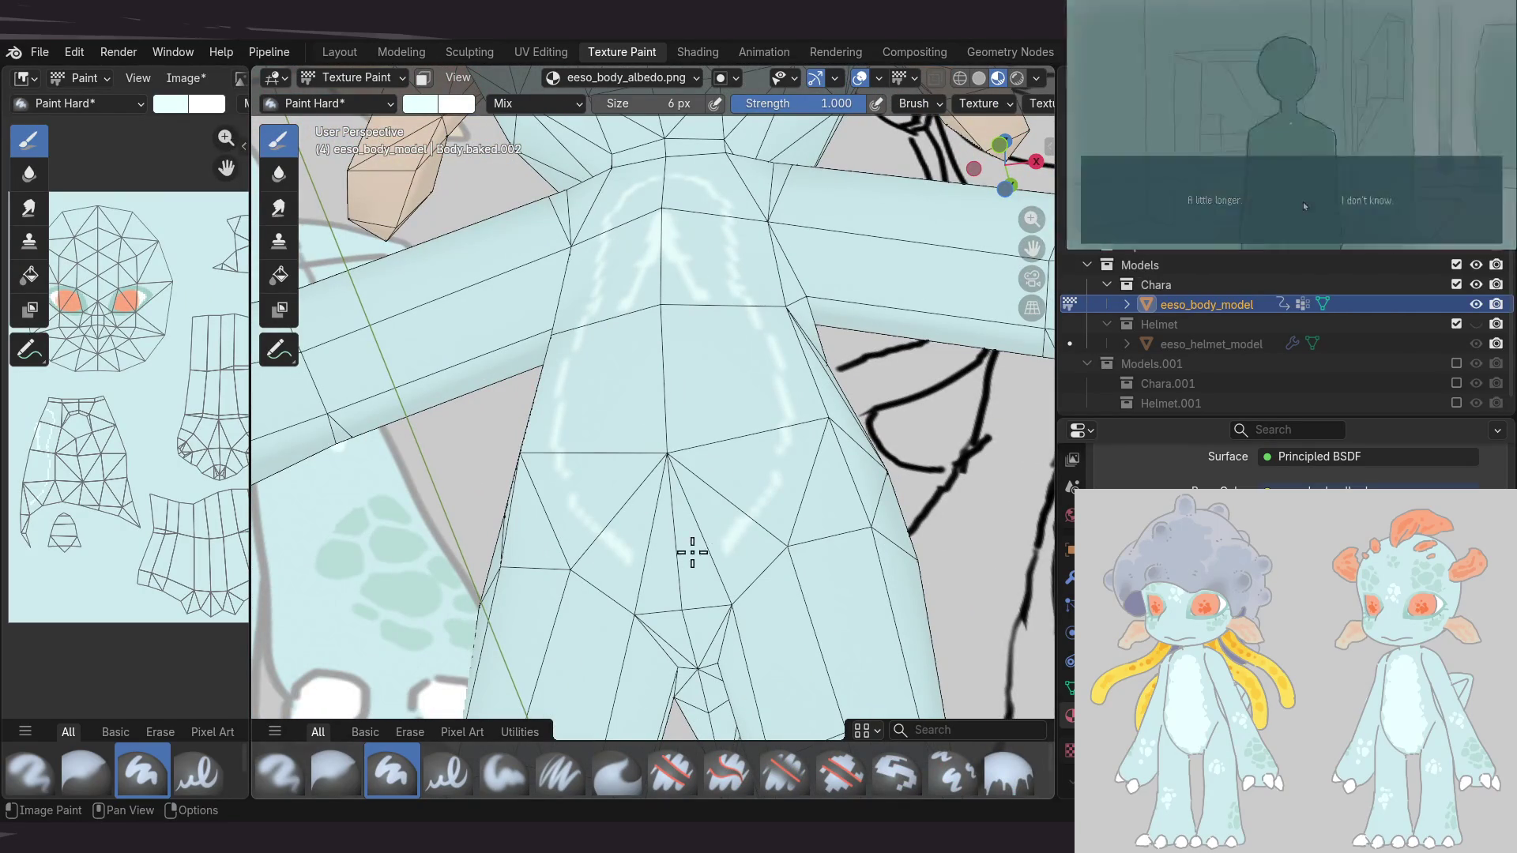
mouse_move(701, 444)
middle_down()
mouse_move(700, 378)
mouse_move(656, 379)
middle_up()
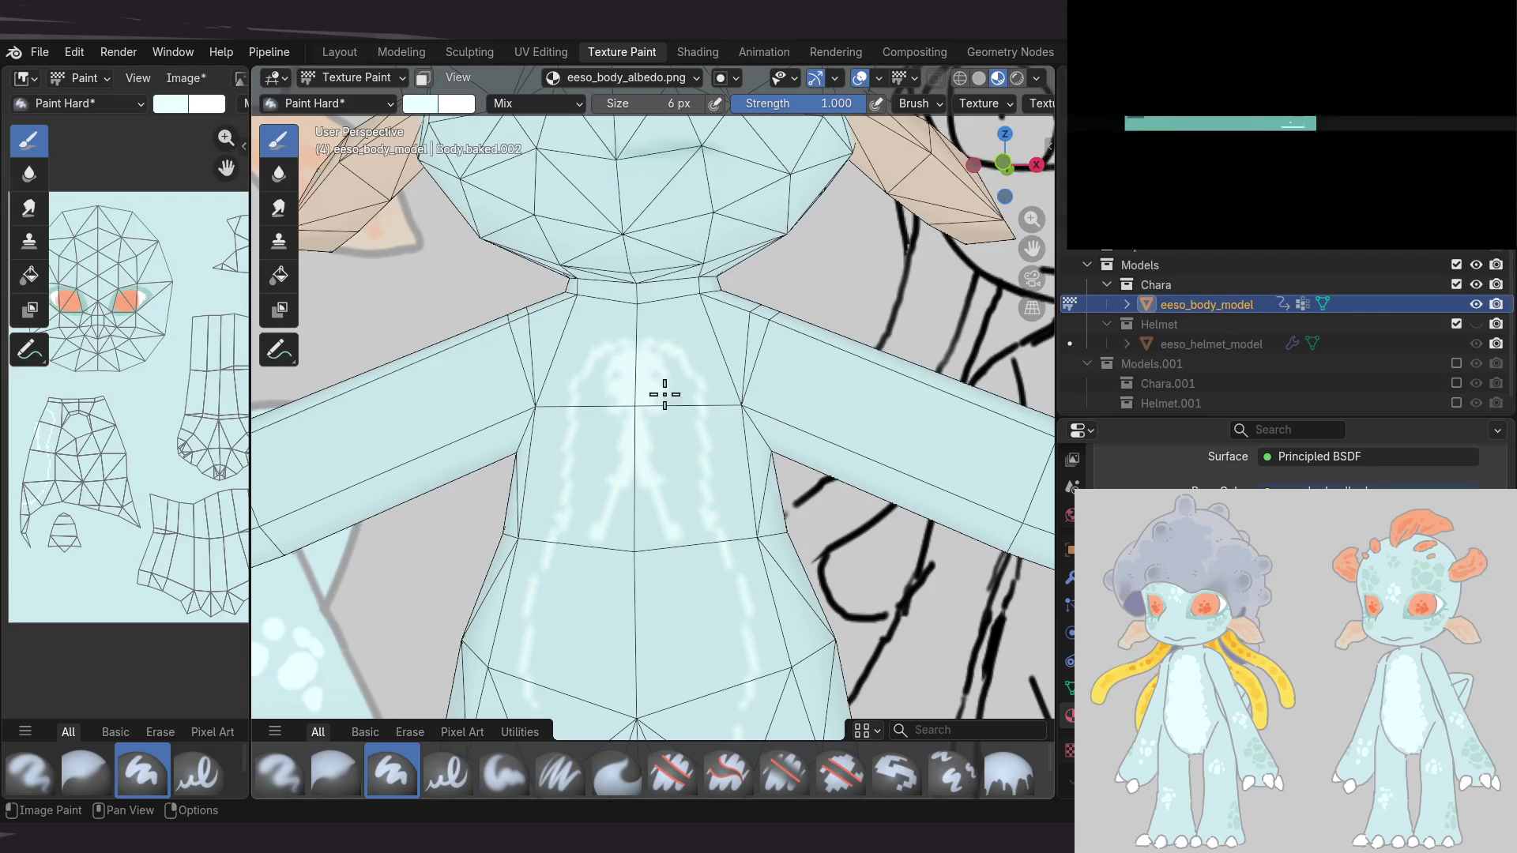
shift+middle_drag(621, 488, 640, 436)
Enlarge the brush to 26 px and paint white over the chest belly area
key(bracketright)
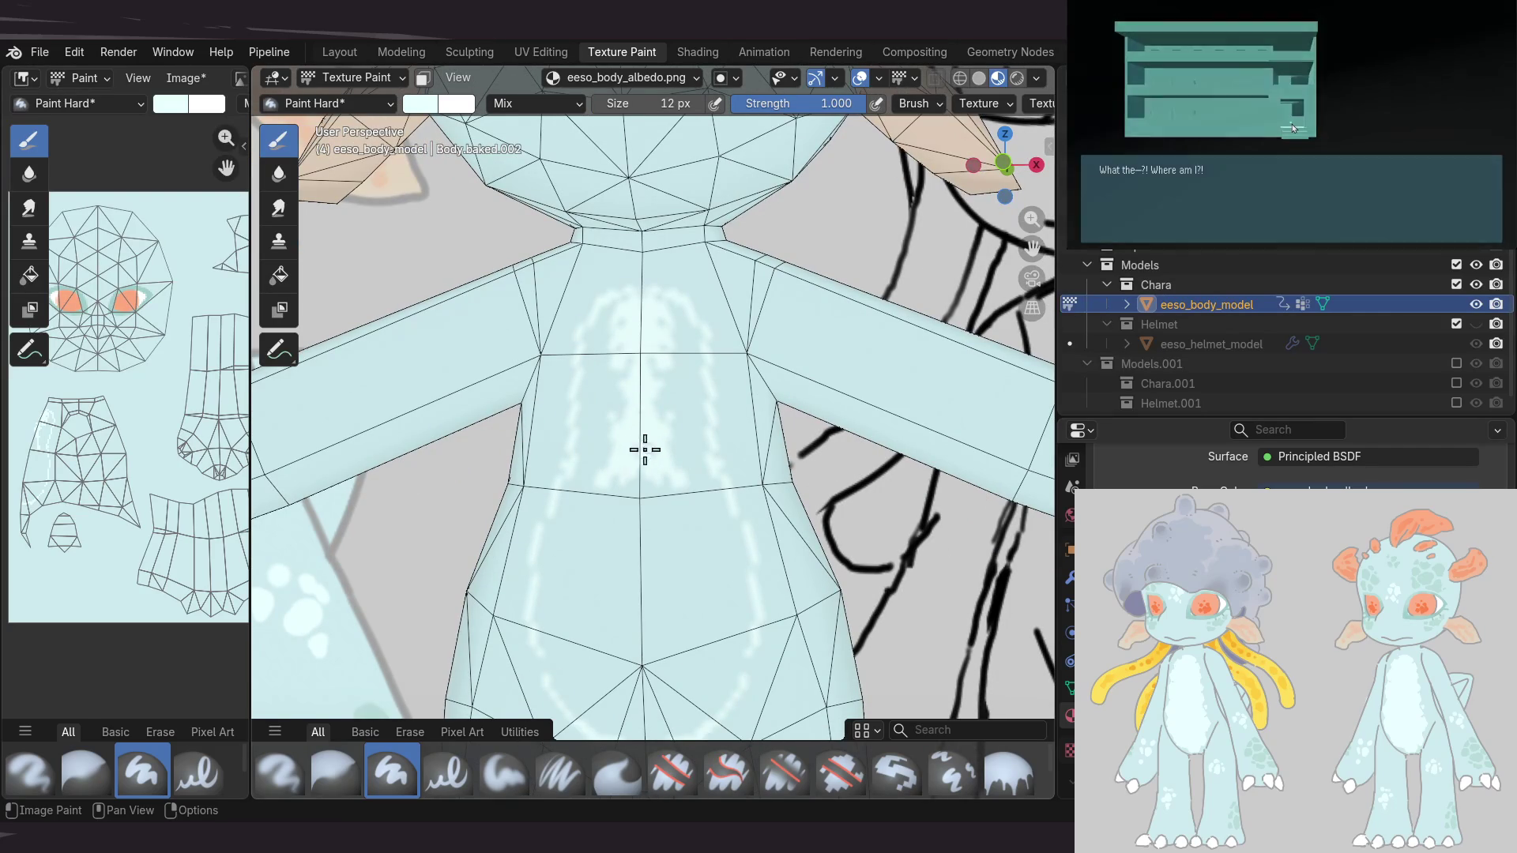
key(bracketright)
key(bracketright)
key(bracketright)
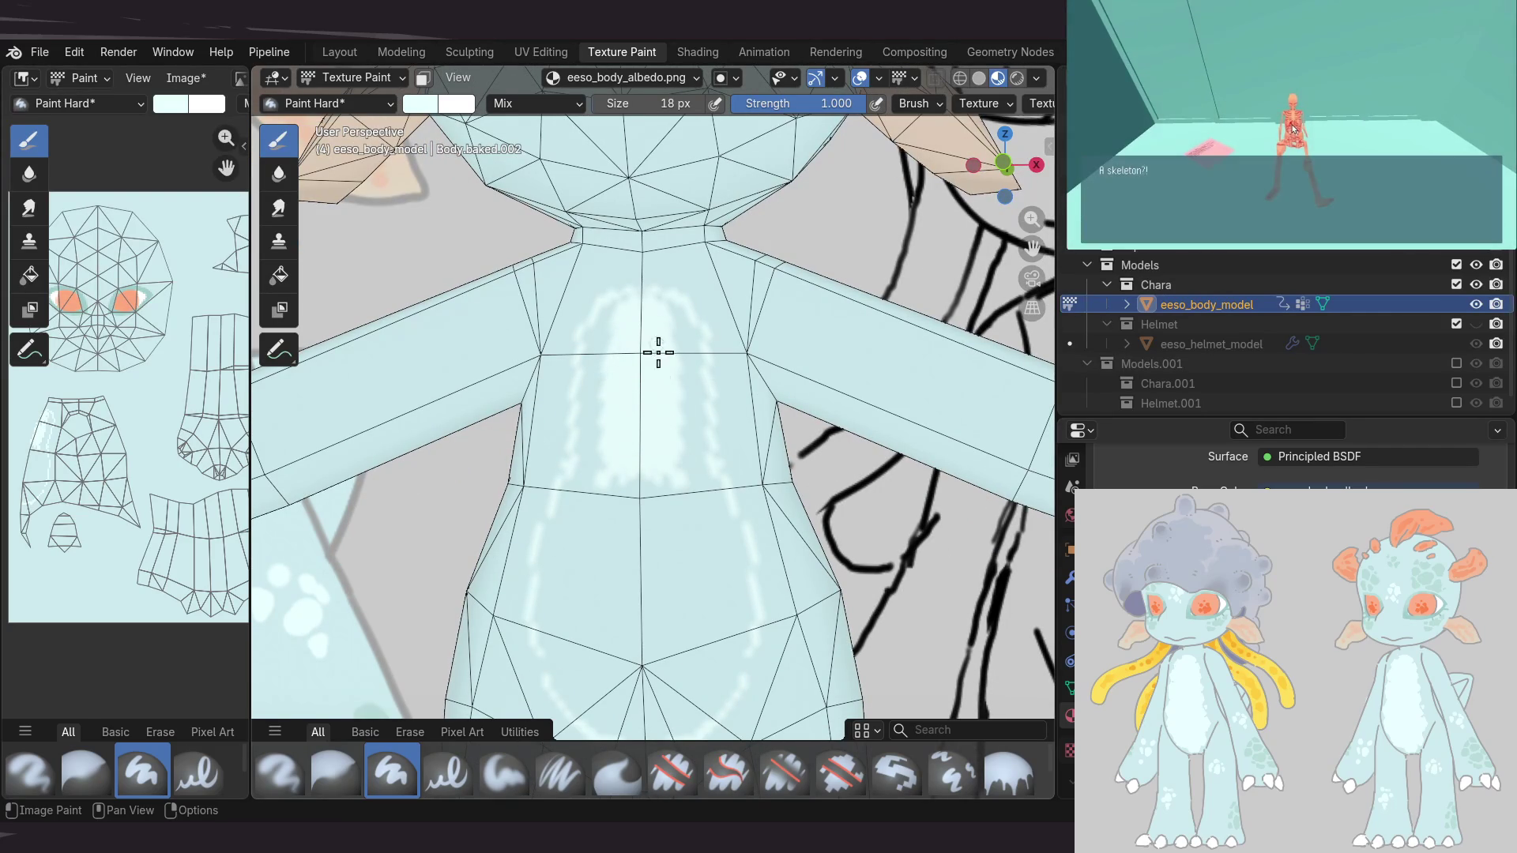
key(bracketright)
key(bracketright)
key(bracketright)
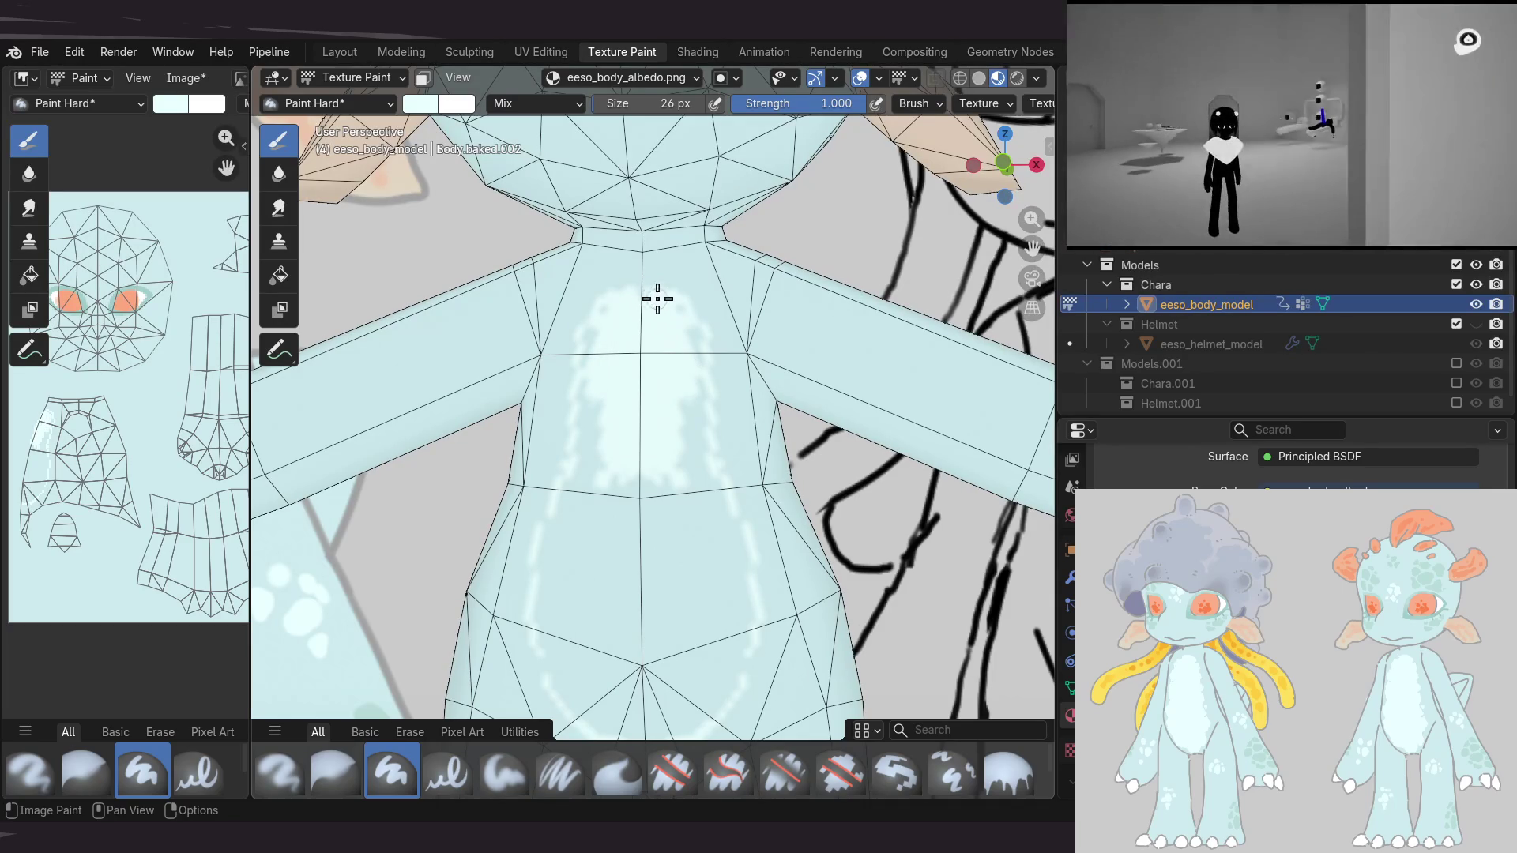
mouse_move(647, 297)
mouse_down()
mouse_move(680, 349)
mouse_move(685, 325)
mouse_move(694, 346)
mouse_move(684, 432)
mouse_up()
Enlarge the brush further and paint more white belly strokes down the torso
mouse_move(667, 423)
middle_down()
mouse_move(640, 363)
mouse_move(593, 369)
mouse_move(641, 378)
middle_up()
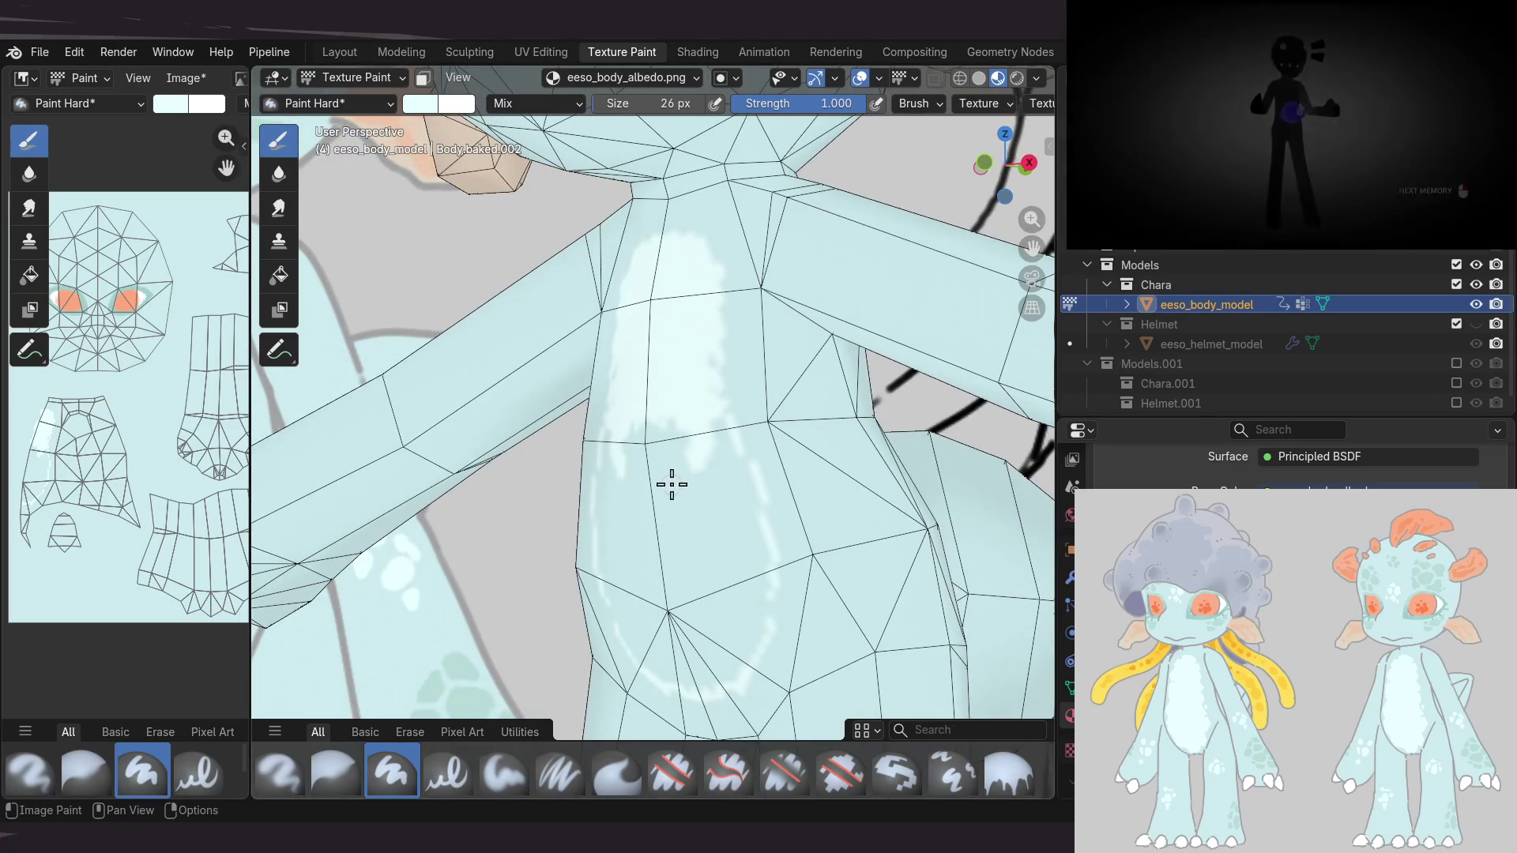
key(bracketright)
key(bracketright)
key(bracketright)
key(bracketright)
drag(684, 489, 659, 424)
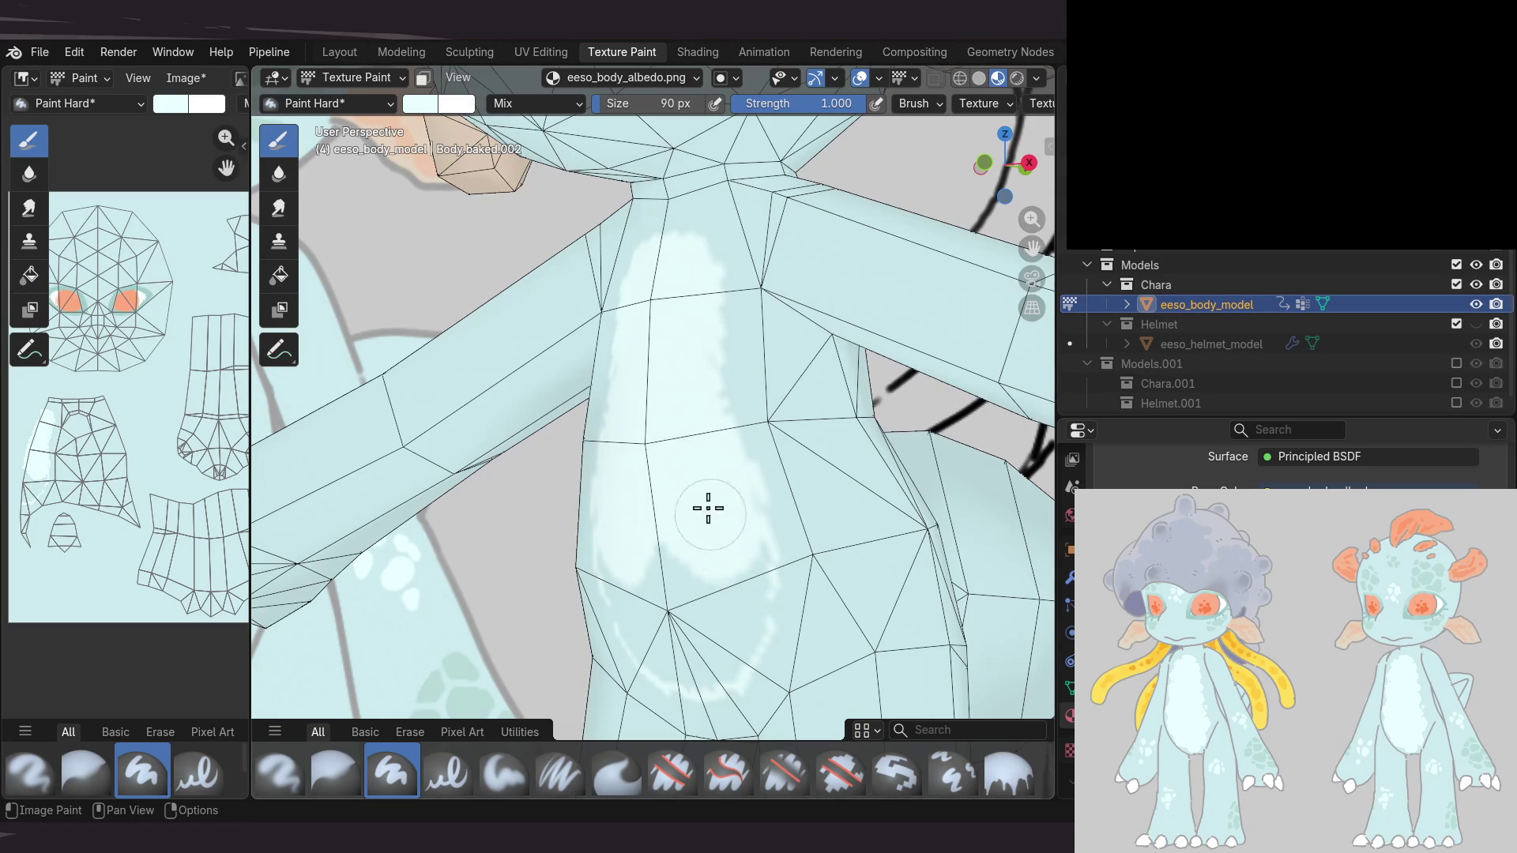
shift+middle_drag(713, 531, 667, 535)
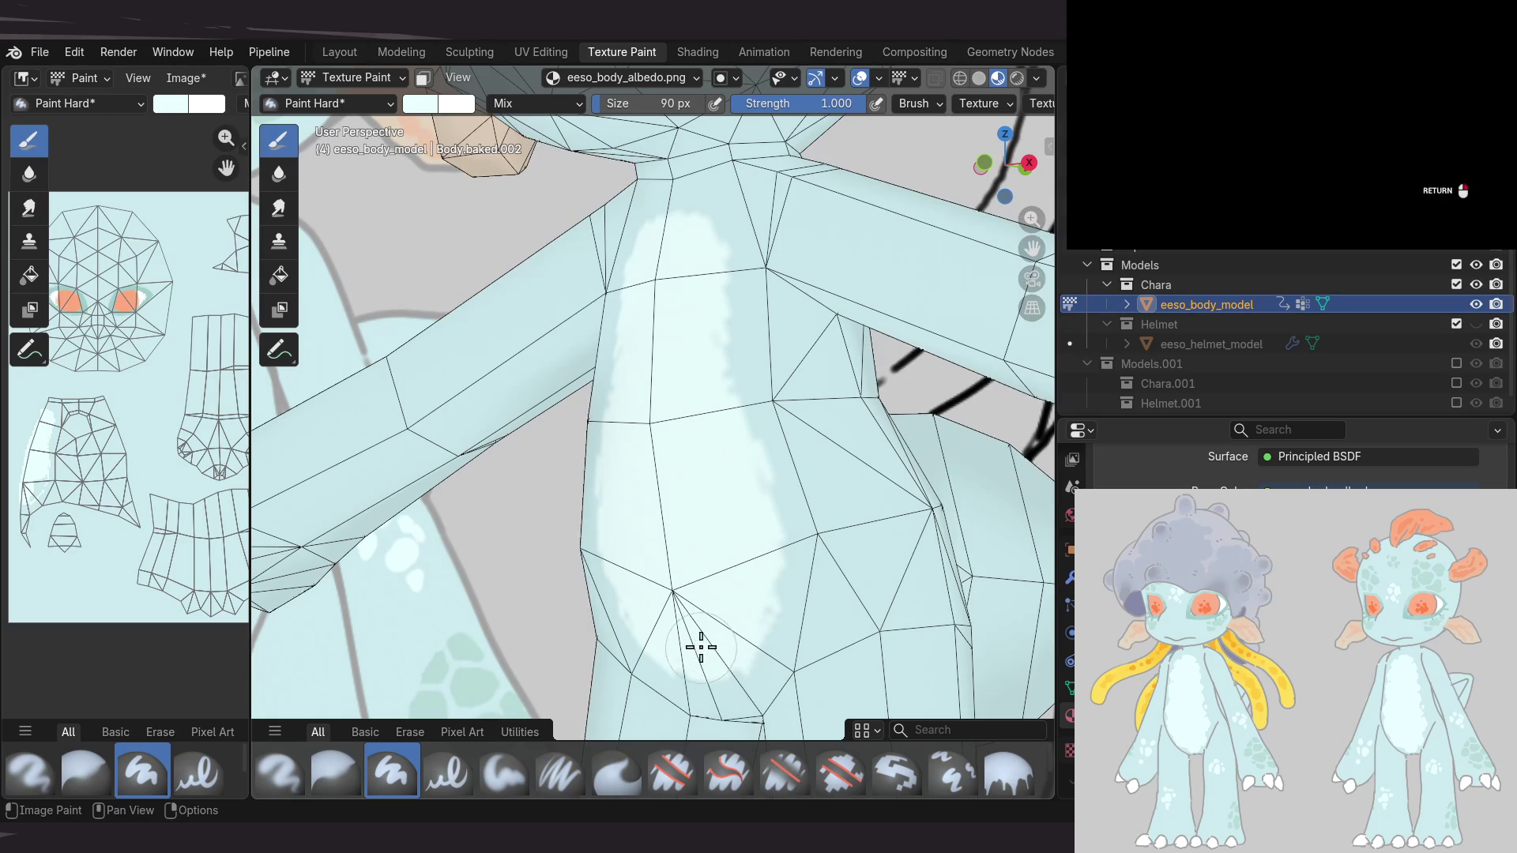
scroll(681, 481, down, 10)
mouse_move(681, 481)
middle_down()
mouse_move(894, 429)
mouse_move(712, 498)
middle_up()
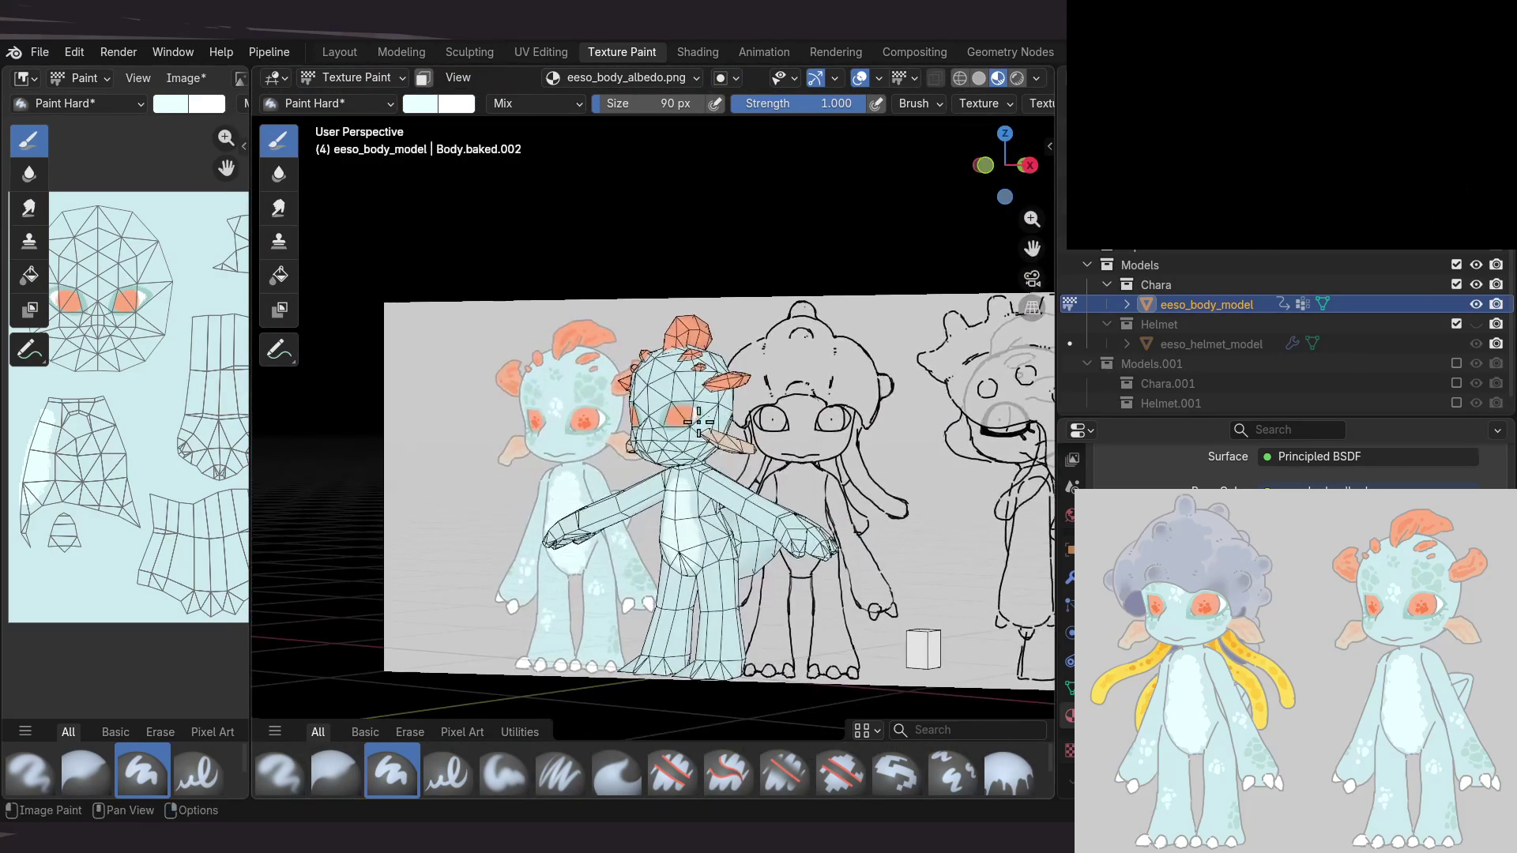
Hide the wireframe overlay on the painted alien model
scroll(712, 497, up, 5)
shift+middle_drag(782, 399, 751, 406)
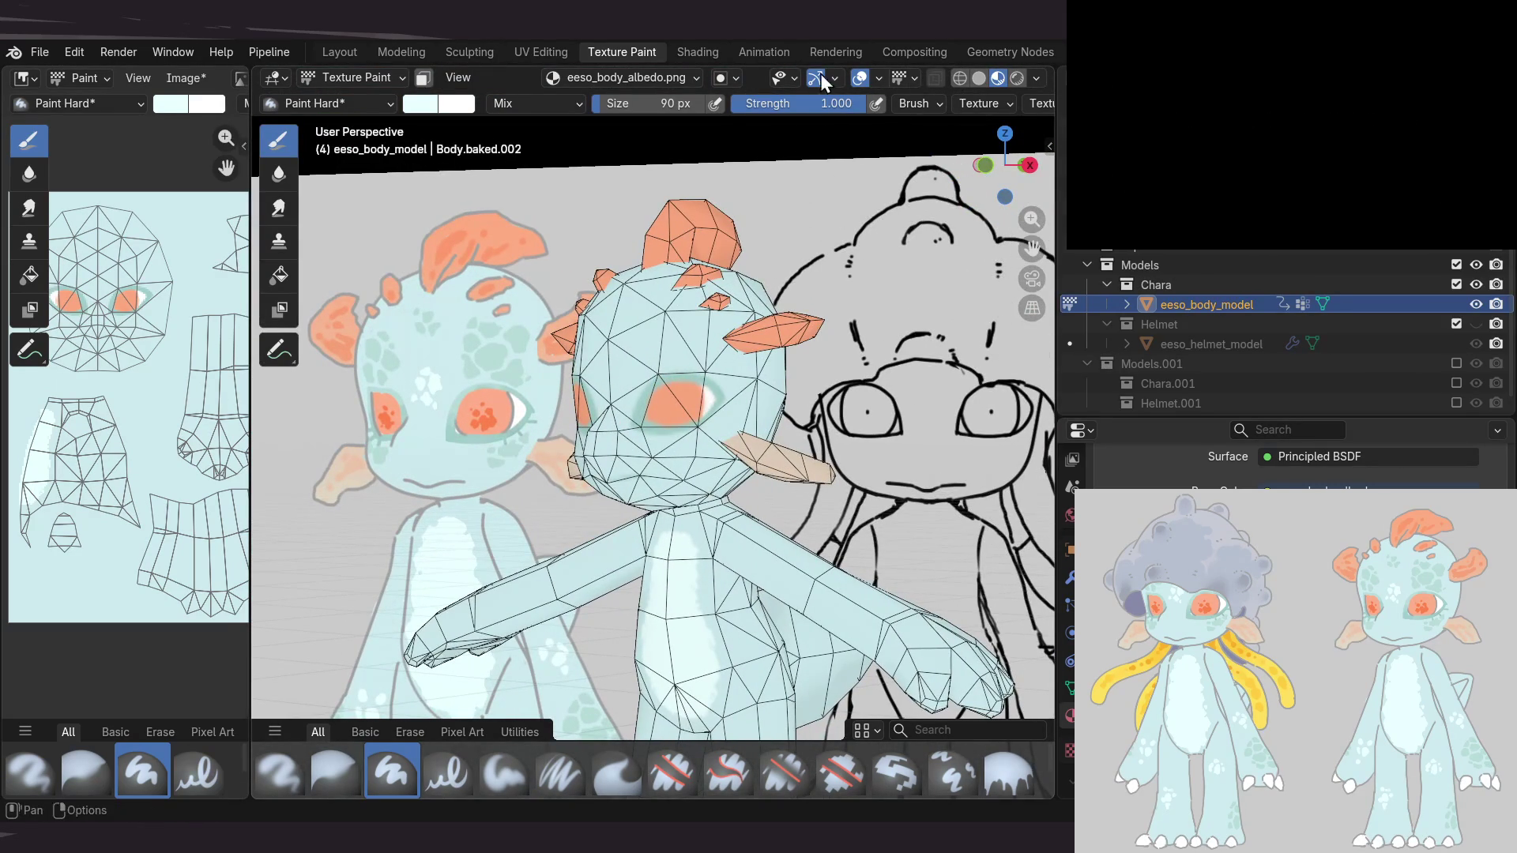
click(877, 78)
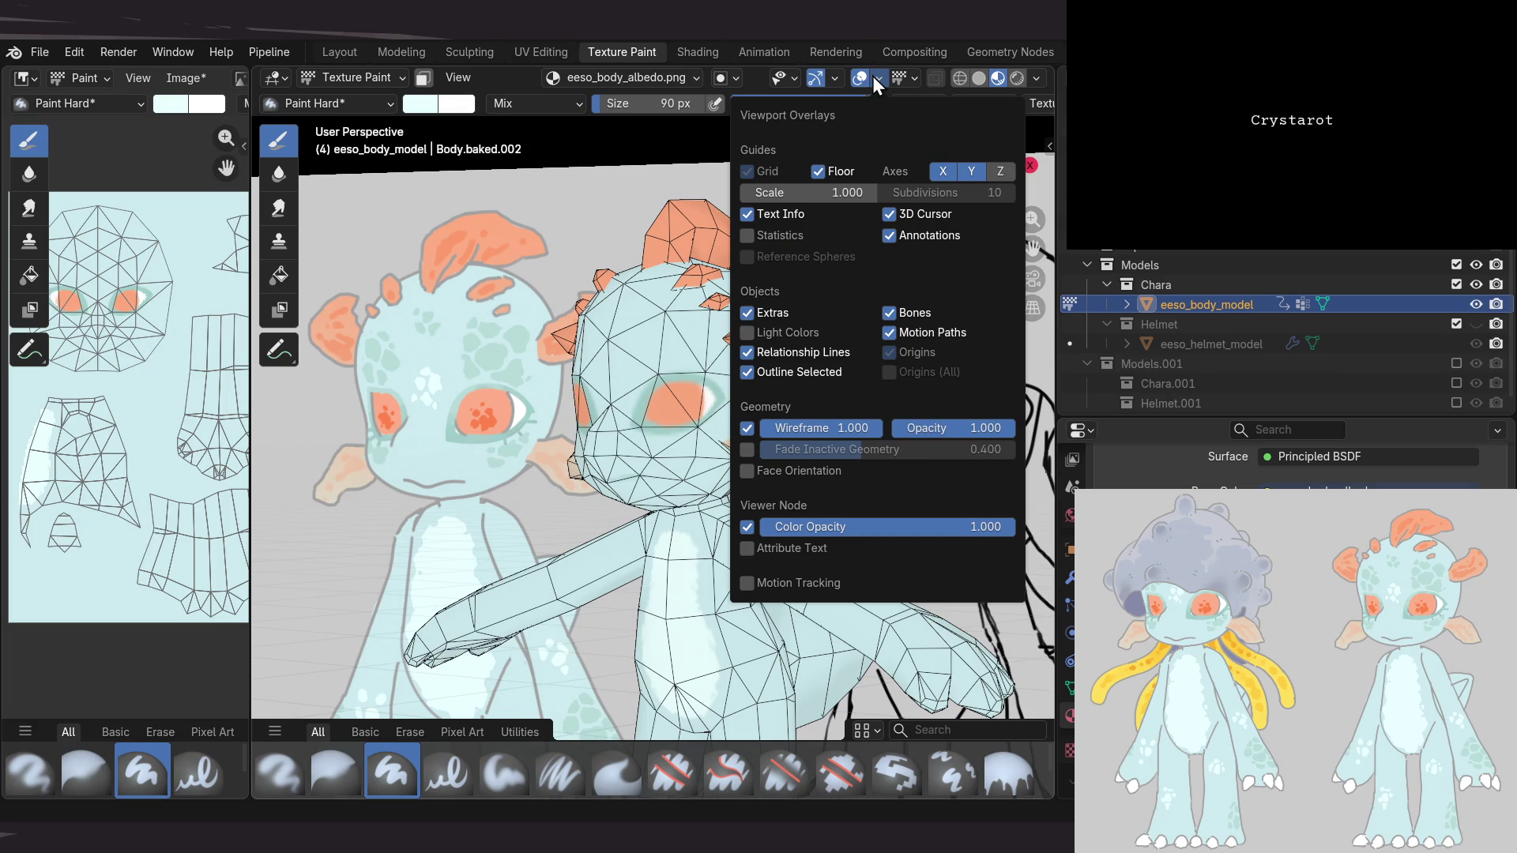
click(747, 427)
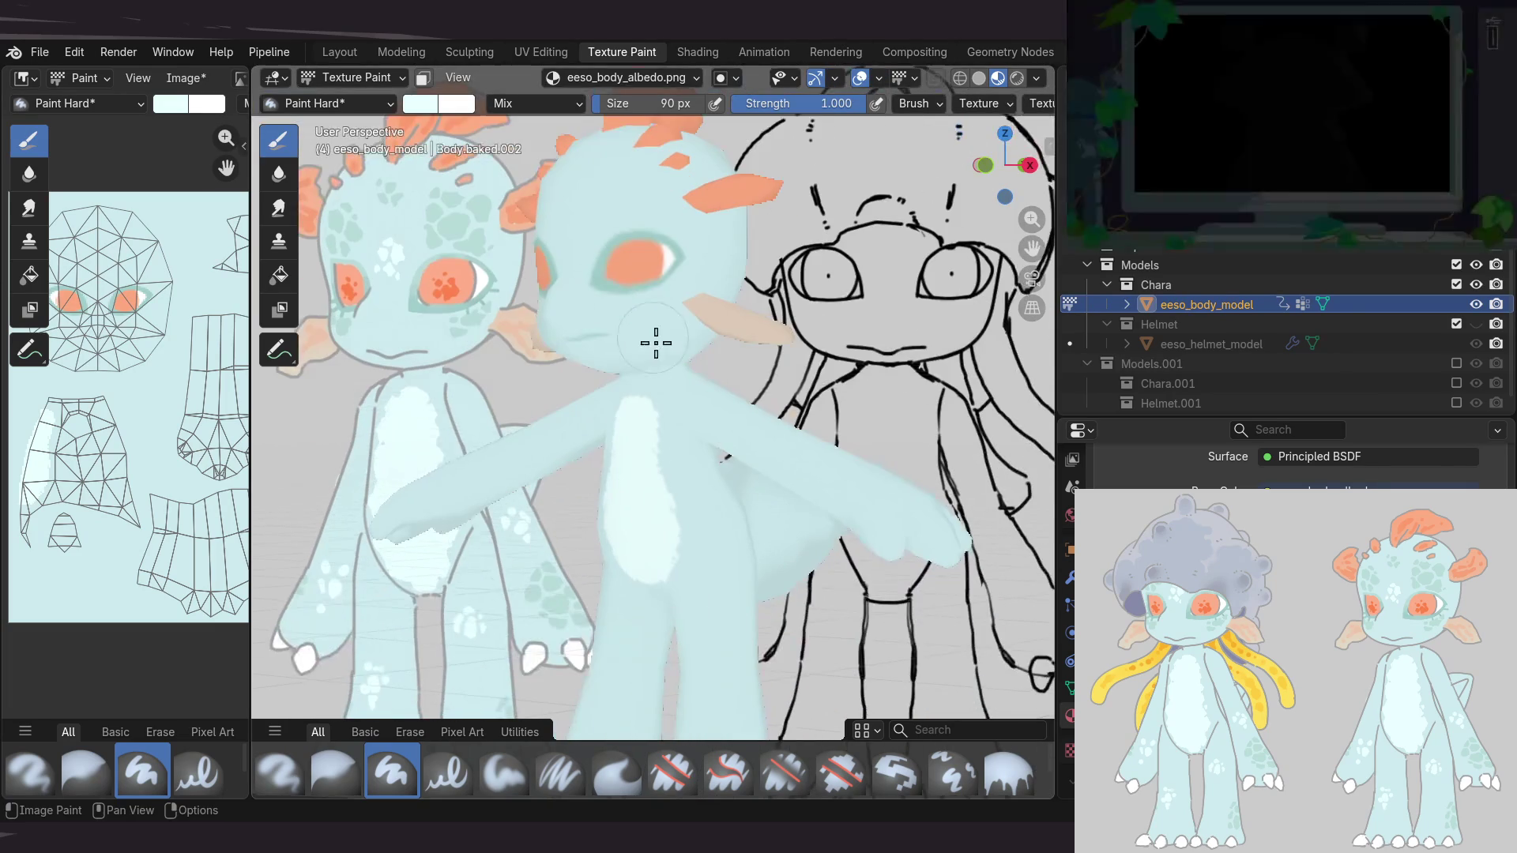
Widen the texture Image Editor panel, dismissing the image file options
scroll(142, 467, up, 1)
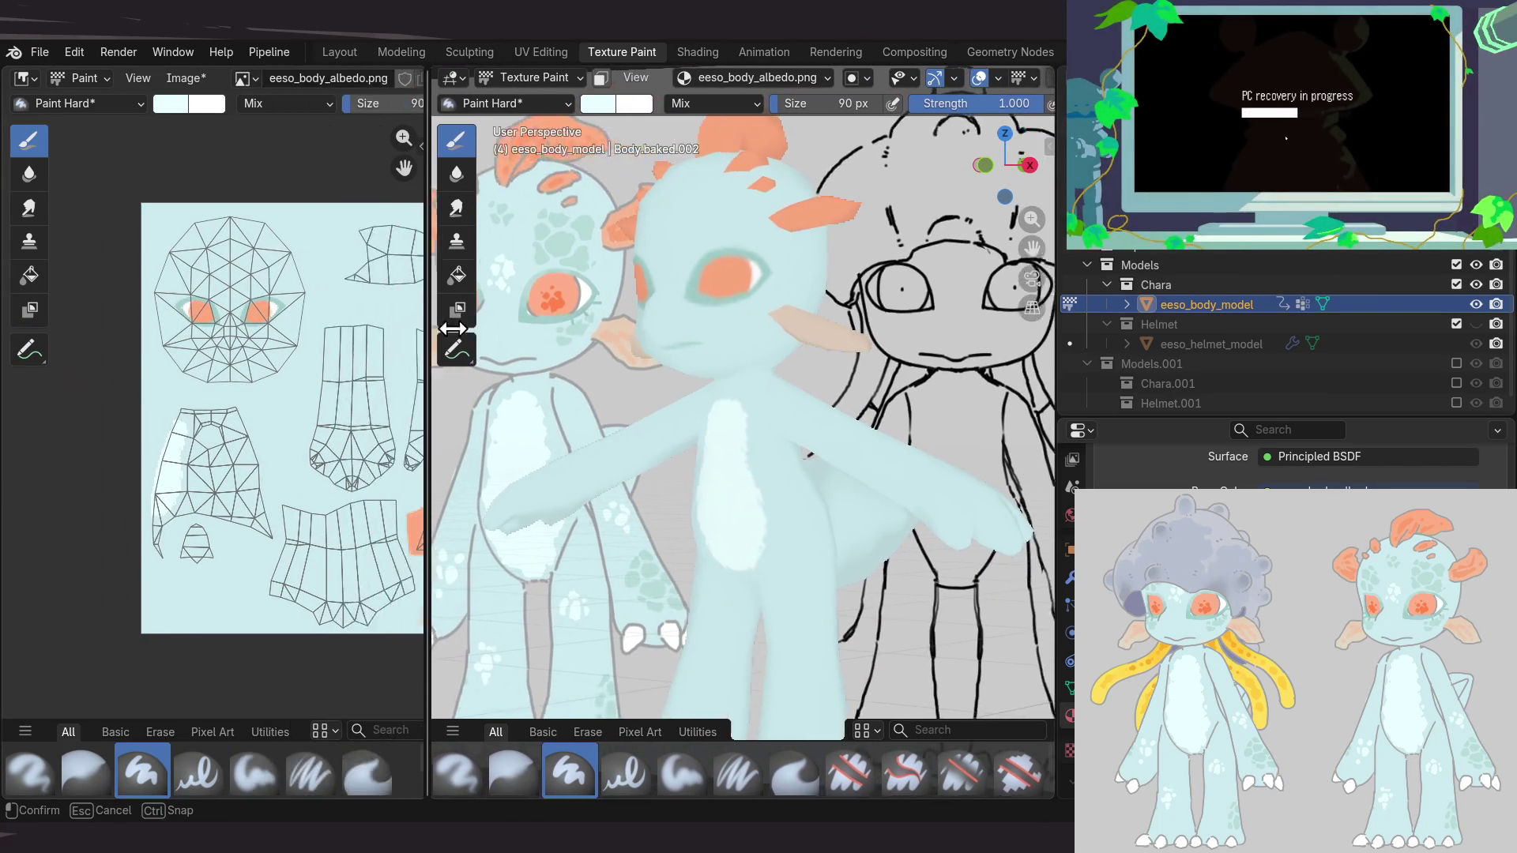
drag(246, 316, 484, 316)
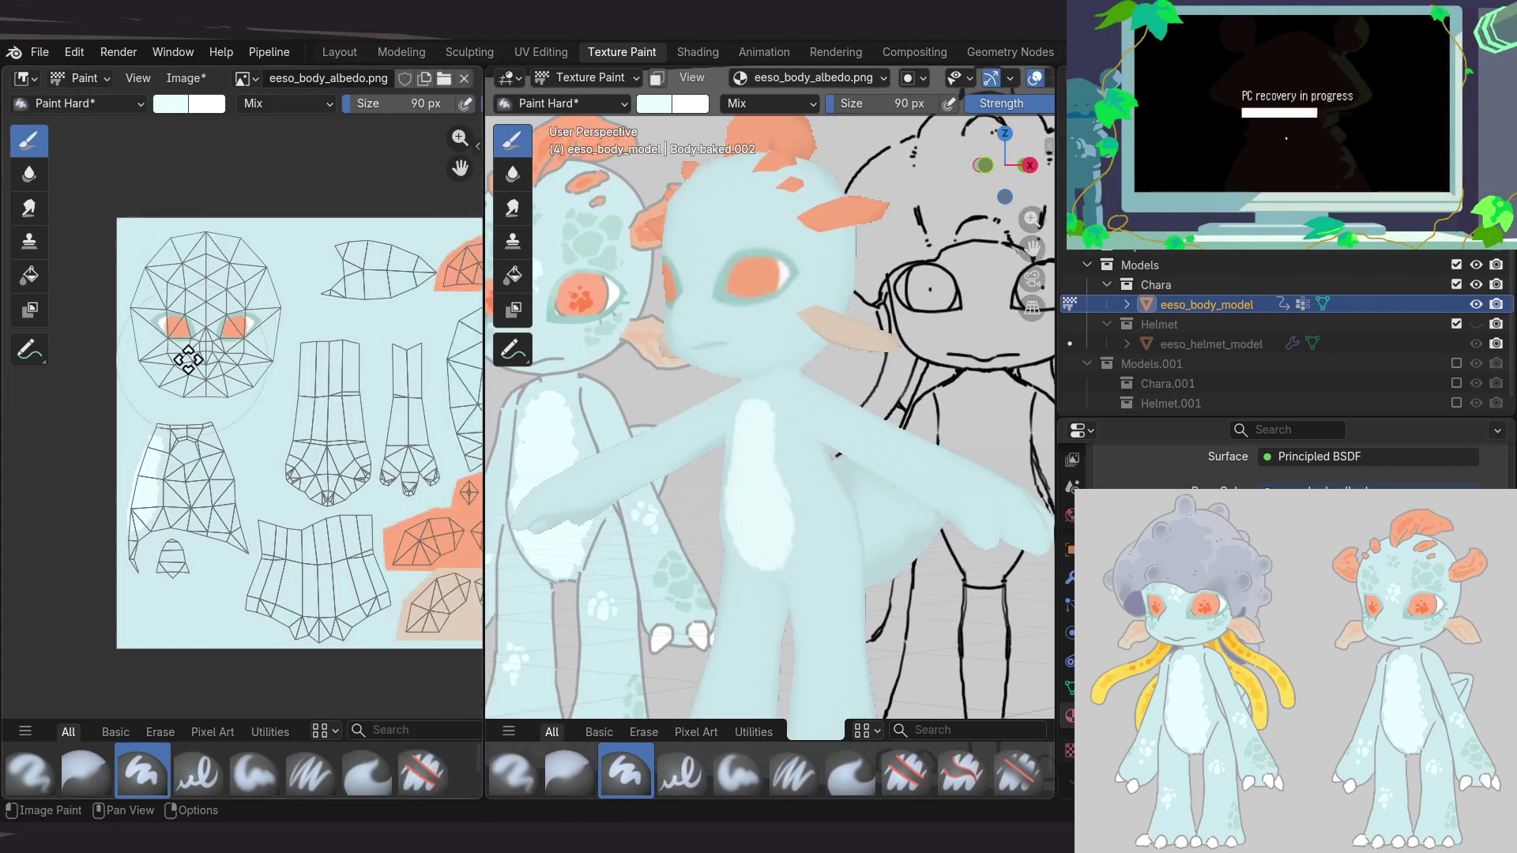
click(182, 78)
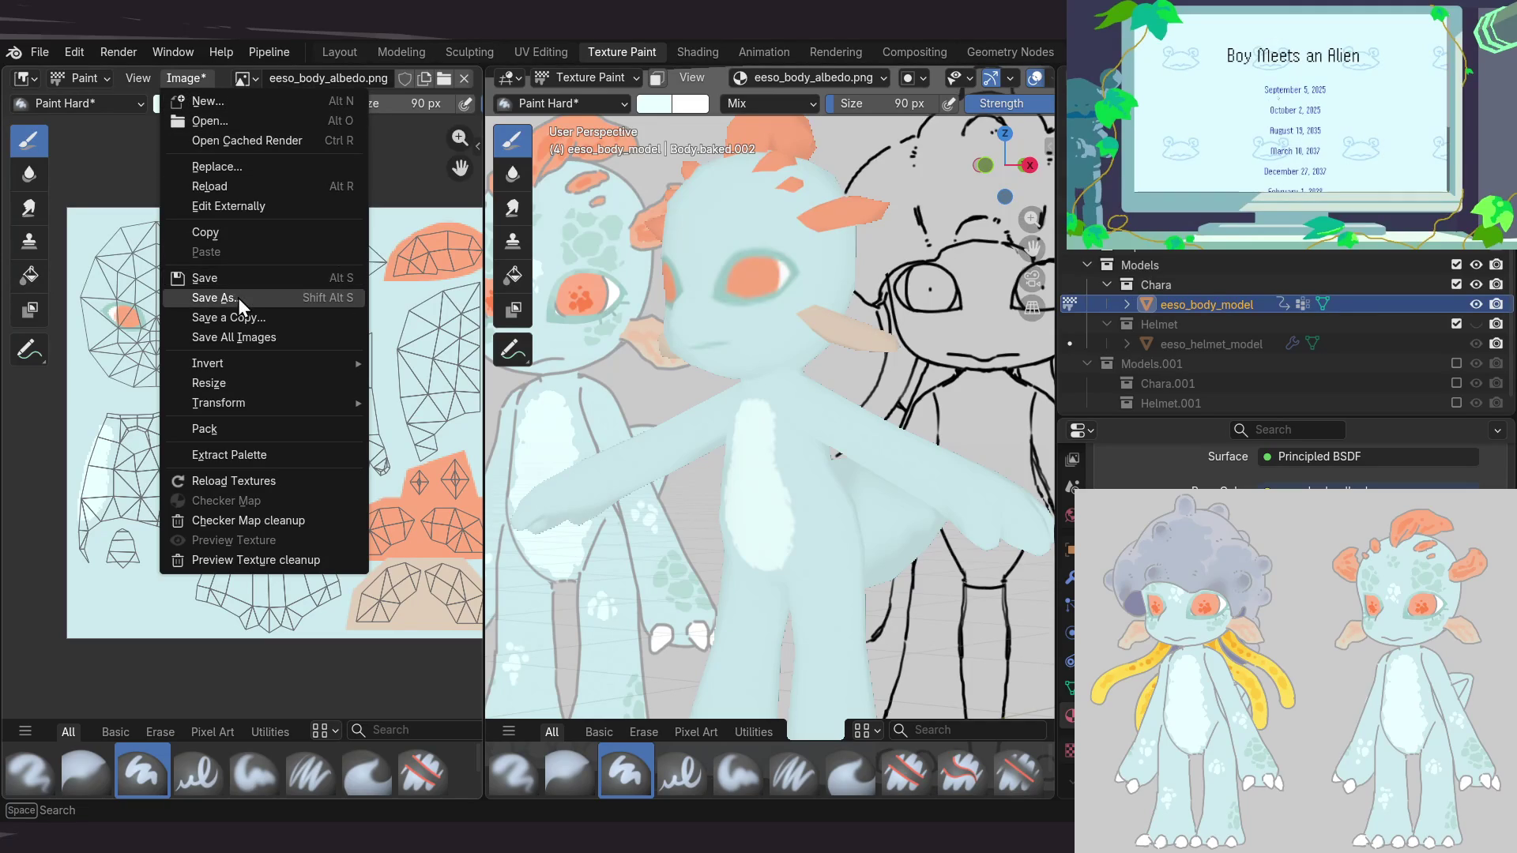
key(Escape)
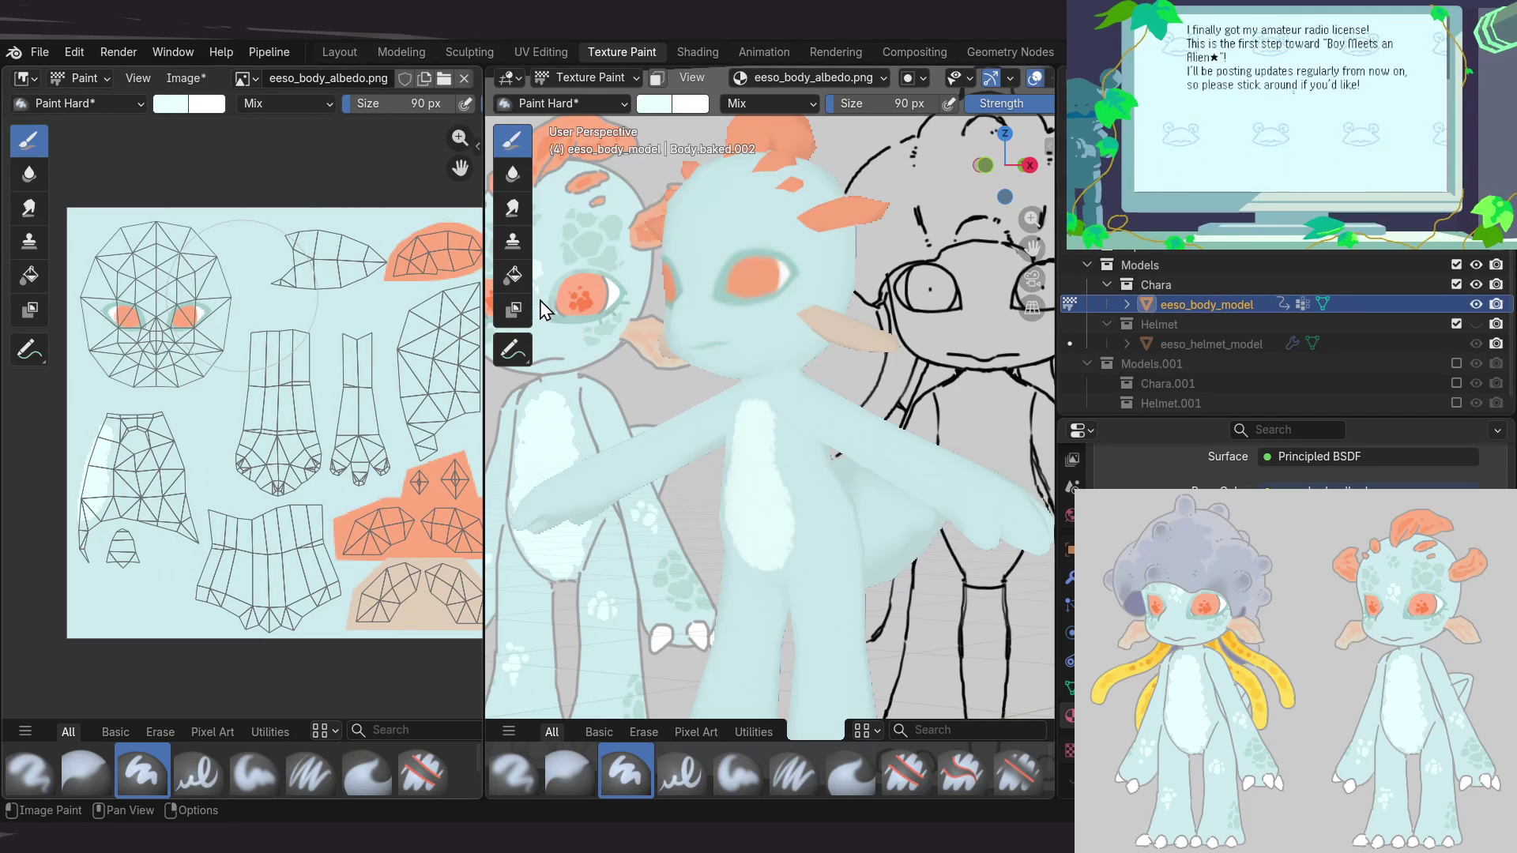
Orbit and zoom to a close front view of the alien's face and spotted head
middle_drag(734, 470, 758, 379)
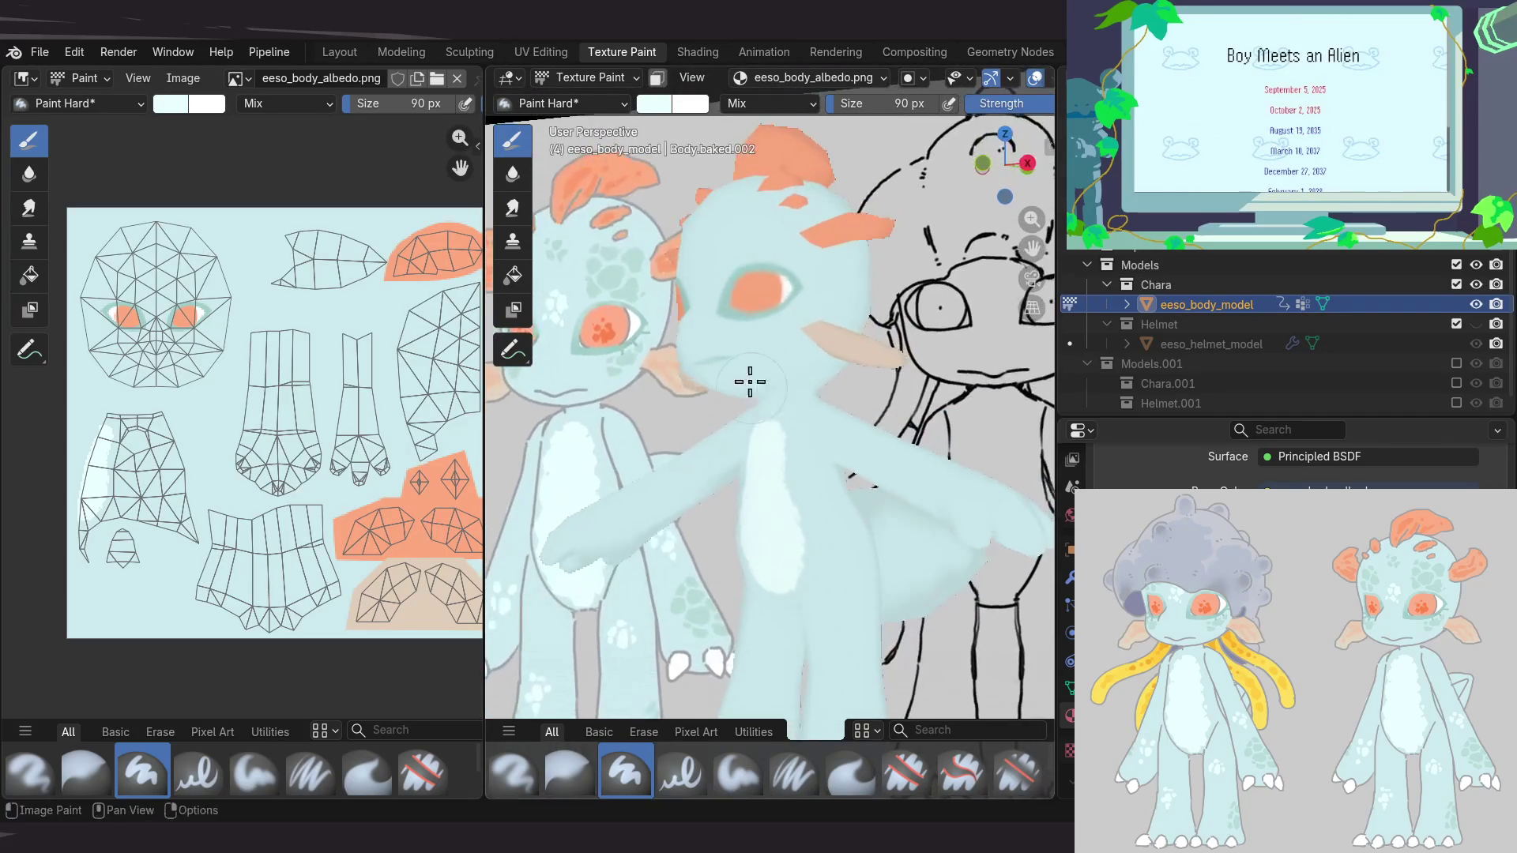
middle_drag(759, 379, 768, 207)
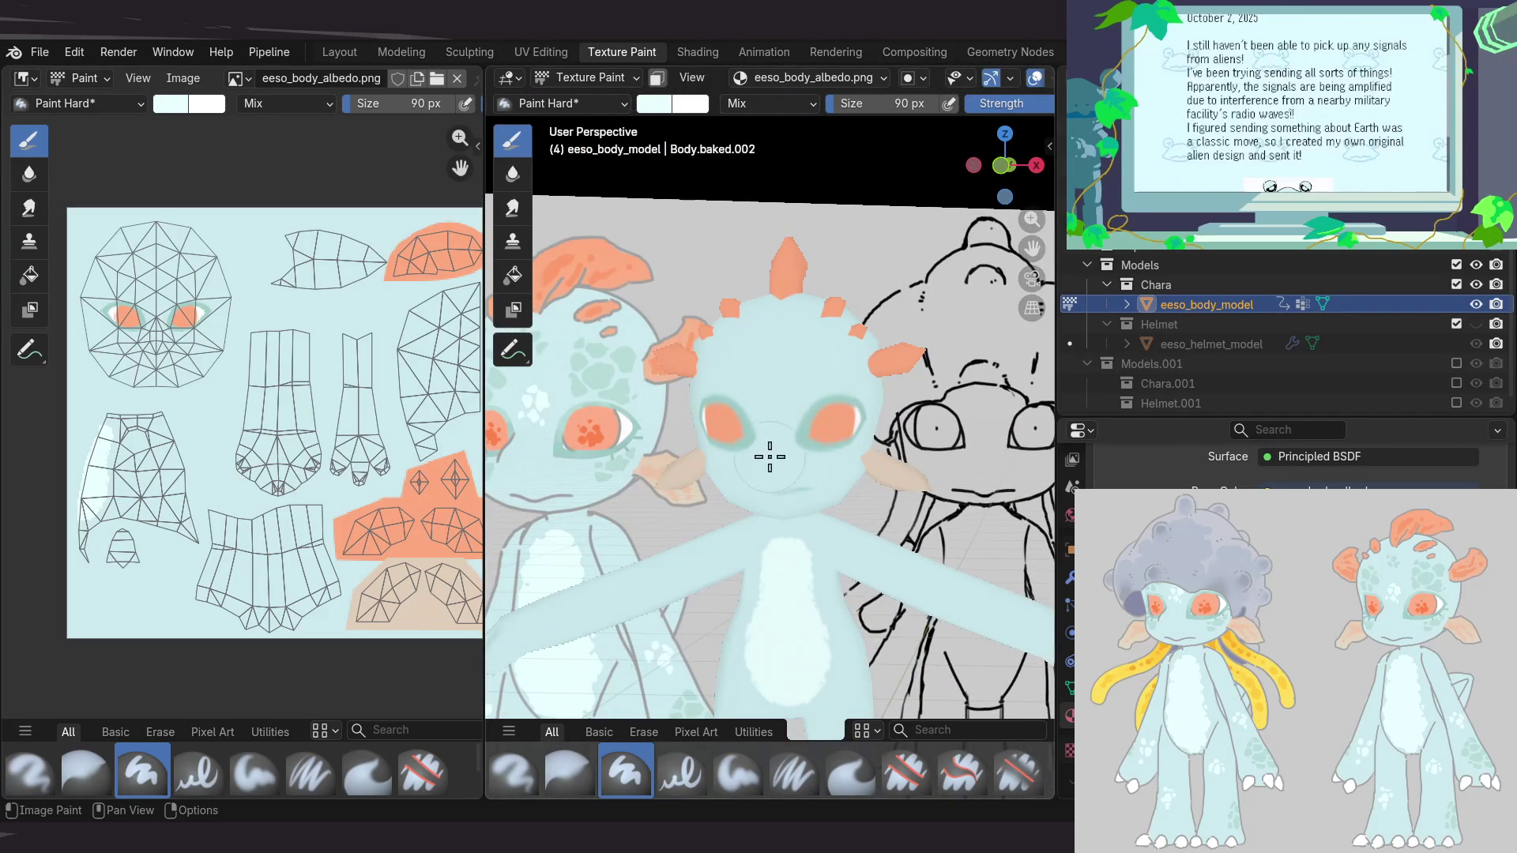
scroll(769, 447, up, 2)
scroll(748, 464, up, 2)
scroll(762, 419, up, 1)
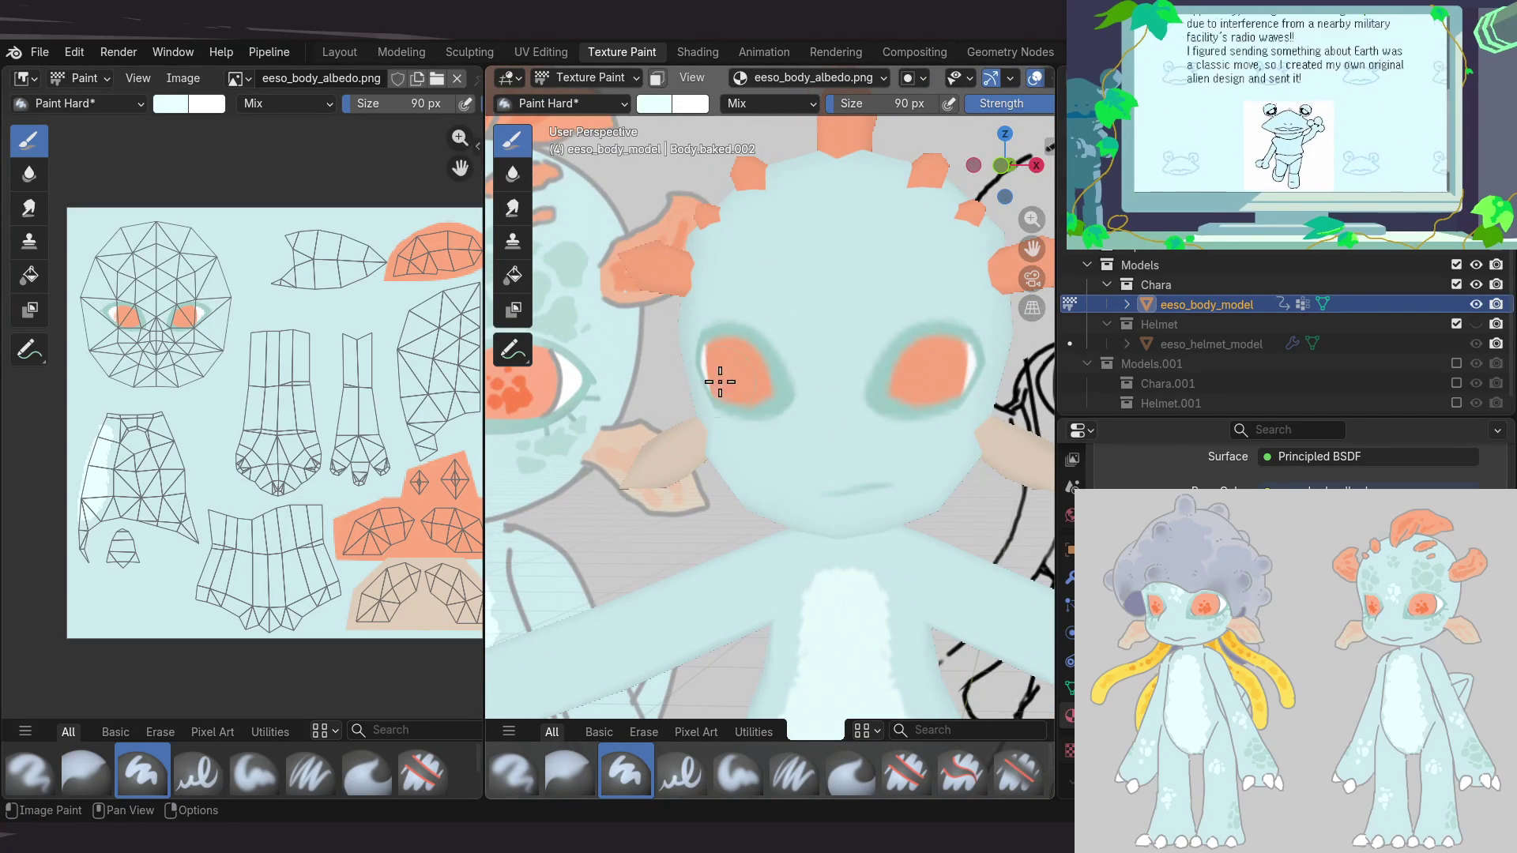
mouse_move(837, 390)
shift+middle_down()
mouse_move(723, 434)
mouse_move(840, 421)
mouse_move(803, 458)
shift+middle_up()
scroll(796, 363, down, 3)
scroll(783, 365, up, 1)
scroll(746, 424, up, 2)
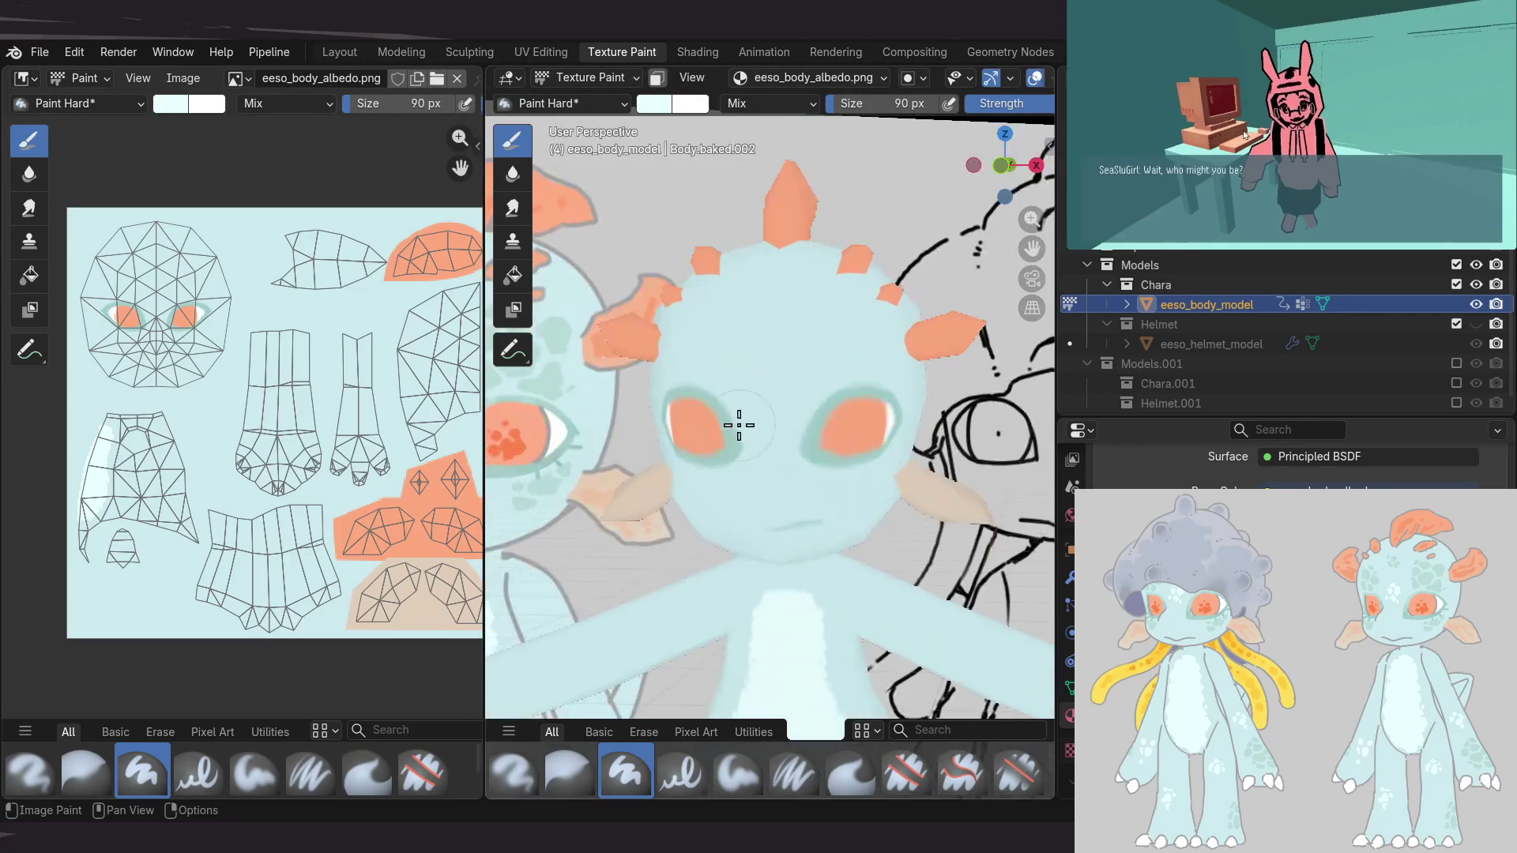
scroll(746, 425, up, 1)
scroll(634, 450, up, 3)
shift+middle_drag(633, 450, 760, 421)
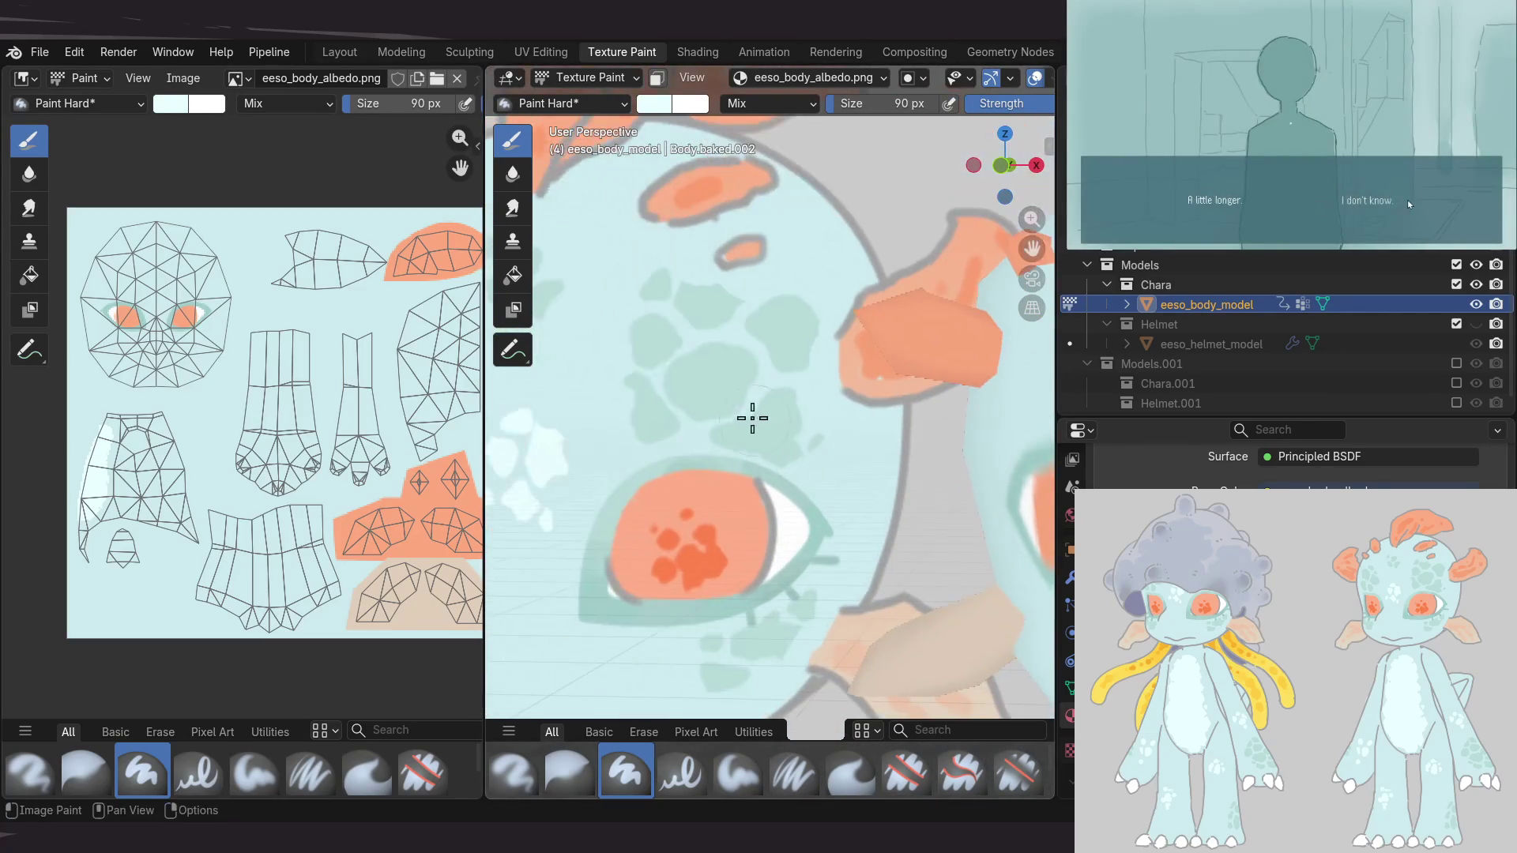
Sample the light teal eye-ring colour into the brush, then frame the plain head
key(s)
click(721, 356)
shift+middle_drag(702, 373, 821, 354)
scroll(687, 353, down, 3)
shift+middle_drag(688, 352, 728, 416)
Shrink the brush to a fine size of about 11 px and frame the head from the front
scroll(735, 382, up, 2)
middle_drag(827, 357, 809, 348)
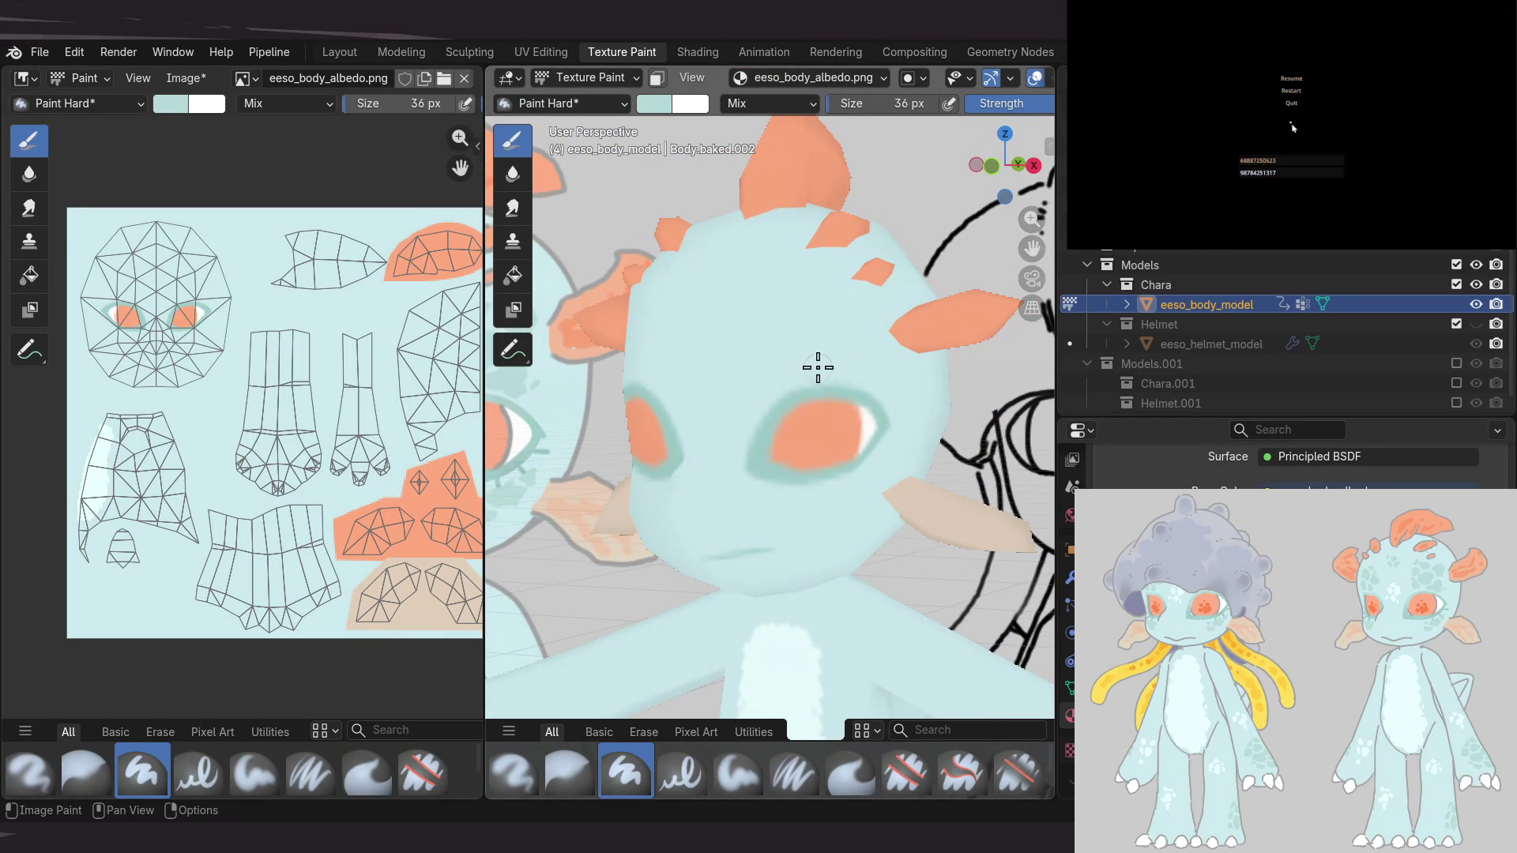
key(f)
click(817, 366)
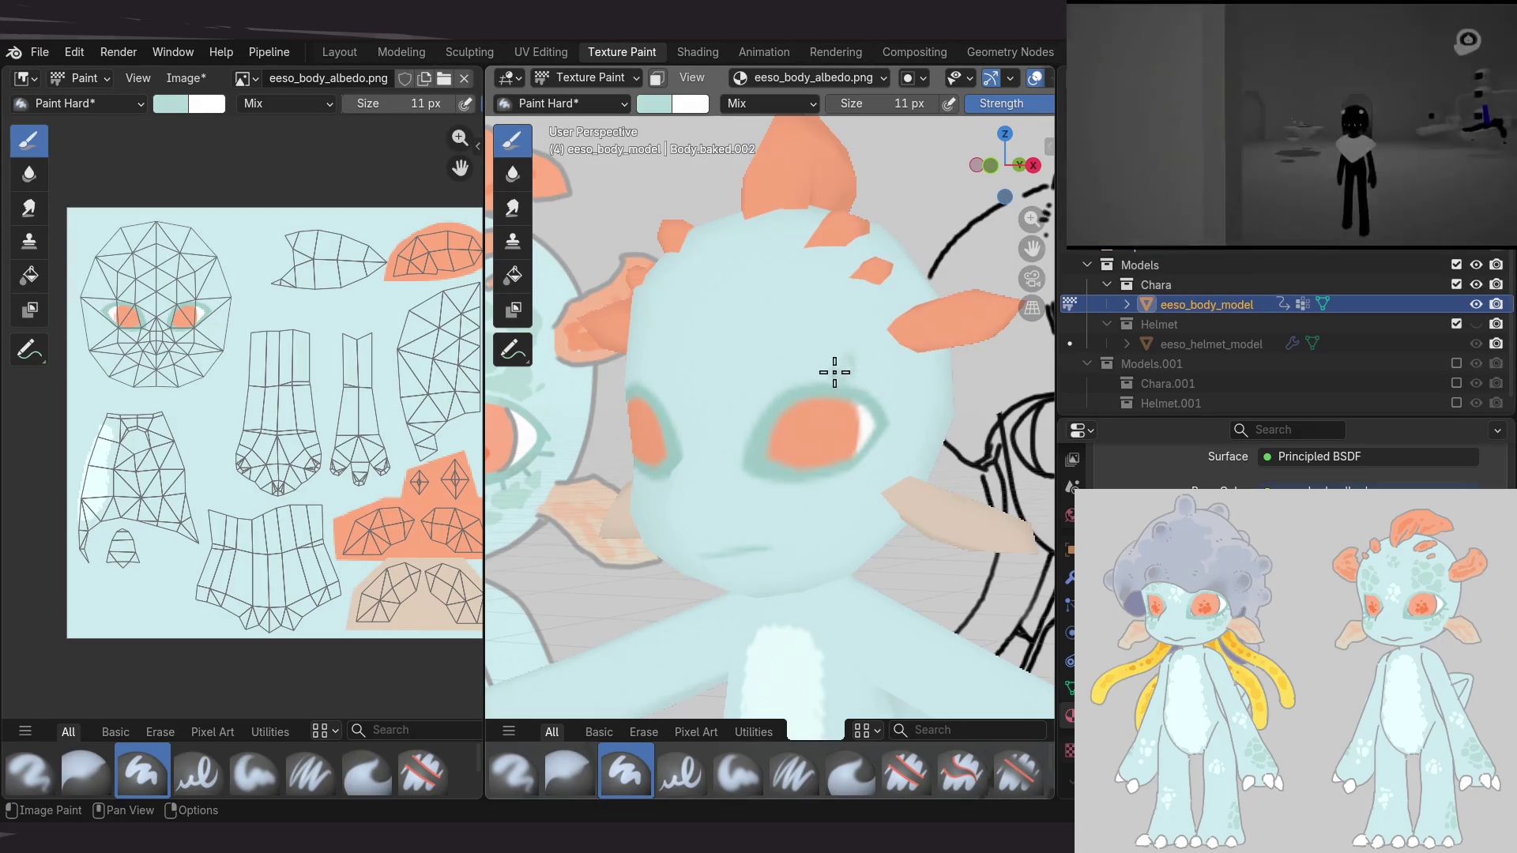
mouse_move(750, 373)
middle_down()
mouse_move(922, 365)
mouse_move(793, 339)
mouse_move(851, 378)
middle_up()
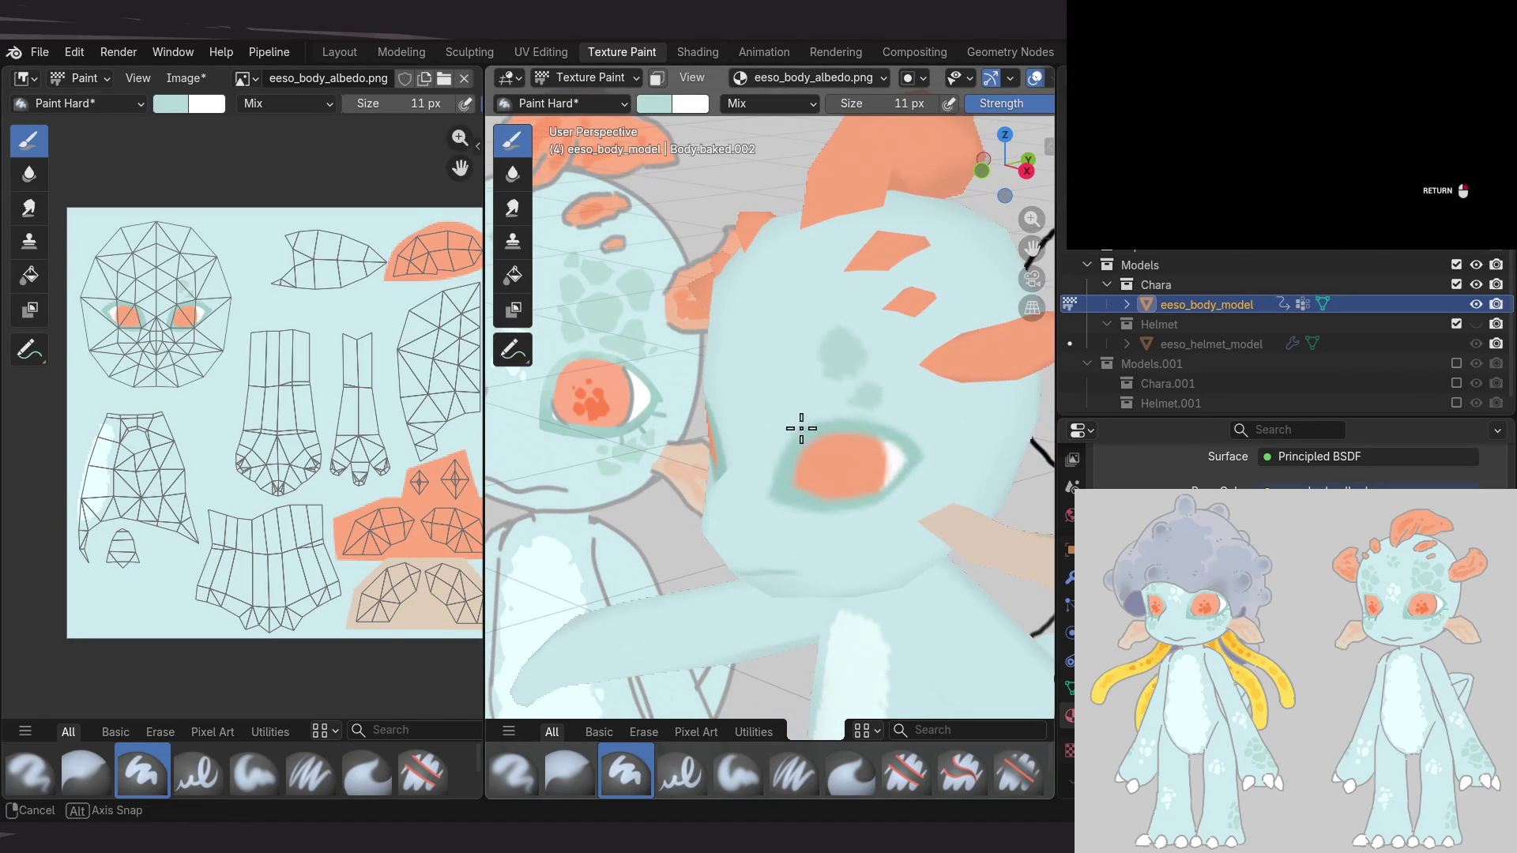
middle_drag(802, 432, 832, 355)
ctrl+scroll(163, 372, right, 3)
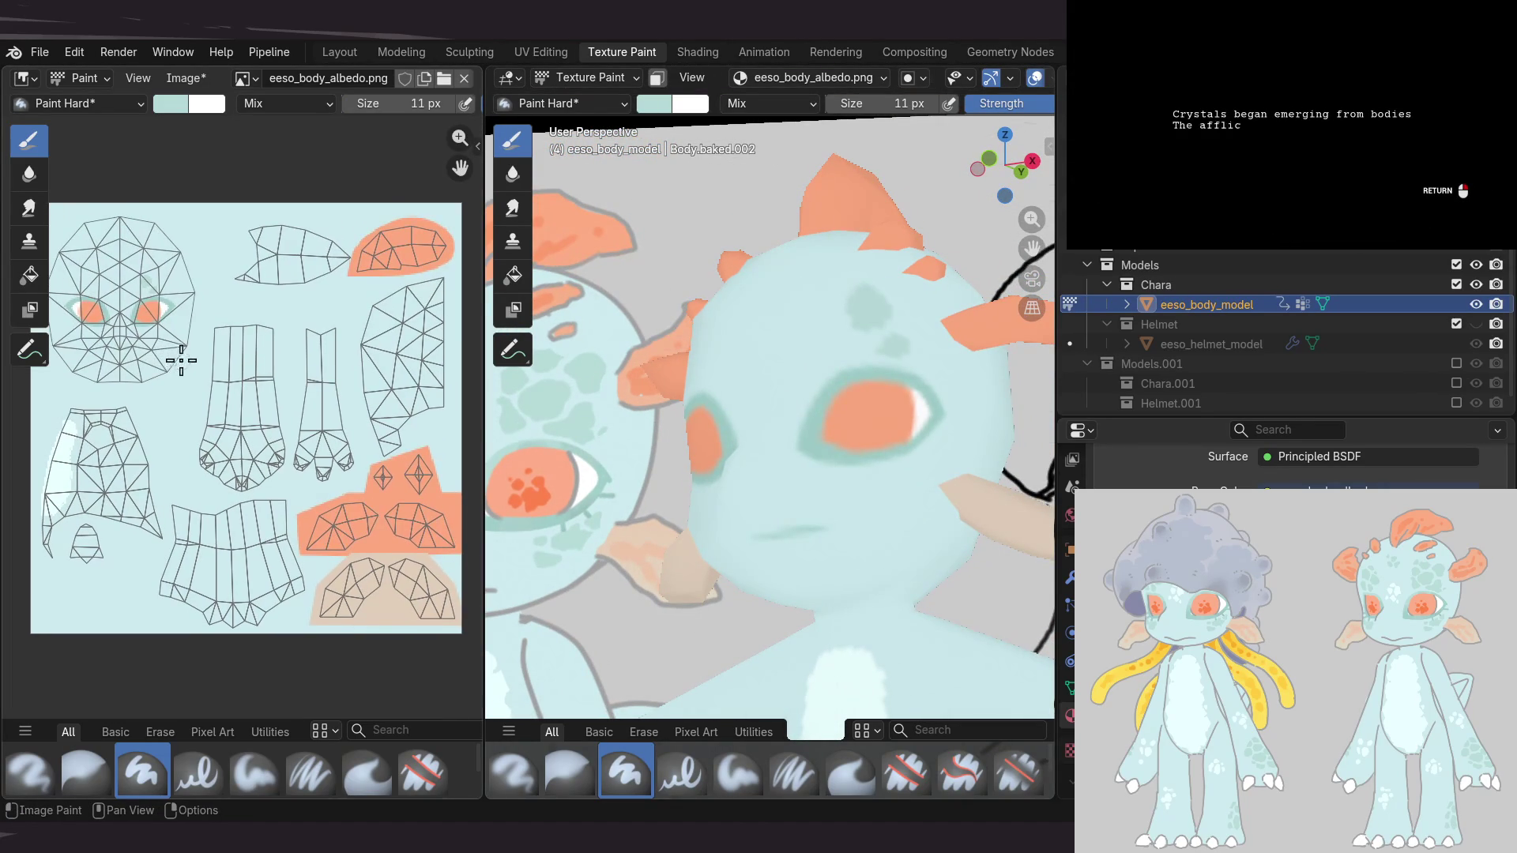
middle_drag(624, 362, 784, 390)
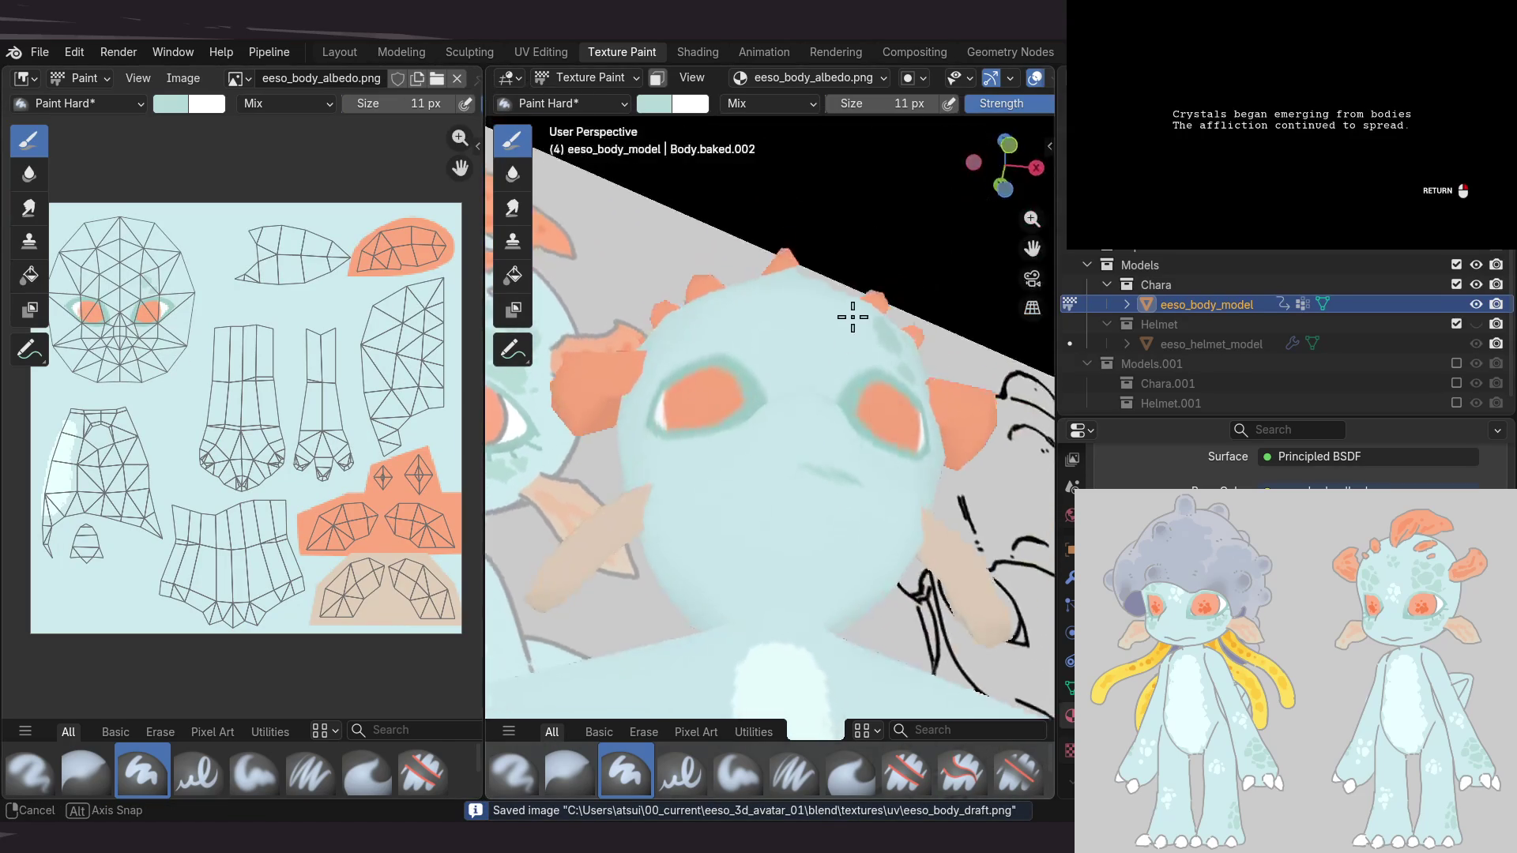
middle_drag(785, 389, 768, 508)
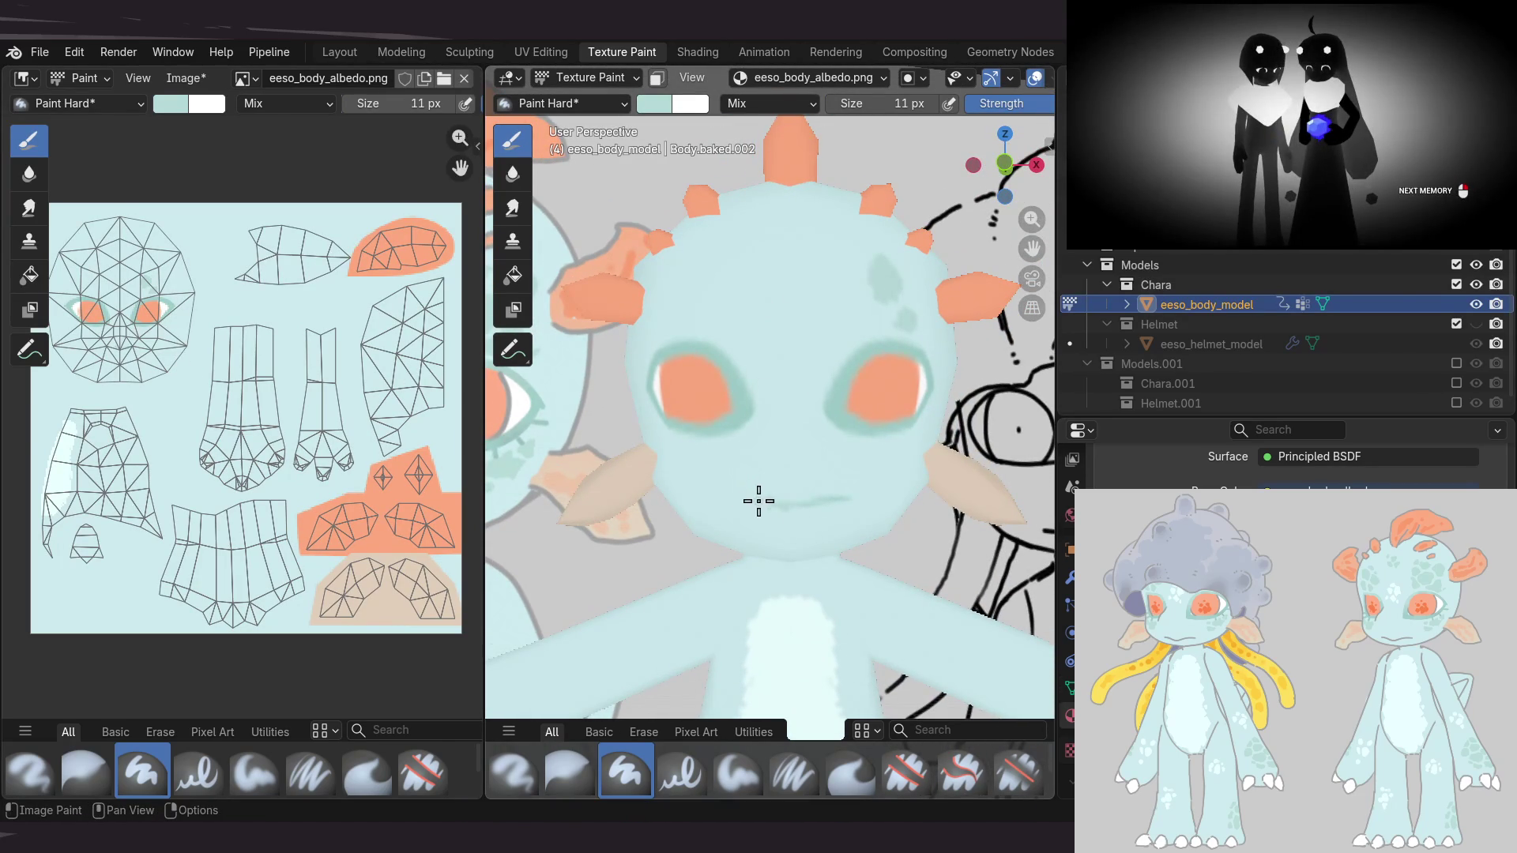
mouse_move(823, 411)
middle_down()
mouse_move(790, 444)
mouse_move(743, 422)
mouse_move(779, 403)
mouse_move(788, 430)
mouse_move(815, 403)
middle_up()
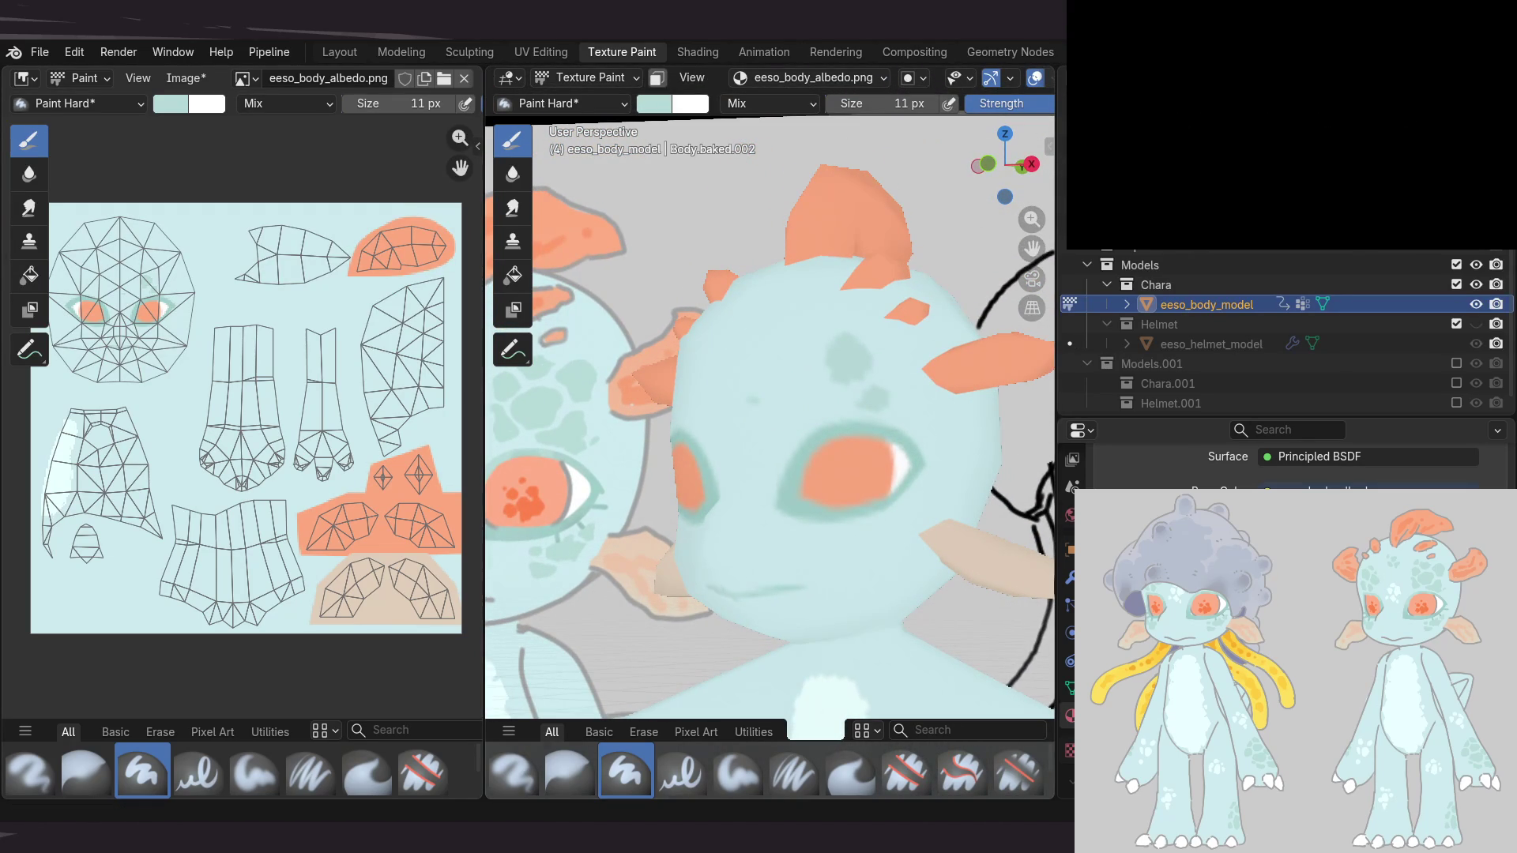
mouse_move(897, 423)
middle_down()
mouse_move(809, 379)
mouse_move(870, 335)
middle_up()
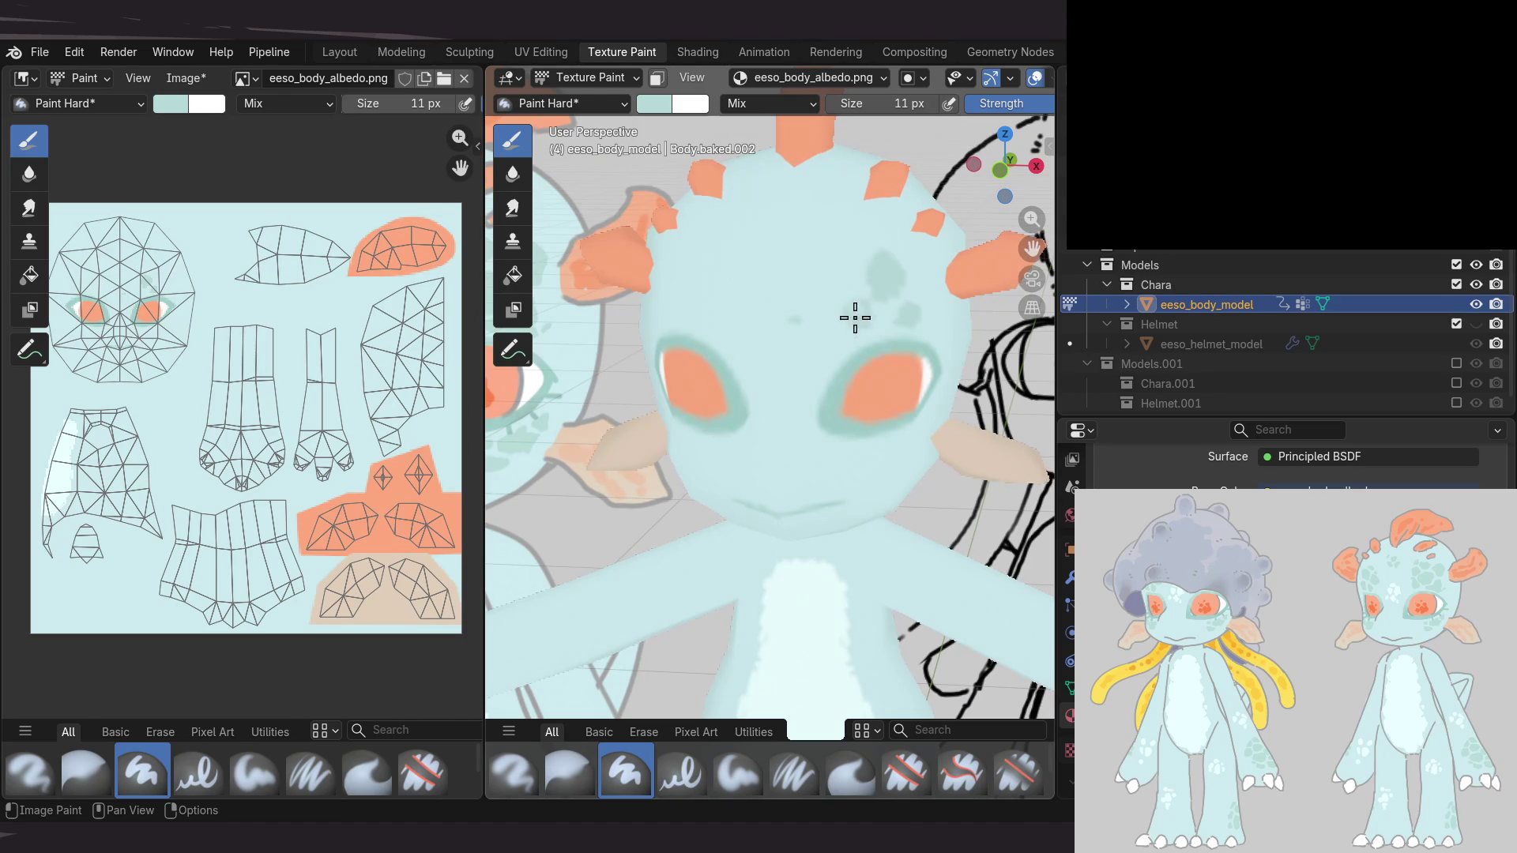
mouse_move(858, 306)
middle_down()
mouse_move(674, 316)
mouse_move(861, 277)
middle_up()
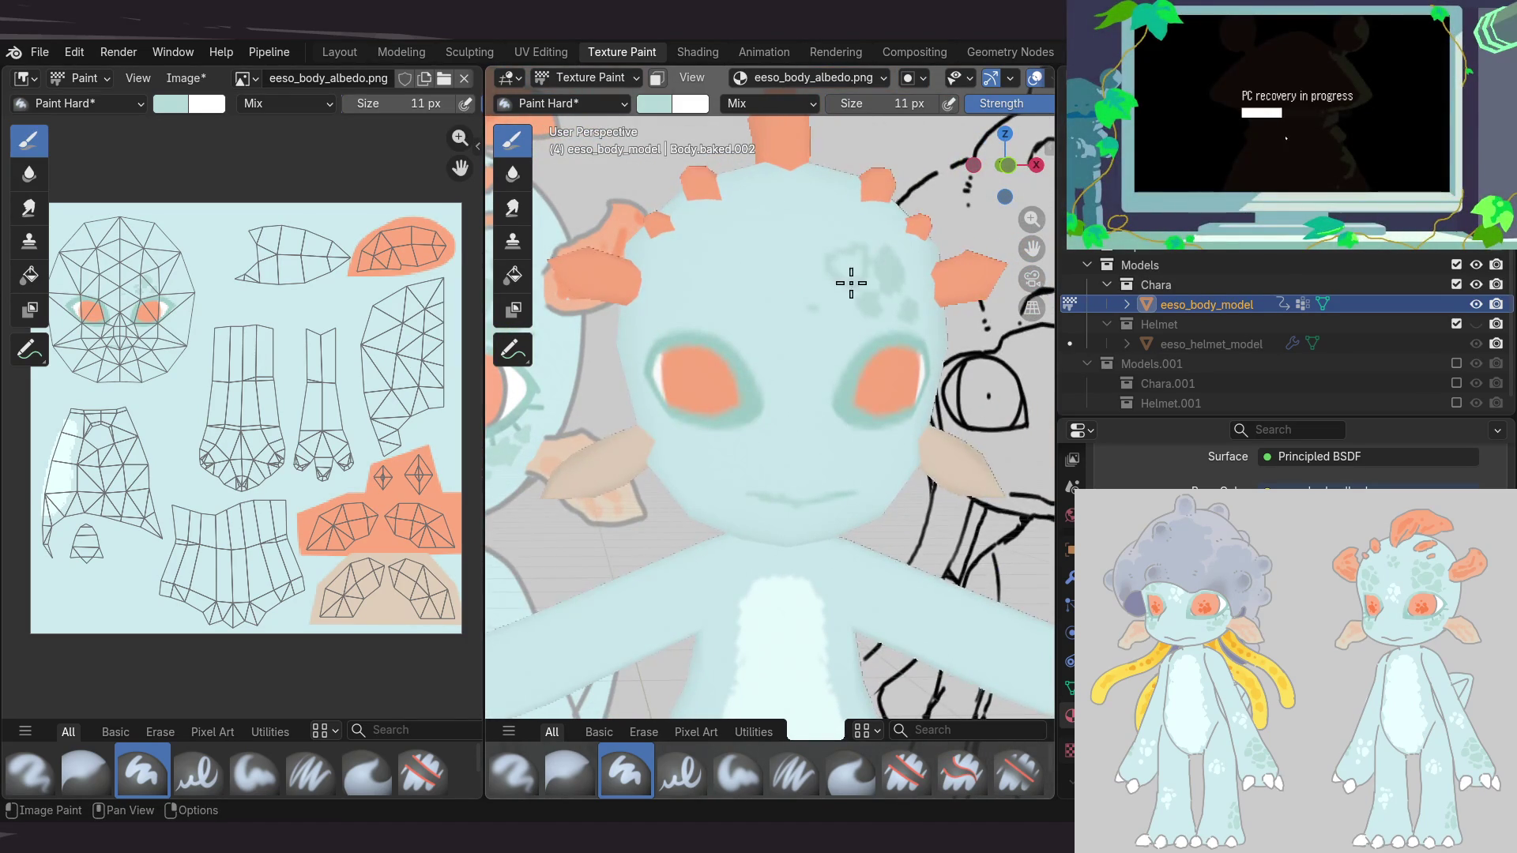
middle_drag(872, 316, 857, 278)
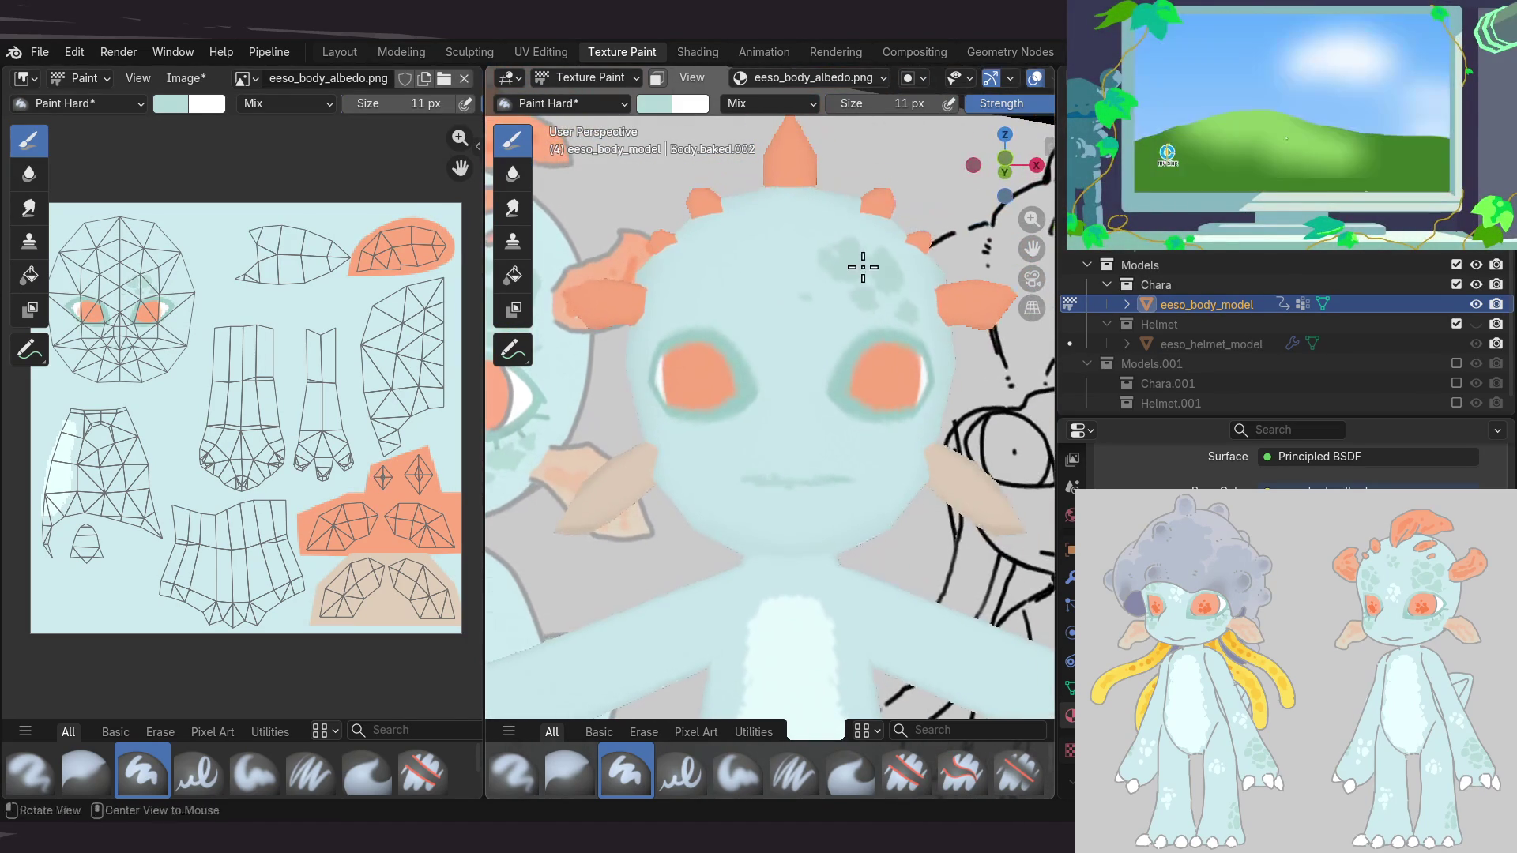
mouse_move(898, 220)
middle_down()
mouse_move(771, 329)
mouse_move(736, 331)
middle_up()
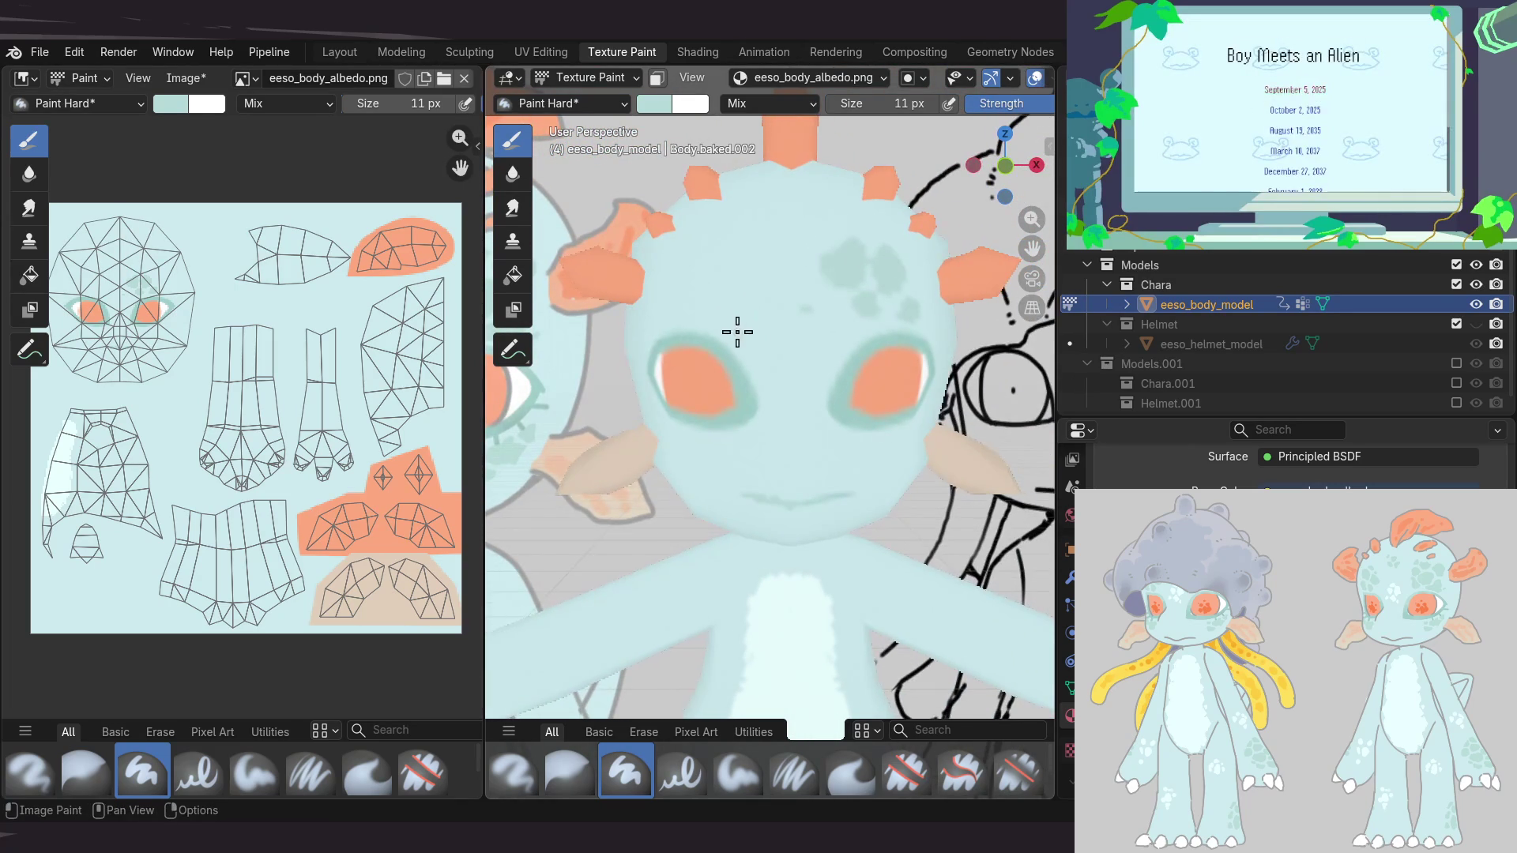
mouse_move(787, 255)
middle_down()
mouse_move(847, 239)
mouse_move(745, 323)
mouse_move(730, 471)
middle_up()
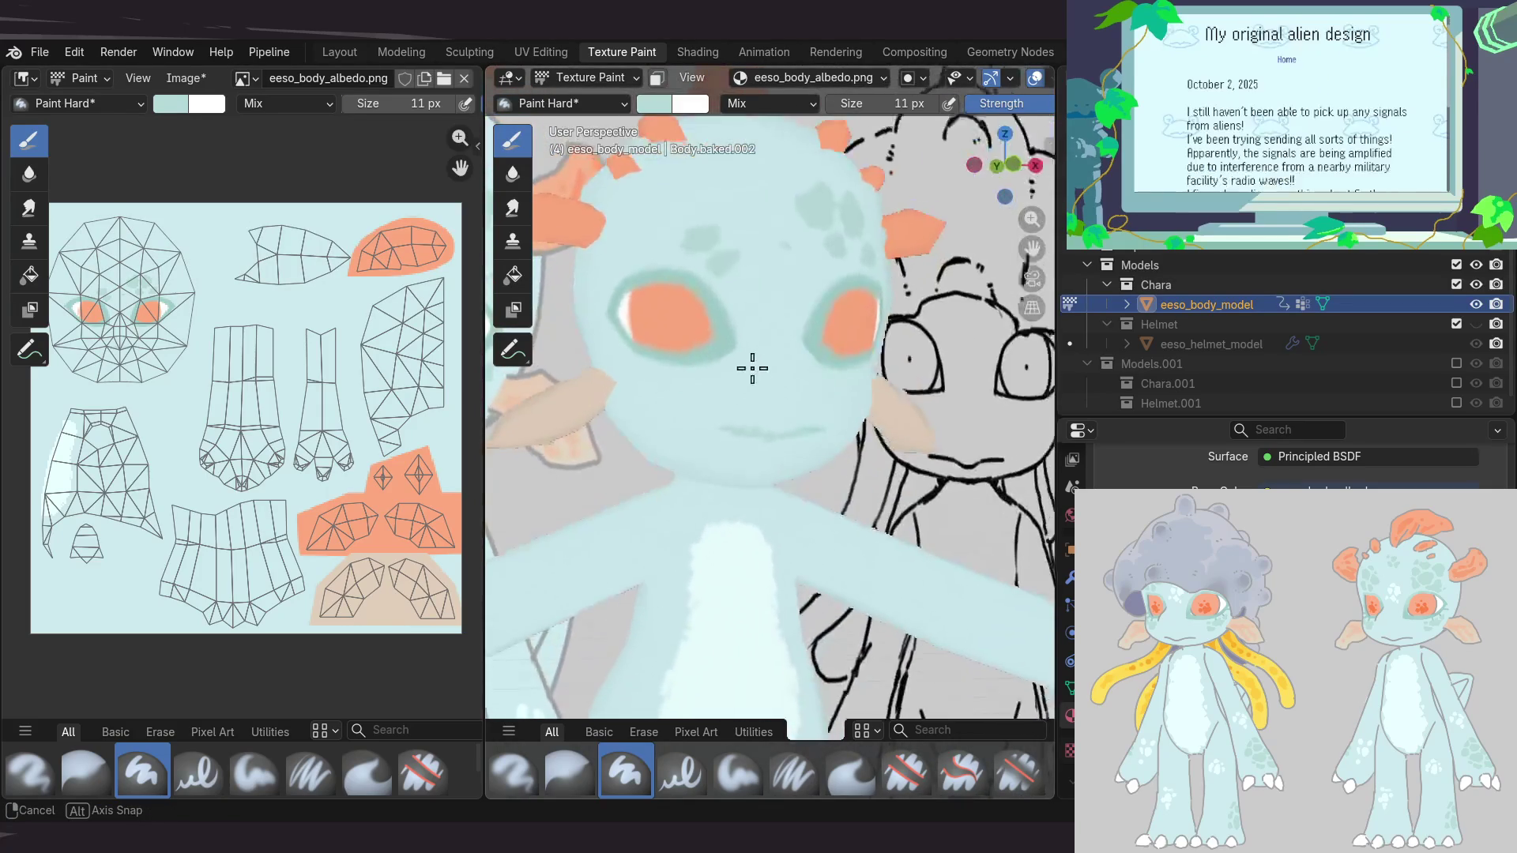
scroll(729, 472, down, 5)
mouse_move(762, 372)
middle_down()
mouse_move(667, 486)
mouse_move(739, 482)
mouse_move(872, 396)
middle_up()
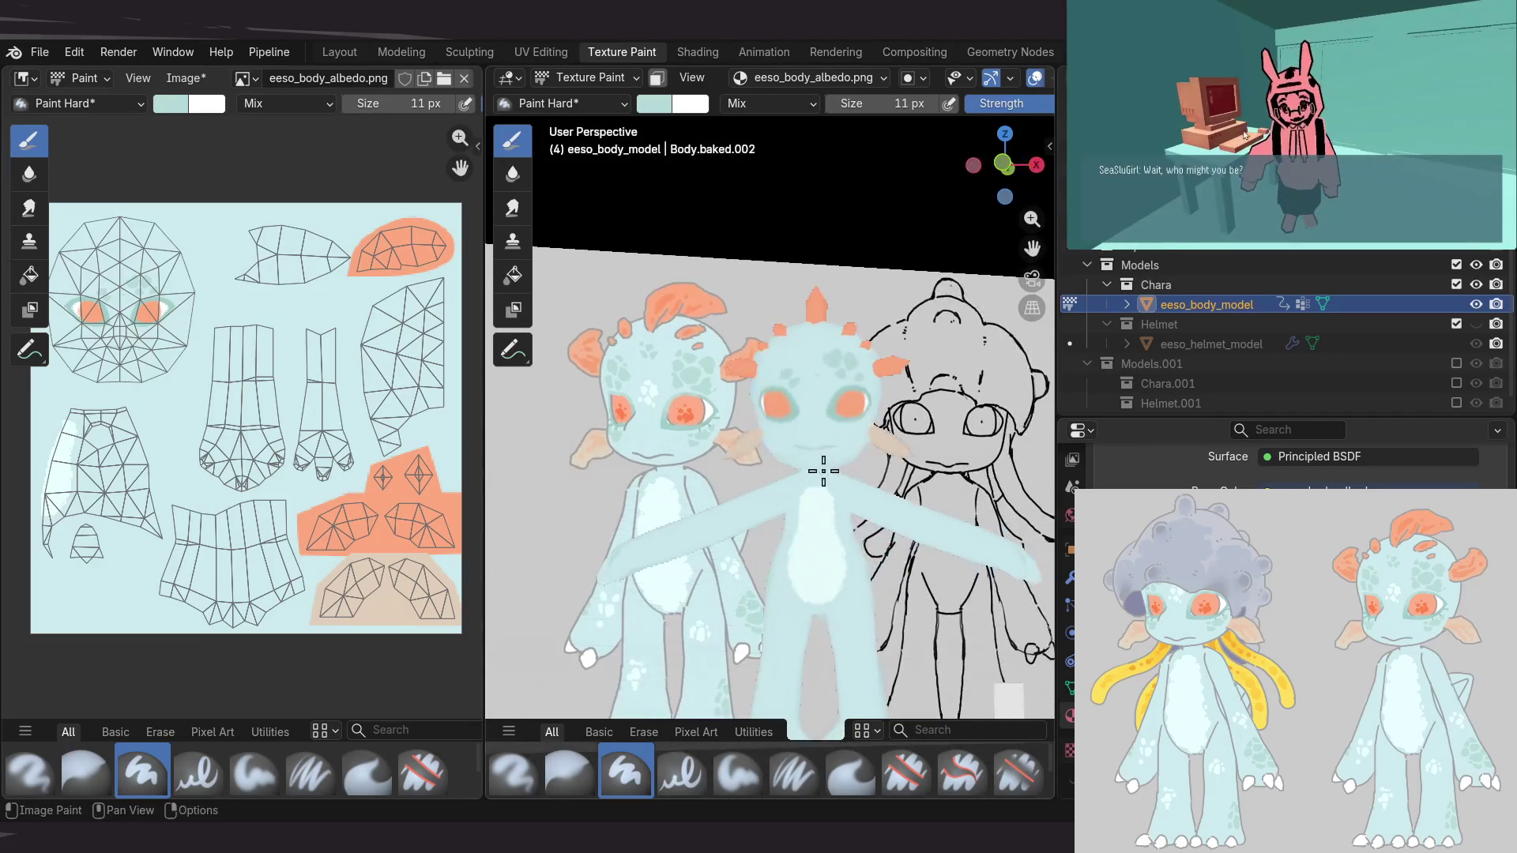
scroll(813, 456, up, 5)
scroll(823, 430, up, 3)
mouse_move(833, 396)
middle_down()
mouse_move(783, 400)
mouse_move(666, 455)
mouse_move(742, 381)
mouse_move(793, 451)
mouse_move(793, 434)
mouse_move(986, 438)
mouse_move(789, 440)
middle_up()
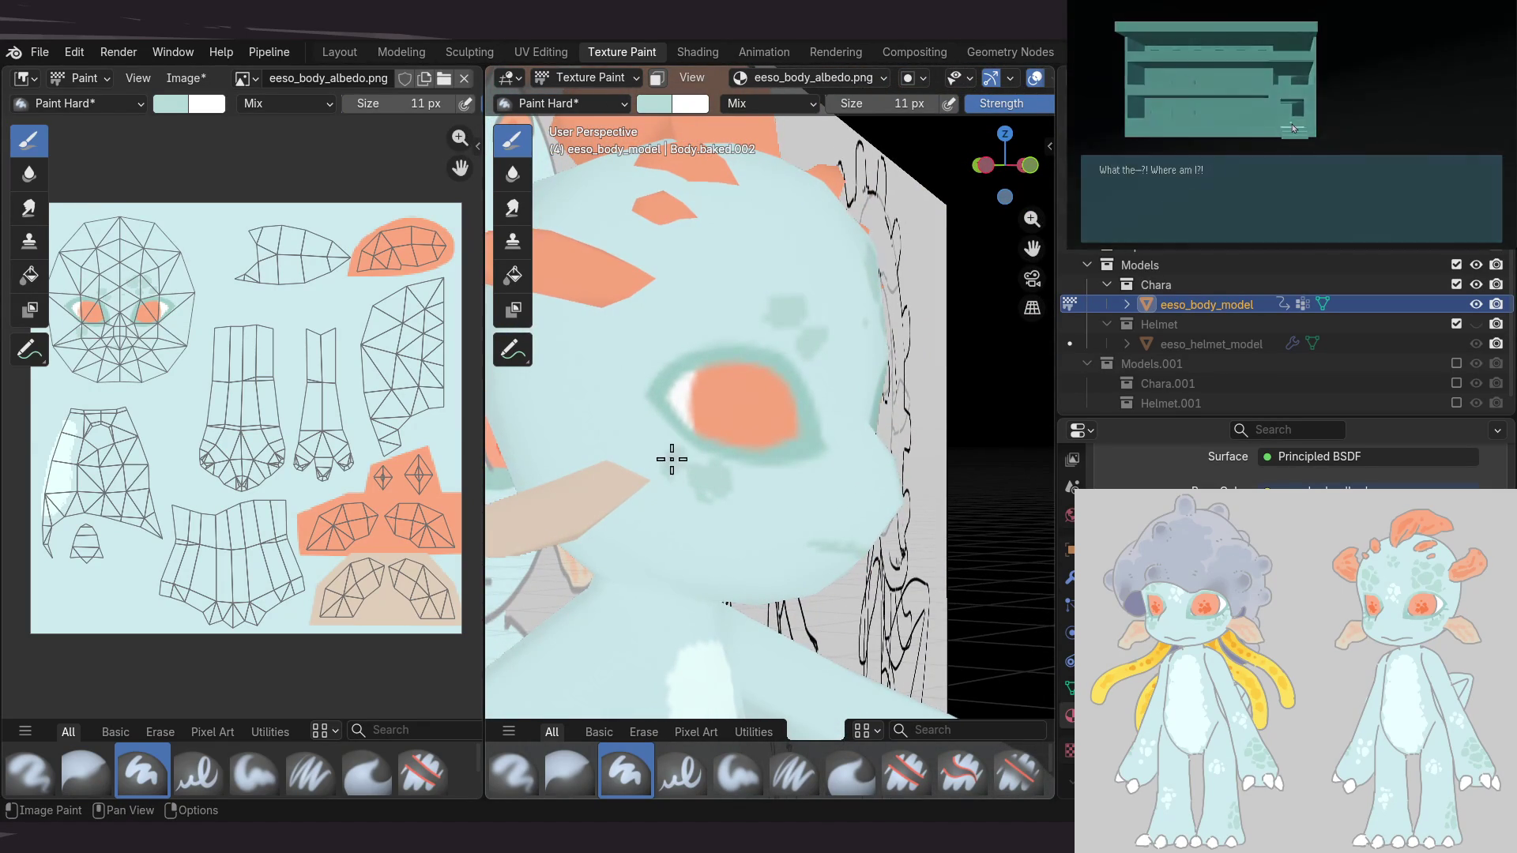
mouse_move(856, 406)
middle_down()
mouse_move(665, 415)
mouse_move(796, 469)
mouse_move(819, 427)
middle_up()
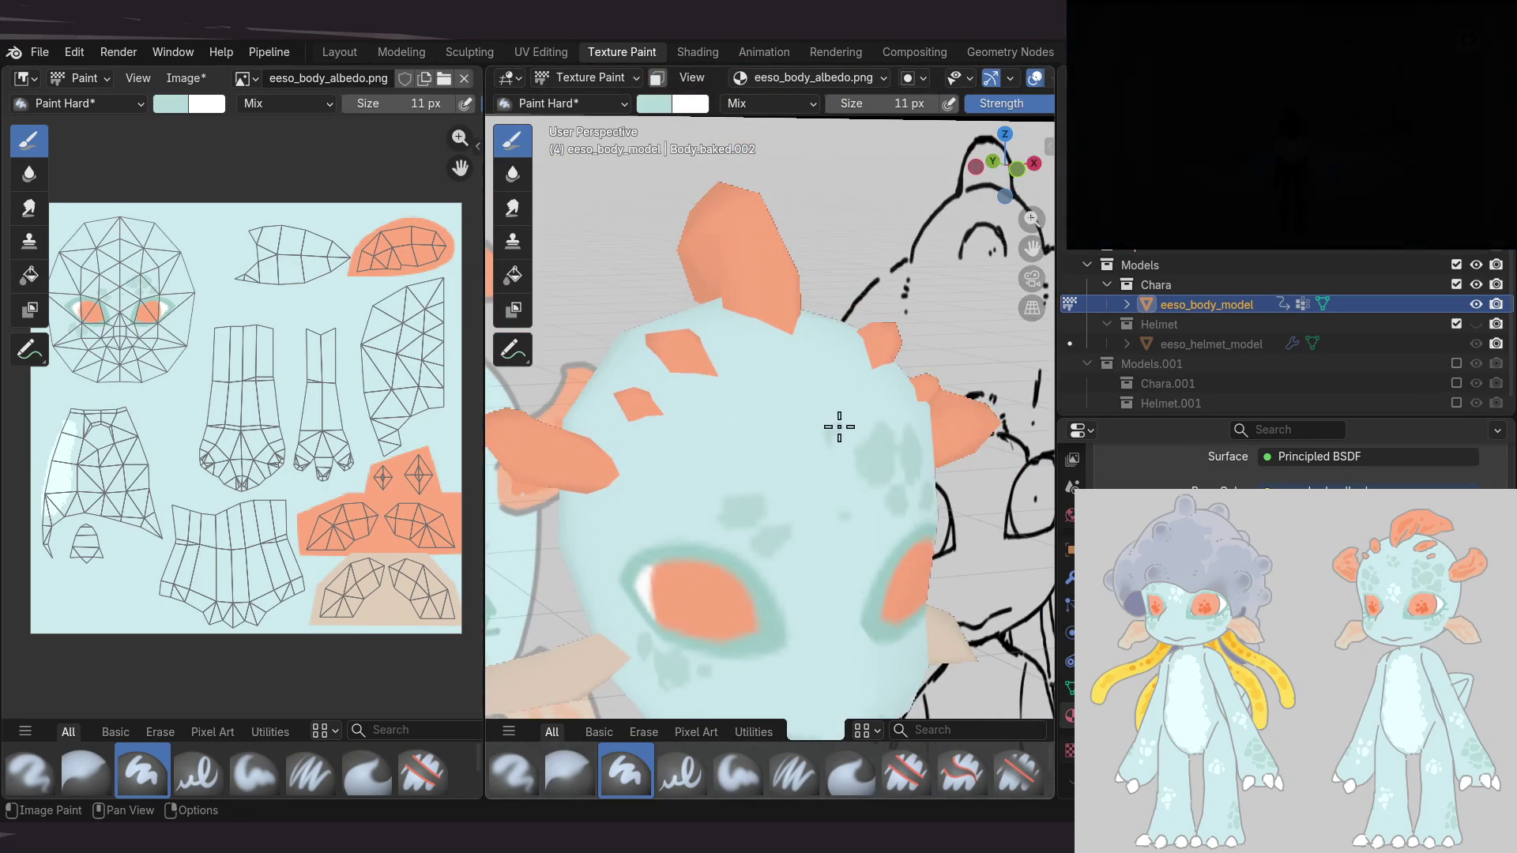
mouse_move(819, 426)
middle_down()
mouse_move(745, 308)
mouse_move(898, 367)
middle_up()
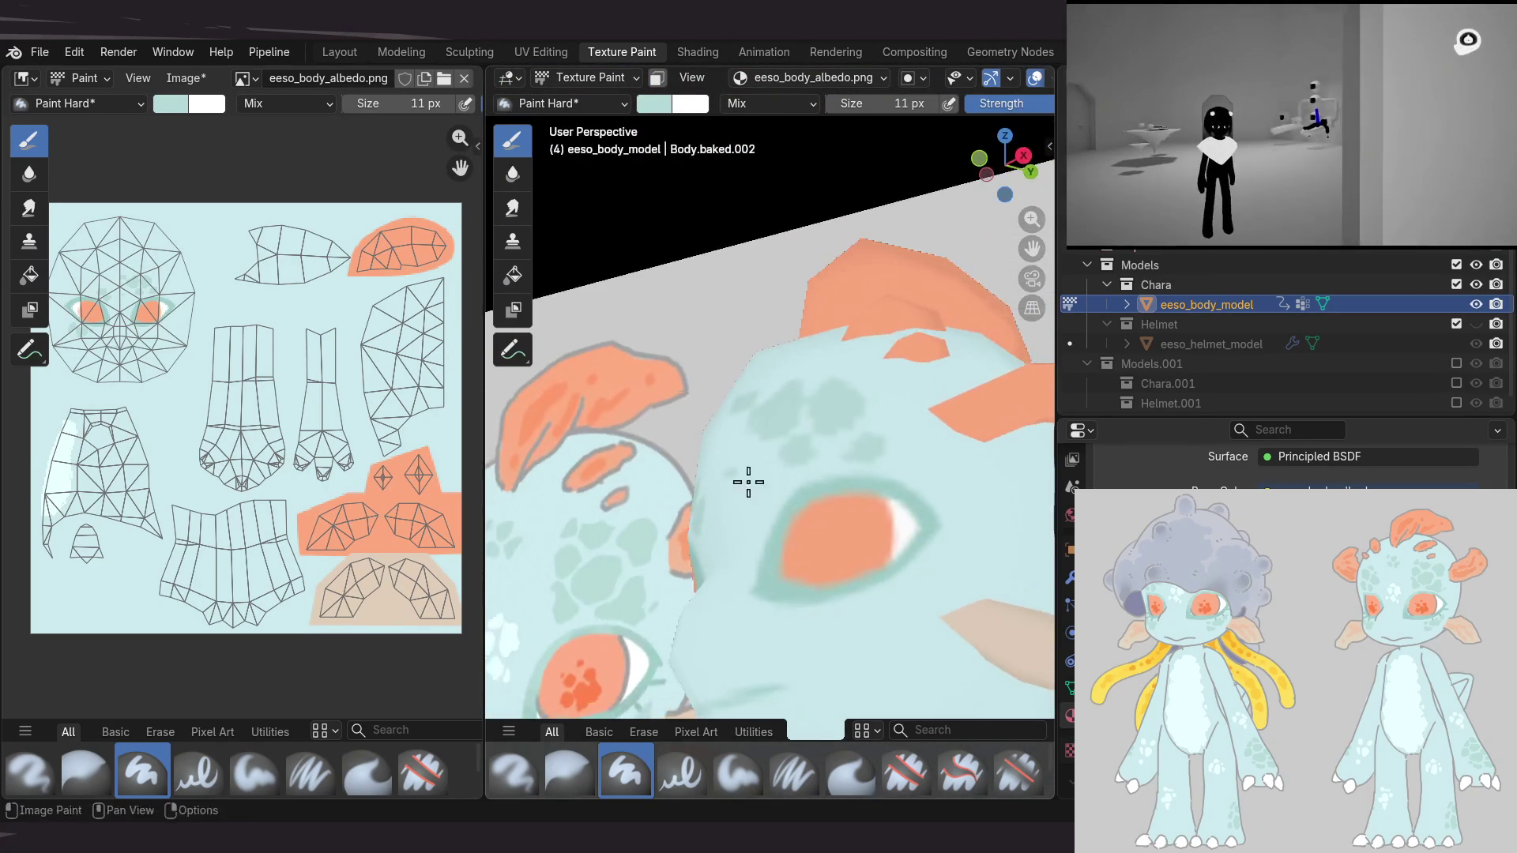
middle_drag(887, 352, 868, 310)
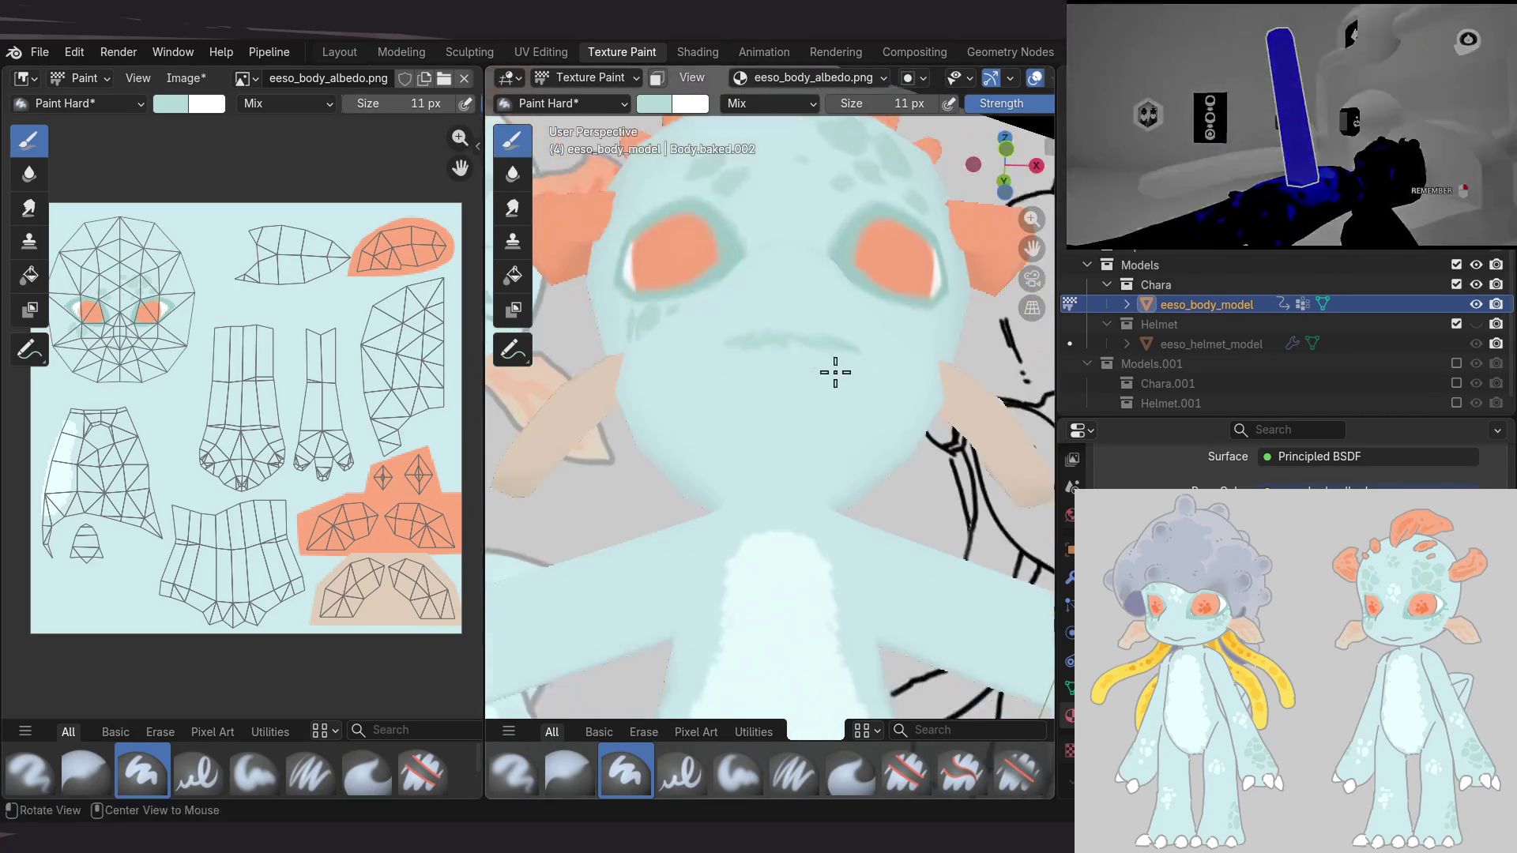
mouse_move(867, 310)
middle_down()
mouse_move(811, 428)
mouse_move(859, 463)
middle_up()
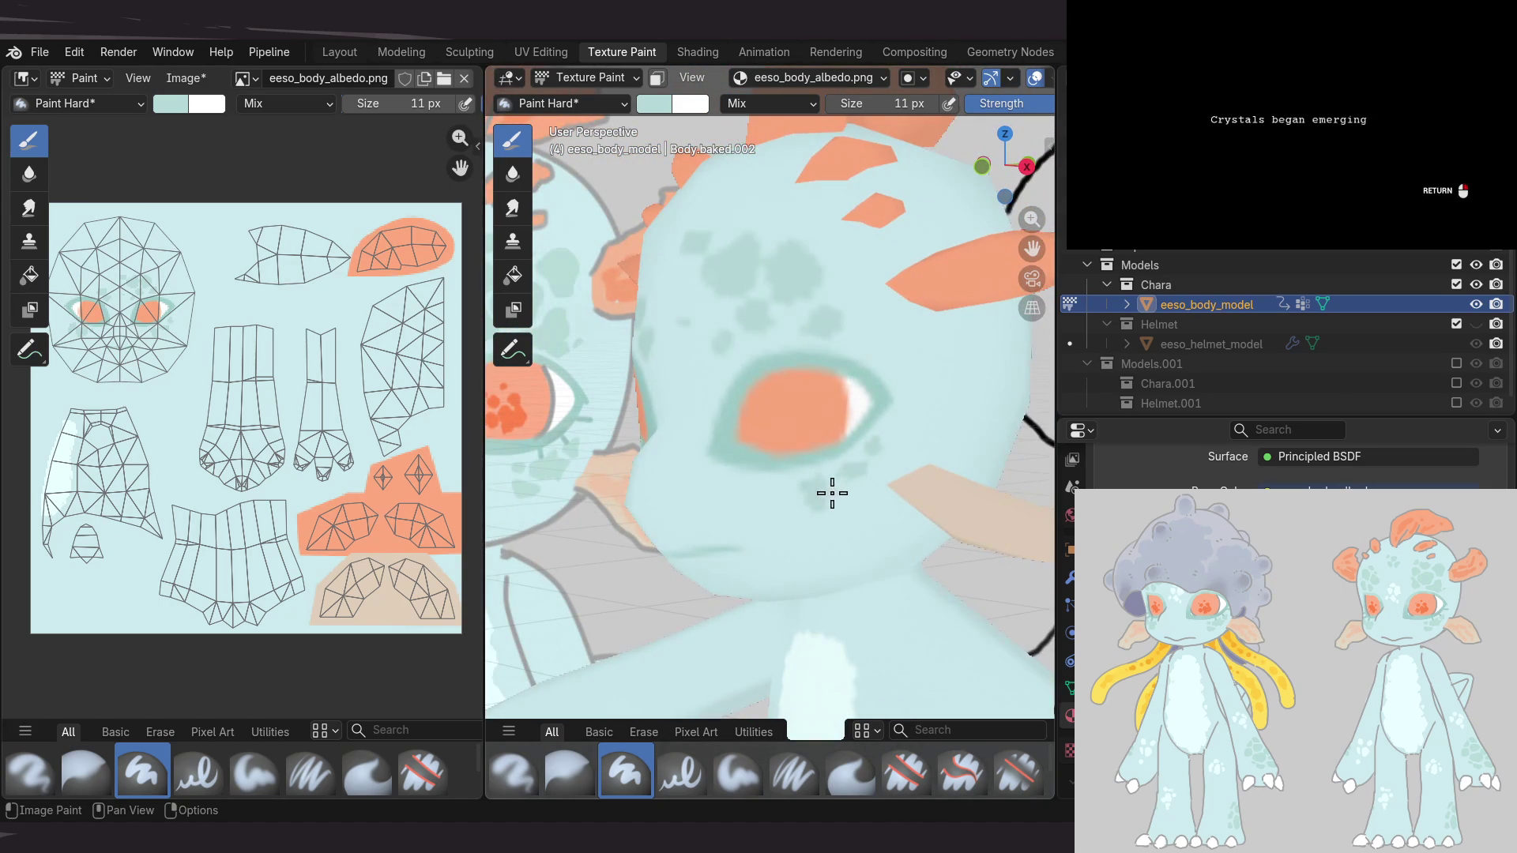
middle_drag(835, 489, 891, 430)
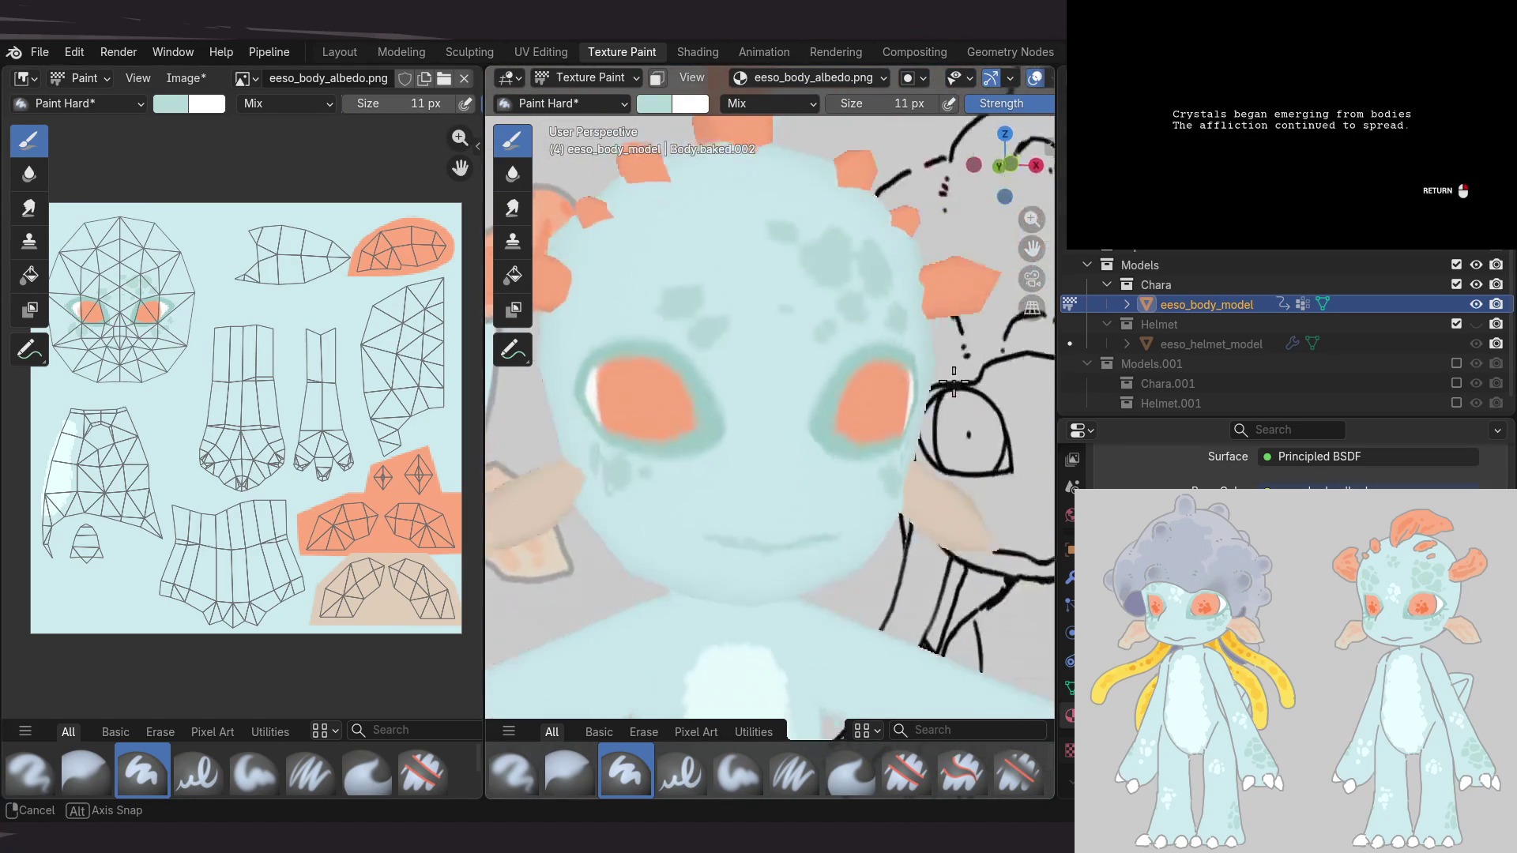
scroll(844, 403, down, 10)
mouse_move(813, 425)
ctrl+middle_down()
mouse_move(779, 432)
mouse_move(826, 497)
mouse_move(813, 434)
ctrl+middle_up()
middle_drag(347, 425, 322, 433)
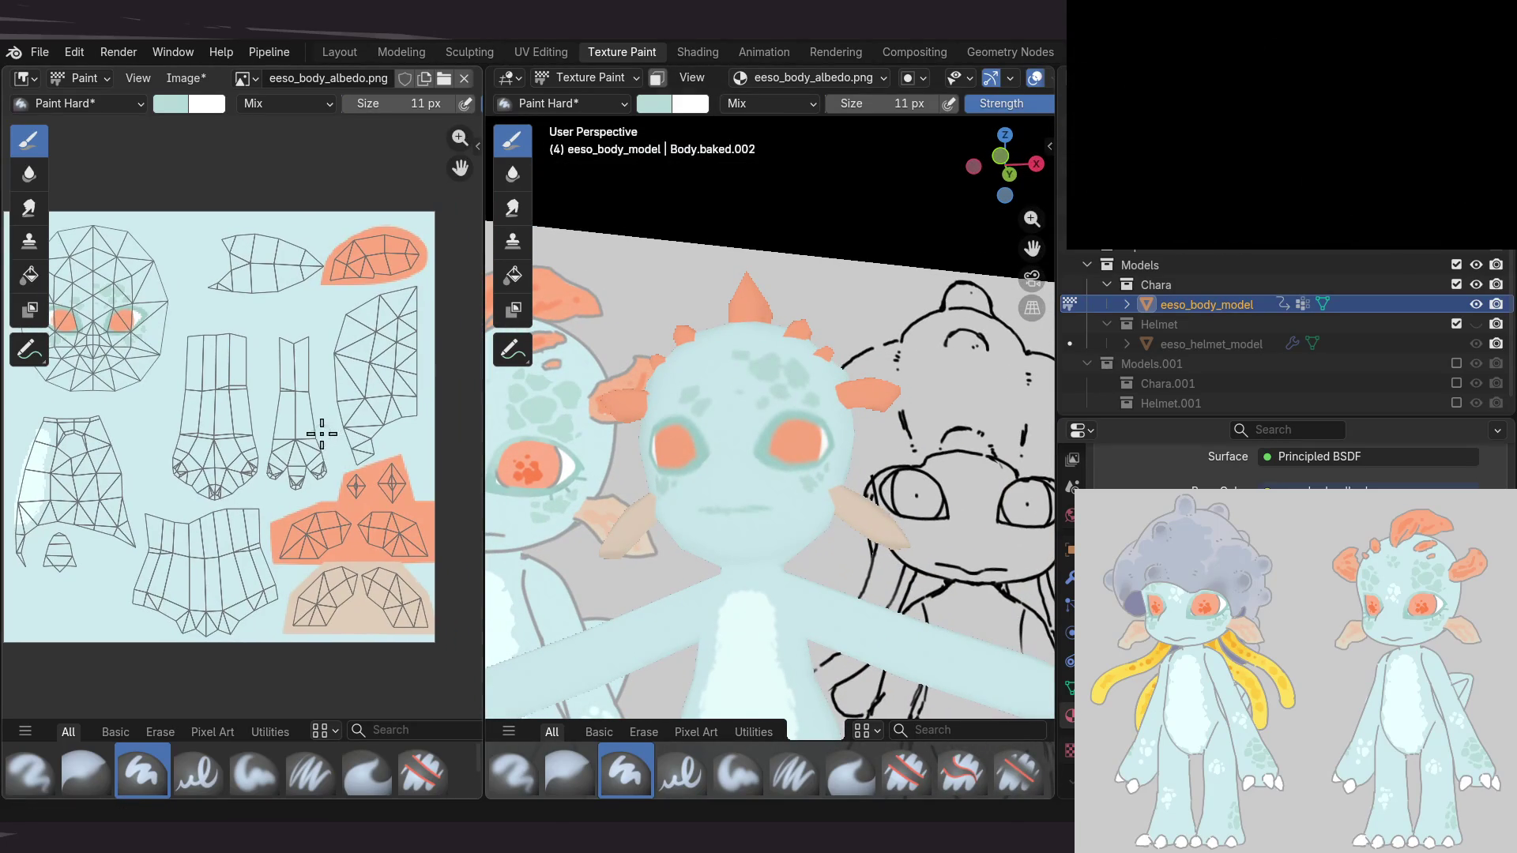
mouse_move(600, 462)
middle_down()
mouse_move(755, 459)
mouse_move(753, 488)
mouse_move(667, 535)
middle_up()
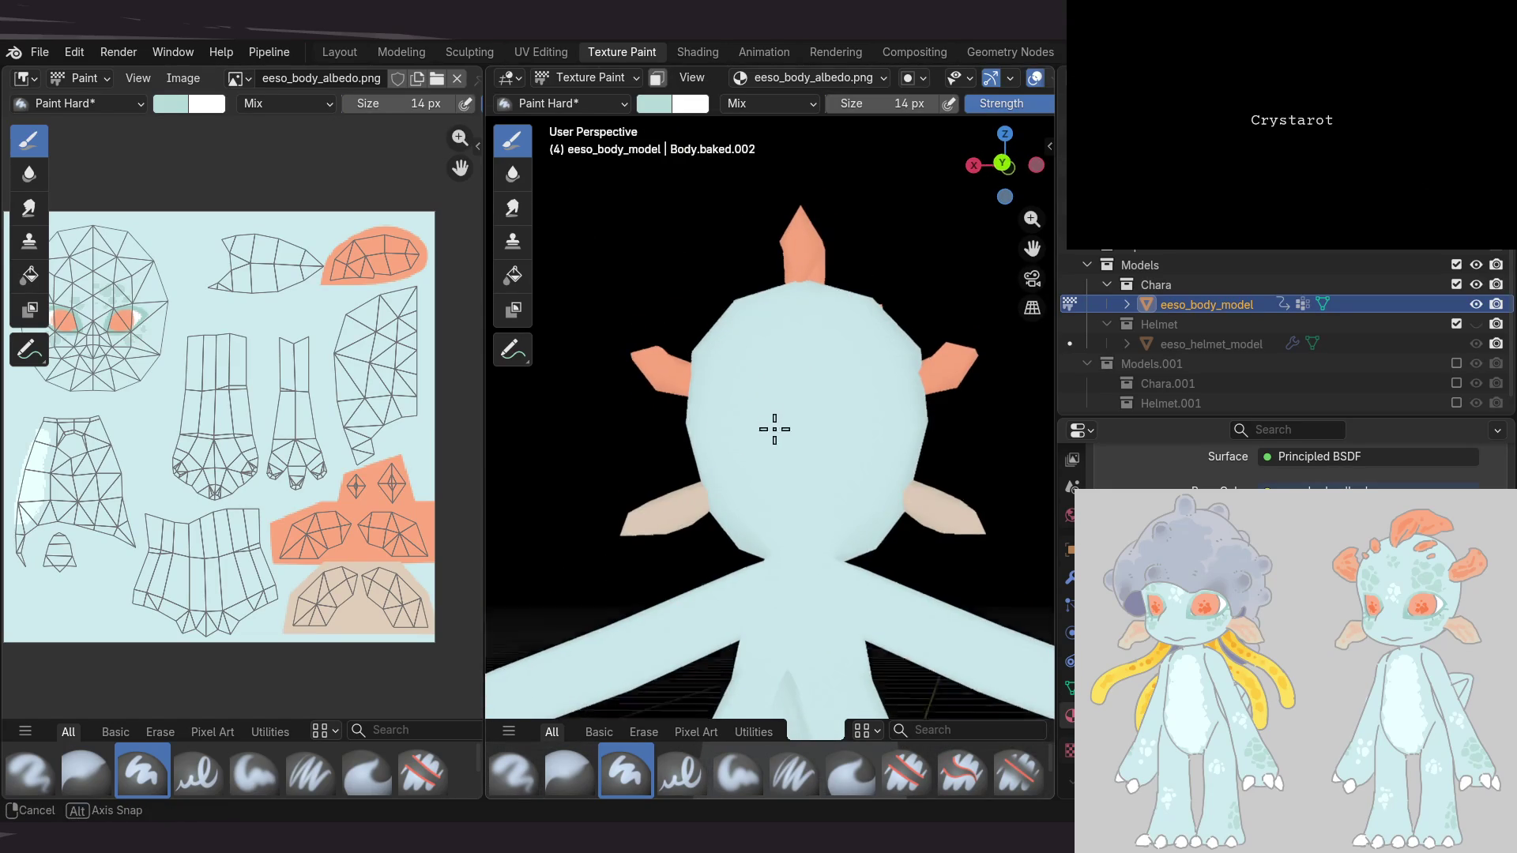
middle_drag(606, 454, 560, 451)
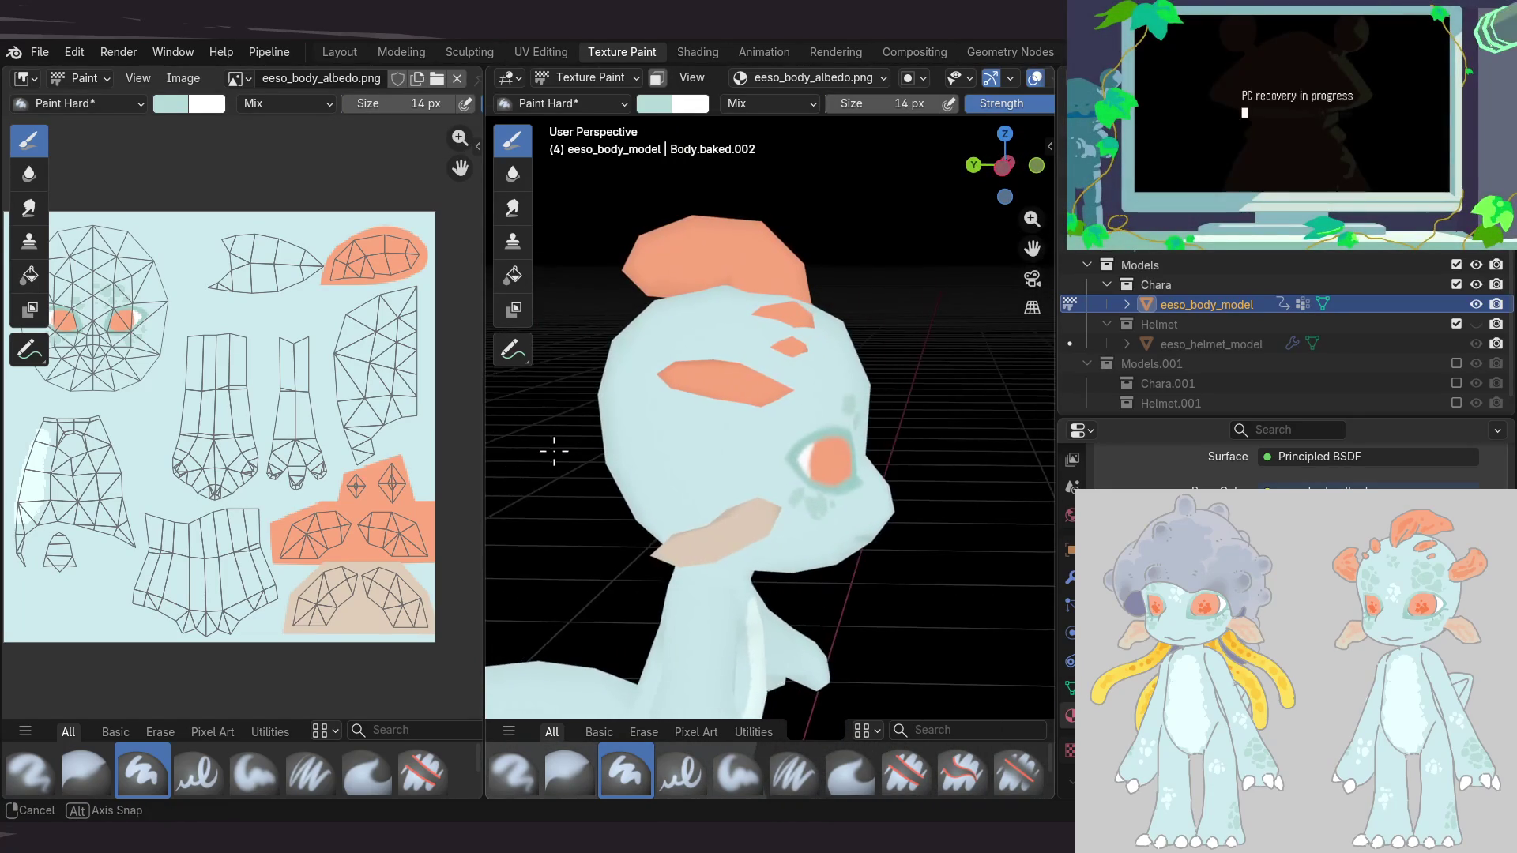
mouse_move(567, 449)
middle_down()
mouse_move(745, 461)
mouse_move(812, 426)
middle_up()
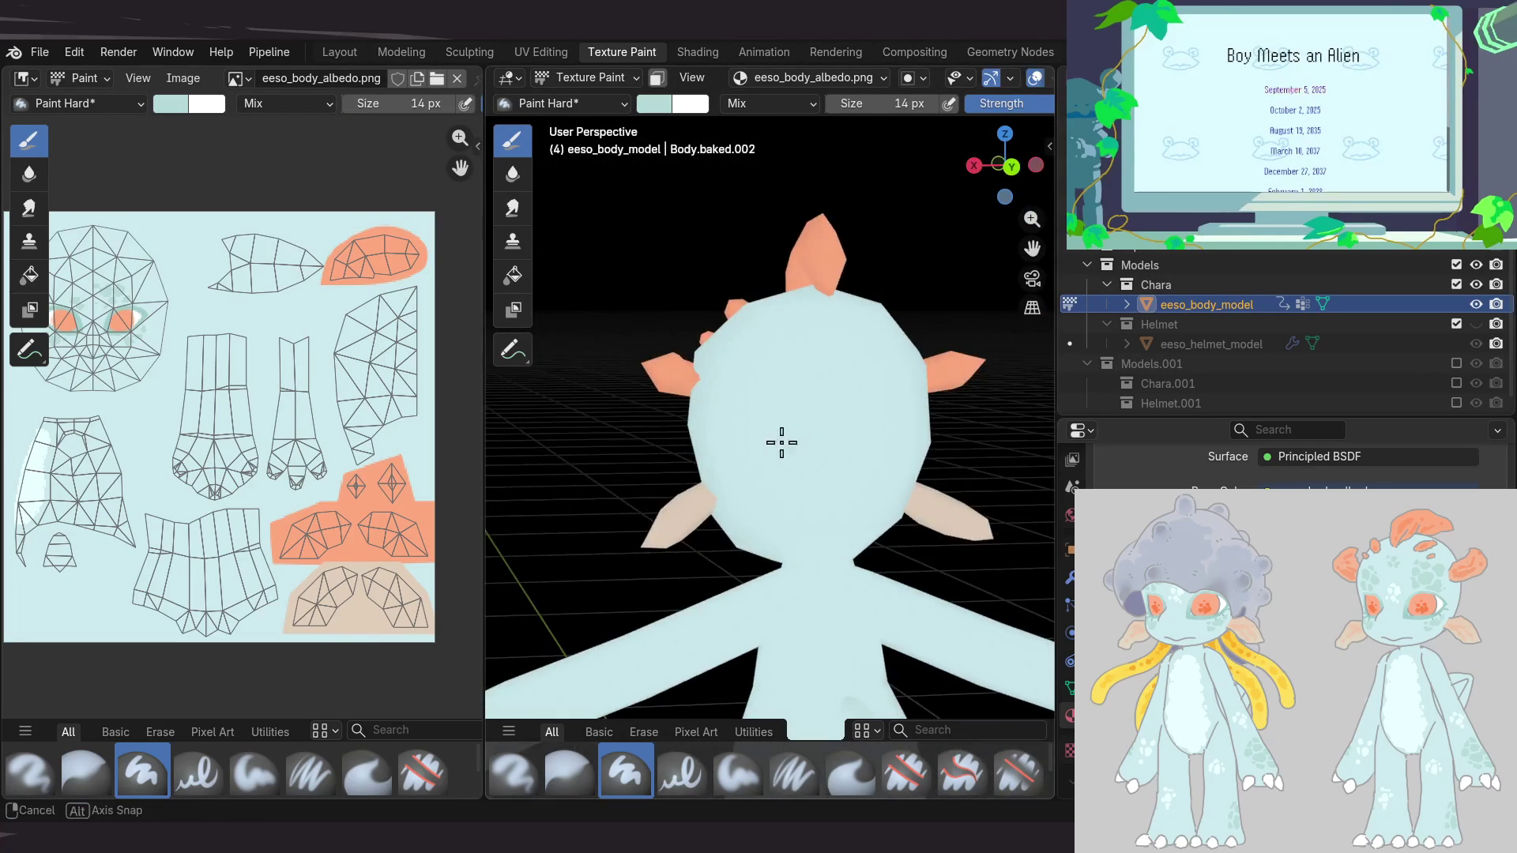
mouse_move(796, 469)
middle_down()
mouse_move(838, 539)
mouse_move(531, 442)
middle_up()
mouse_move(718, 411)
middle_down()
mouse_move(572, 403)
mouse_move(680, 423)
mouse_move(941, 426)
mouse_move(830, 372)
mouse_move(884, 402)
mouse_move(840, 501)
mouse_move(806, 431)
mouse_move(777, 508)
mouse_move(738, 392)
middle_up()
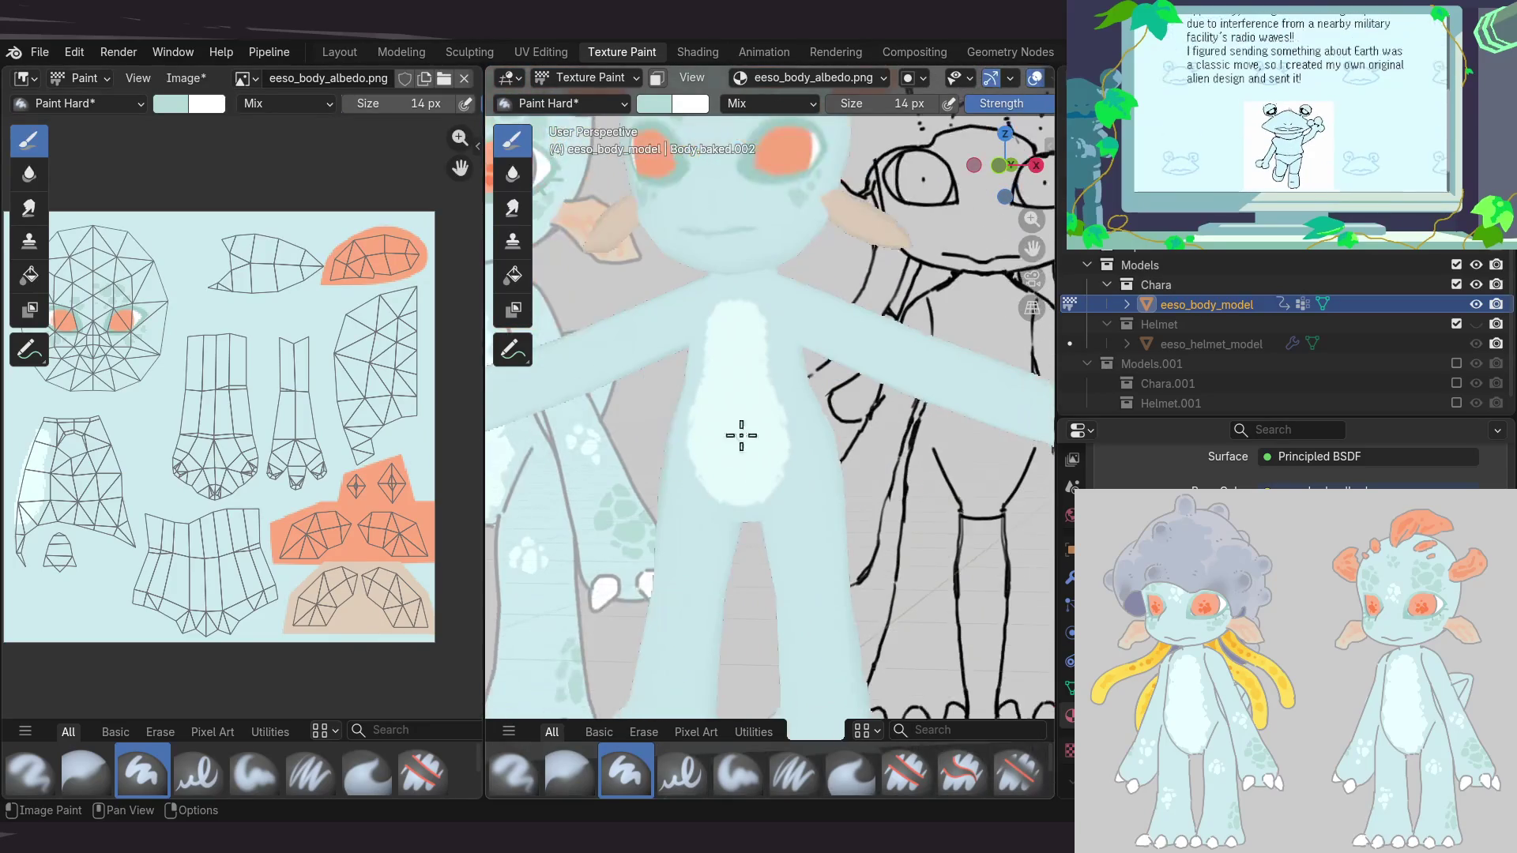
Dab two darker green spots onto the alien's leg
mouse_move(738, 548)
shift+middle_down()
mouse_move(738, 498)
mouse_move(748, 532)
mouse_move(813, 471)
mouse_move(817, 492)
shift+middle_up()
click(820, 513)
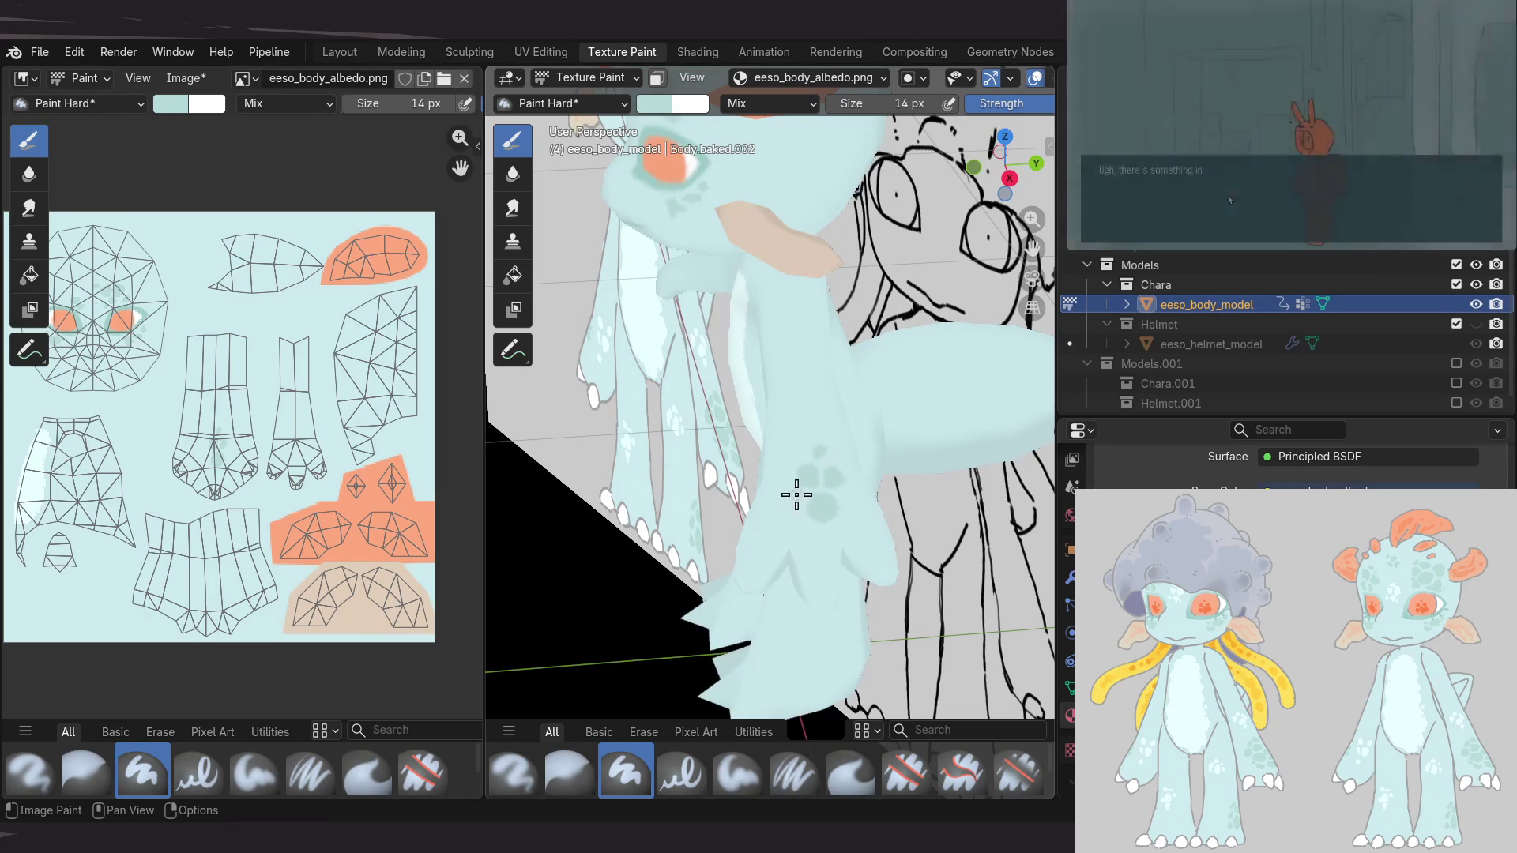
mouse_move(866, 501)
middle_down()
mouse_move(847, 414)
mouse_move(864, 470)
mouse_move(884, 429)
mouse_move(973, 452)
mouse_move(844, 451)
mouse_move(857, 497)
mouse_move(795, 607)
middle_up()
click(786, 632)
Orbit around the legs and tail to check the spots, then save the texture as eeso_body_draft.png
mouse_move(775, 596)
alt+mouse_down()
mouse_move(740, 479)
mouse_move(832, 541)
alt+mouse_up()
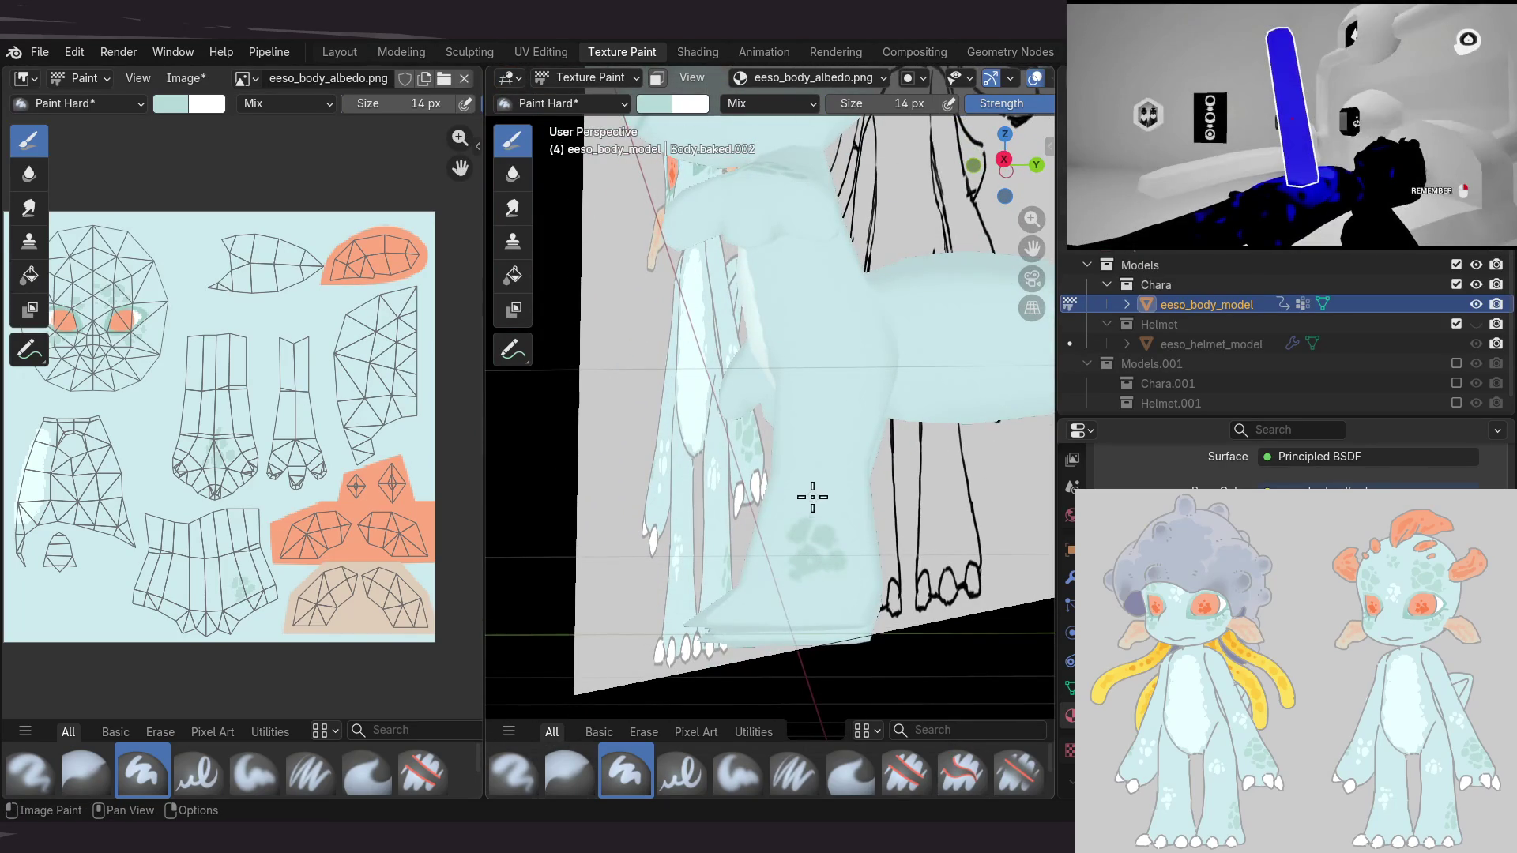
mouse_move(822, 496)
alt+mouse_down()
mouse_move(1040, 417)
mouse_move(867, 485)
alt+mouse_up()
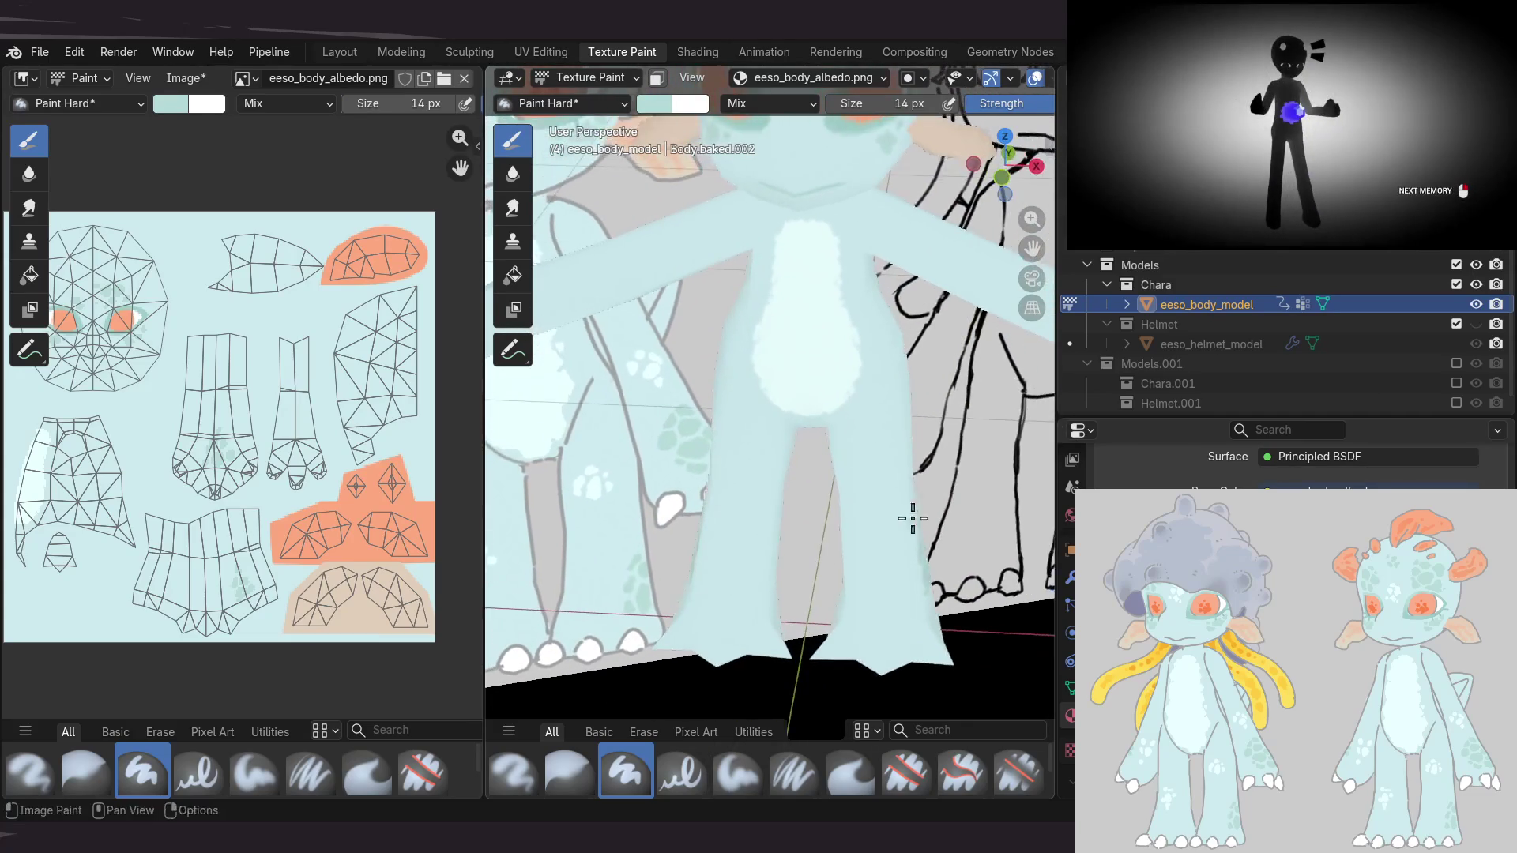
alt+drag(866, 485, 861, 577)
mouse_move(861, 577)
middle_down()
mouse_move(692, 562)
mouse_move(798, 525)
middle_up()
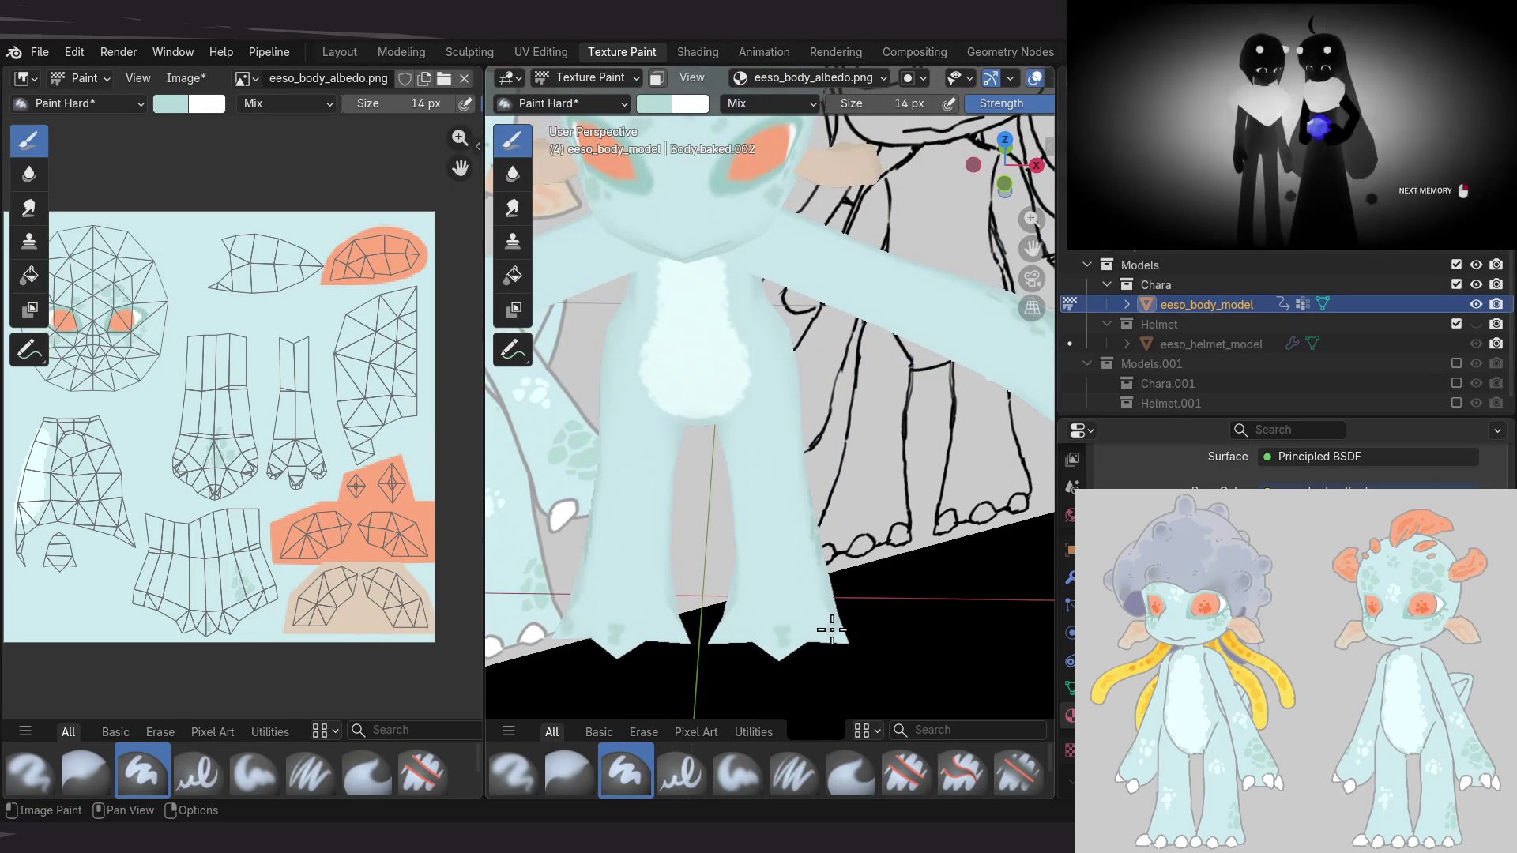
mouse_move(700, 502)
middle_down()
mouse_move(782, 544)
mouse_move(784, 527)
middle_up()
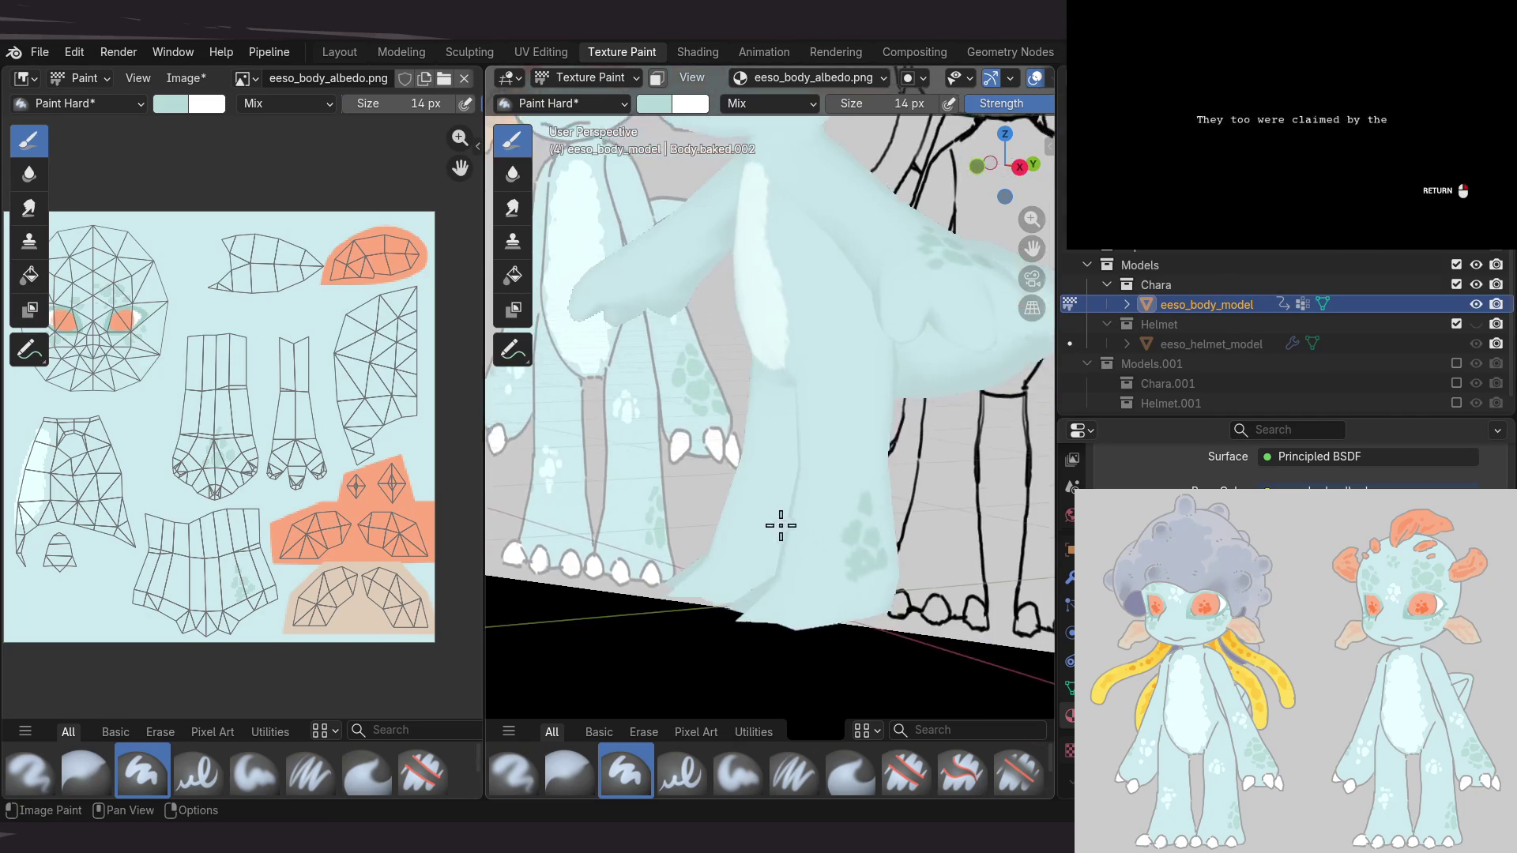
mouse_move(827, 471)
middle_down()
mouse_move(848, 534)
mouse_move(823, 430)
mouse_move(593, 542)
mouse_move(721, 447)
mouse_move(770, 483)
middle_up()
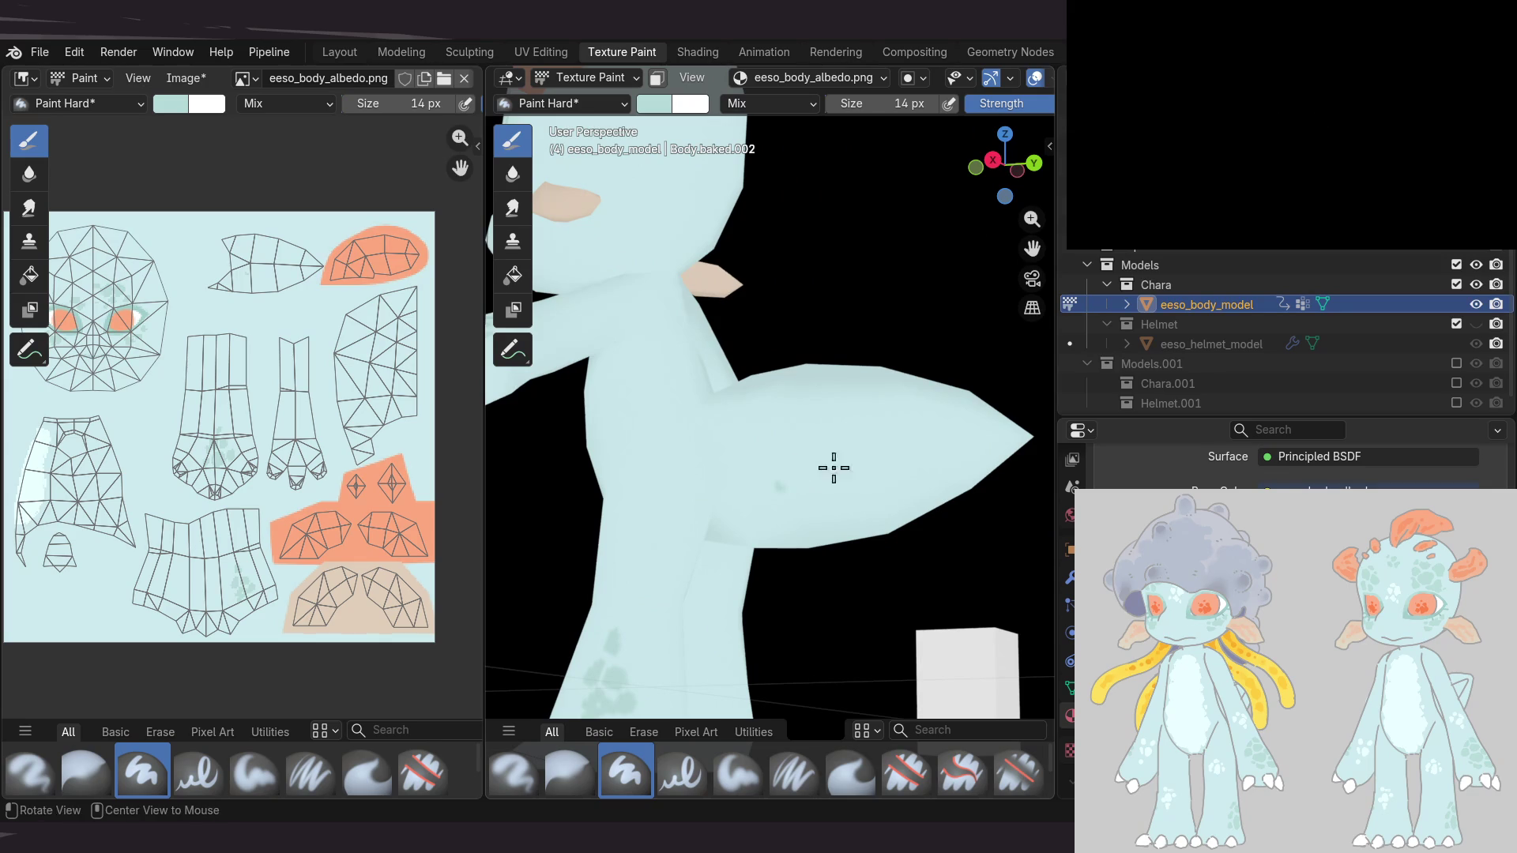
mouse_move(790, 426)
middle_down()
mouse_move(809, 471)
mouse_move(654, 477)
middle_up()
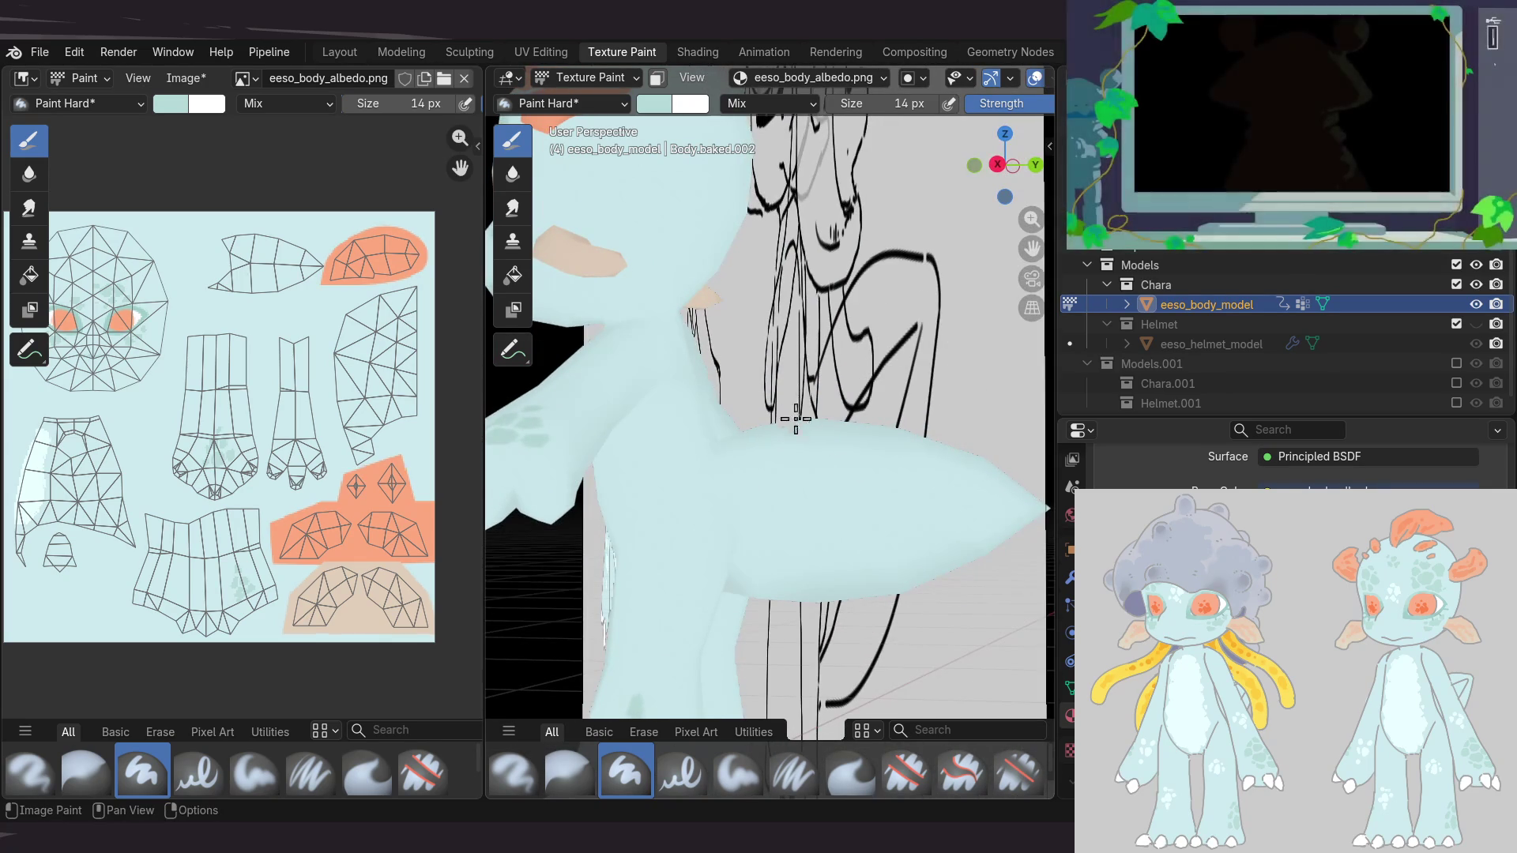
key(alt+s)
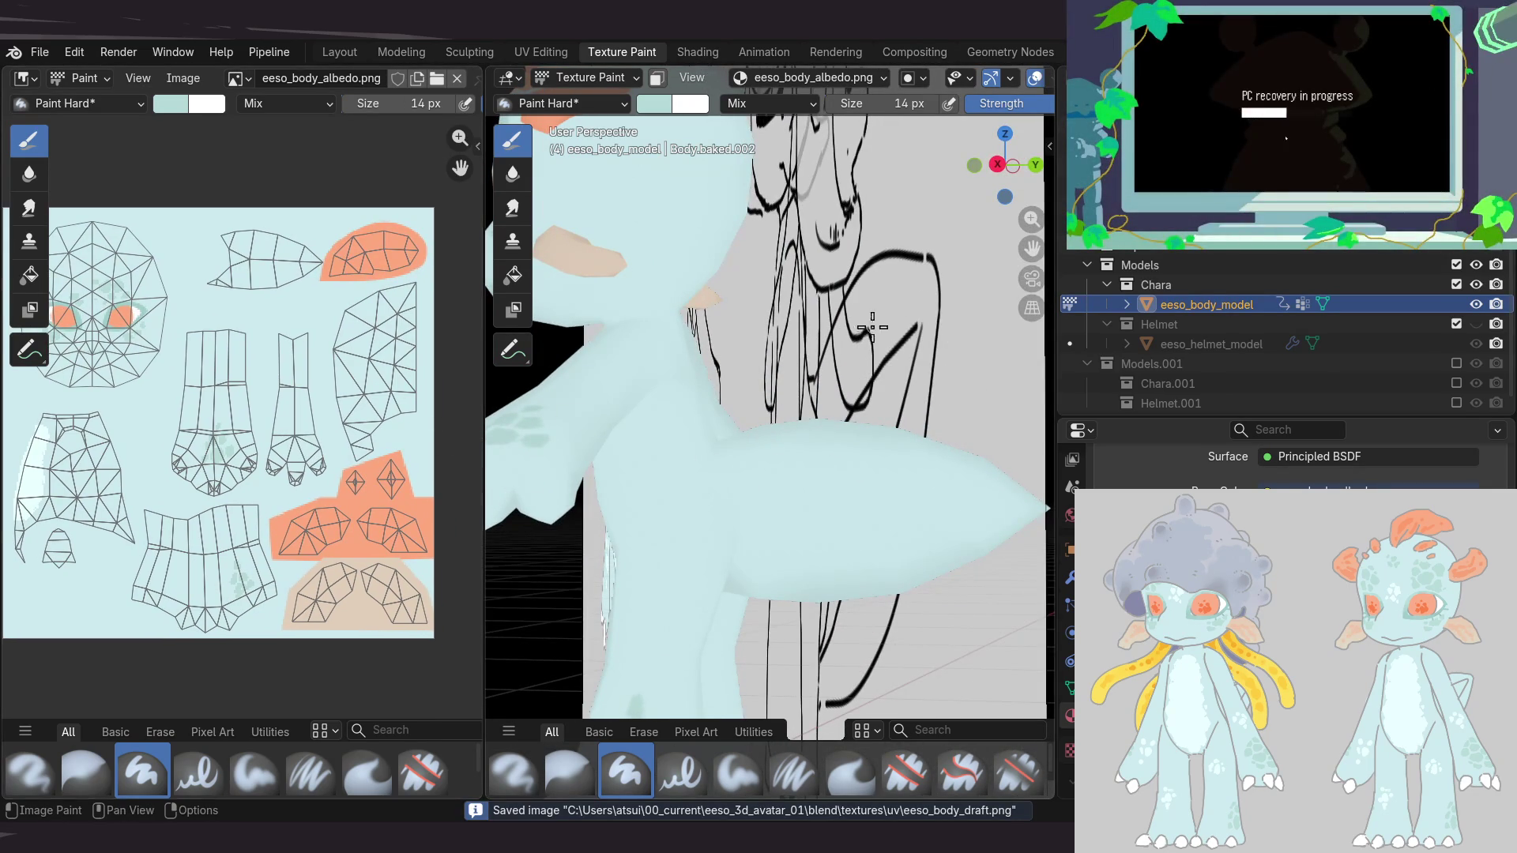
Show the mesh wireframe overlay on the model again
shift+middle_drag(874, 324, 911, 49)
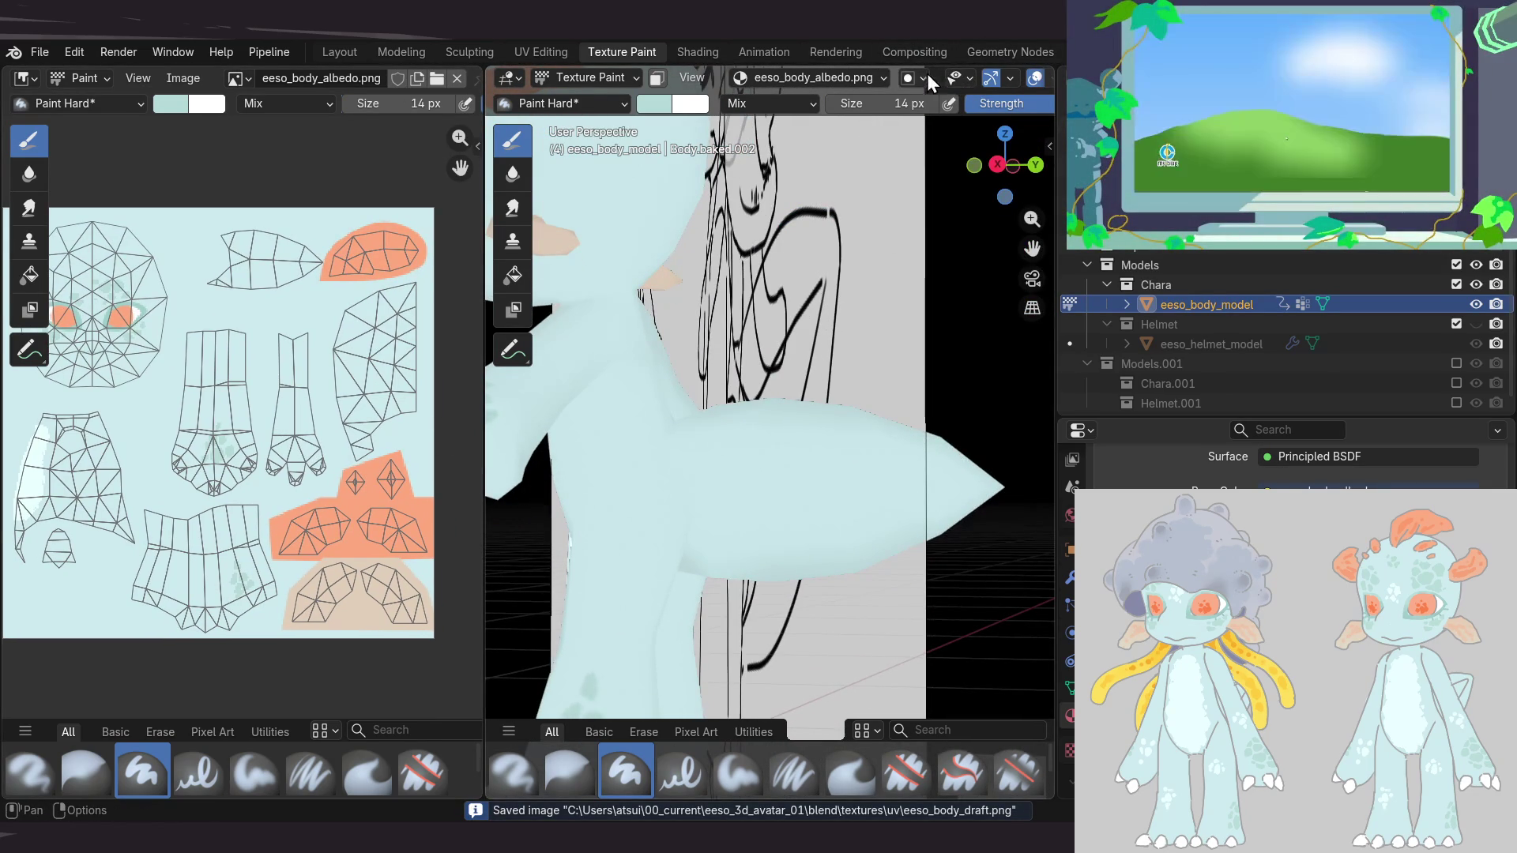
click(970, 78)
scroll(893, 75, down, 5)
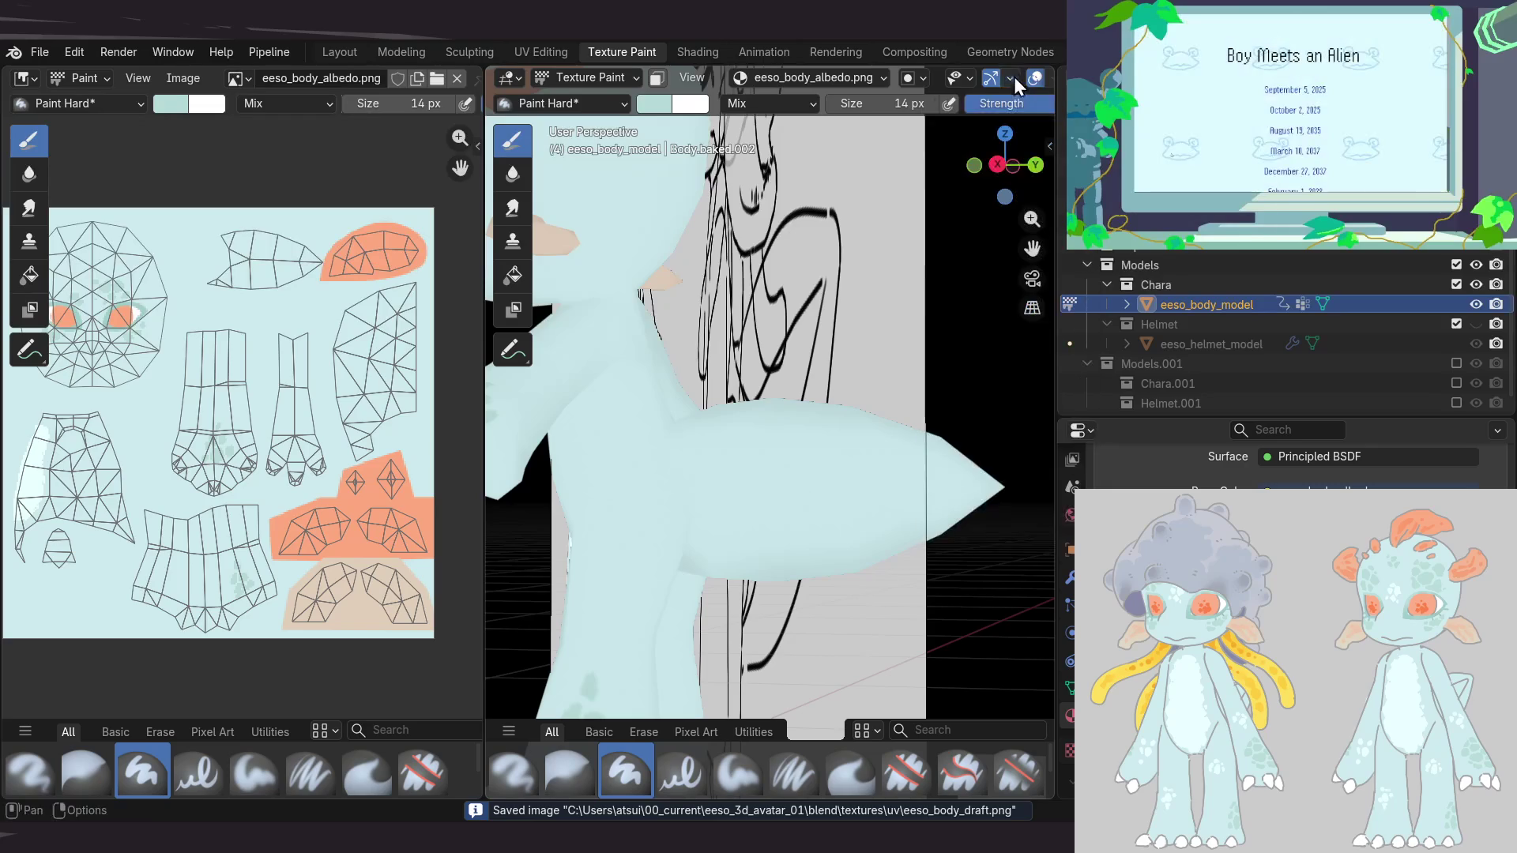
click(882, 77)
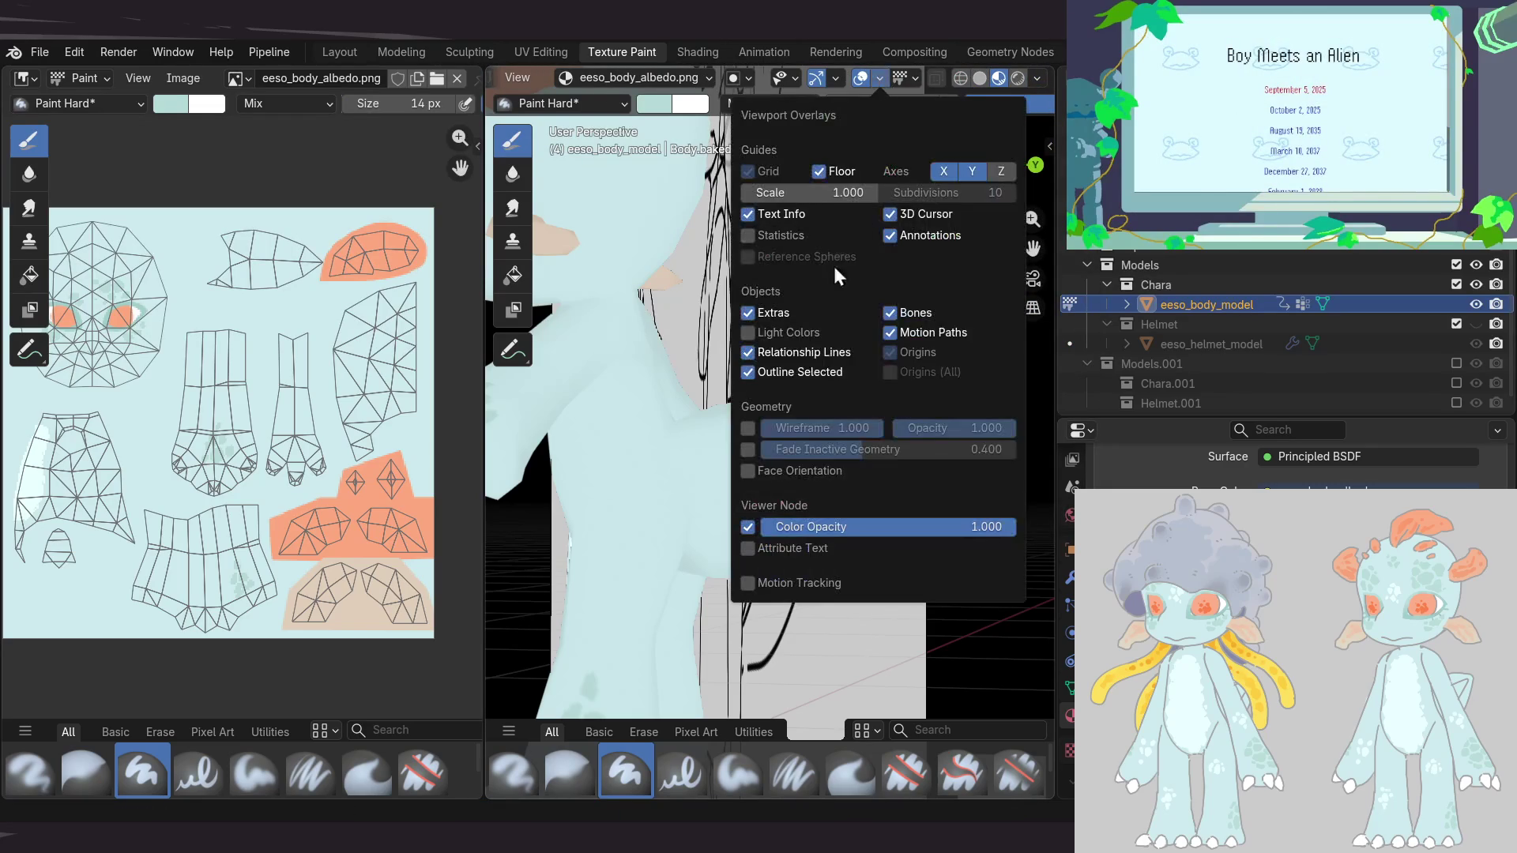
click(746, 430)
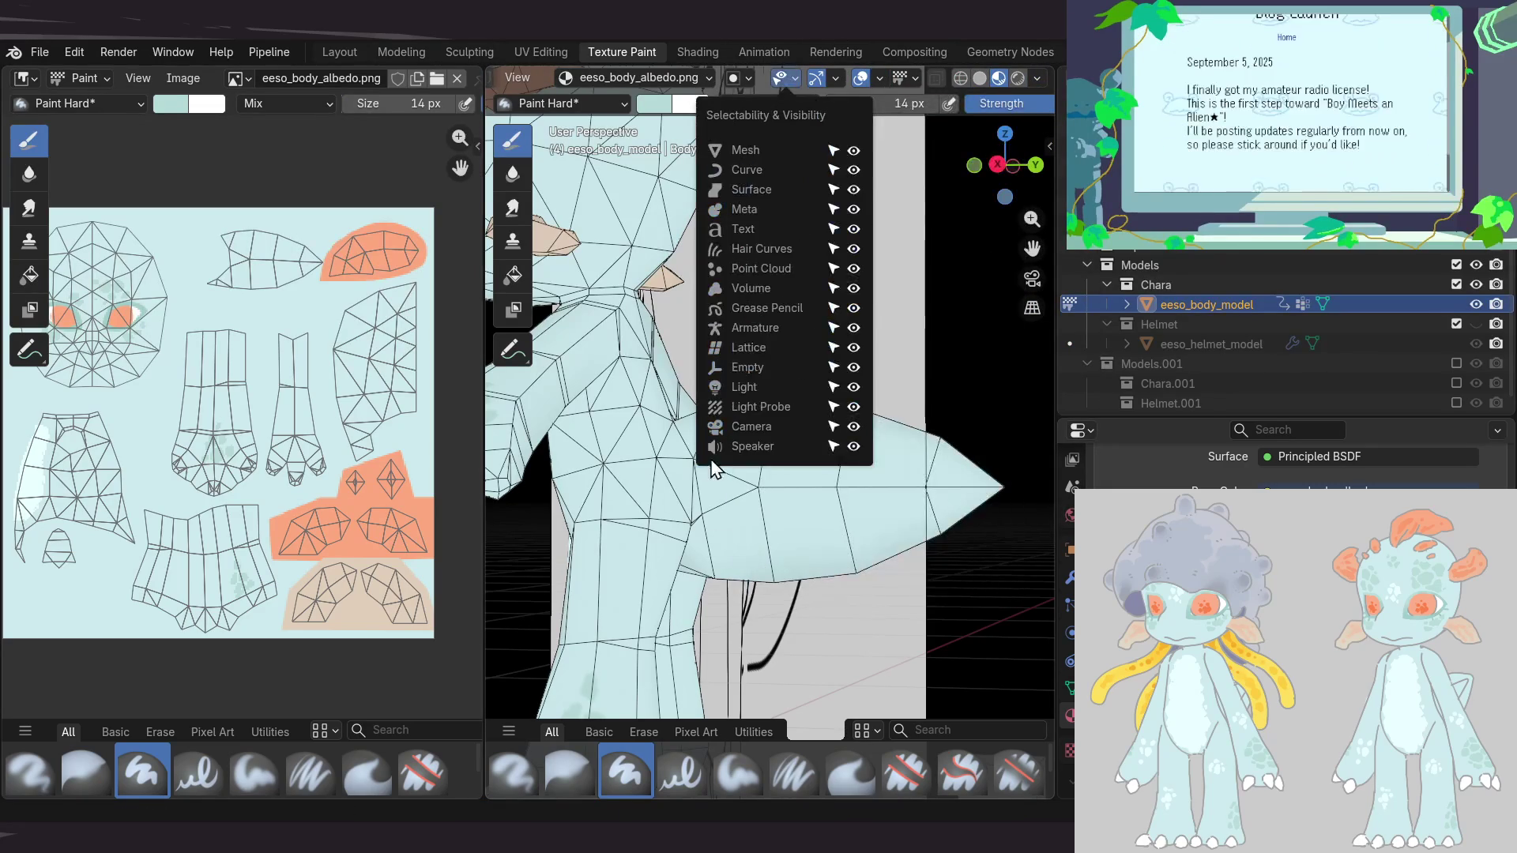
Paint a green stripe along the tail in right orthographic view, undo a bad stroke, and review the tail
middle_drag(694, 481, 784, 438)
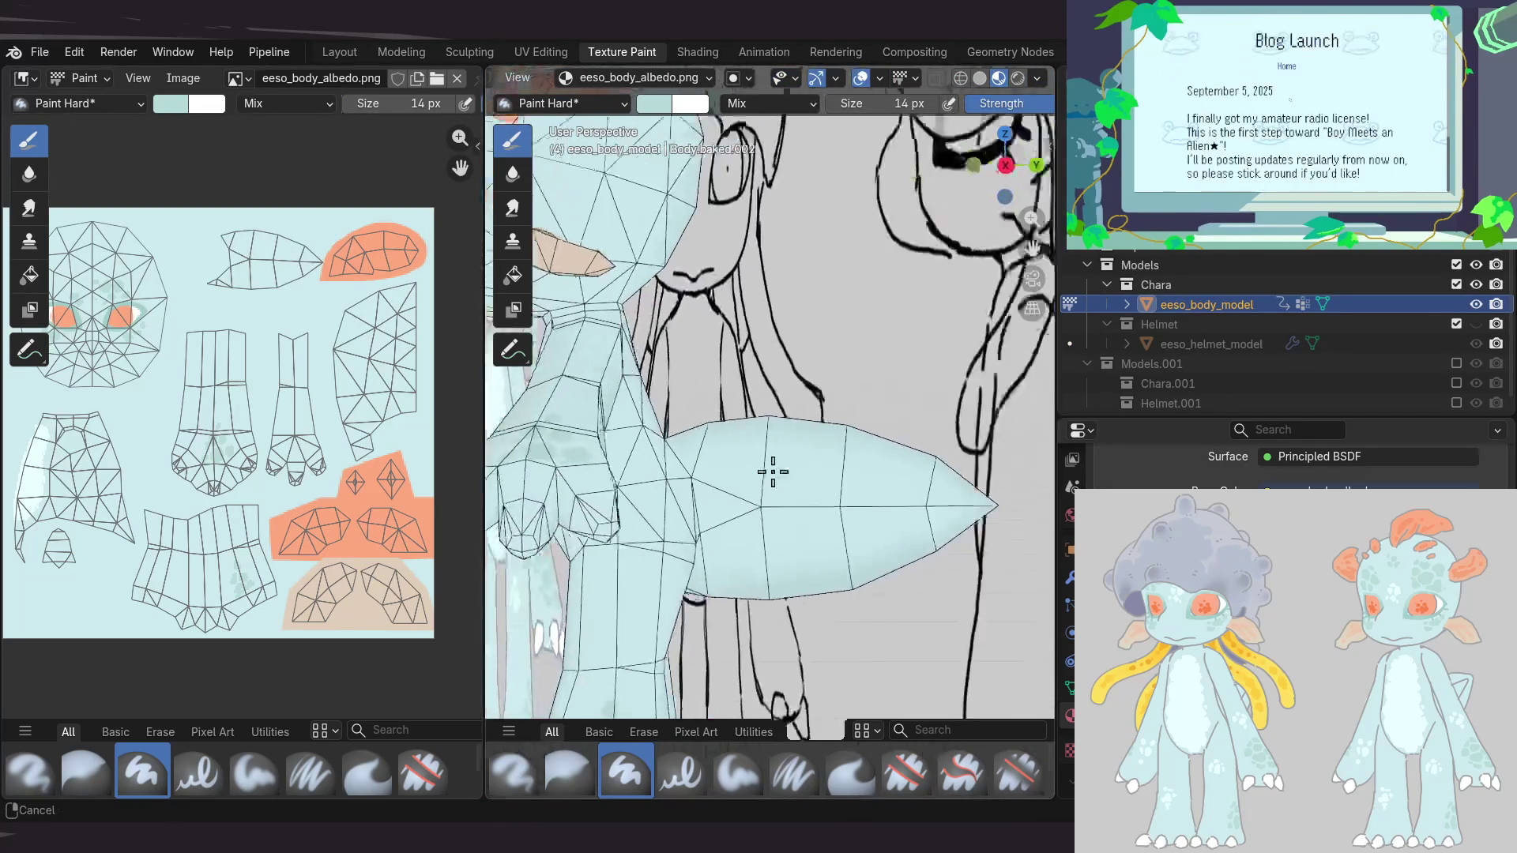
key(KP_3)
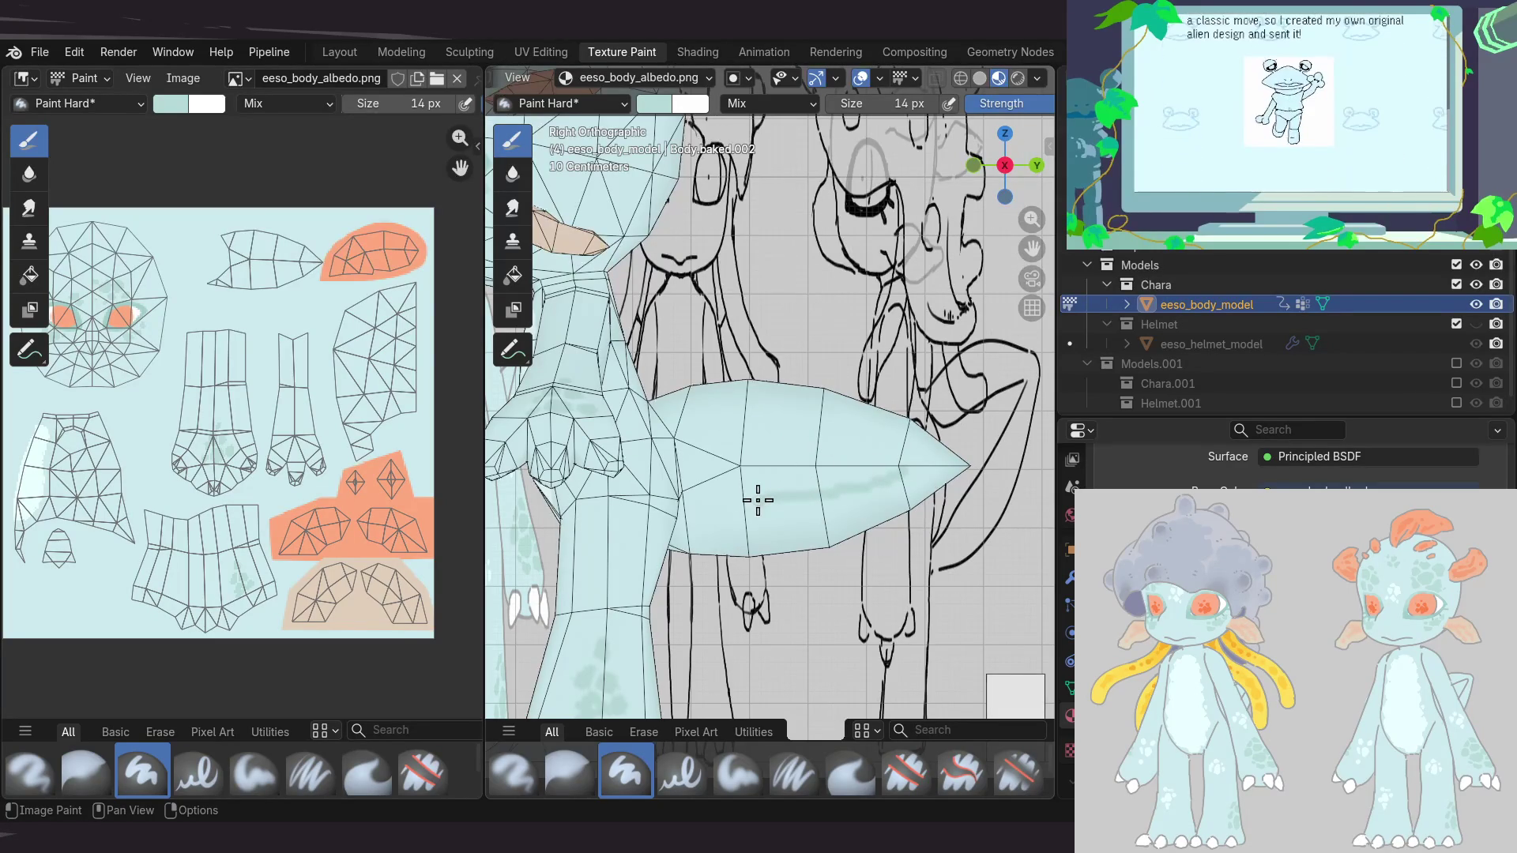
drag(689, 443, 839, 452)
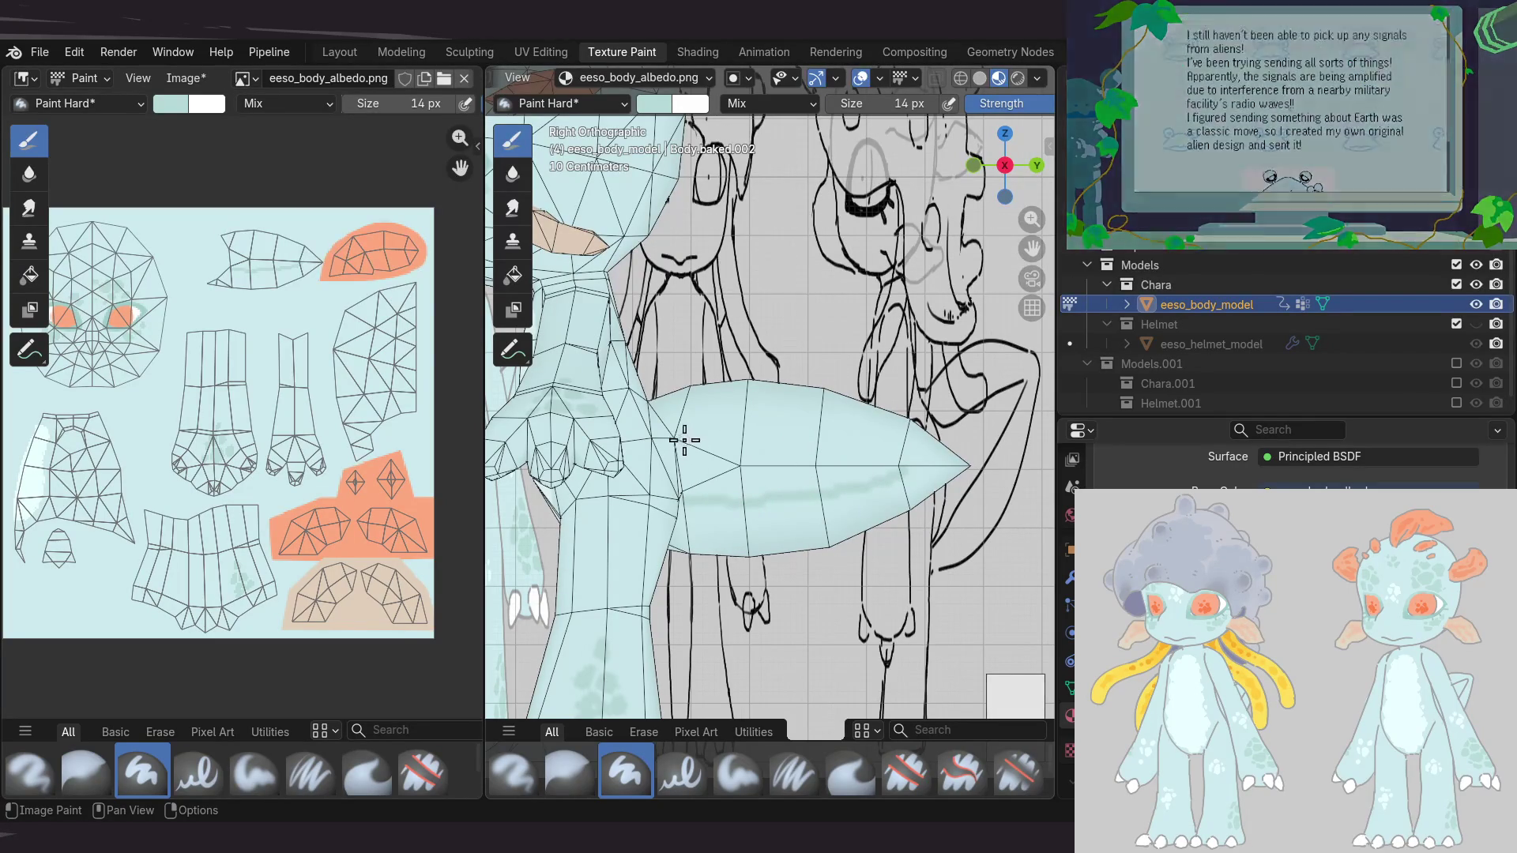
key(ctrl+z)
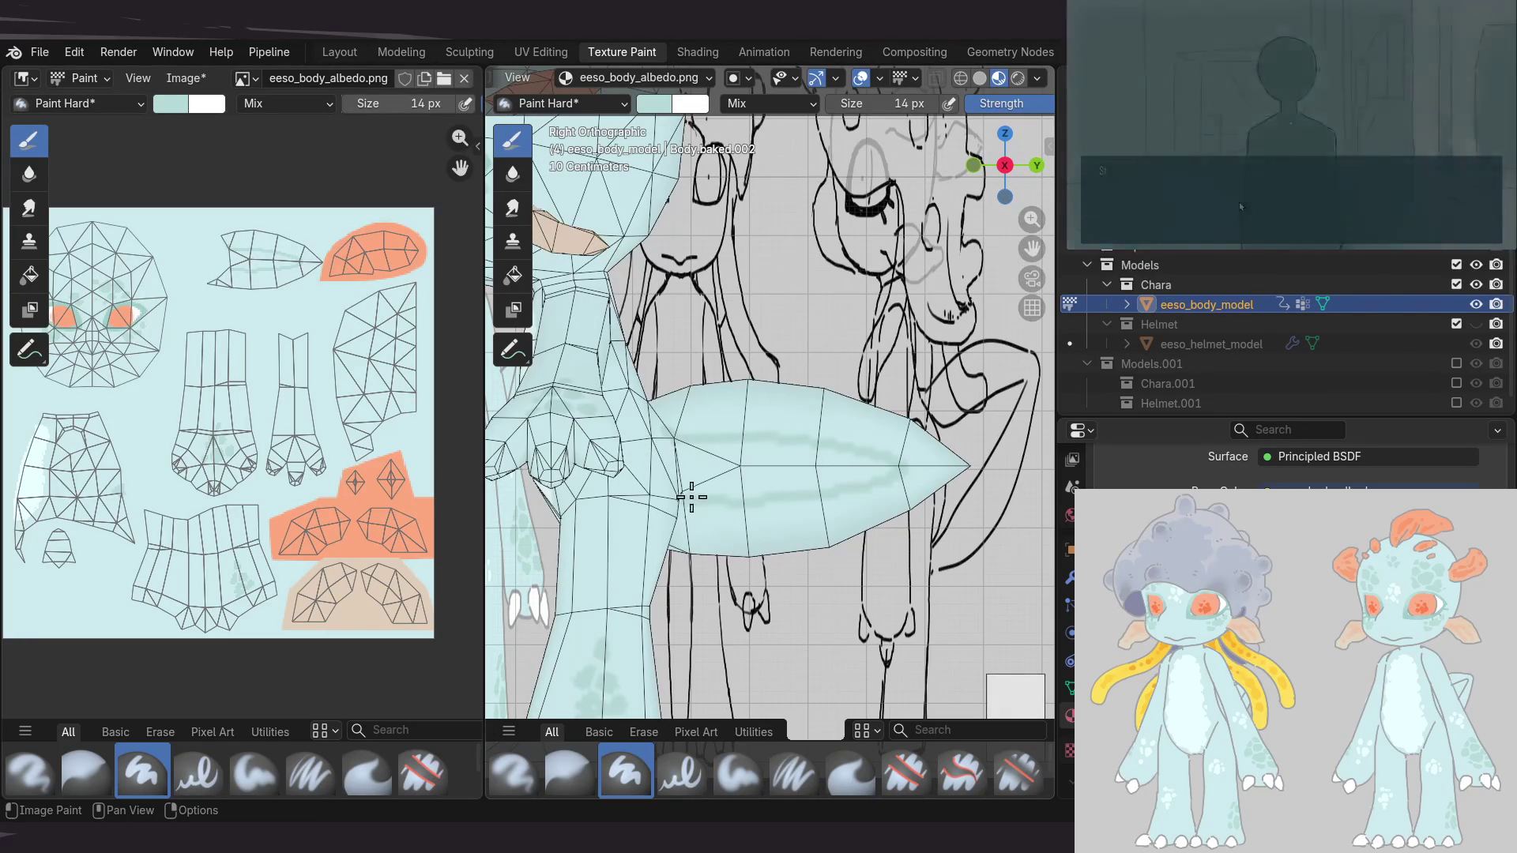
mouse_move(715, 446)
middle_down()
mouse_move(689, 433)
mouse_move(717, 517)
middle_up()
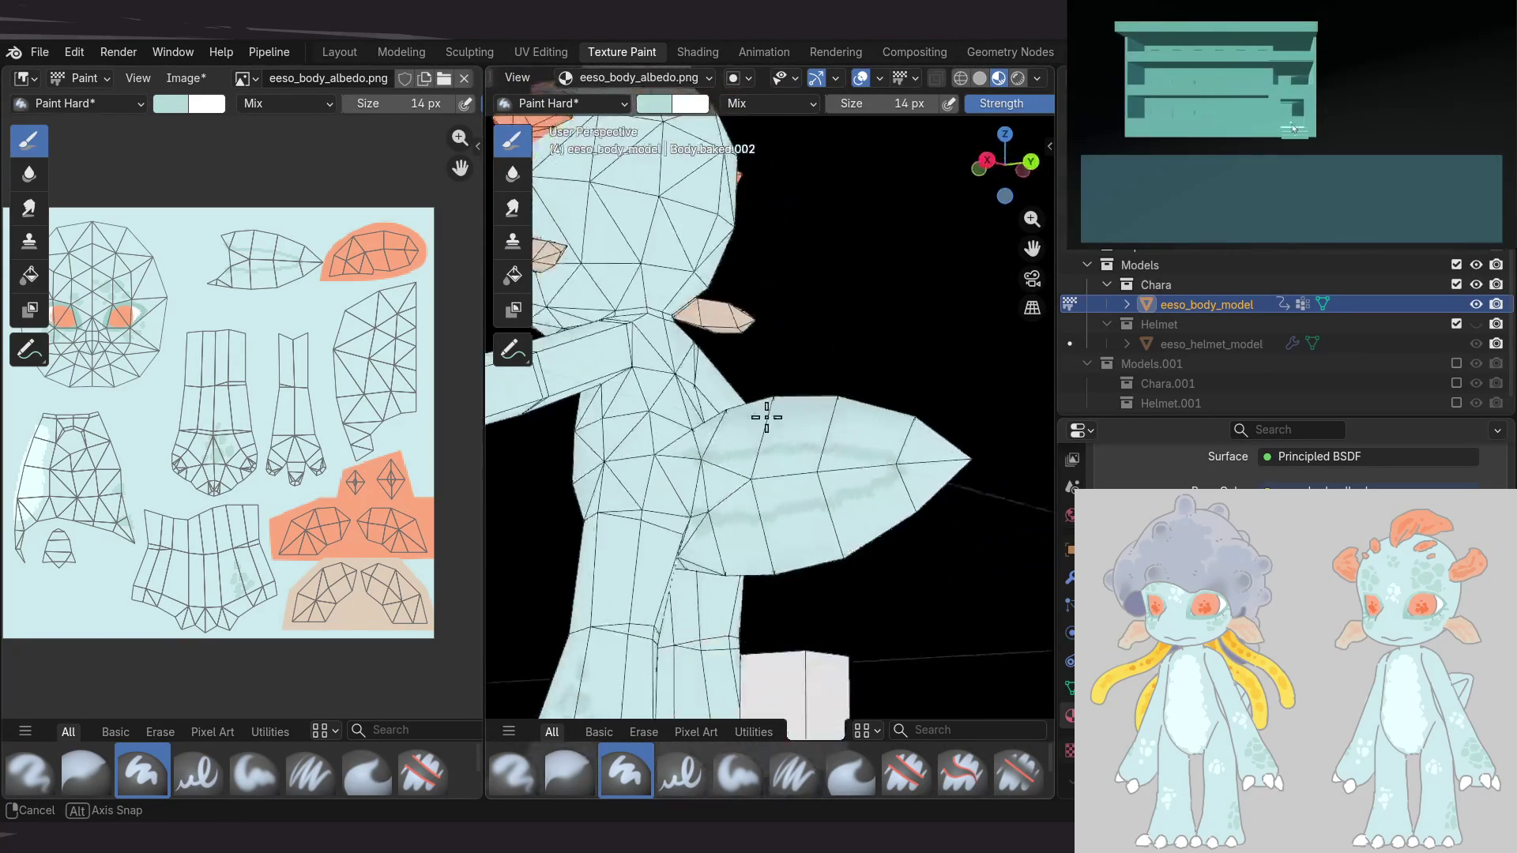
middle_drag(773, 407, 721, 462)
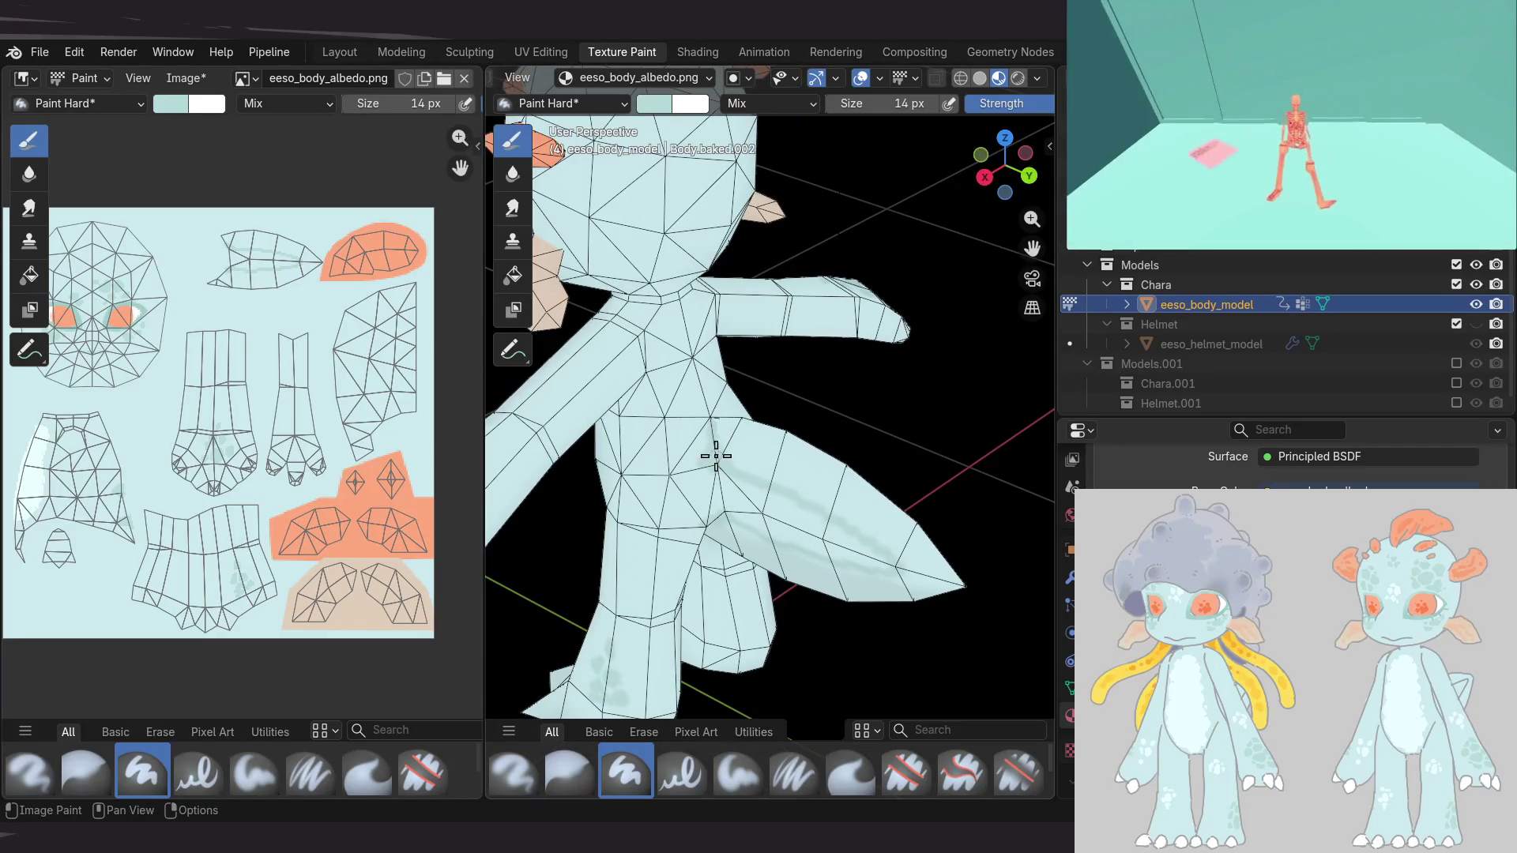
middle_drag(714, 434, 743, 518)
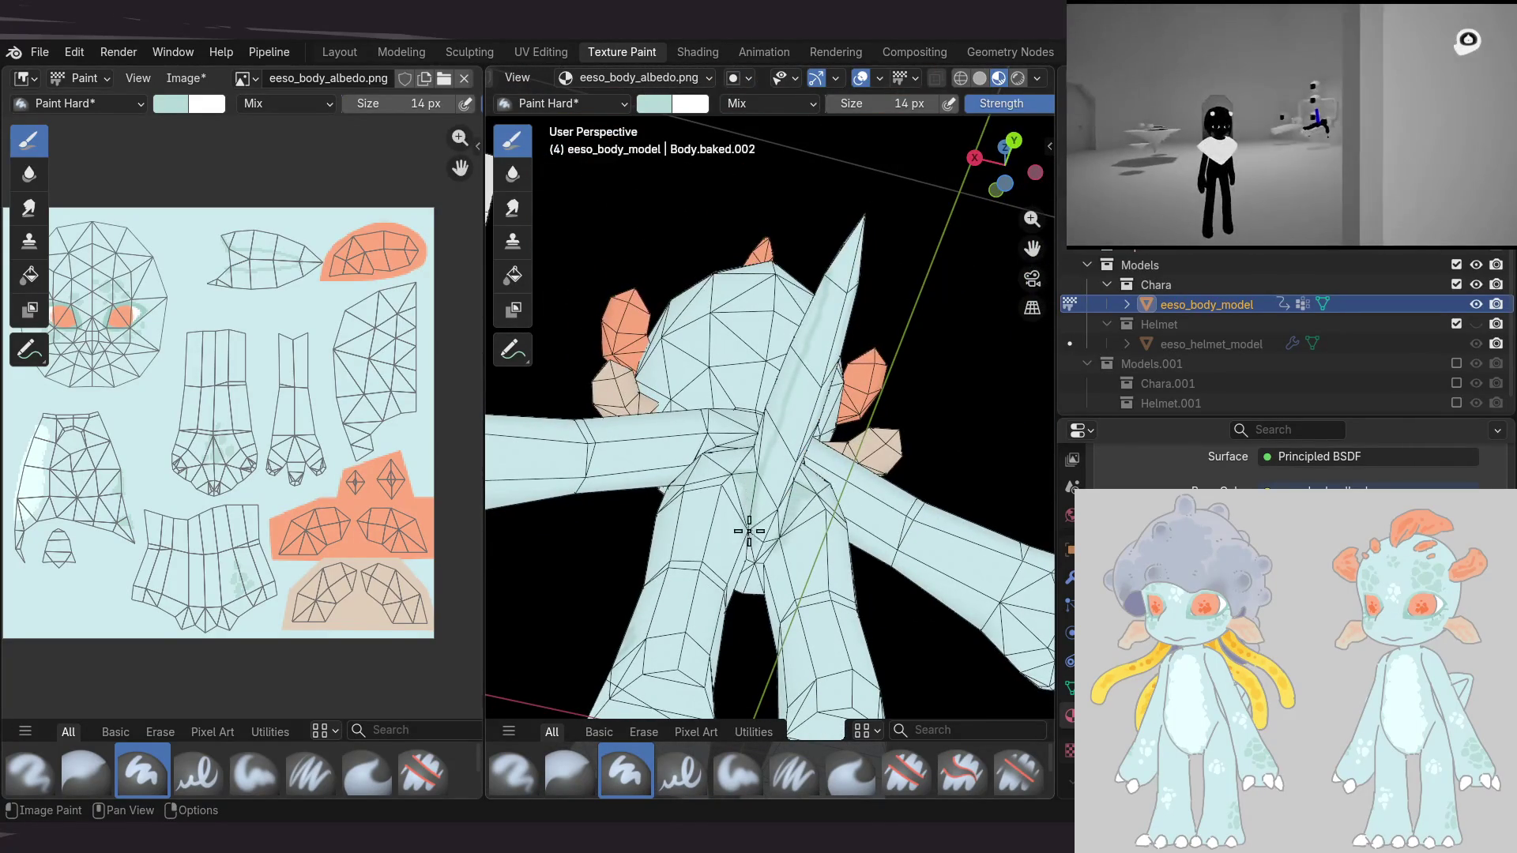
mouse_move(803, 454)
middle_down()
mouse_move(778, 547)
mouse_move(805, 470)
mouse_move(677, 434)
mouse_move(792, 426)
mouse_move(772, 413)
middle_up()
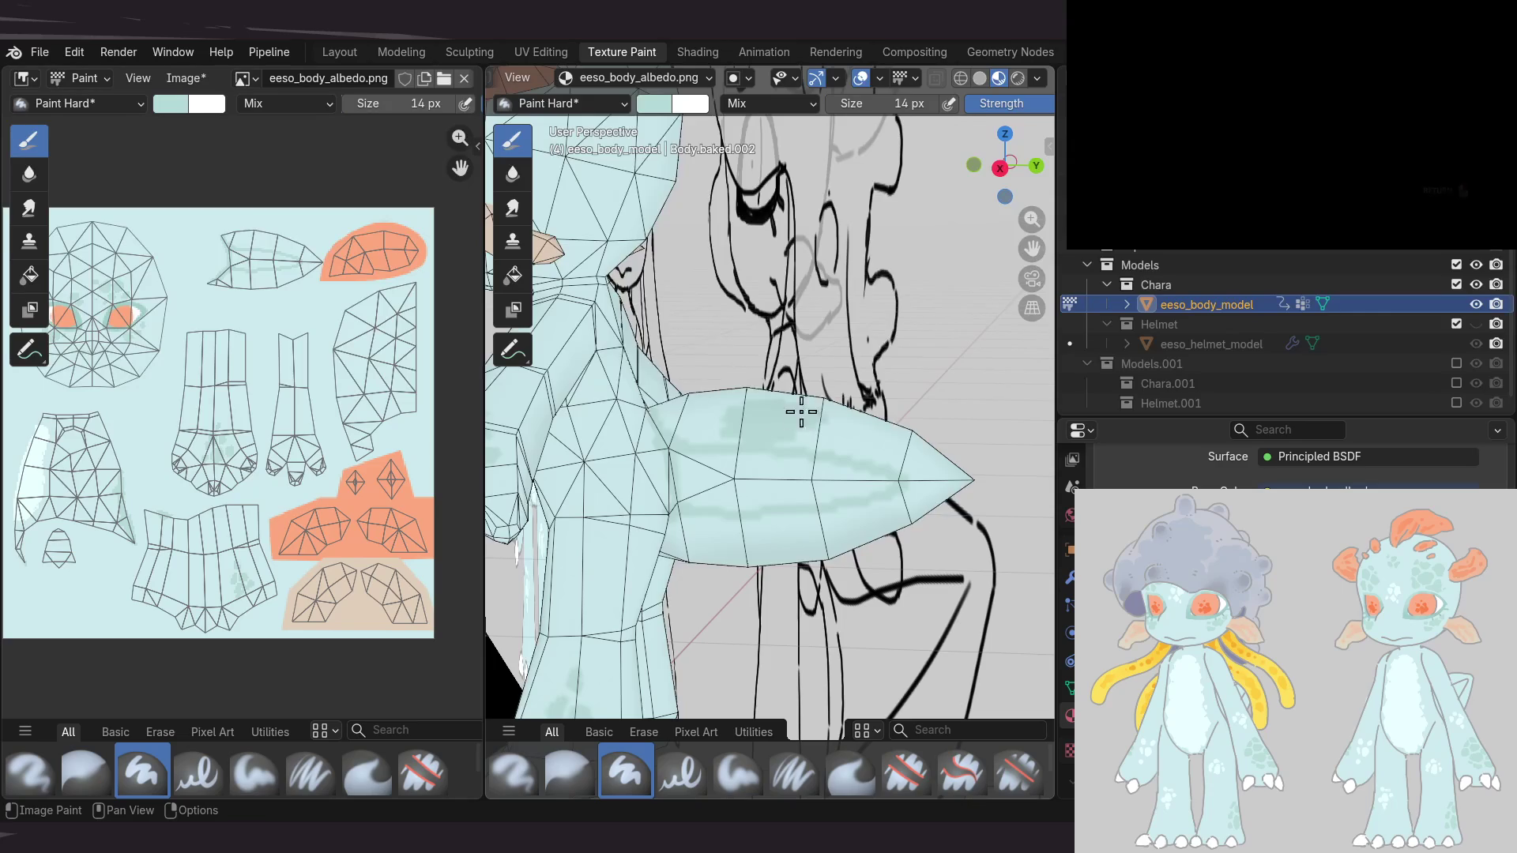
middle_drag(827, 456, 787, 422)
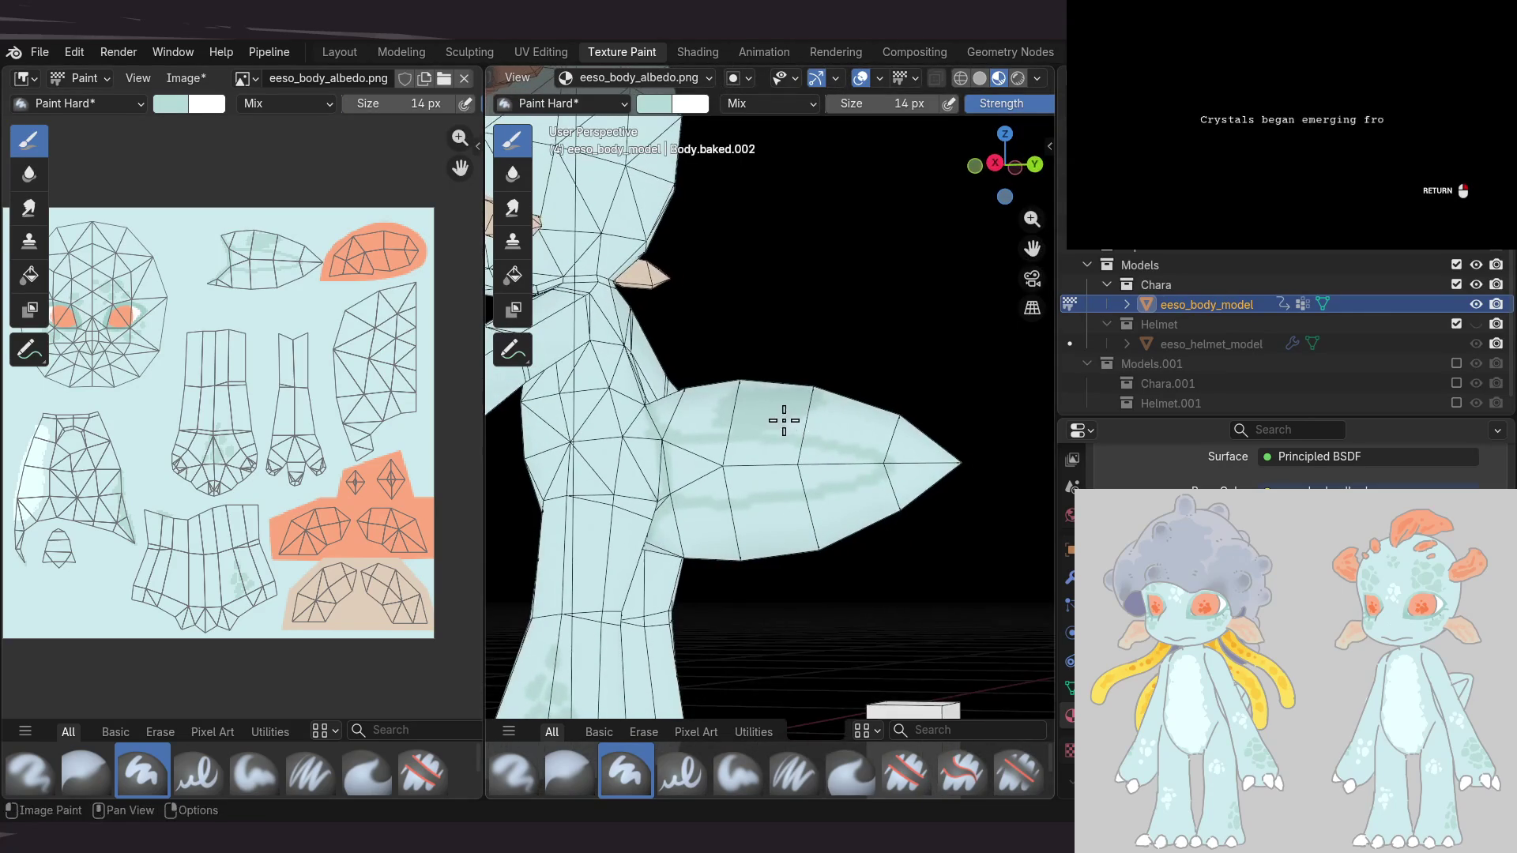
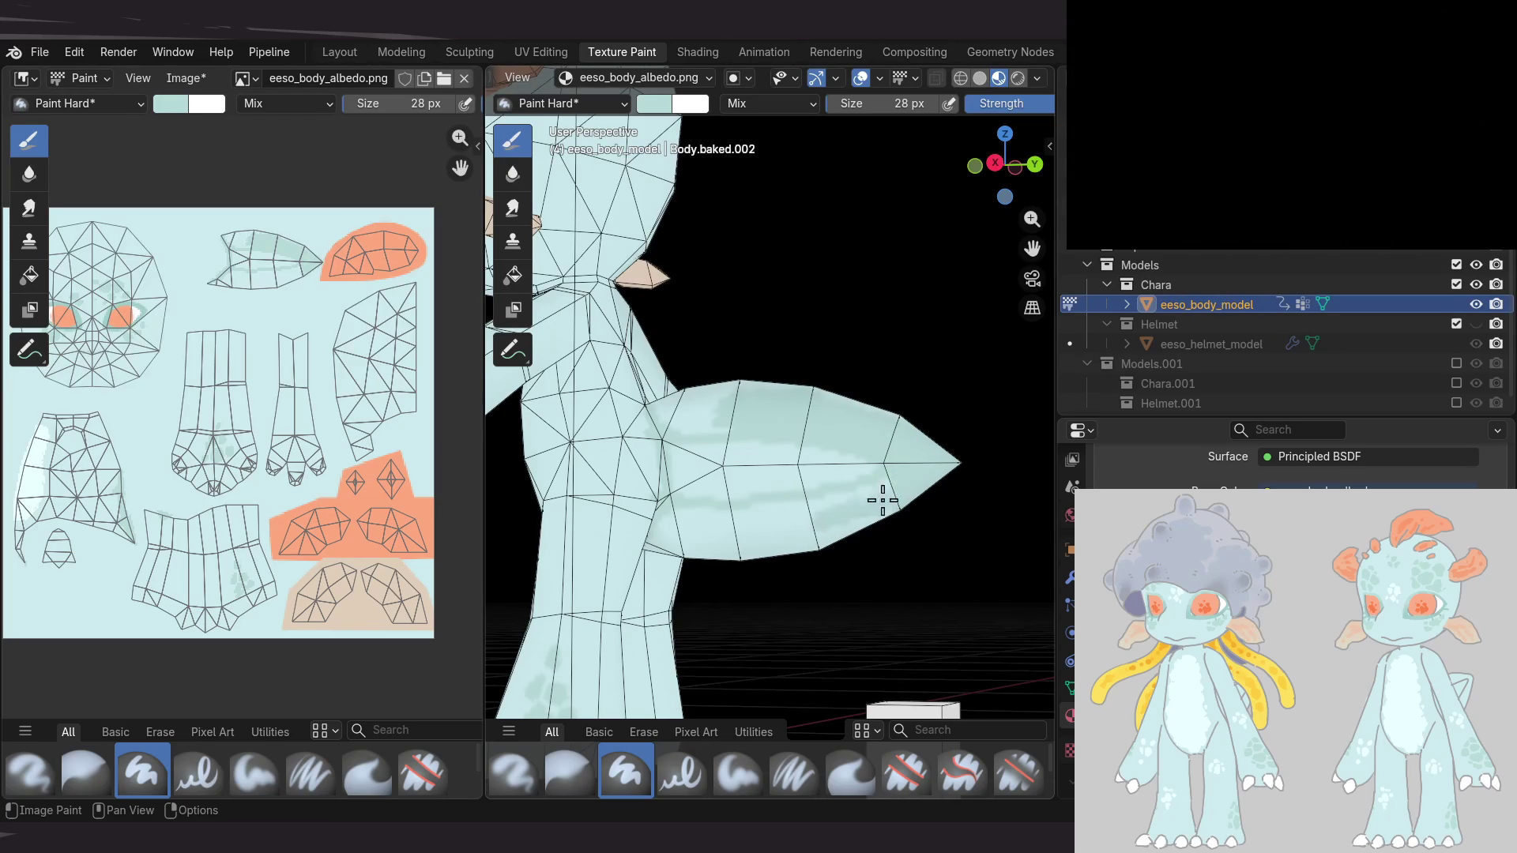
Inspect the alien's hand from several angles and undo the recent paint strokes on it
middle_drag(926, 474, 817, 527)
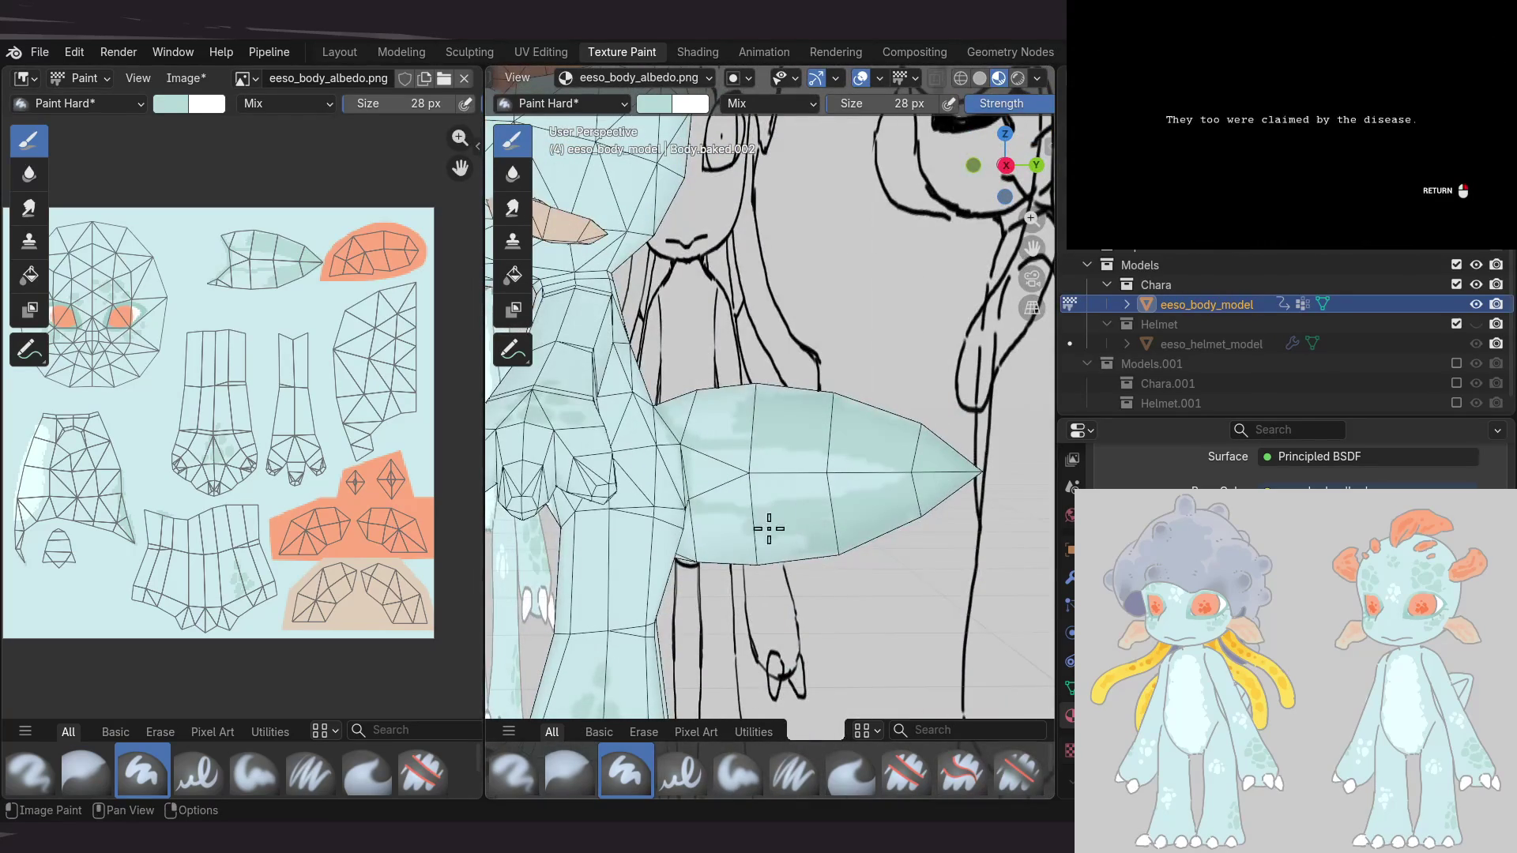
middle_drag(757, 574, 726, 513)
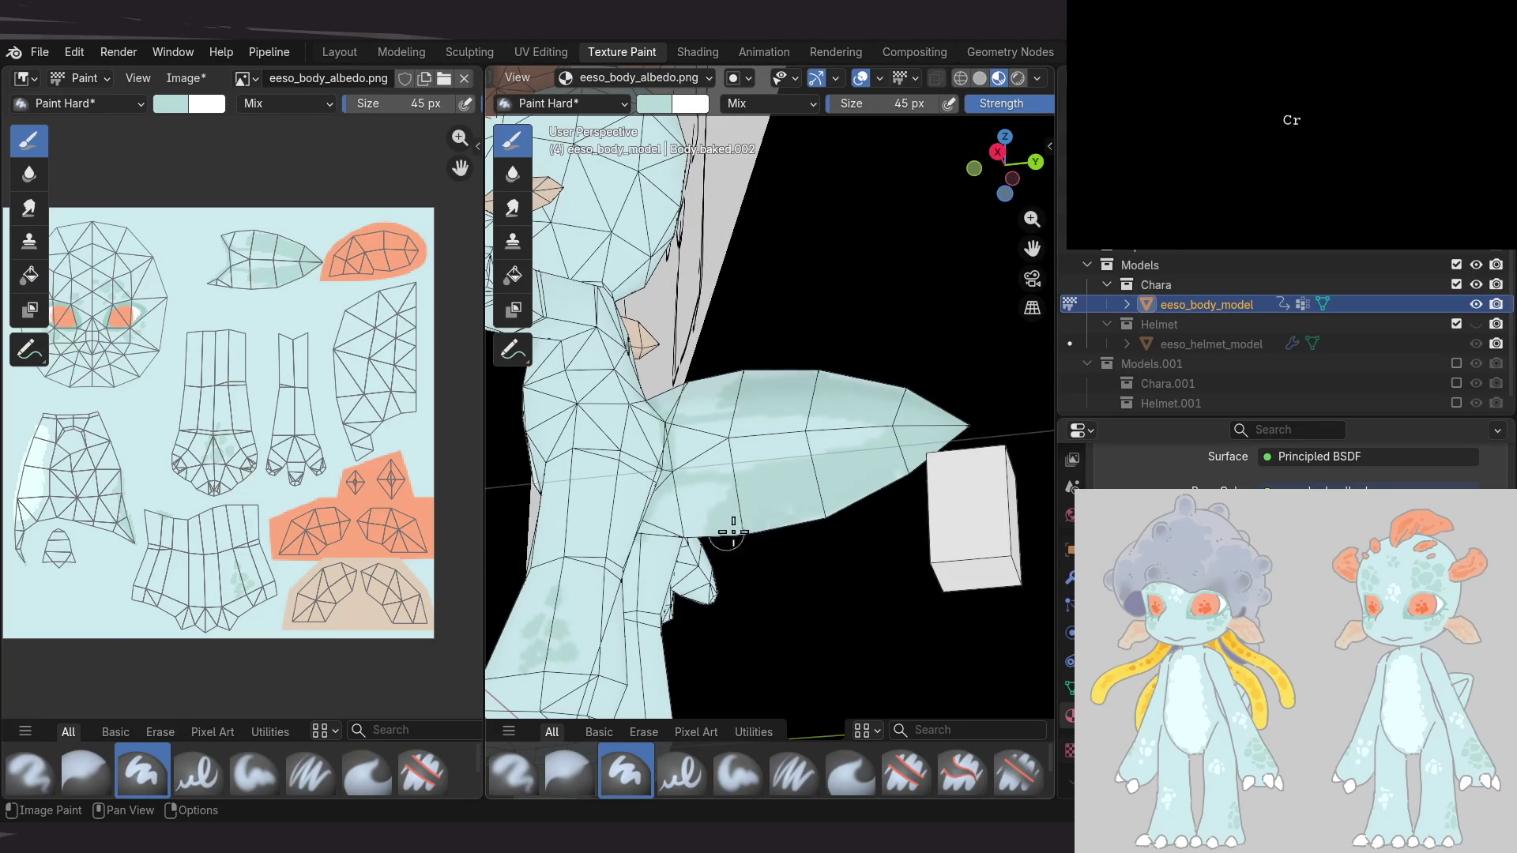
mouse_move(784, 488)
middle_down()
mouse_move(745, 396)
mouse_move(649, 519)
middle_up()
mouse_move(648, 624)
middle_down()
mouse_move(778, 546)
mouse_move(704, 406)
mouse_move(719, 549)
mouse_move(857, 508)
middle_up()
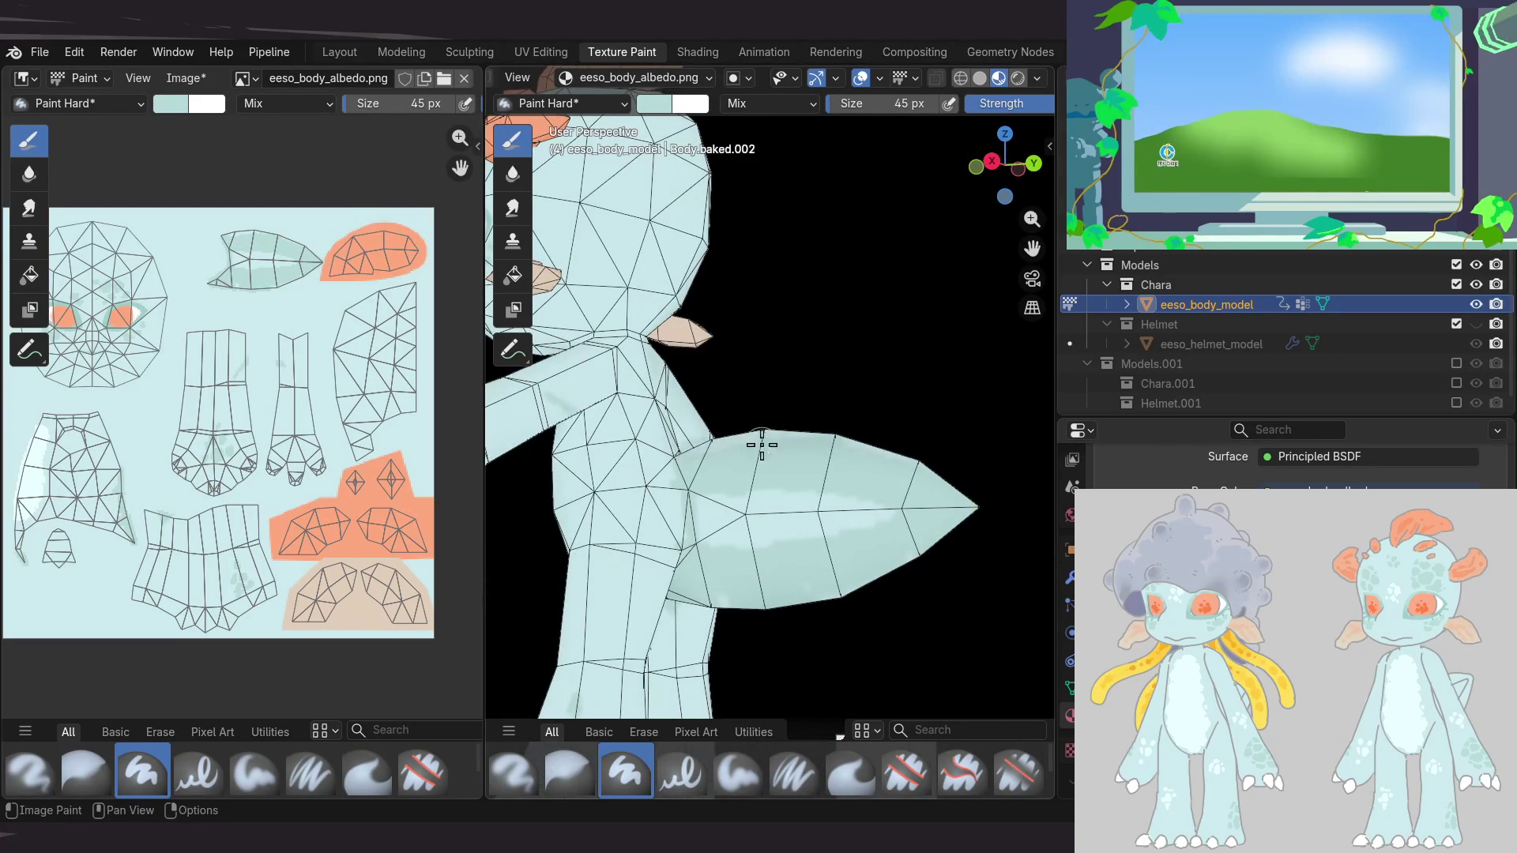
mouse_move(778, 423)
middle_down()
mouse_move(856, 491)
mouse_move(733, 458)
middle_up()
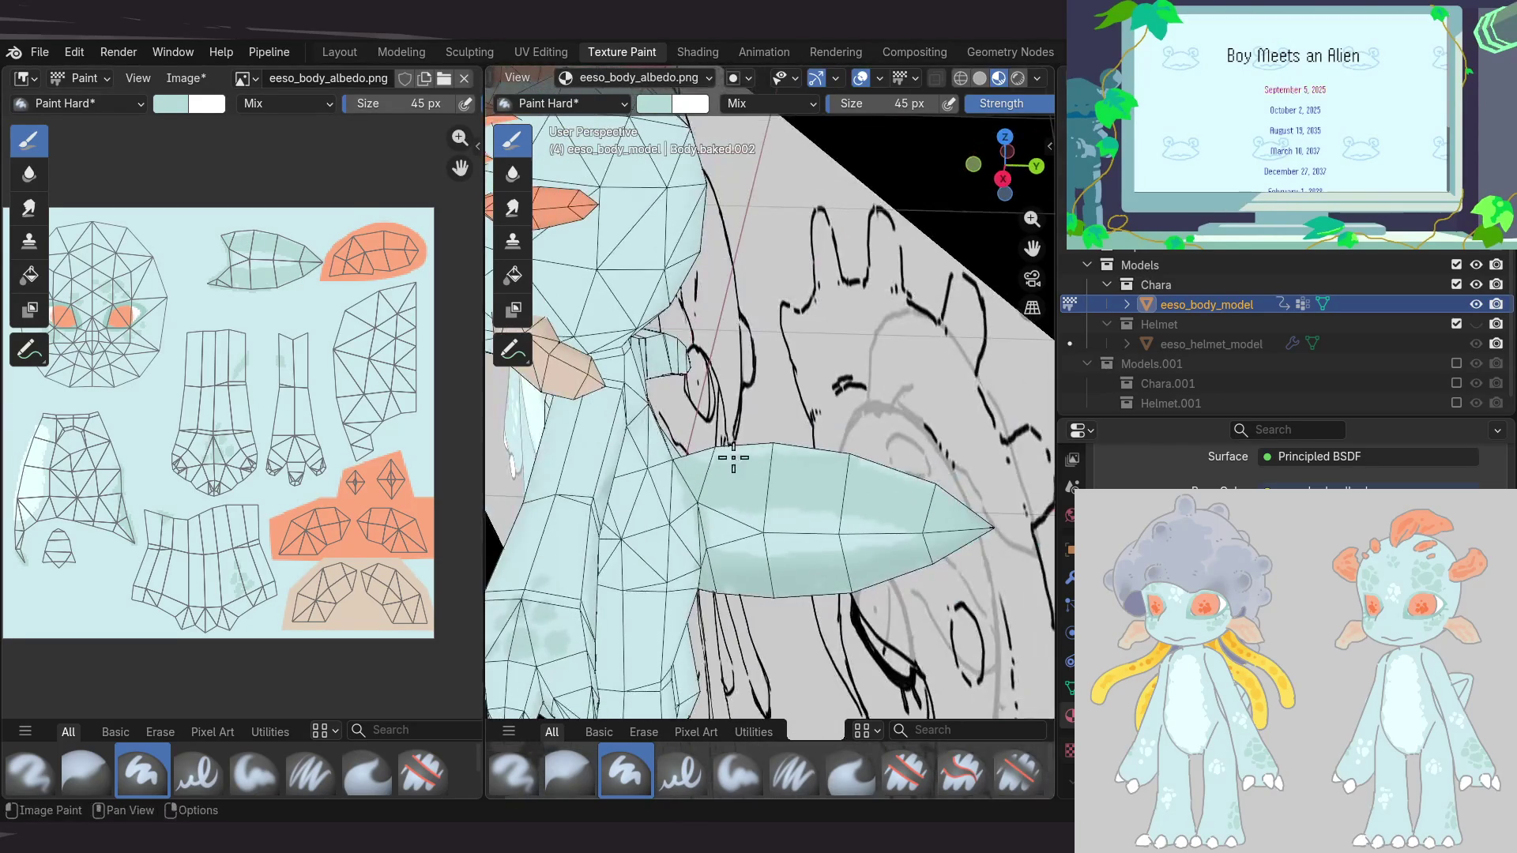
middle_drag(953, 505, 777, 366)
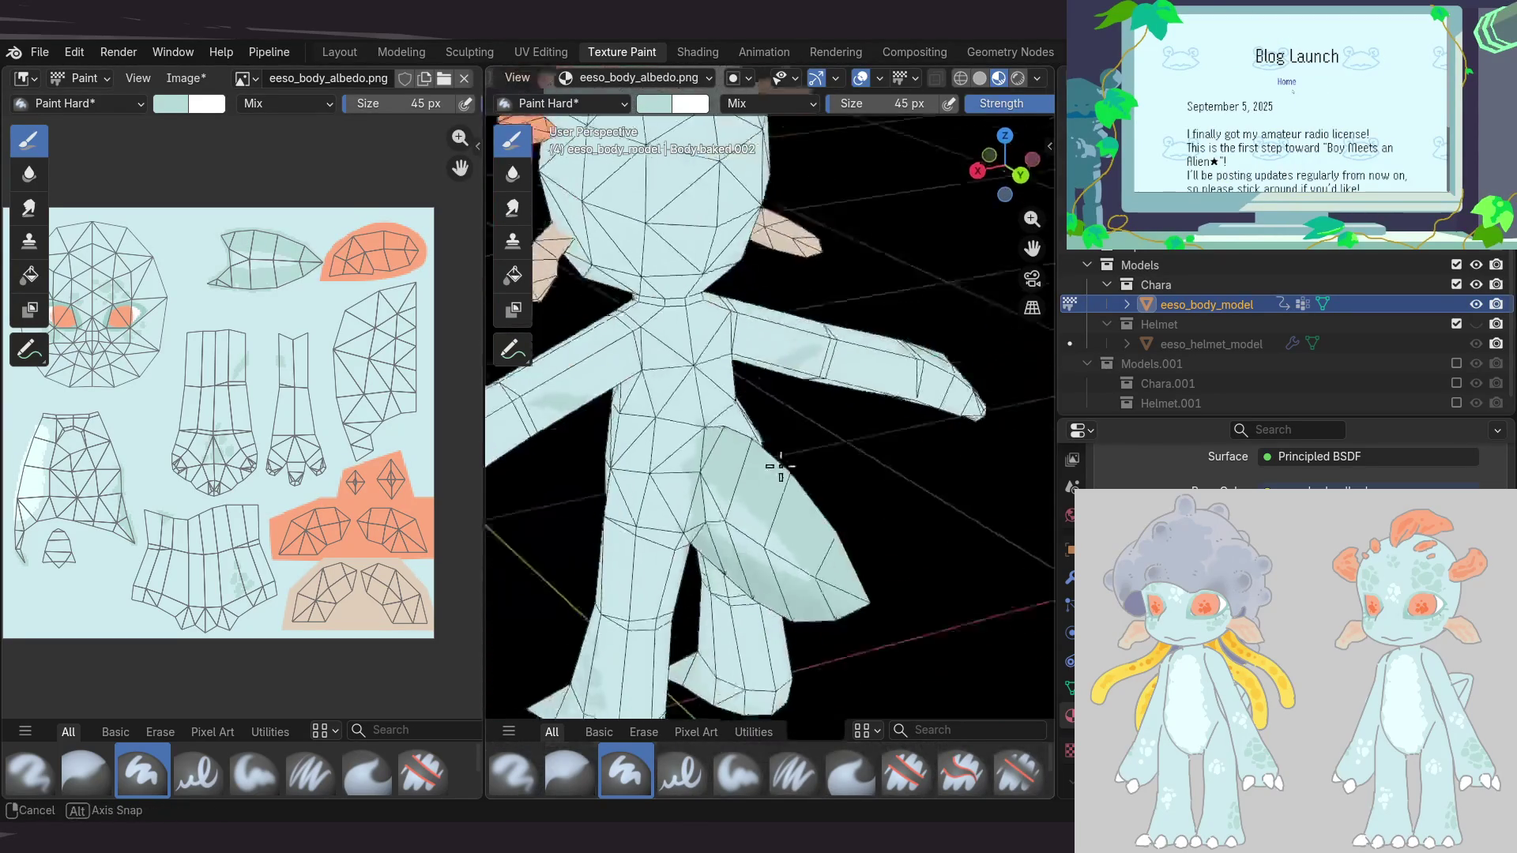
mouse_move(757, 355)
middle_down()
mouse_move(846, 395)
mouse_move(648, 709)
middle_up()
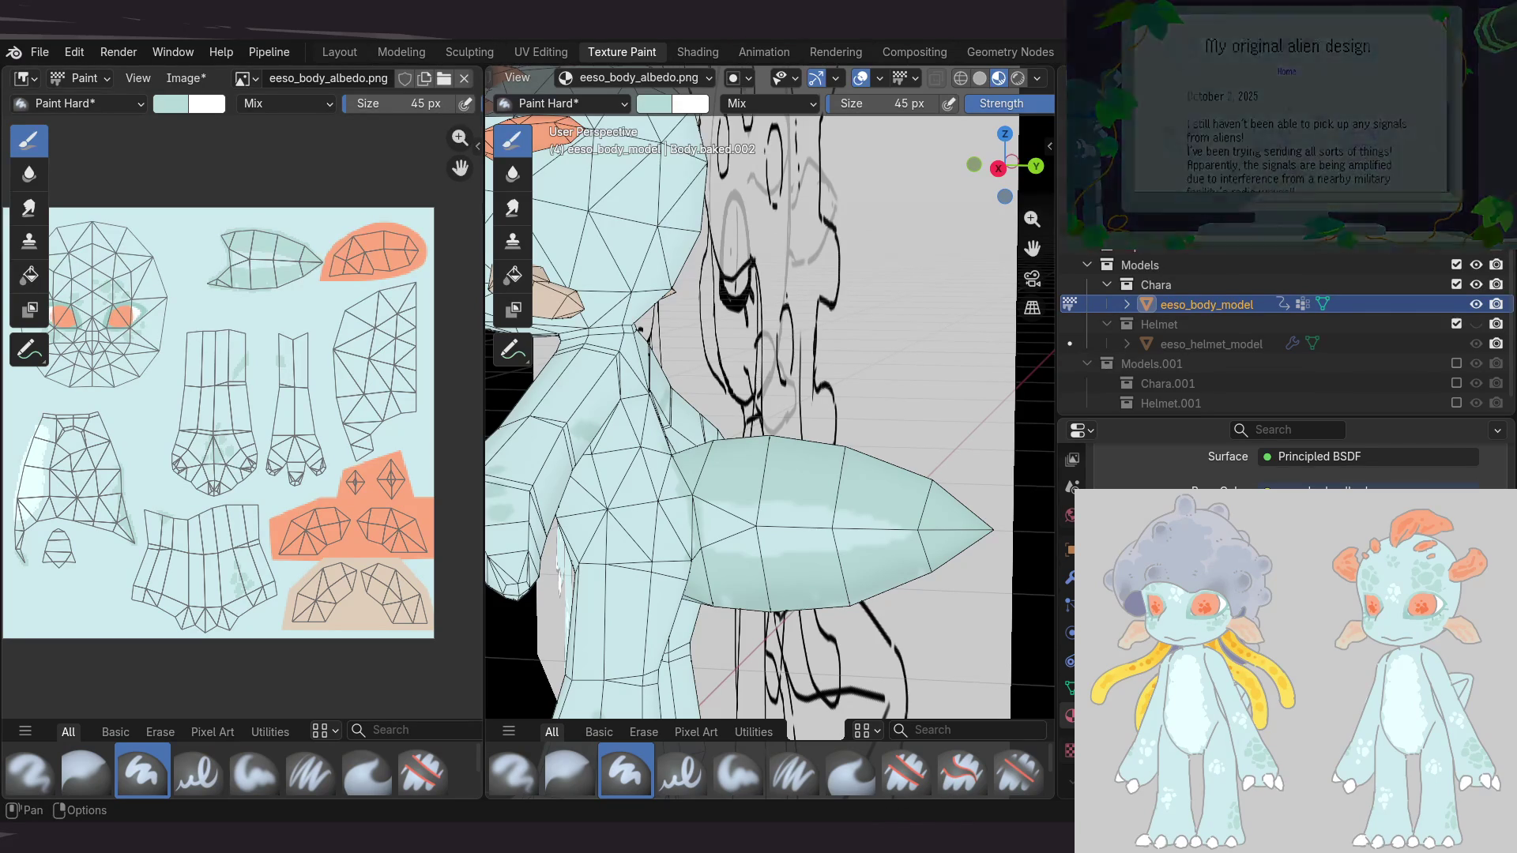
mouse_move(860, 501)
middle_down()
mouse_move(795, 460)
mouse_move(825, 451)
middle_up()
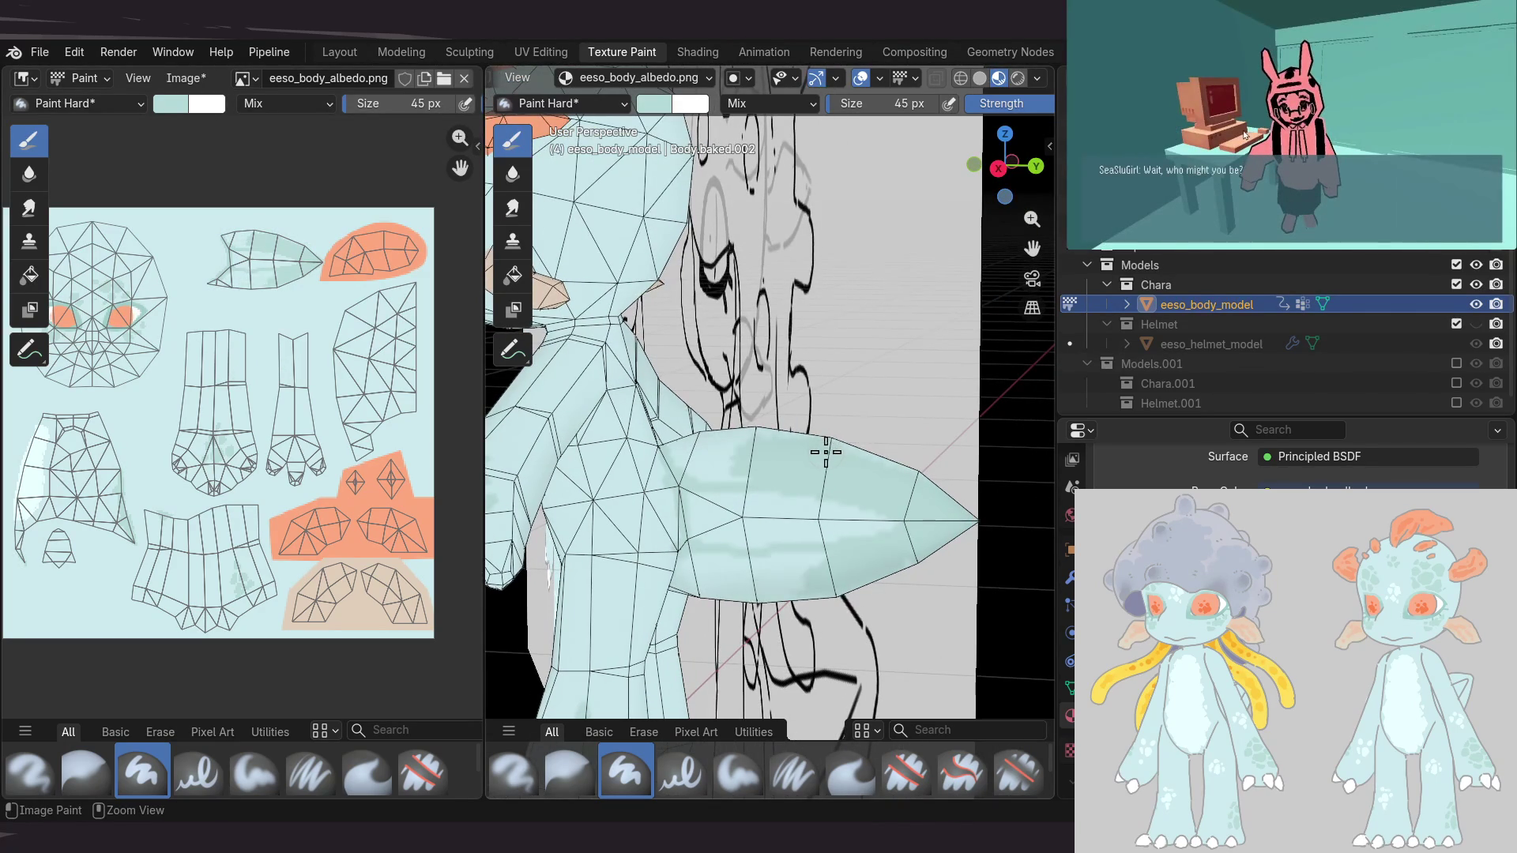
key(ctrl+z)
key(ctrl+z)
key(ctrl+z)
key(ctrl+z)
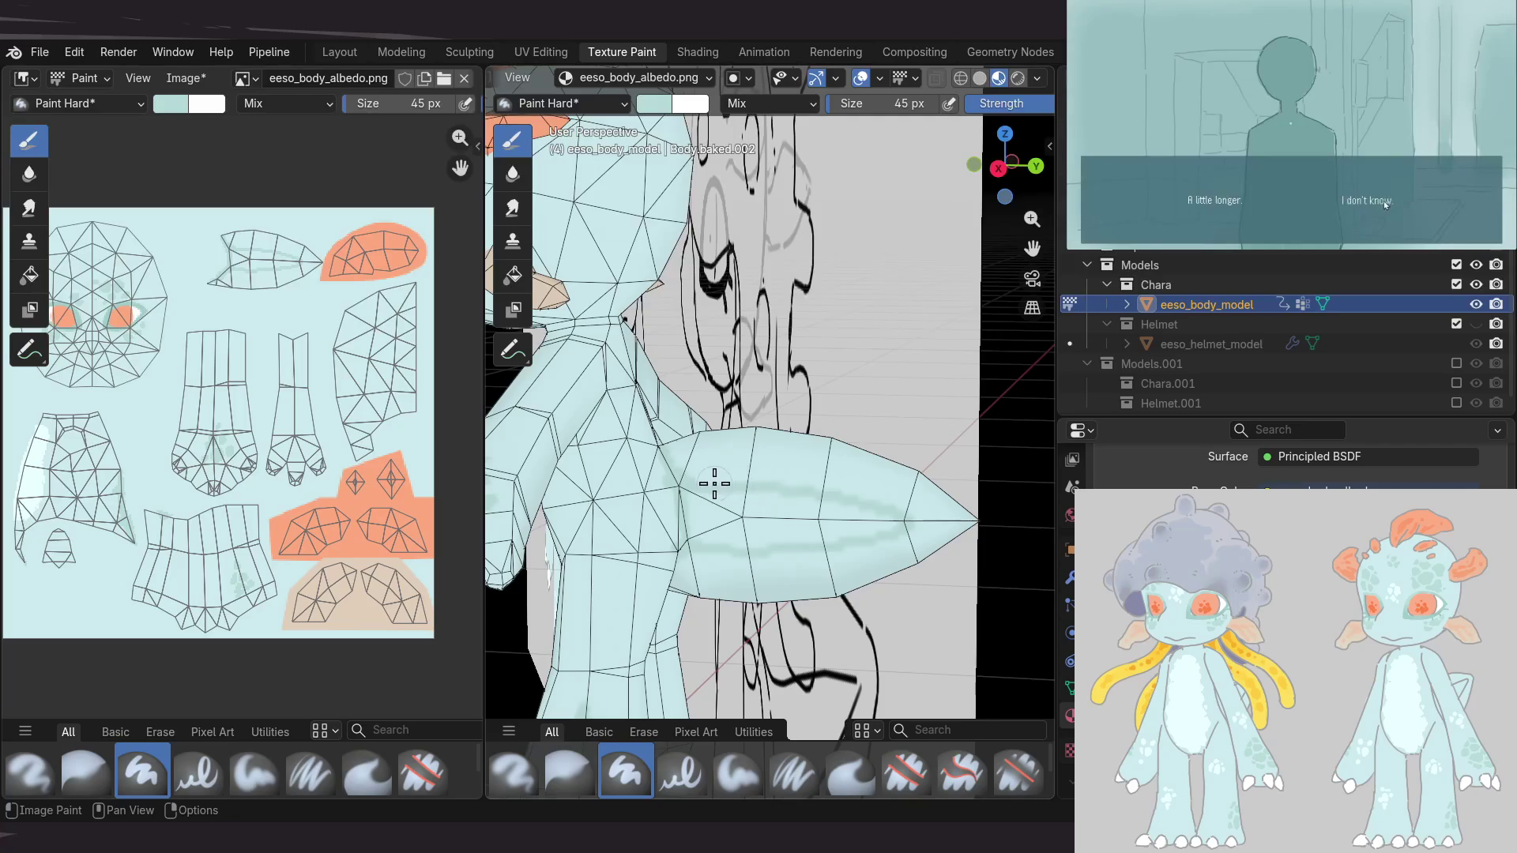
Save the albedo texture image as eeso_body_draft.png
scroll(748, 369, down, 4)
mouse_move(620, 423)
middle_down()
mouse_move(617, 409)
mouse_move(836, 491)
middle_up()
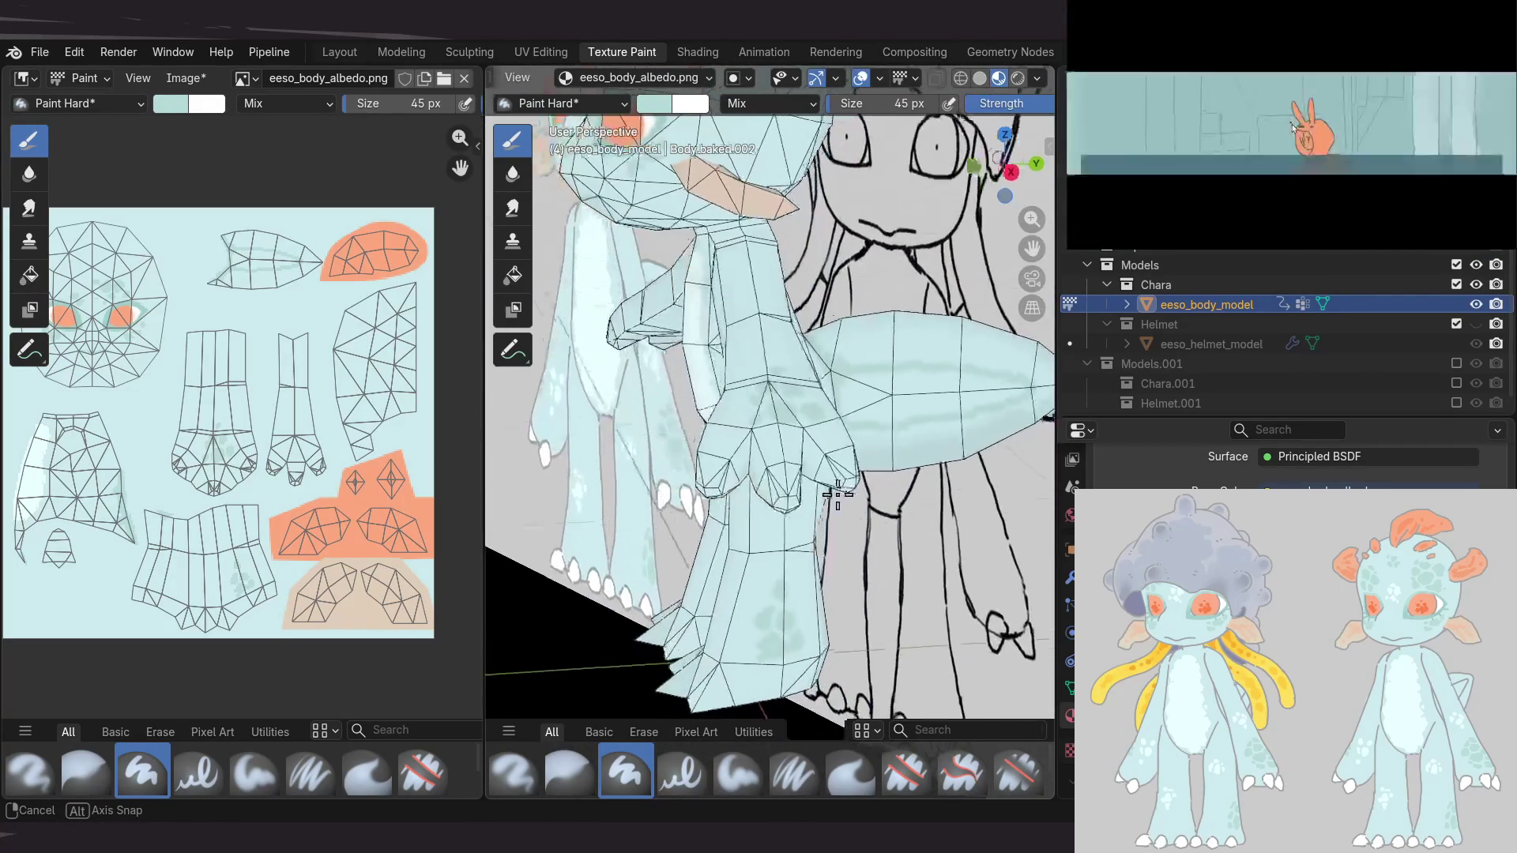
mouse_move(836, 491)
middle_down()
mouse_move(839, 443)
mouse_move(934, 471)
middle_up()
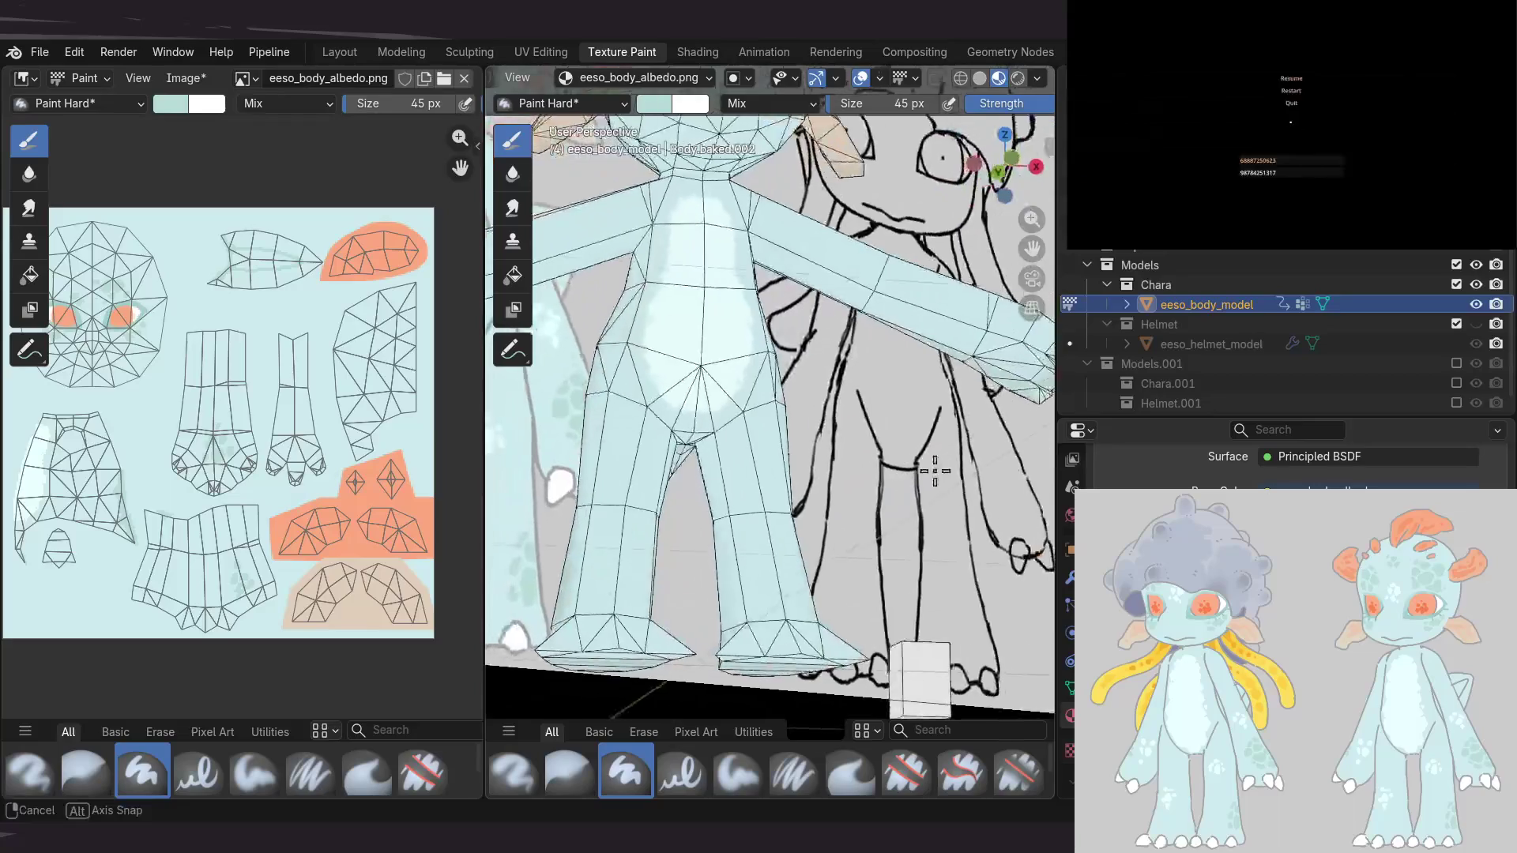
middle_drag(933, 471, 803, 444)
middle_drag(323, 493, 308, 498)
key(alt+s)
mouse_move(700, 450)
middle_down()
mouse_move(878, 470)
mouse_move(757, 489)
middle_up()
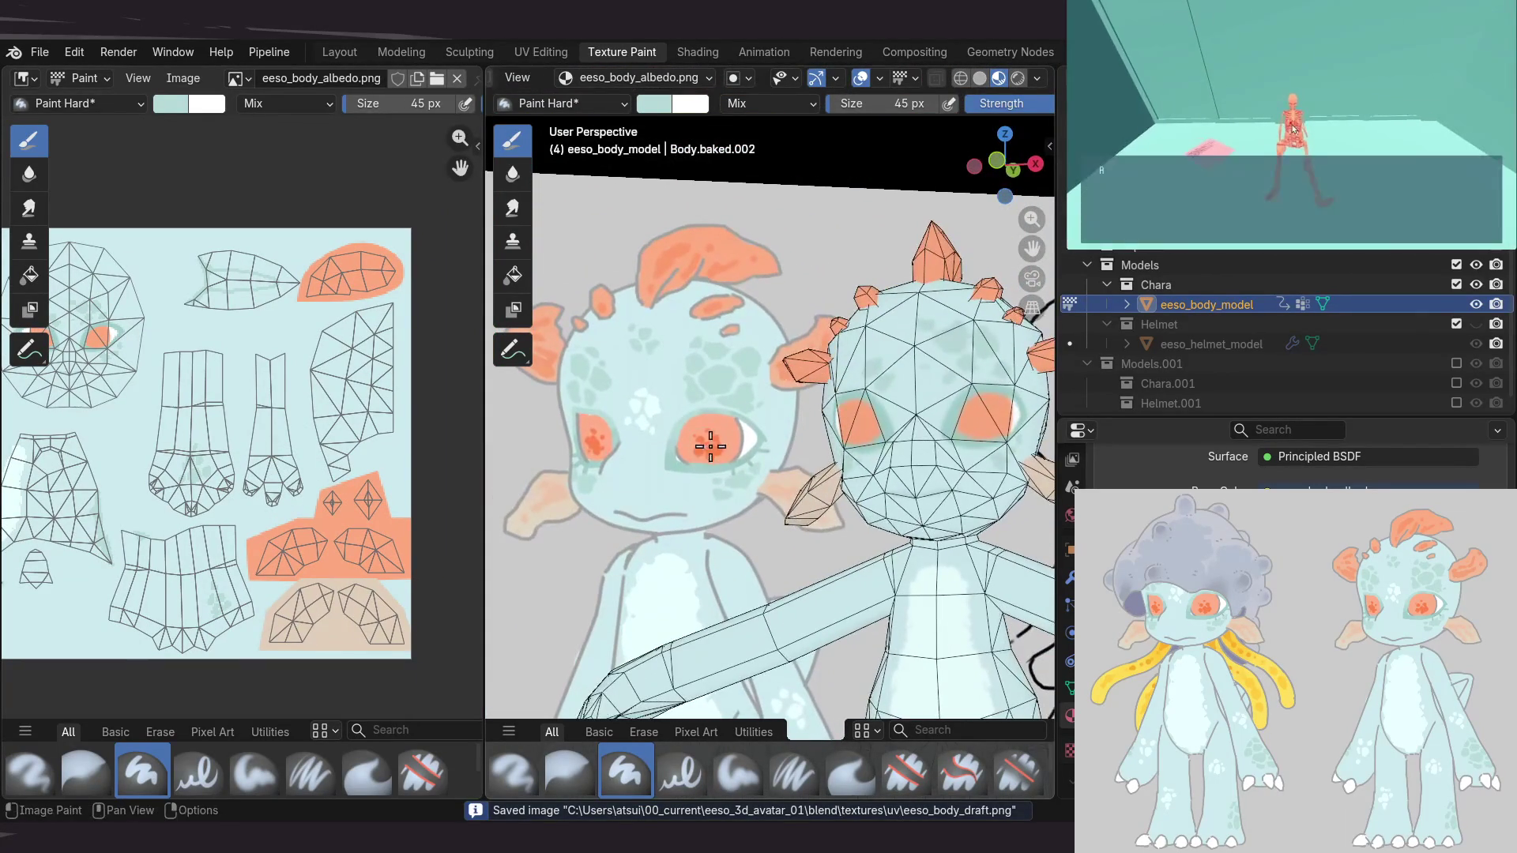
Sample a near-white colour and dab a light highlight beside the alien's right eye
mouse_move(638, 405)
ctrl+middle_down()
mouse_move(830, 443)
mouse_move(761, 443)
ctrl+middle_up()
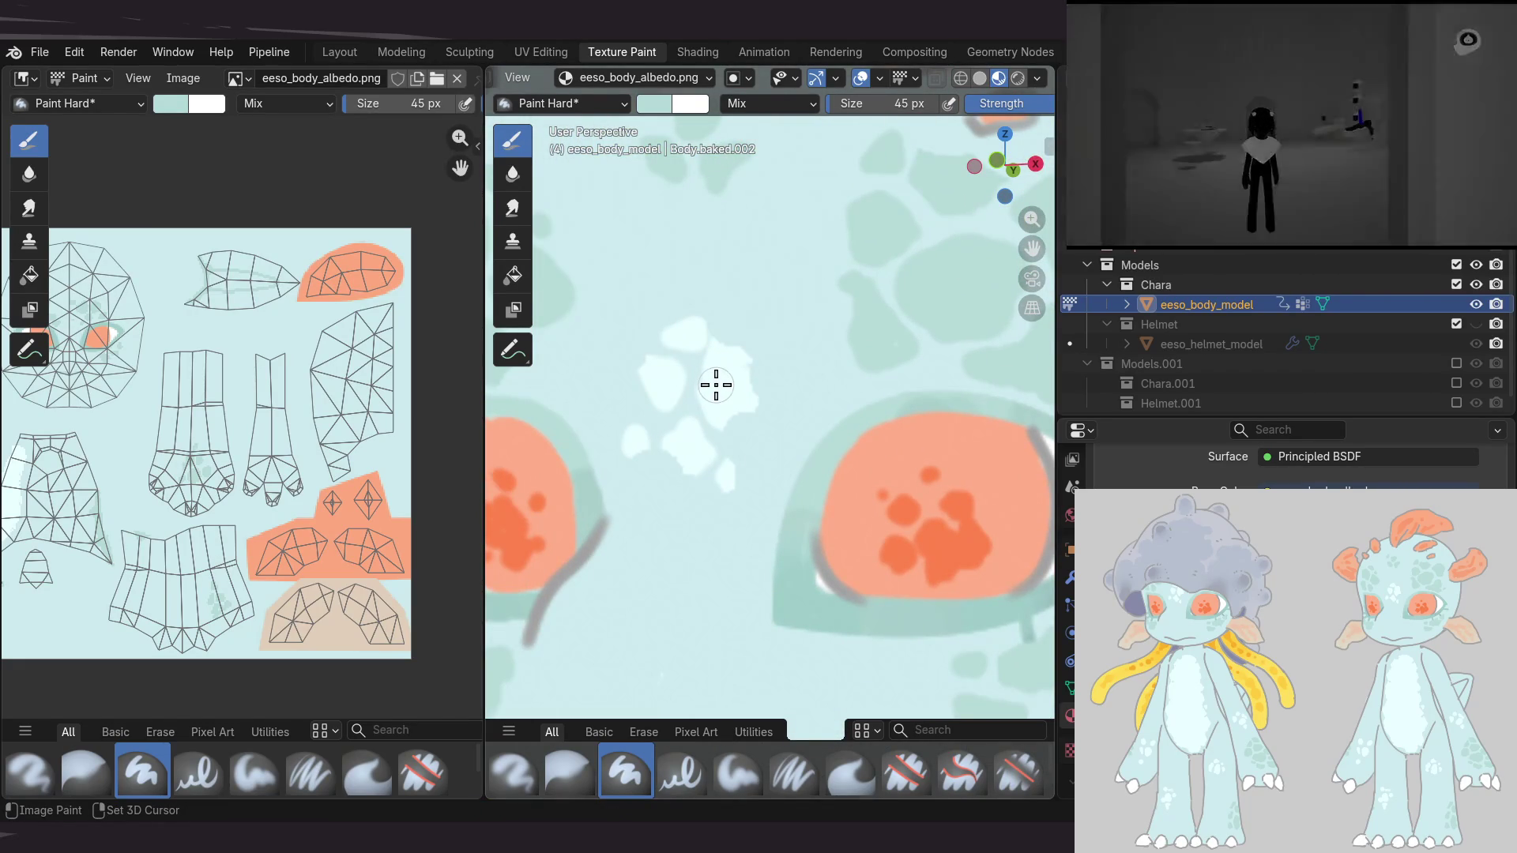
key(s)
scroll(722, 399, down, 5)
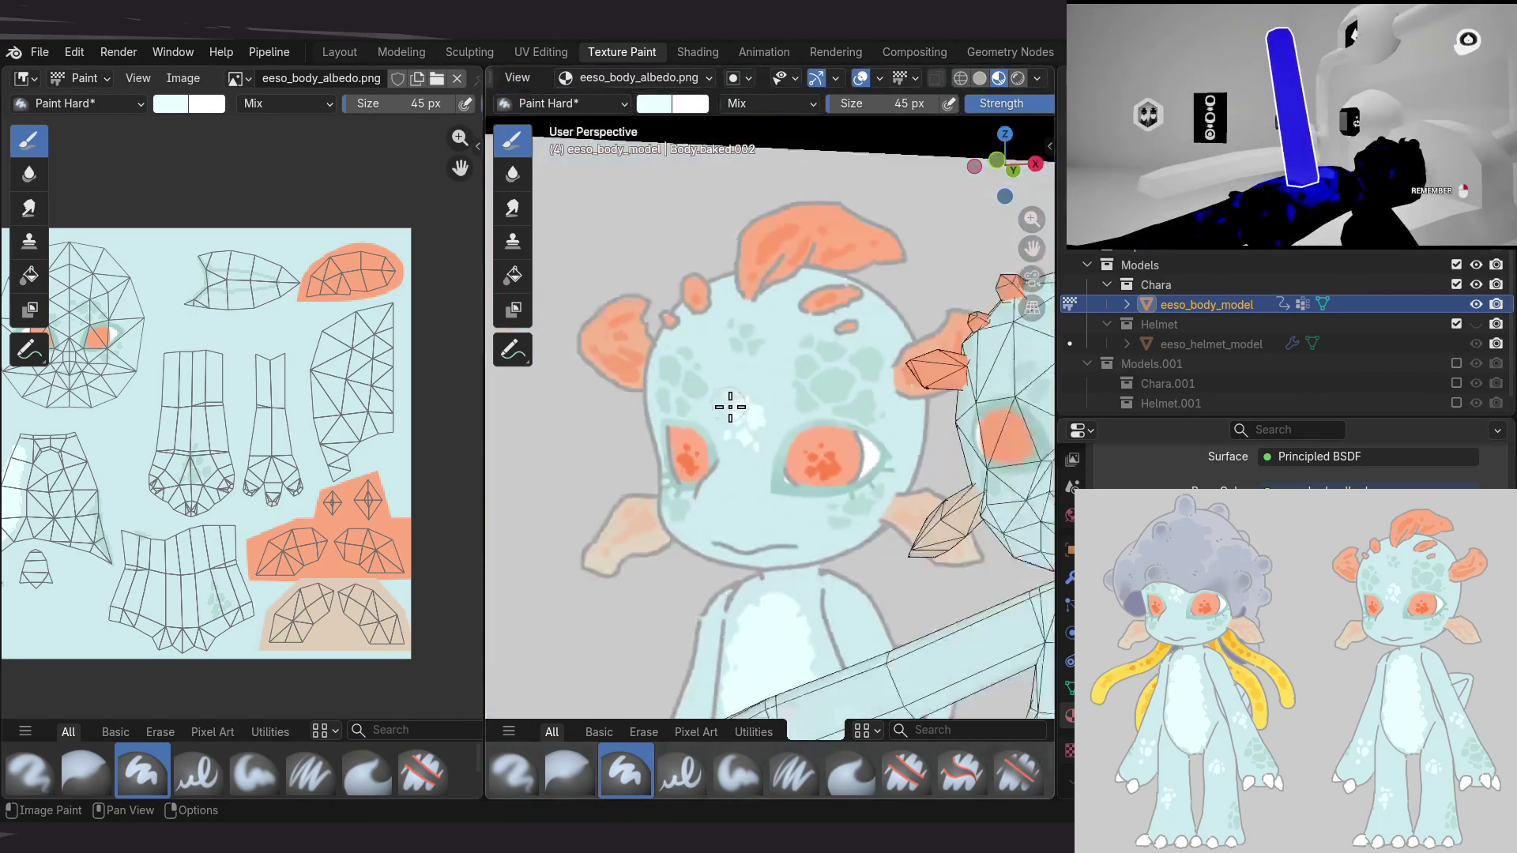
scroll(770, 356, up, 6)
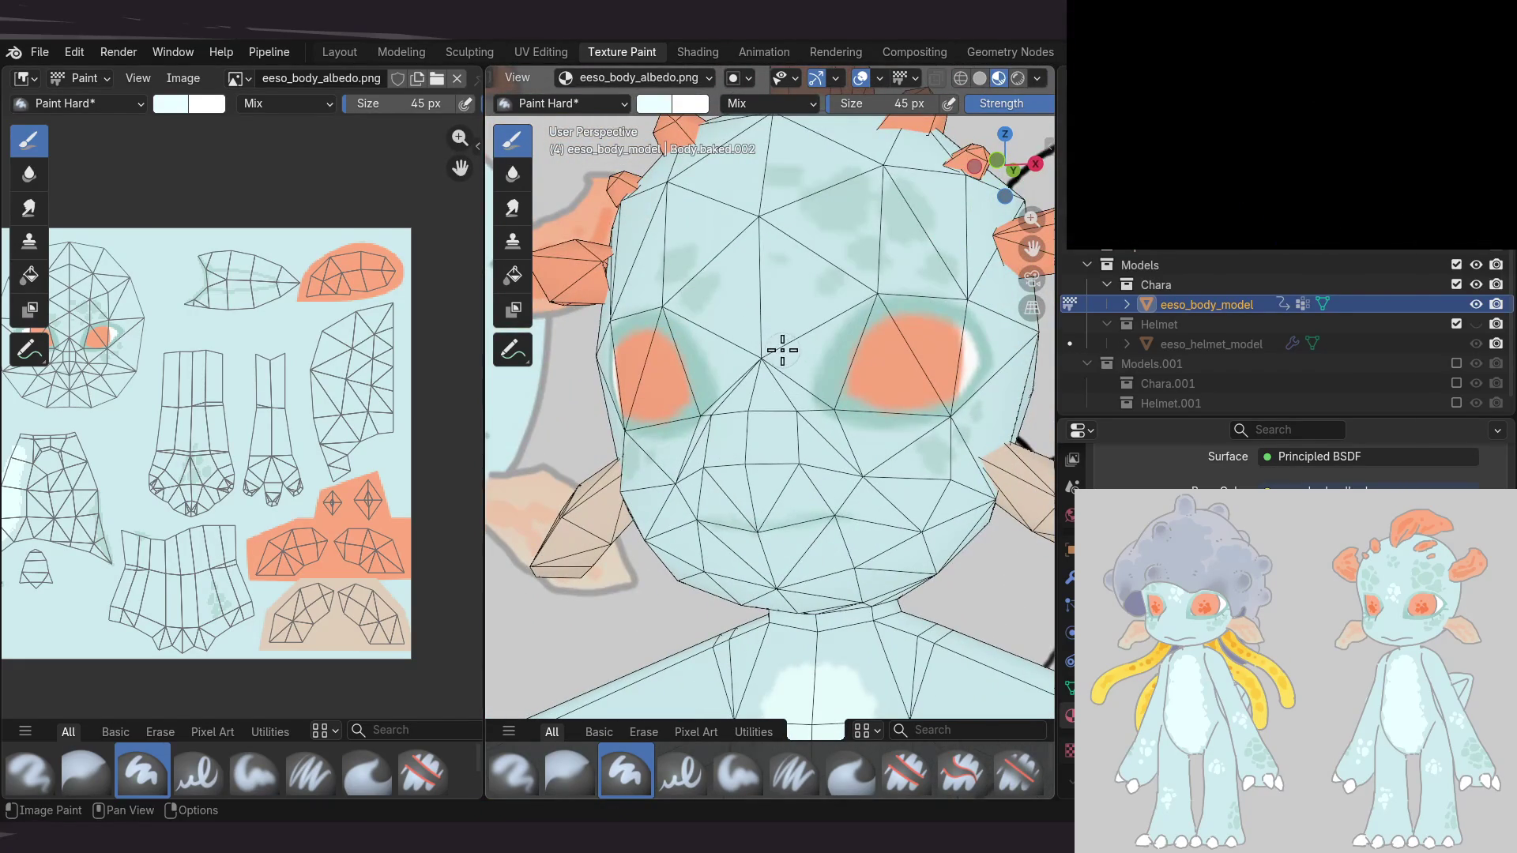
click(773, 342)
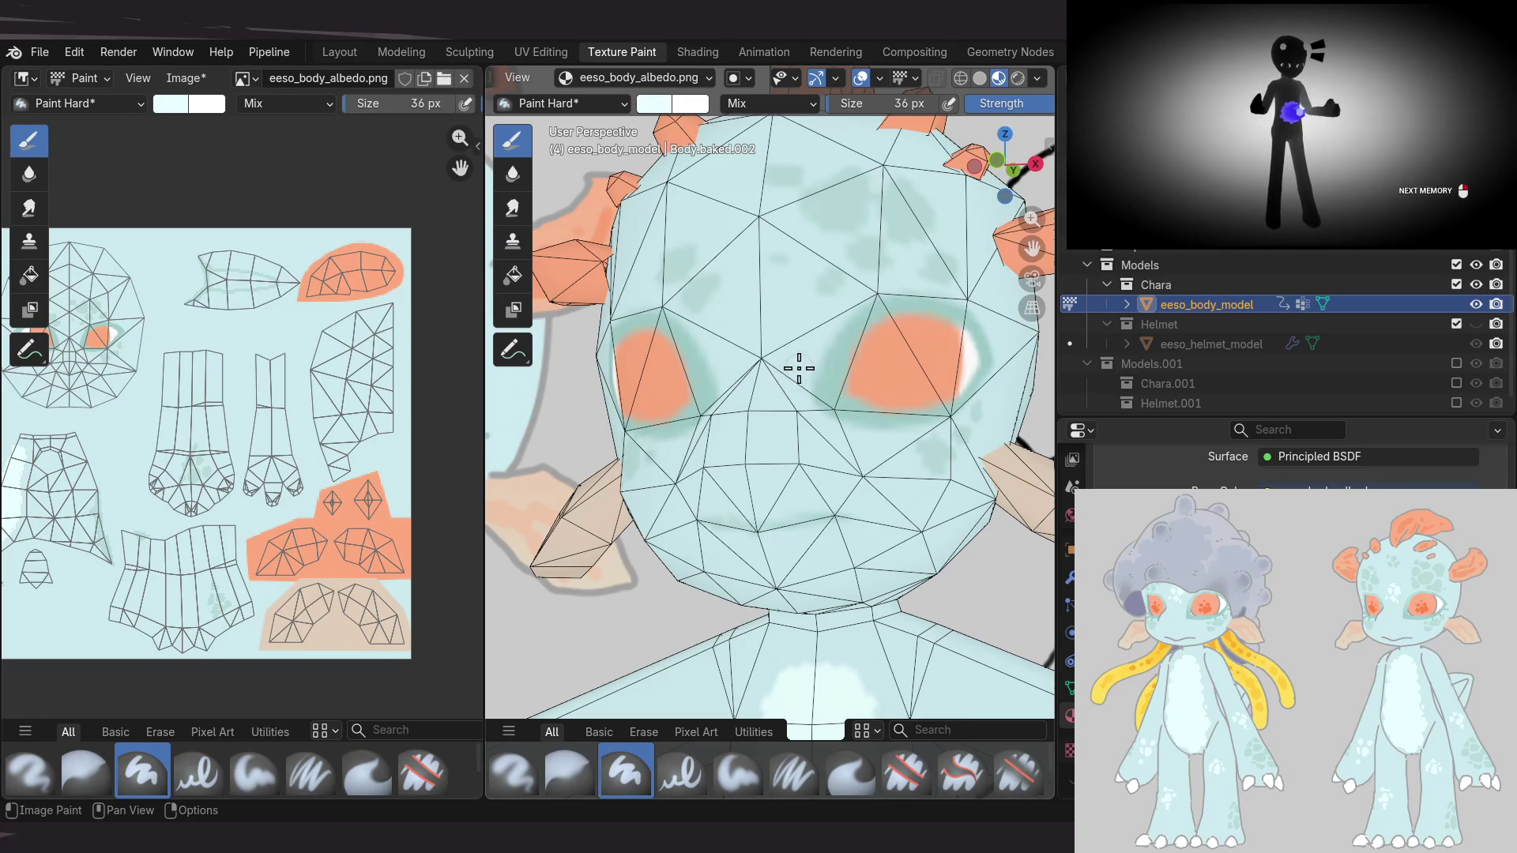
middle_drag(735, 366, 782, 370)
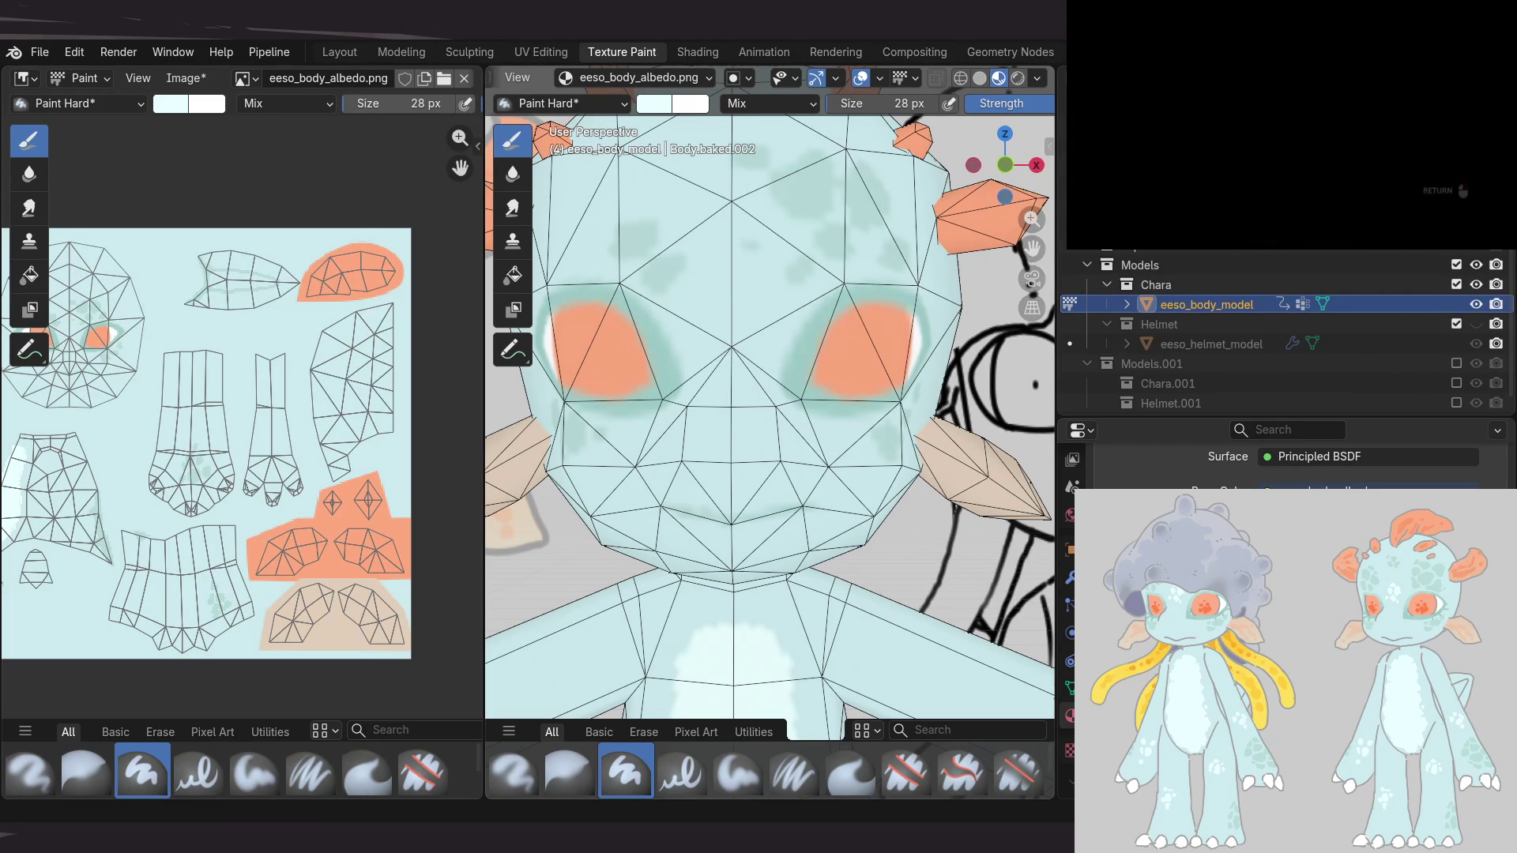
scroll(770, 426, down, 5)
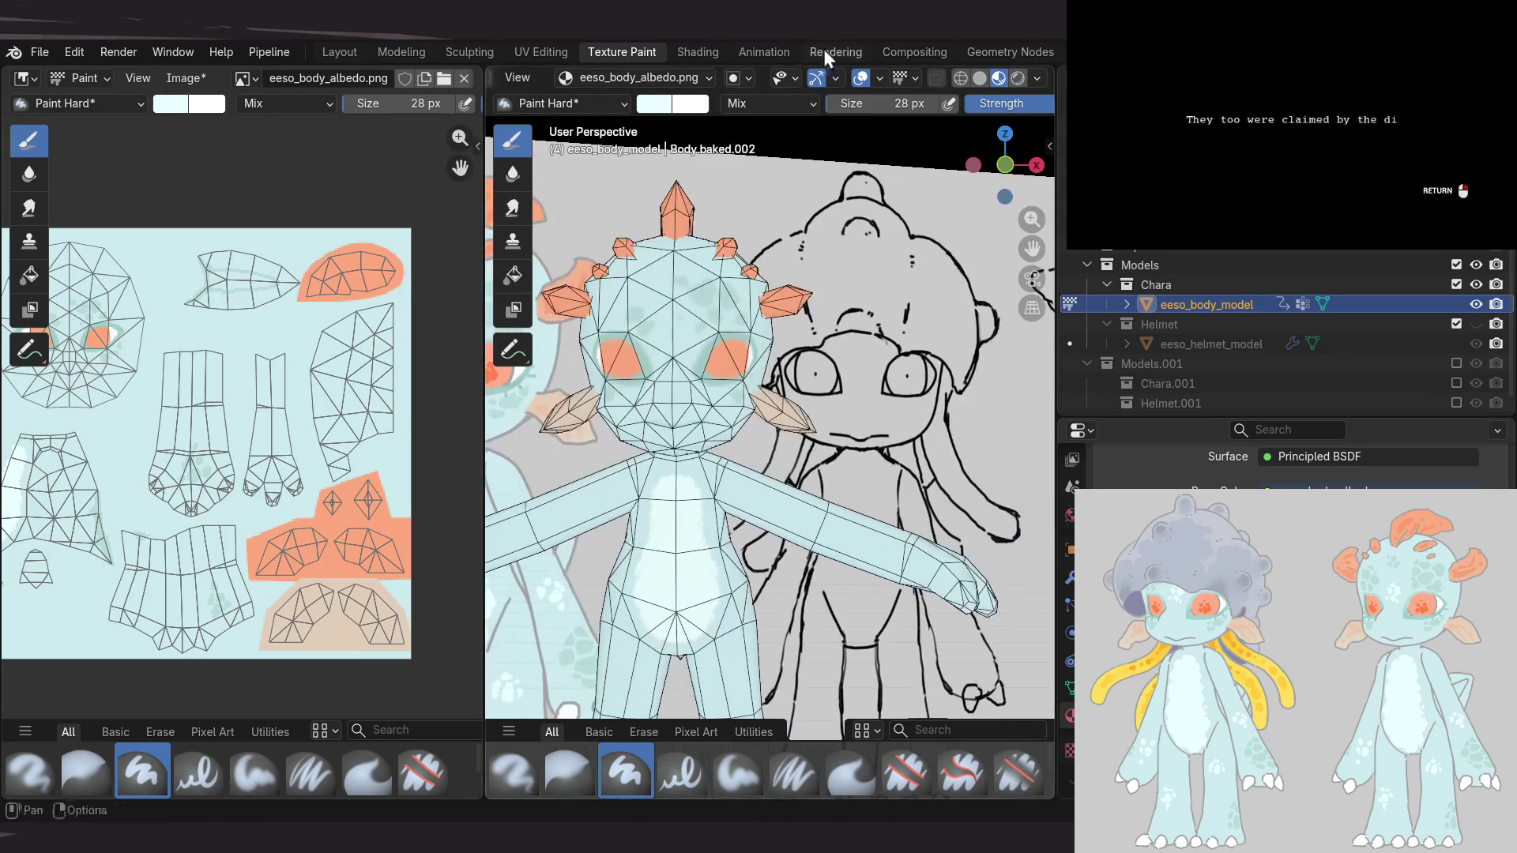
Save the Blender project file
scroll(739, 442, up, 1)
middle_drag(308, 430, 327, 429)
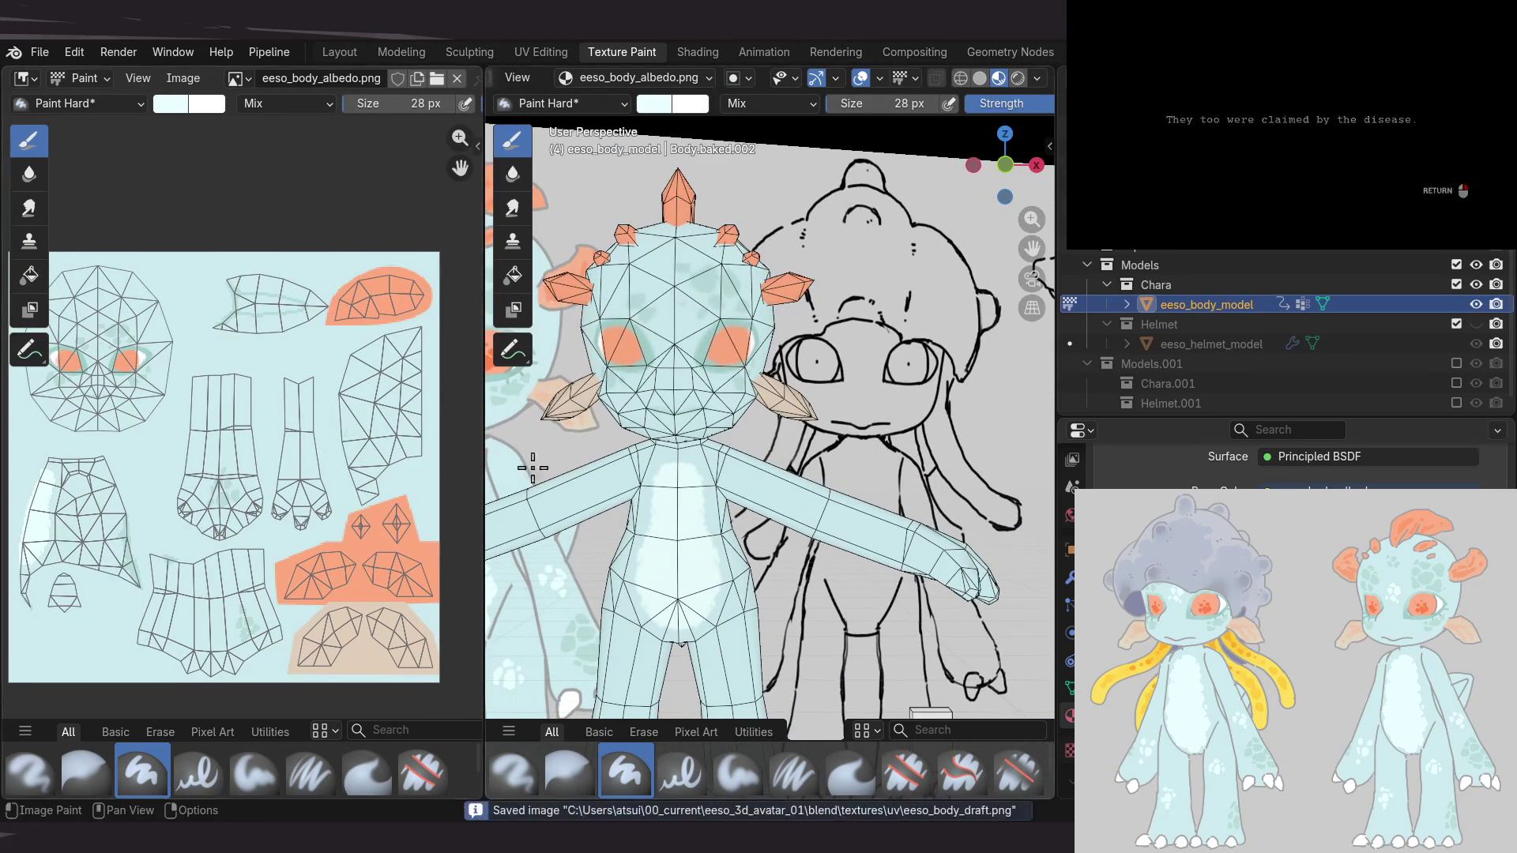
shift+middle_drag(850, 272, 846, 264)
key(ctrl+s)
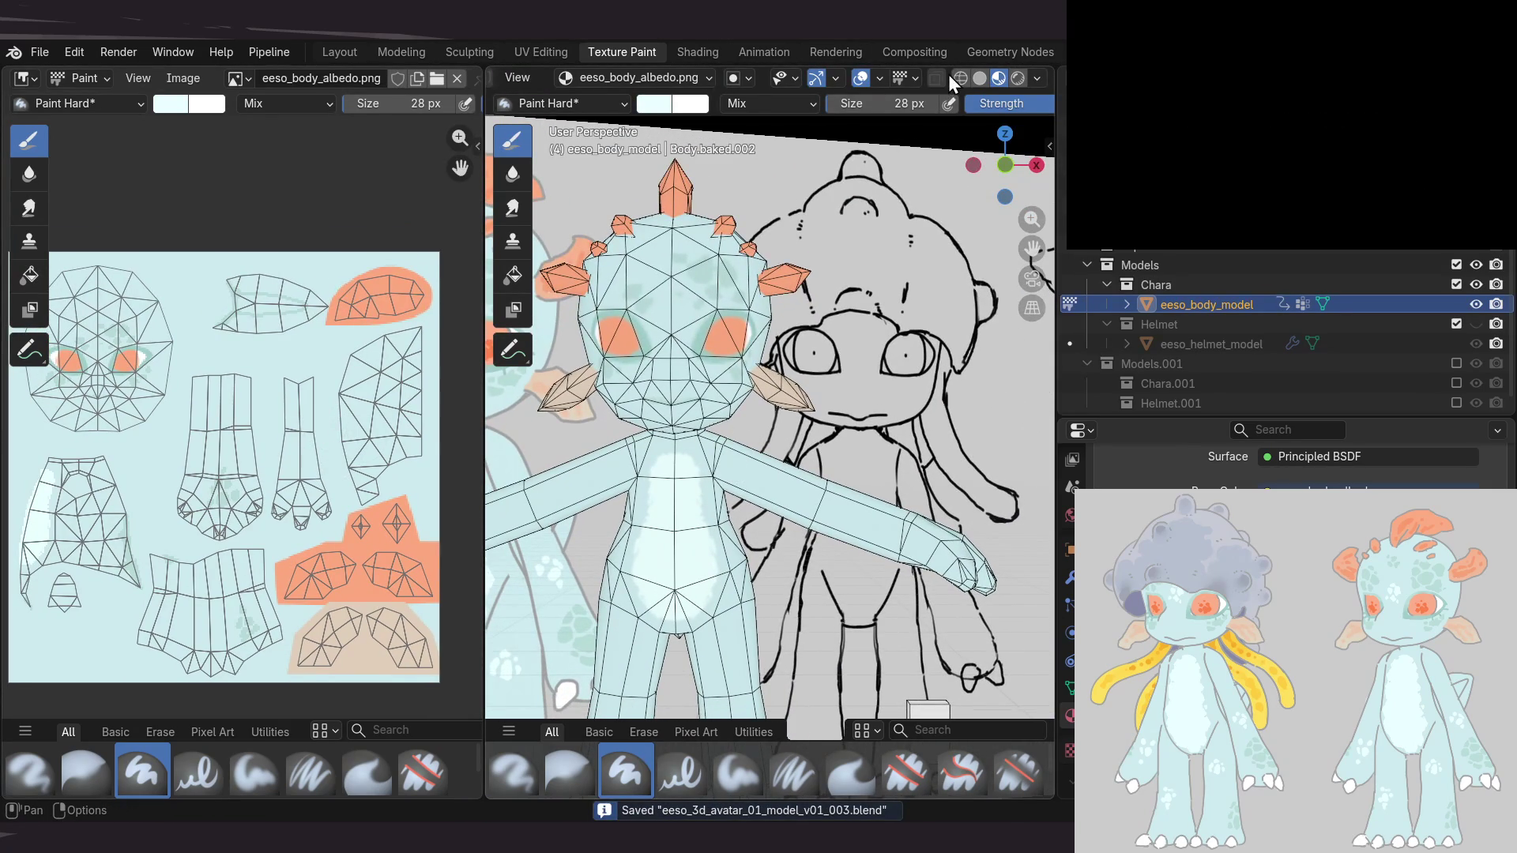
Turn off the mesh wireframe overlay in the 3D viewport
click(870, 78)
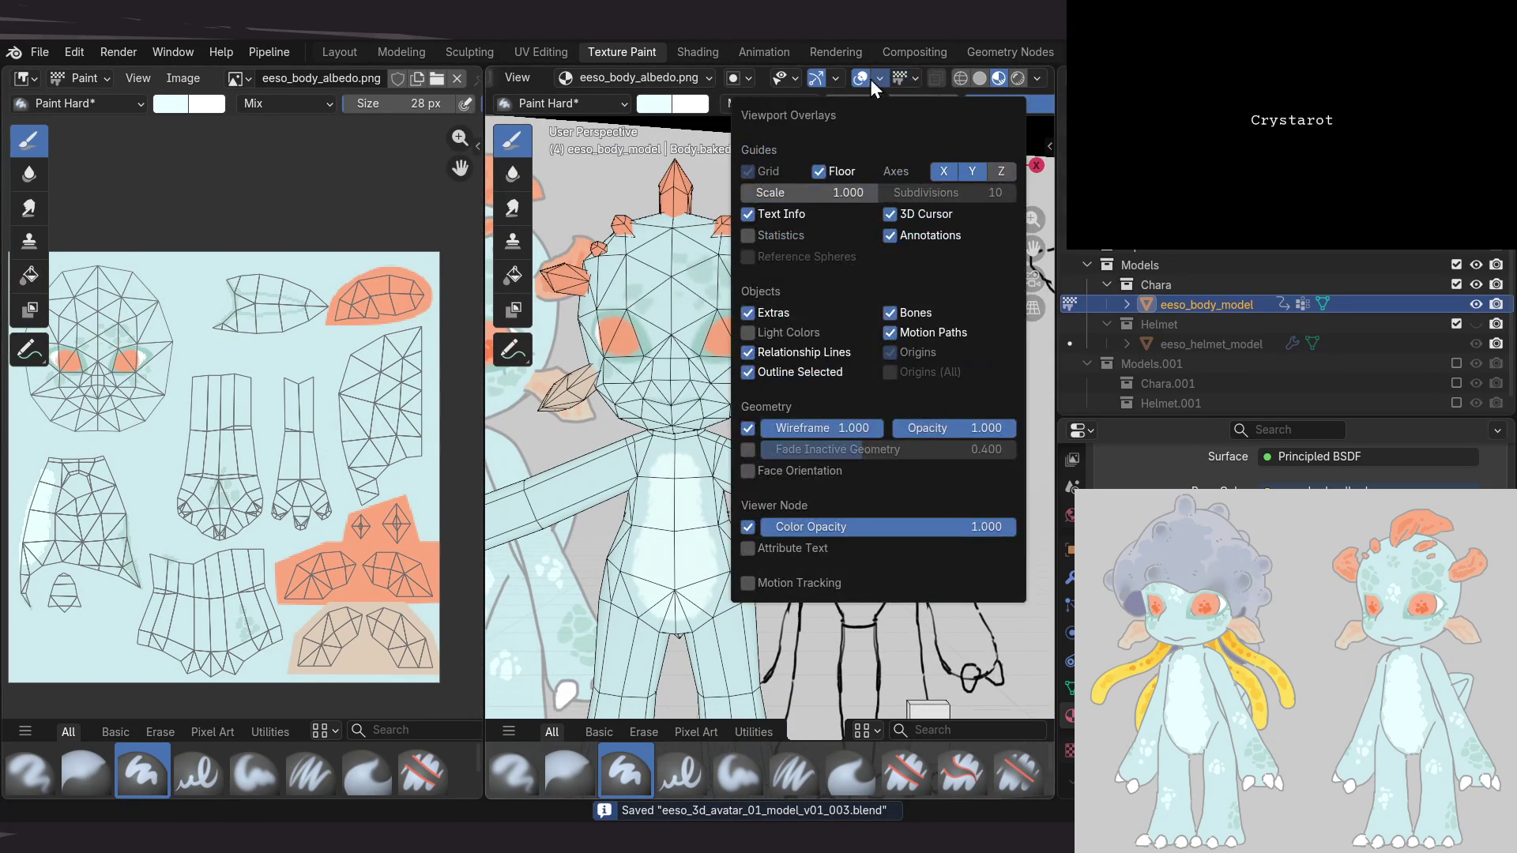
click(748, 428)
click(835, 78)
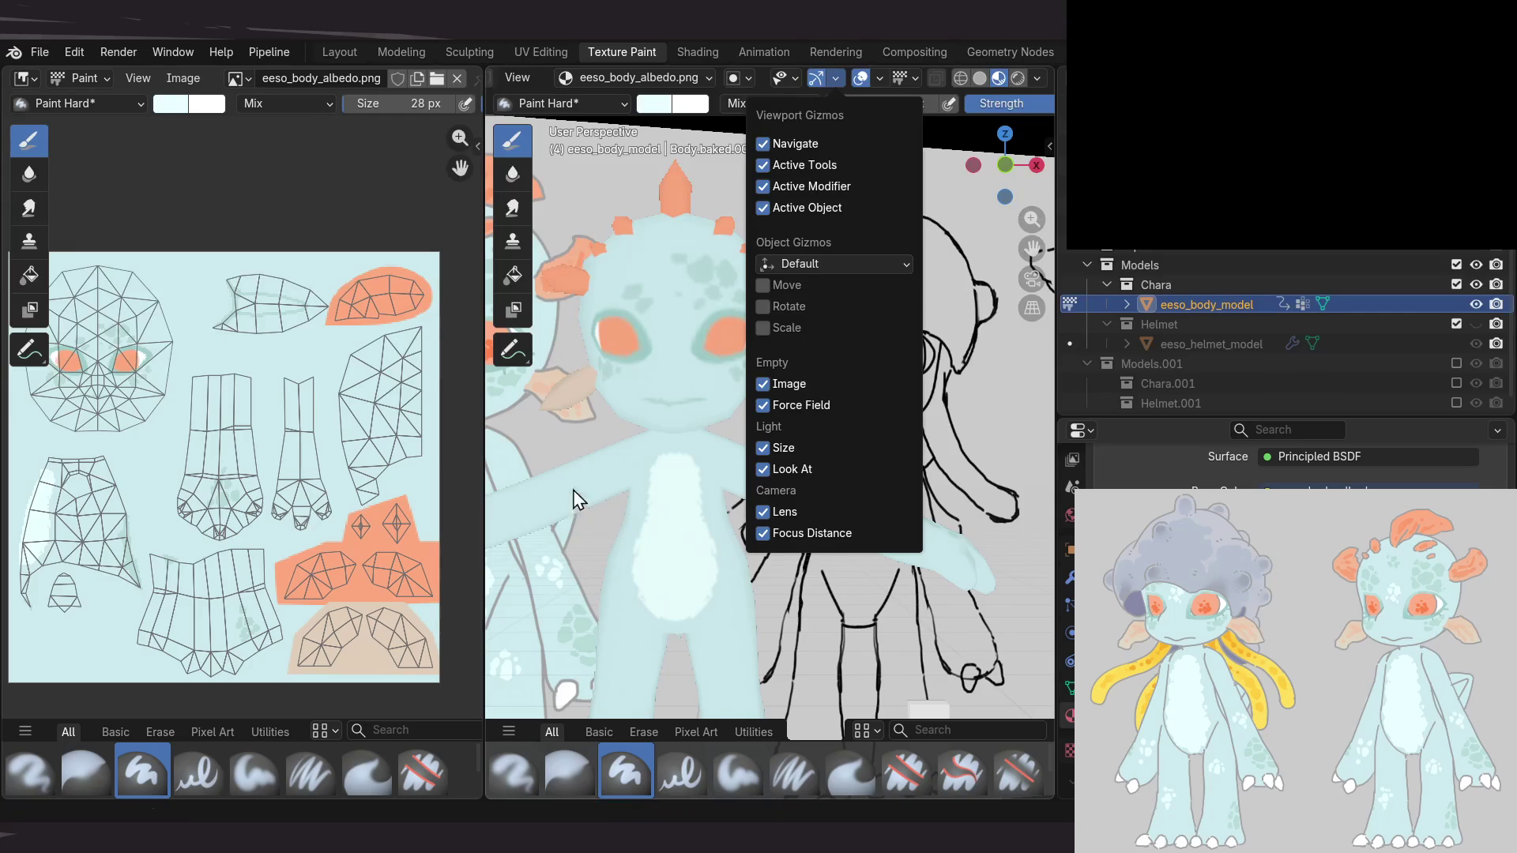
View the character from the front and reduce the brush size to 15 px
mouse_move(591, 510)
middle_down()
mouse_move(793, 532)
mouse_move(744, 467)
mouse_move(791, 467)
middle_up()
scroll(1293, 399, down, 1)
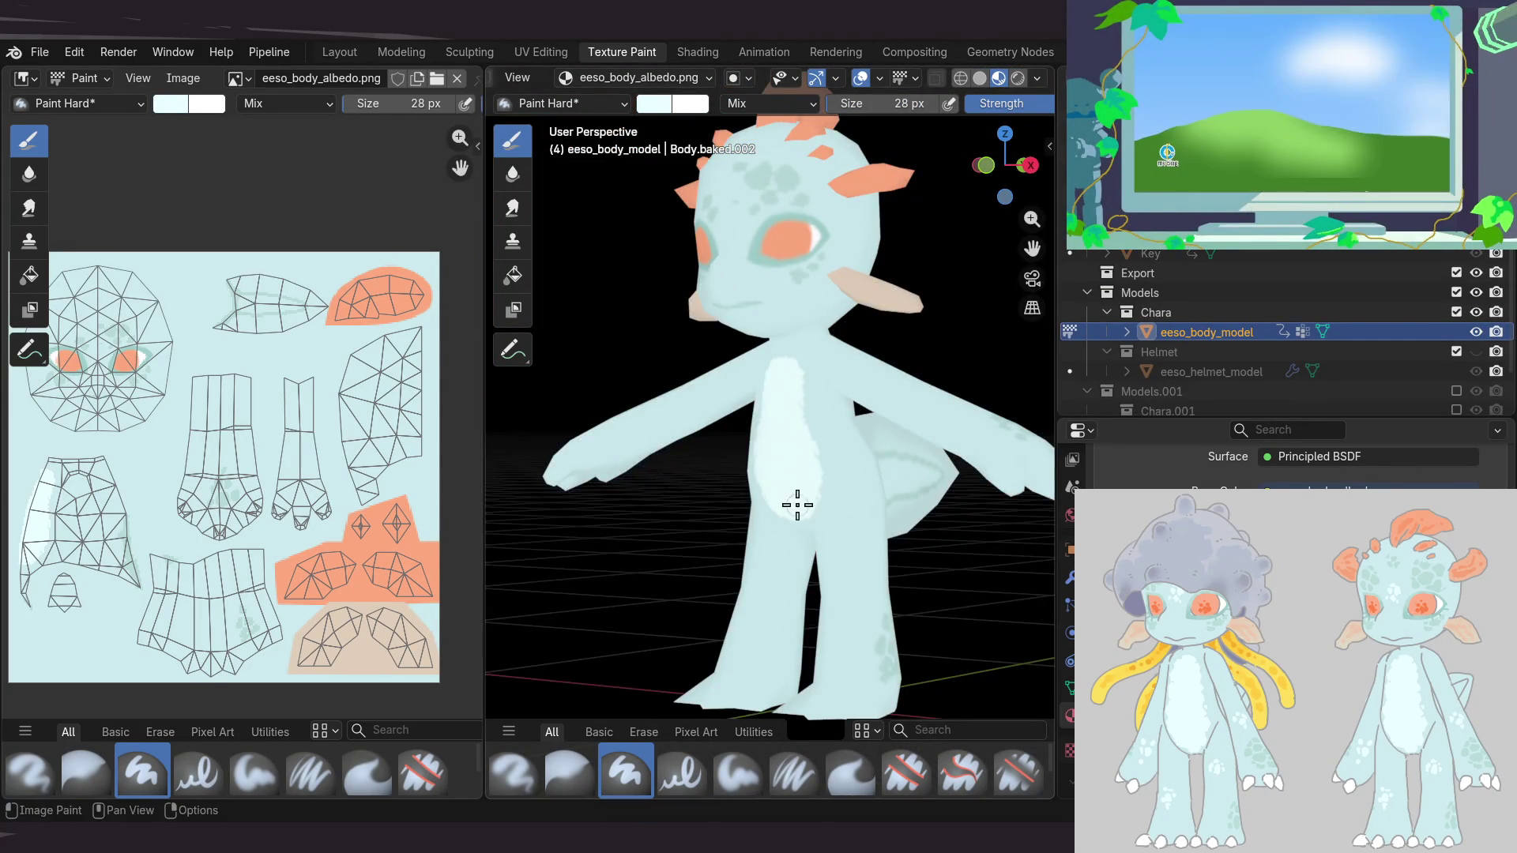
mouse_move(797, 505)
middle_down()
mouse_move(875, 452)
mouse_move(814, 516)
mouse_move(699, 455)
middle_up()
scroll(715, 460, up, 2)
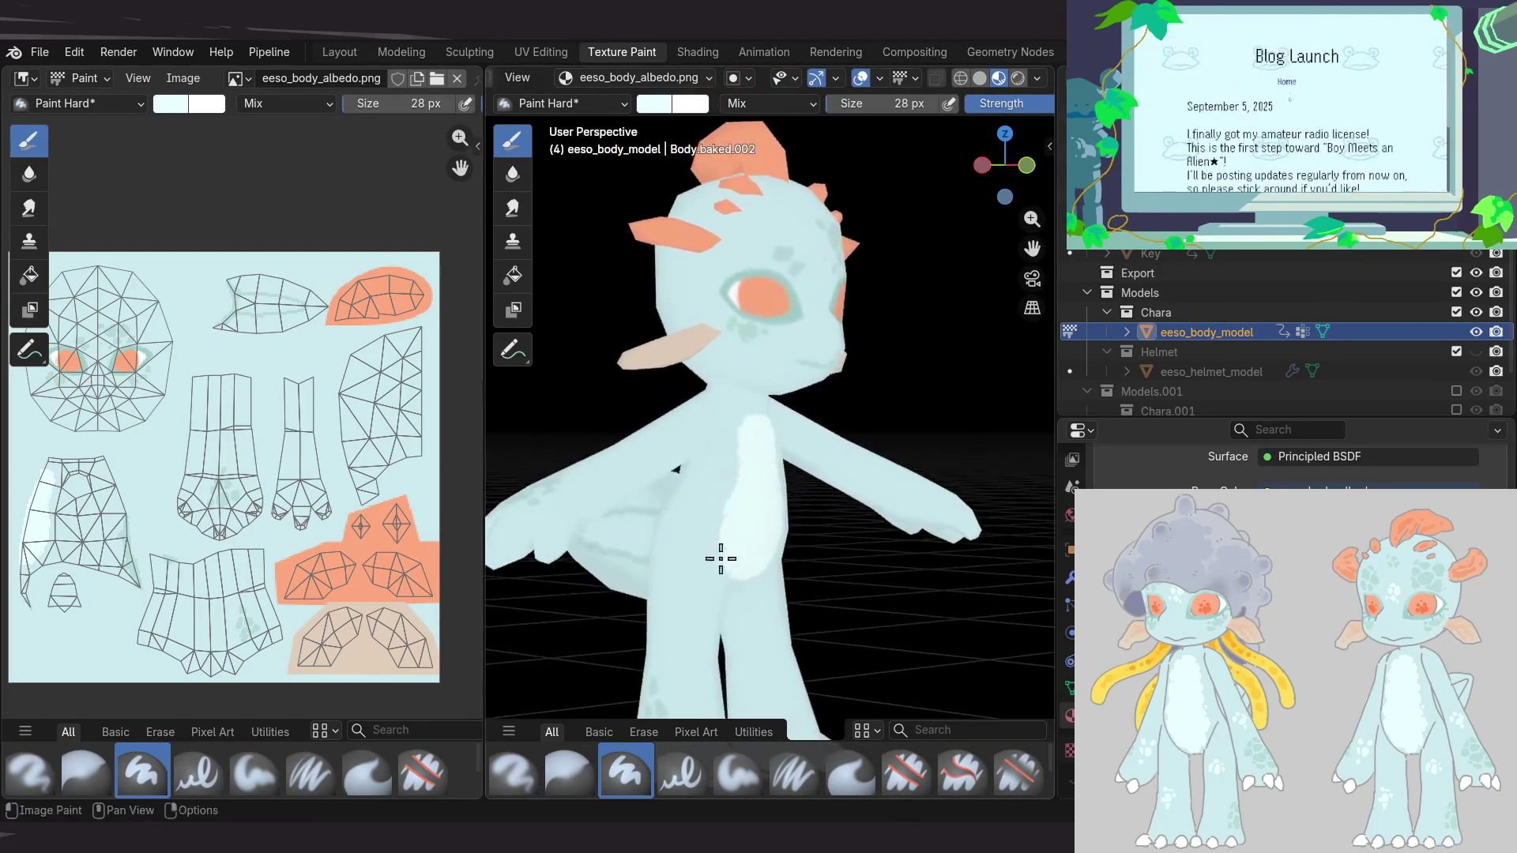
mouse_move(837, 434)
middle_down()
mouse_move(811, 495)
mouse_move(726, 476)
middle_up()
key(bracketleft)
key(bracketleft)
scroll(734, 456, up, 3)
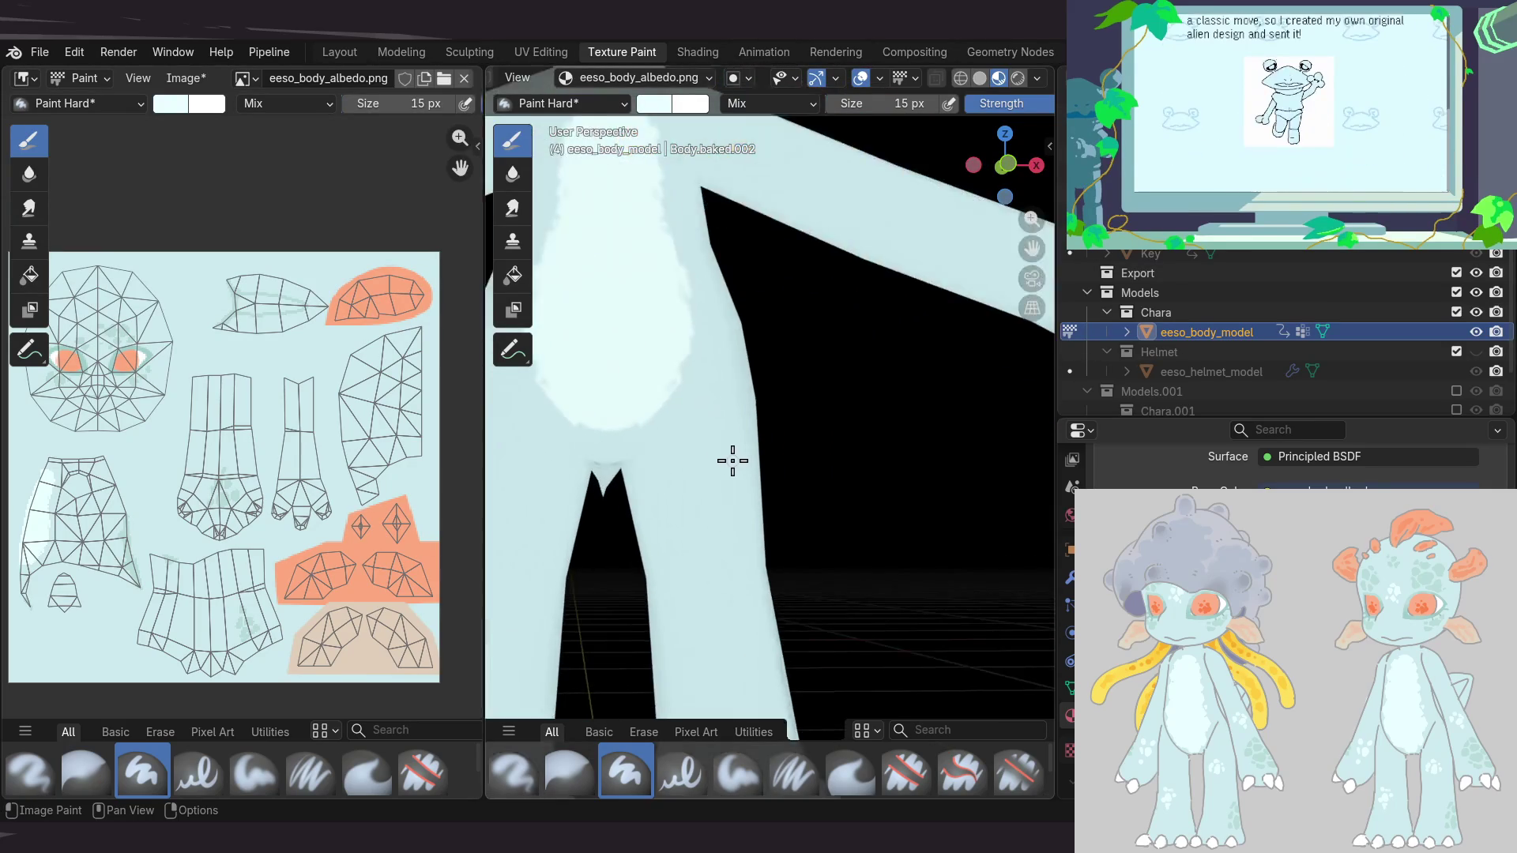
scroll(751, 416, up, 2)
mouse_move(798, 505)
shift+middle_down()
mouse_move(832, 434)
mouse_move(763, 484)
mouse_move(782, 463)
mouse_move(806, 513)
mouse_move(908, 484)
mouse_move(894, 346)
mouse_move(756, 484)
shift+middle_up()
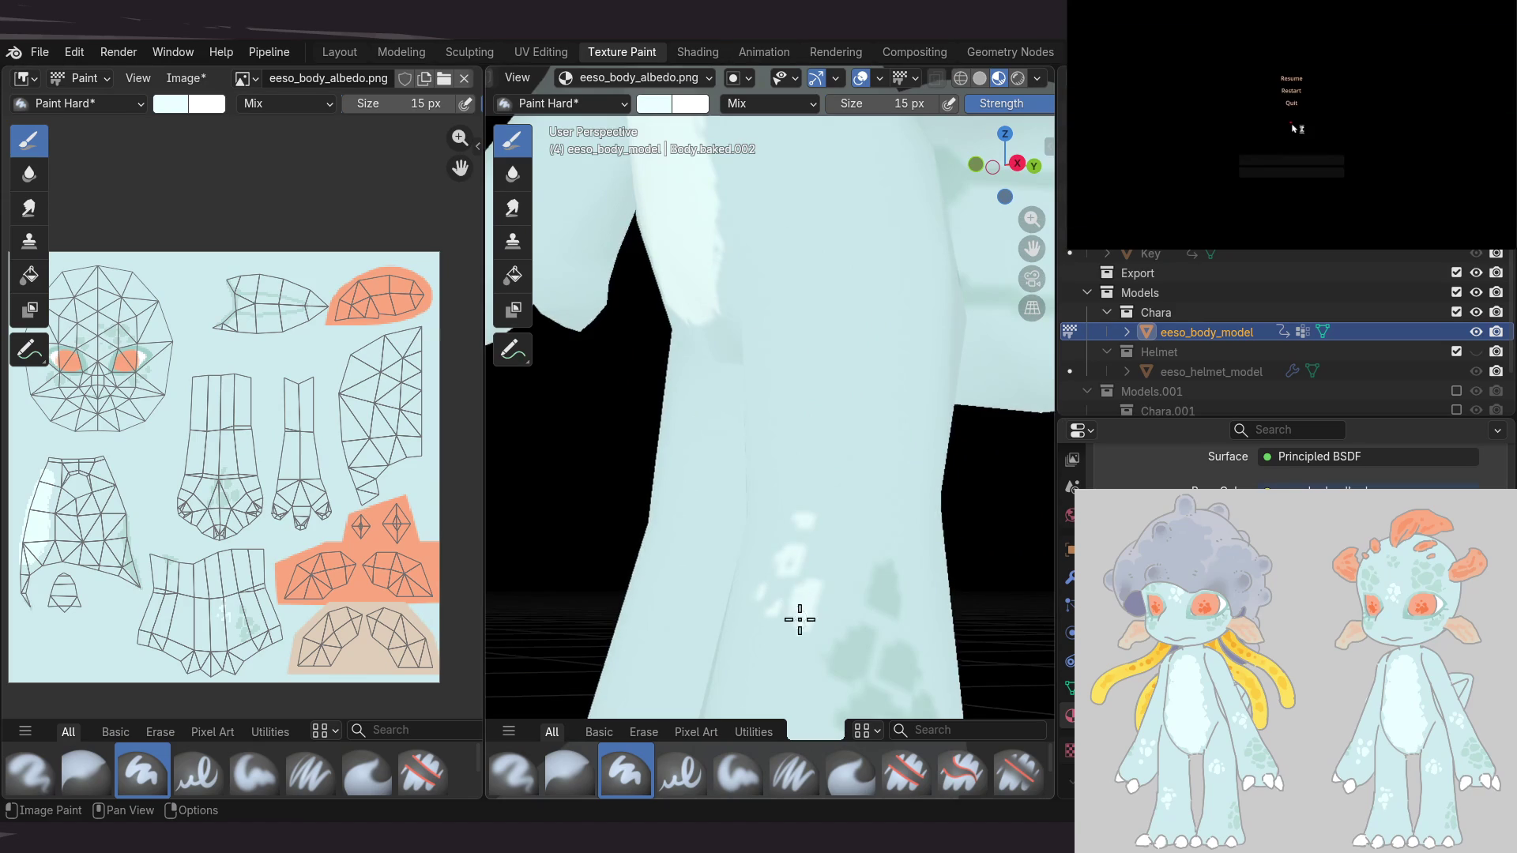
scroll(846, 484, down, 5)
mouse_move(856, 430)
middle_down()
mouse_move(849, 410)
mouse_move(952, 440)
mouse_move(797, 468)
mouse_move(813, 484)
mouse_move(758, 518)
middle_up()
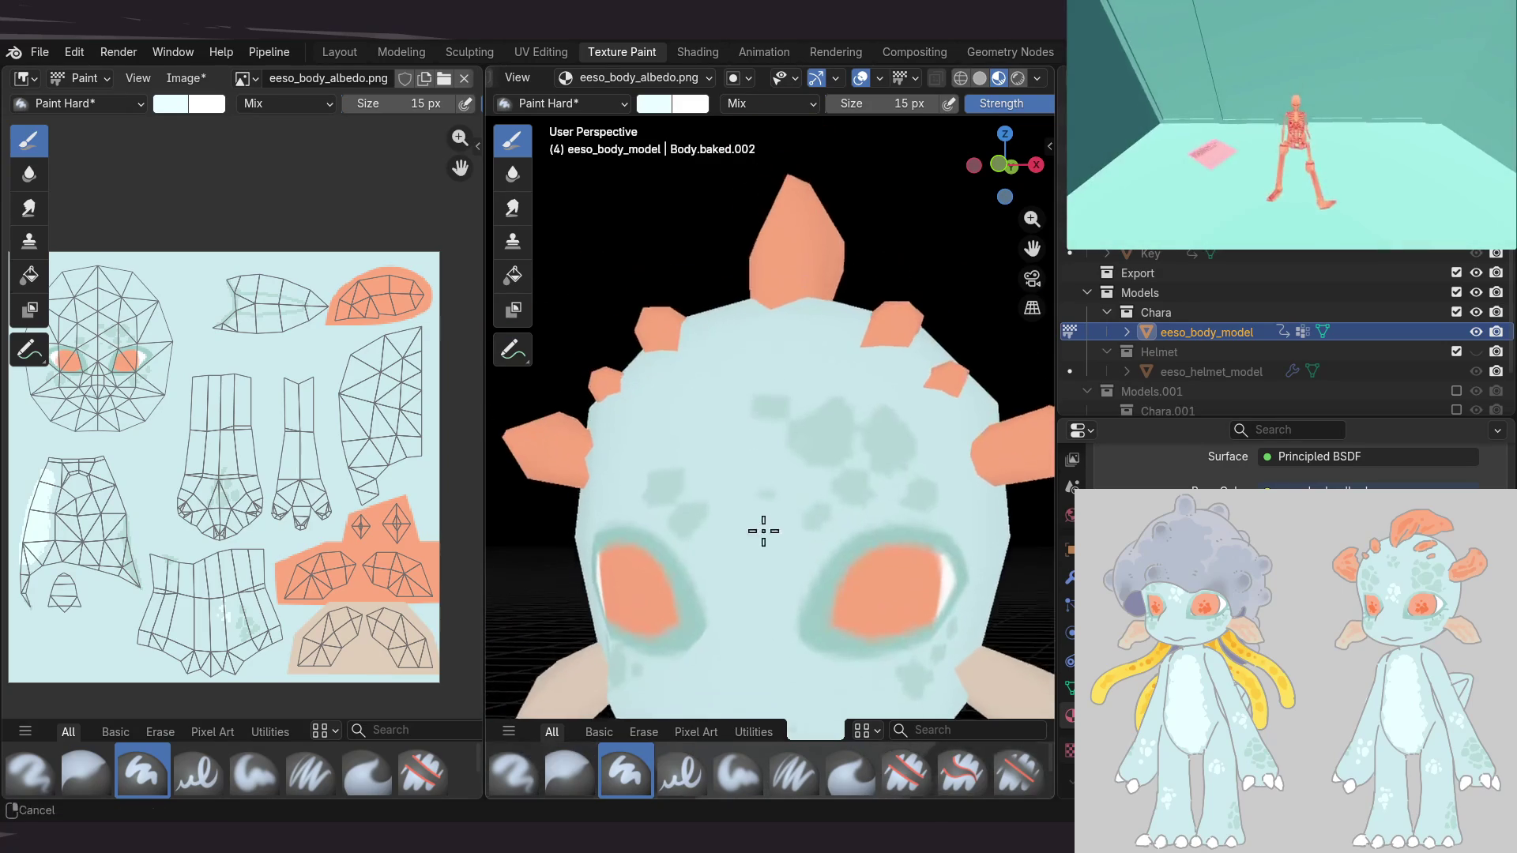
mouse_move(756, 370)
middle_down()
mouse_move(813, 434)
mouse_move(782, 467)
mouse_move(738, 464)
middle_up()
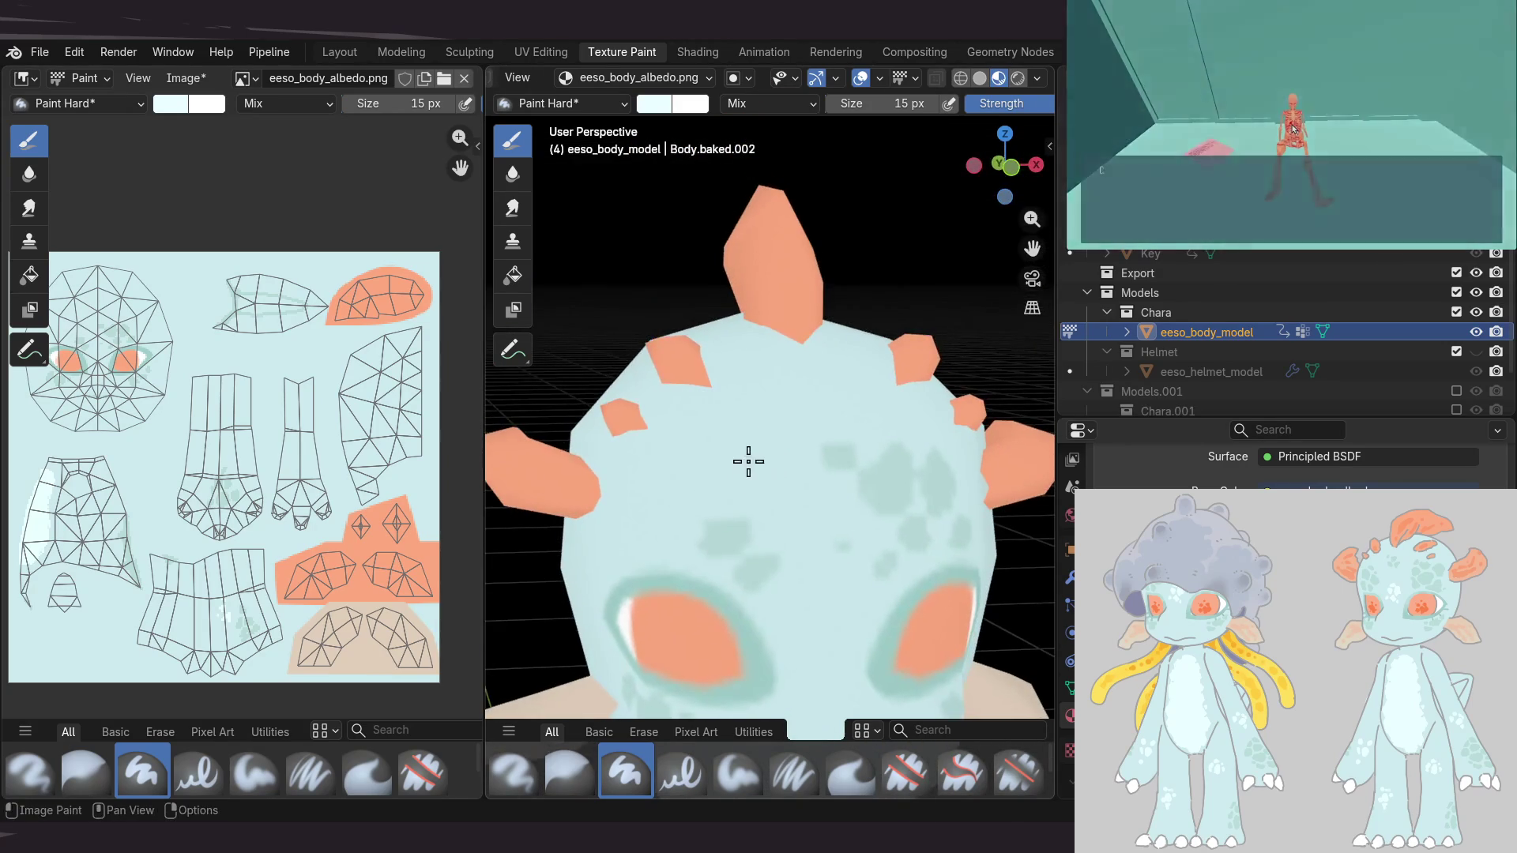
mouse_move(755, 410)
middle_down()
mouse_move(767, 397)
mouse_move(860, 444)
mouse_move(758, 448)
middle_up()
scroll(823, 460, up, 4)
scroll(853, 460, up, 4)
scroll(854, 461, down, 3)
scroll(839, 508, down, 2)
mouse_move(840, 382)
middle_down()
mouse_move(853, 443)
mouse_move(808, 438)
mouse_move(831, 504)
mouse_move(893, 468)
middle_up()
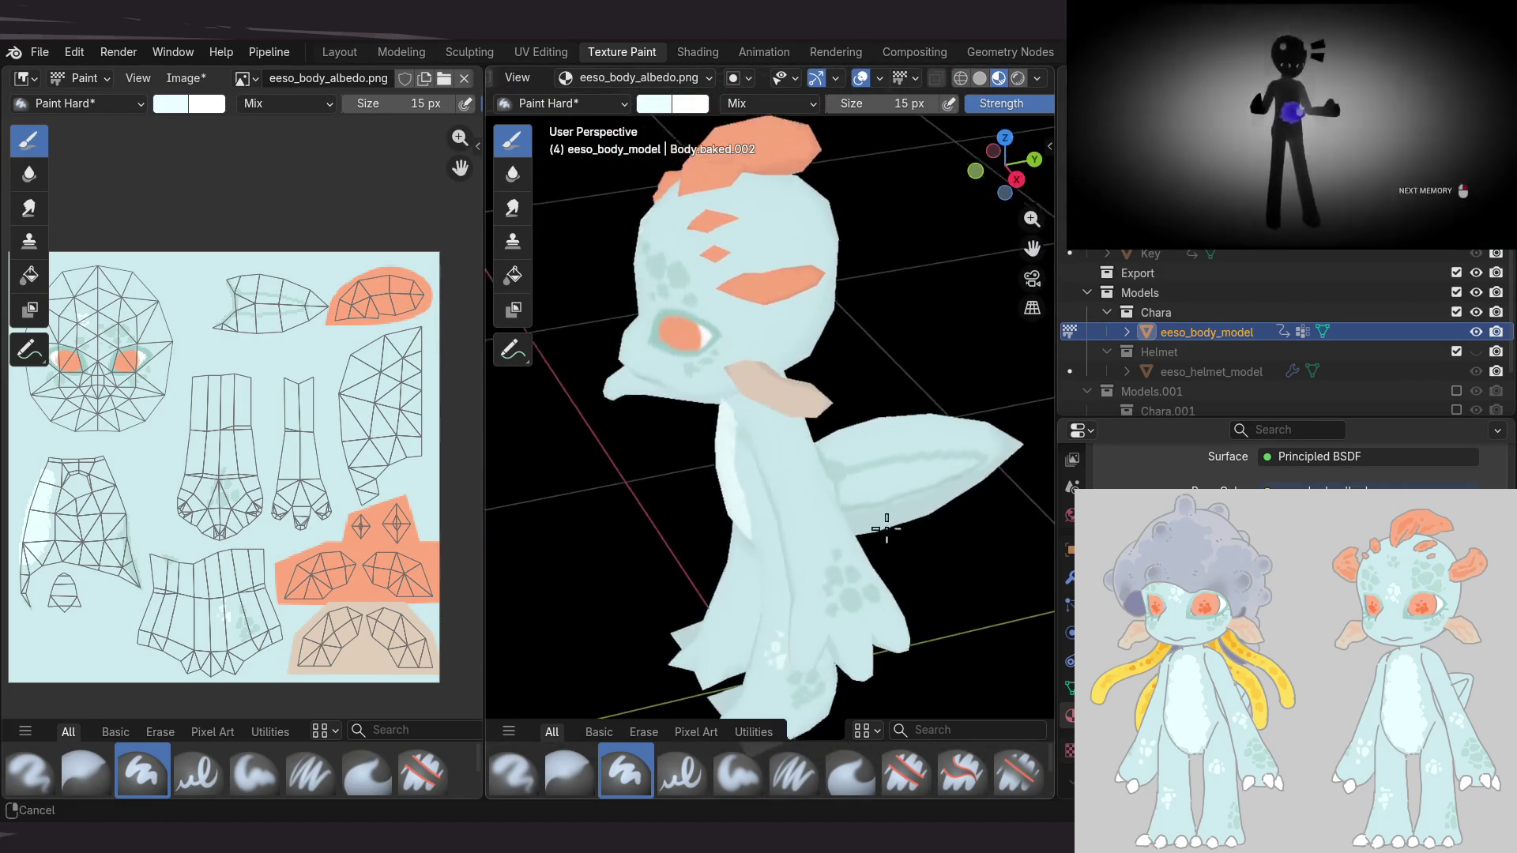
mouse_move(823, 507)
middle_down()
mouse_move(891, 440)
mouse_move(860, 464)
mouse_move(786, 442)
mouse_move(827, 518)
mouse_move(842, 498)
mouse_move(815, 487)
mouse_move(858, 403)
middle_up()
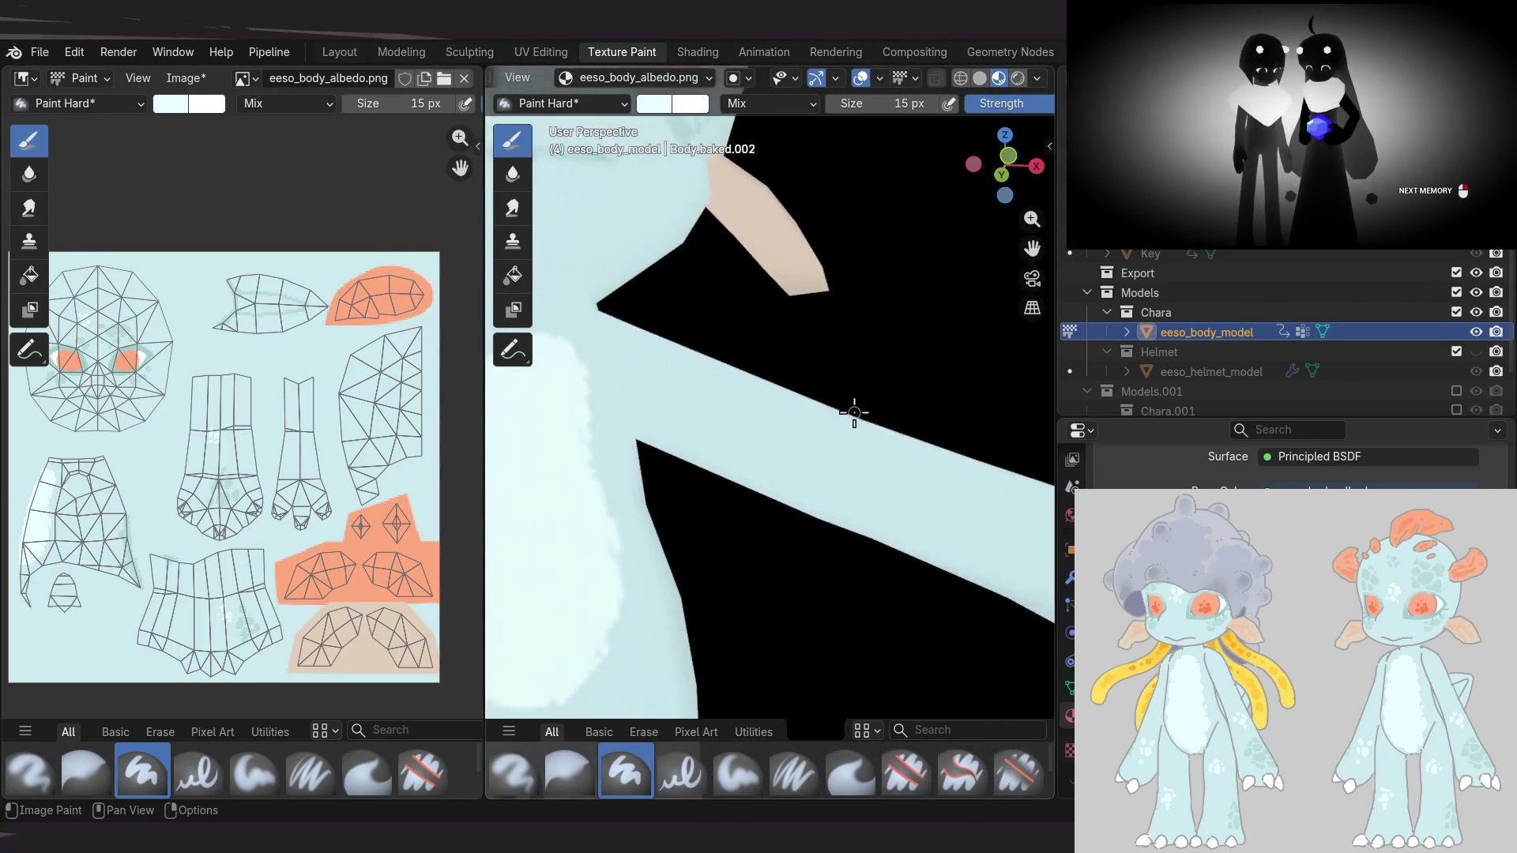
scroll(858, 404, down, 8)
mouse_move(864, 450)
middle_down()
mouse_move(980, 486)
mouse_move(855, 449)
middle_up()
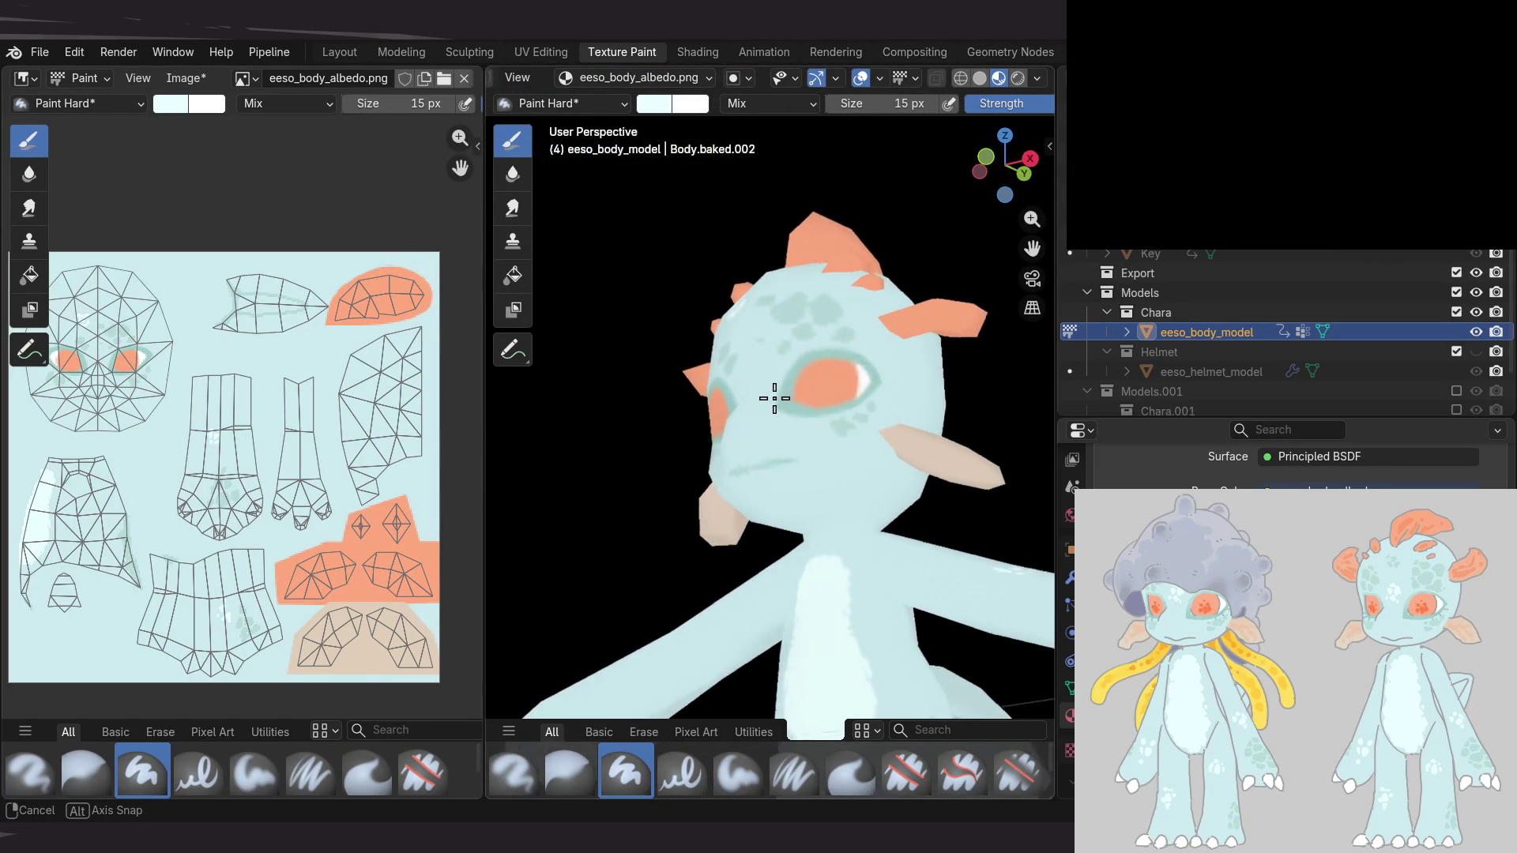
Lighten the painted patch on the alien's tail
middle_drag(775, 398, 624, 400)
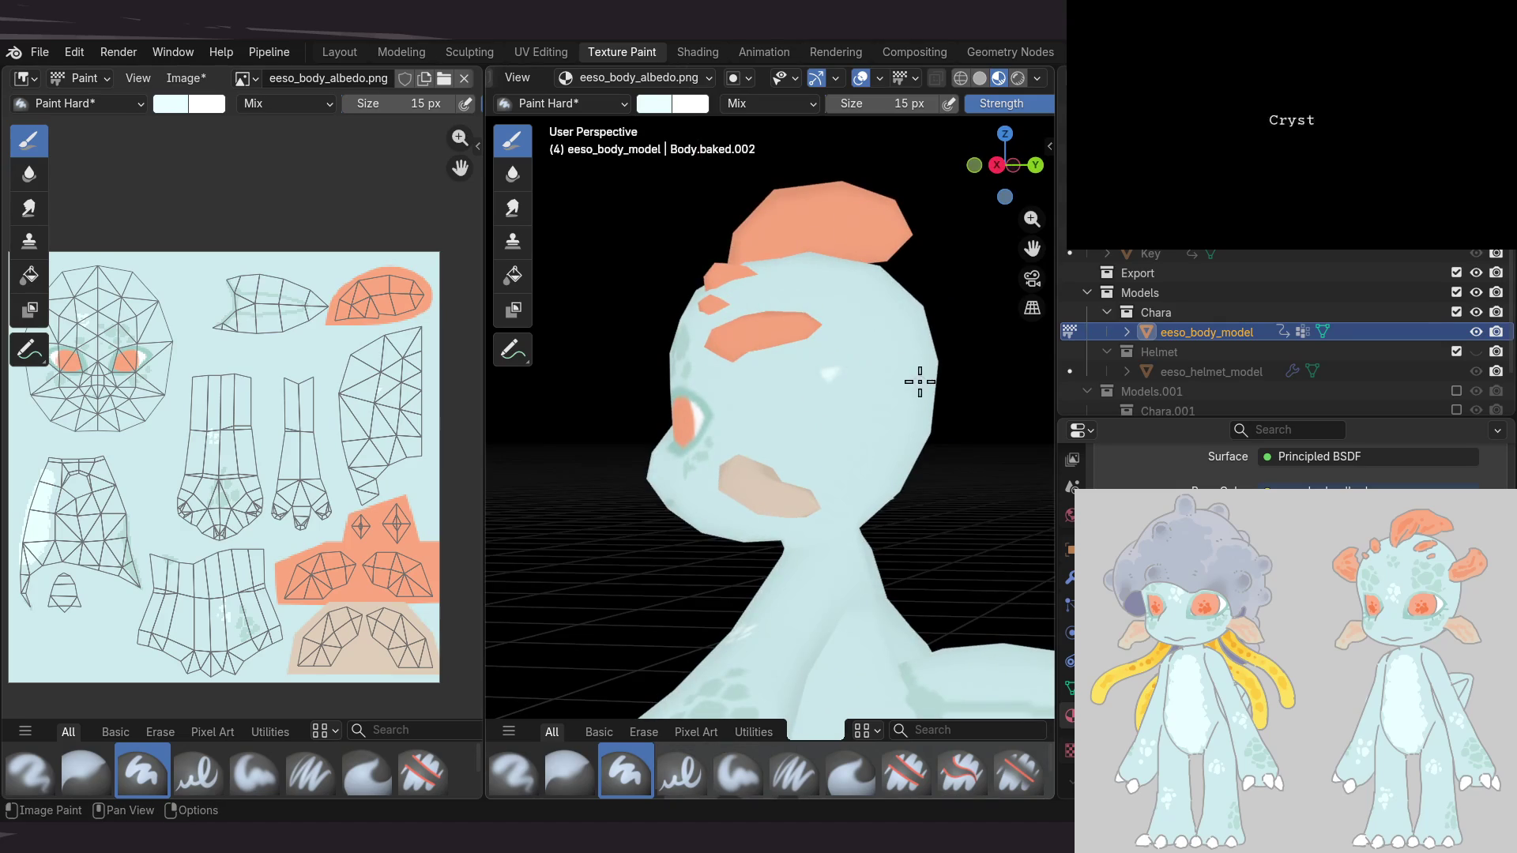
mouse_move(904, 414)
middle_down()
mouse_move(785, 440)
mouse_move(819, 440)
mouse_move(765, 413)
mouse_move(653, 582)
mouse_move(728, 406)
mouse_move(627, 512)
mouse_move(753, 440)
mouse_move(857, 440)
mouse_move(796, 406)
mouse_move(816, 508)
middle_up()
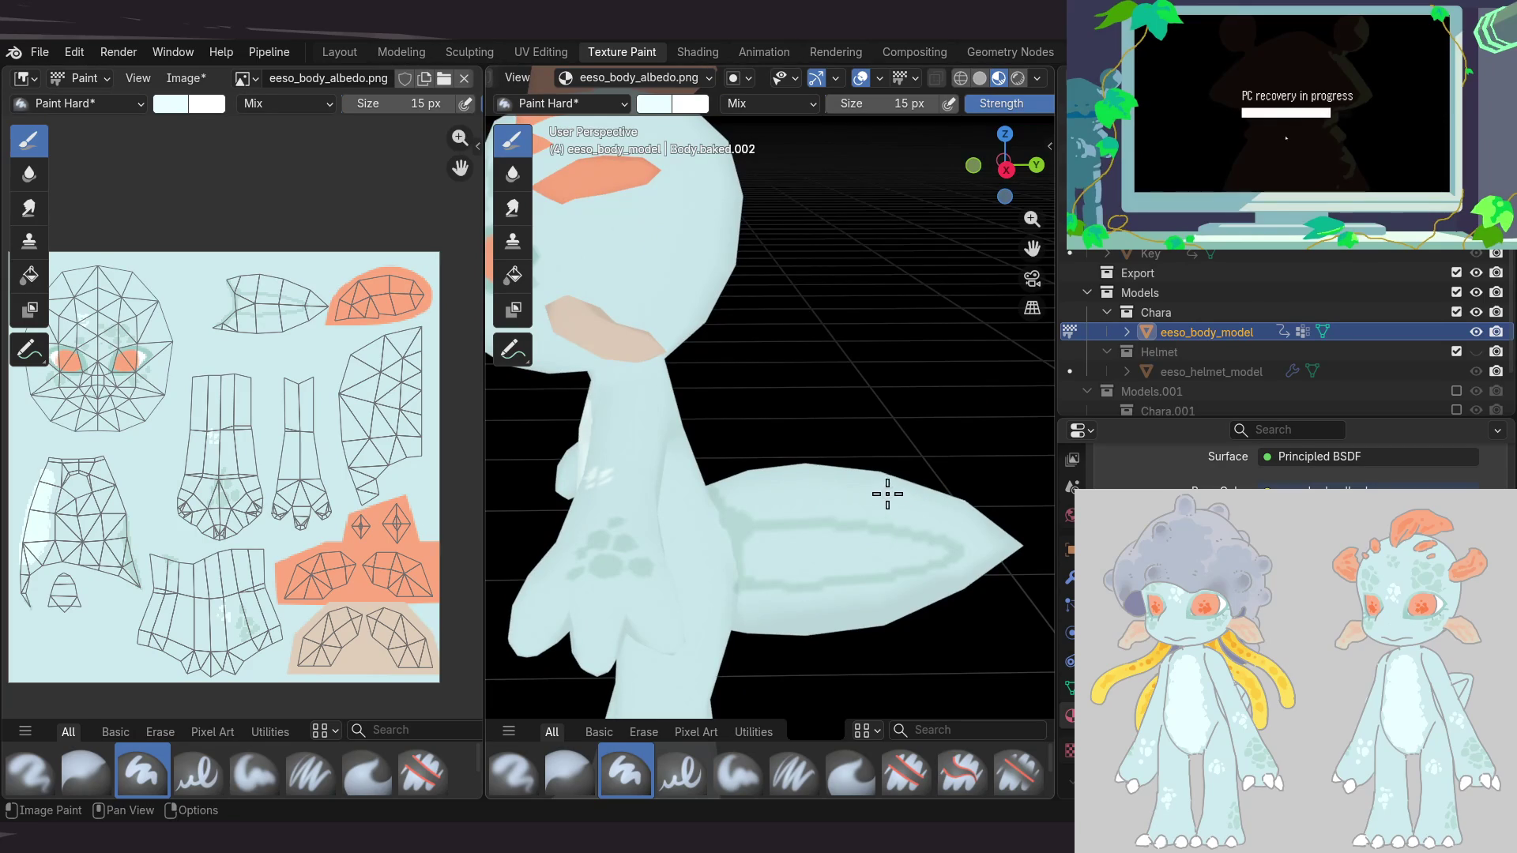
drag(902, 507, 933, 509)
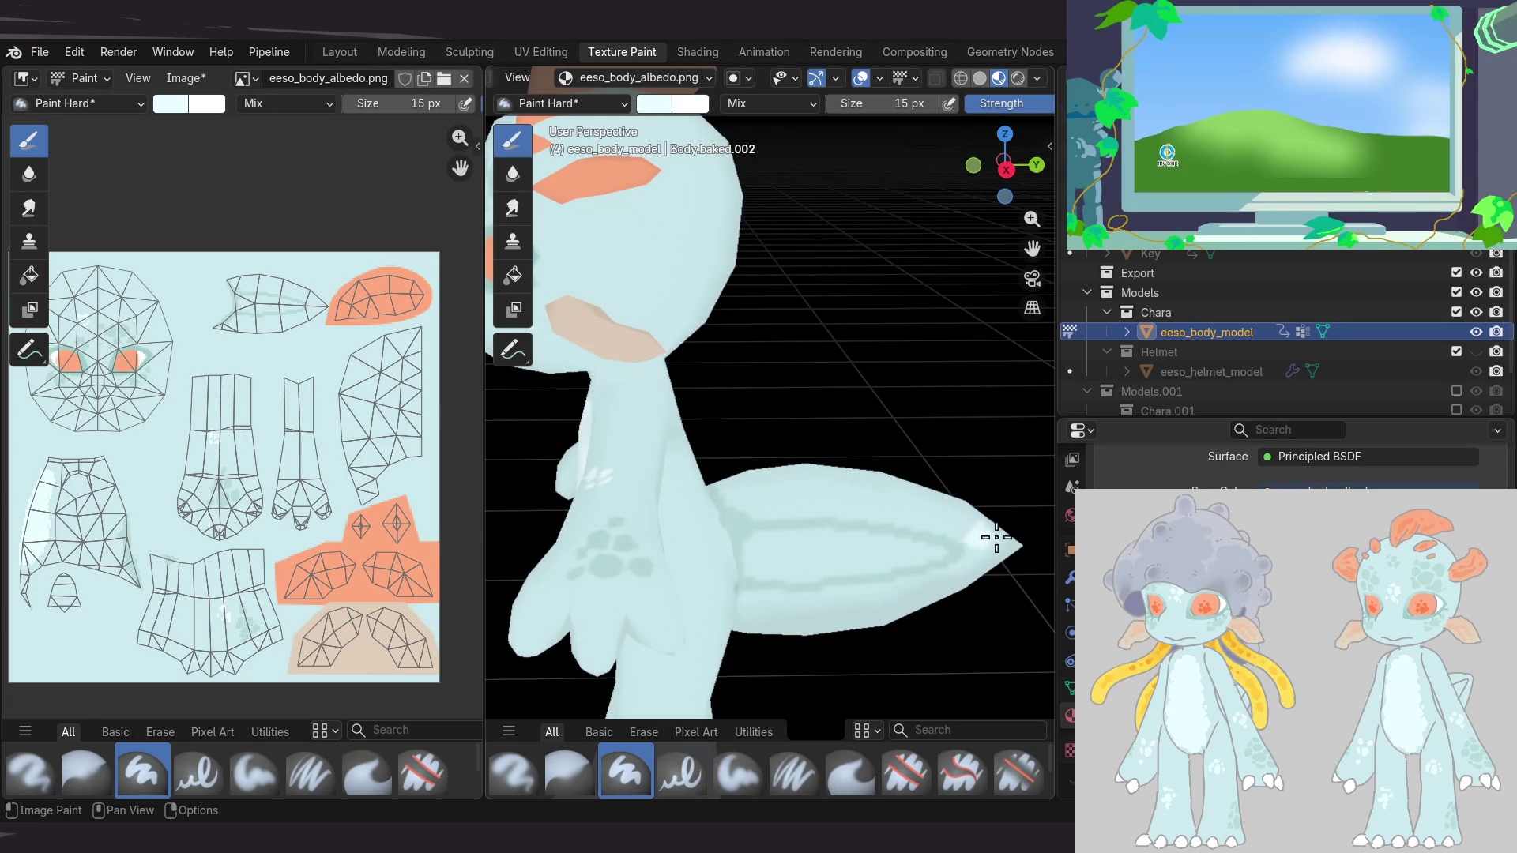
mouse_move(836, 592)
middle_down()
mouse_move(751, 548)
mouse_move(860, 430)
mouse_move(786, 474)
mouse_move(883, 437)
mouse_move(891, 464)
mouse_move(938, 447)
mouse_move(851, 441)
mouse_move(823, 532)
middle_up()
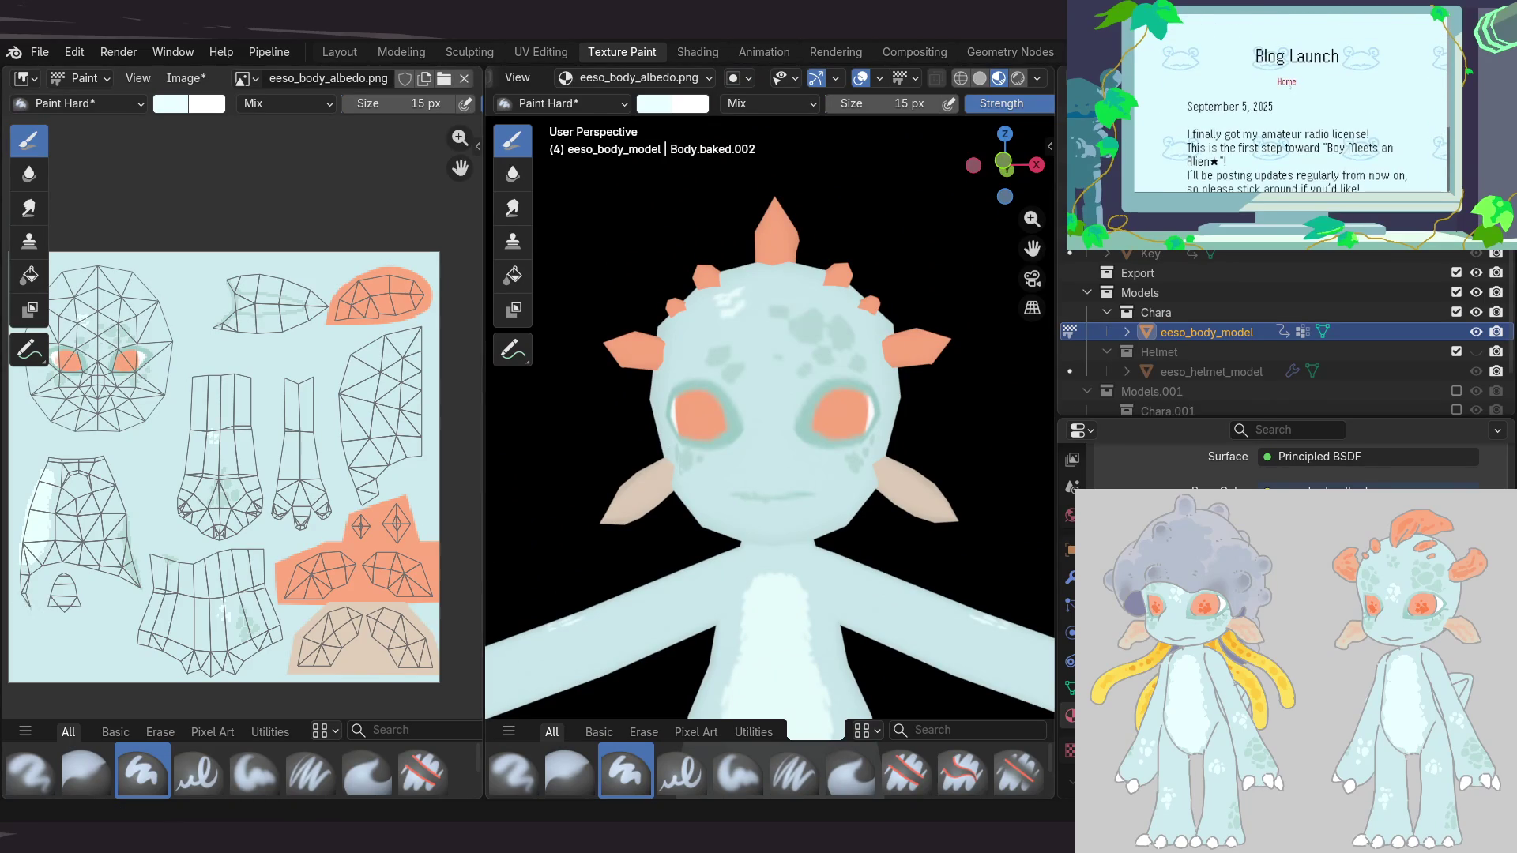
Check the whole alien's texture from above and from the front
scroll(582, 407, down, 3)
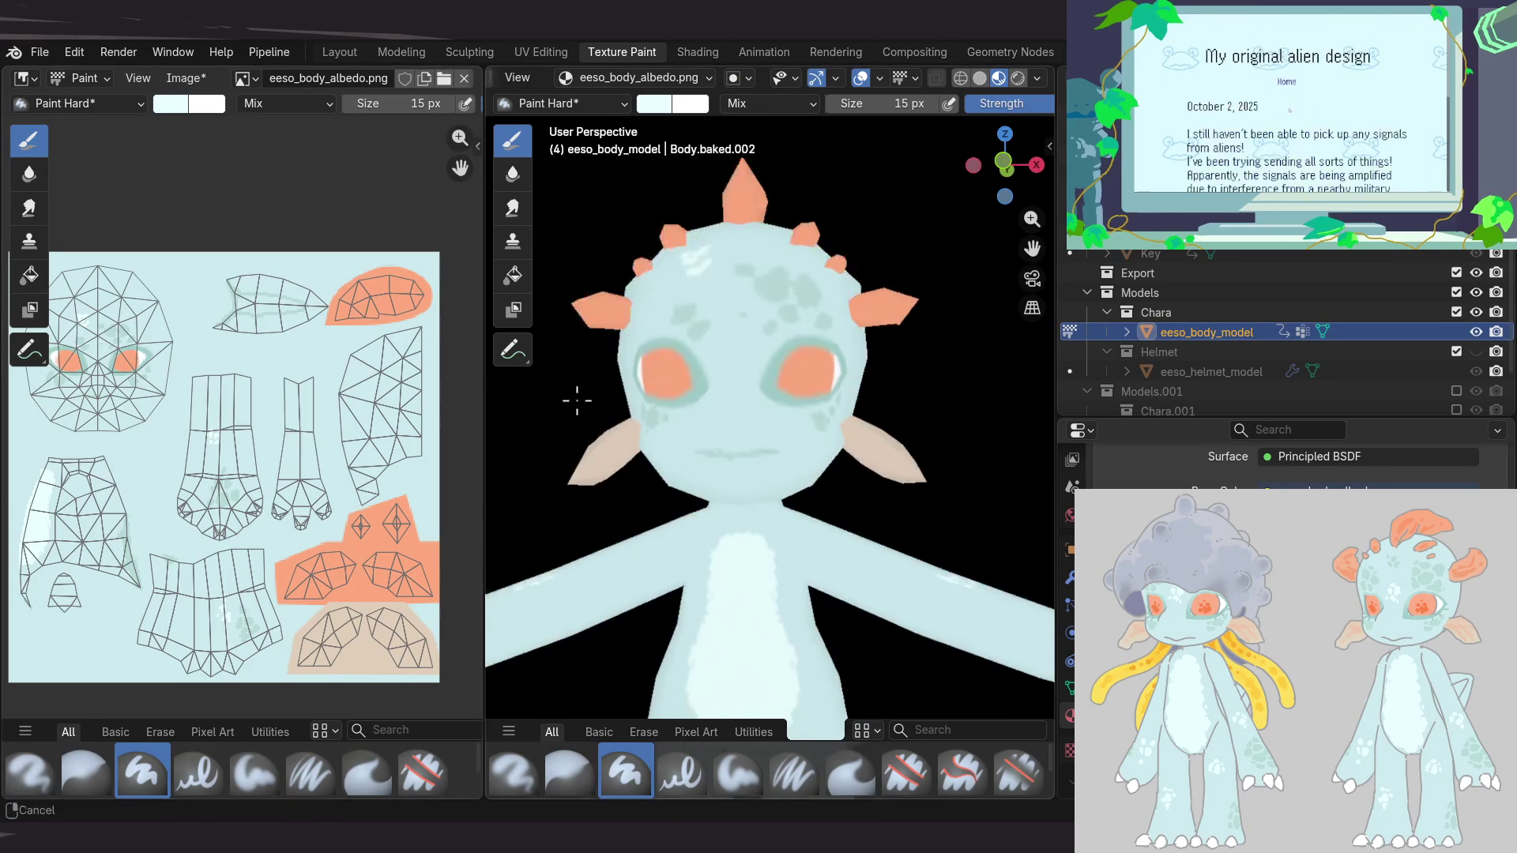
mouse_move(582, 406)
middle_down()
mouse_move(958, 430)
mouse_move(815, 360)
middle_up()
scroll(815, 361, up, 5)
scroll(805, 365, up, 3)
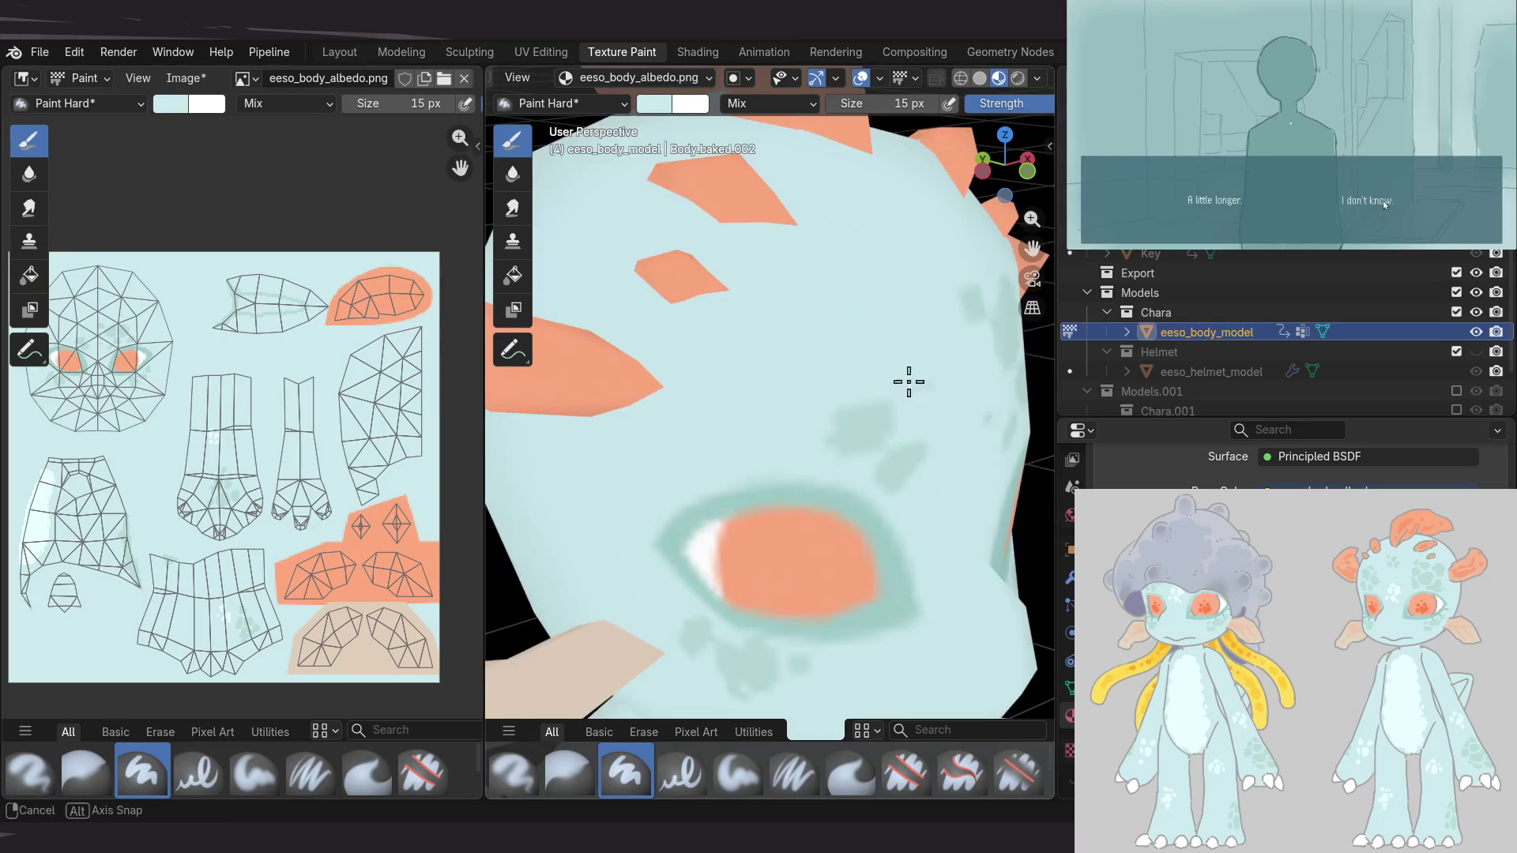
middle_drag(909, 382, 861, 390)
scroll(813, 396, down, 6)
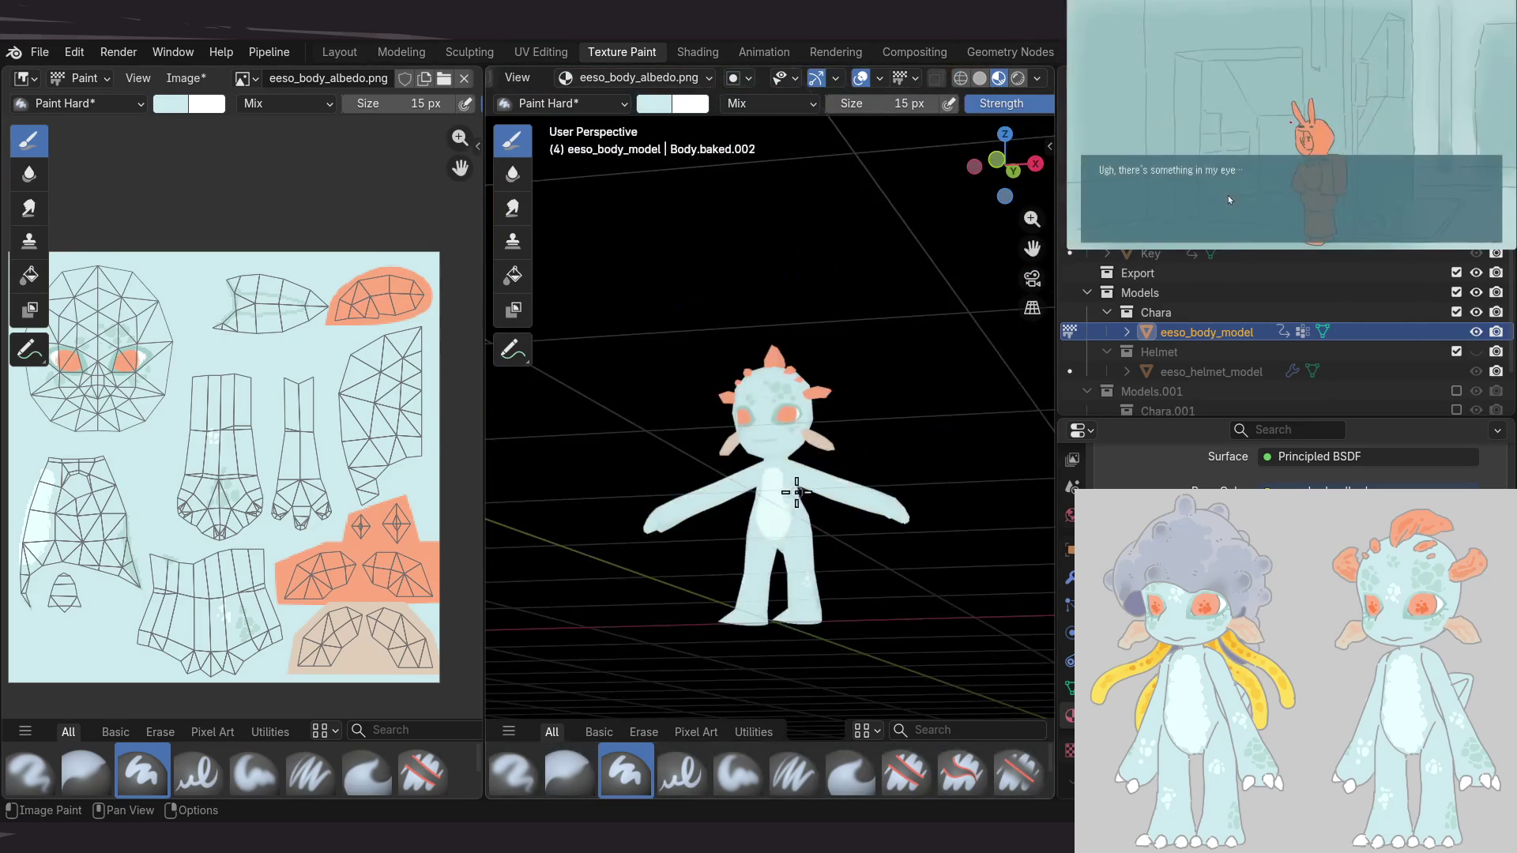
scroll(785, 510, up, 3)
scroll(785, 501, down, 3)
middle_drag(785, 501, 818, 459)
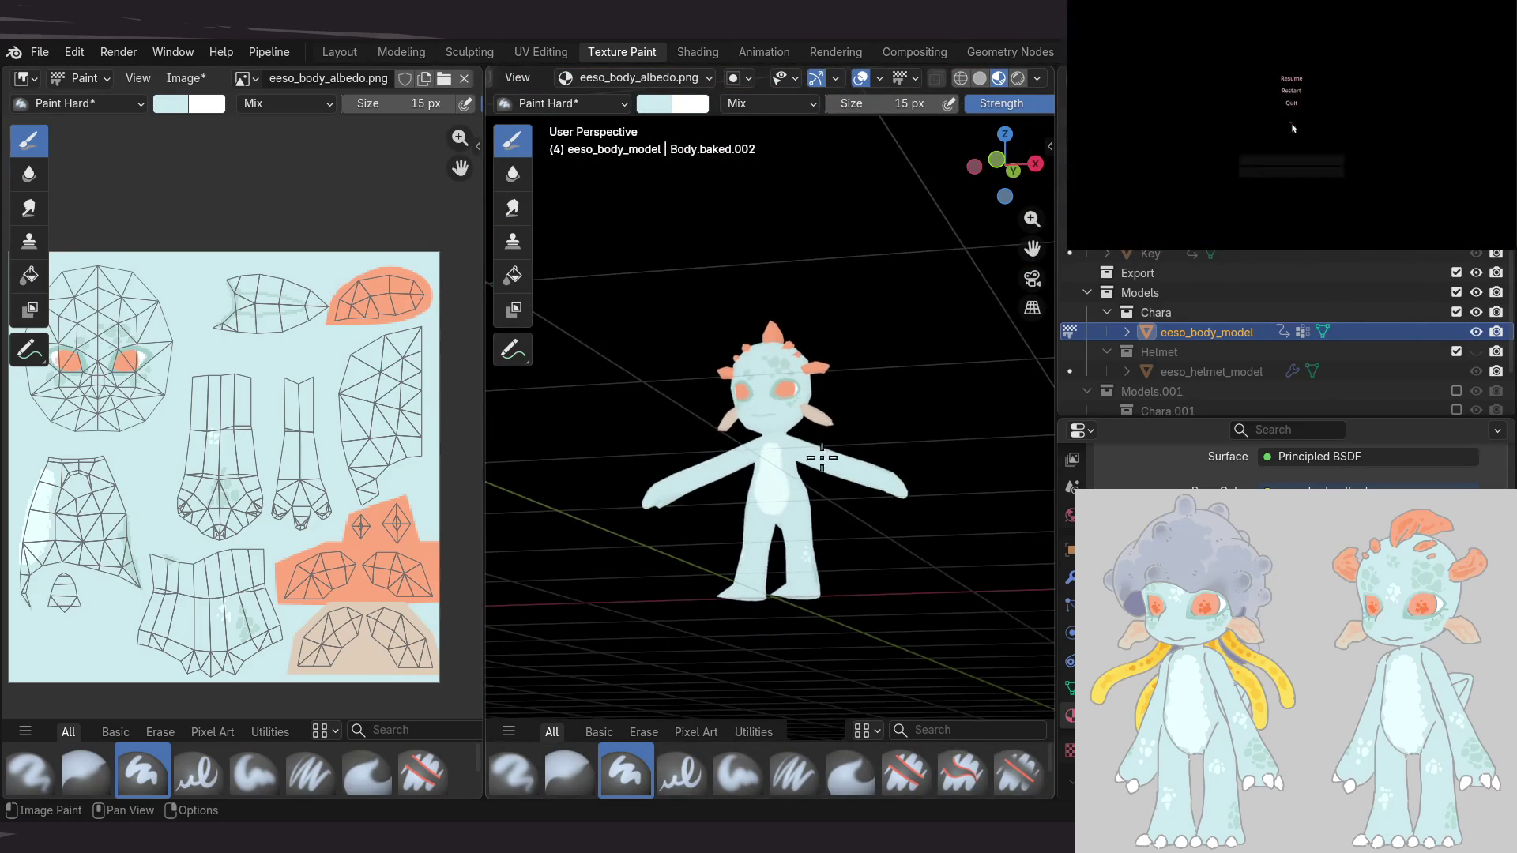
scroll(830, 379, up, 5)
scroll(808, 415, up, 3)
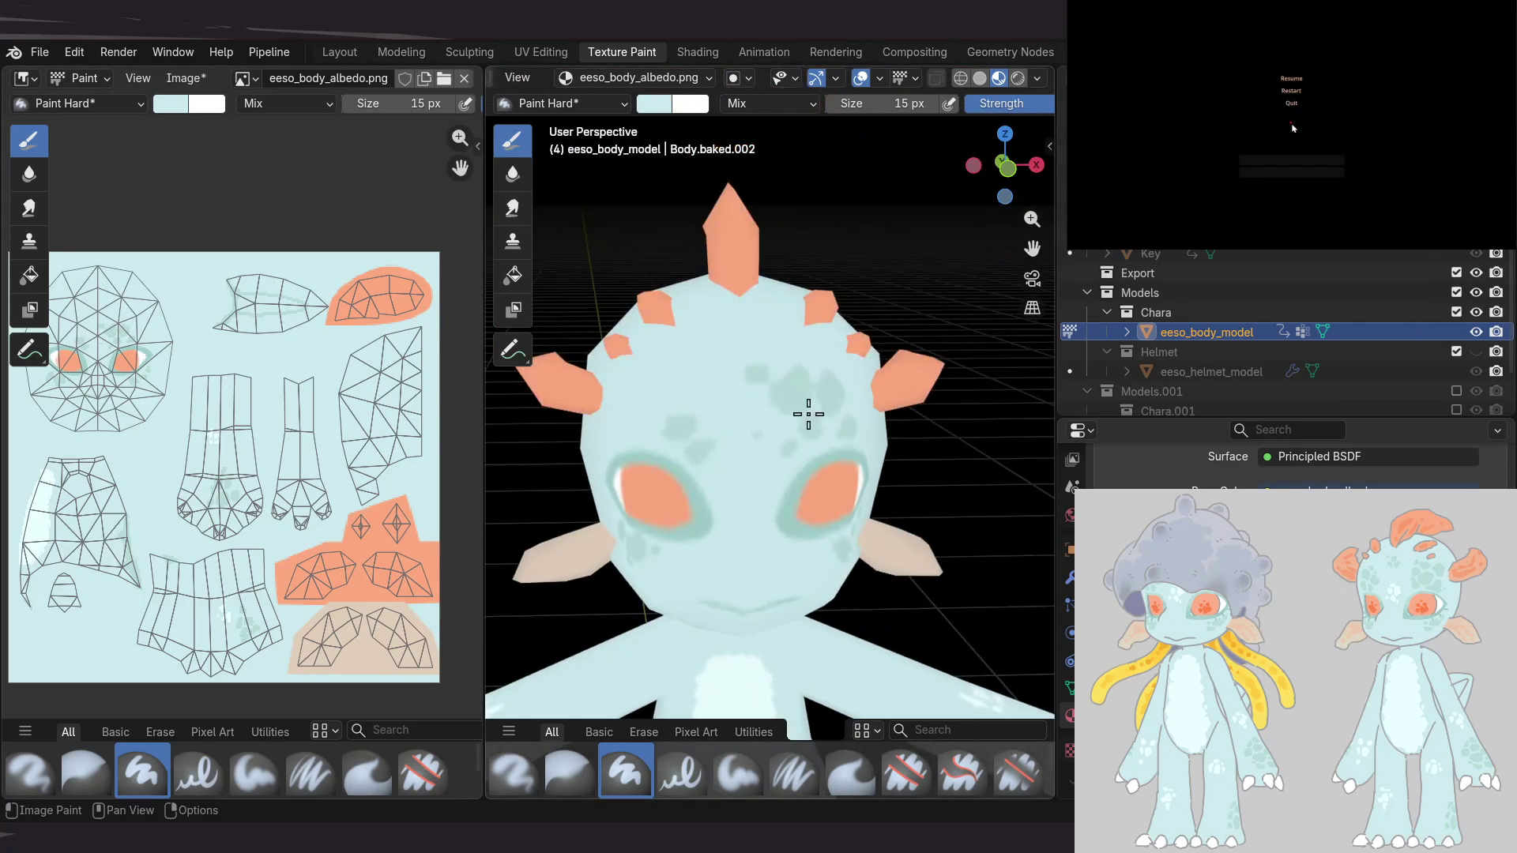
middle_drag(221, 471, 219, 429)
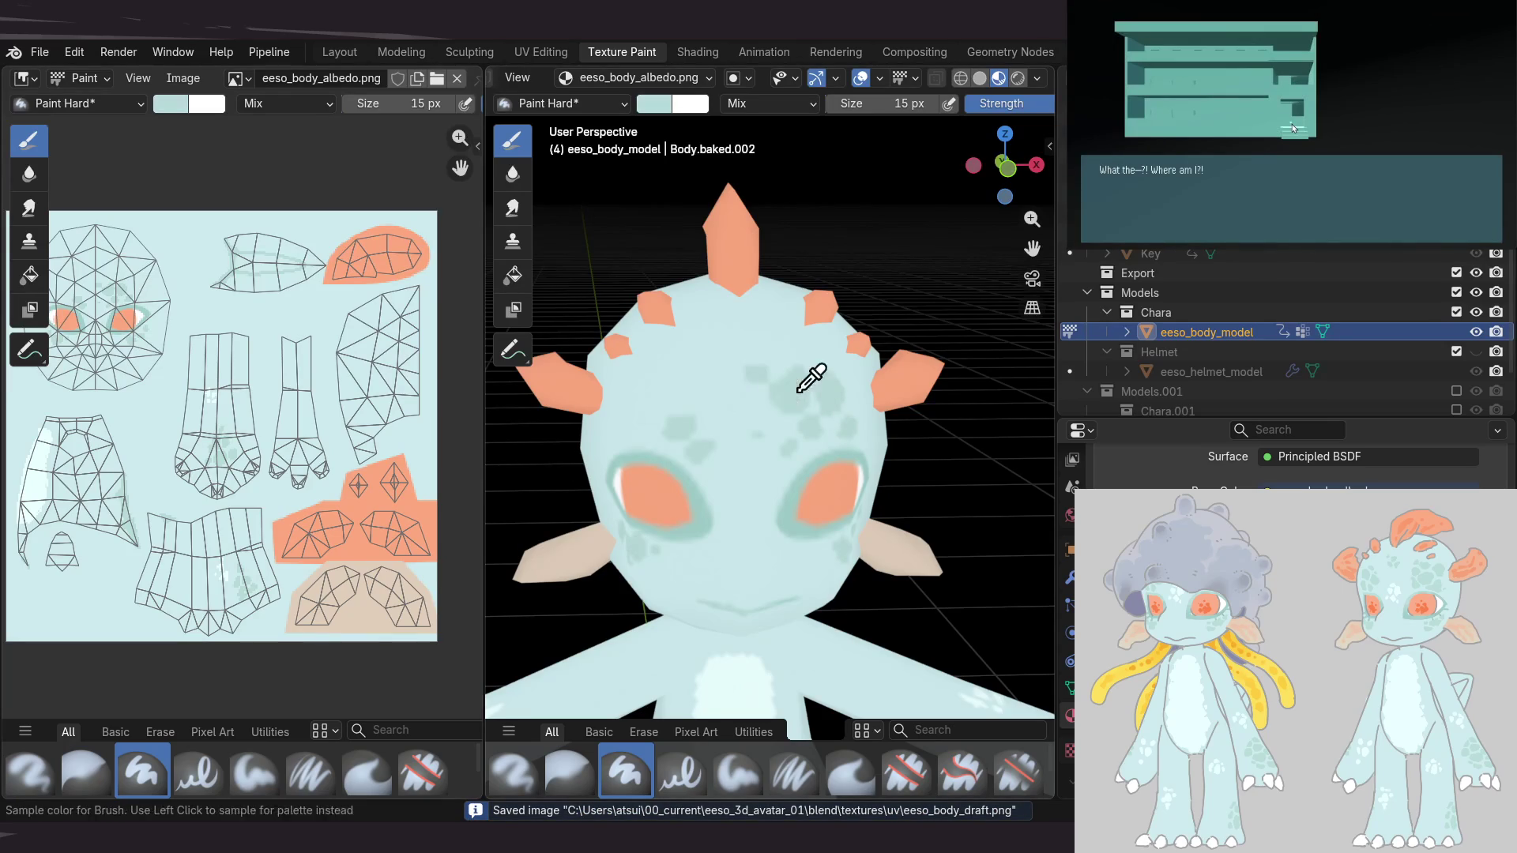
scroll(795, 395, up, 3)
scroll(727, 396, down, 3)
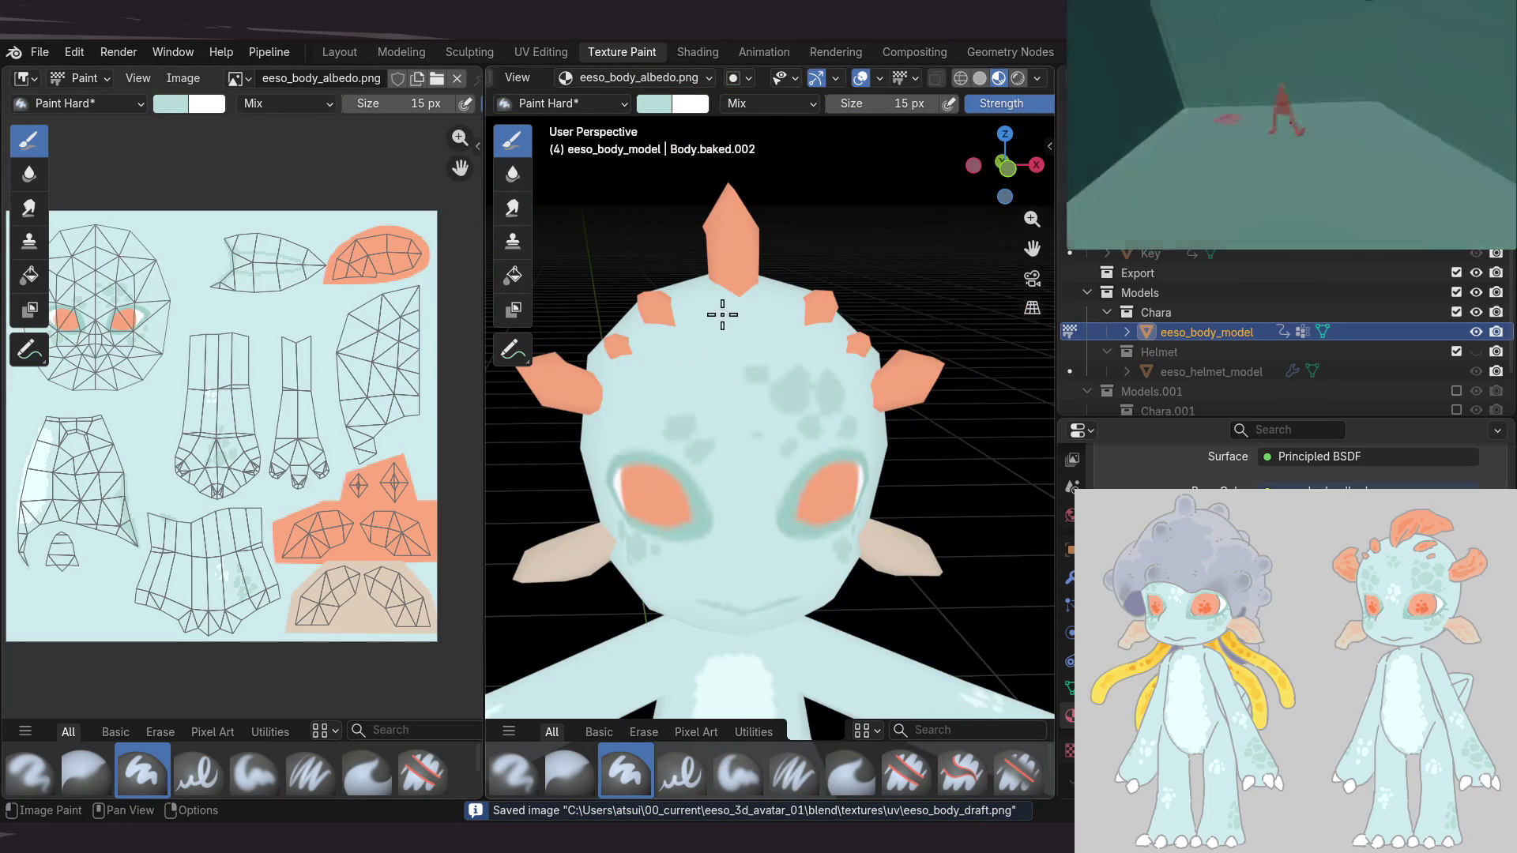
Inspect the alien's head texture from the front, below and above
mouse_move(807, 422)
middle_down()
mouse_move(883, 418)
mouse_move(868, 340)
mouse_move(825, 298)
mouse_move(804, 352)
middle_up()
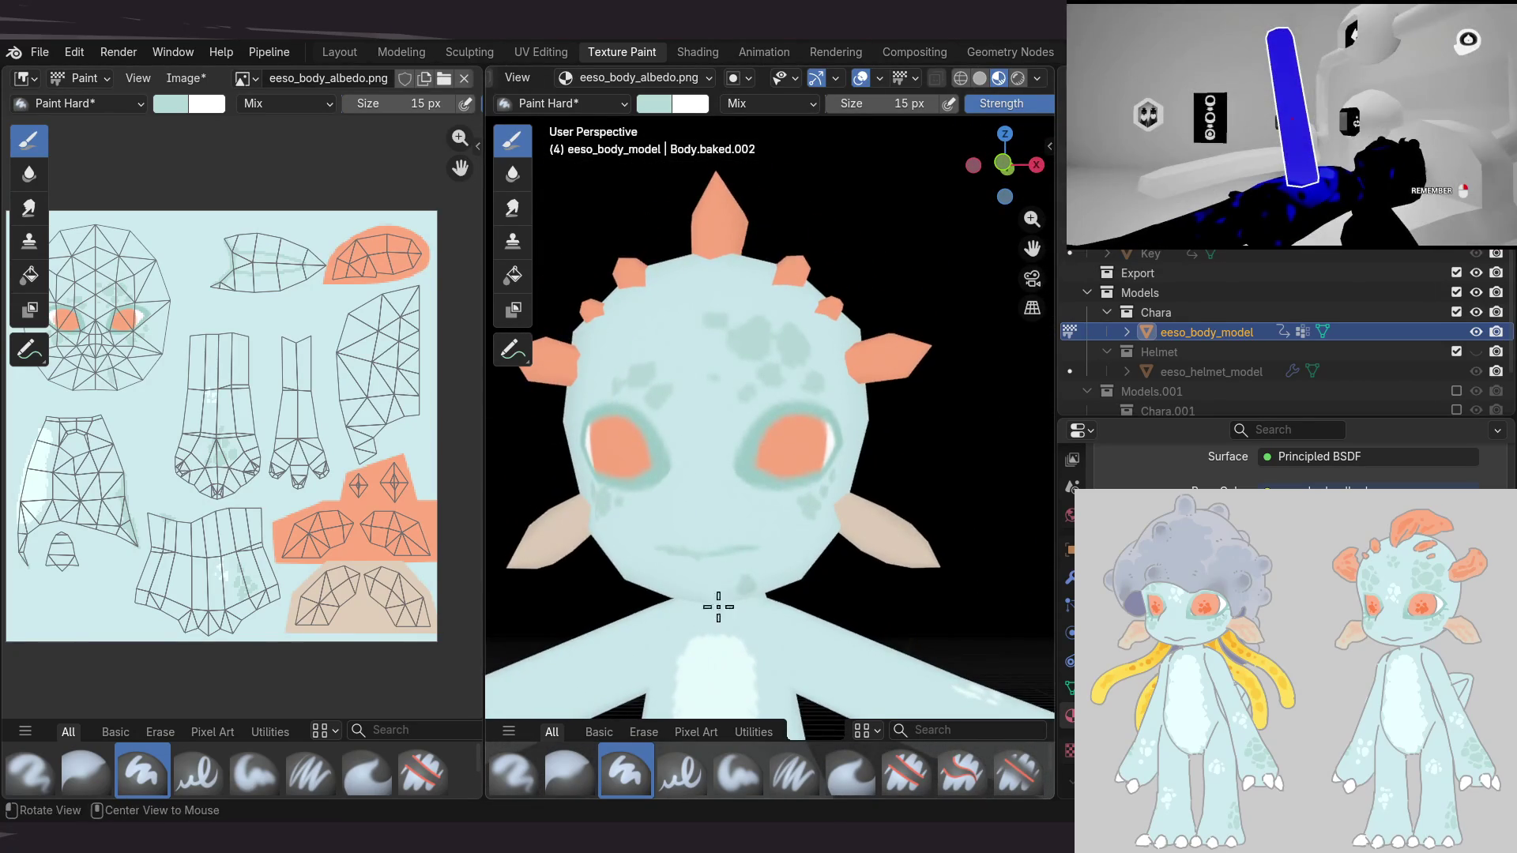
middle_drag(684, 601, 814, 432)
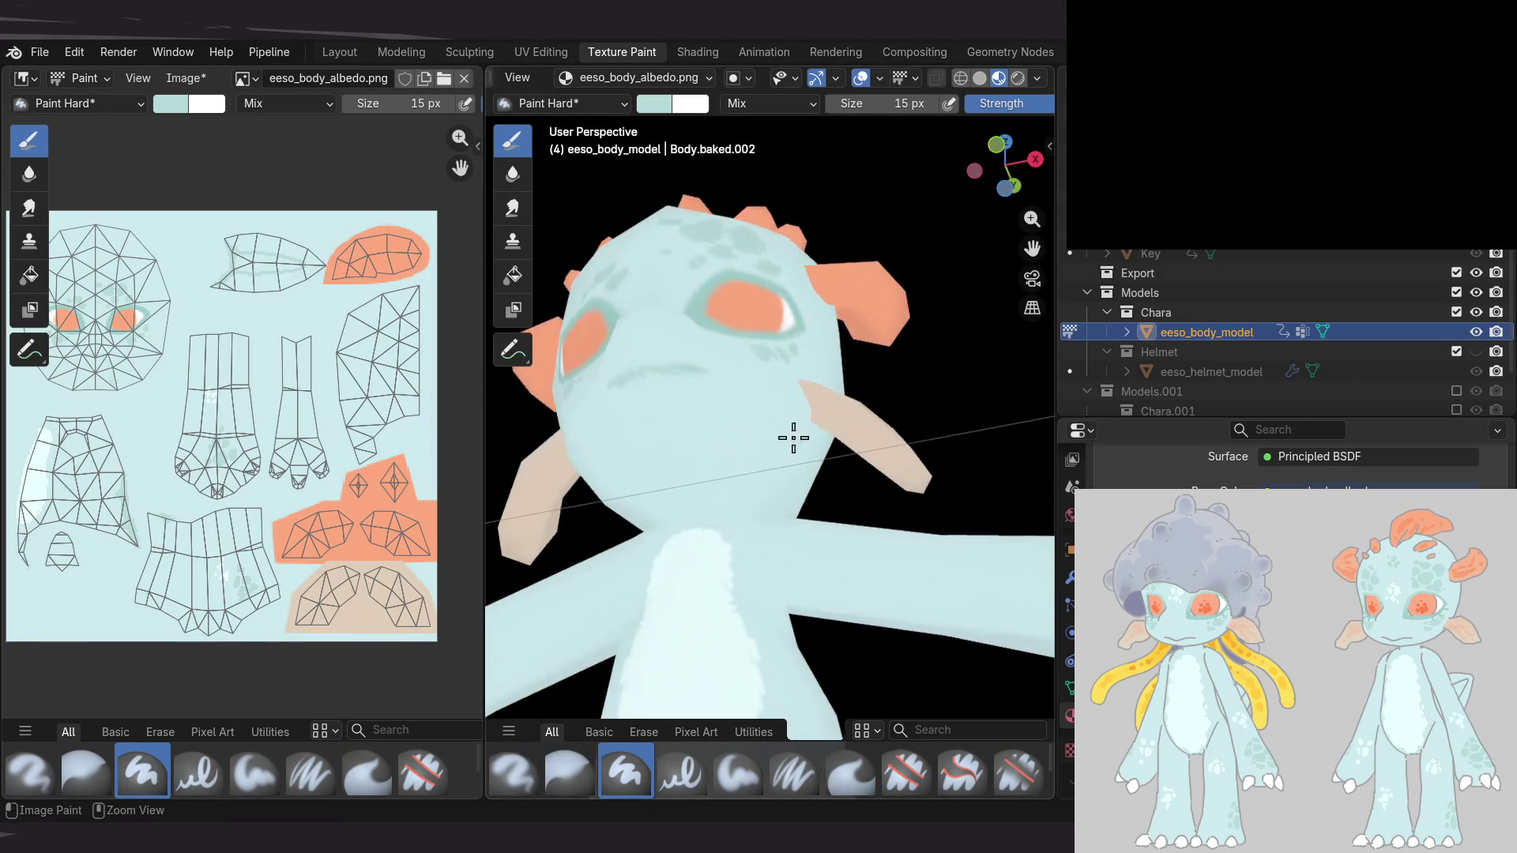
middle_drag(866, 367, 814, 504)
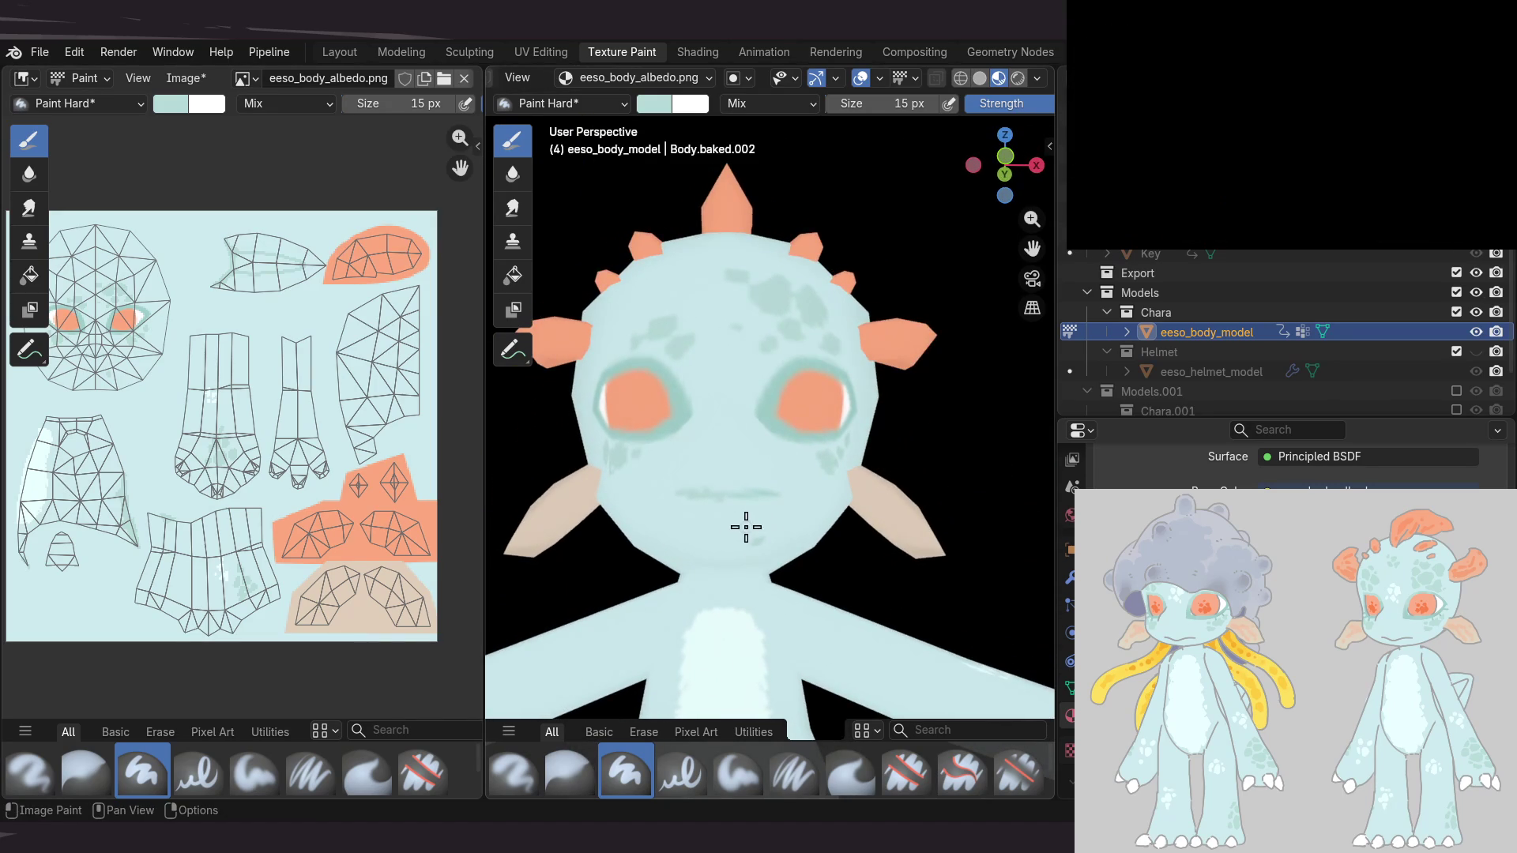
mouse_move(806, 479)
middle_down()
mouse_move(749, 426)
mouse_move(805, 443)
middle_up()
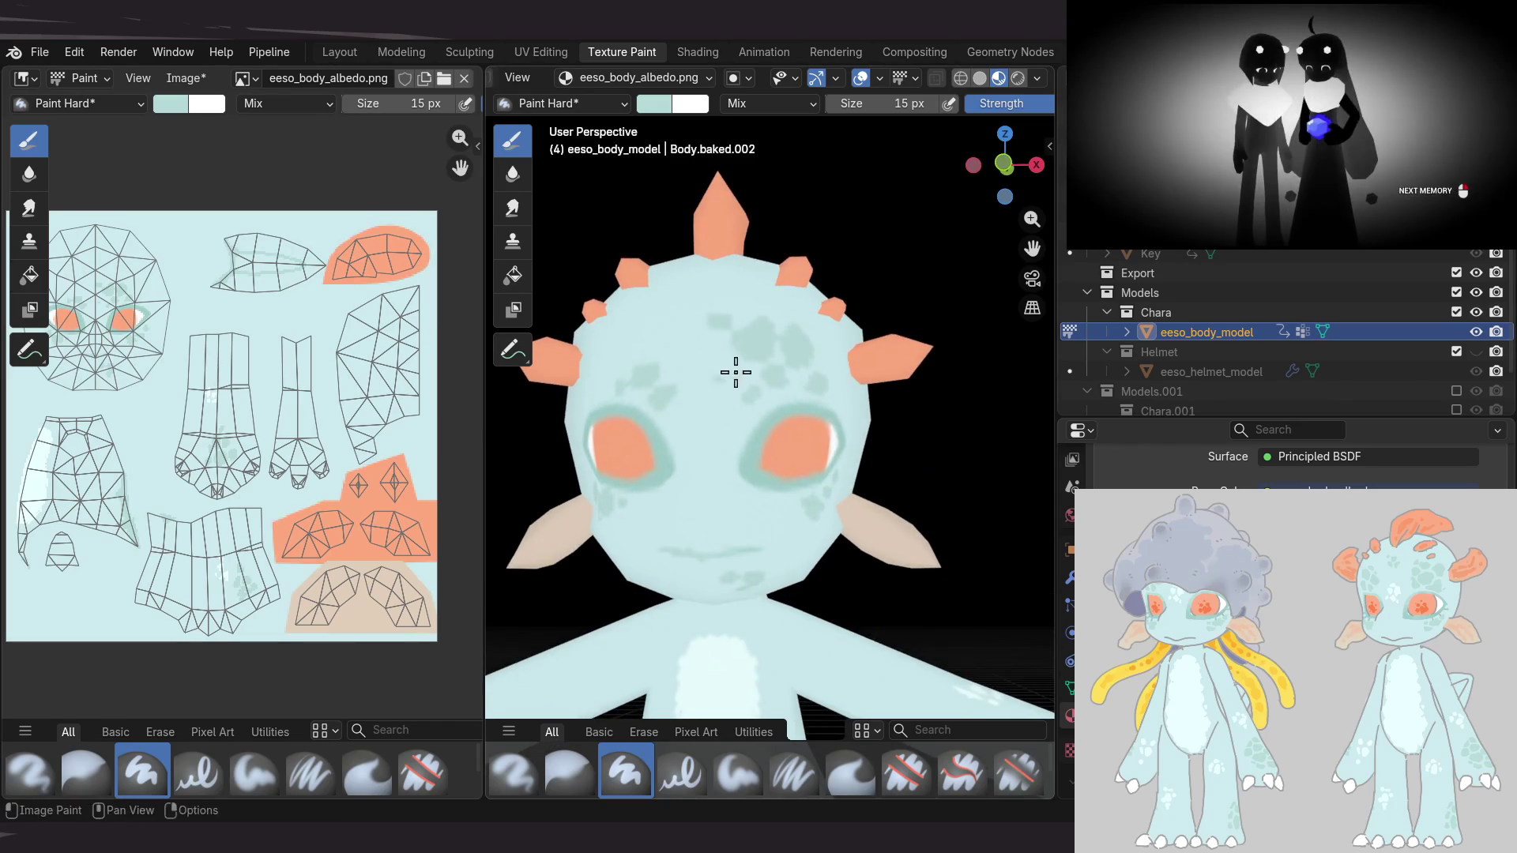
middle_drag(745, 379, 768, 362)
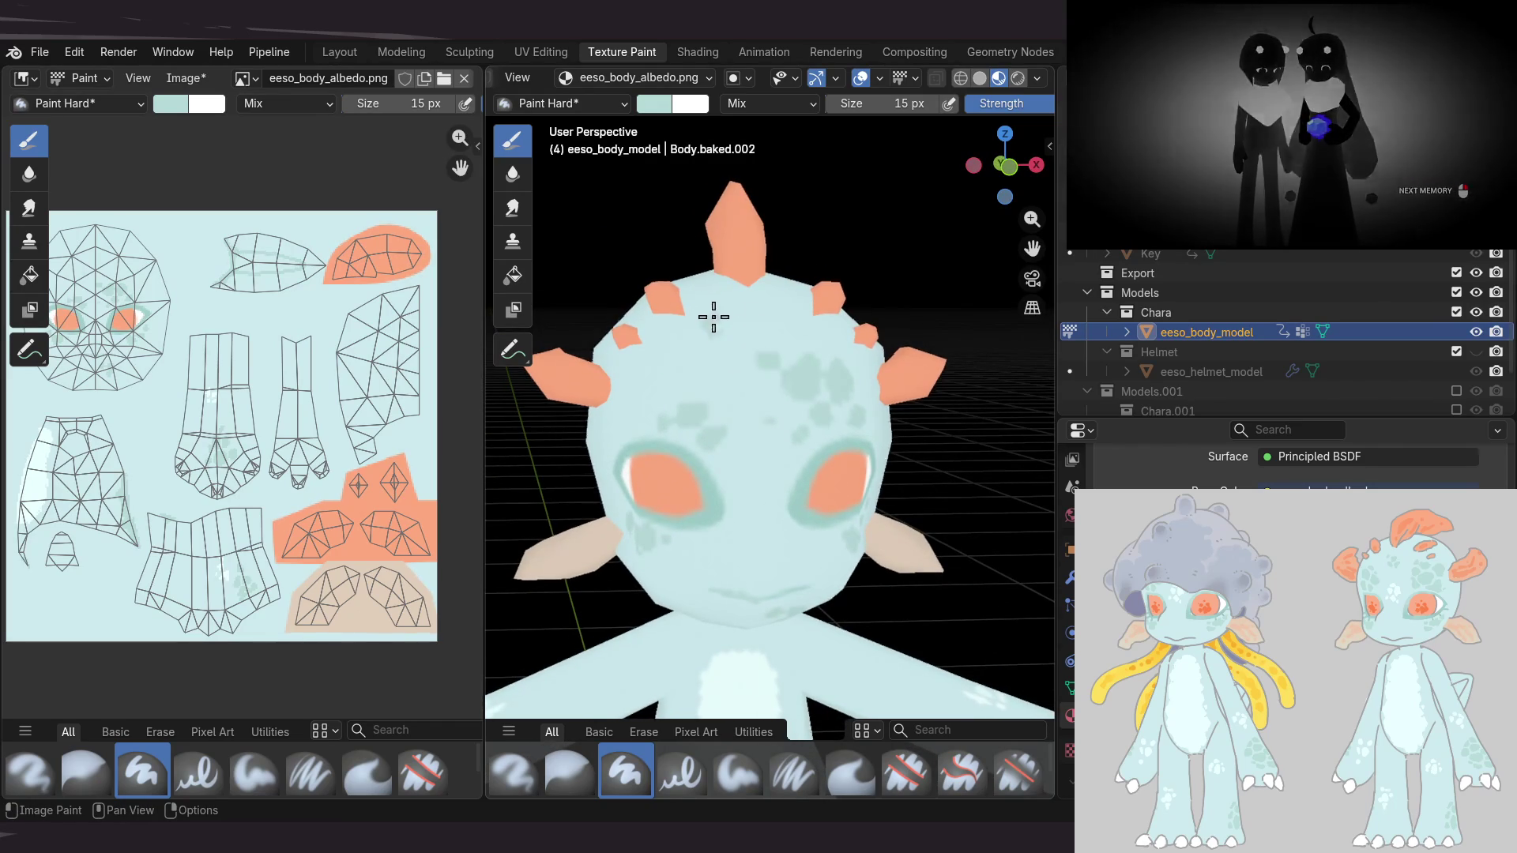
middle_drag(719, 294, 736, 393)
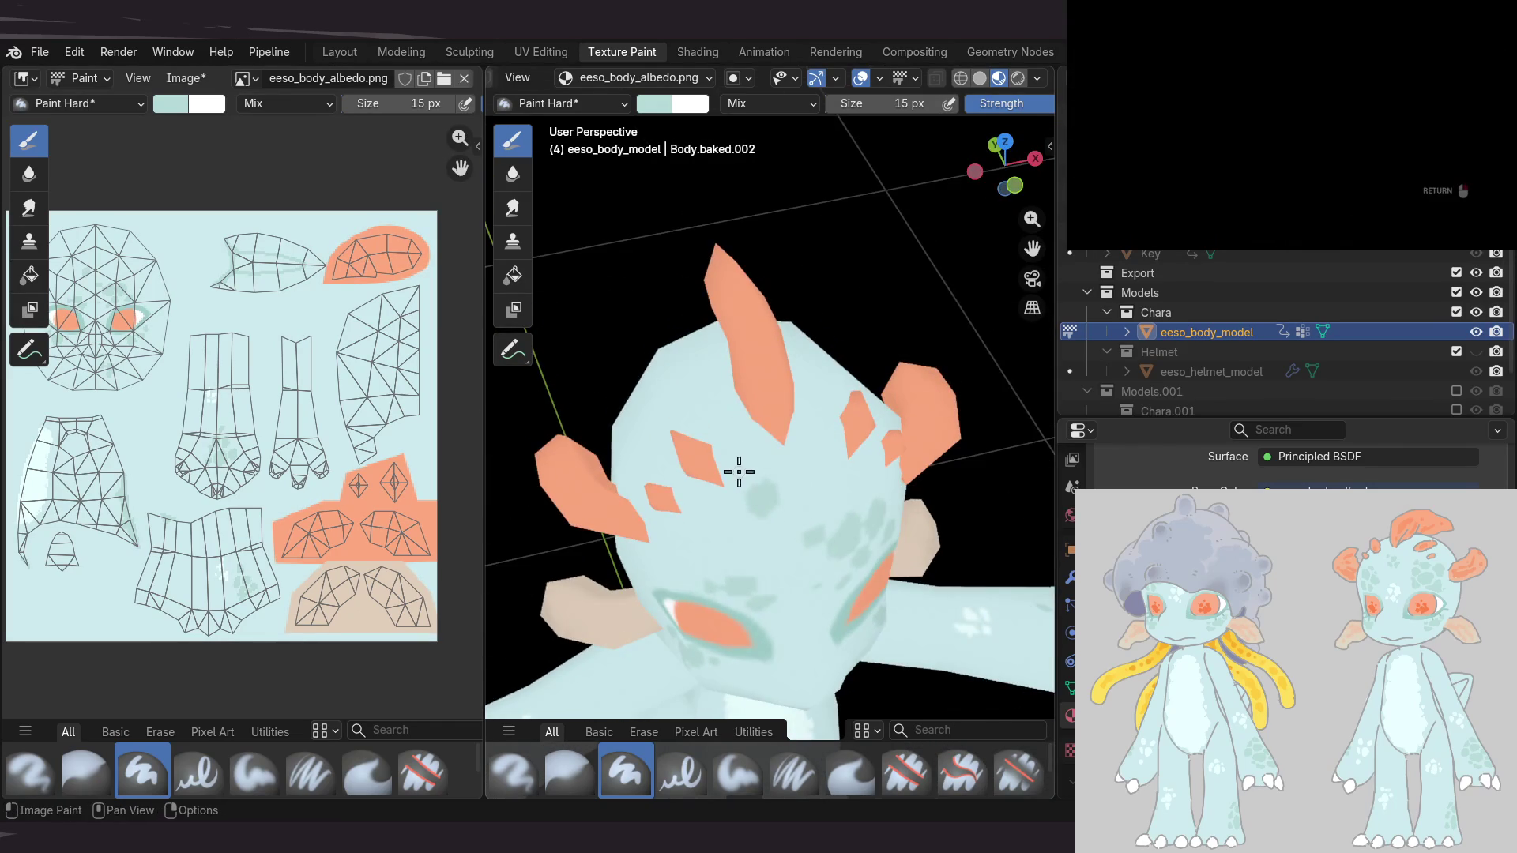
mouse_move(737, 478)
middle_down()
mouse_move(694, 430)
mouse_move(777, 374)
middle_up()
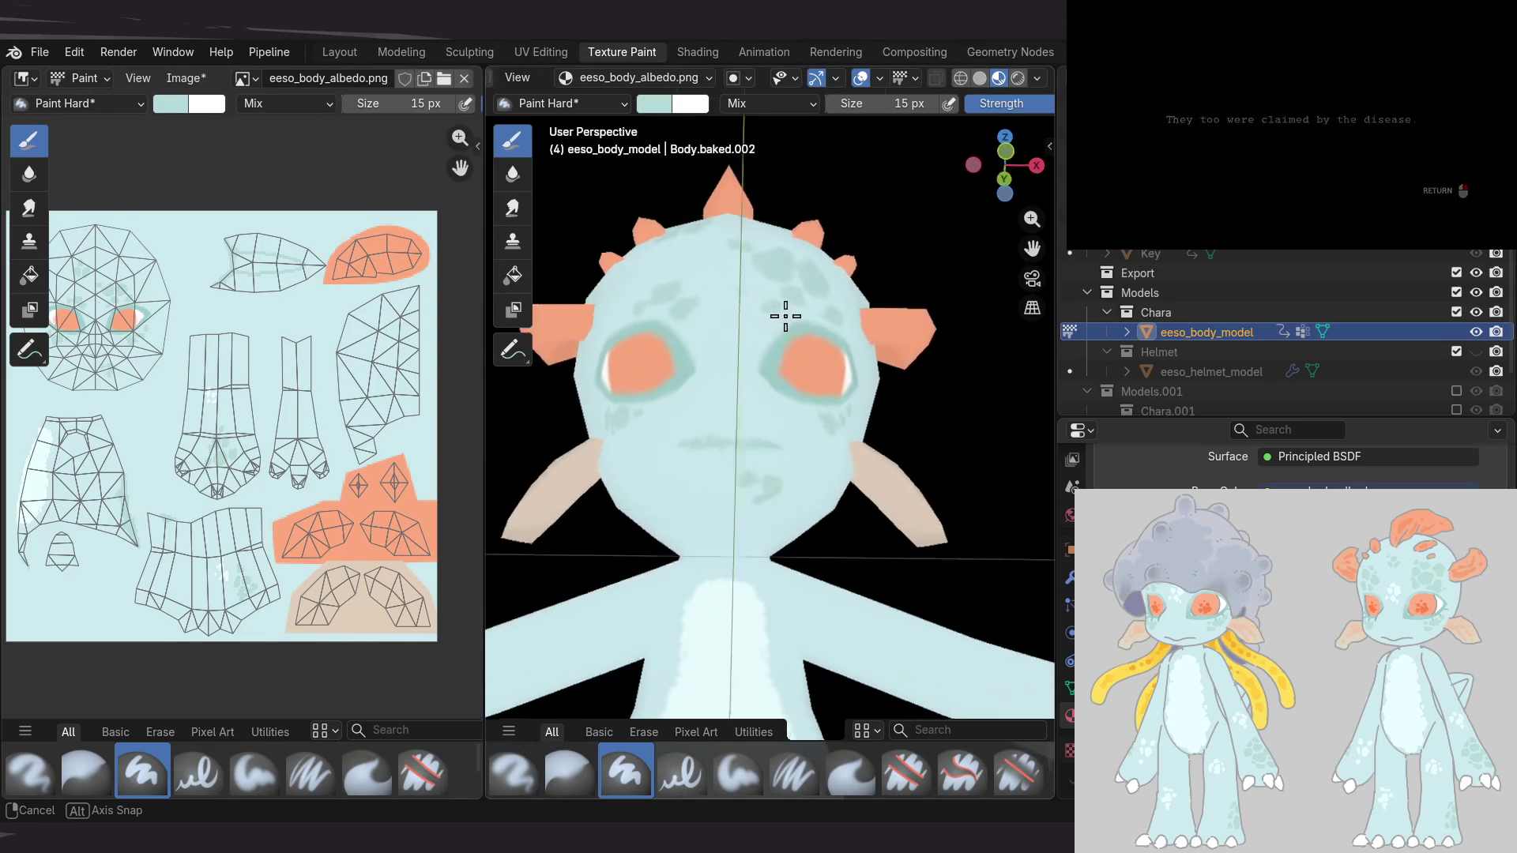
middle_drag(759, 492, 793, 463)
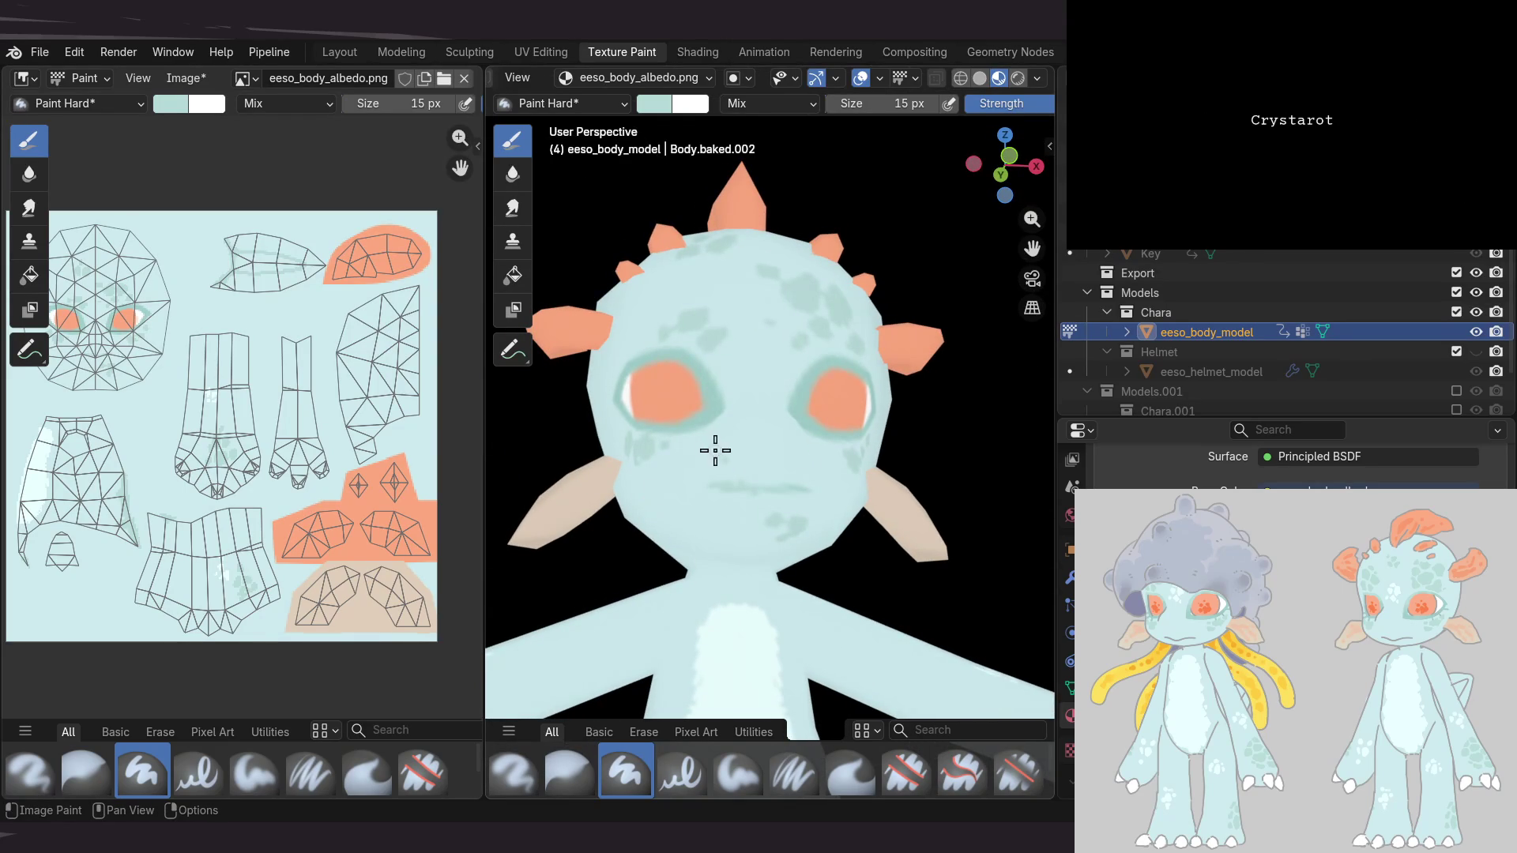
Check both head profiles and save the body texture as eeso_body_draft.png
mouse_move(708, 494)
middle_down()
mouse_move(642, 520)
mouse_move(912, 330)
mouse_move(786, 429)
middle_up()
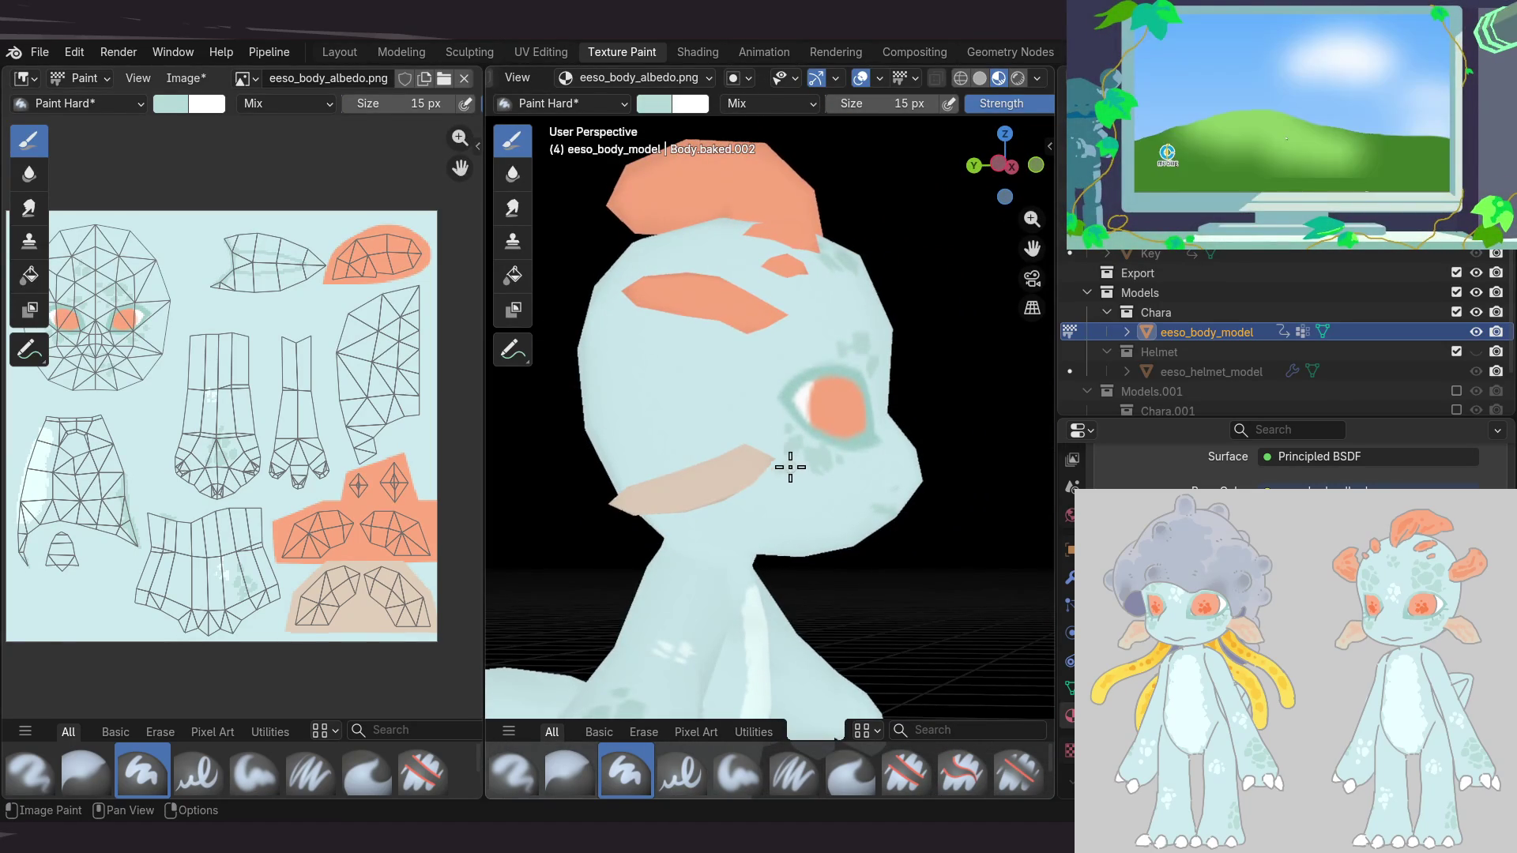
middle_drag(941, 376, 666, 480)
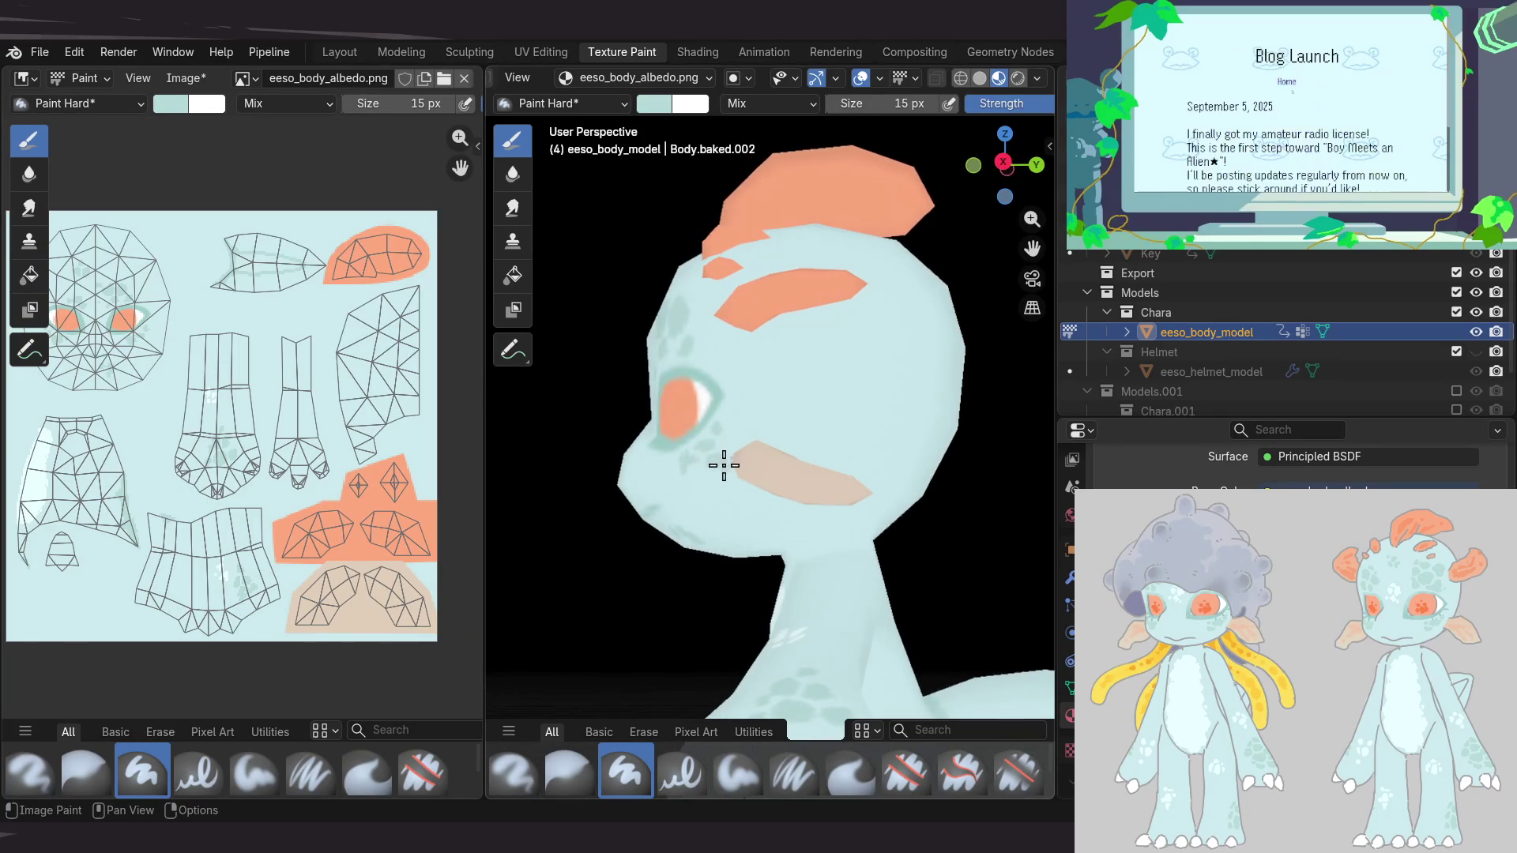
middle_drag(719, 463, 735, 417)
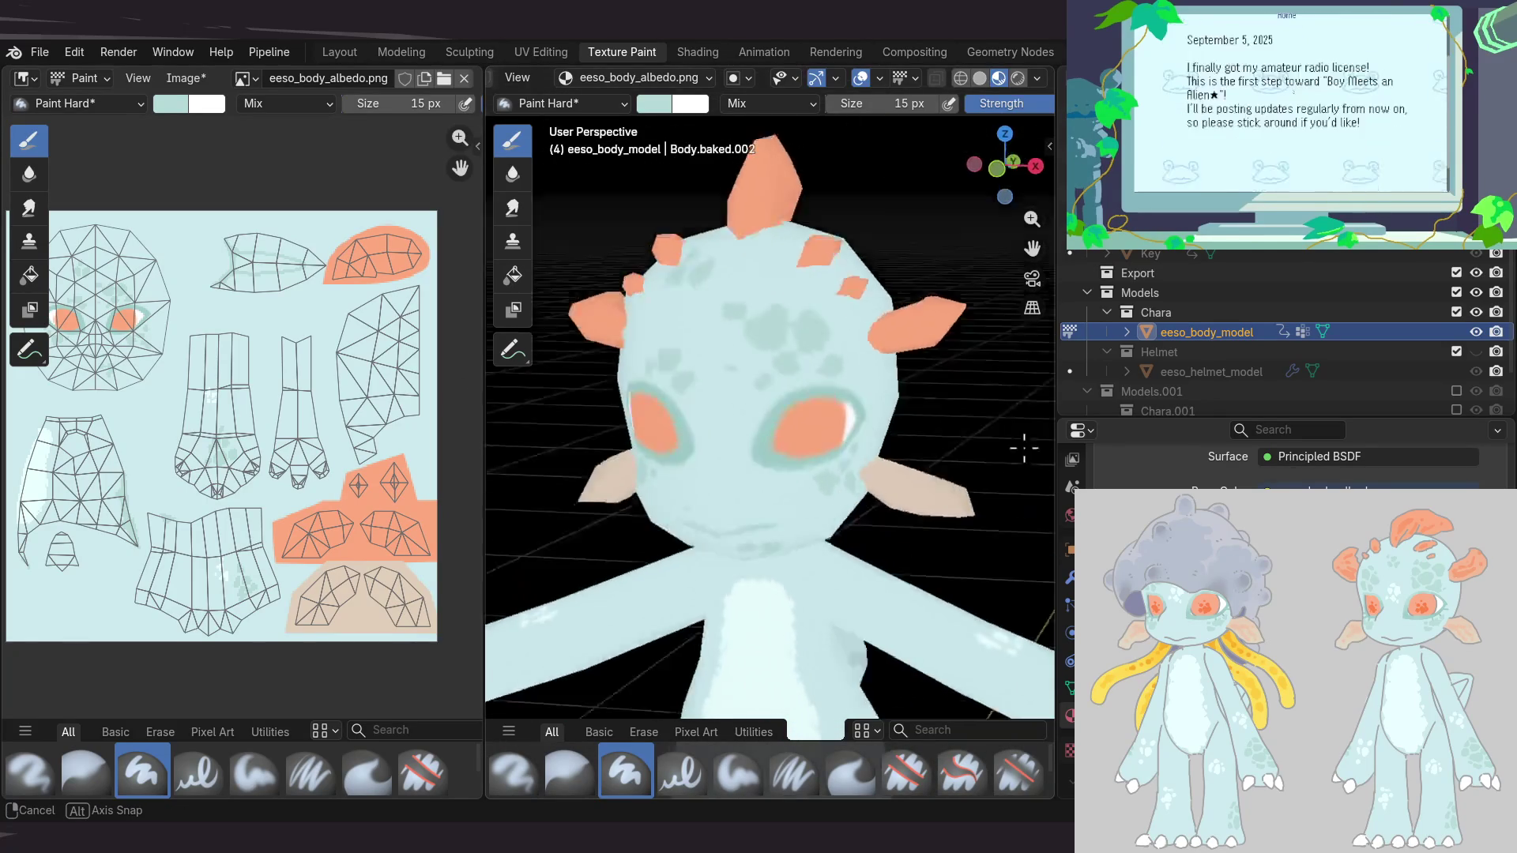
middle_drag(300, 502, 333, 480)
key(alt+s)
mouse_move(654, 485)
middle_down()
mouse_move(750, 368)
mouse_move(567, 450)
middle_up()
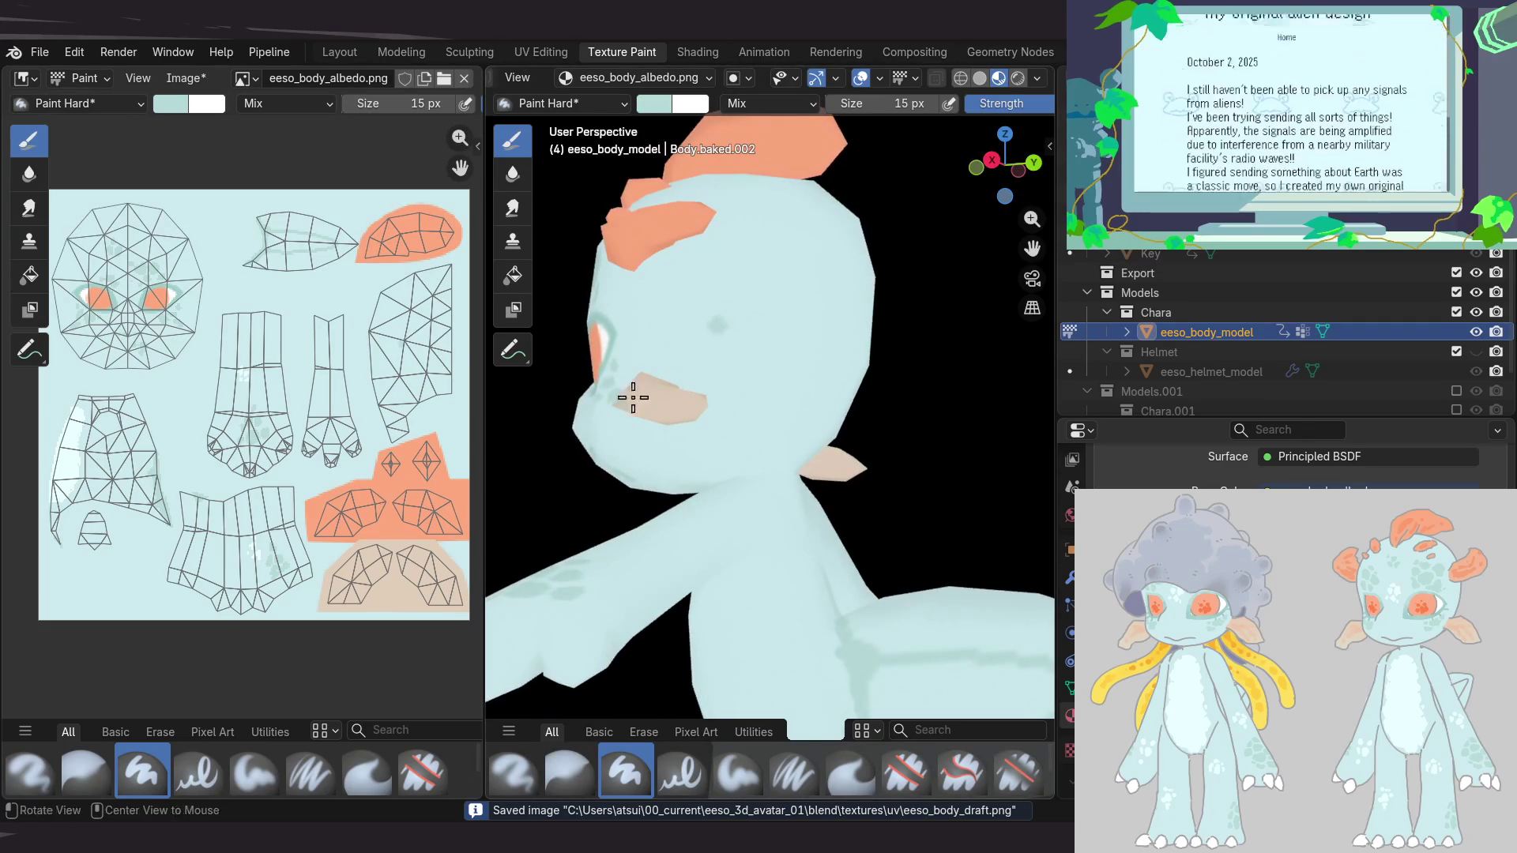
Orbit around the alien's head to inspect its painted texture and ears
middle_drag(621, 403, 735, 352)
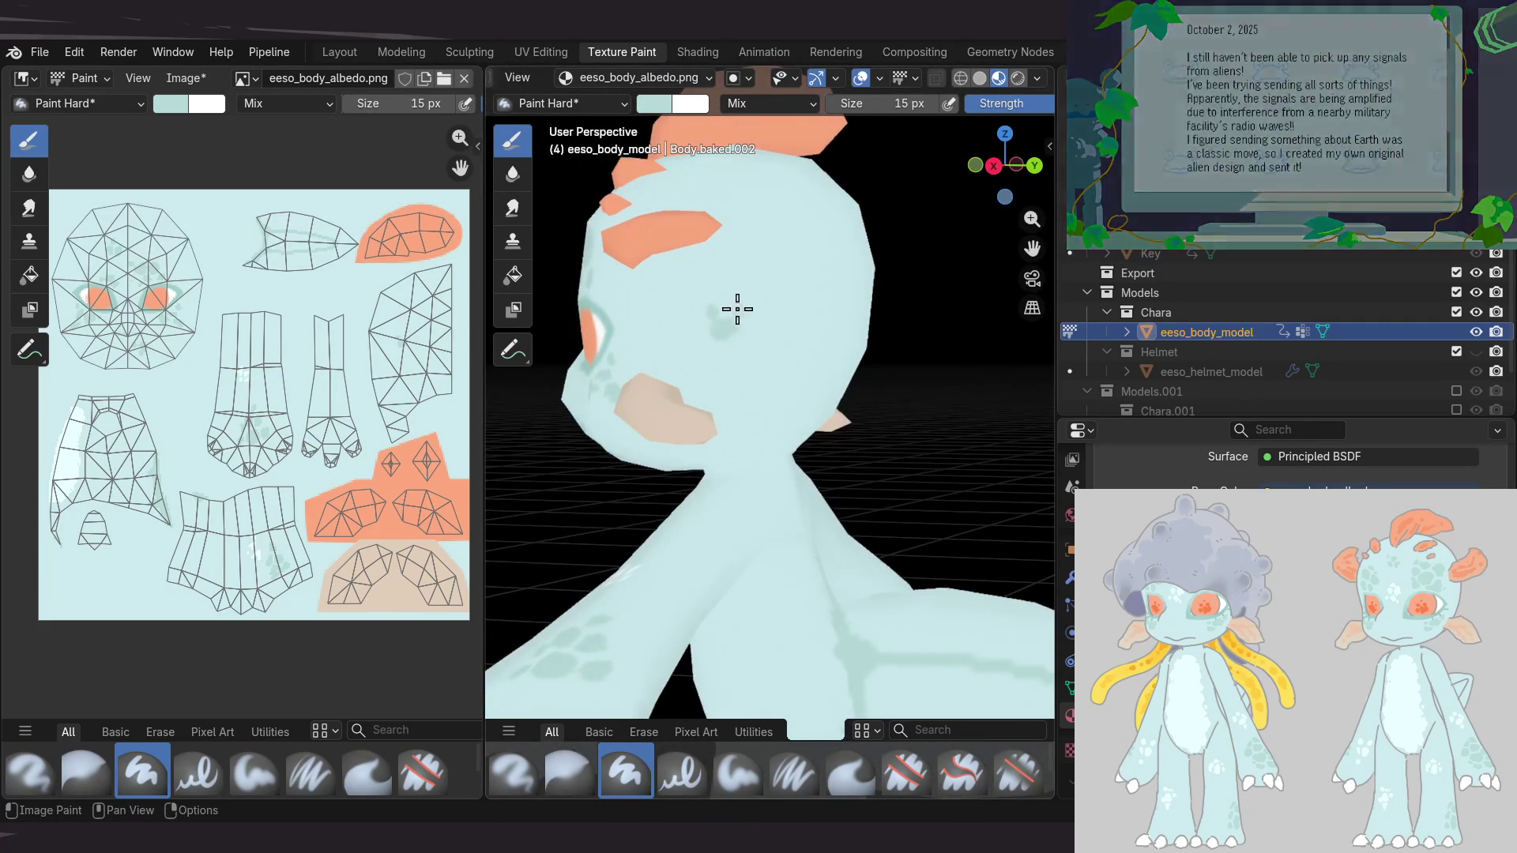
mouse_move(738, 305)
middle_down()
mouse_move(902, 426)
mouse_move(776, 378)
mouse_move(785, 356)
middle_up()
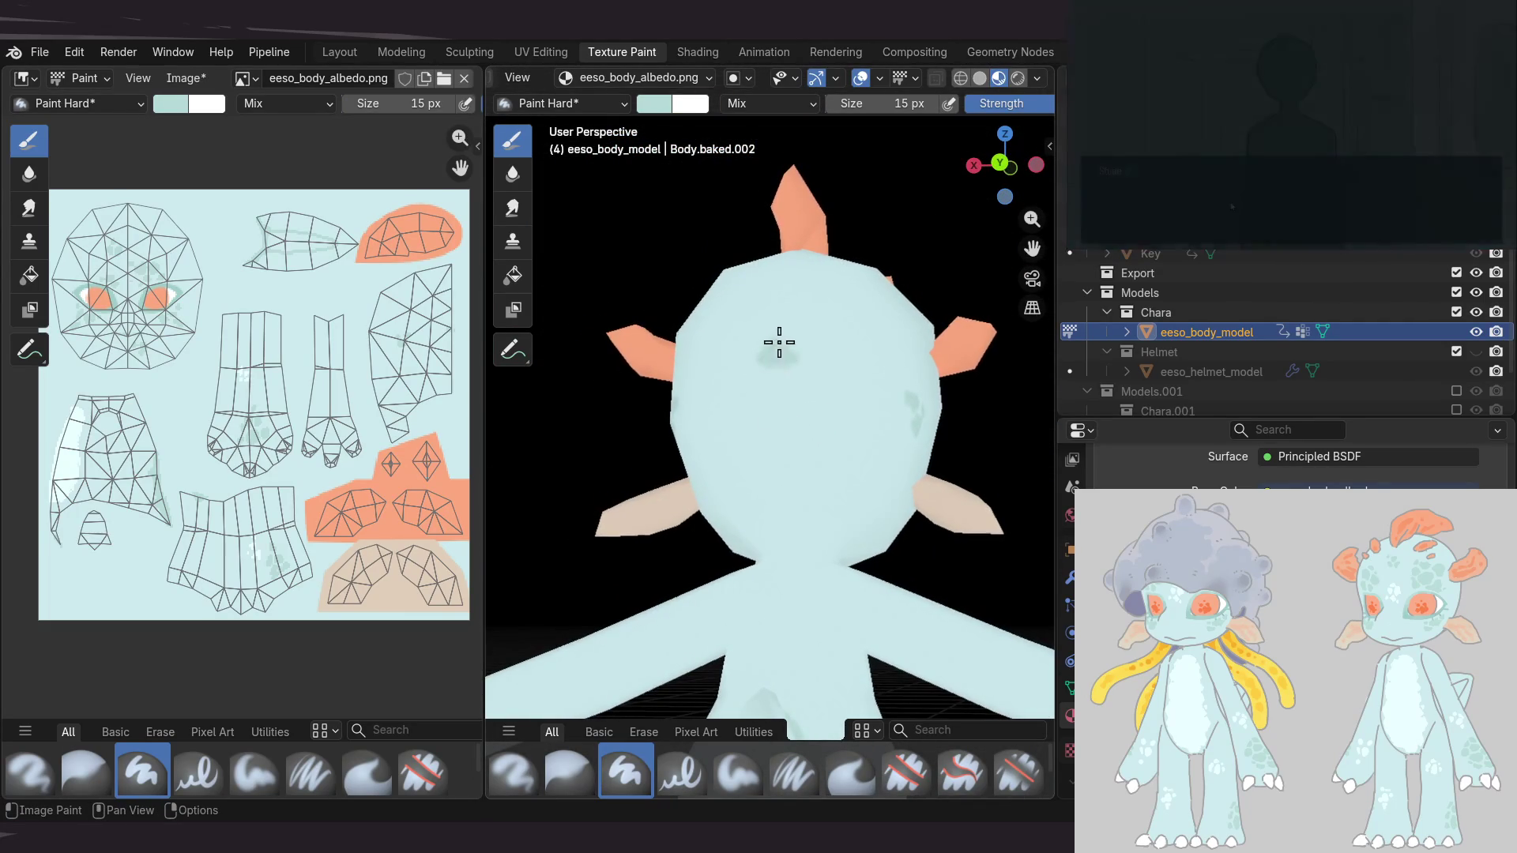
mouse_move(694, 447)
middle_down()
mouse_move(795, 358)
mouse_move(768, 383)
middle_up()
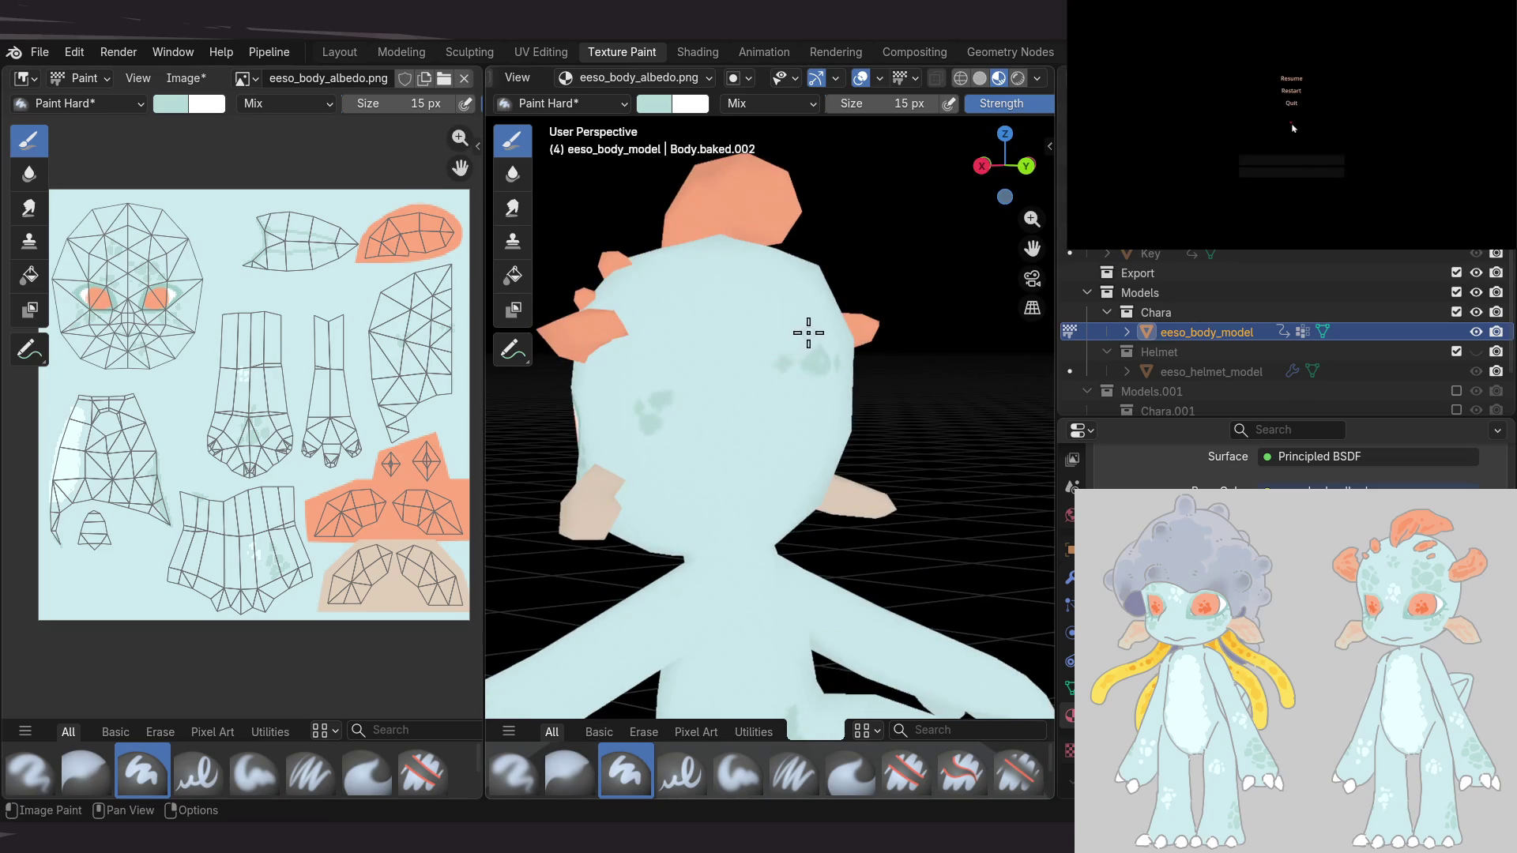
middle_drag(704, 451, 745, 451)
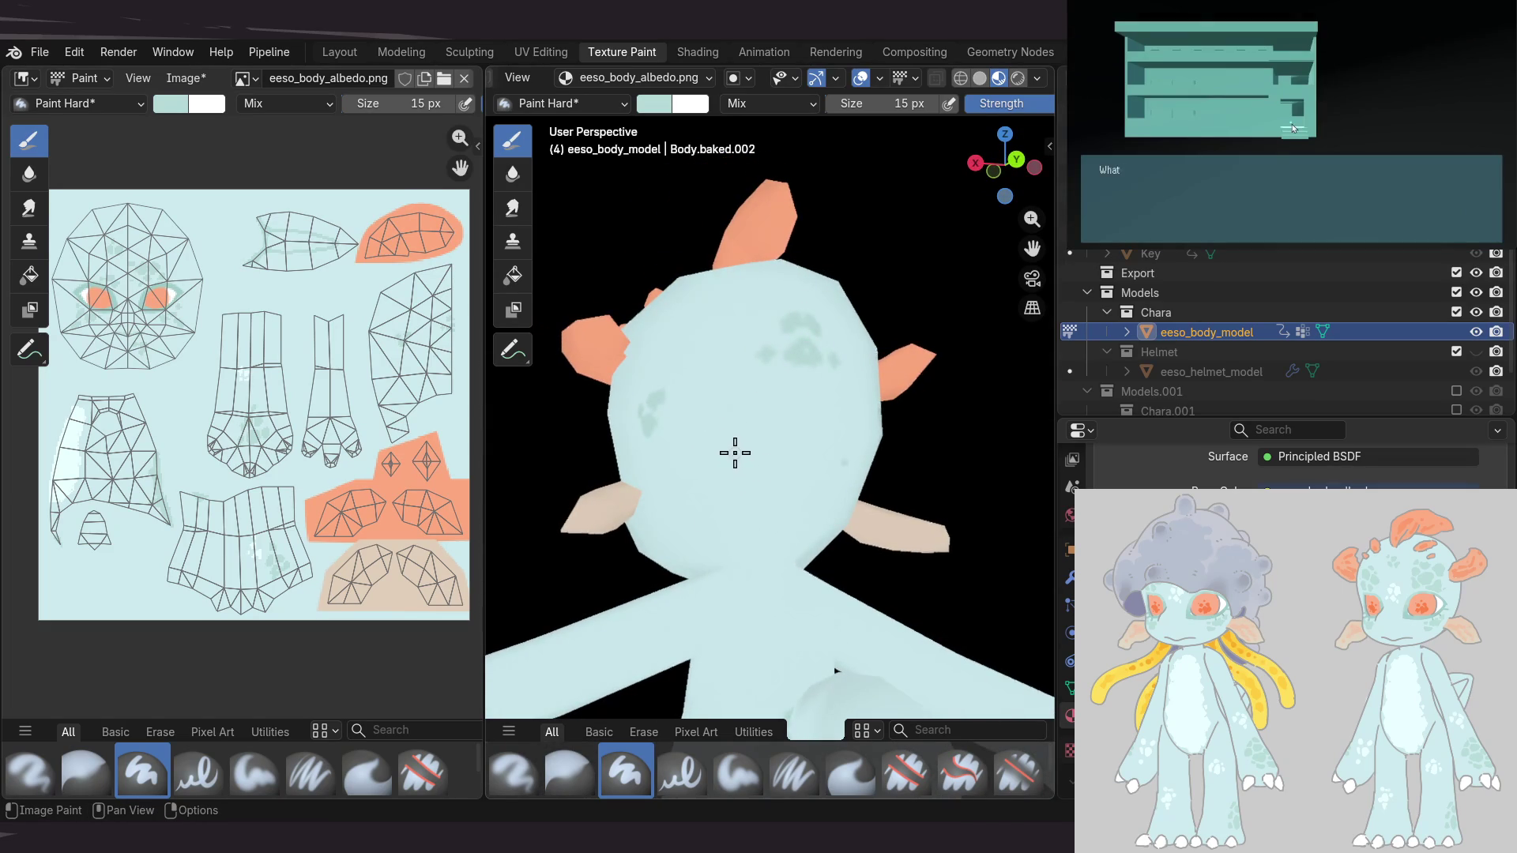
mouse_move(723, 333)
middle_down()
mouse_move(674, 393)
mouse_move(711, 498)
middle_up()
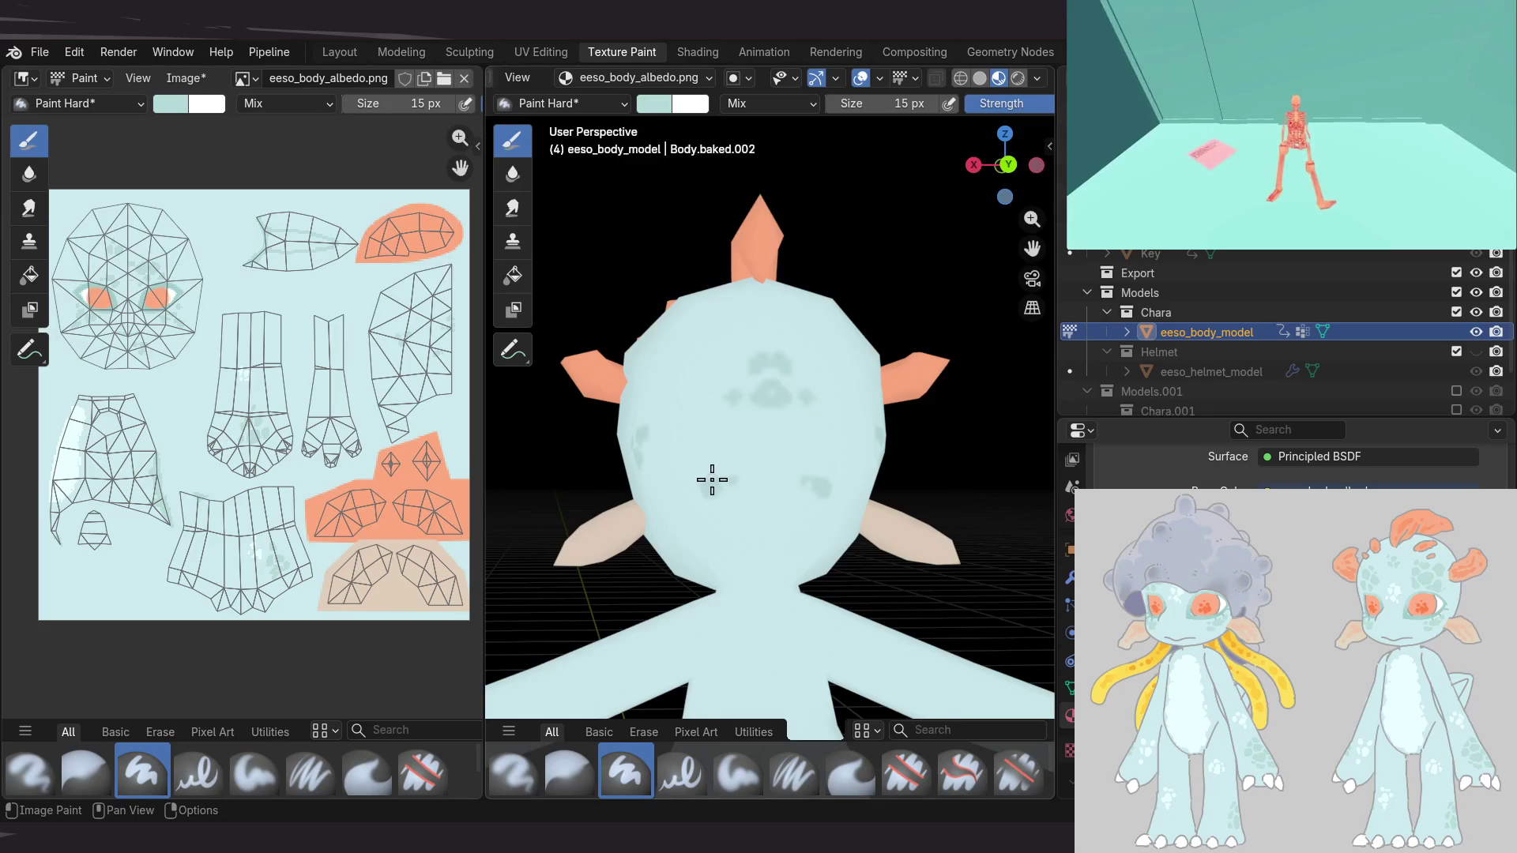
mouse_move(688, 420)
middle_down()
mouse_move(874, 396)
mouse_move(745, 338)
mouse_move(663, 378)
mouse_move(672, 349)
mouse_move(825, 382)
mouse_move(774, 339)
middle_up()
middle_drag(864, 321, 738, 287)
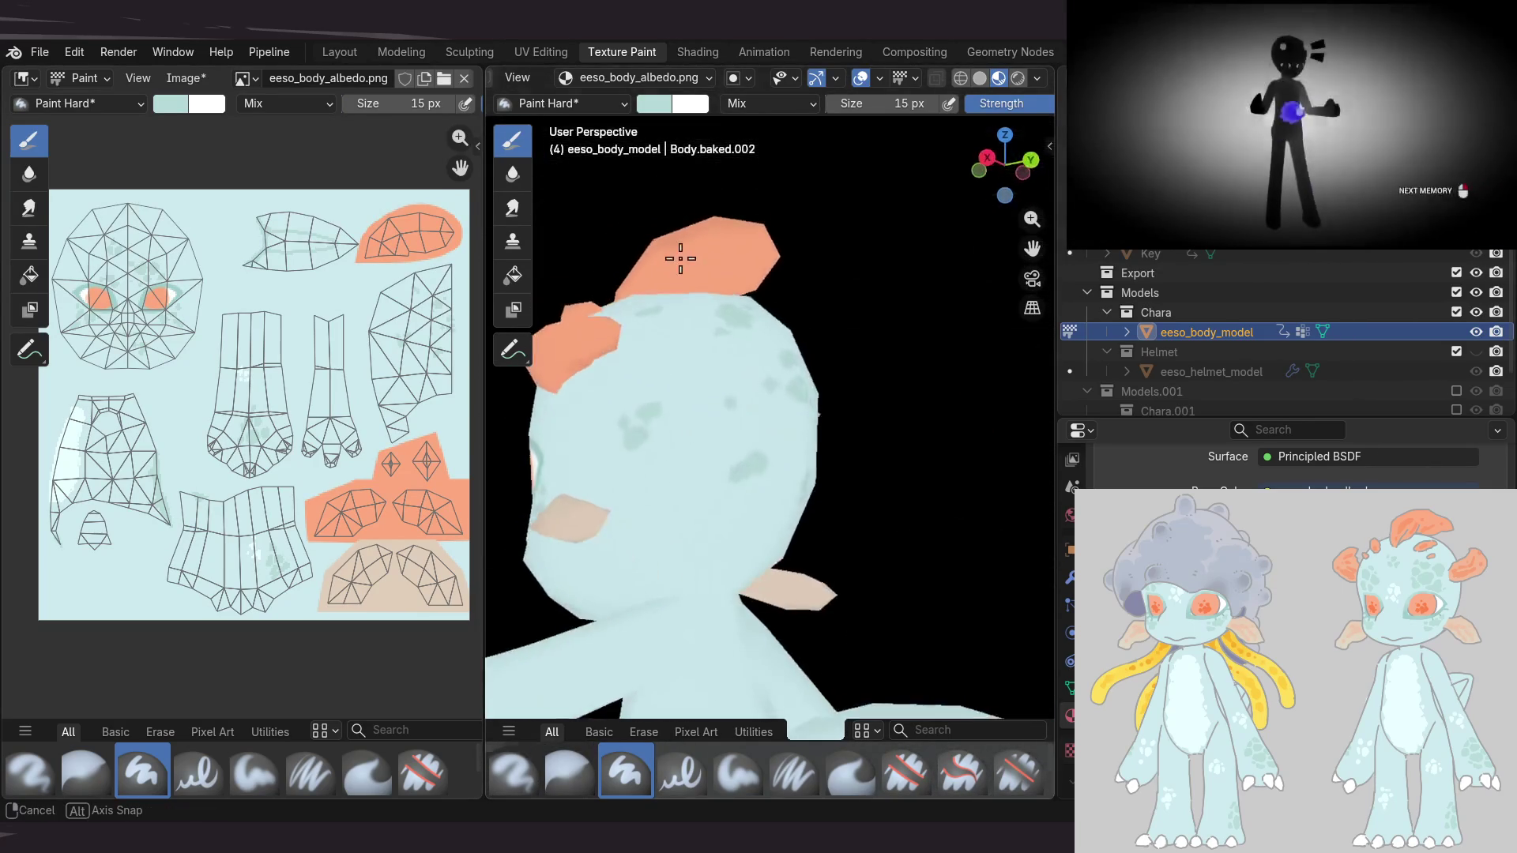
middle_drag(860, 261, 786, 351)
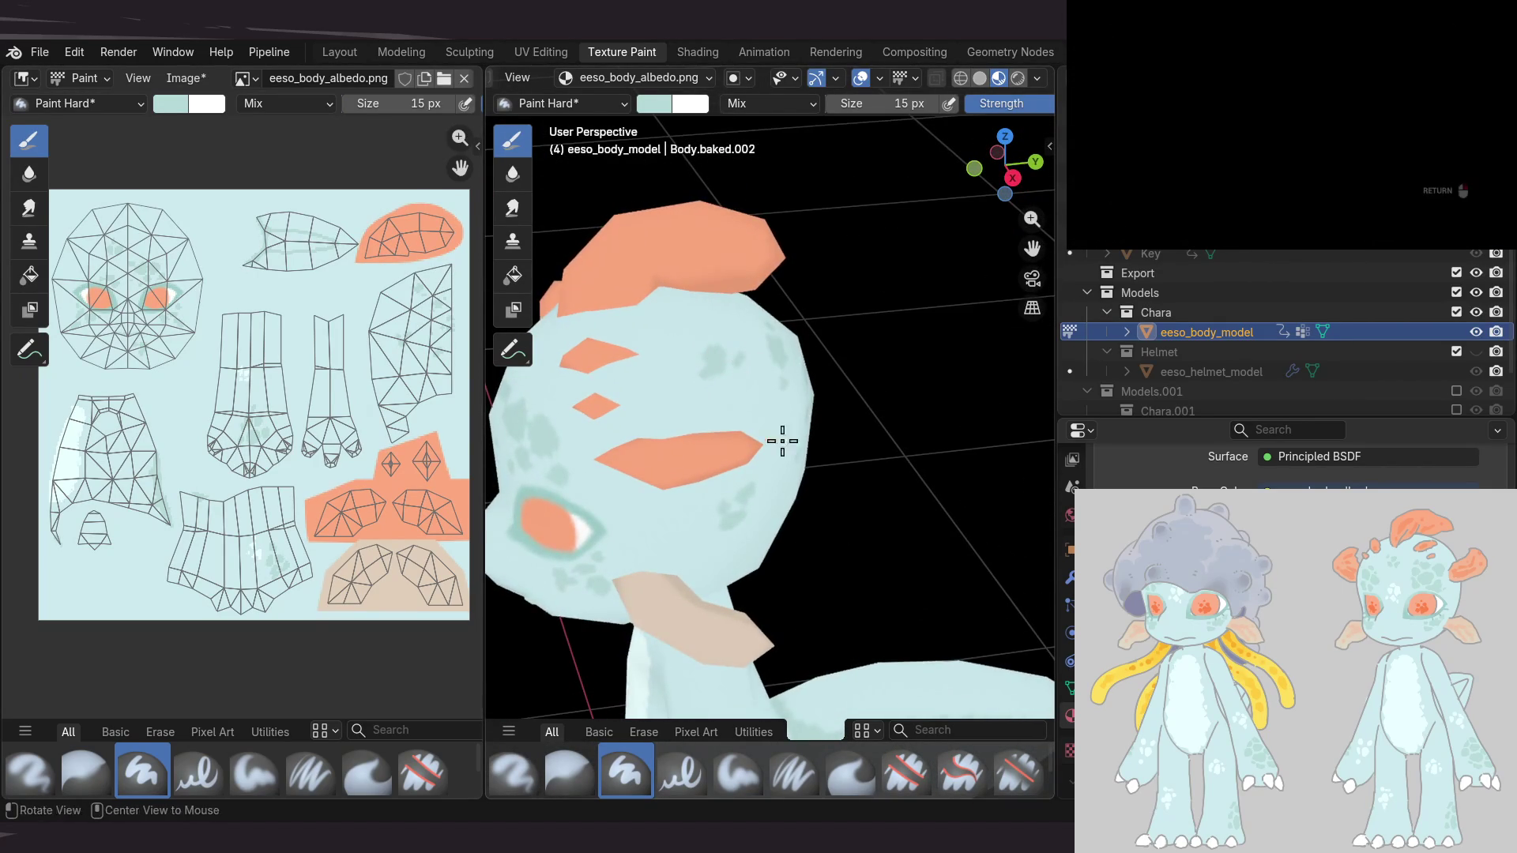
middle_drag(783, 385, 819, 326)
middle_drag(778, 388, 775, 325)
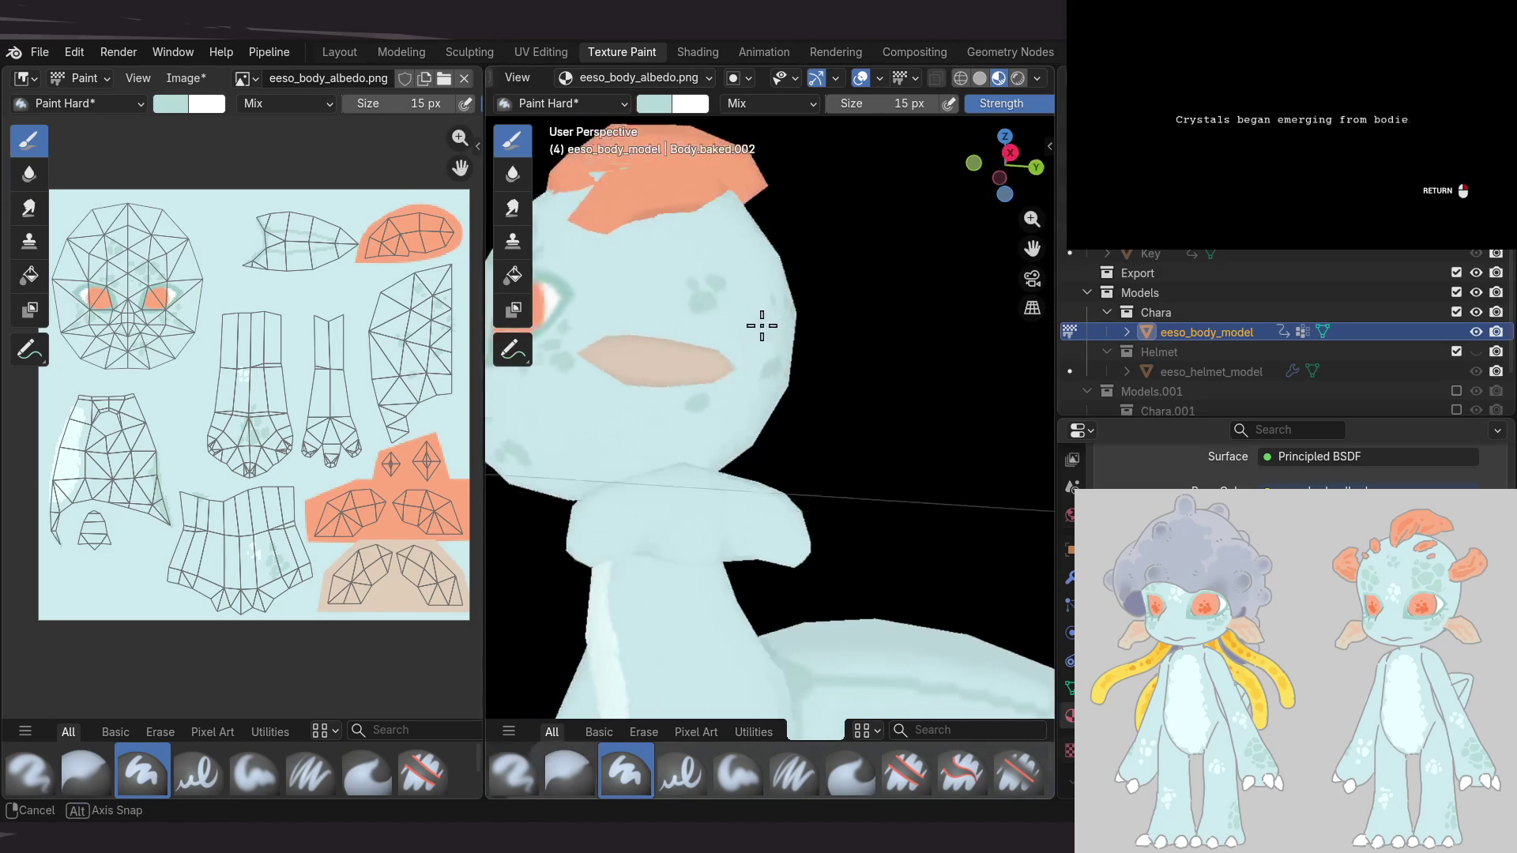
Orbit the whole character to view it from the front and from above
middle_drag(666, 381, 779, 346)
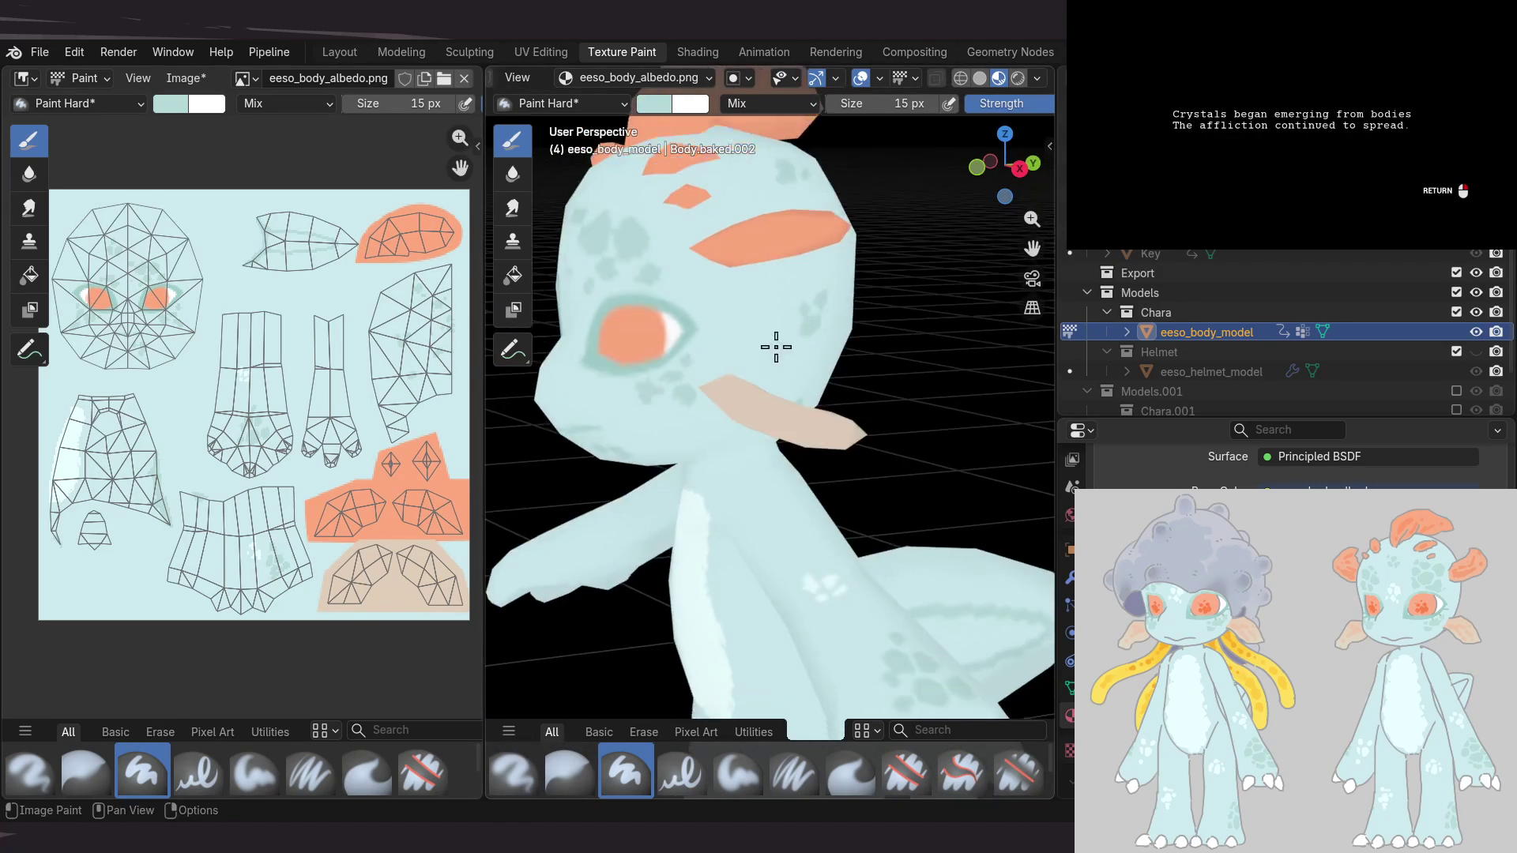
scroll(772, 383, down, 5)
middle_drag(778, 434, 928, 377)
mouse_move(945, 434)
middle_down()
mouse_move(914, 559)
mouse_move(809, 631)
middle_up()
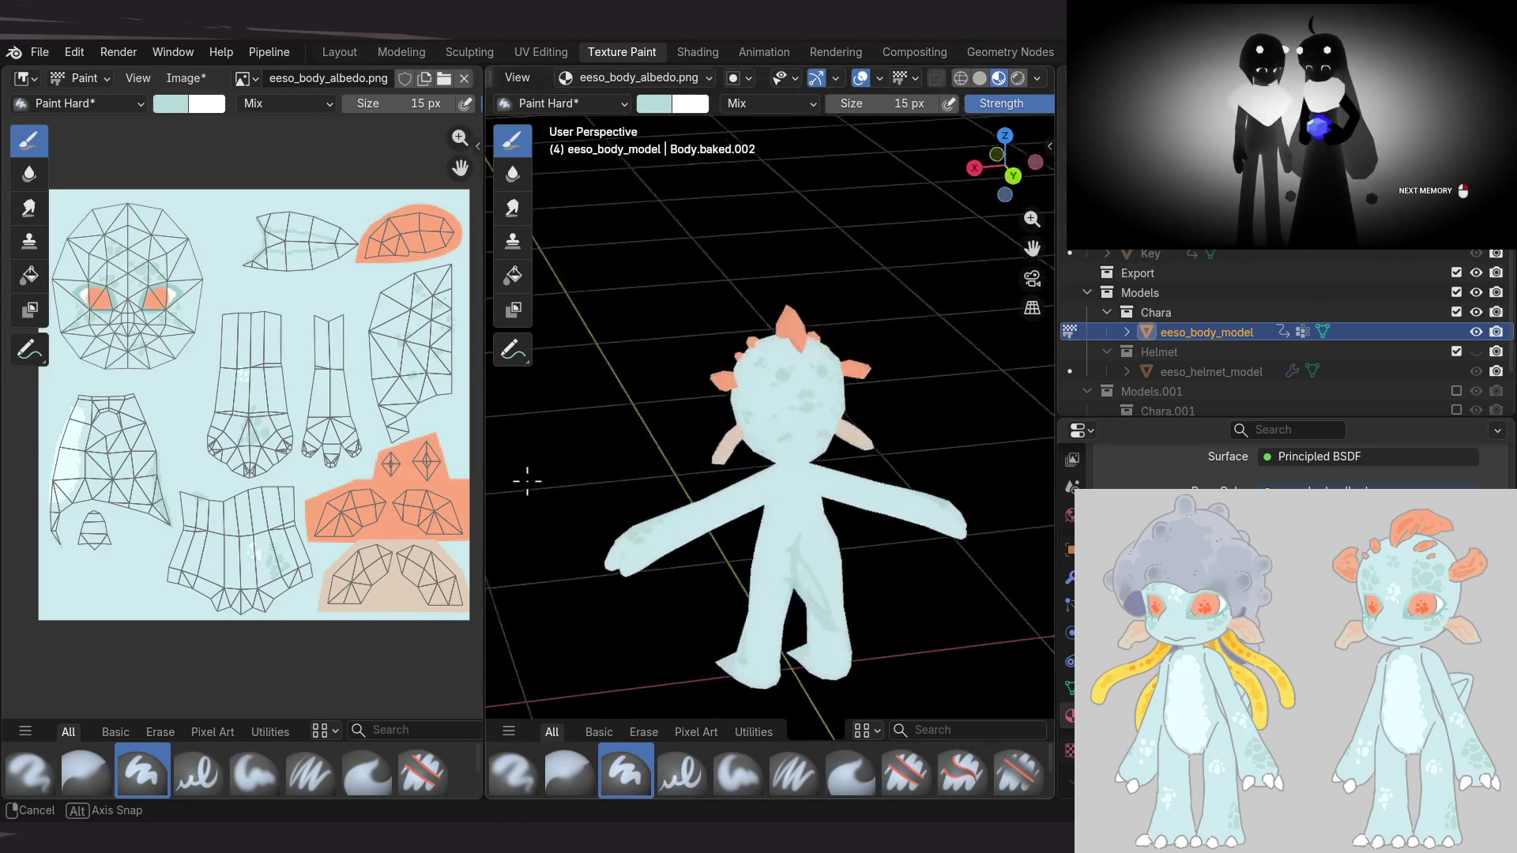
mouse_move(678, 469)
middle_down()
mouse_move(888, 433)
mouse_move(657, 457)
middle_up()
middle_drag(564, 456, 568, 445)
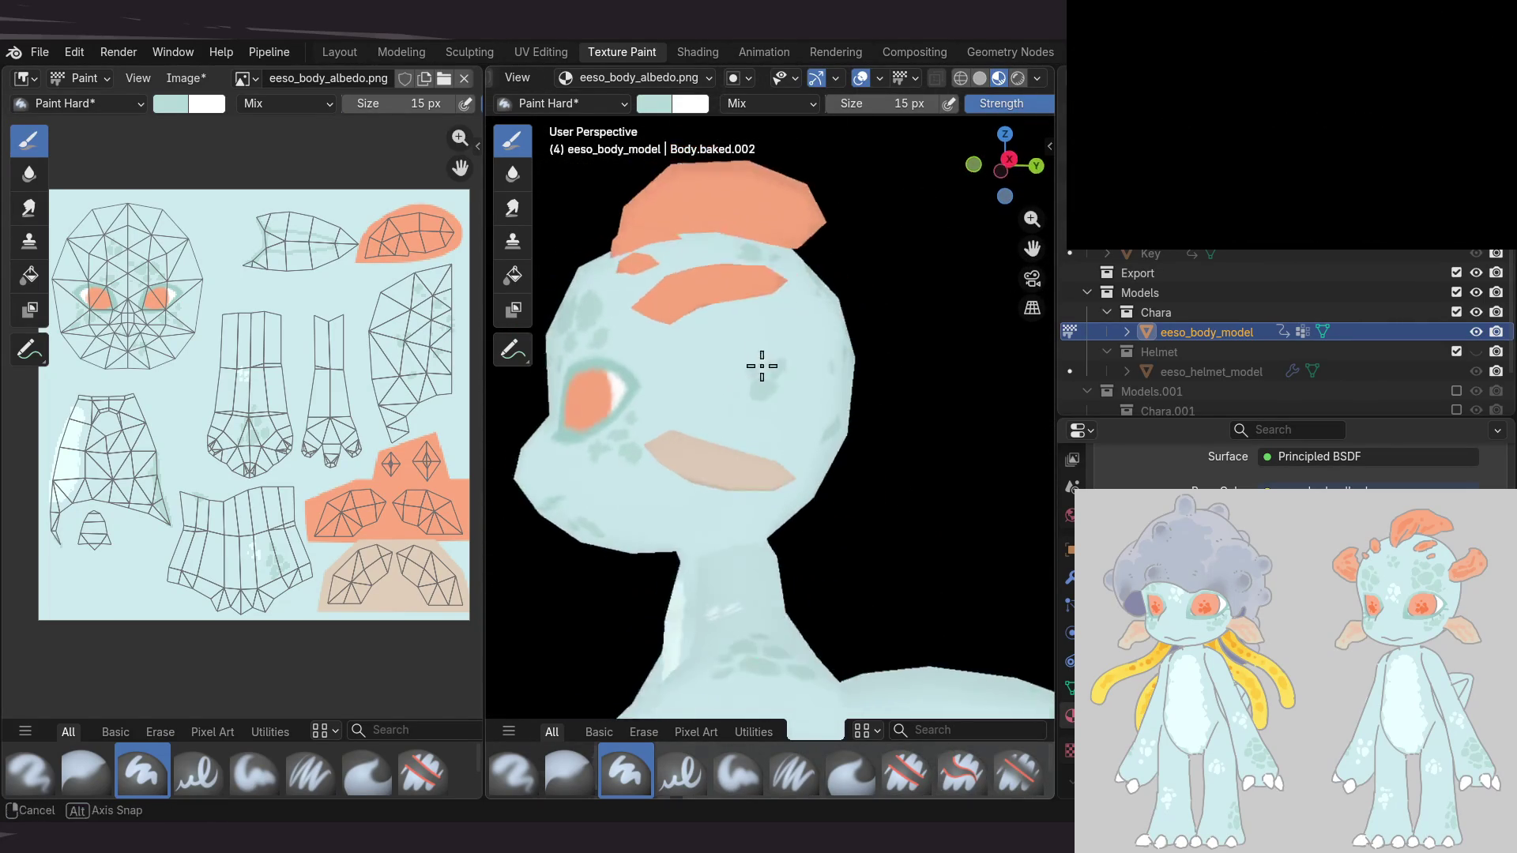
Re-check the head's eye side and front, and save the body texture
middle_drag(732, 358, 765, 379)
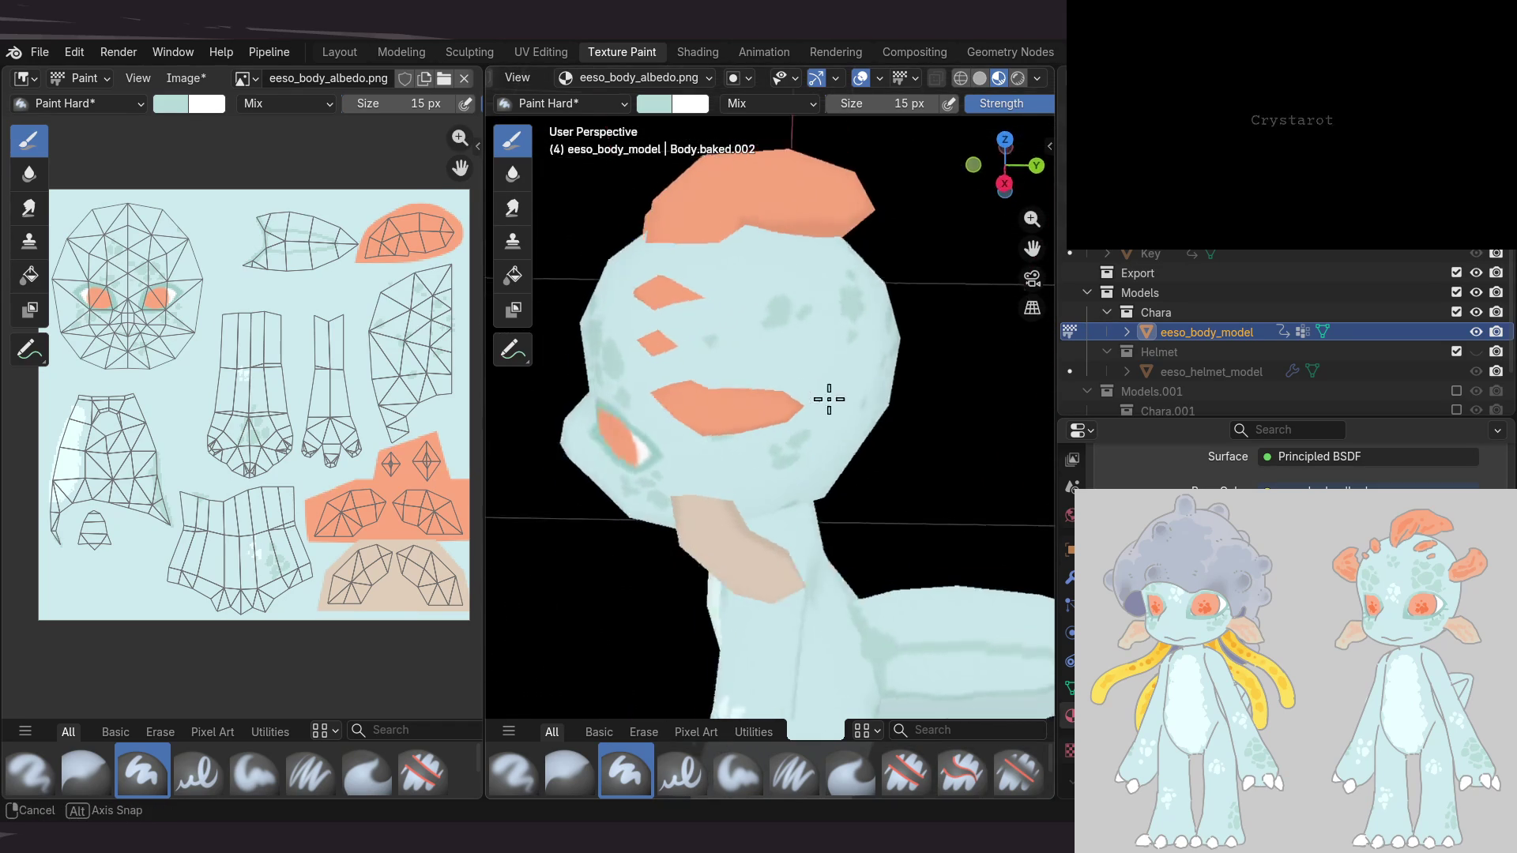
mouse_move(748, 379)
middle_down()
mouse_move(778, 276)
mouse_move(770, 330)
middle_up()
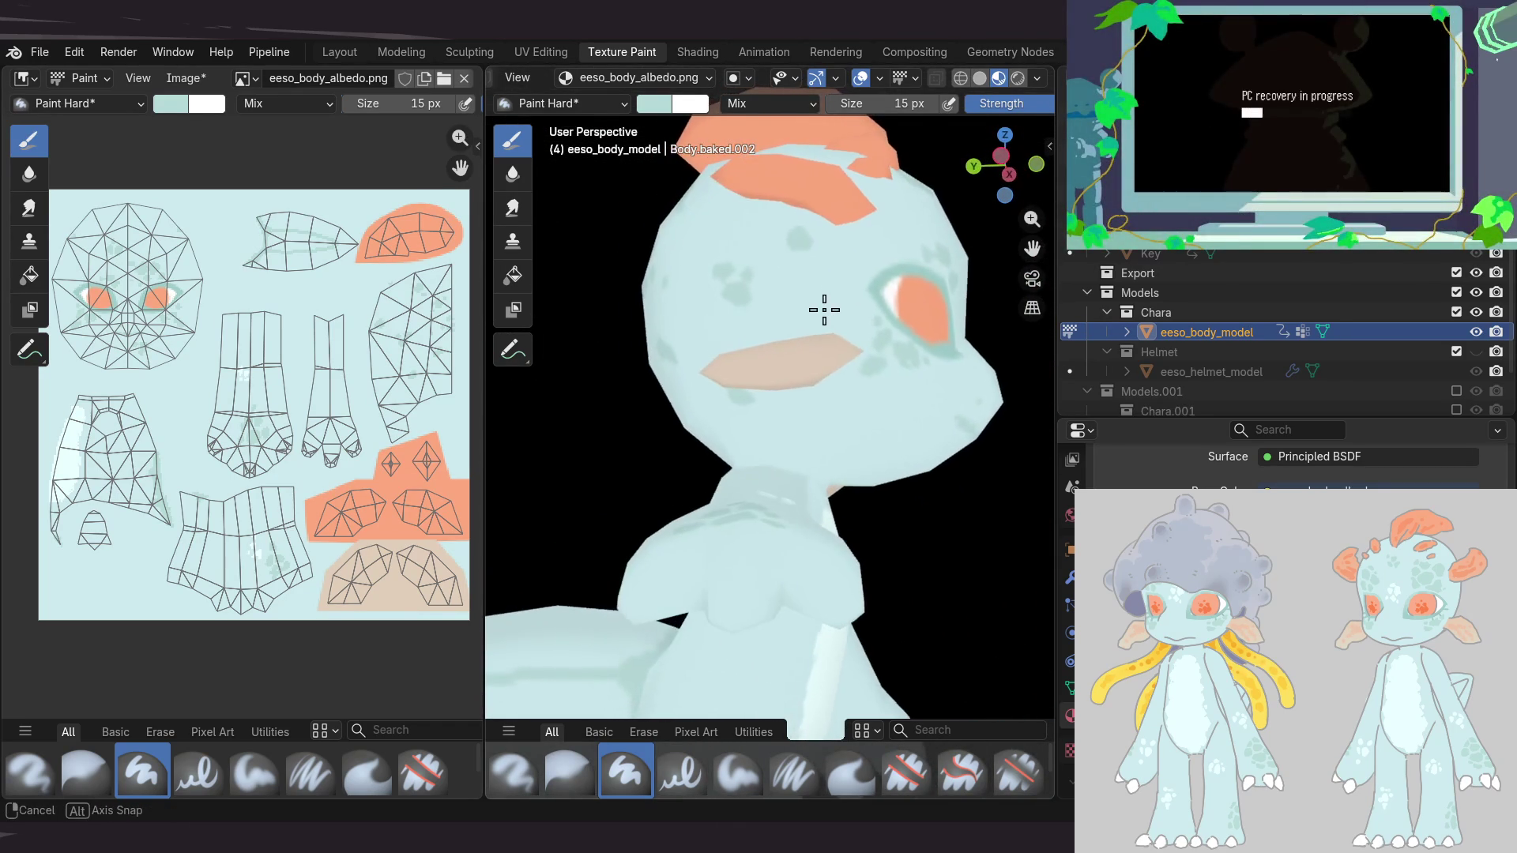
mouse_move(802, 296)
middle_down()
mouse_move(602, 278)
mouse_move(872, 285)
middle_up()
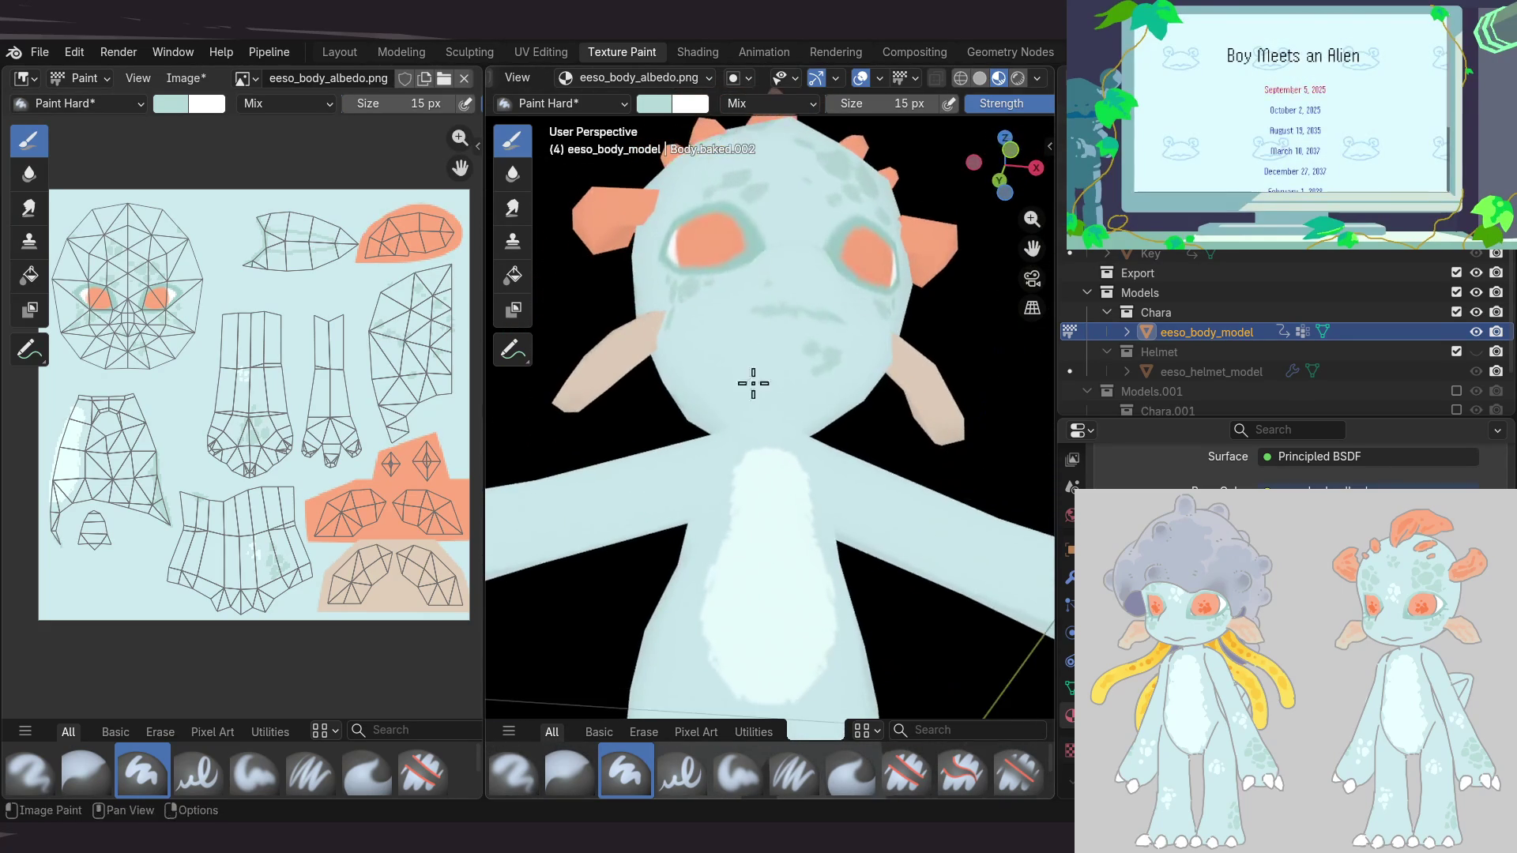
middle_drag(740, 384, 883, 374)
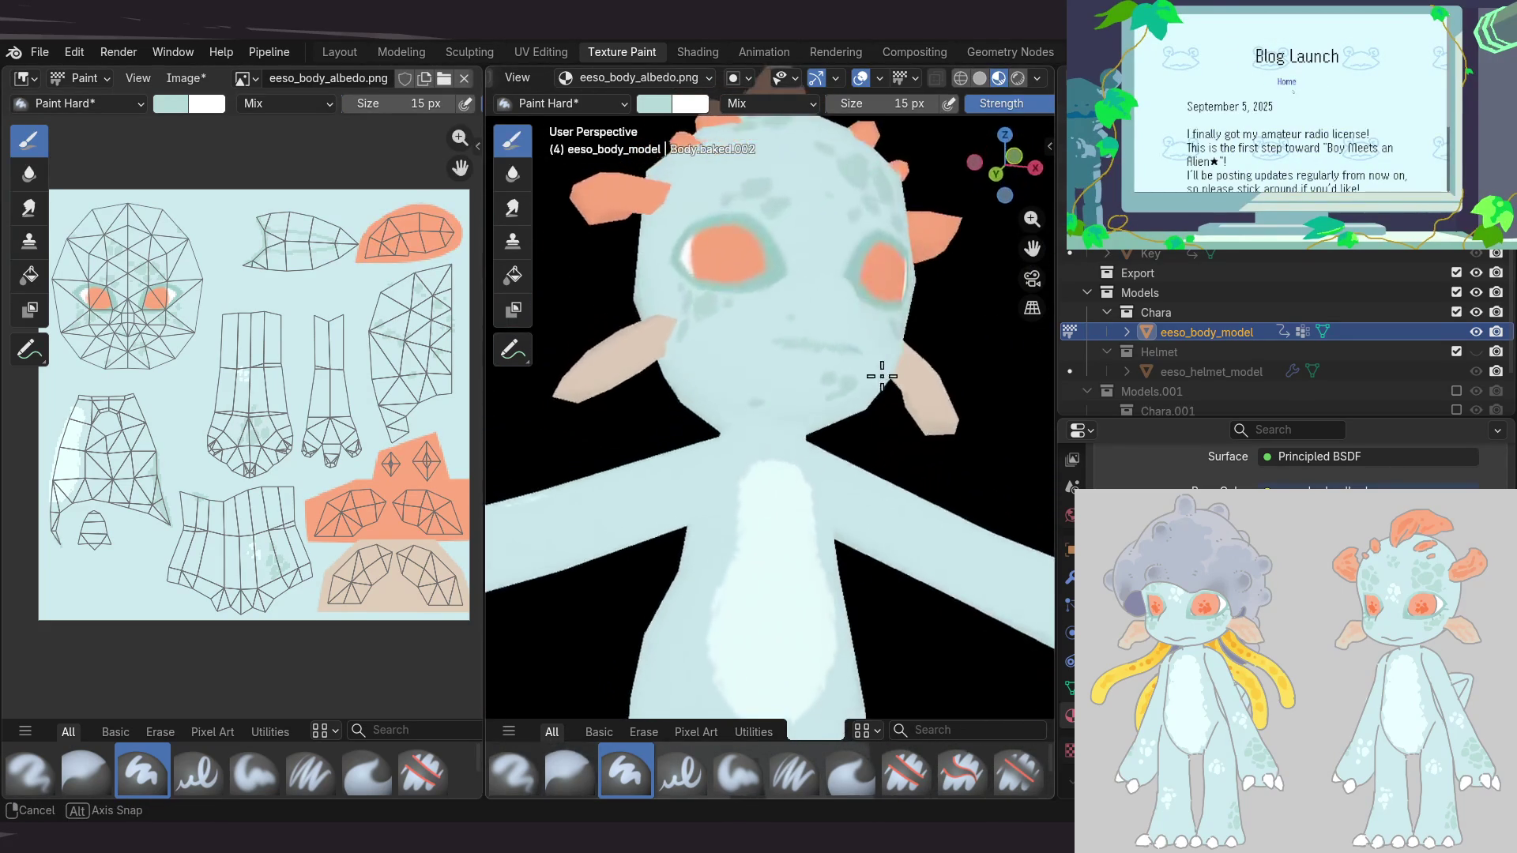
middle_drag(856, 332, 943, 346)
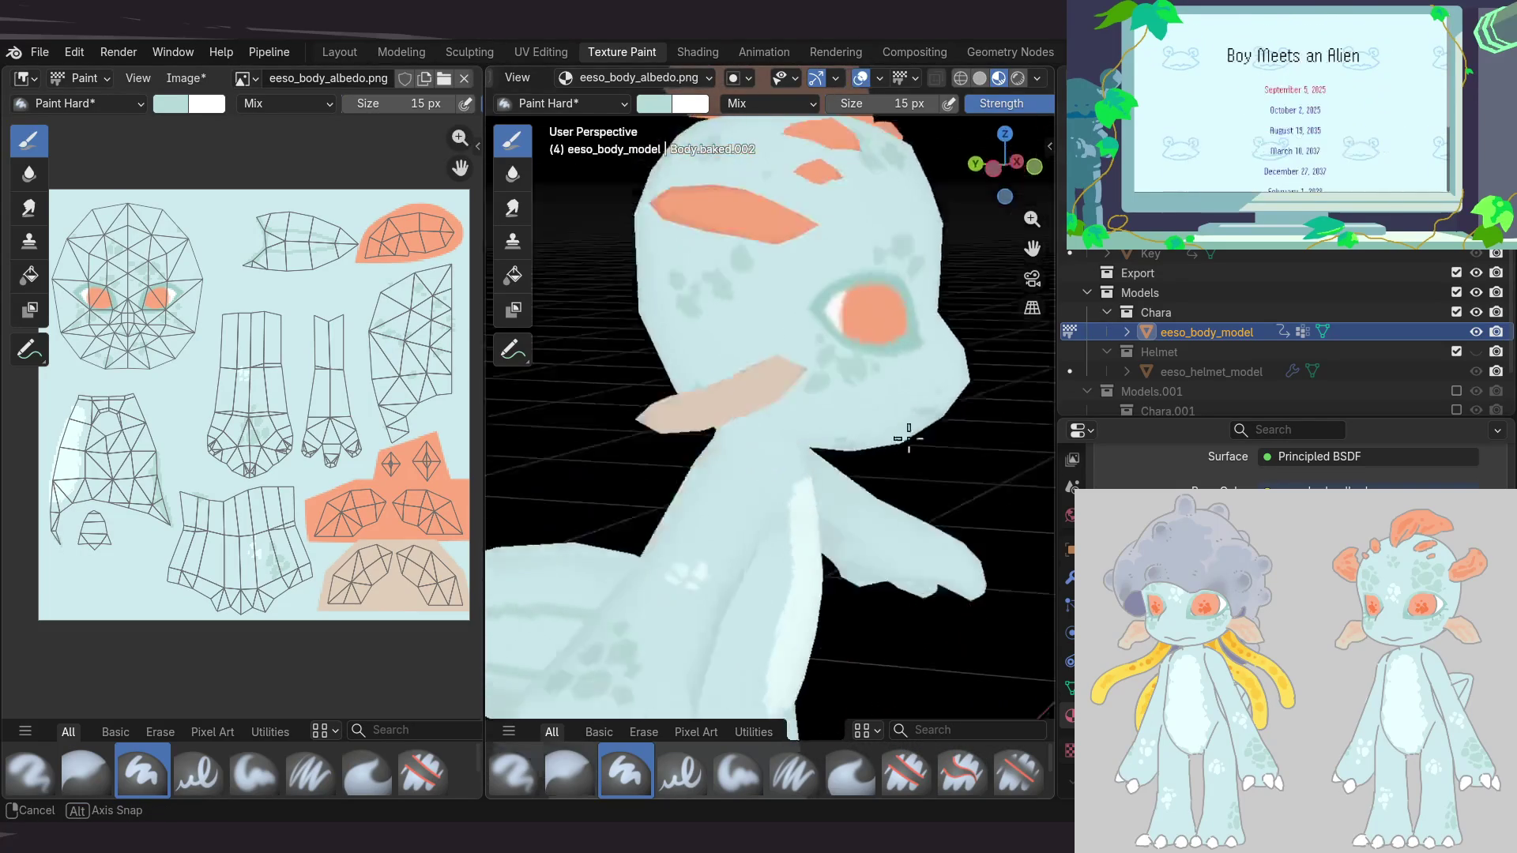
middle_drag(911, 390, 799, 366)
middle_drag(253, 444, 233, 461)
key(alt+s)
mouse_move(711, 477)
middle_down()
mouse_move(640, 328)
mouse_move(695, 343)
mouse_move(757, 390)
mouse_move(721, 440)
middle_up()
Dab paint onto the head and check it from several angles
click(647, 321)
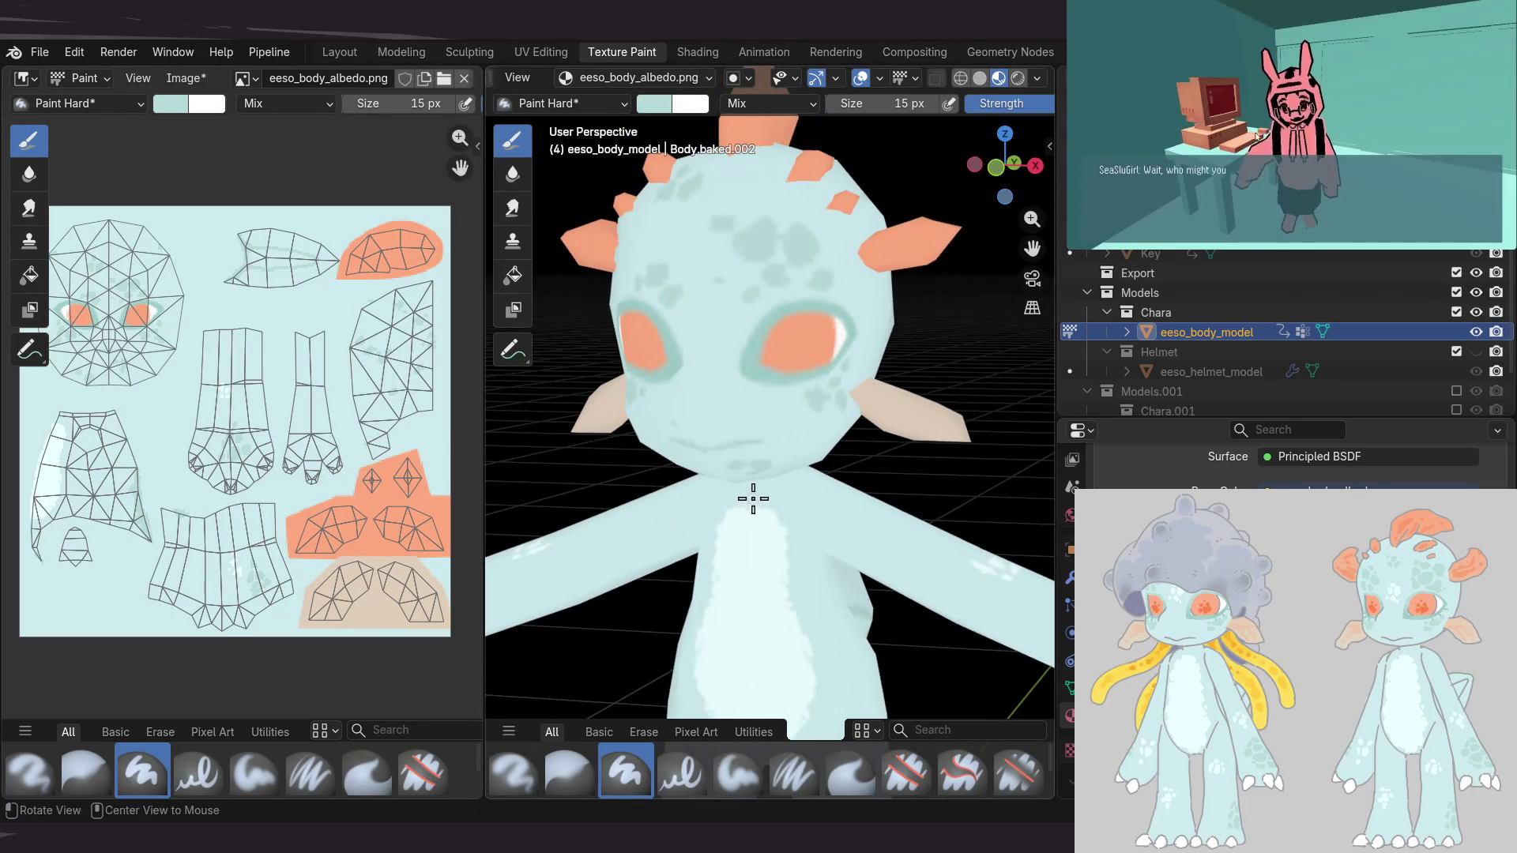
middle_drag(750, 500, 758, 407)
middle_drag(795, 467, 788, 455)
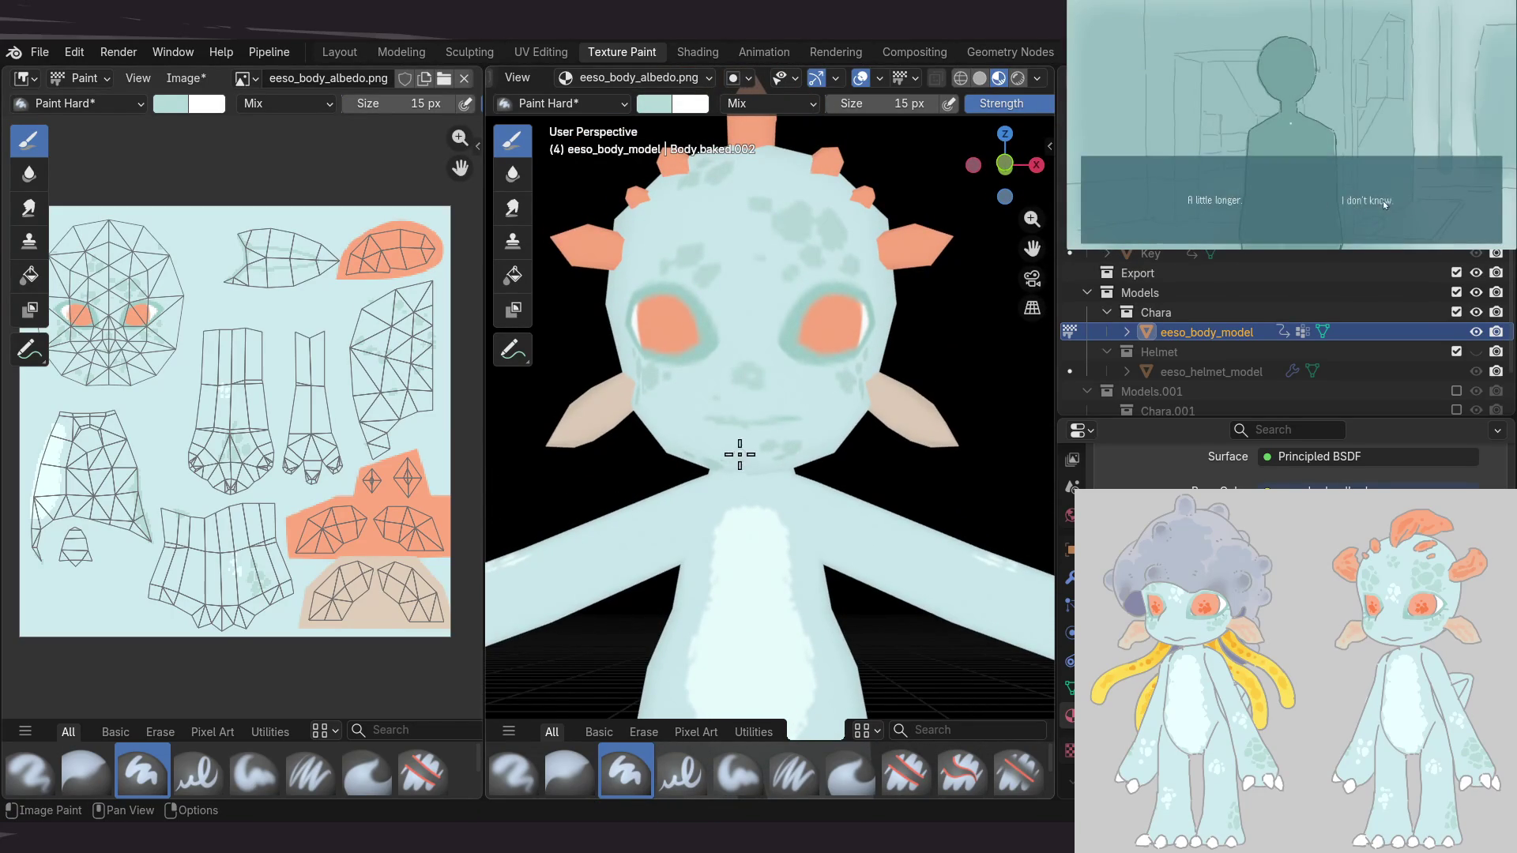
mouse_move(748, 366)
middle_down()
mouse_move(566, 400)
mouse_move(705, 434)
mouse_move(753, 425)
middle_up()
mouse_move(614, 409)
middle_down()
mouse_move(830, 381)
mouse_move(789, 450)
mouse_move(694, 389)
mouse_move(745, 414)
mouse_move(682, 455)
mouse_move(772, 565)
mouse_move(803, 406)
middle_up()
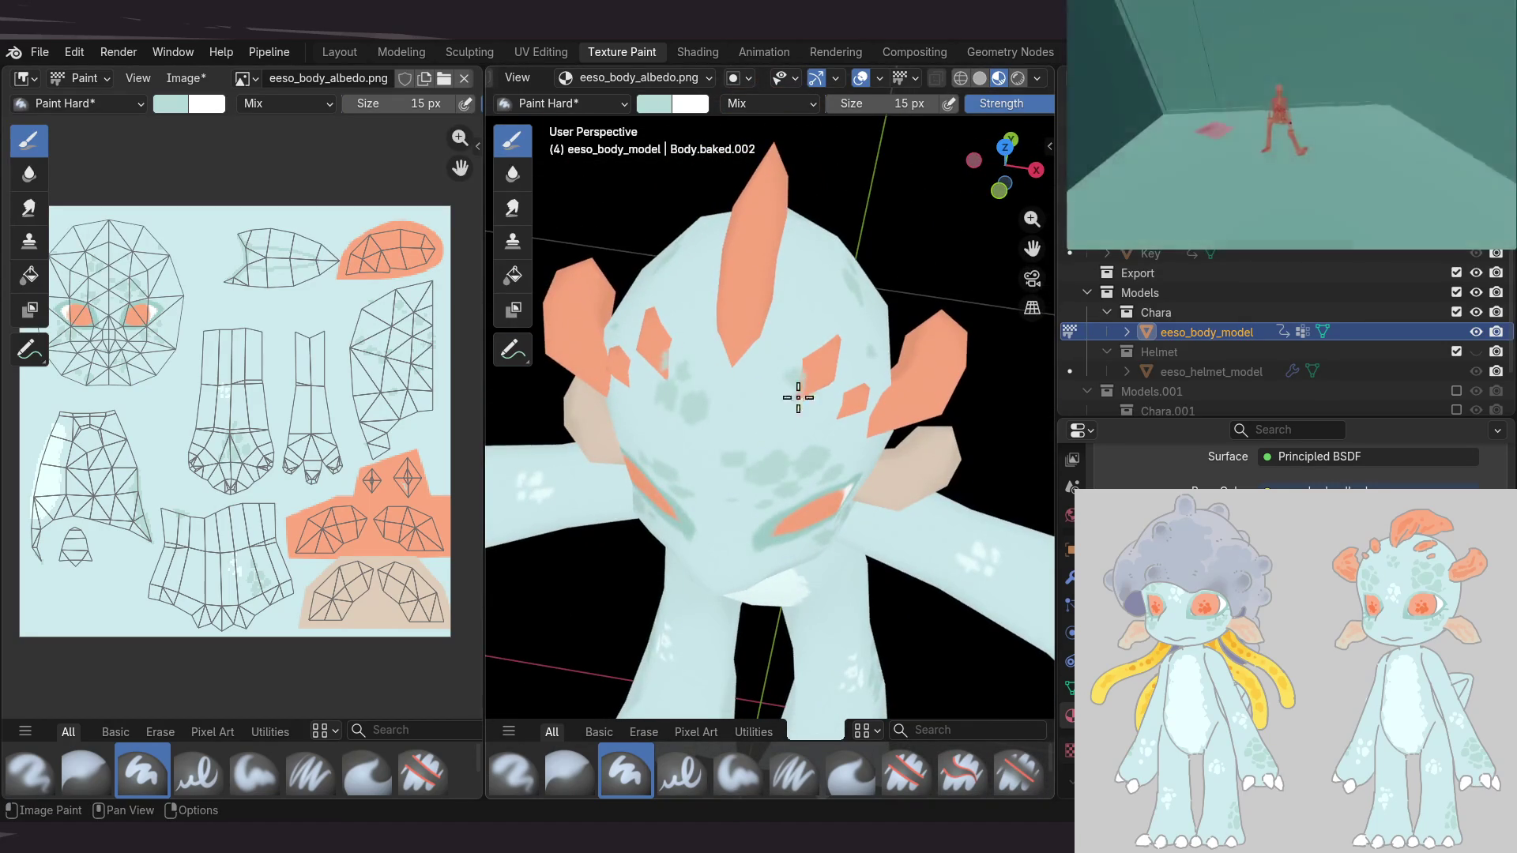
mouse_move(805, 353)
middle_down()
mouse_move(677, 363)
mouse_move(822, 353)
mouse_move(762, 360)
middle_up()
mouse_move(840, 328)
middle_down()
mouse_move(864, 264)
mouse_move(813, 254)
mouse_move(856, 328)
mouse_move(863, 405)
middle_up()
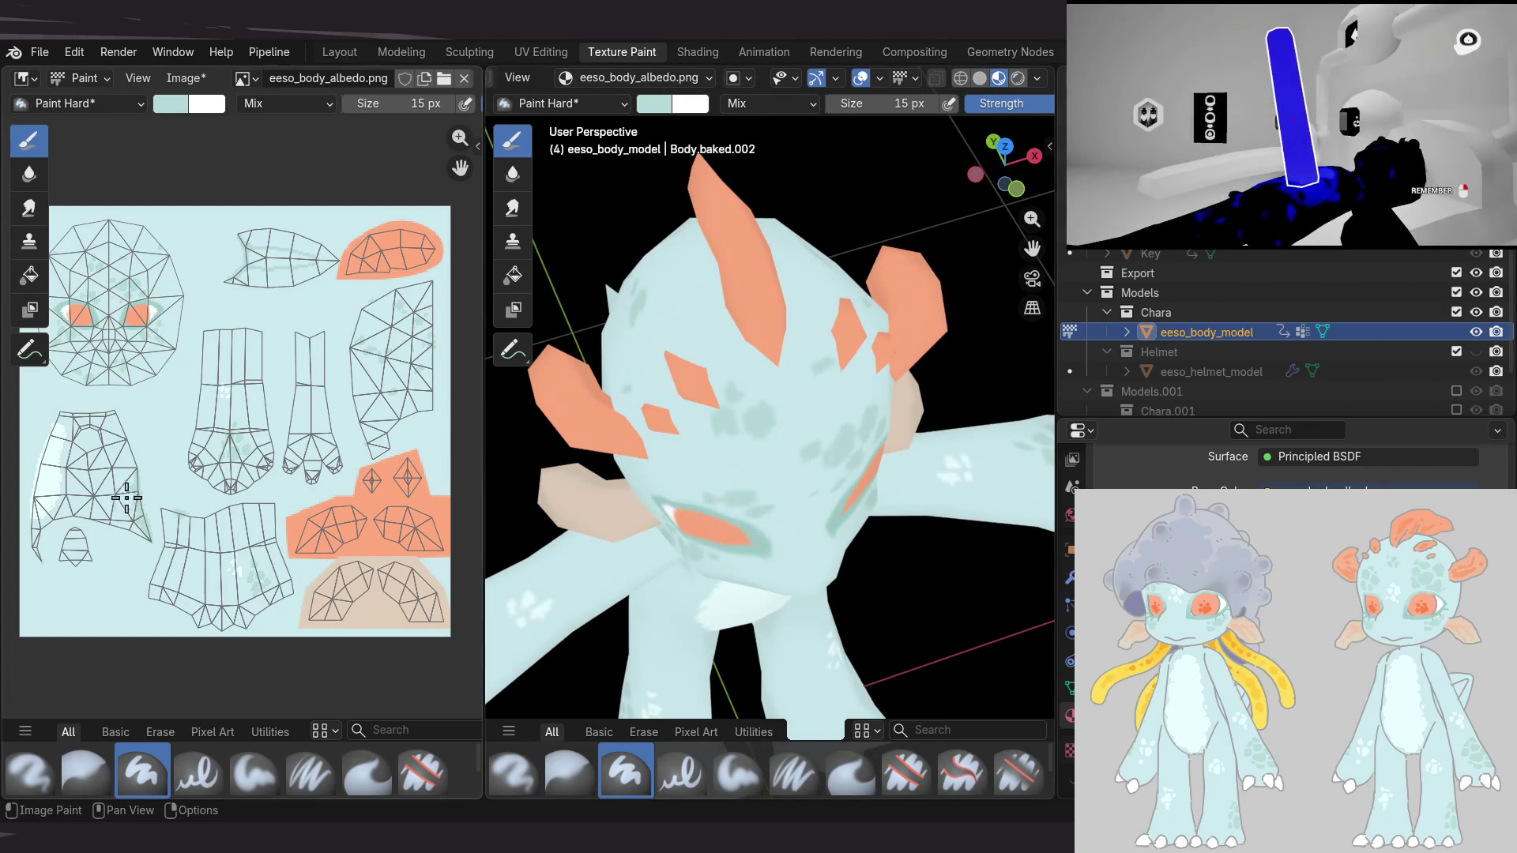
Zoom the Image Editor onto the face texture around the eye
scroll(211, 514, up, 2)
scroll(244, 342, up, 2)
middle_drag(244, 342, 237, 514)
scroll(247, 350, up, 4)
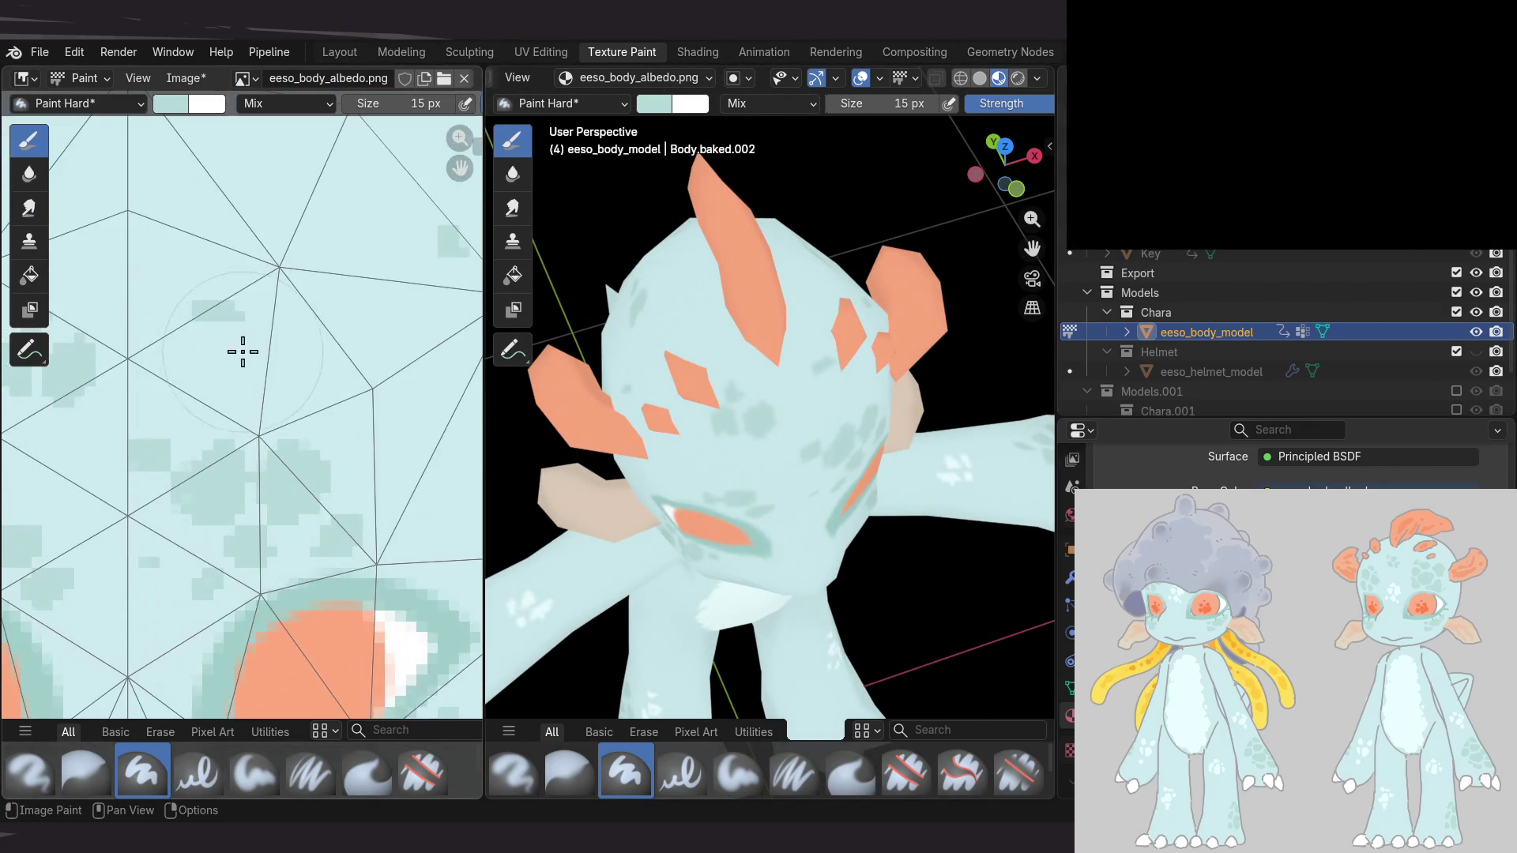
Dab a darker teal spot beside the eye, shrink the brush to 4 px, and check it
click(225, 316)
key(bracketleft)
key(bracketleft)
key(bracketleft)
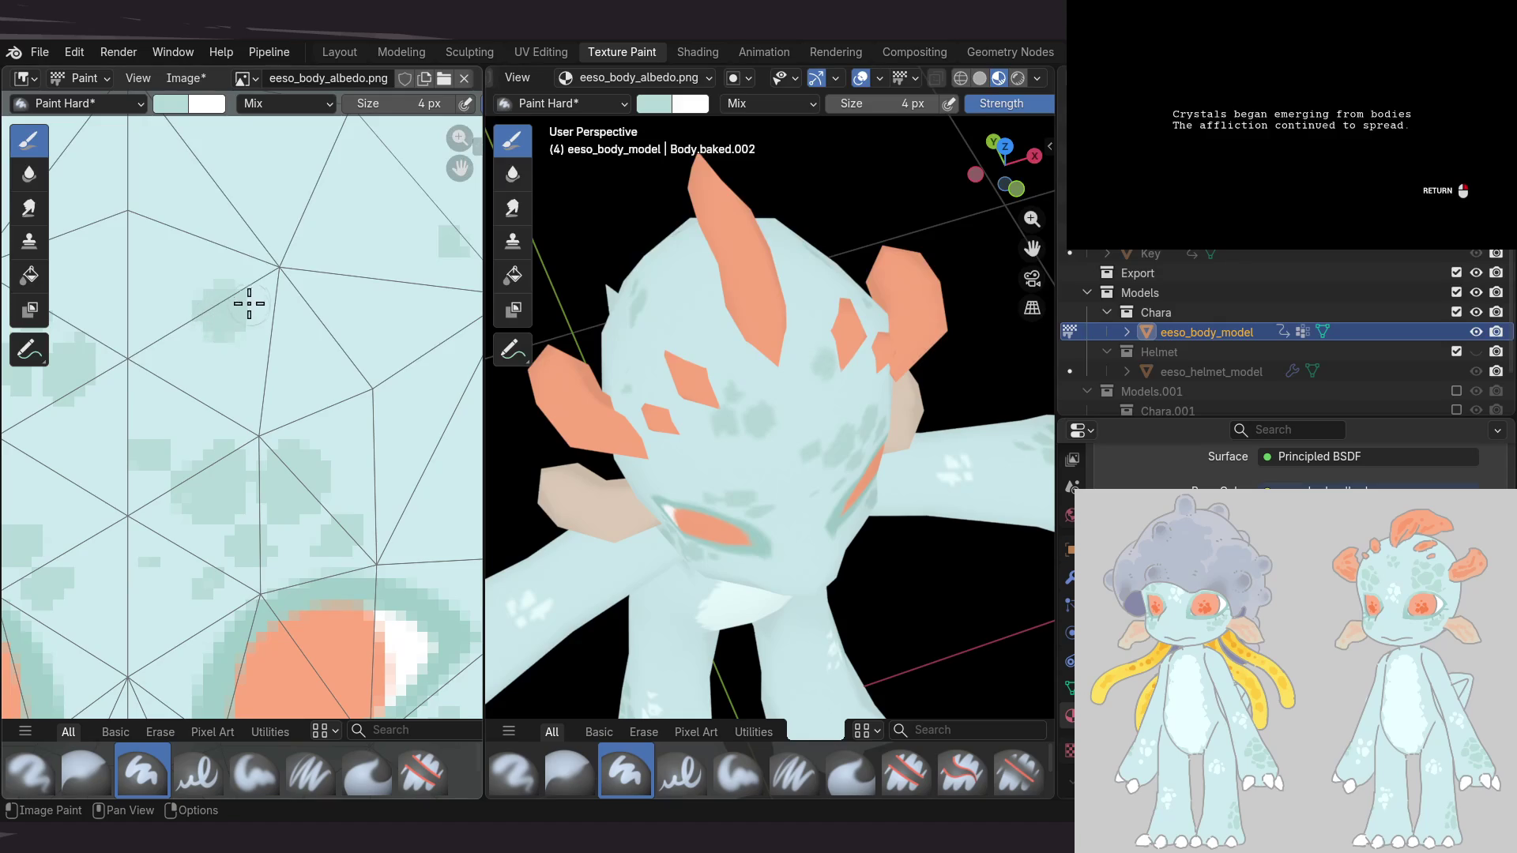
key(KP_1)
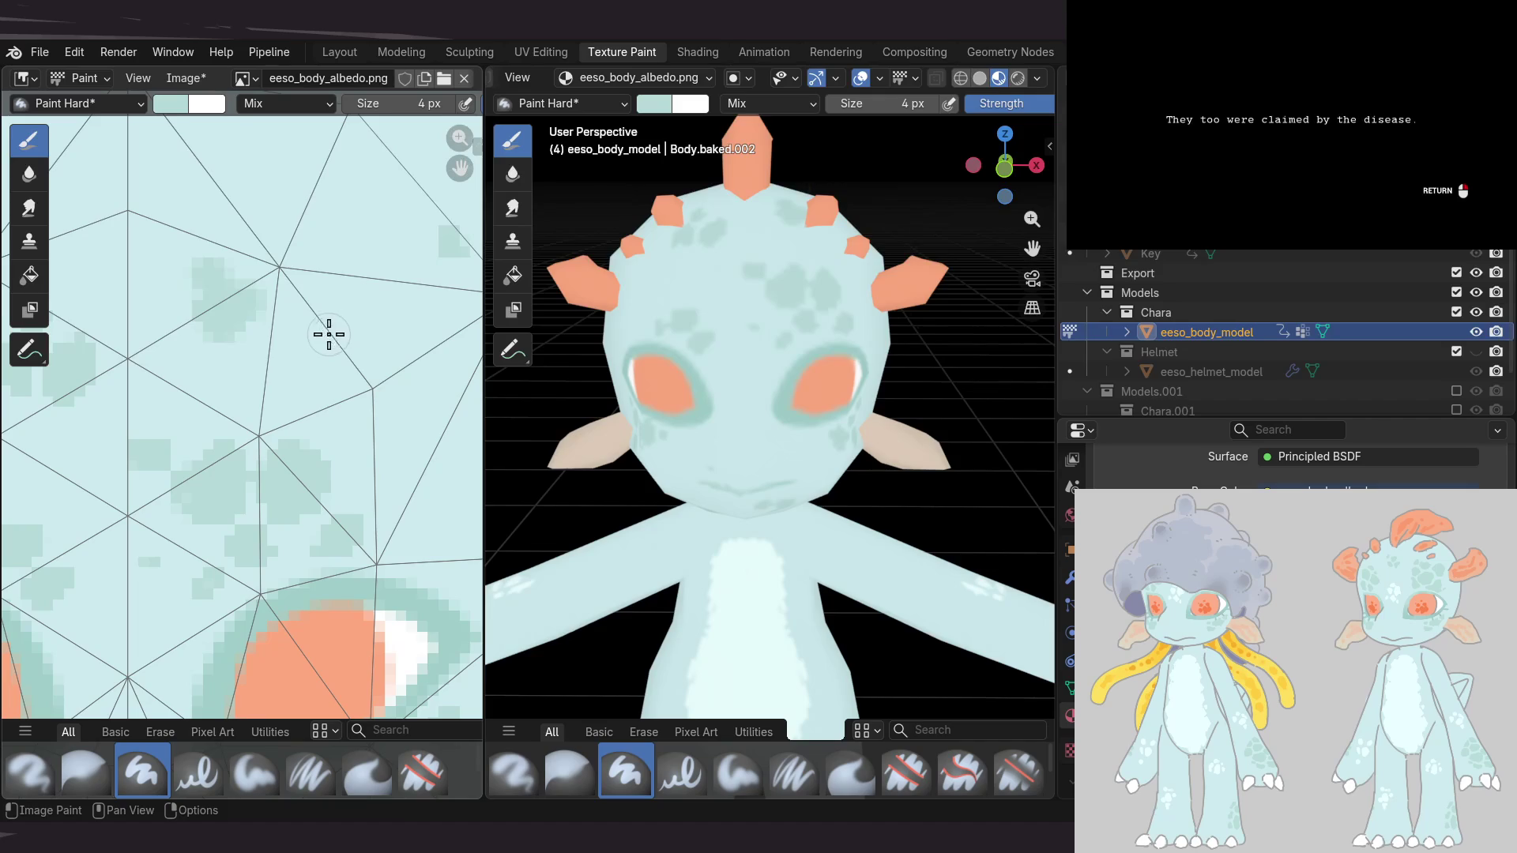
middle_drag(891, 419, 901, 365)
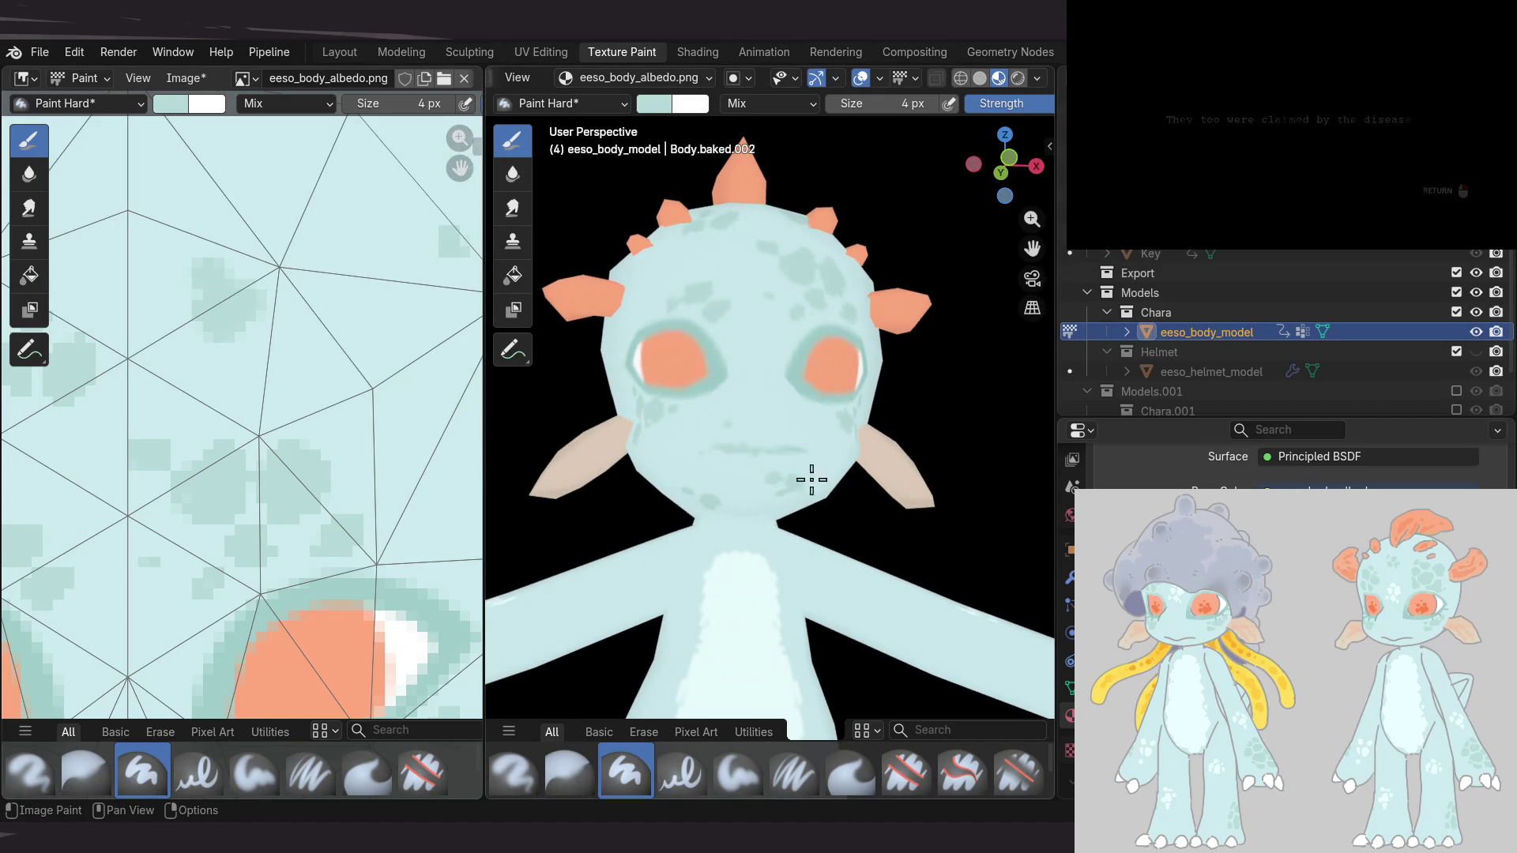
middle_drag(791, 495, 875, 397)
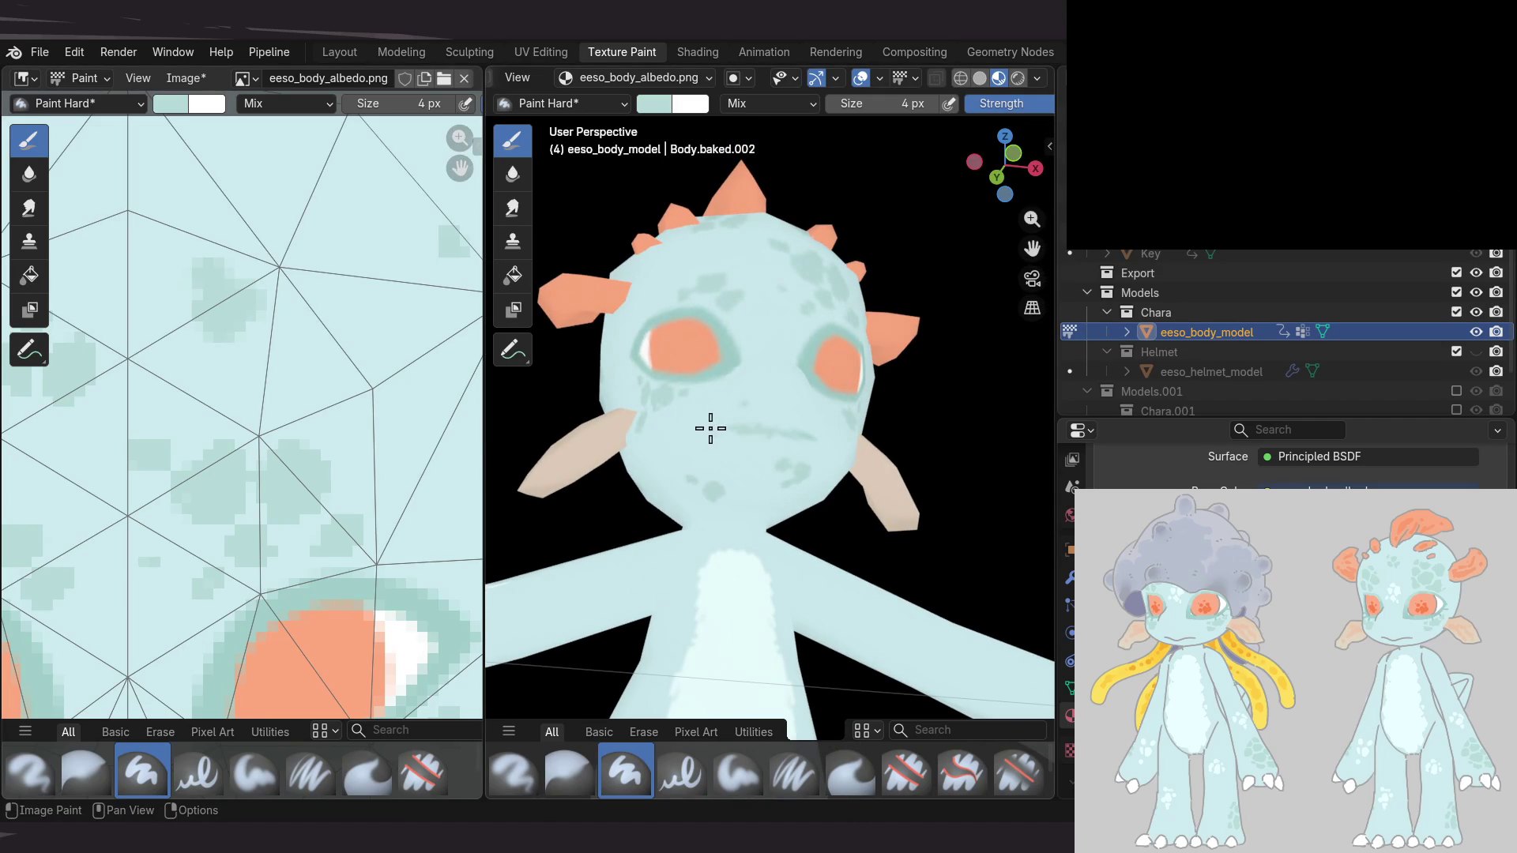
mouse_move(726, 520)
middle_down()
mouse_move(879, 349)
mouse_move(980, 521)
mouse_move(999, 298)
middle_up()
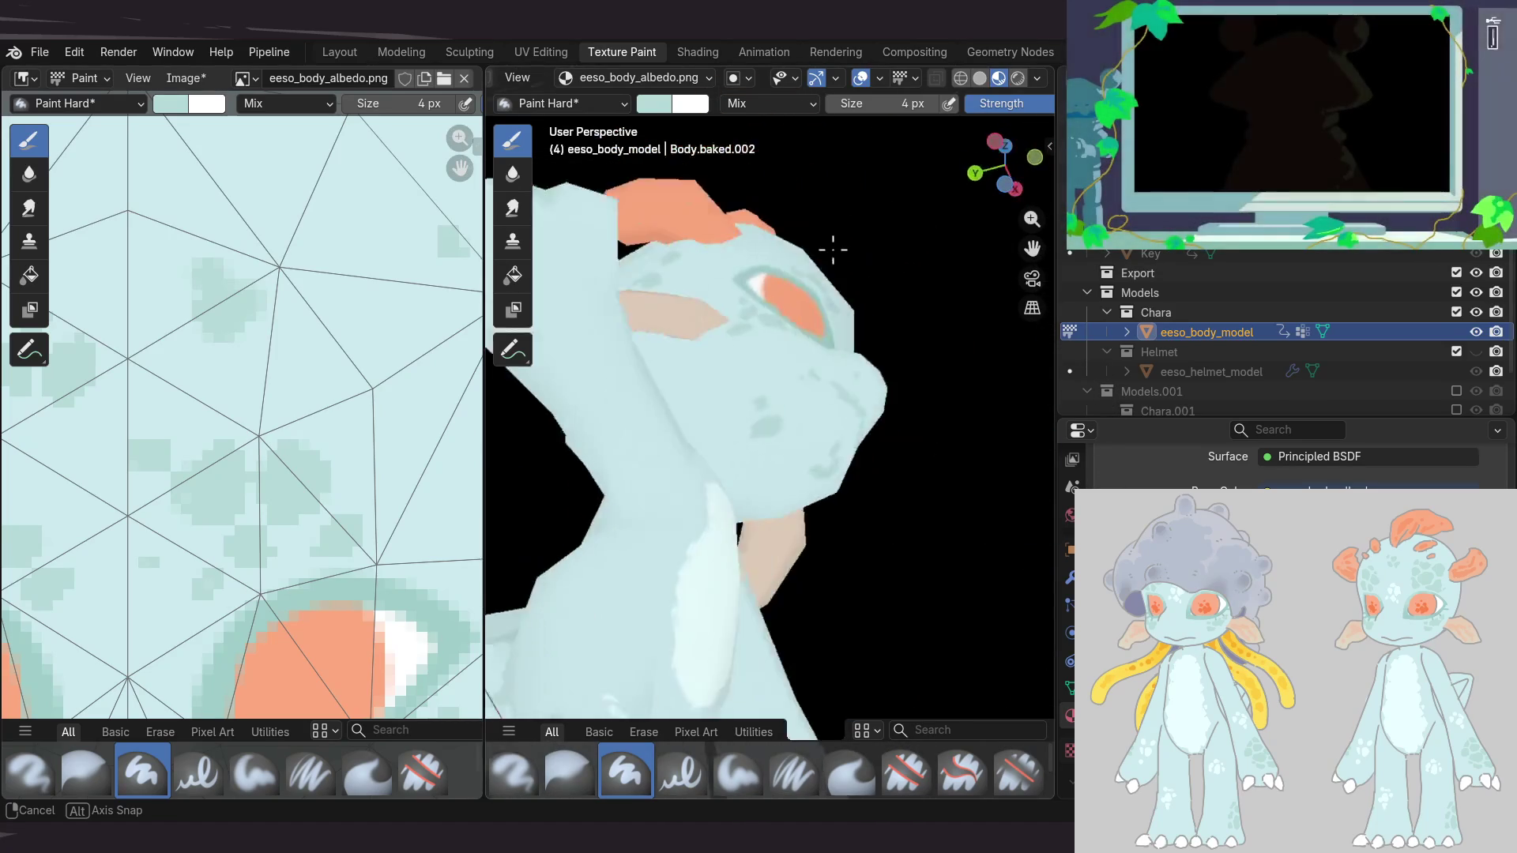
middle_drag(673, 370, 750, 478)
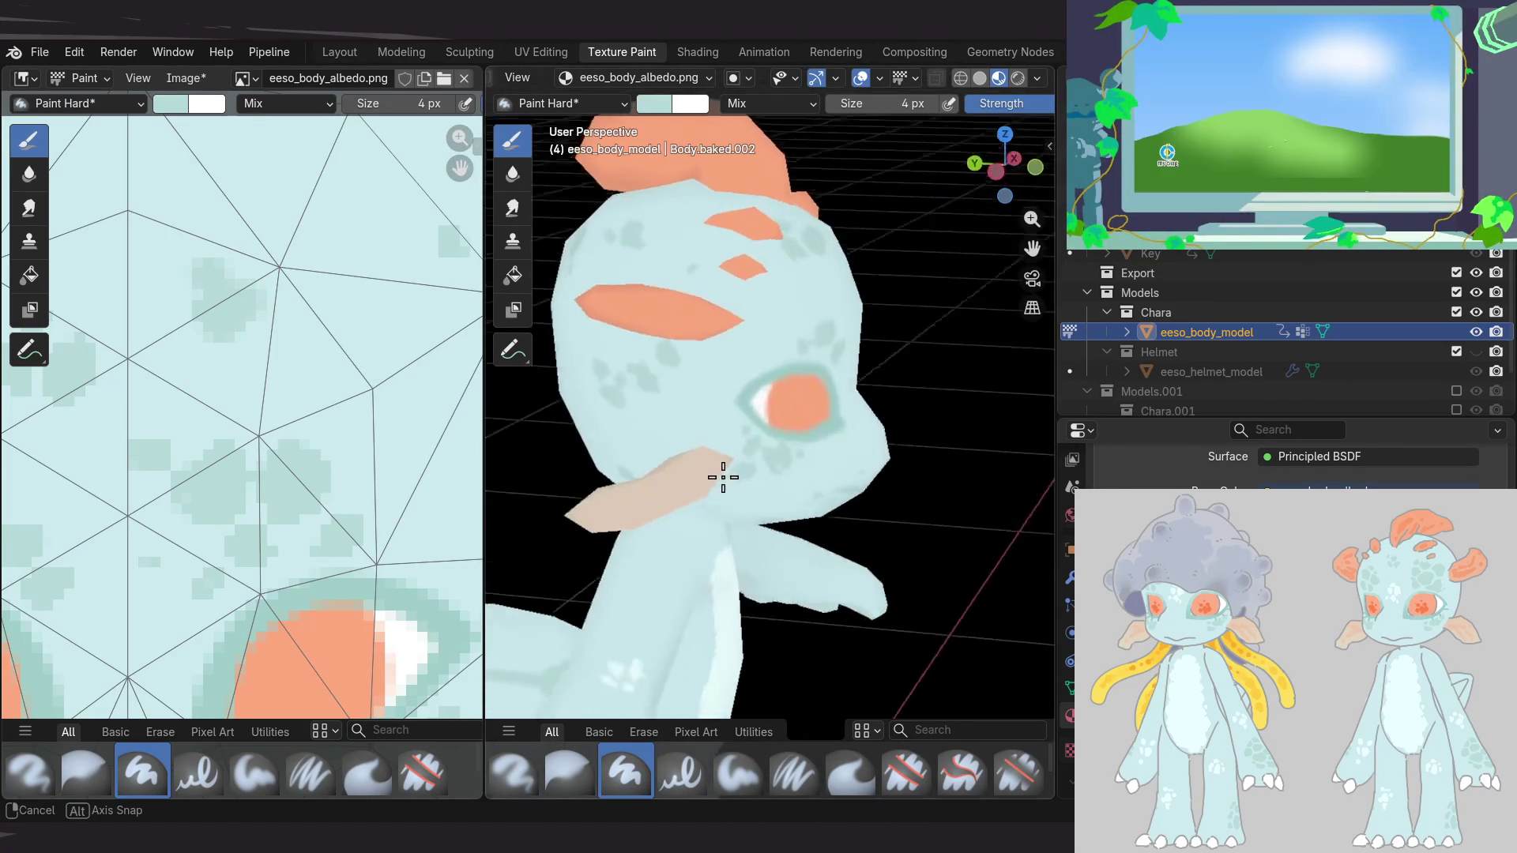
middle_drag(751, 478, 553, 451)
middle_drag(222, 435, 258, 436)
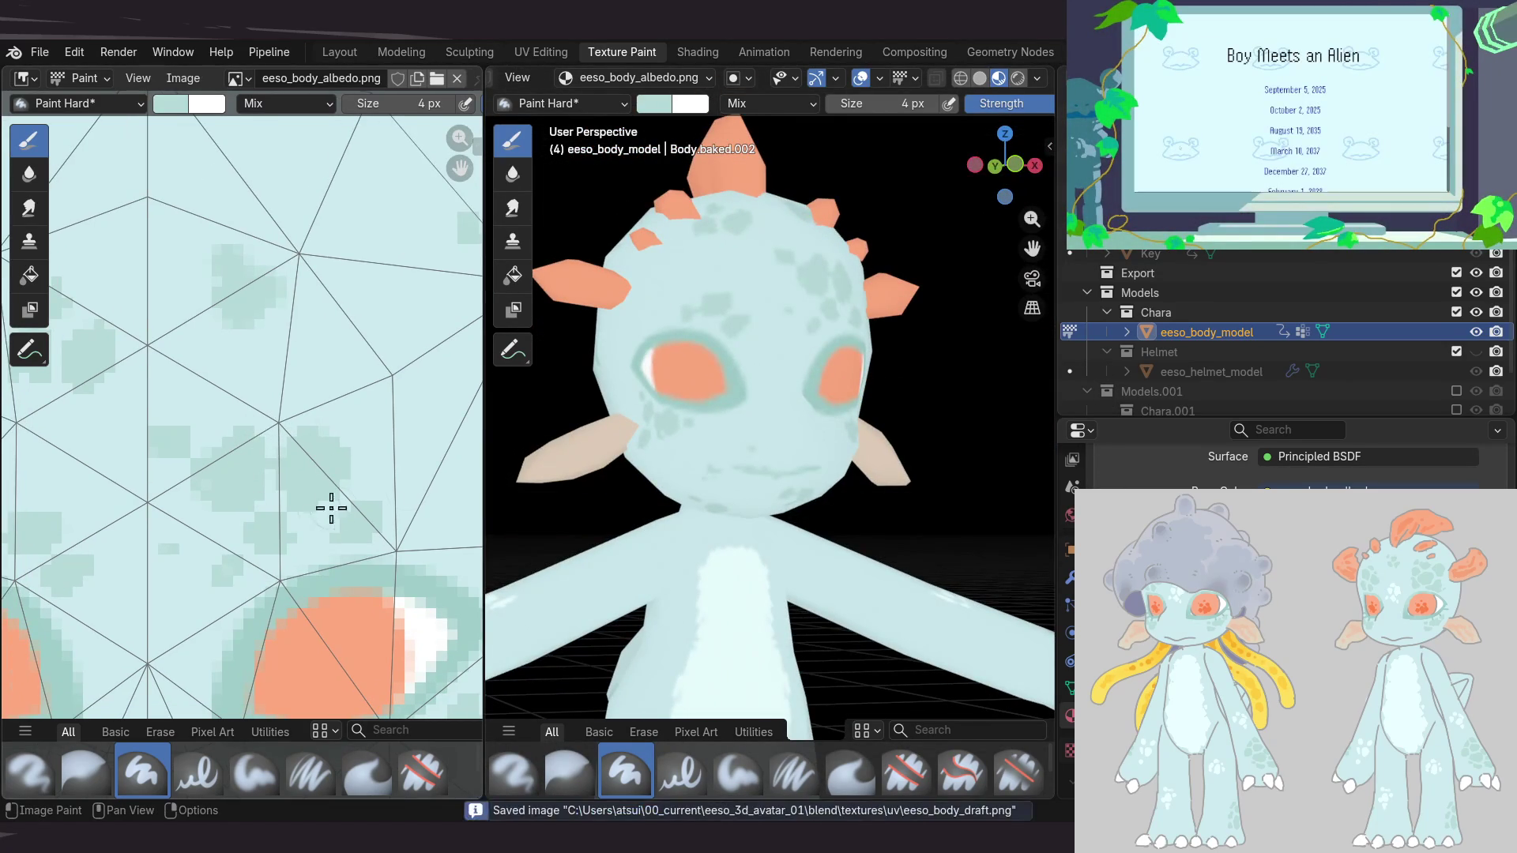
mouse_move(766, 392)
middle_down()
mouse_move(791, 465)
mouse_move(742, 532)
mouse_move(793, 427)
mouse_move(775, 416)
mouse_move(786, 454)
mouse_move(846, 396)
mouse_move(908, 477)
mouse_move(840, 441)
mouse_move(606, 544)
middle_up()
scroll(780, 495, up, 2)
scroll(213, 308, down, 2)
scroll(223, 403, down, 2)
scroll(231, 390, down, 2)
scroll(202, 364, up, 2)
middle_drag(326, 454, 255, 442)
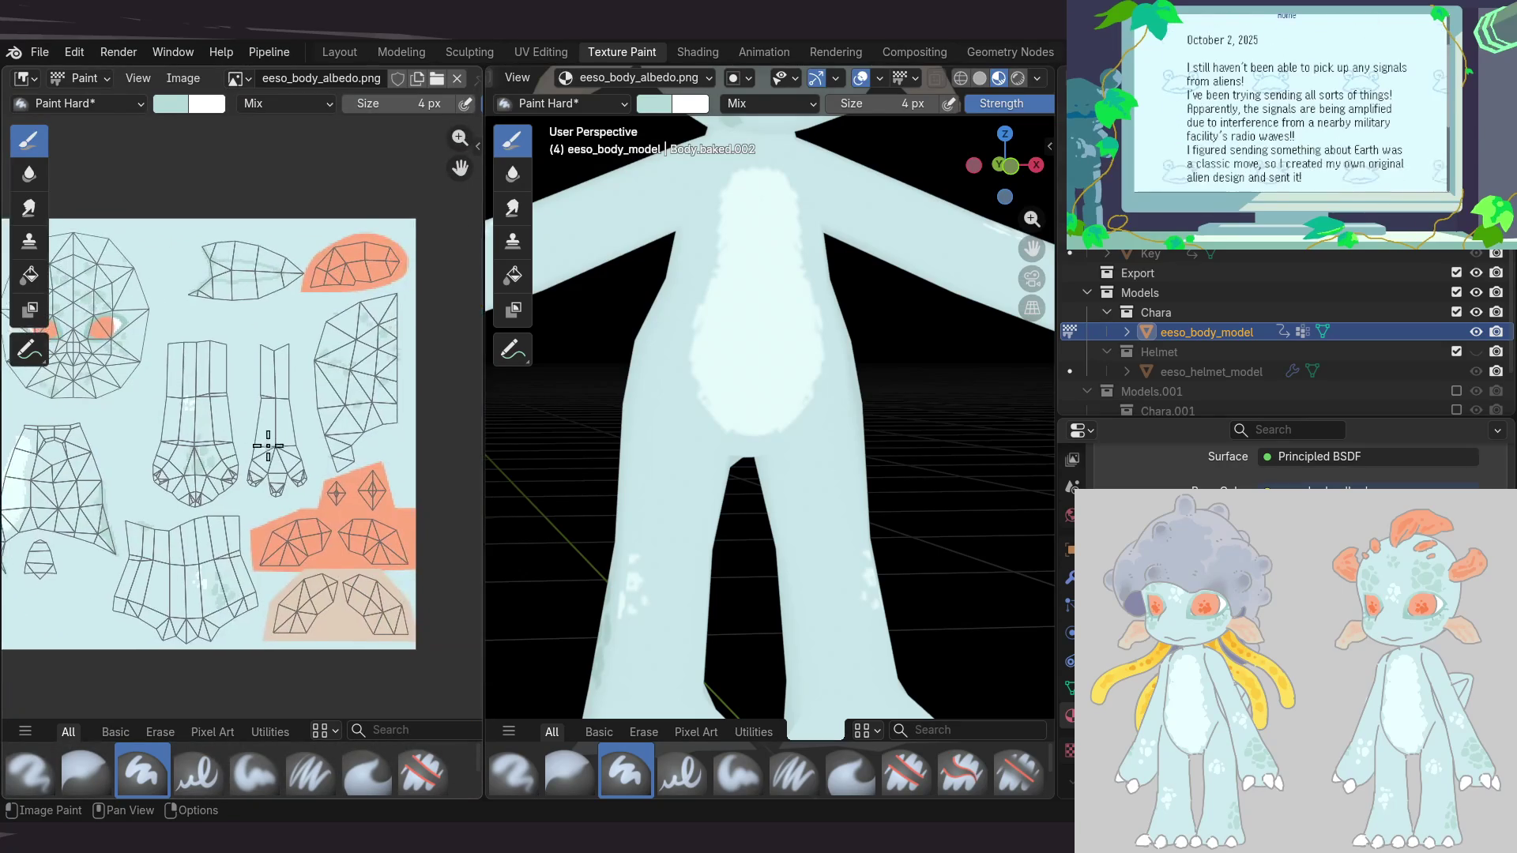
mouse_move(813, 400)
middle_down()
mouse_move(802, 420)
mouse_move(790, 372)
mouse_move(704, 348)
mouse_move(742, 450)
mouse_move(613, 458)
mouse_move(629, 474)
mouse_move(887, 424)
mouse_move(917, 437)
mouse_move(772, 535)
mouse_move(860, 531)
middle_up()
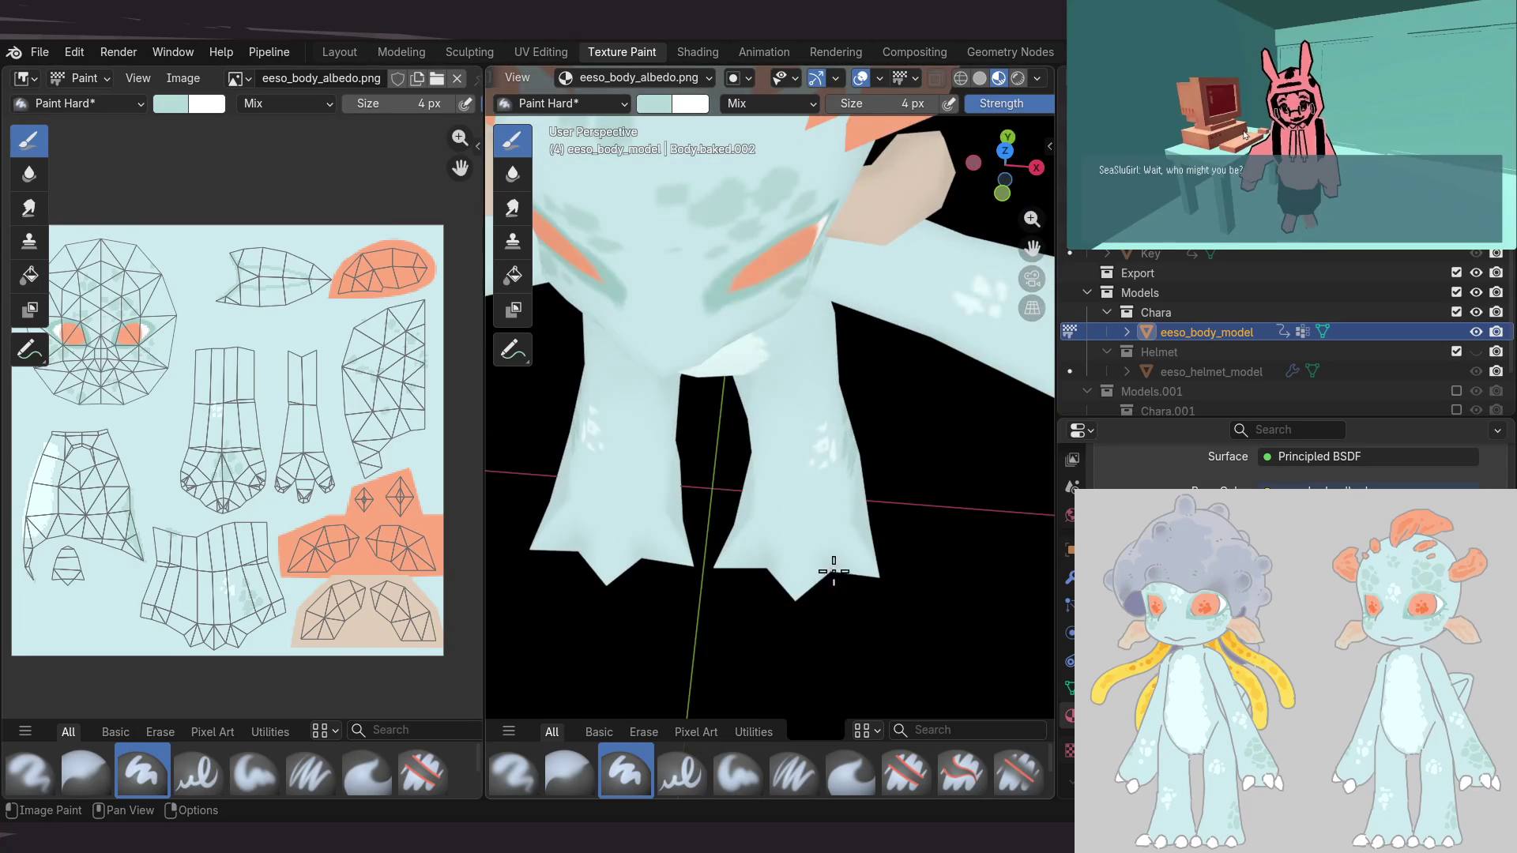
drag(776, 566, 820, 576)
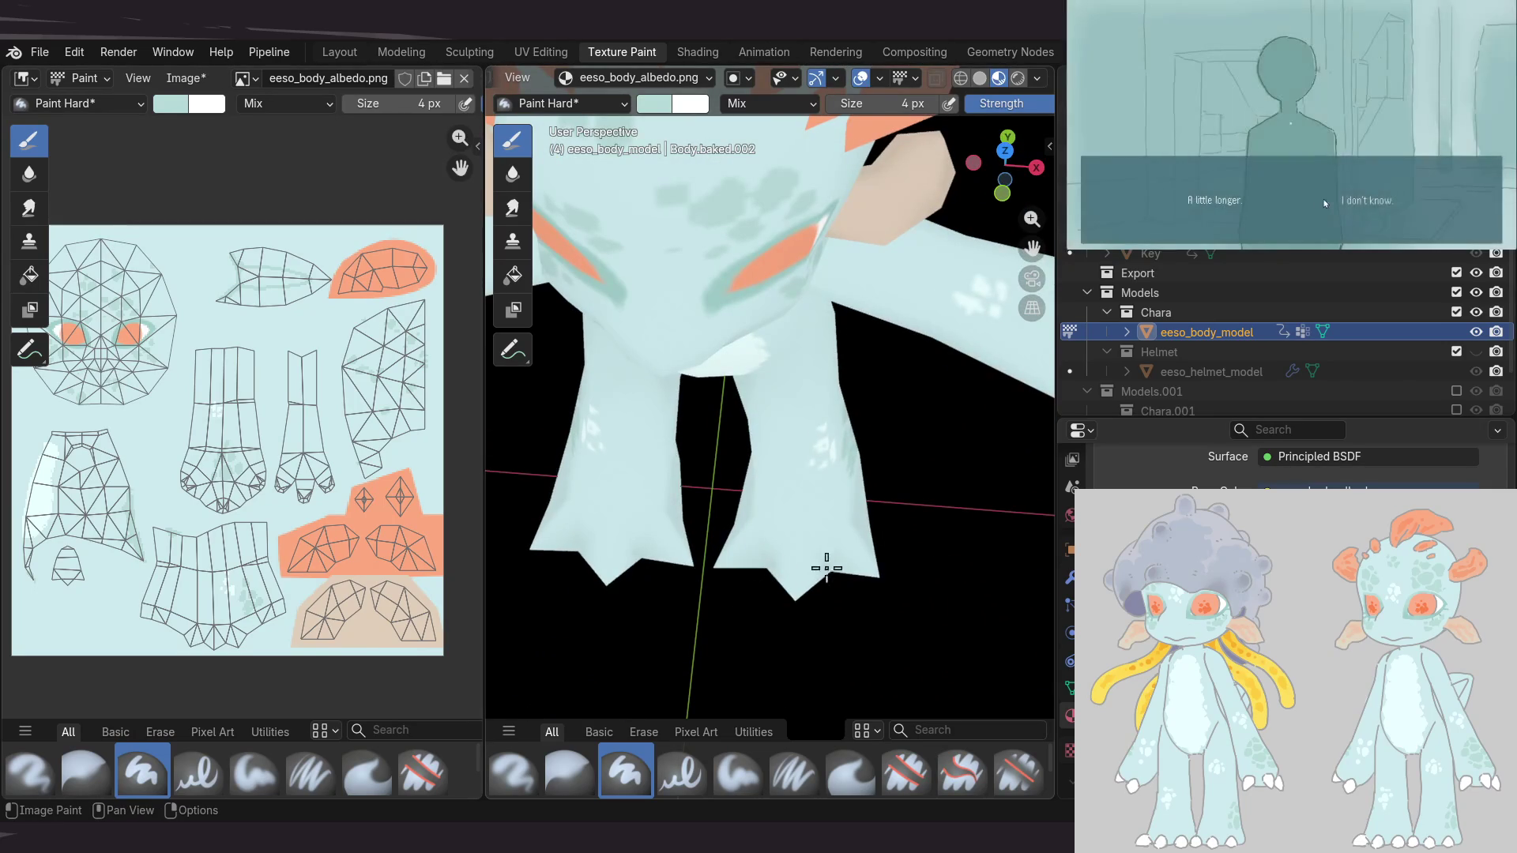
mouse_move(837, 567)
middle_down()
mouse_move(823, 478)
mouse_move(739, 450)
mouse_move(644, 450)
middle_up()
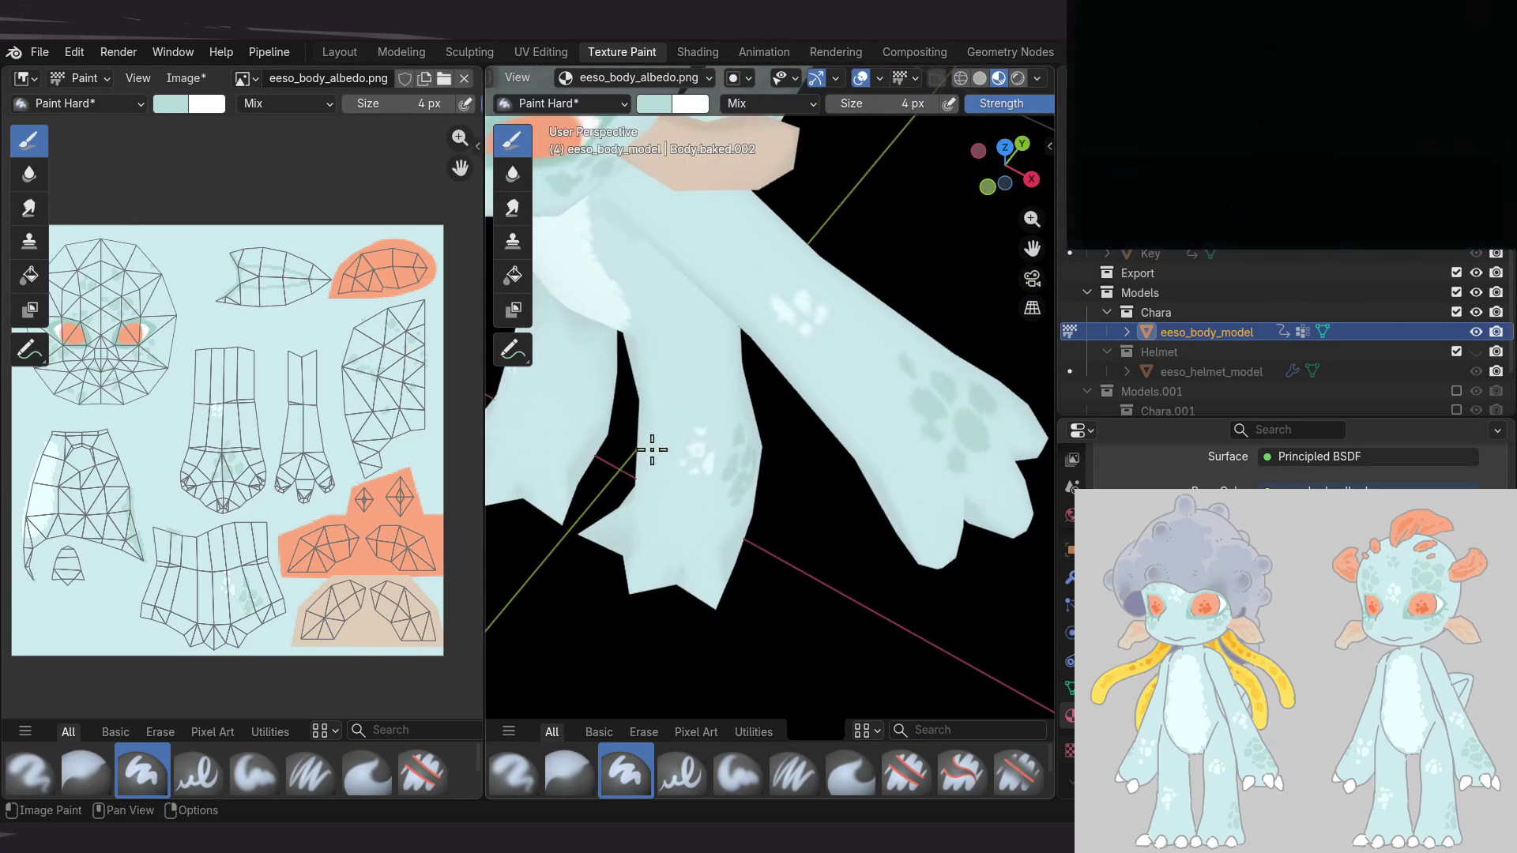
key(bracketright)
key(bracketright)
key(bracketright)
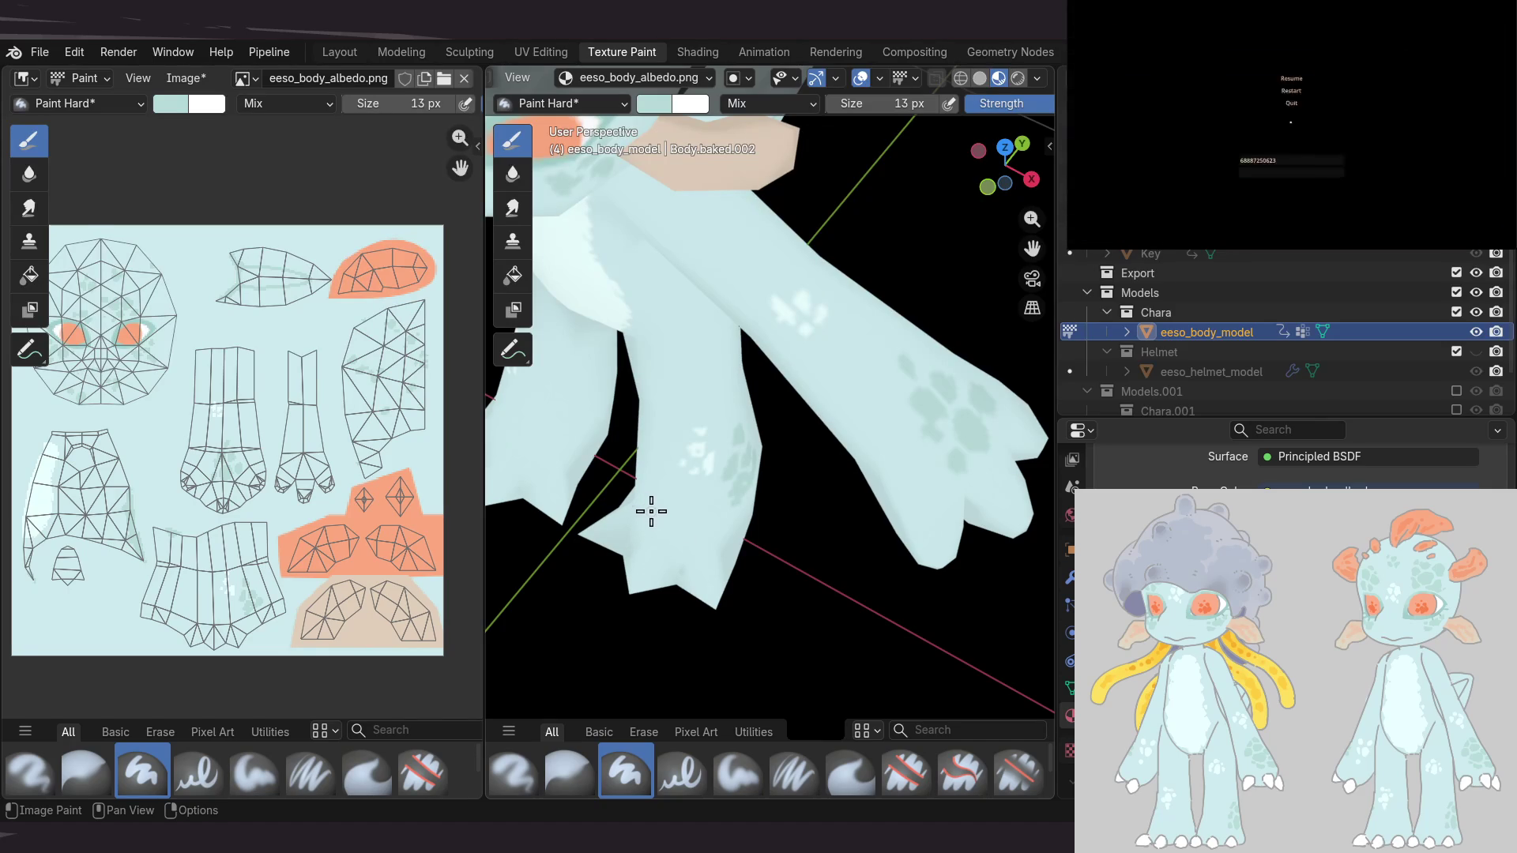
mouse_move(670, 509)
middle_down()
mouse_move(654, 484)
mouse_move(806, 457)
mouse_move(716, 517)
mouse_move(819, 484)
mouse_move(798, 458)
mouse_move(816, 471)
middle_up()
key(alt+s)
scroll(772, 484, up, 5)
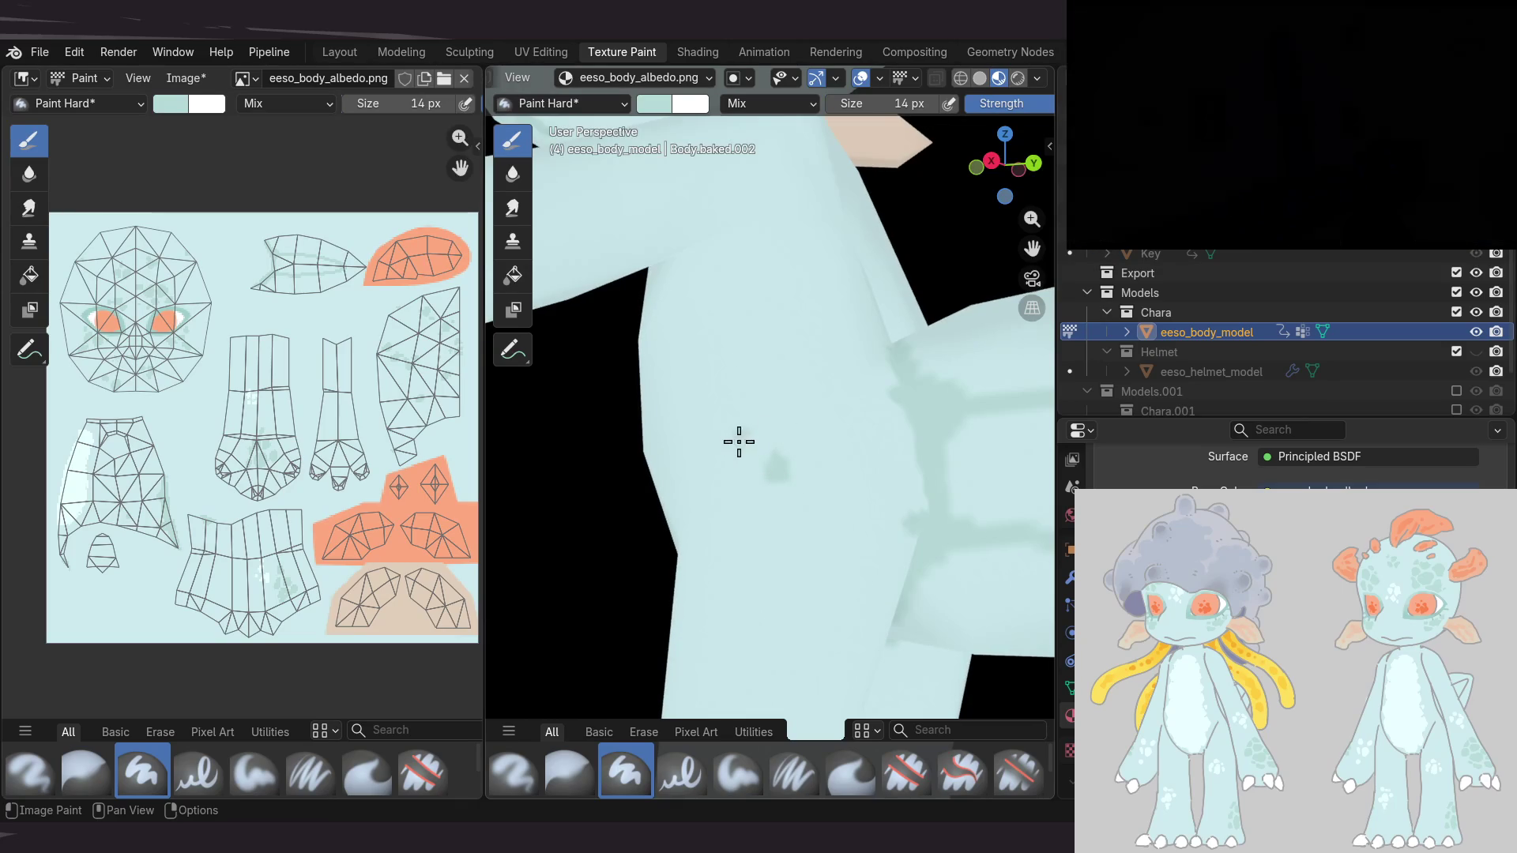
scroll(769, 399, down, 5)
middle_drag(769, 399, 774, 450)
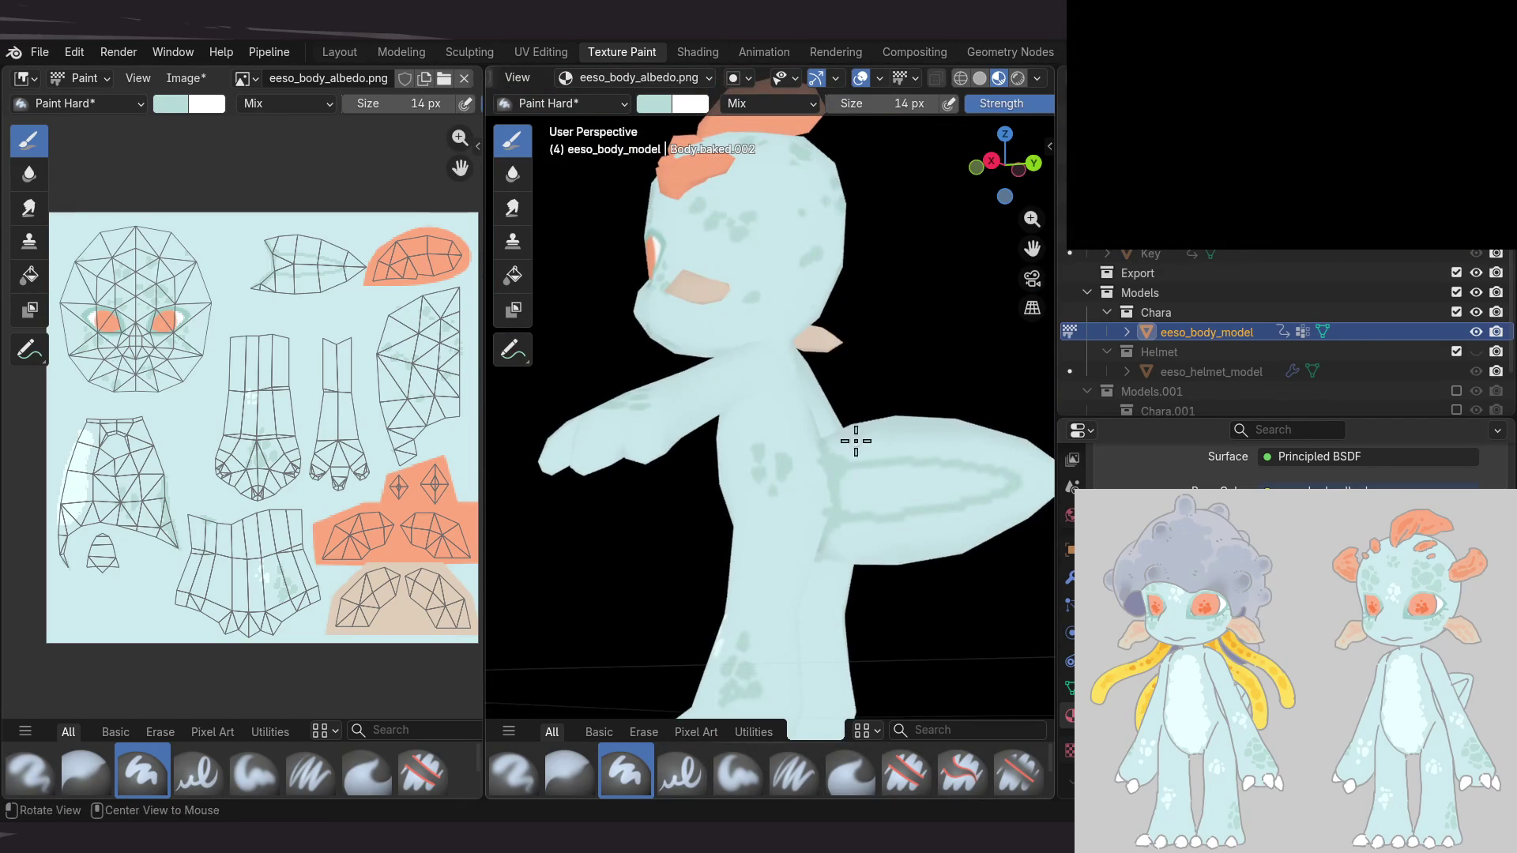
middle_drag(779, 441, 768, 473)
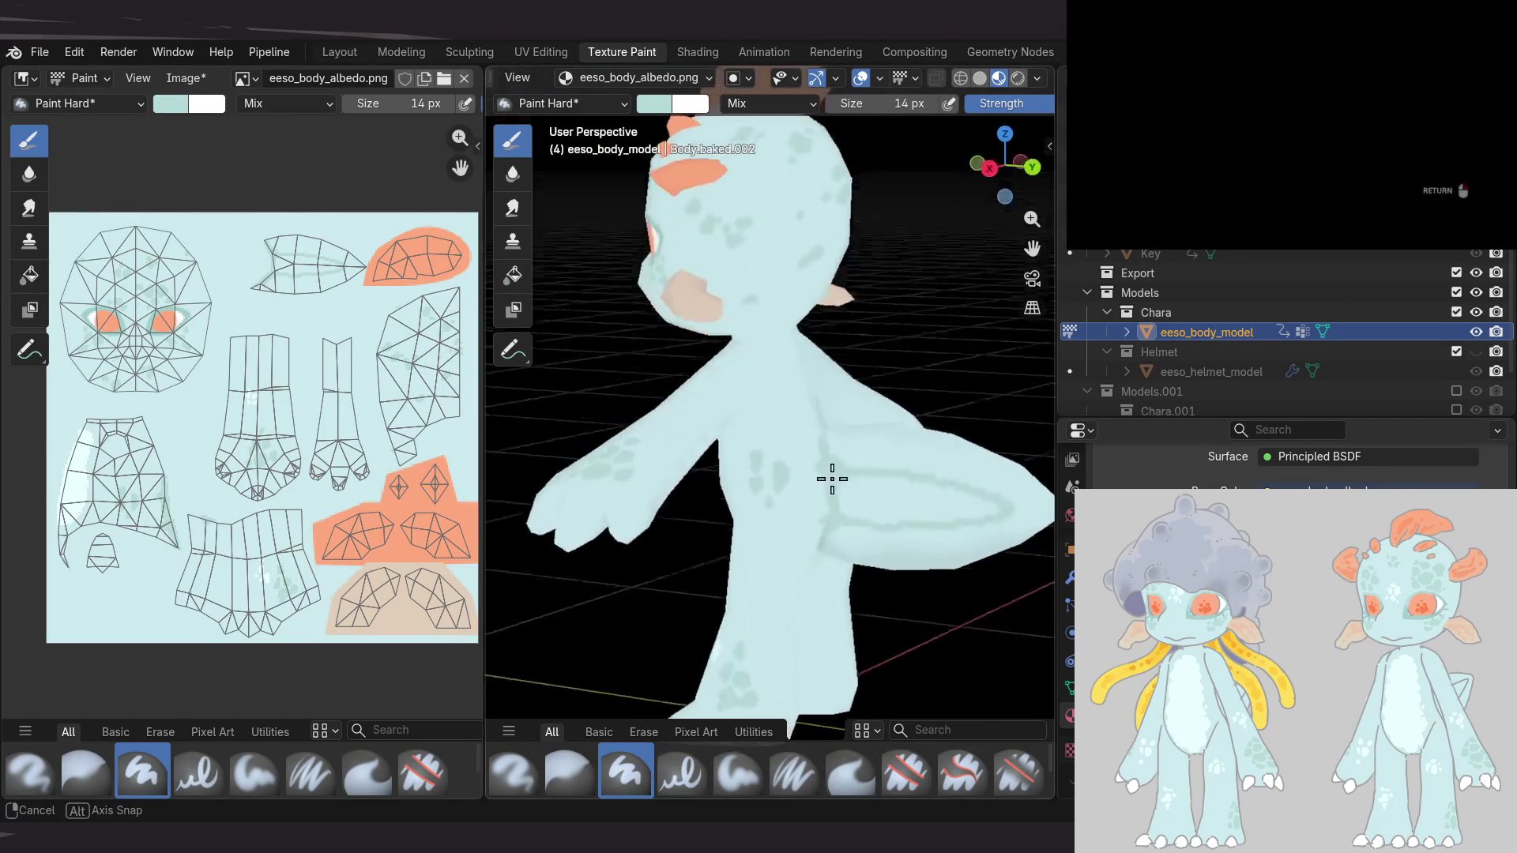
middle_drag(794, 490, 704, 528)
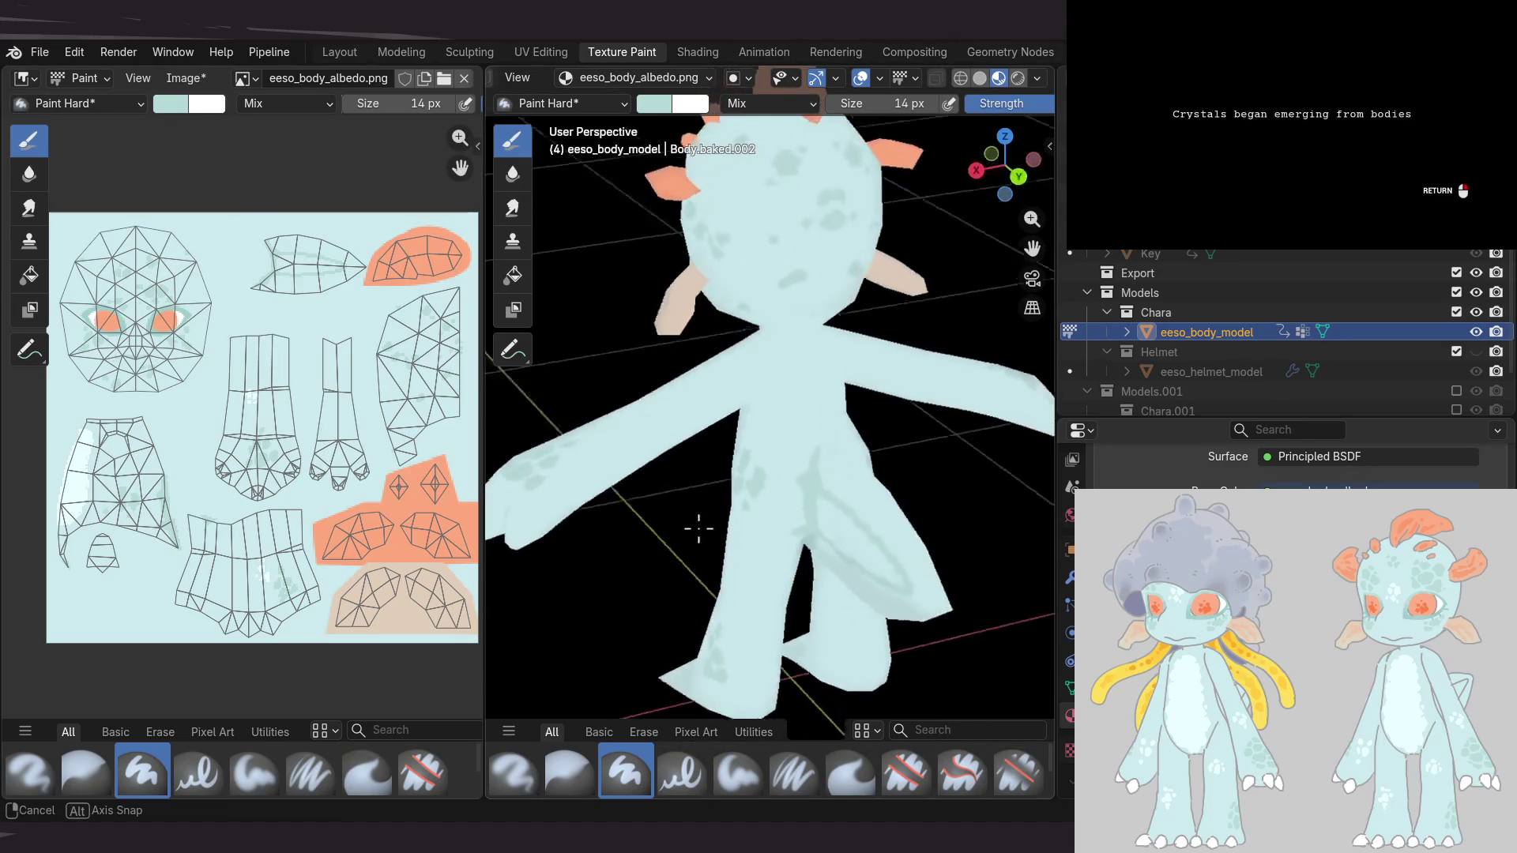
mouse_move(779, 449)
middle_down()
mouse_move(746, 413)
mouse_move(873, 387)
middle_up()
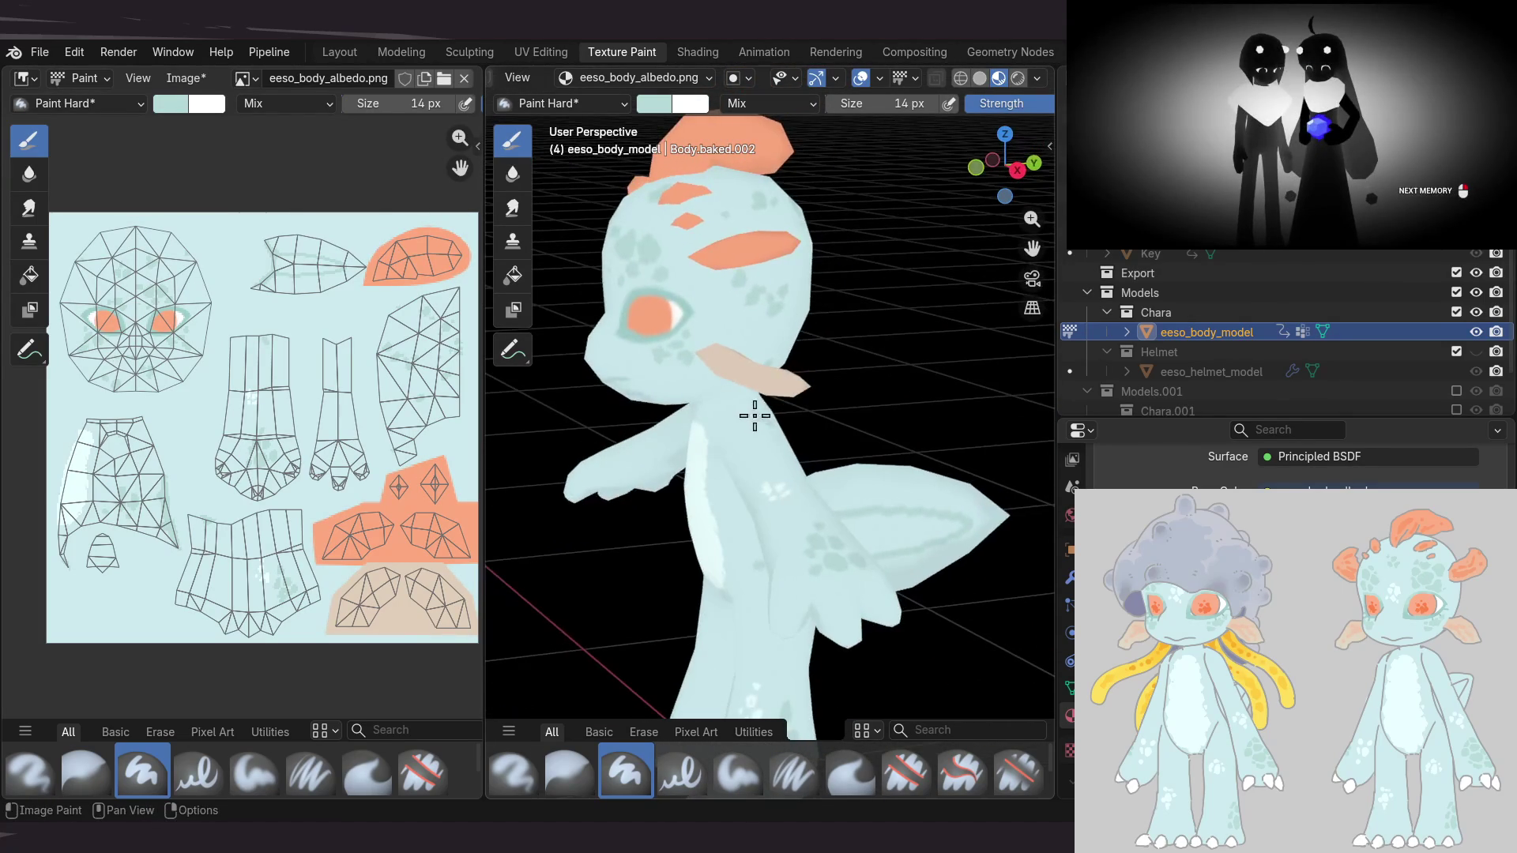
middle_drag(753, 412, 798, 412)
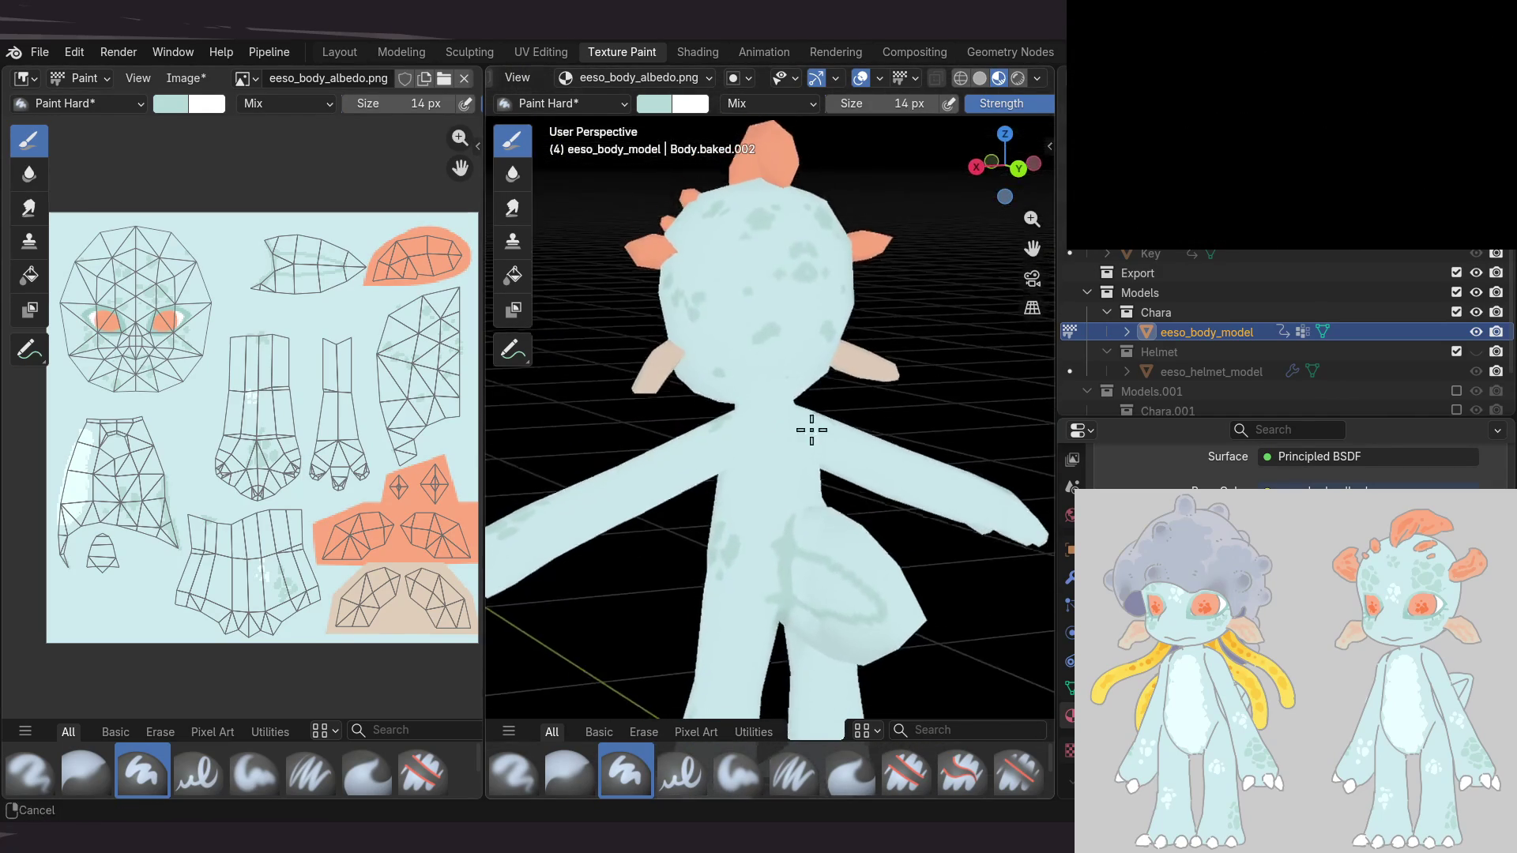
middle_drag(810, 438, 813, 393)
middle_drag(812, 474, 808, 398)
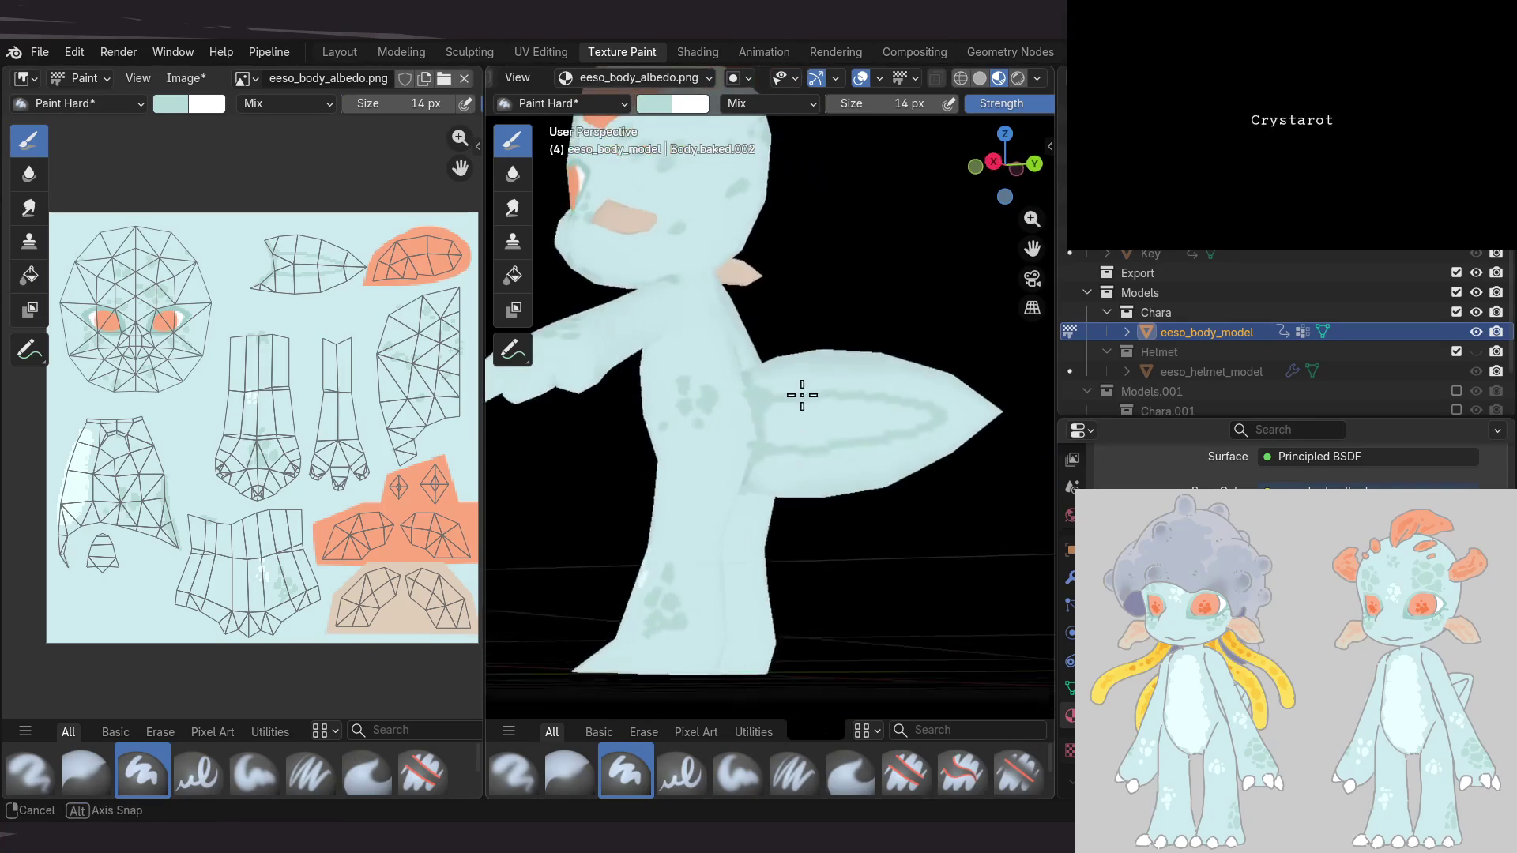
mouse_move(741, 405)
middle_down()
mouse_move(885, 425)
mouse_move(769, 588)
middle_up()
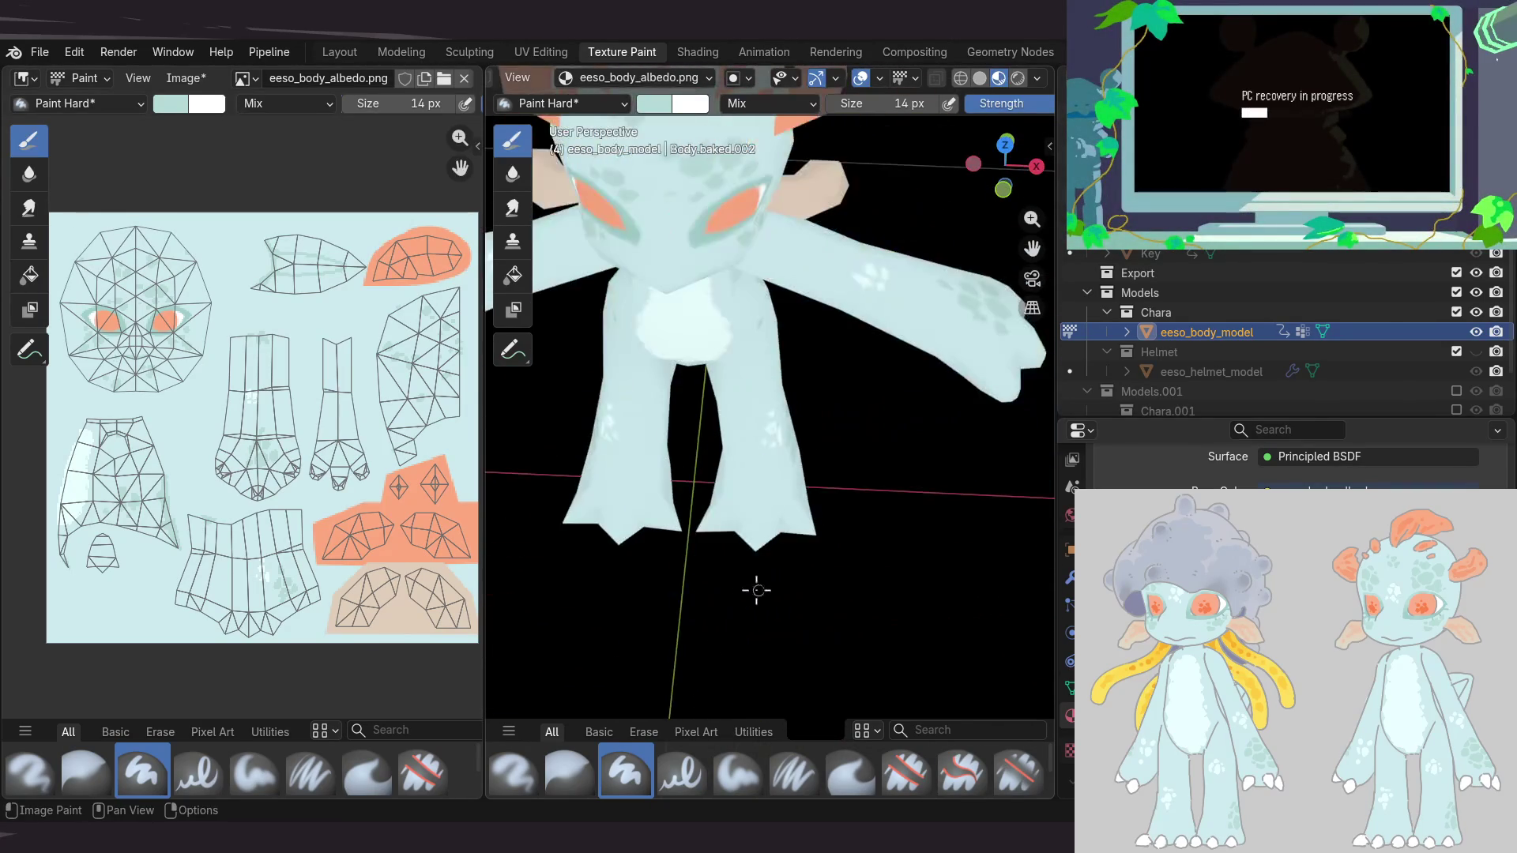
scroll(790, 585, up, 5)
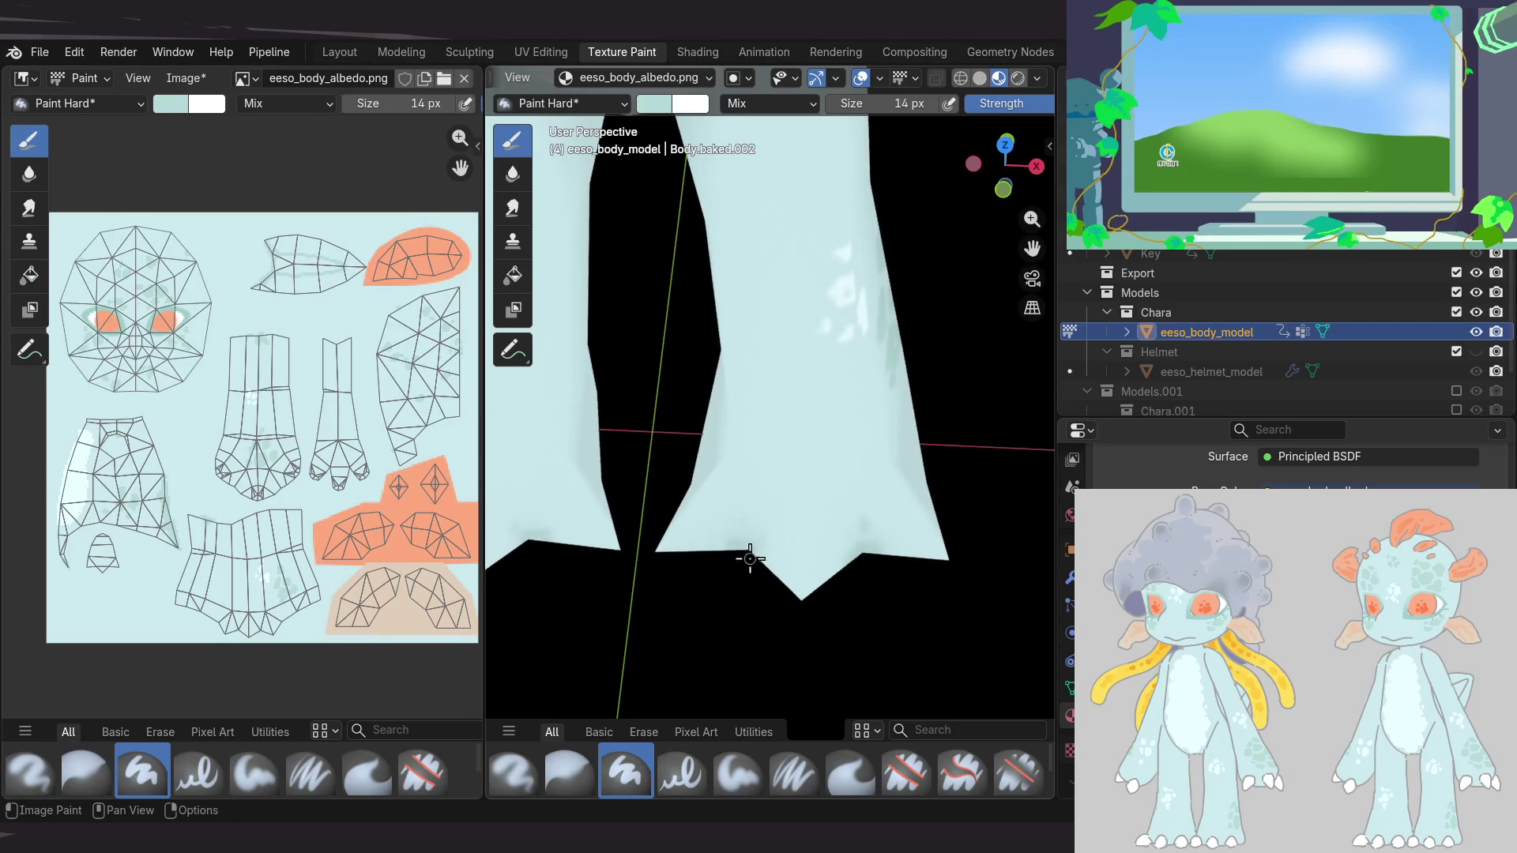
Raise the brush to 24 px and save the albedo texture image
key(bracketright)
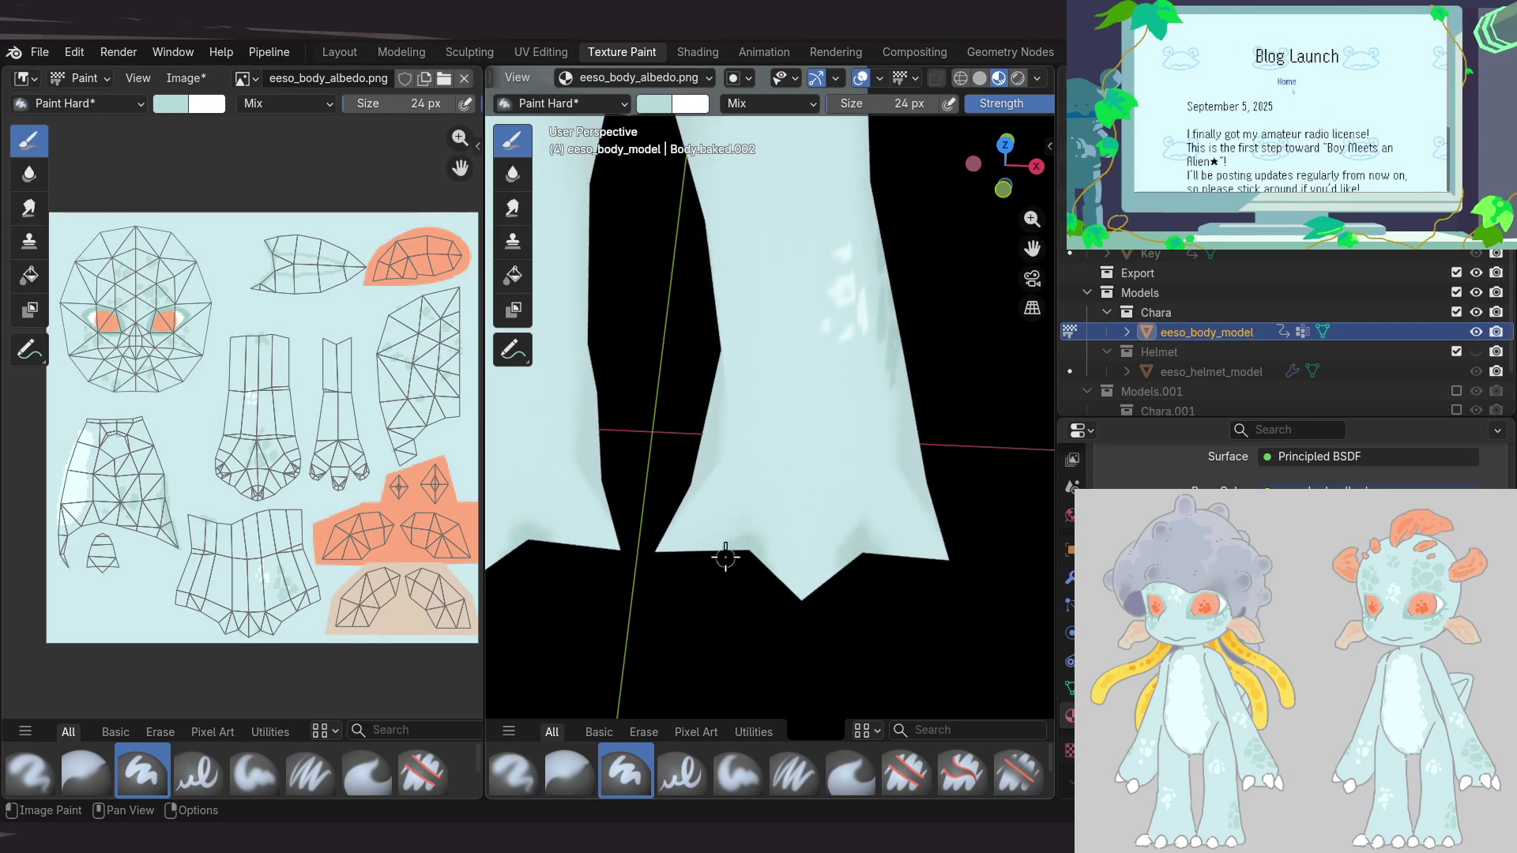
scroll(815, 477, down, 3)
scroll(816, 478, down, 3)
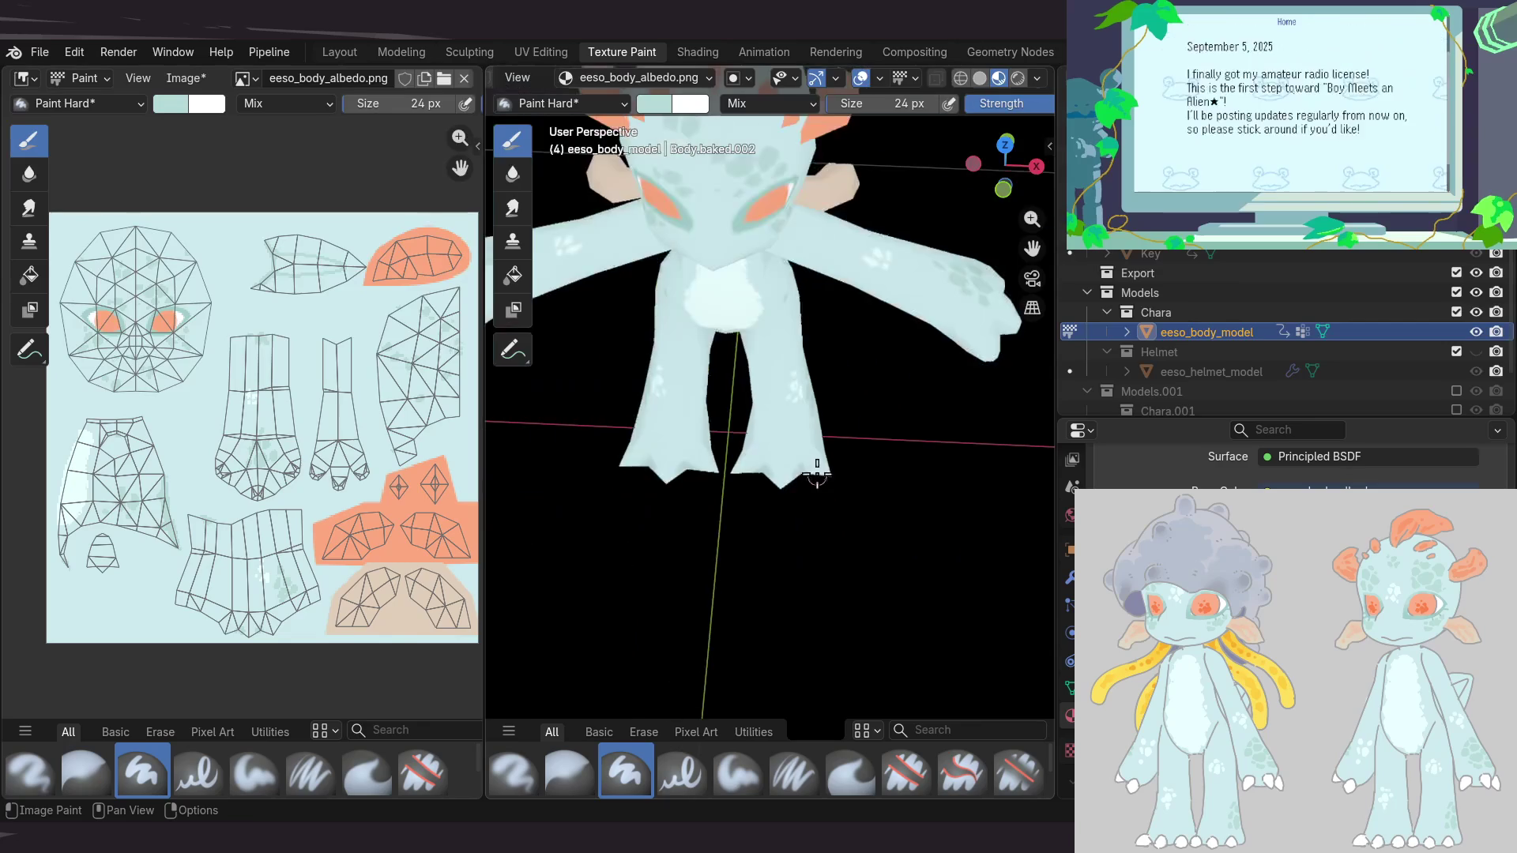
mouse_move(837, 487)
middle_down()
mouse_move(885, 472)
mouse_move(759, 473)
mouse_move(925, 486)
mouse_move(915, 455)
middle_up()
key(alt+s)
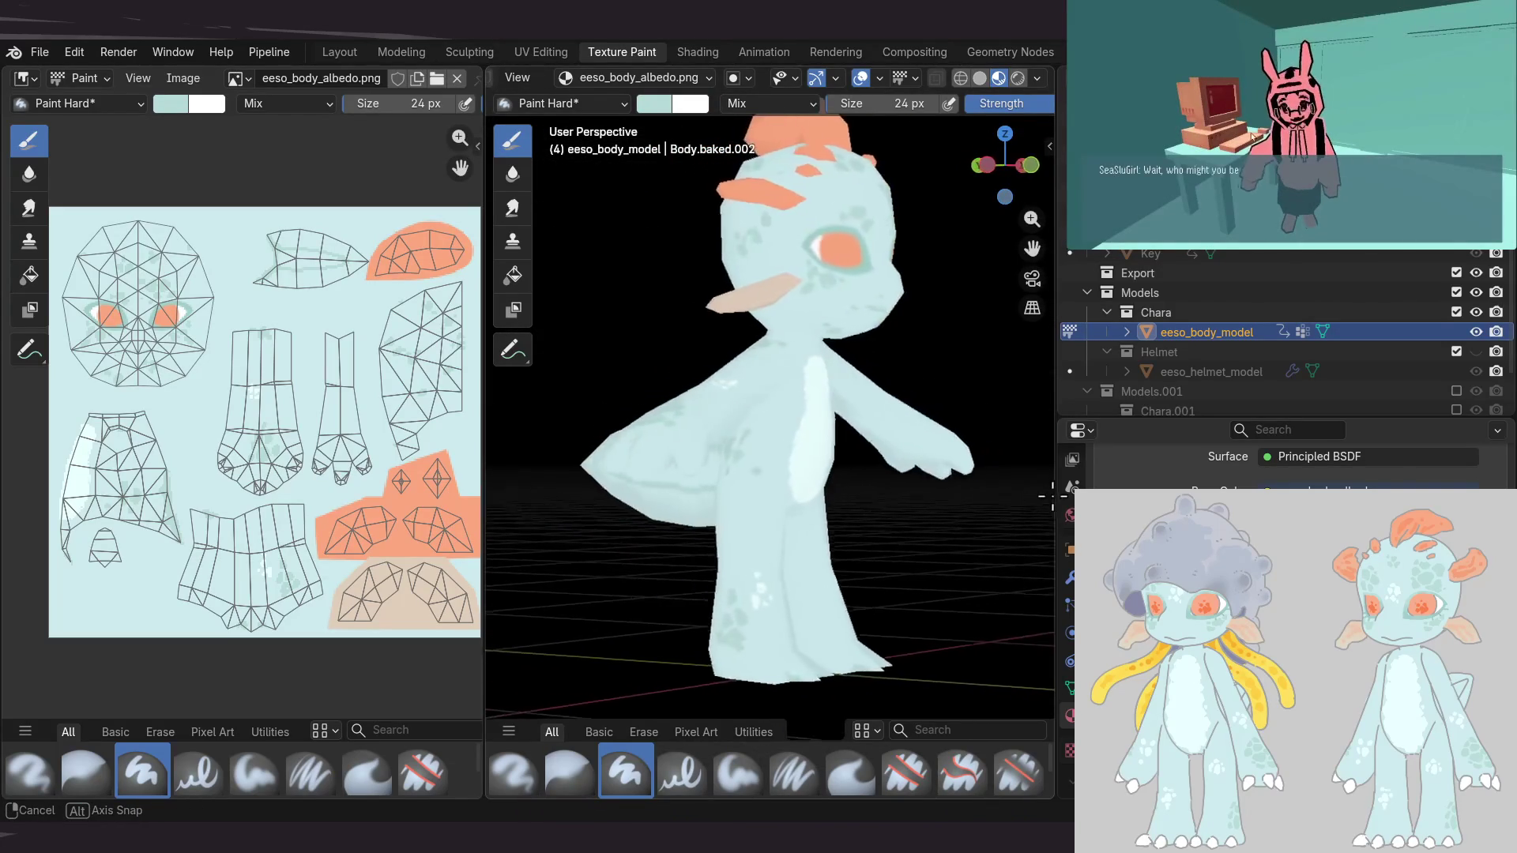
mouse_move(981, 489)
middle_down()
mouse_move(745, 481)
mouse_move(686, 529)
middle_up()
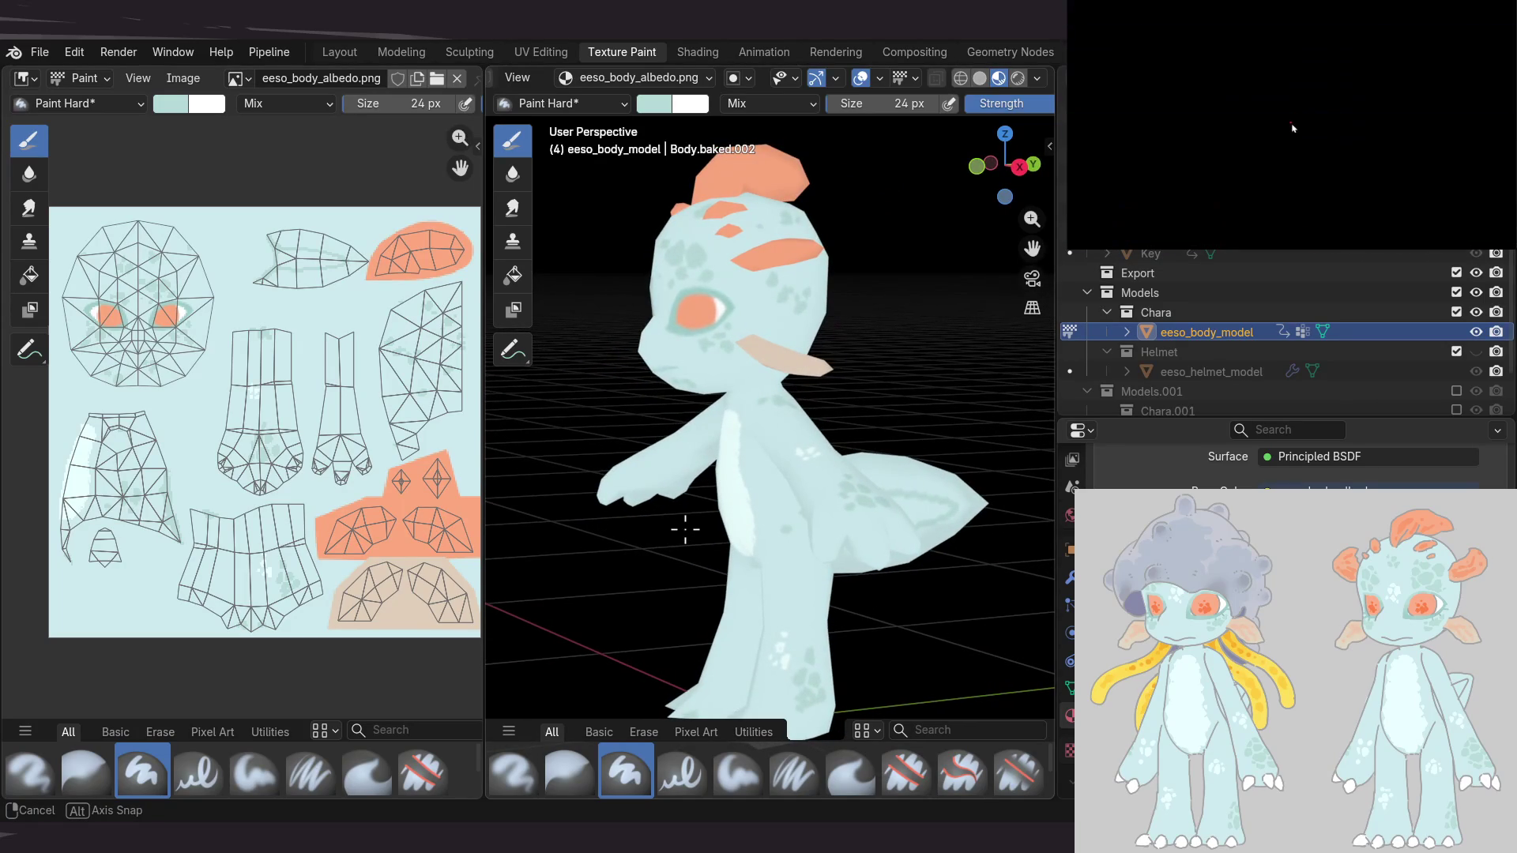
middle_drag(696, 530, 787, 509)
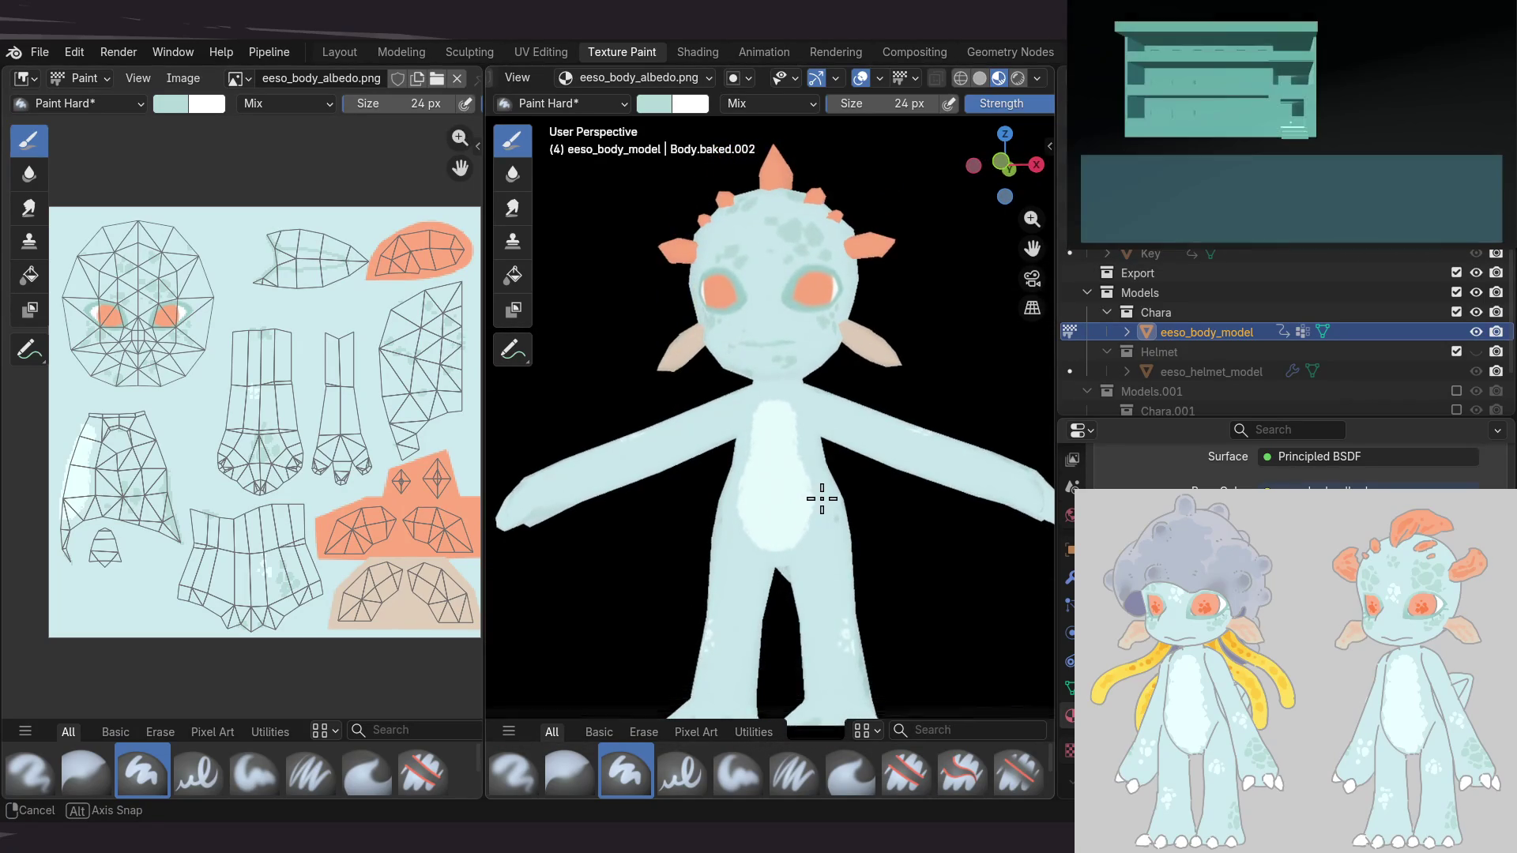
mouse_move(822, 493)
middle_down()
mouse_move(813, 548)
mouse_move(803, 342)
mouse_move(805, 360)
middle_up()
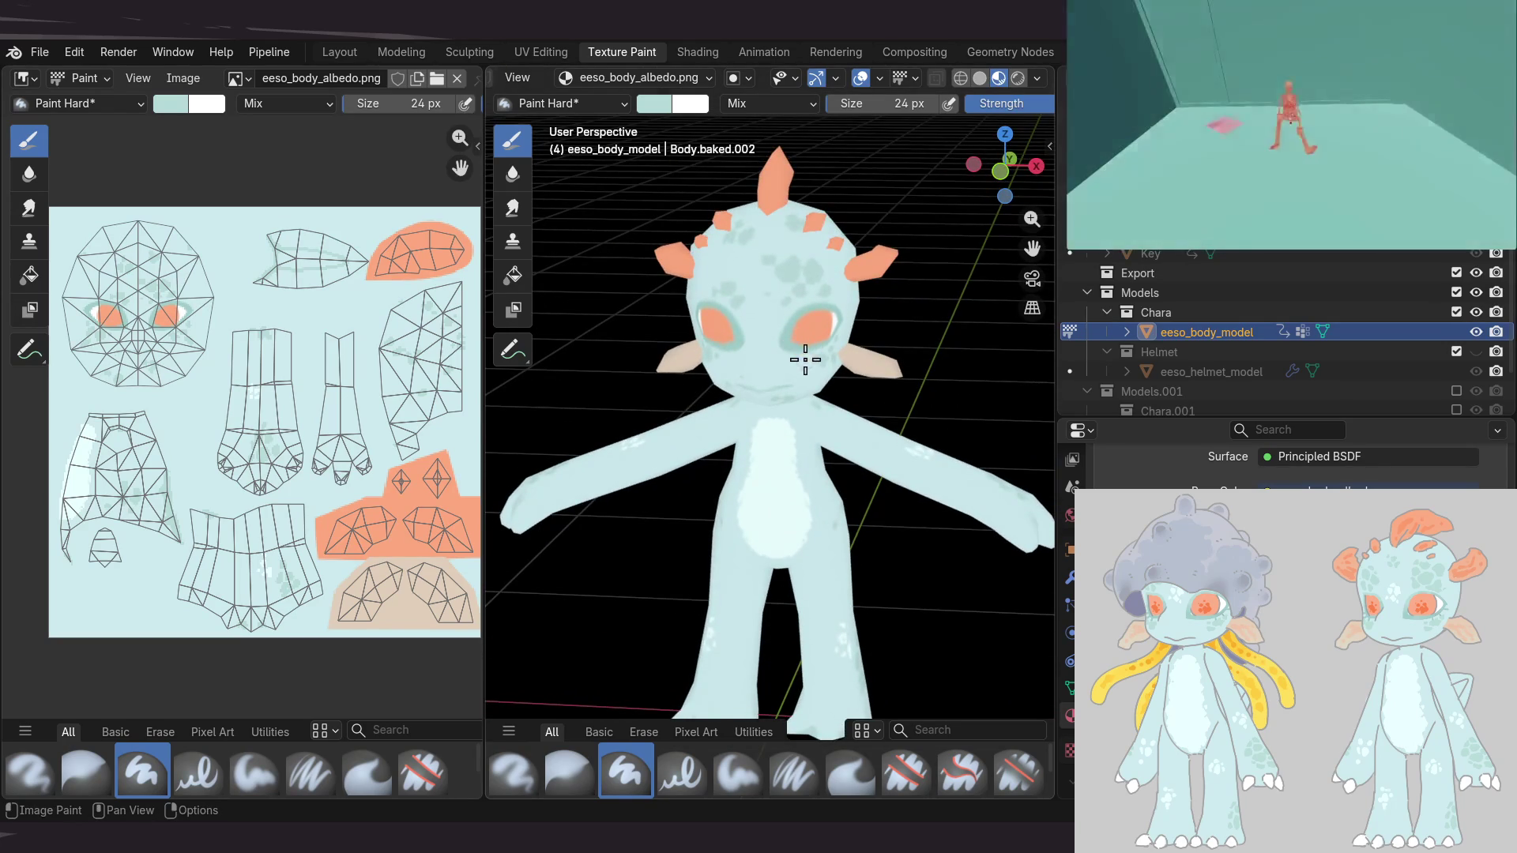
scroll(812, 362, up, 2)
scroll(840, 358, up, 2)
scroll(799, 400, up, 1)
mouse_move(873, 414)
middle_down()
mouse_move(775, 406)
mouse_move(840, 474)
mouse_move(857, 448)
mouse_move(900, 452)
middle_up()
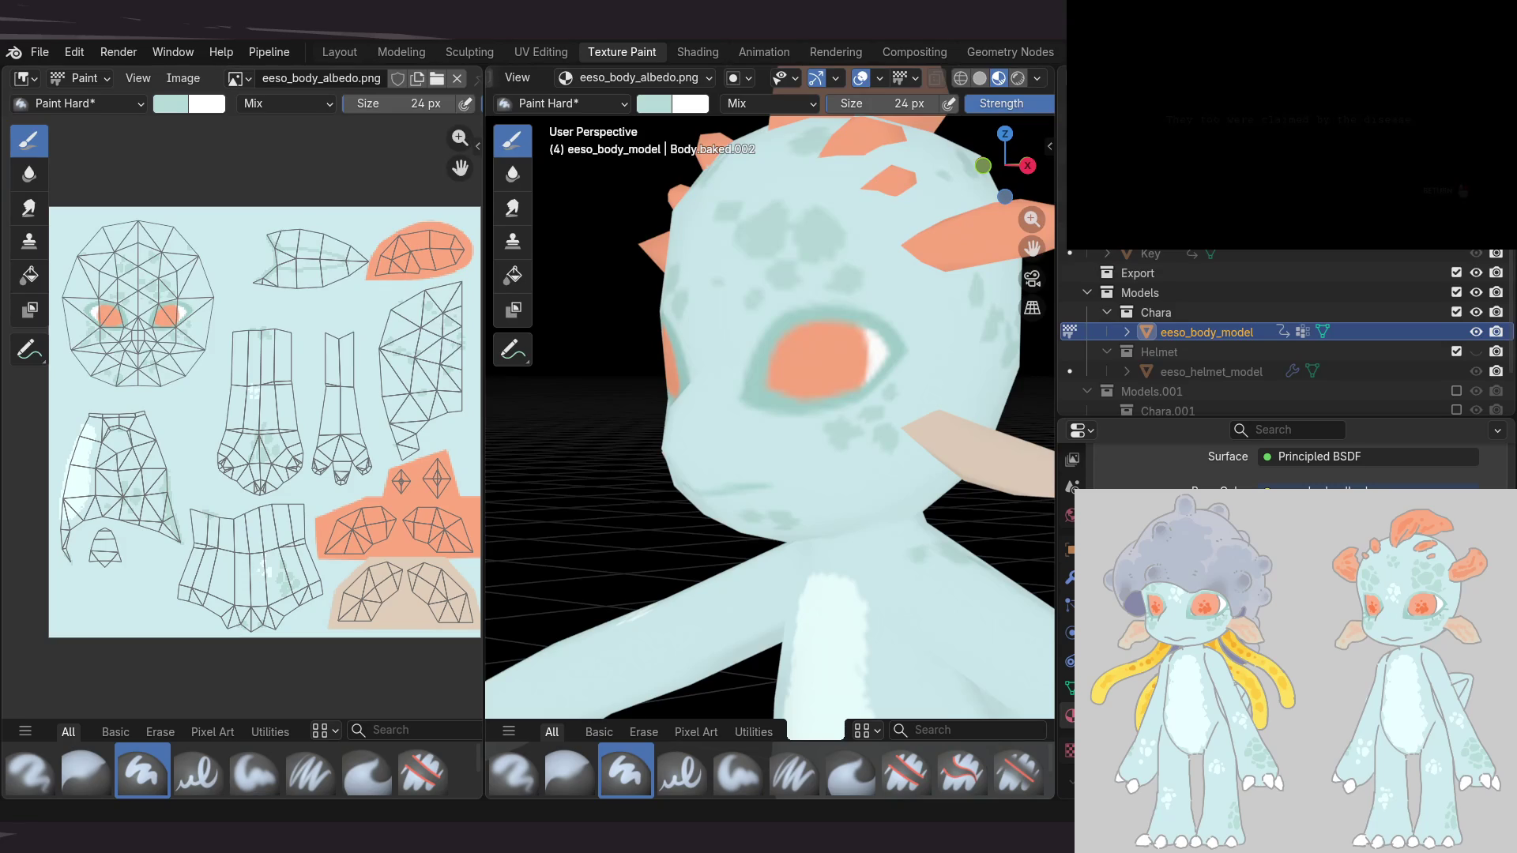
middle_drag(790, 428, 631, 428)
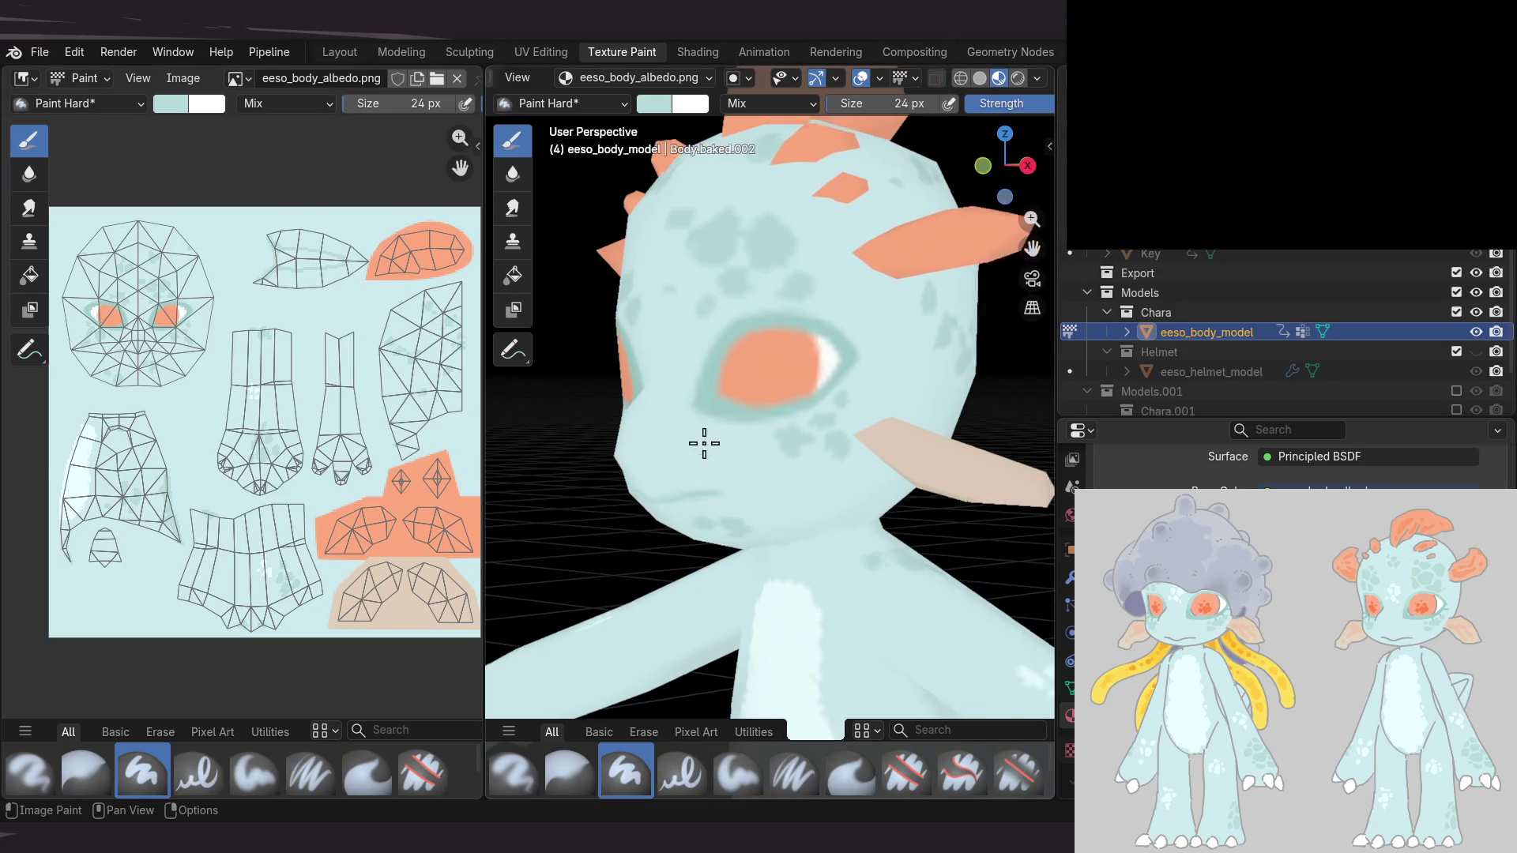
scroll(632, 451, down, 2)
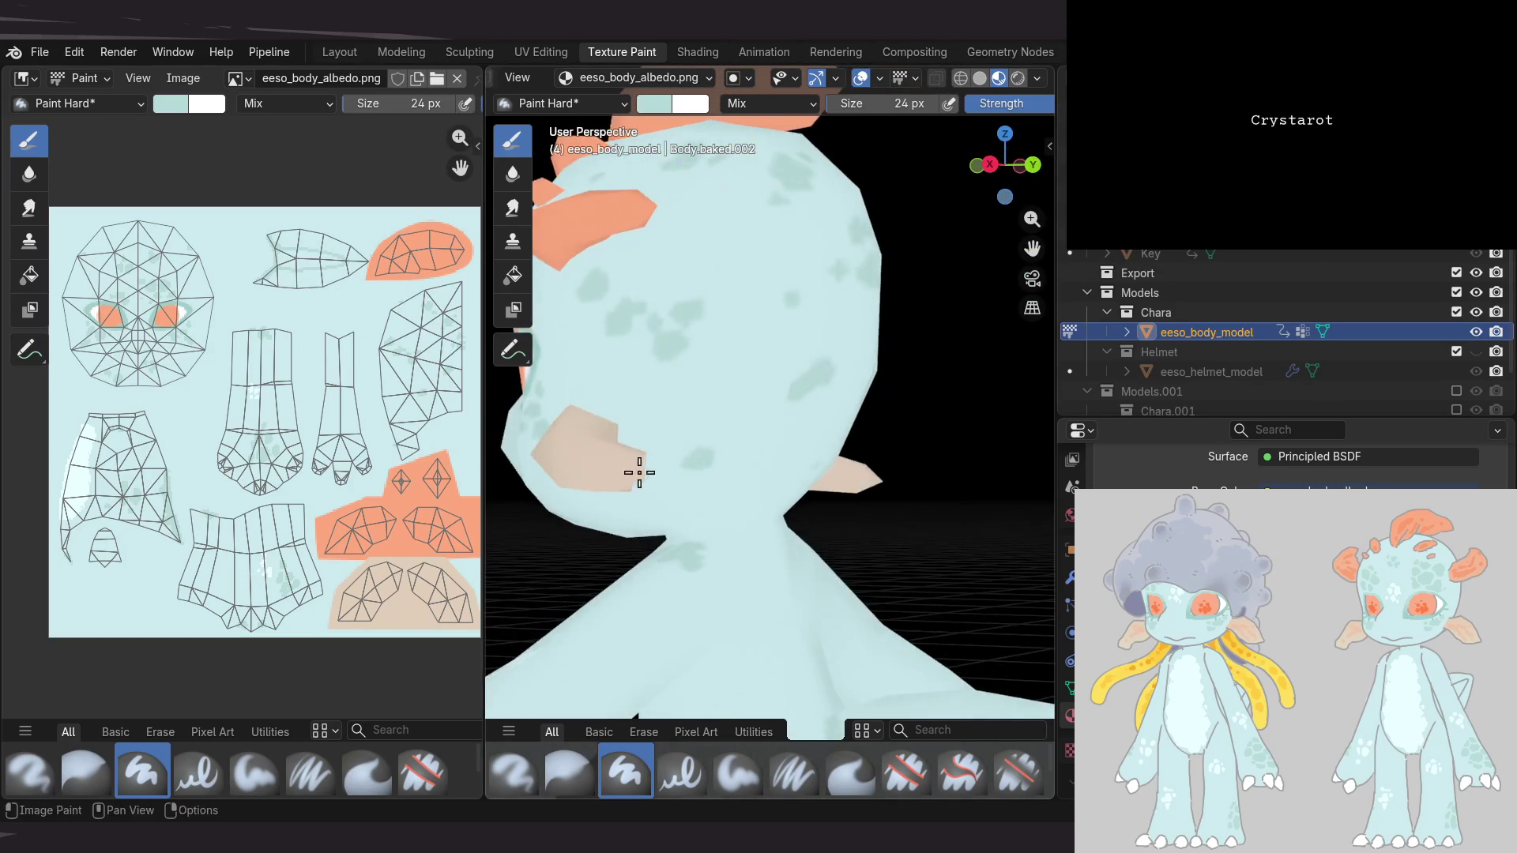
scroll(664, 416, down, 1)
scroll(688, 432, down, 1)
scroll(691, 474, down, 1)
mouse_move(691, 488)
middle_down()
mouse_move(947, 455)
mouse_move(823, 509)
mouse_move(880, 480)
mouse_move(877, 524)
mouse_move(859, 444)
mouse_move(796, 441)
mouse_move(750, 414)
middle_up()
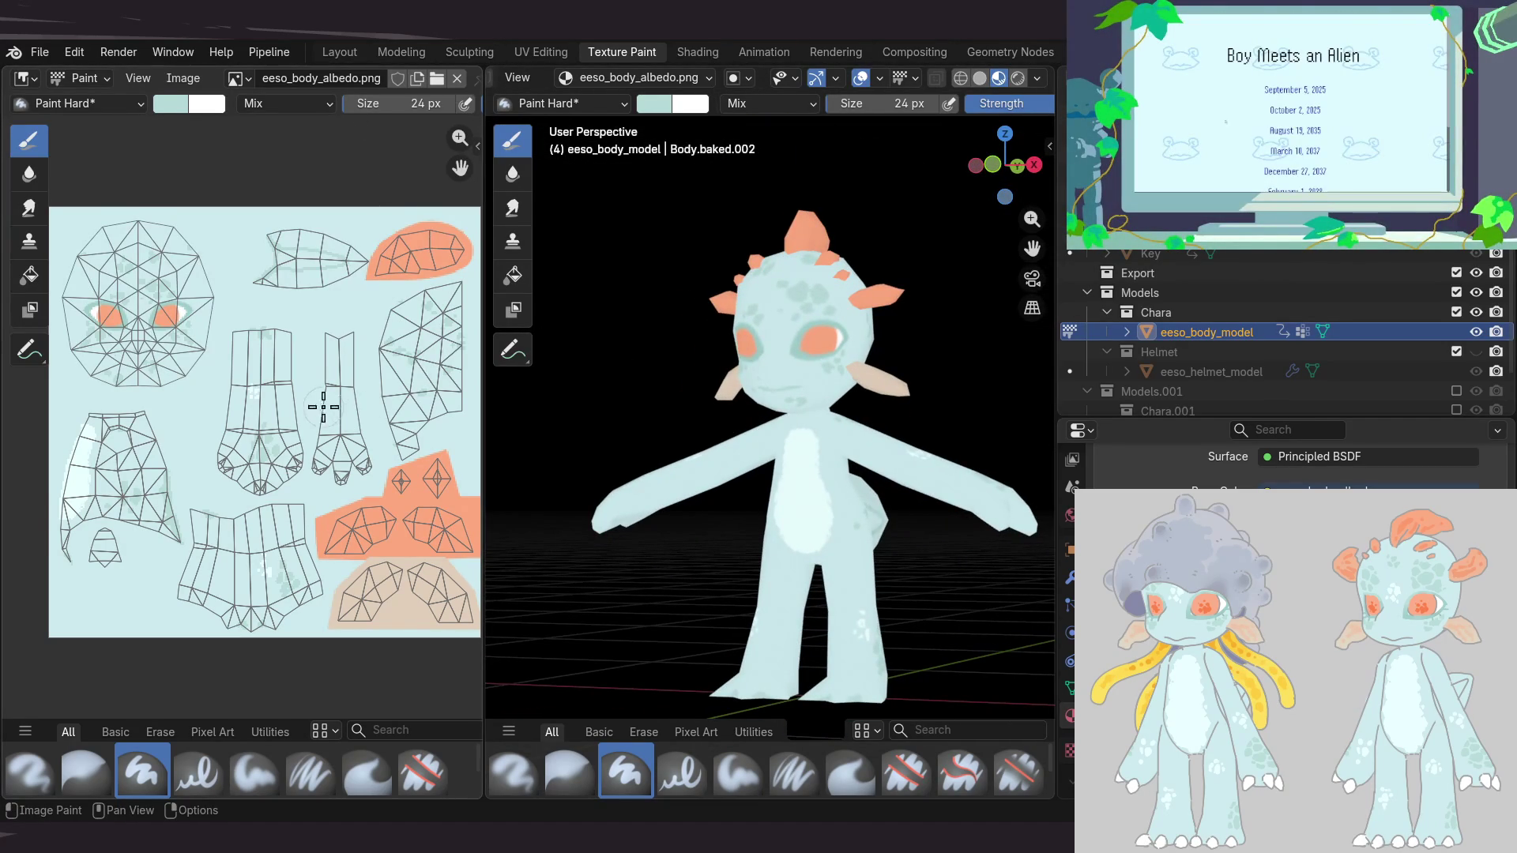
middle_drag(320, 407, 312, 429)
mouse_move(695, 383)
middle_down()
mouse_move(766, 297)
mouse_move(726, 385)
mouse_move(692, 379)
mouse_move(732, 342)
middle_up()
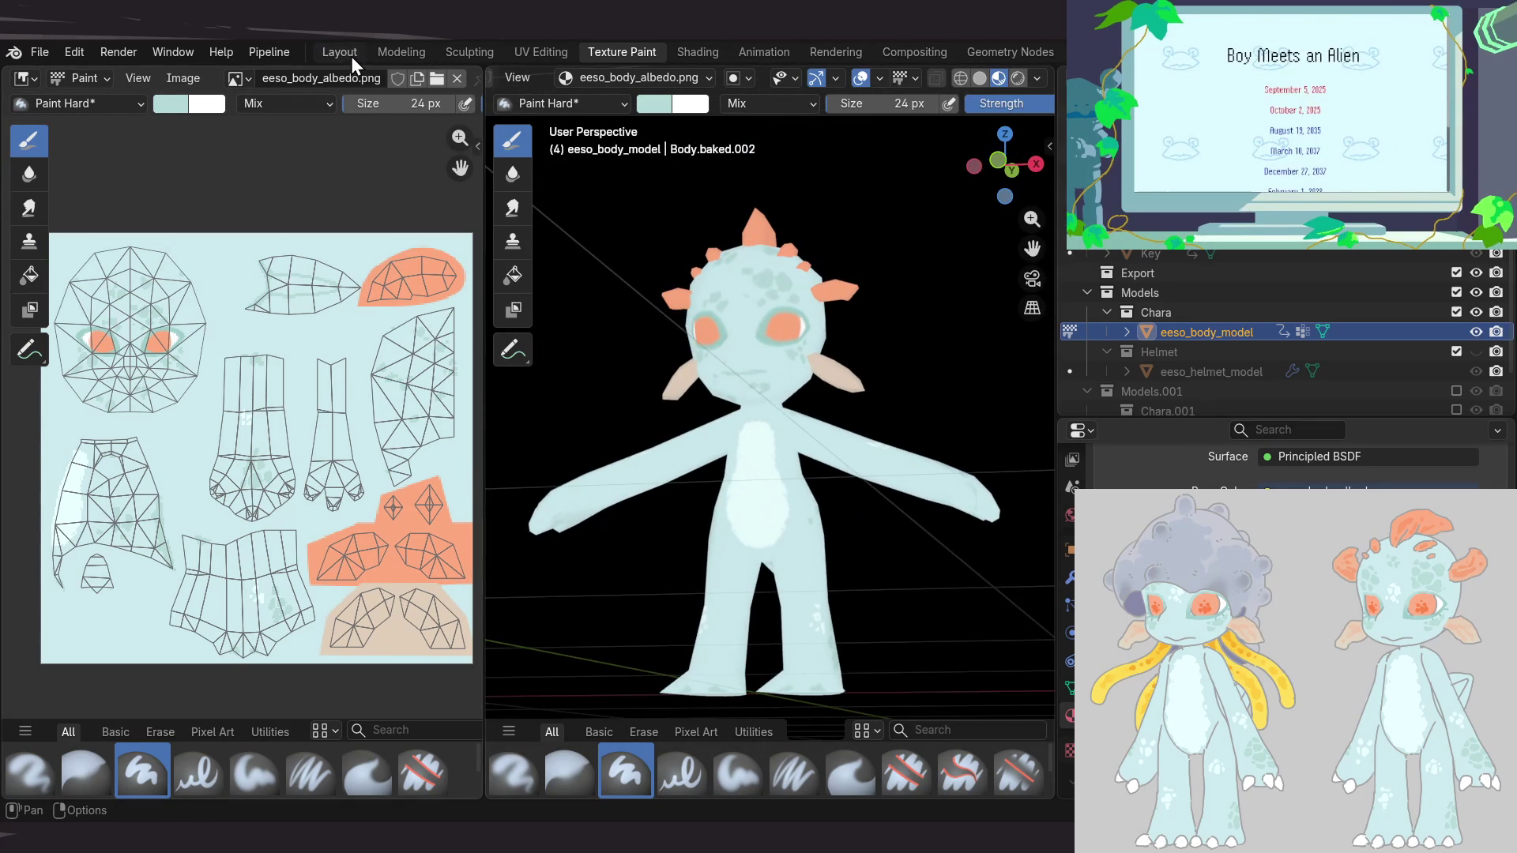
click(350, 52)
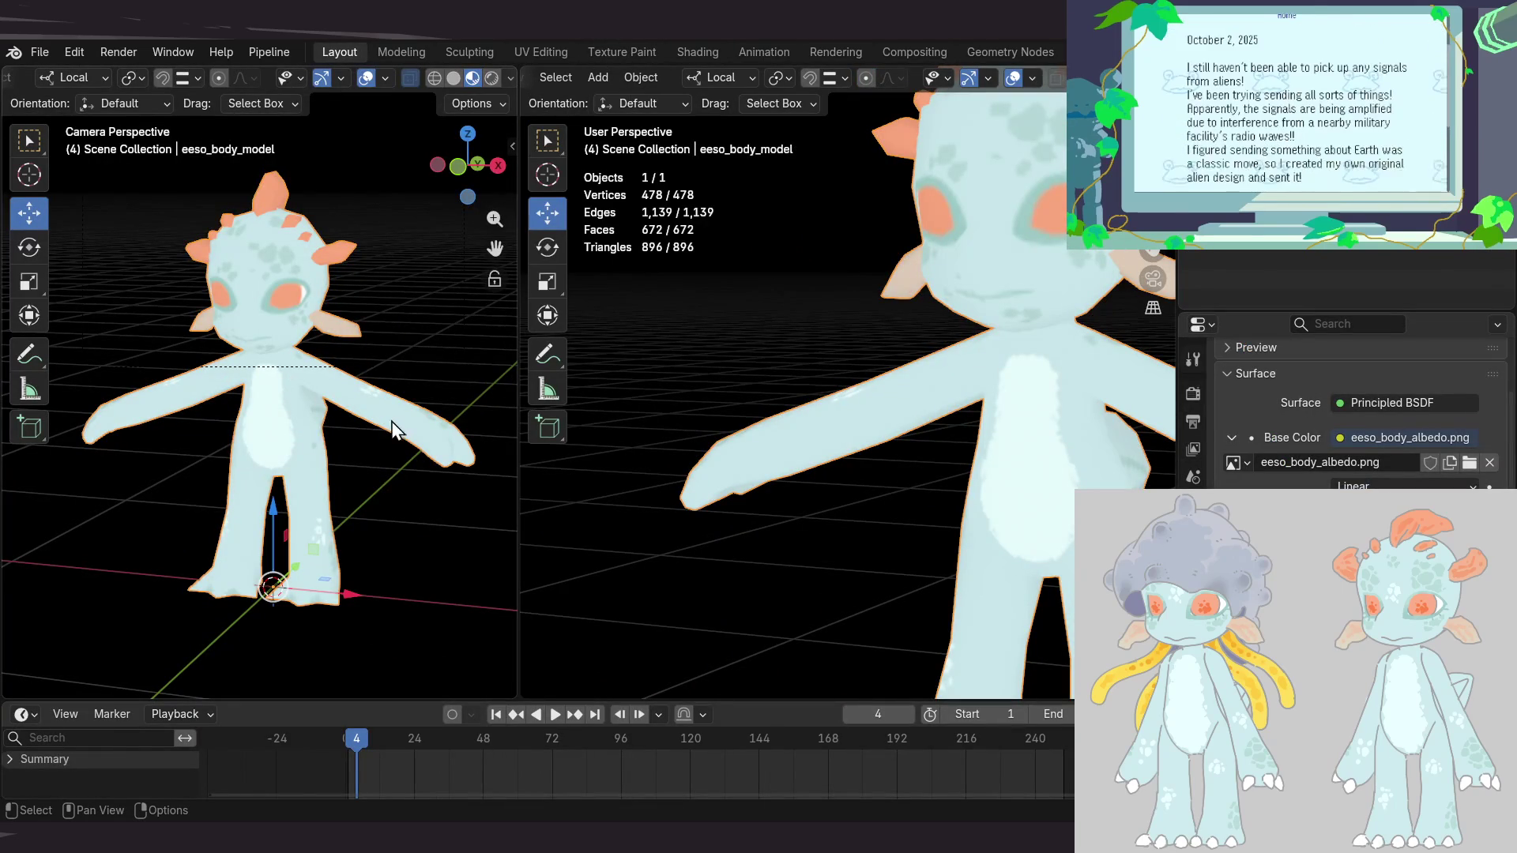
click(411, 57)
click(349, 56)
shift+middle_drag(971, 304, 850, 332)
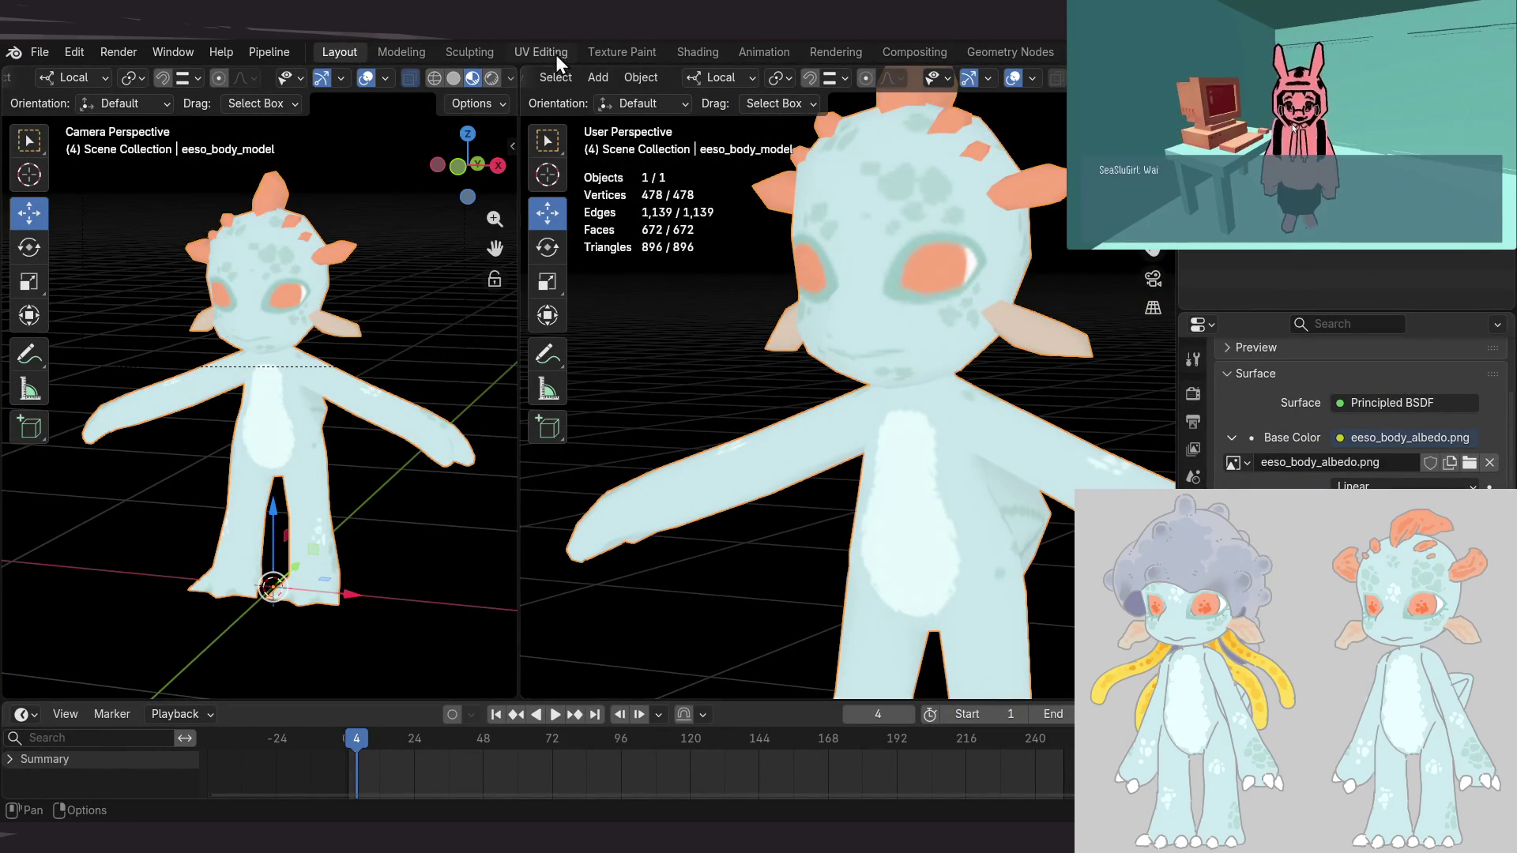
click(618, 52)
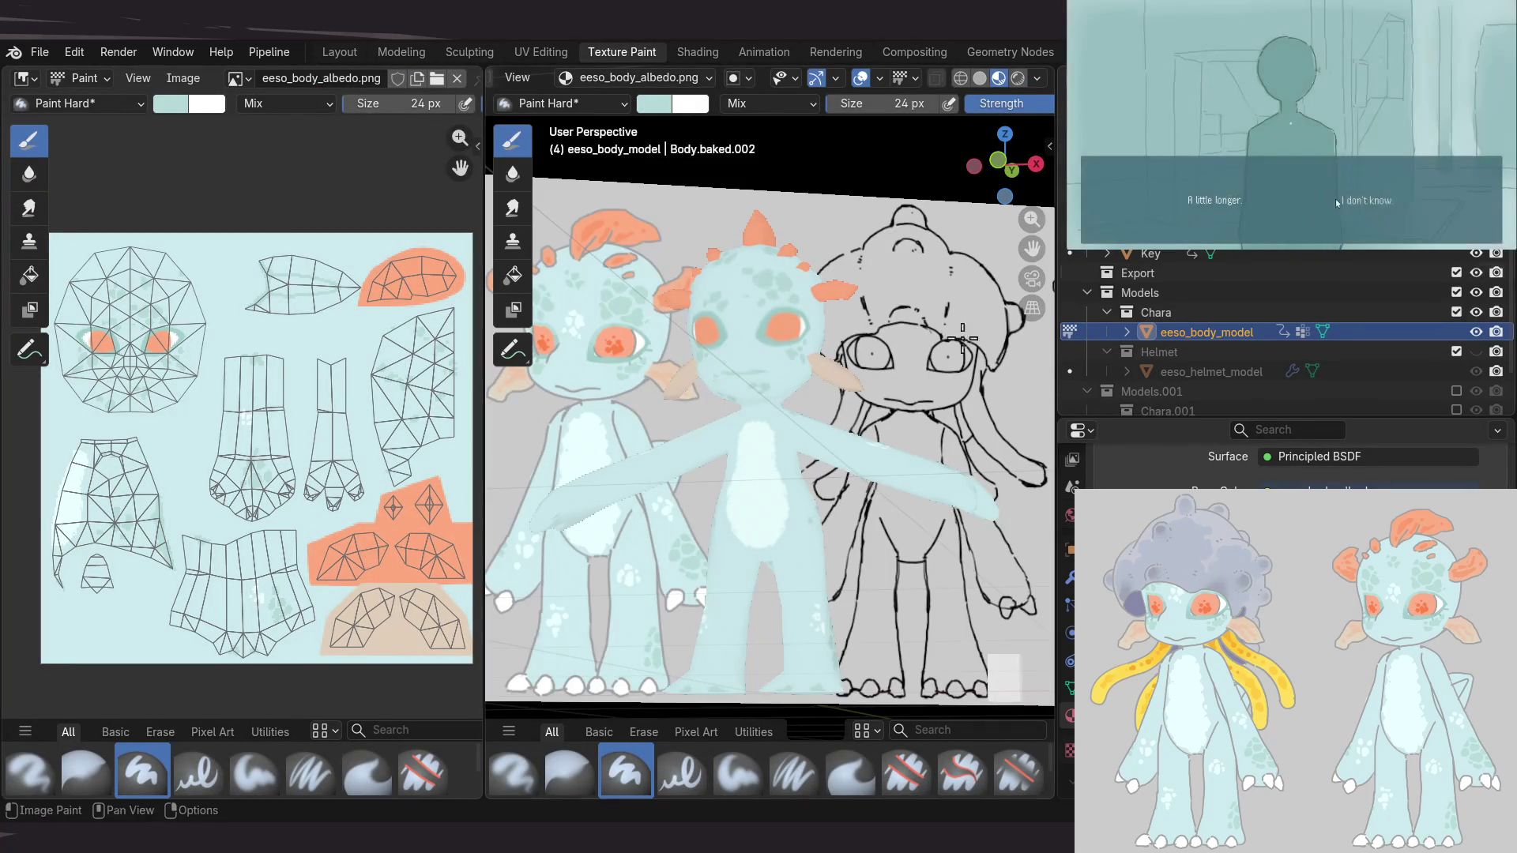
middle_drag(700, 375, 680, 371)
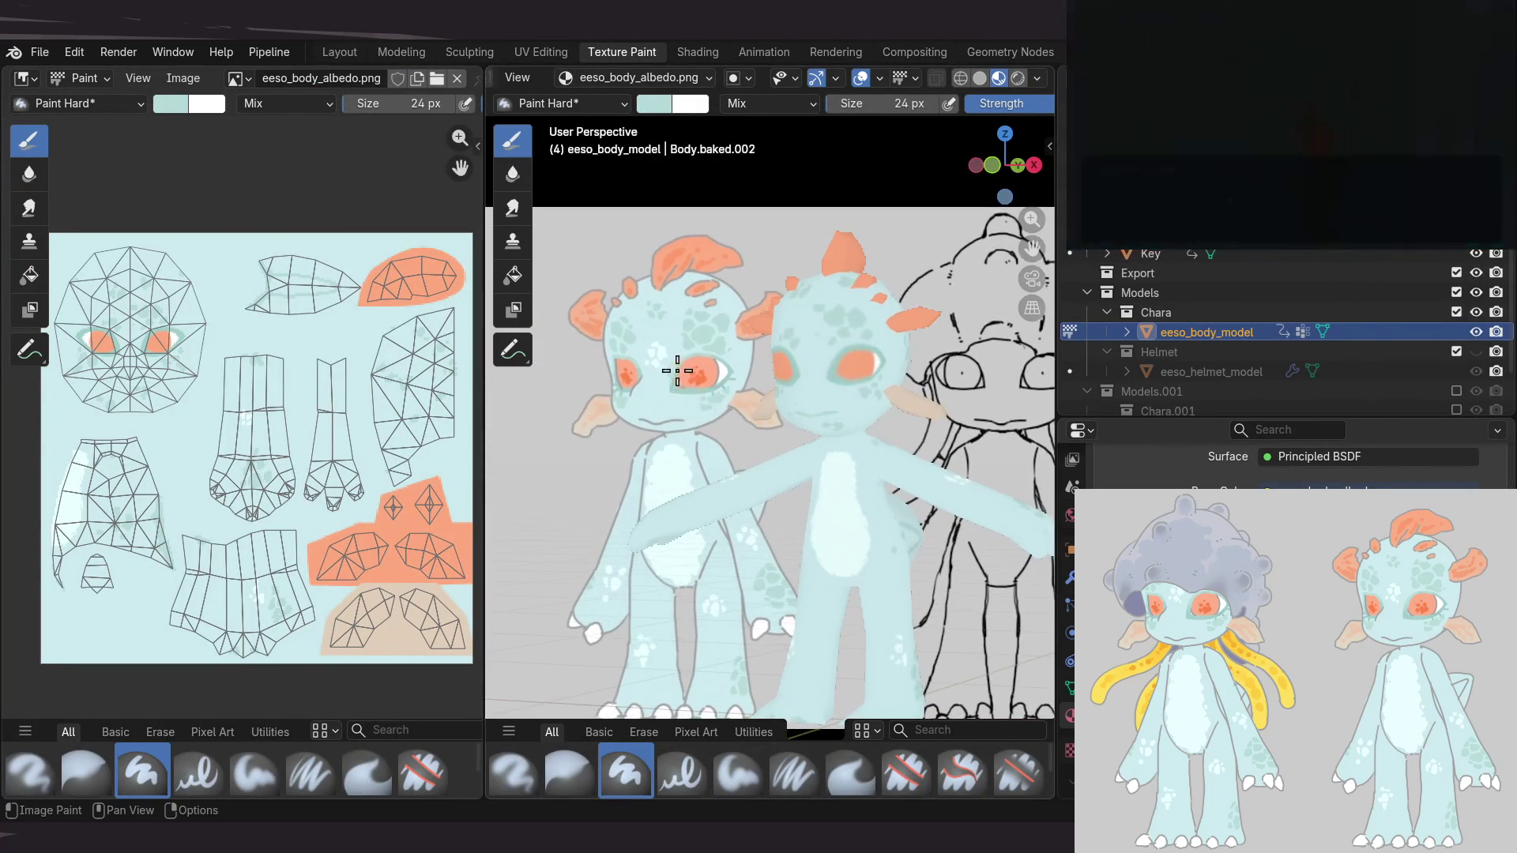
scroll(680, 370, up, 2)
scroll(668, 332, up, 3)
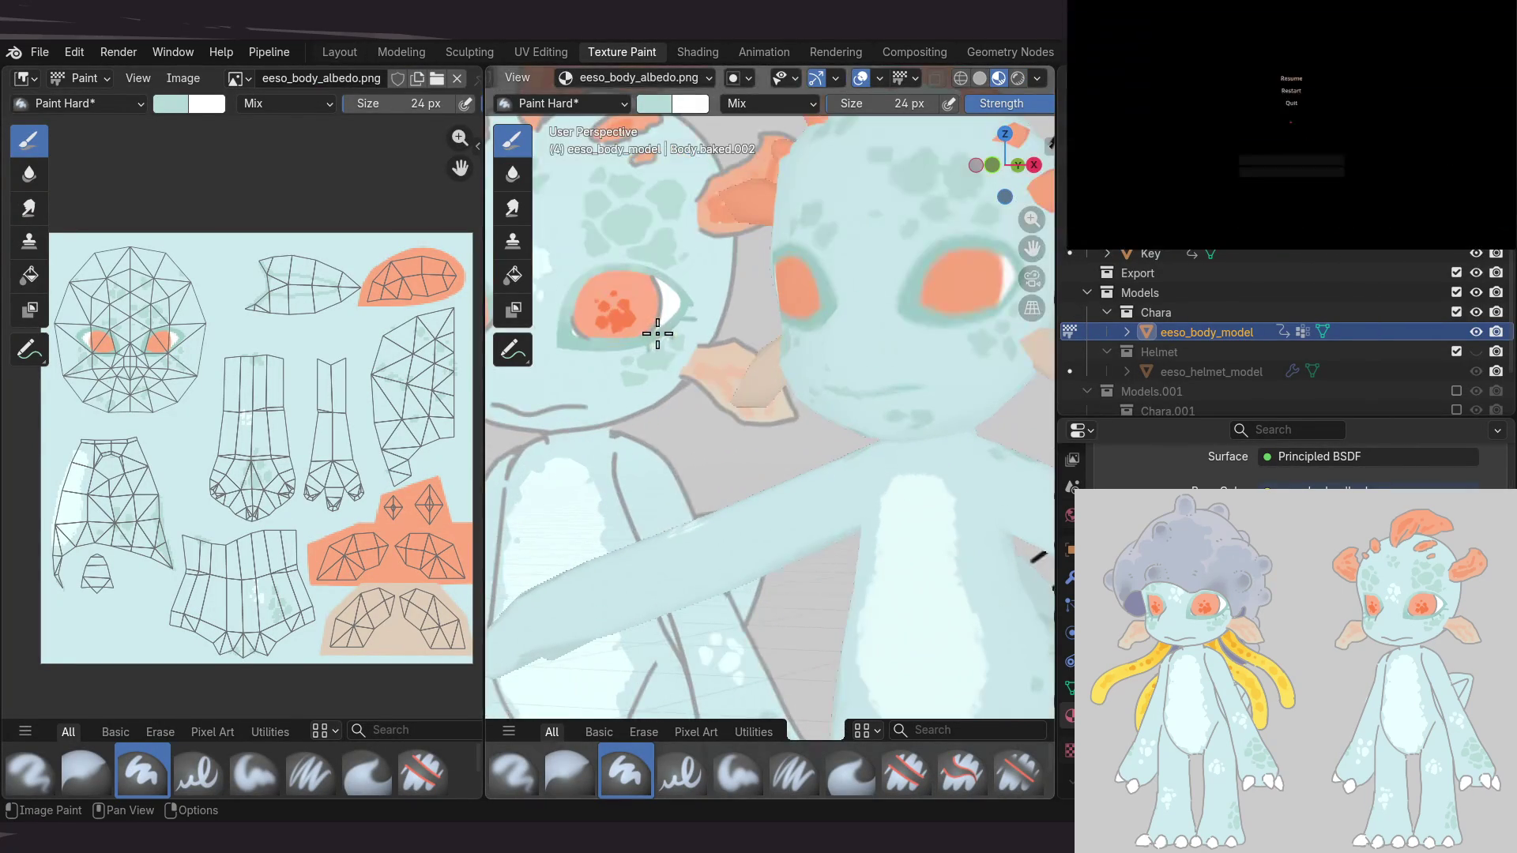
scroll(668, 347, up, 2)
scroll(699, 365, up, 2)
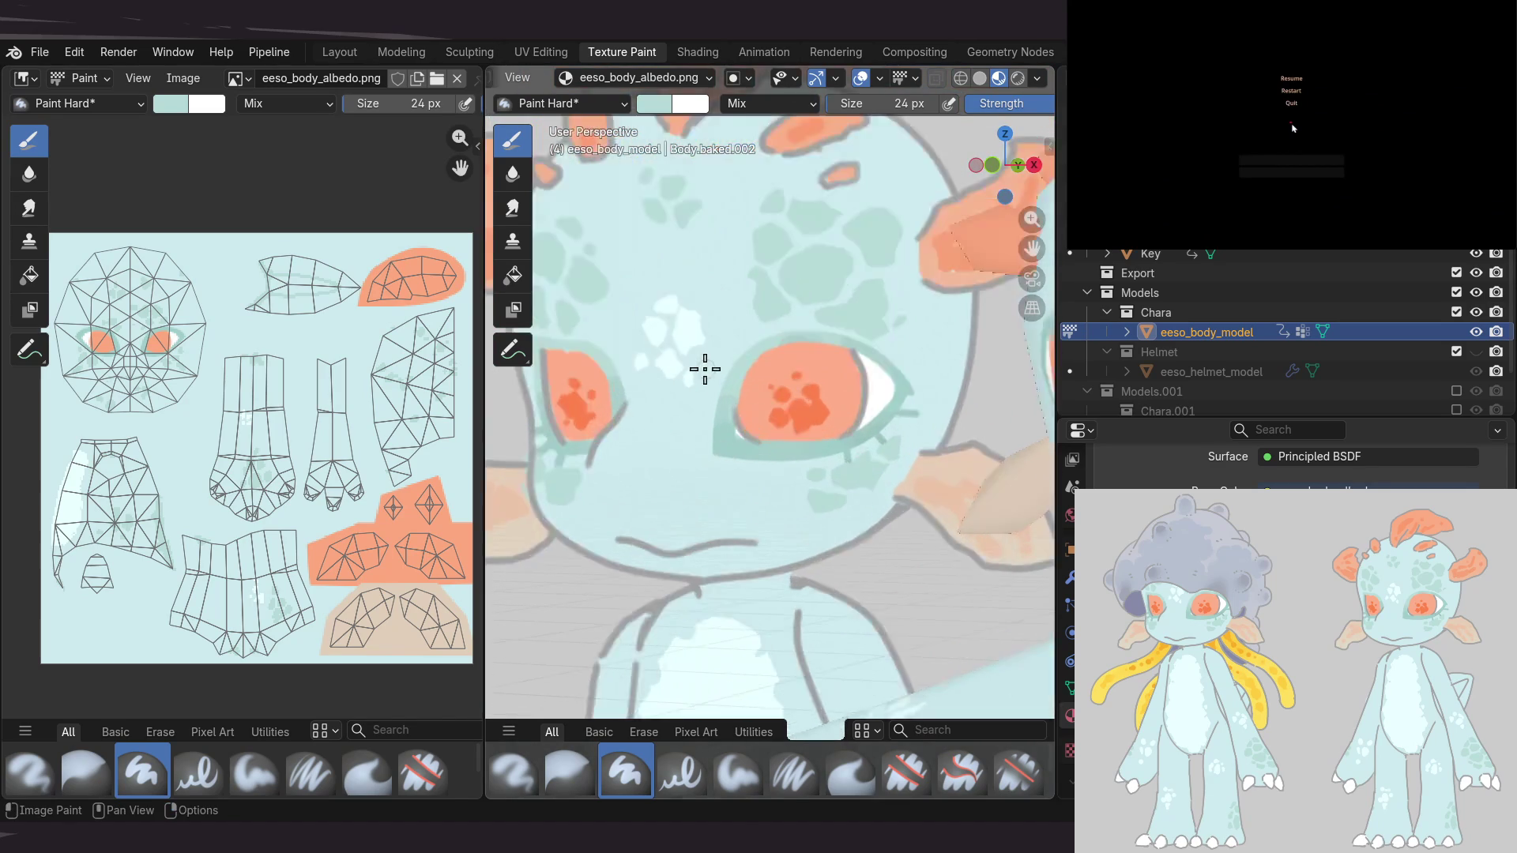
scroll(691, 360, up, 1)
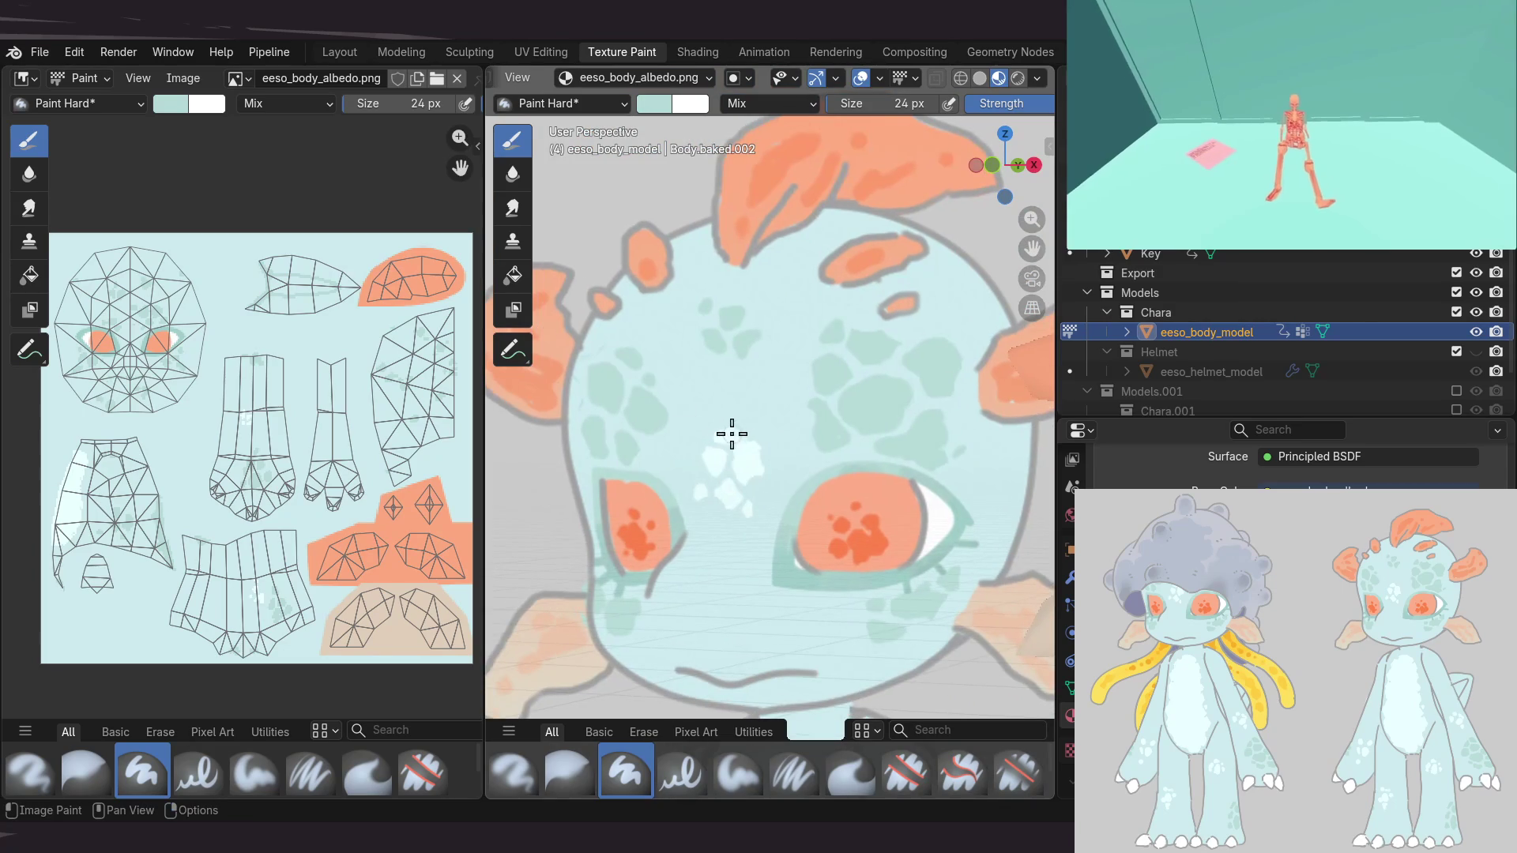
scroll(737, 471, up, 3)
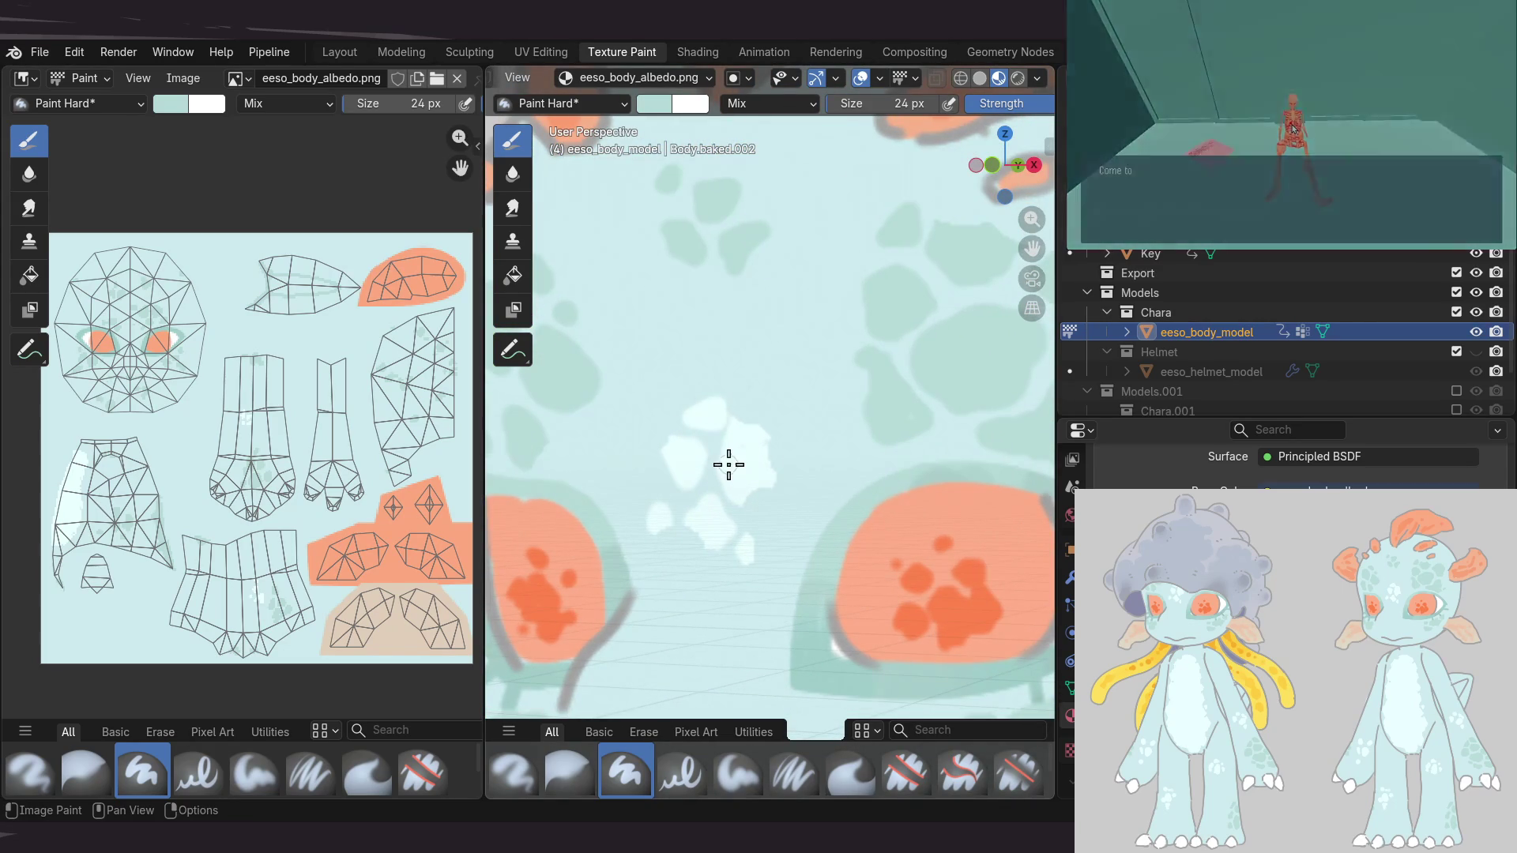
scroll(715, 407, down, 6)
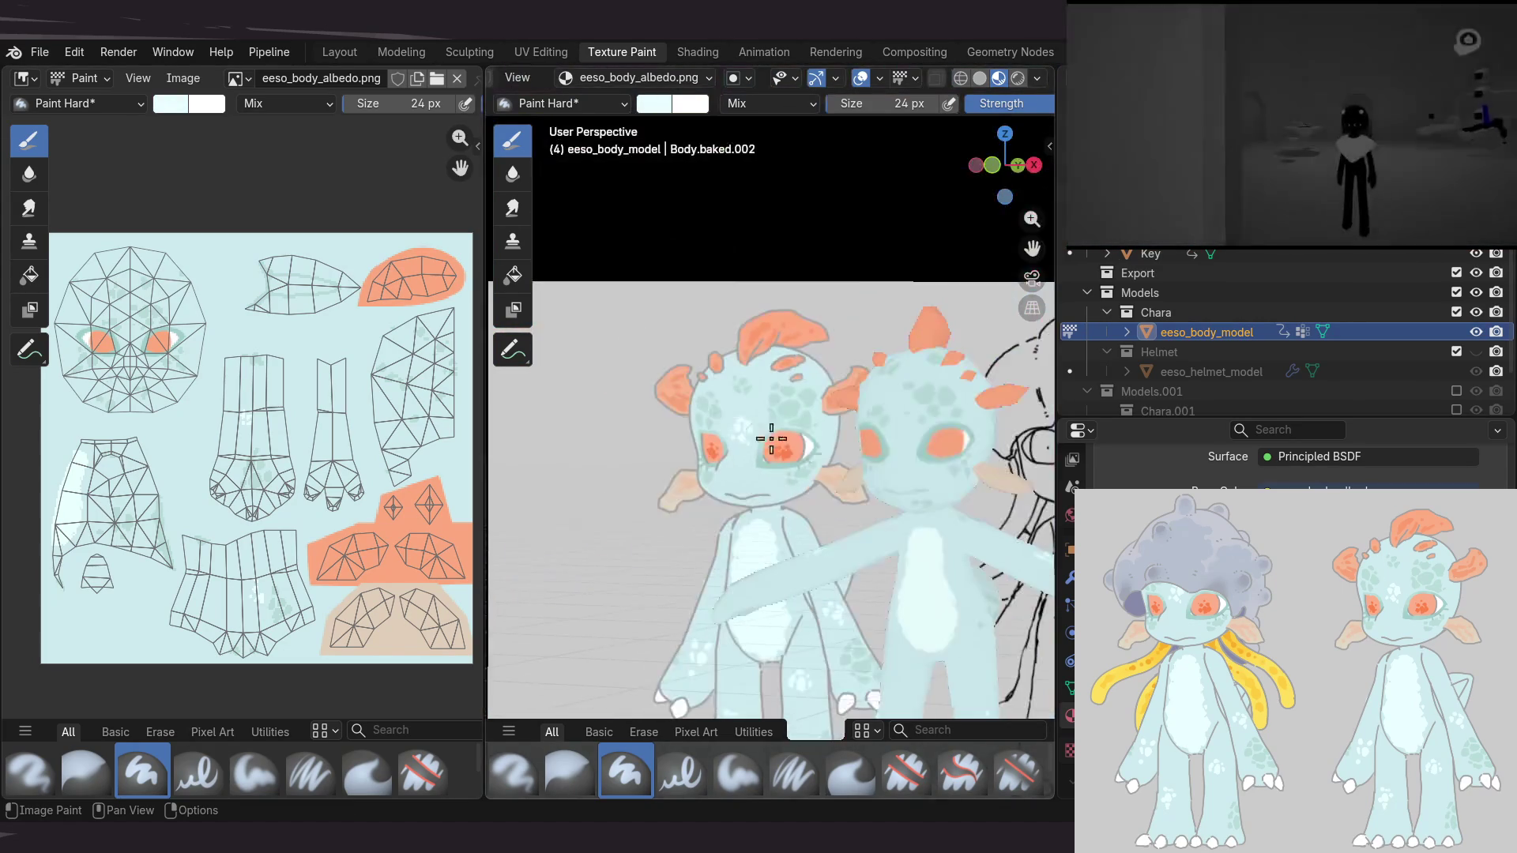
mouse_move(815, 345)
middle_down()
mouse_move(731, 416)
mouse_move(541, 502)
mouse_move(391, 436)
mouse_move(961, 402)
middle_up()
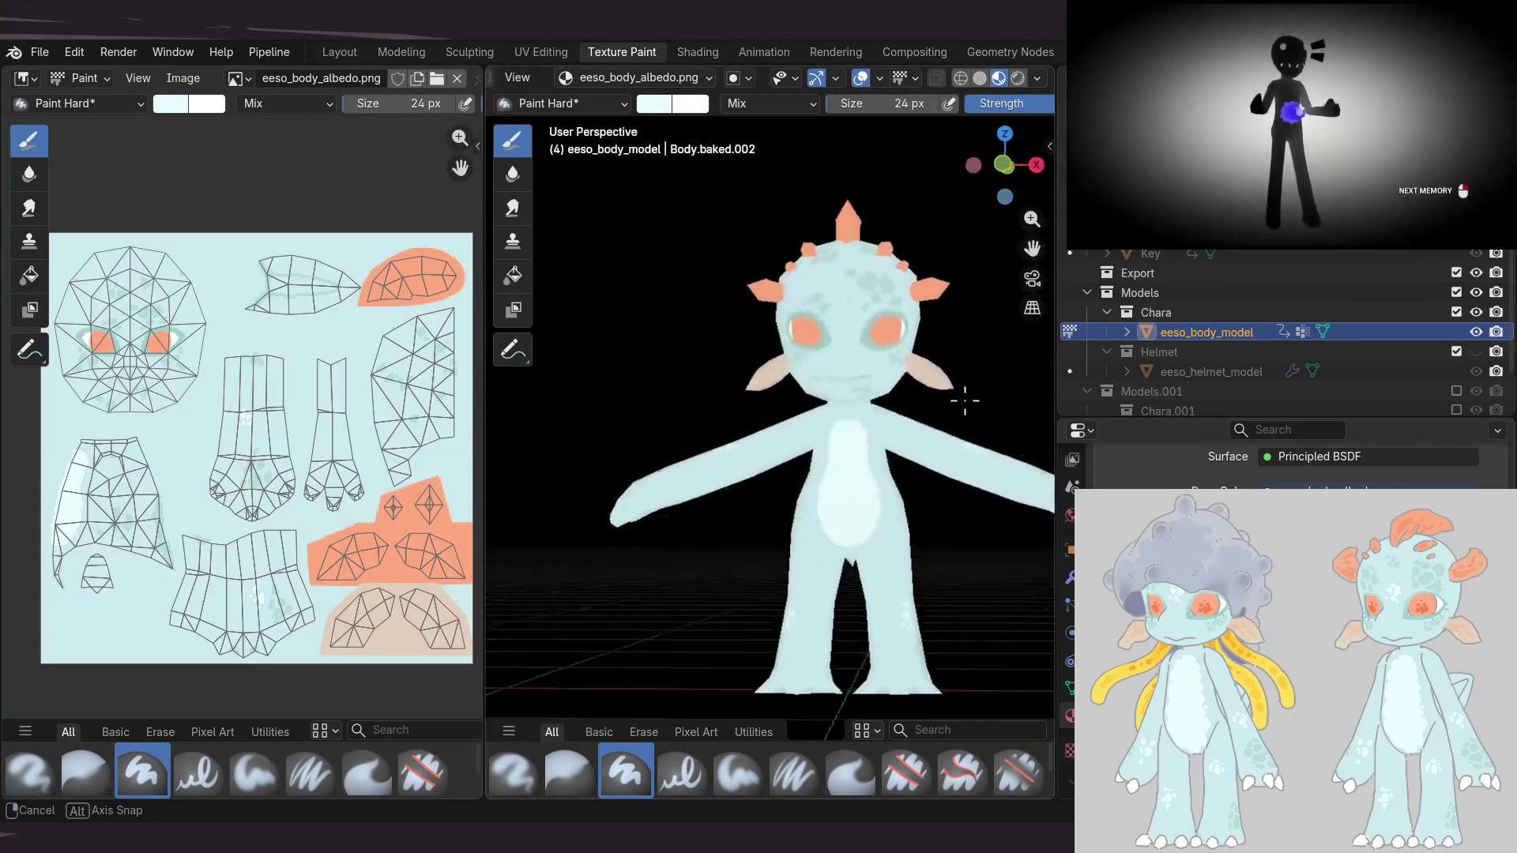
Zoom and orbit to view the alien's head and upper body from the front
middle_drag(606, 392, 867, 381)
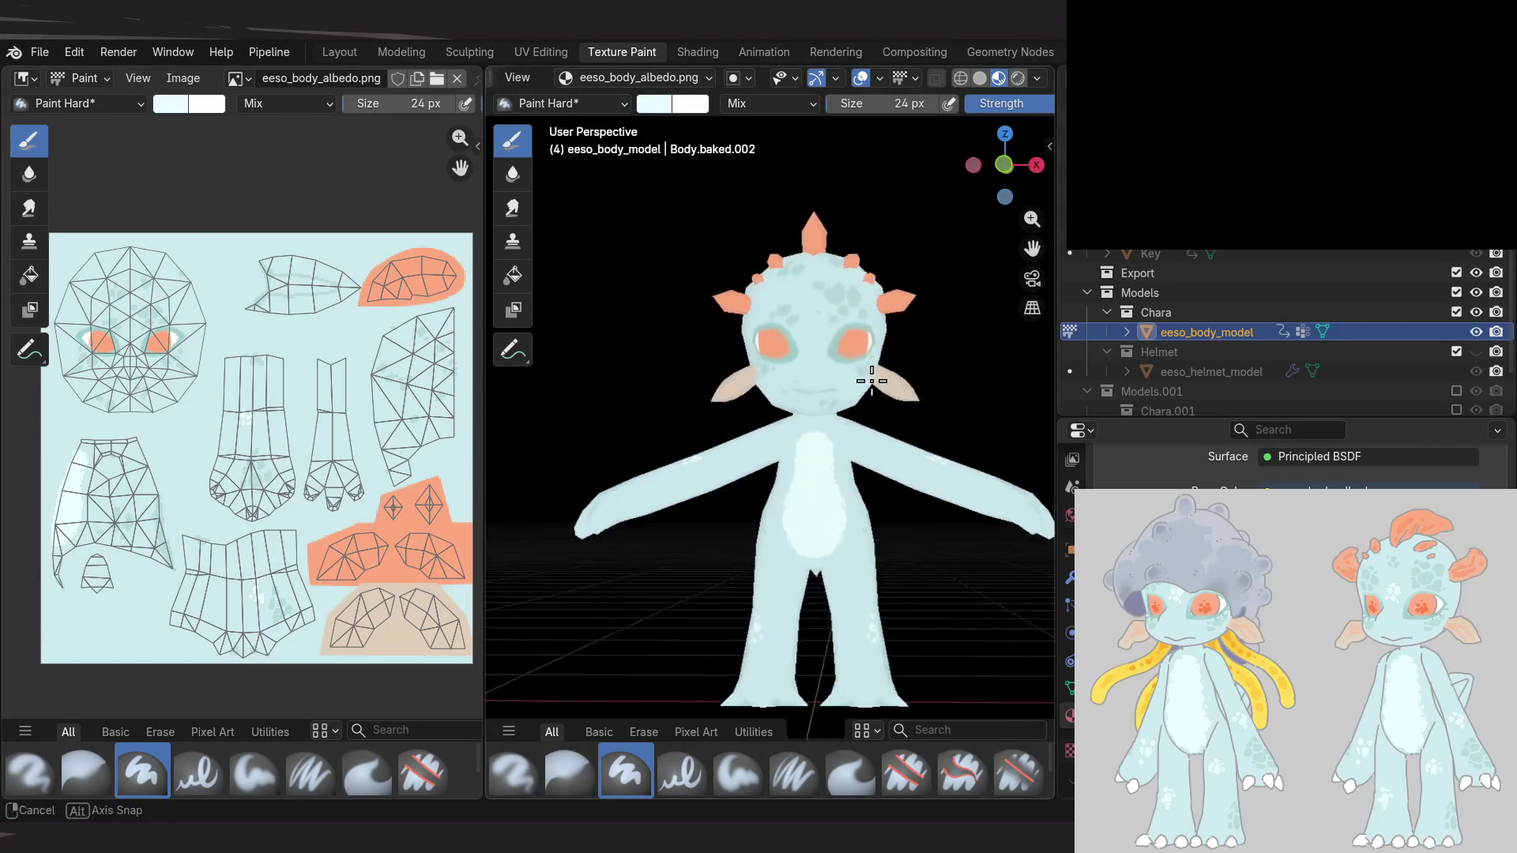
scroll(777, 328, up, 2)
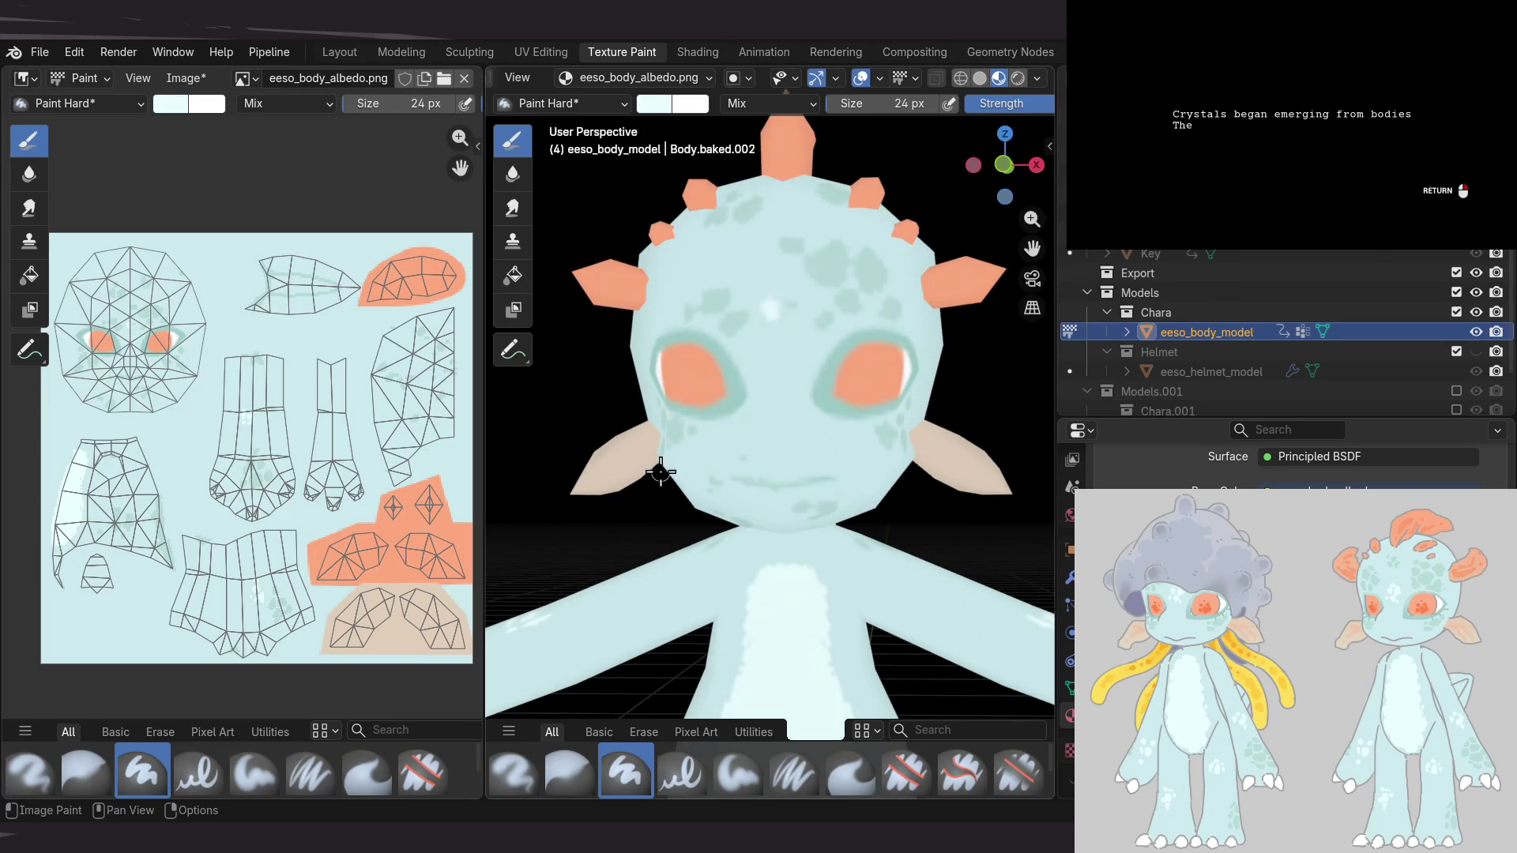
mouse_move(718, 378)
middle_down()
mouse_move(790, 339)
mouse_move(775, 319)
middle_up()
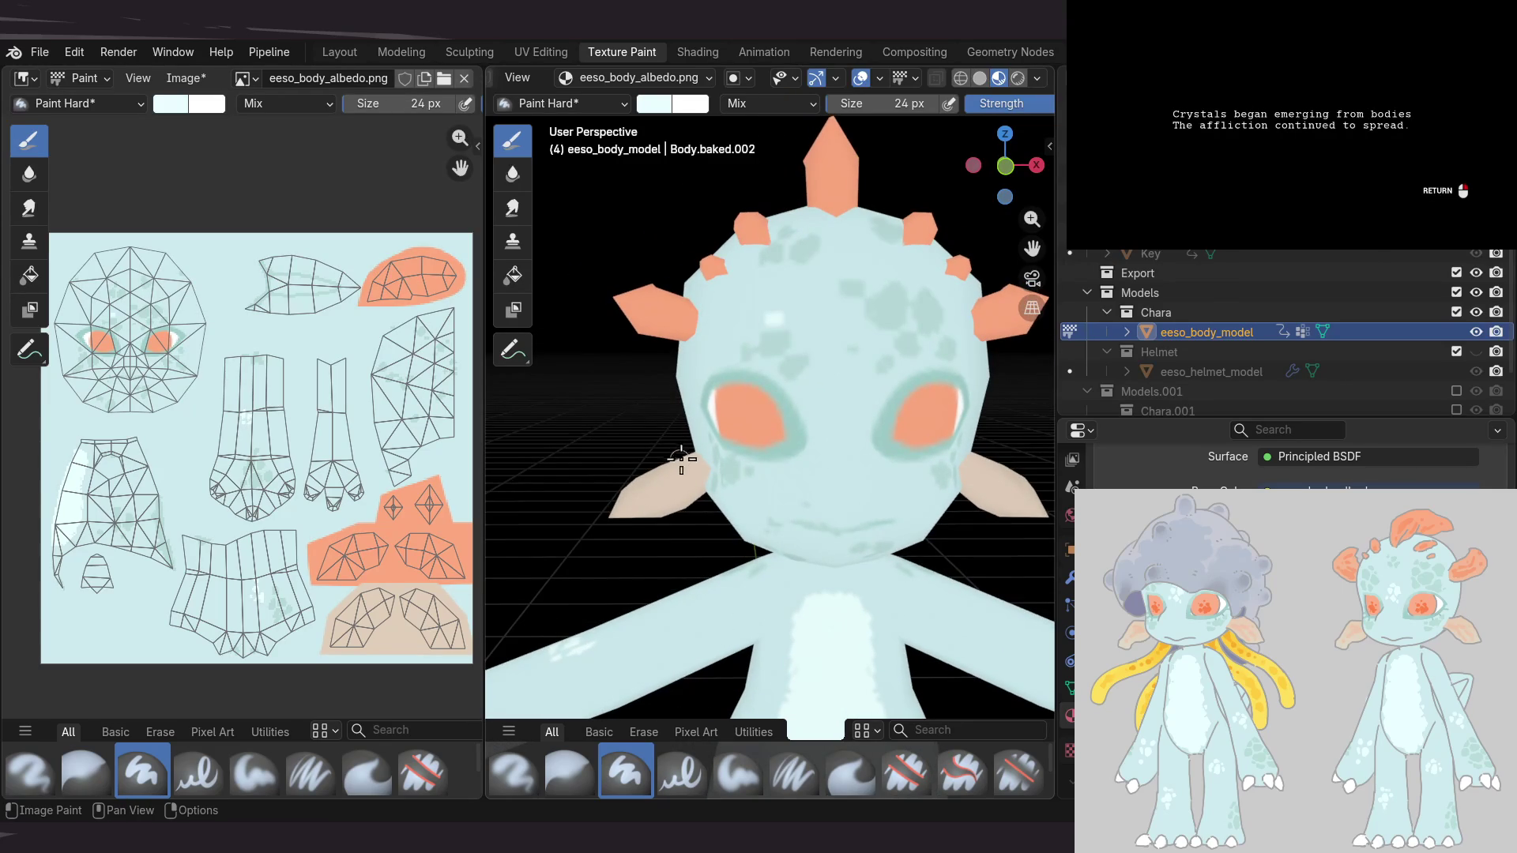
middle_drag(727, 428, 760, 434)
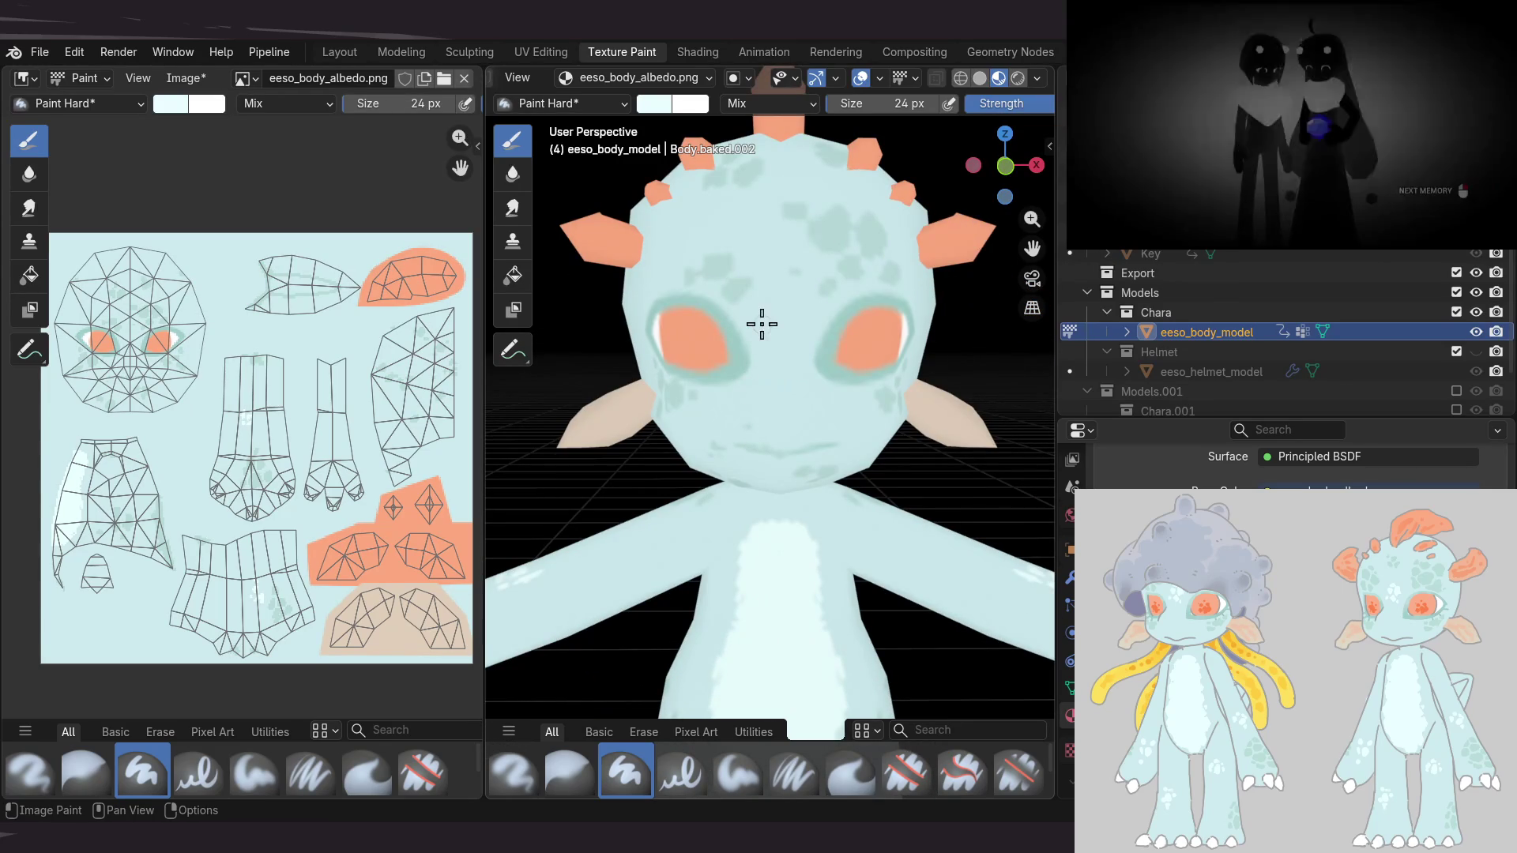
scroll(760, 306, up, 1)
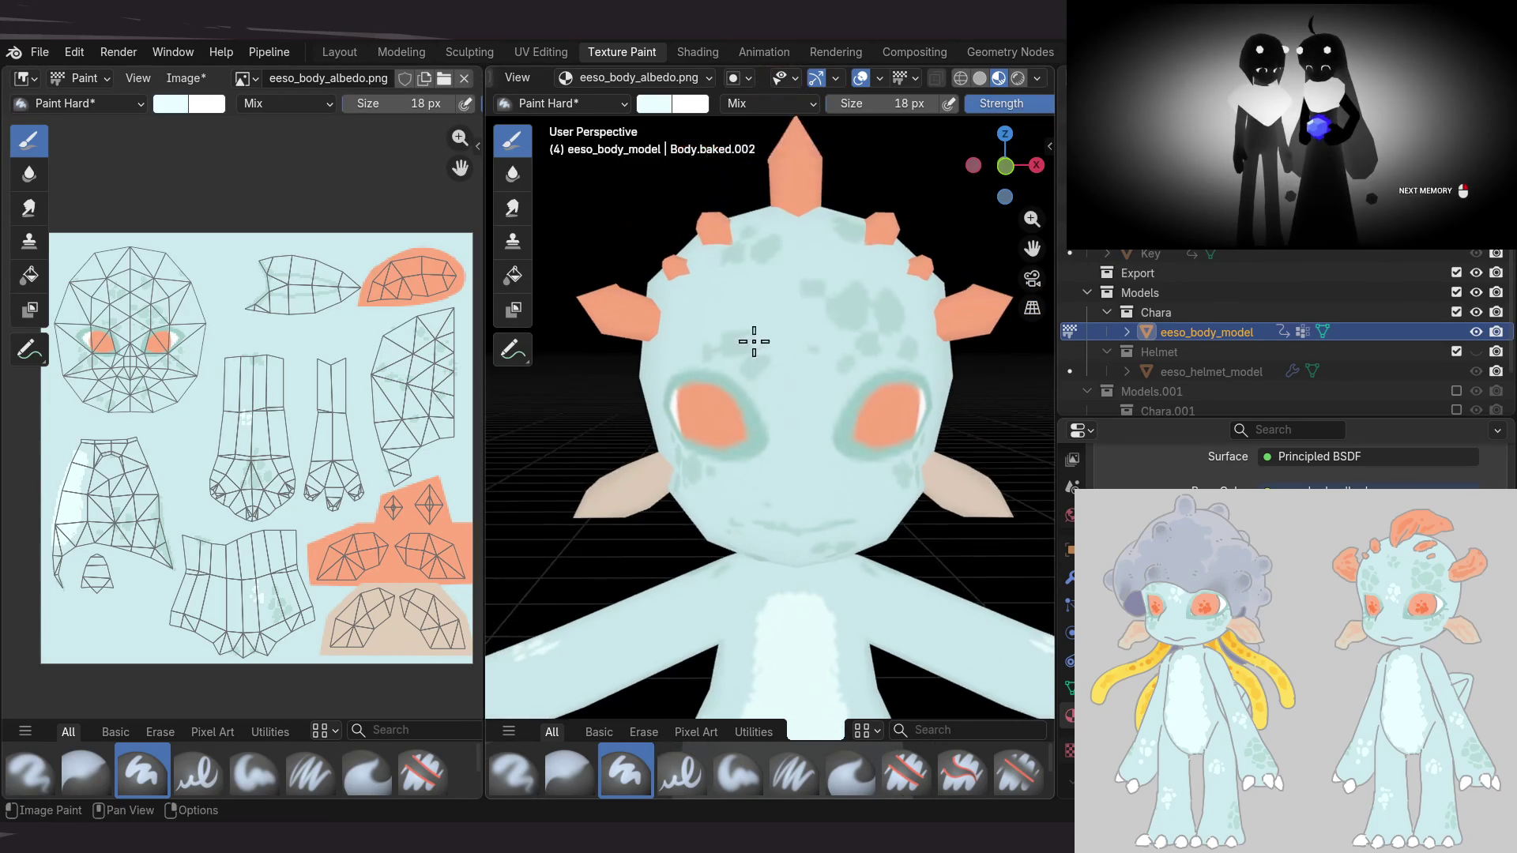
scroll(775, 352, up, 4)
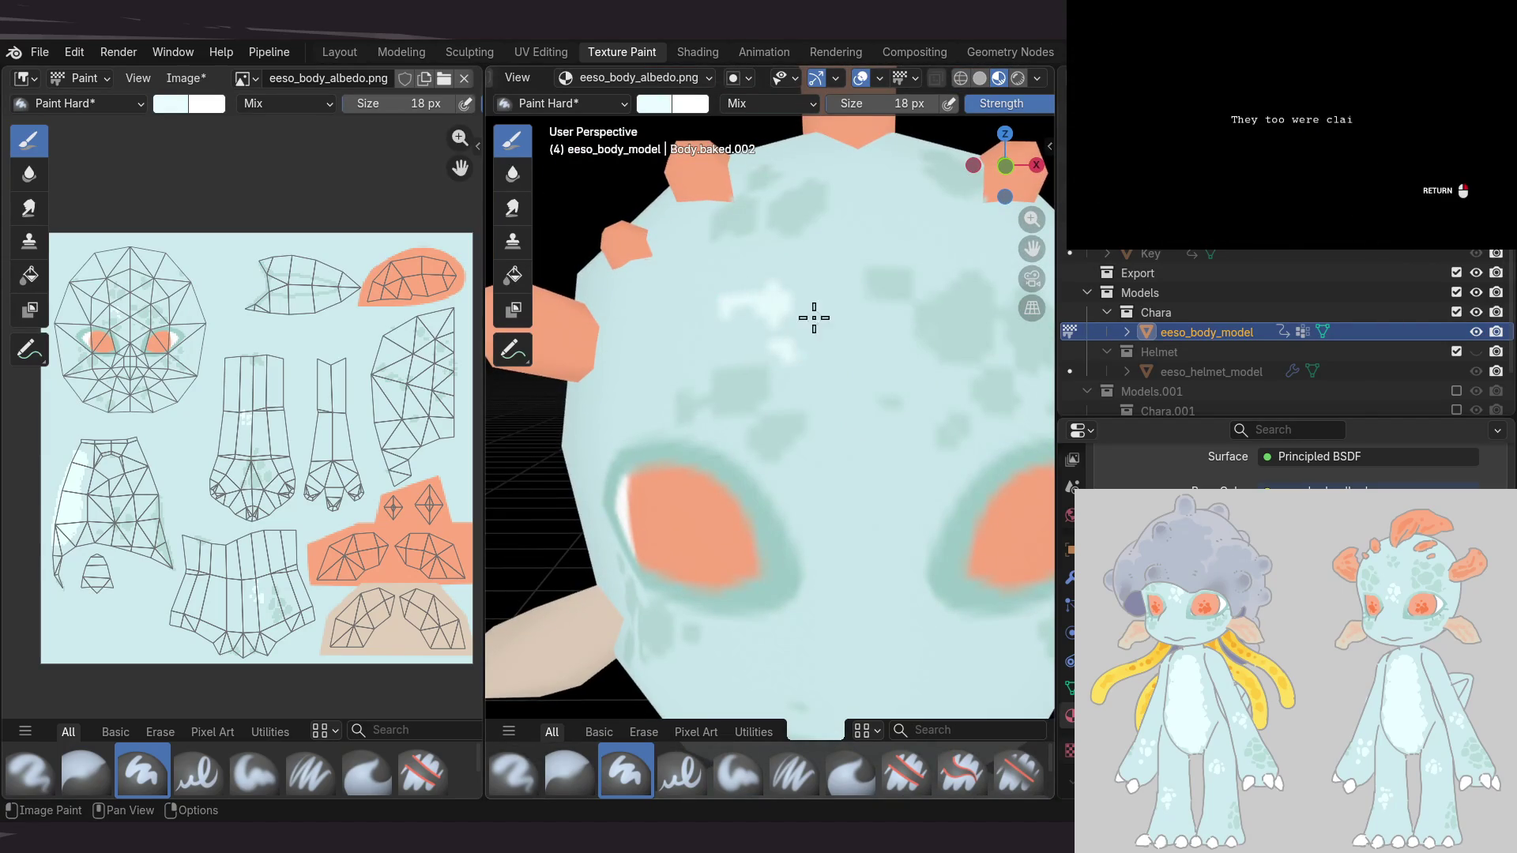
middle_drag(874, 361, 783, 342)
scroll(778, 348, down, 5)
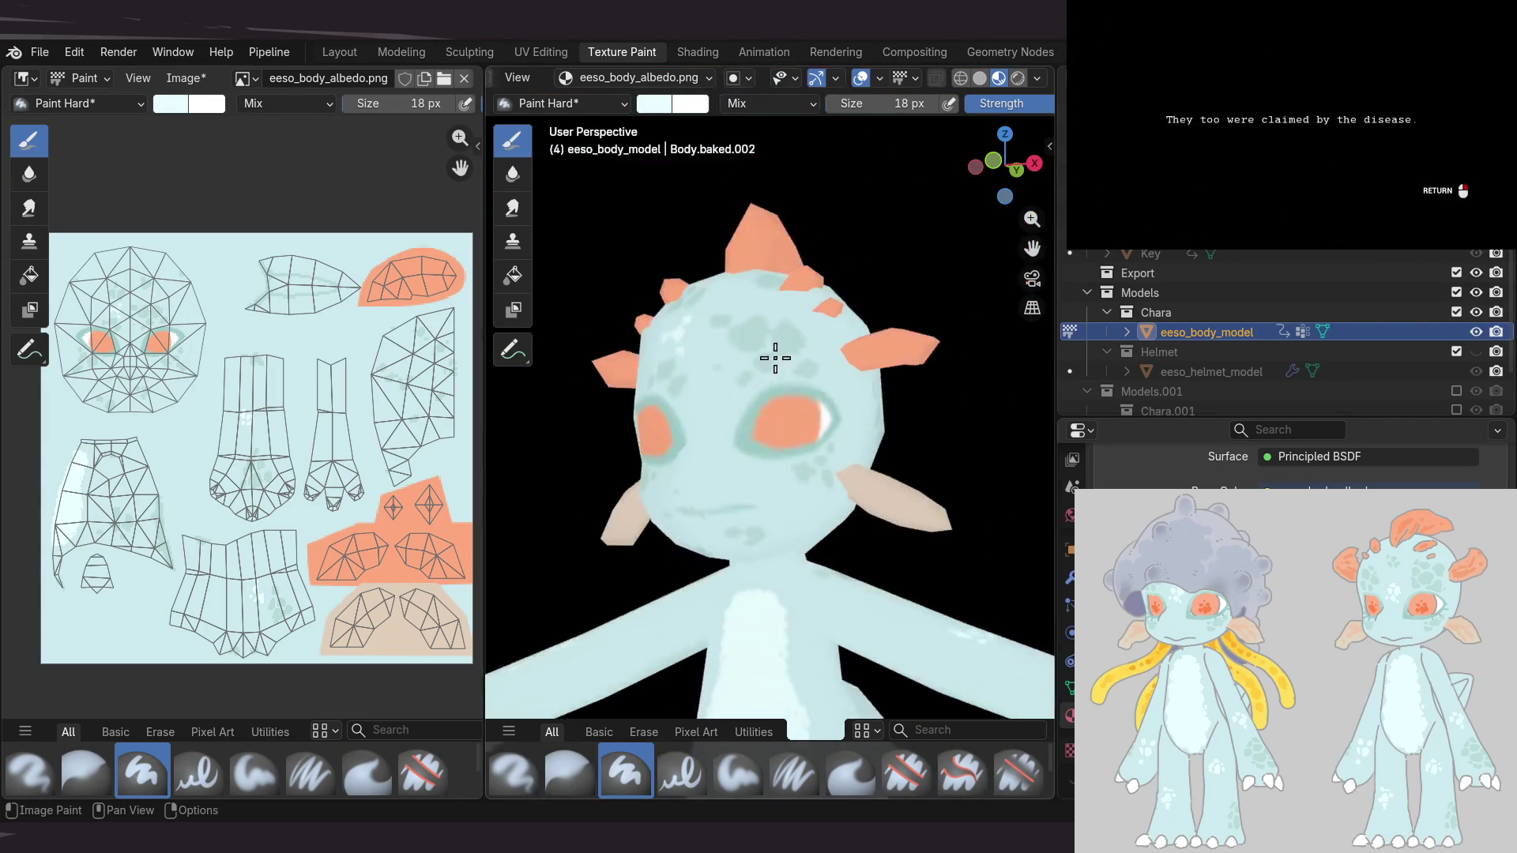
Turn the painted head through three-quarter, overhead and front views
mouse_move(832, 395)
middle_down()
mouse_move(824, 431)
mouse_move(950, 440)
middle_up()
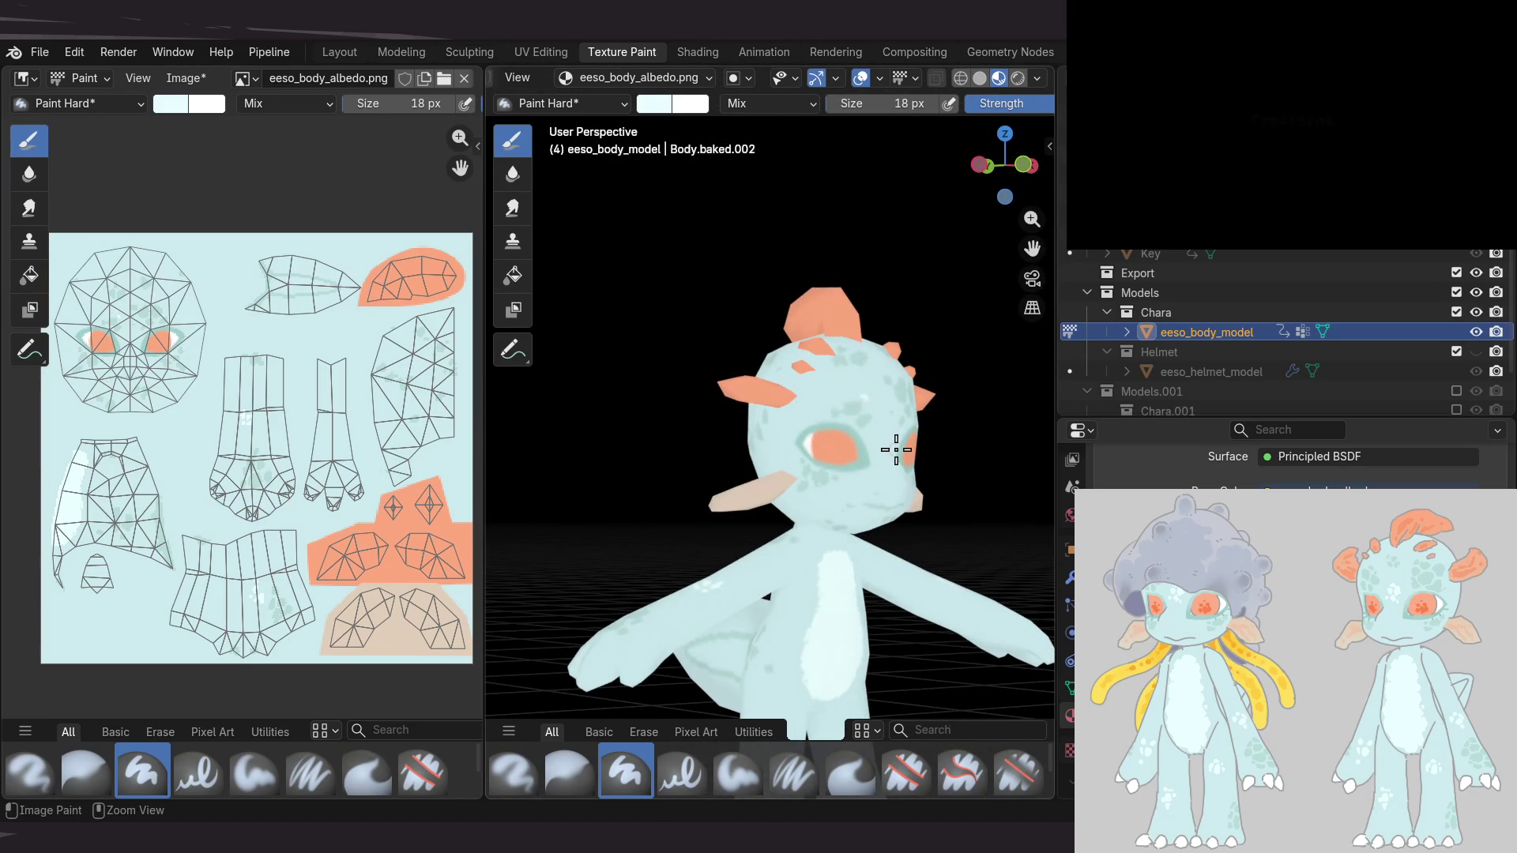
mouse_move(879, 451)
middle_down()
mouse_move(732, 454)
mouse_move(751, 431)
mouse_move(738, 433)
mouse_move(806, 483)
mouse_move(818, 529)
middle_up()
mouse_move(777, 392)
middle_down()
mouse_move(769, 464)
mouse_move(774, 441)
middle_up()
scroll(735, 481, up, 2)
scroll(745, 434, up, 2)
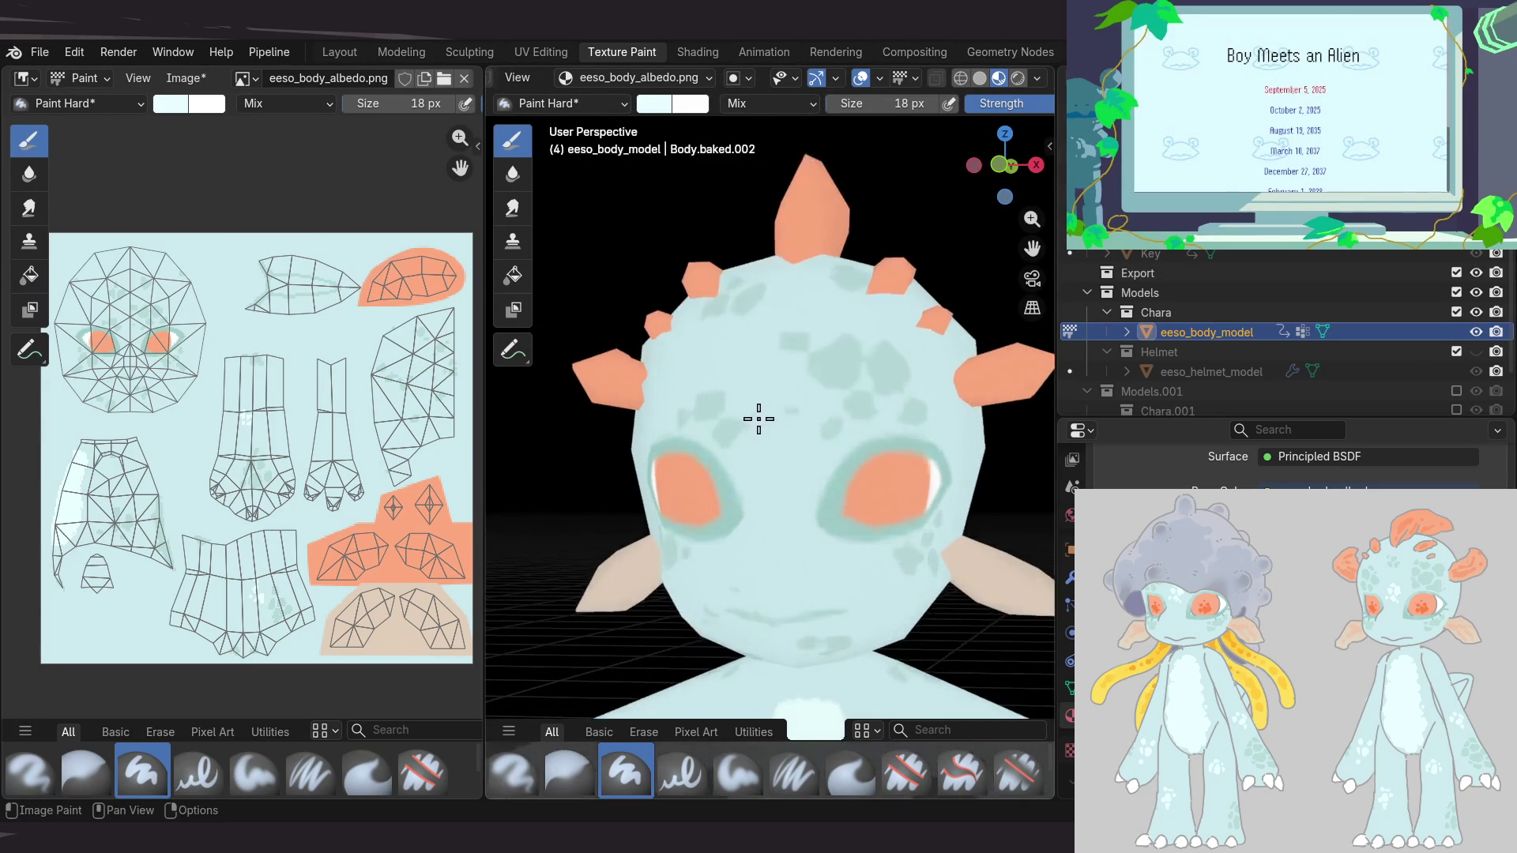
scroll(759, 427, up, 2)
mouse_move(759, 414)
middle_down()
mouse_move(782, 402)
mouse_move(758, 352)
mouse_move(794, 425)
mouse_move(763, 439)
middle_up()
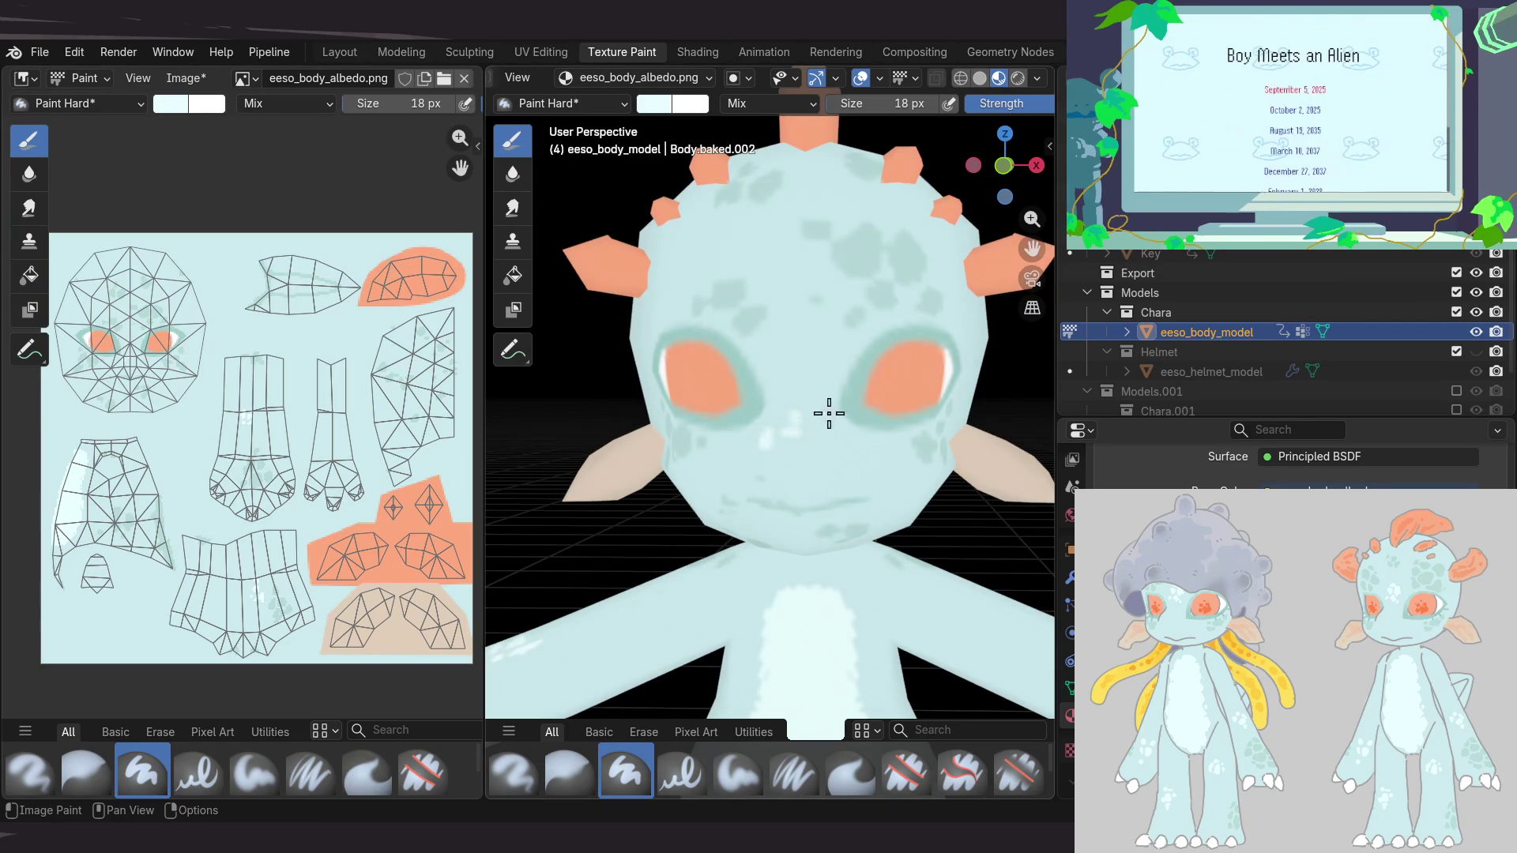
mouse_move(823, 440)
middle_down()
mouse_move(813, 471)
mouse_move(779, 471)
mouse_move(786, 500)
mouse_move(733, 457)
middle_up()
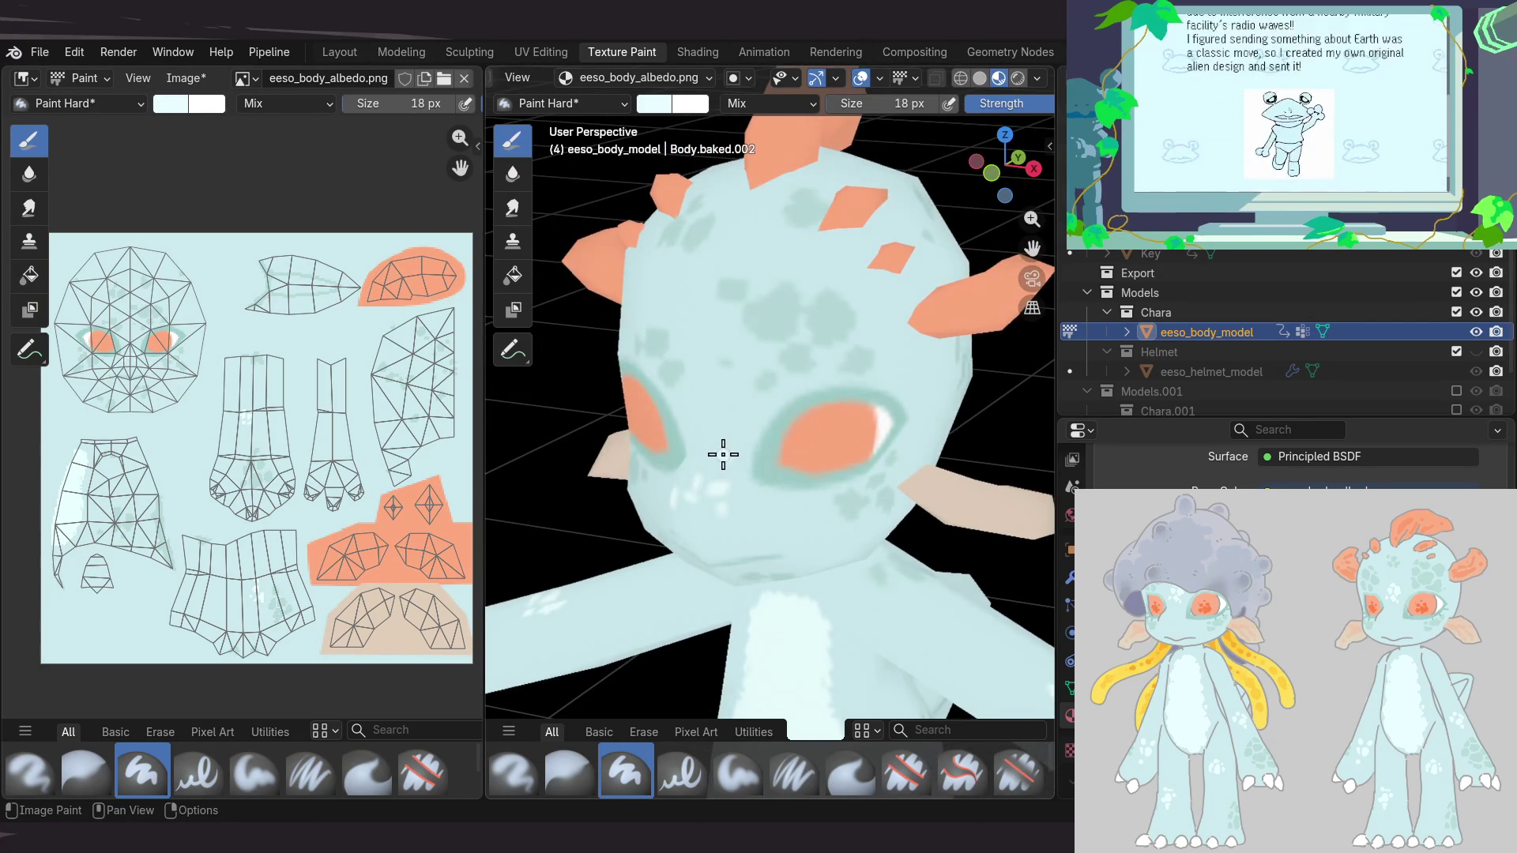
mouse_move(748, 516)
middle_down()
mouse_move(772, 443)
mouse_move(735, 413)
mouse_move(813, 481)
mouse_move(772, 506)
mouse_move(796, 478)
mouse_move(727, 456)
mouse_move(908, 481)
mouse_move(996, 474)
mouse_move(921, 342)
mouse_move(859, 461)
mouse_move(768, 519)
mouse_move(674, 542)
mouse_move(593, 485)
mouse_move(641, 511)
mouse_move(656, 380)
mouse_move(709, 380)
mouse_move(687, 389)
mouse_move(718, 400)
mouse_move(628, 394)
middle_up()
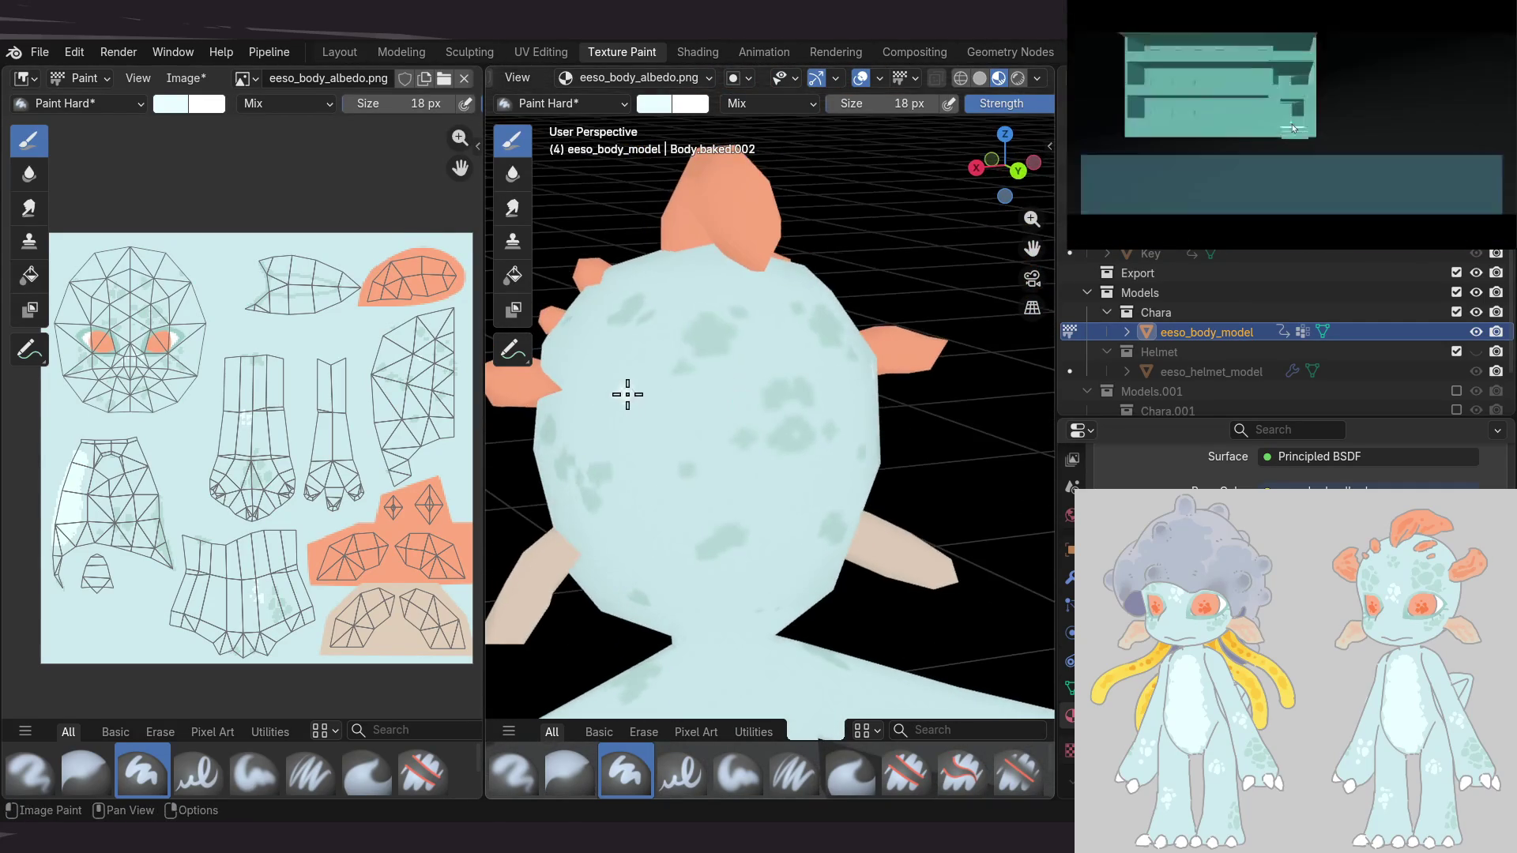
Stroke a white highlight onto the back of the head, then orbit front and three-quarter to review it
drag(632, 394, 630, 369)
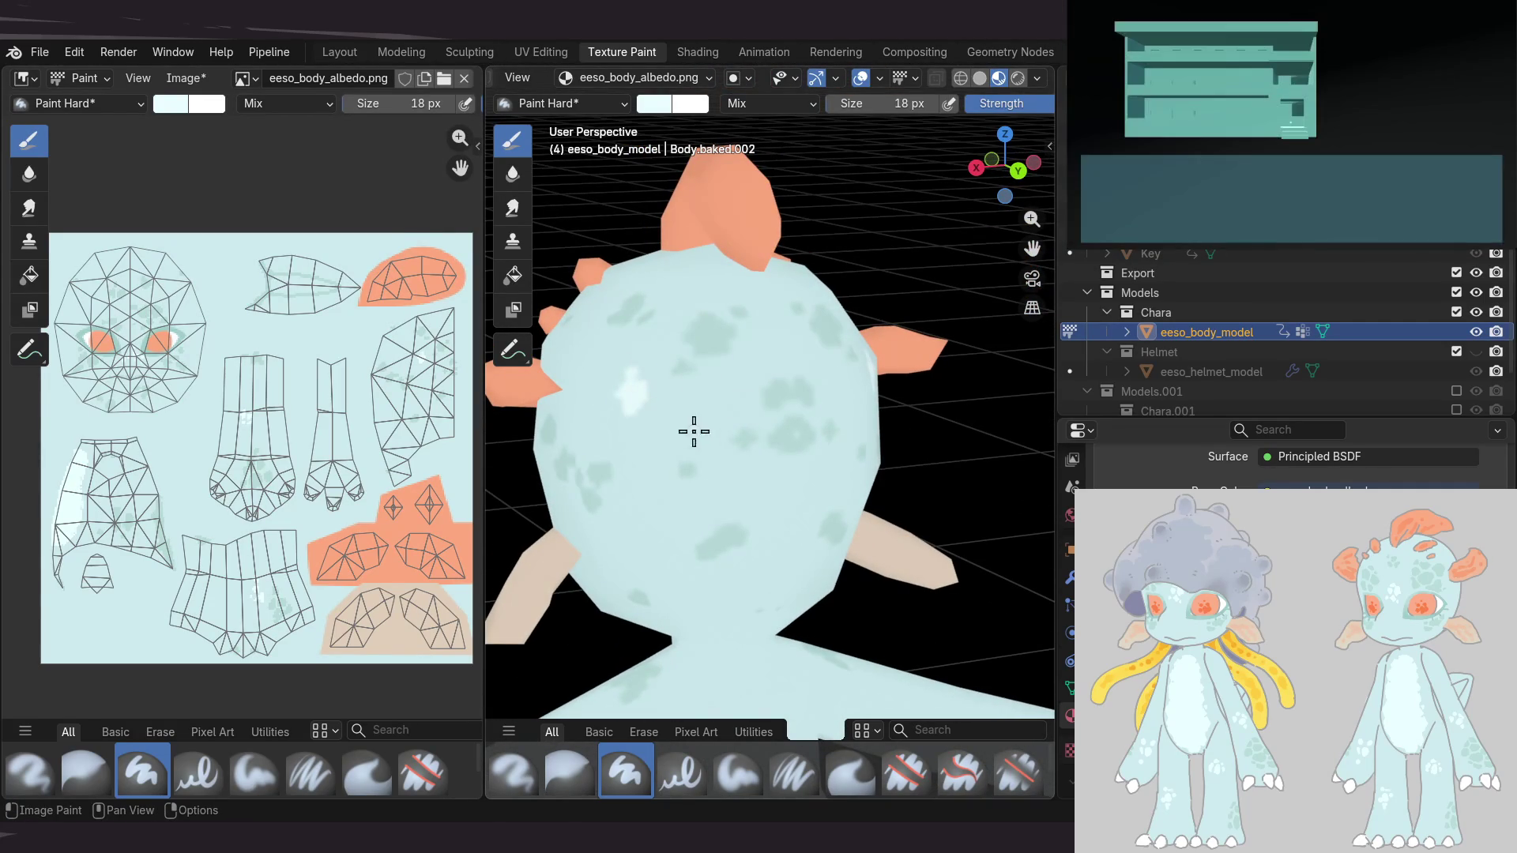
mouse_move(656, 488)
middle_down()
mouse_move(624, 440)
mouse_move(655, 482)
middle_up()
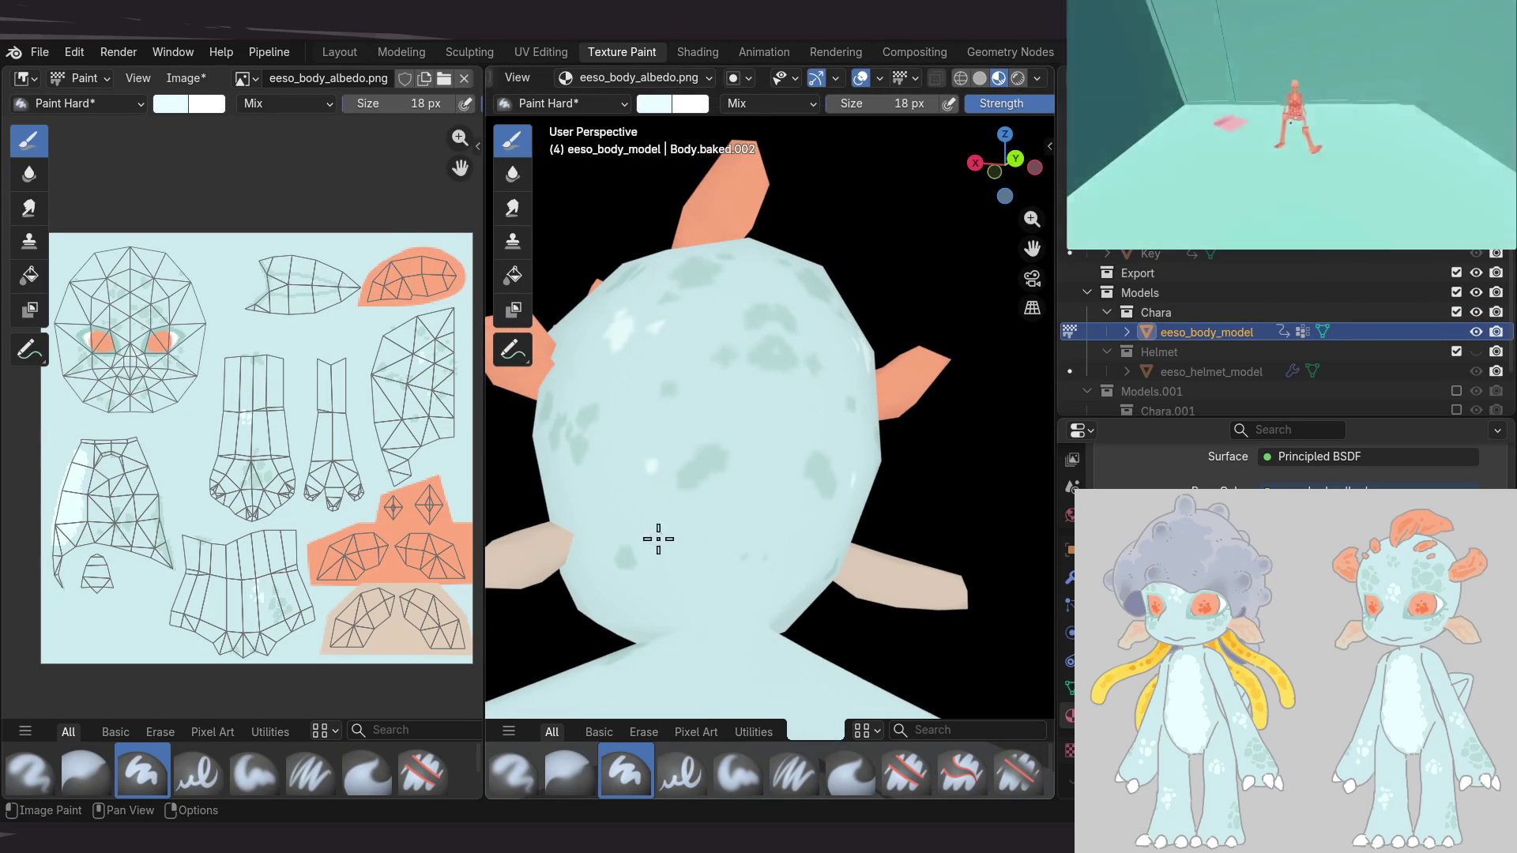
mouse_move(737, 478)
middle_down()
mouse_move(626, 610)
mouse_move(728, 576)
mouse_move(620, 524)
mouse_move(752, 497)
mouse_move(806, 444)
mouse_move(775, 501)
mouse_move(735, 478)
mouse_move(712, 435)
middle_up()
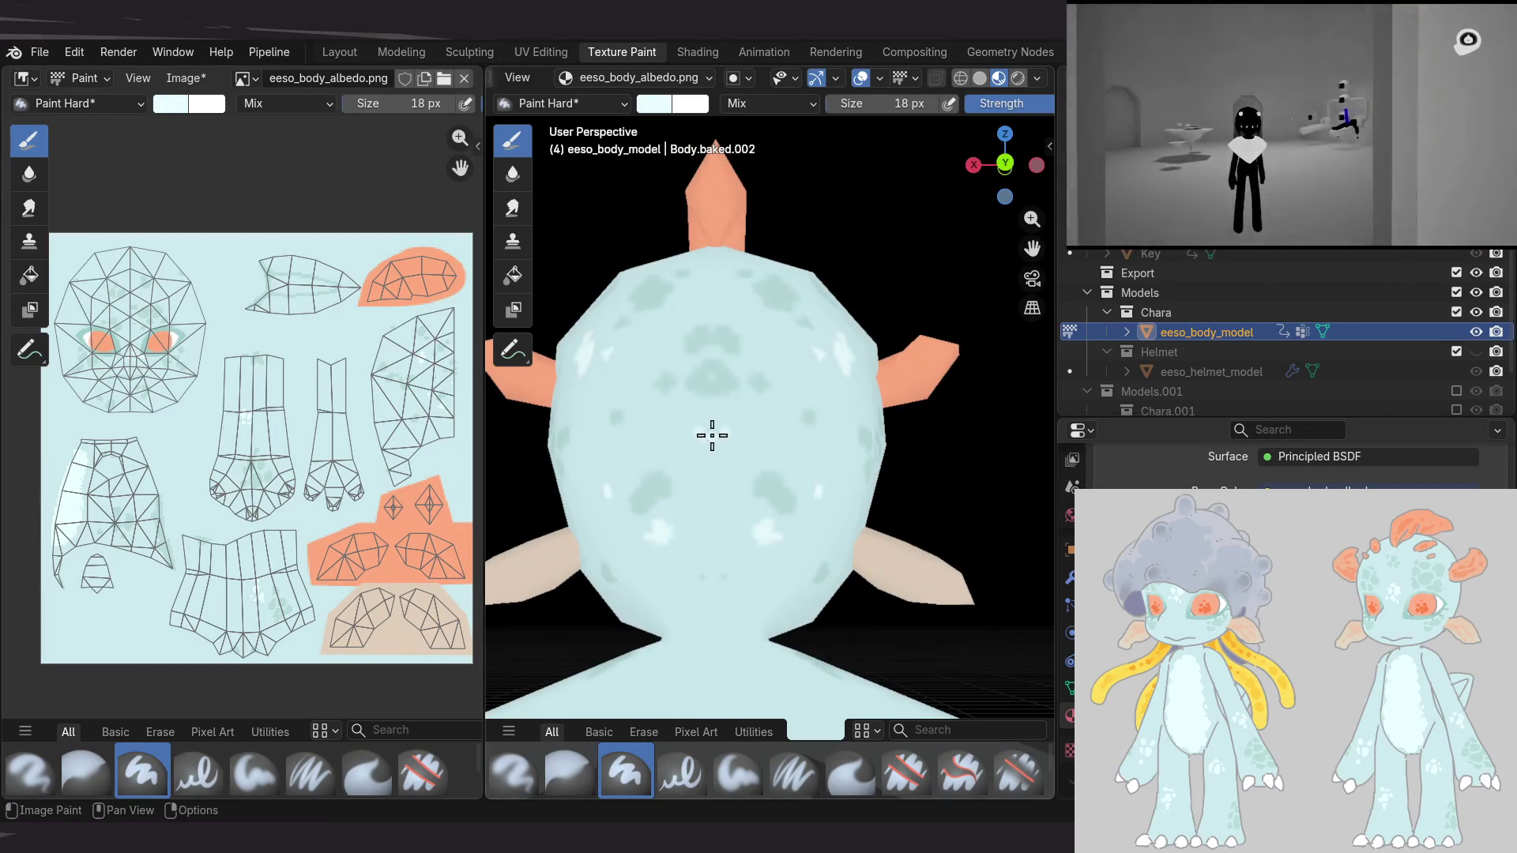
mouse_move(720, 500)
middle_down()
mouse_move(952, 403)
mouse_move(853, 514)
middle_up()
mouse_move(915, 420)
middle_down()
mouse_move(941, 338)
mouse_move(961, 355)
mouse_move(813, 424)
mouse_move(842, 492)
mouse_move(806, 363)
mouse_move(769, 379)
mouse_move(891, 491)
mouse_move(852, 489)
mouse_move(853, 429)
mouse_move(740, 357)
mouse_move(799, 301)
mouse_move(725, 260)
mouse_move(677, 266)
mouse_move(819, 294)
mouse_move(788, 275)
middle_up()
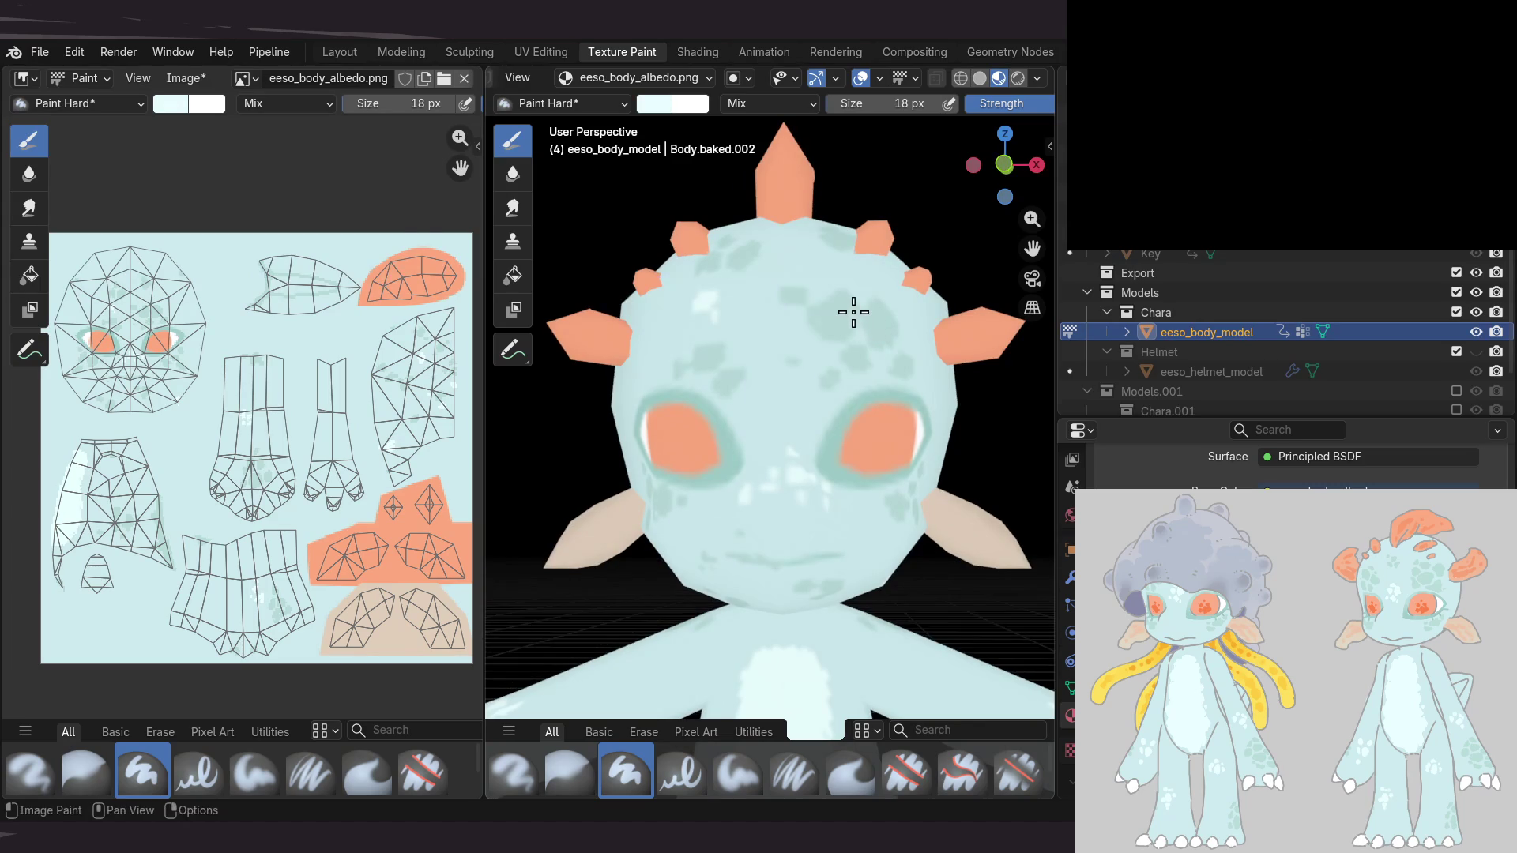
middle_drag(845, 298, 840, 304)
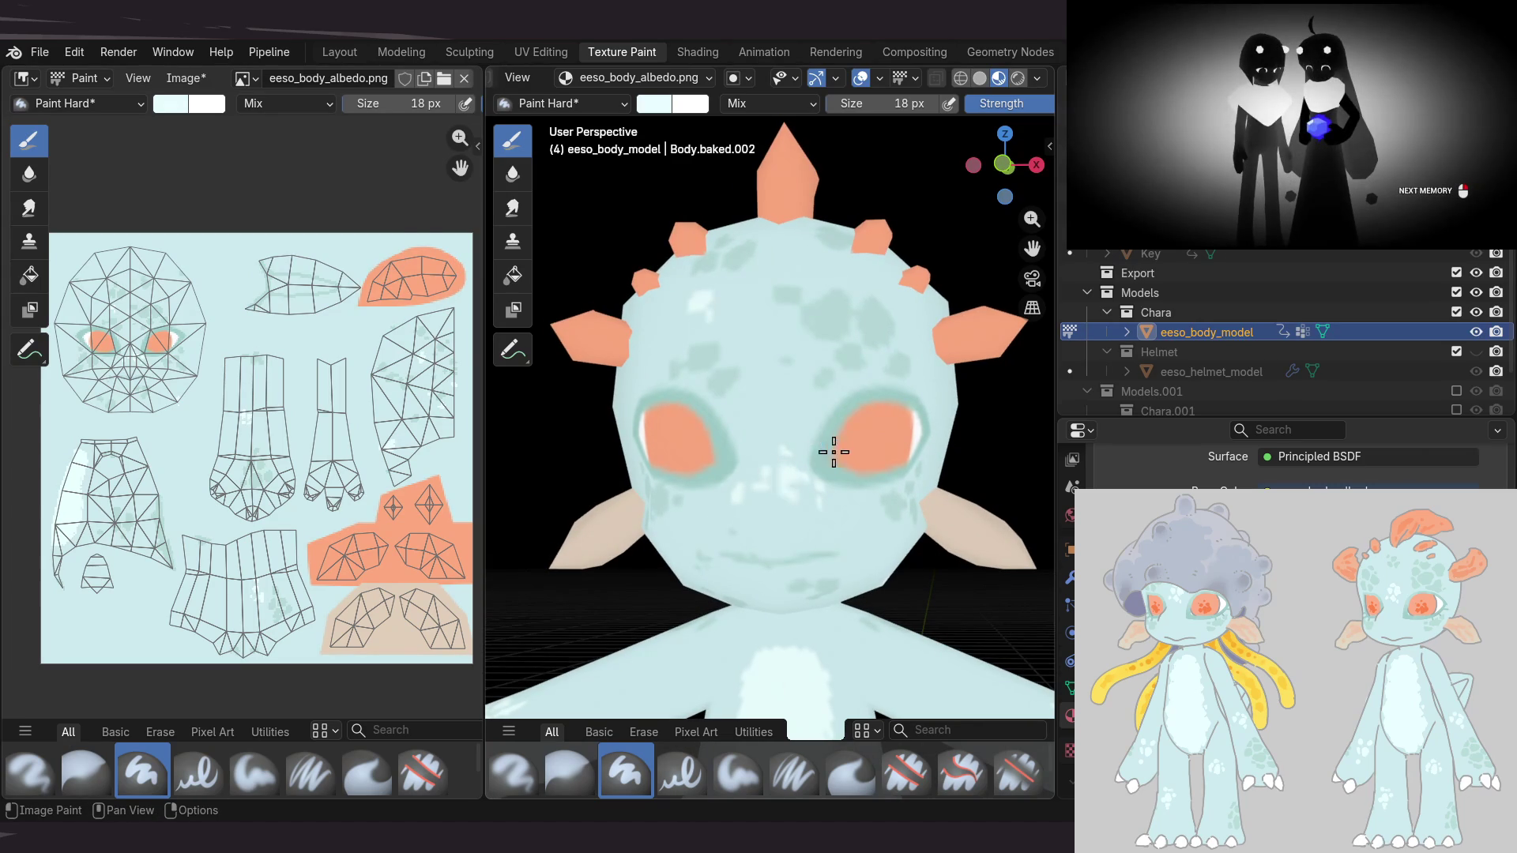
middle_drag(871, 395, 765, 416)
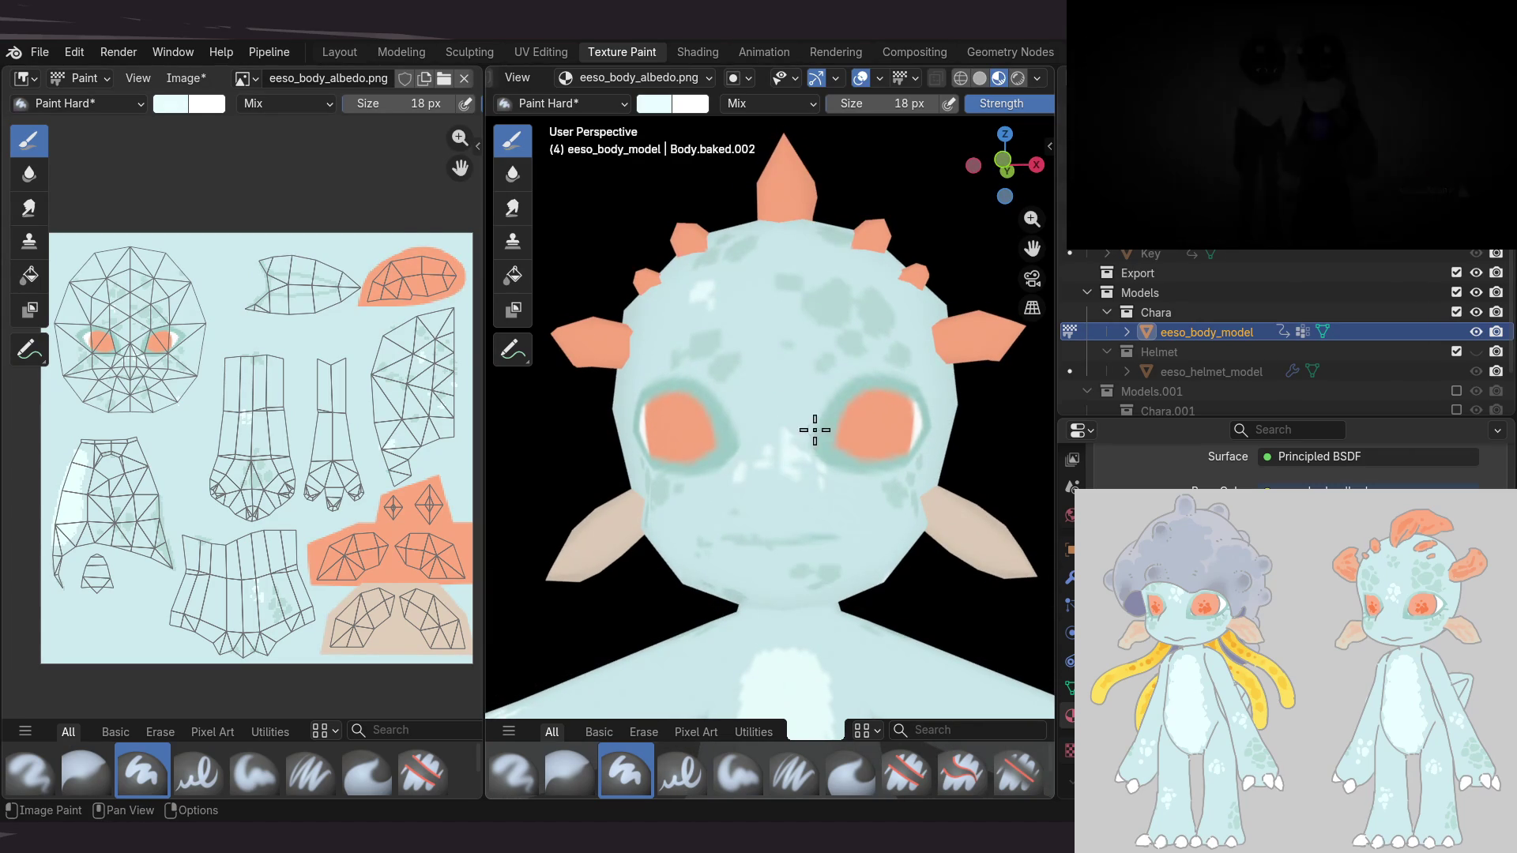
mouse_move(958, 318)
middle_down()
mouse_move(858, 298)
mouse_move(837, 435)
middle_up()
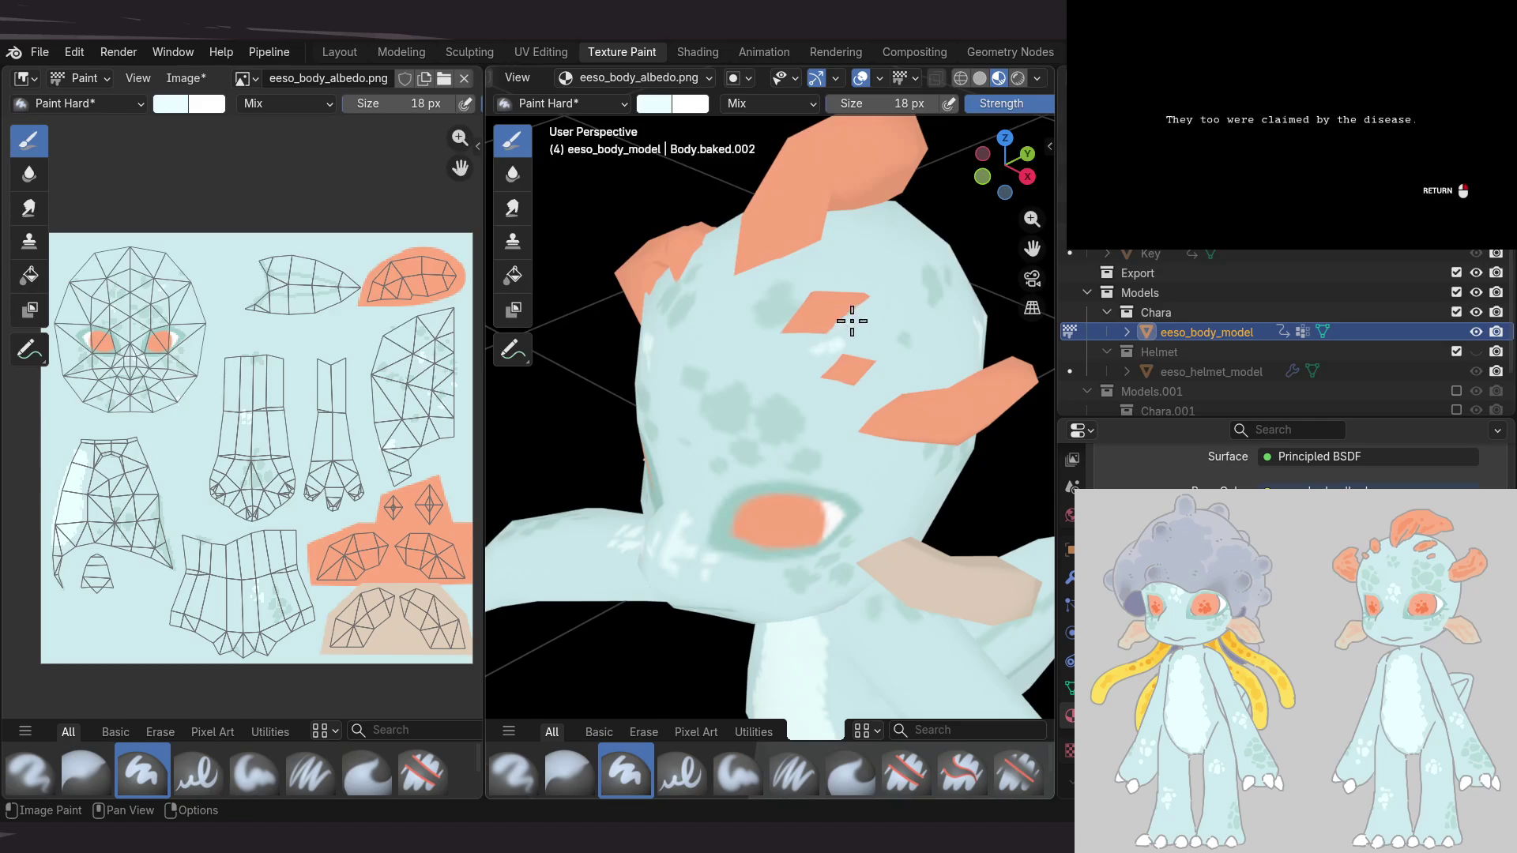
mouse_move(949, 238)
middle_down()
mouse_move(1165, 312)
mouse_move(965, 322)
mouse_move(962, 305)
middle_up()
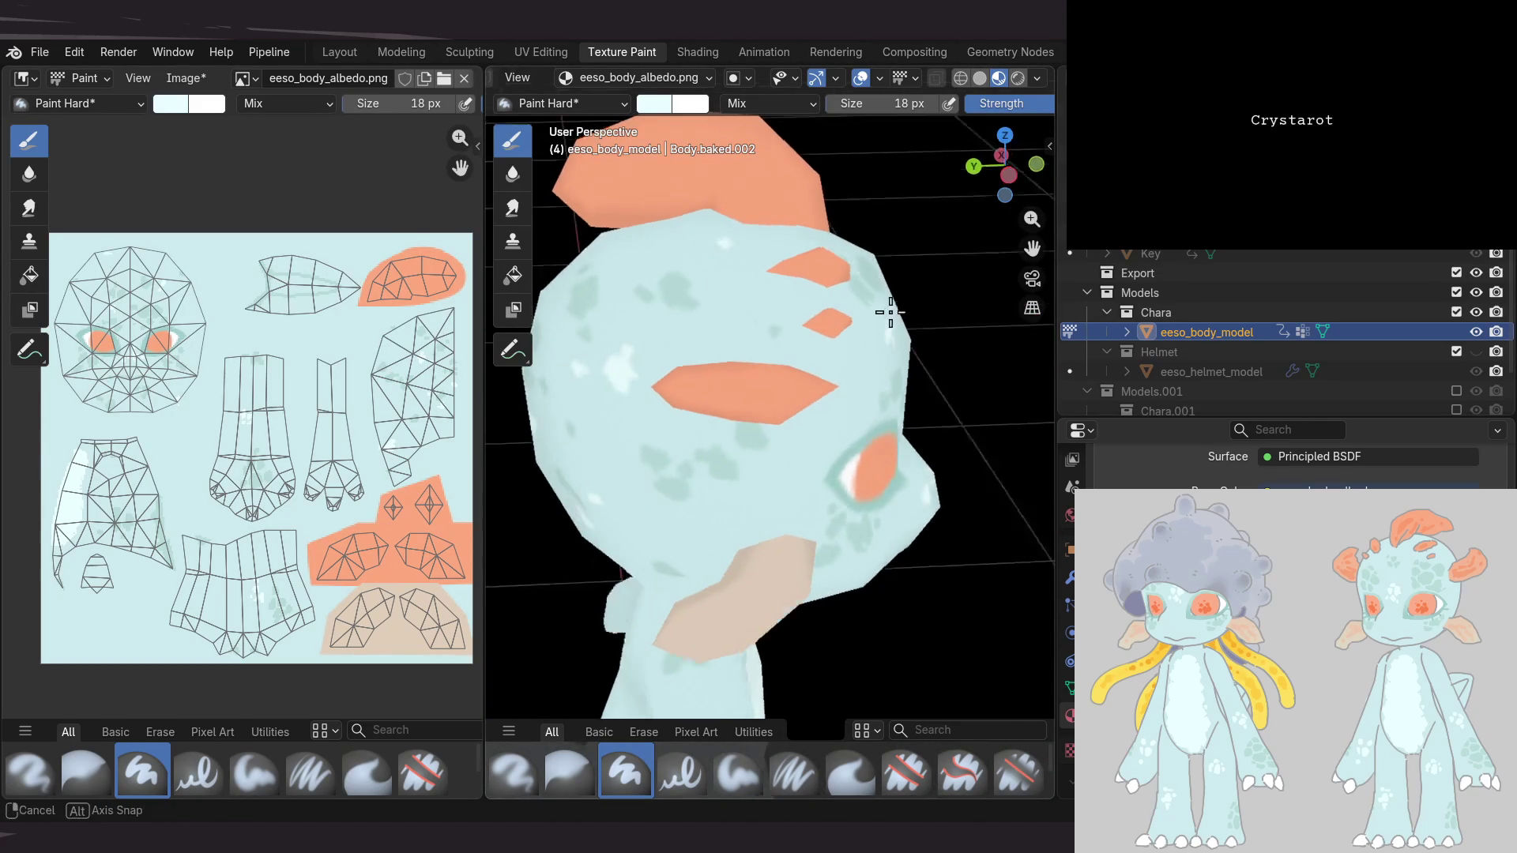
mouse_move(801, 433)
middle_down()
mouse_move(893, 313)
mouse_move(905, 322)
mouse_move(701, 284)
mouse_move(711, 457)
mouse_move(728, 383)
mouse_move(765, 413)
mouse_move(738, 433)
mouse_move(737, 395)
mouse_move(586, 423)
middle_up()
scroll(737, 395, down, 3)
Orbit and zoom around the model's head and face to inspect the texture
middle_drag(411, 296, 392, 277)
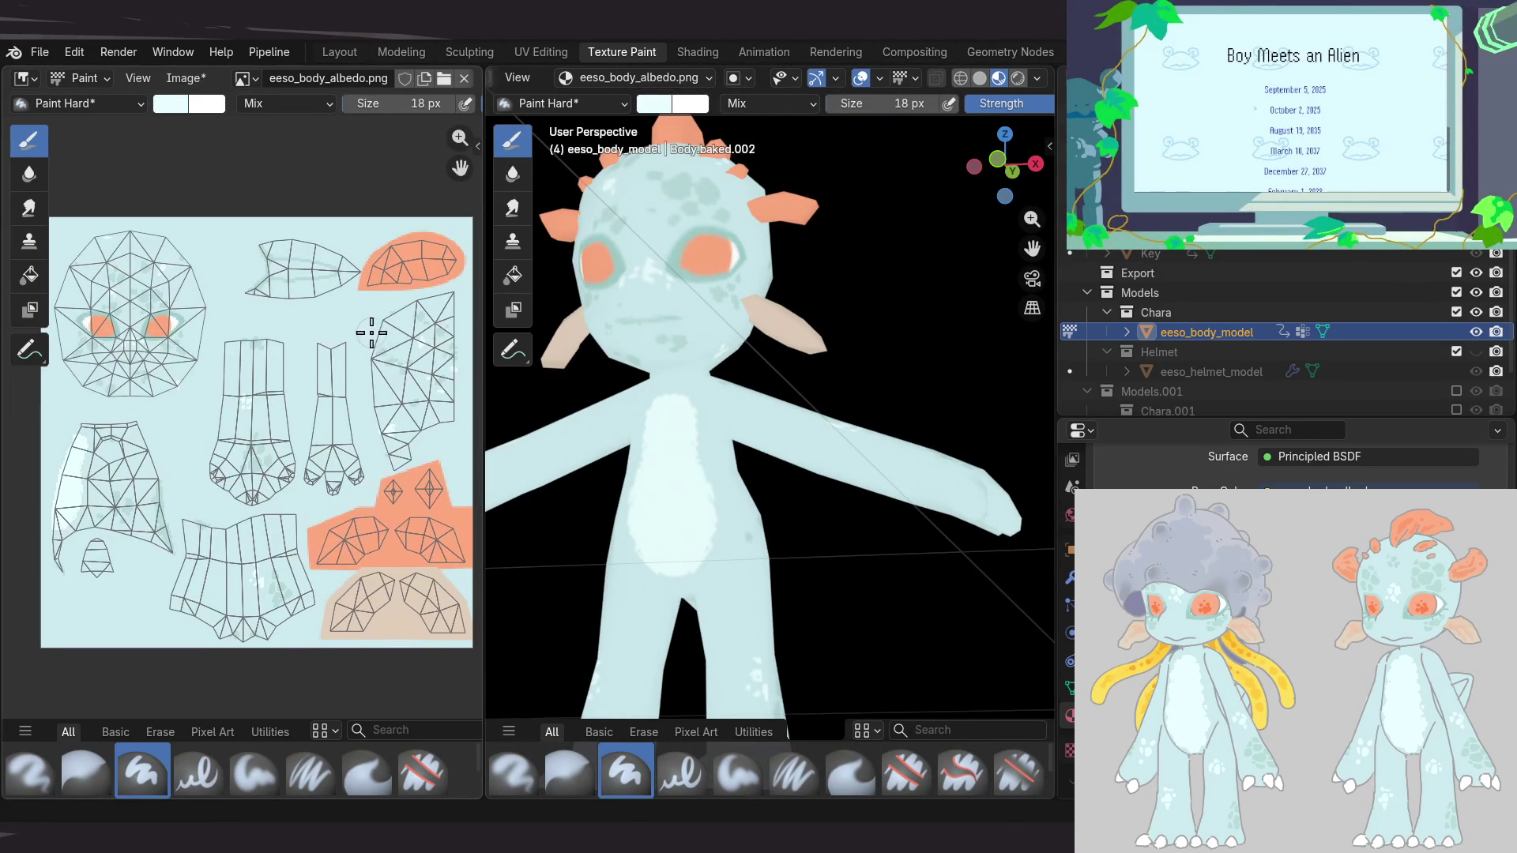
mouse_move(620, 452)
middle_down()
mouse_move(772, 440)
mouse_move(785, 491)
mouse_move(782, 438)
middle_up()
scroll(752, 372, up, 4)
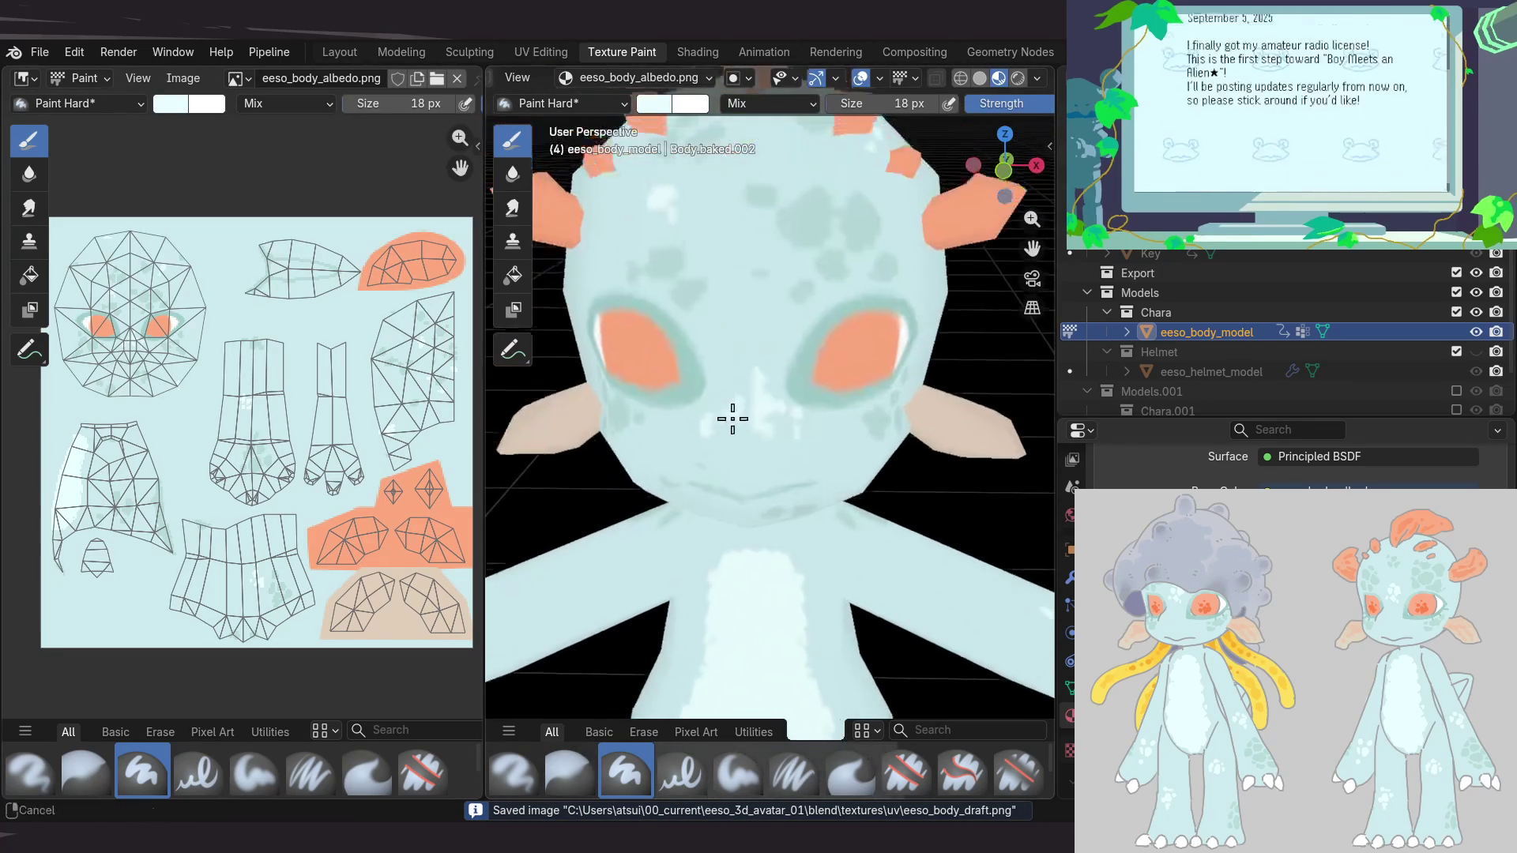
middle_drag(746, 354, 761, 345)
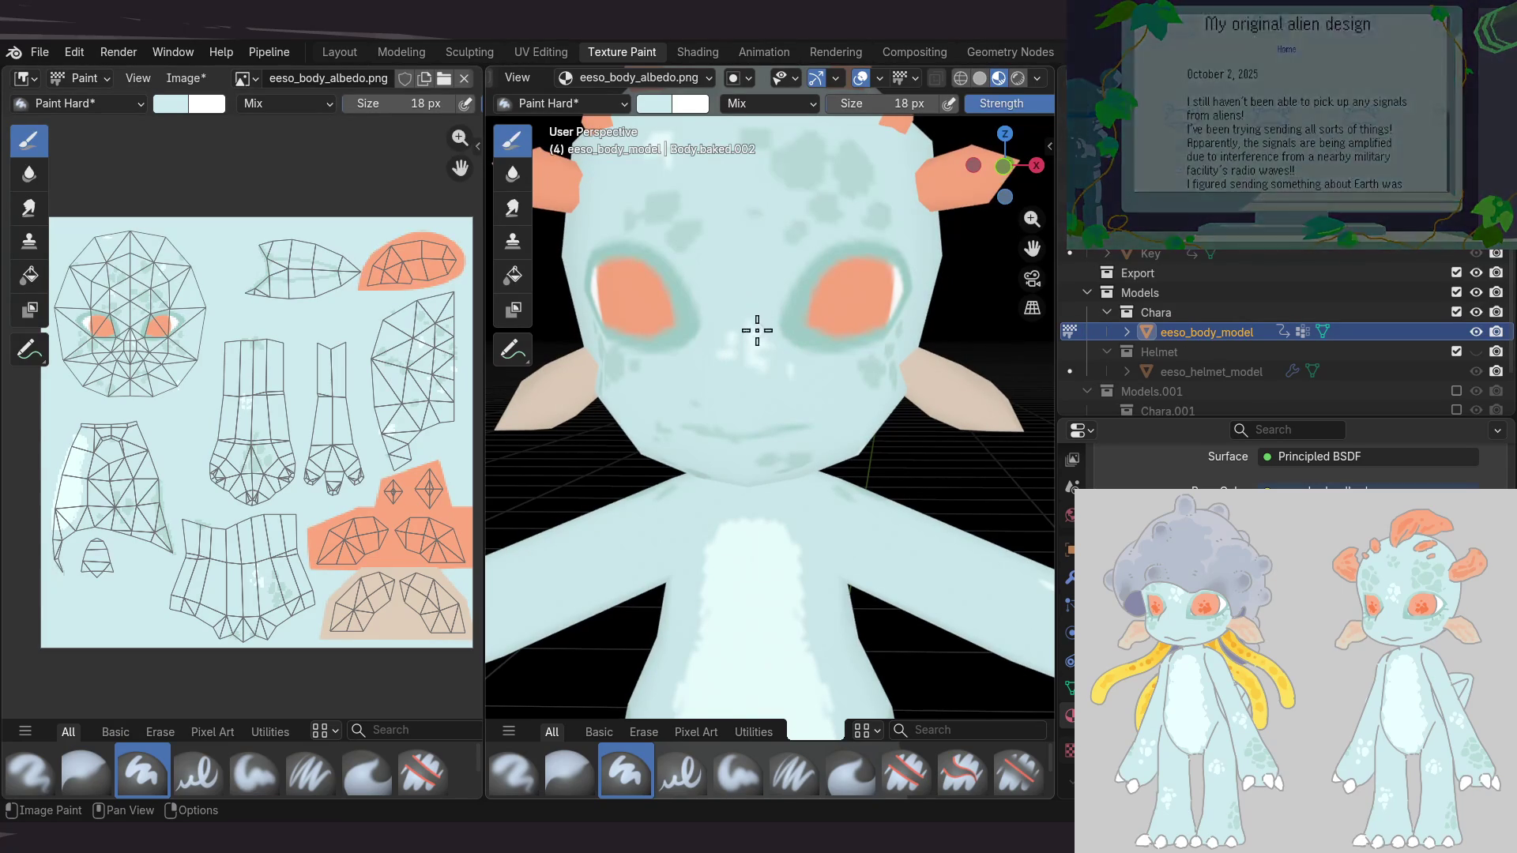
middle_drag(782, 440, 745, 402)
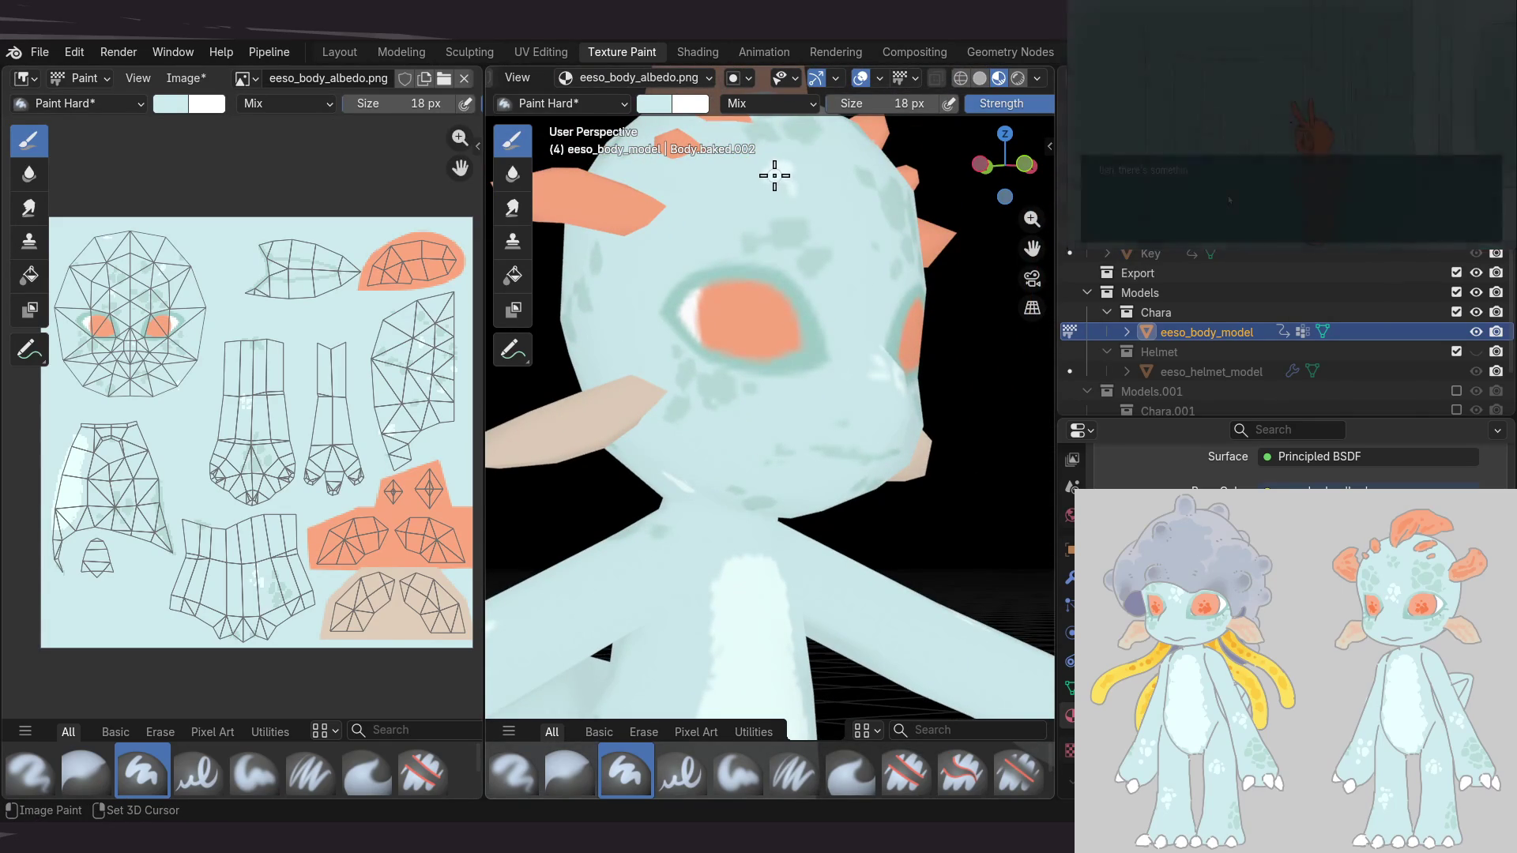
mouse_move(742, 461)
middle_down()
mouse_move(576, 464)
mouse_move(704, 413)
mouse_move(718, 324)
mouse_move(718, 455)
mouse_move(779, 559)
mouse_move(857, 553)
mouse_move(805, 455)
middle_up()
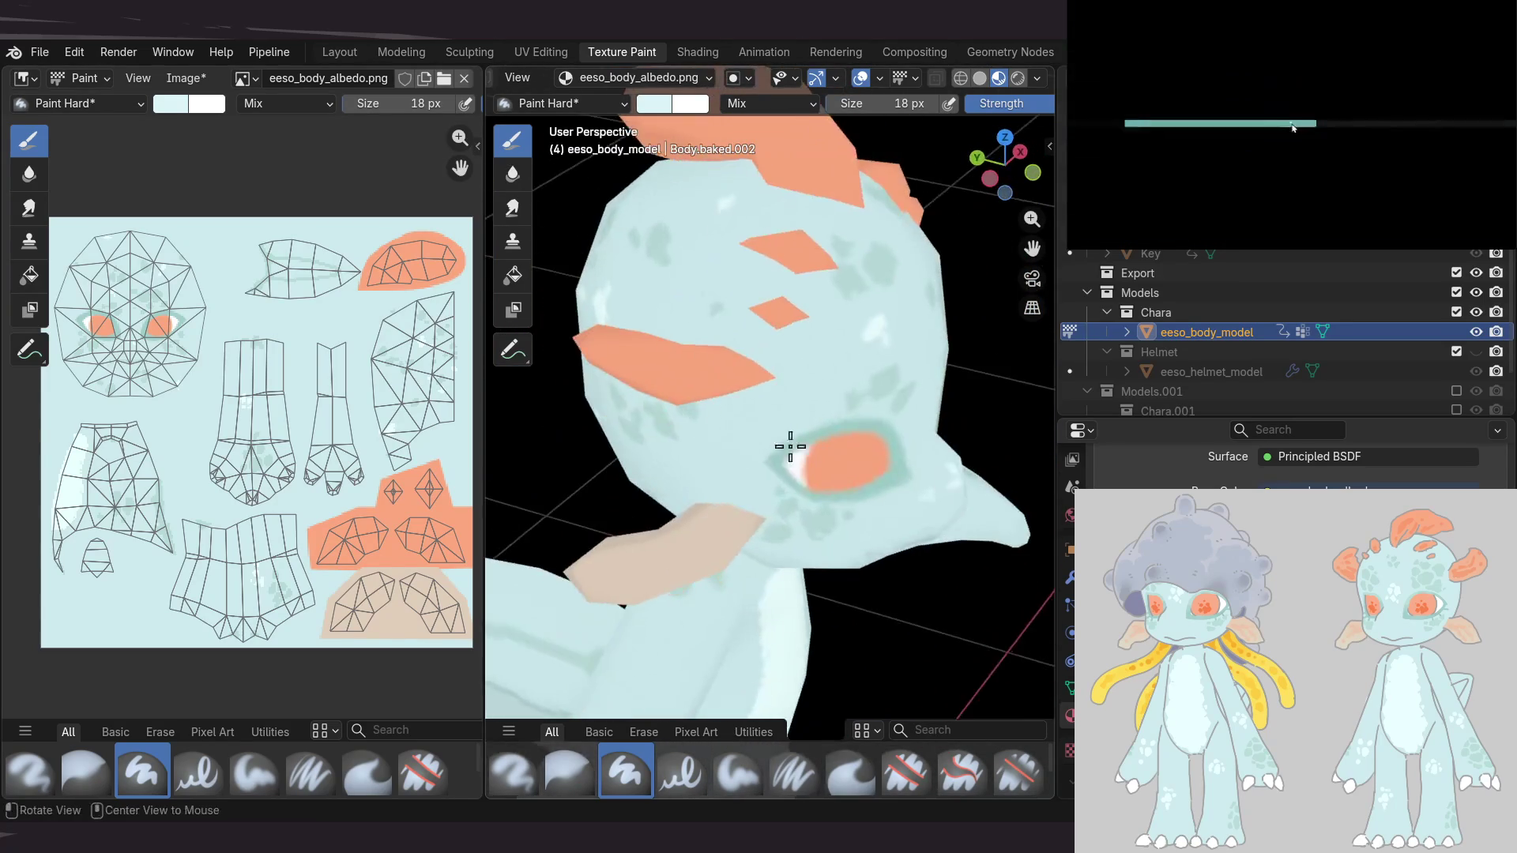
mouse_move(711, 419)
middle_down()
mouse_move(850, 400)
mouse_move(875, 412)
middle_up()
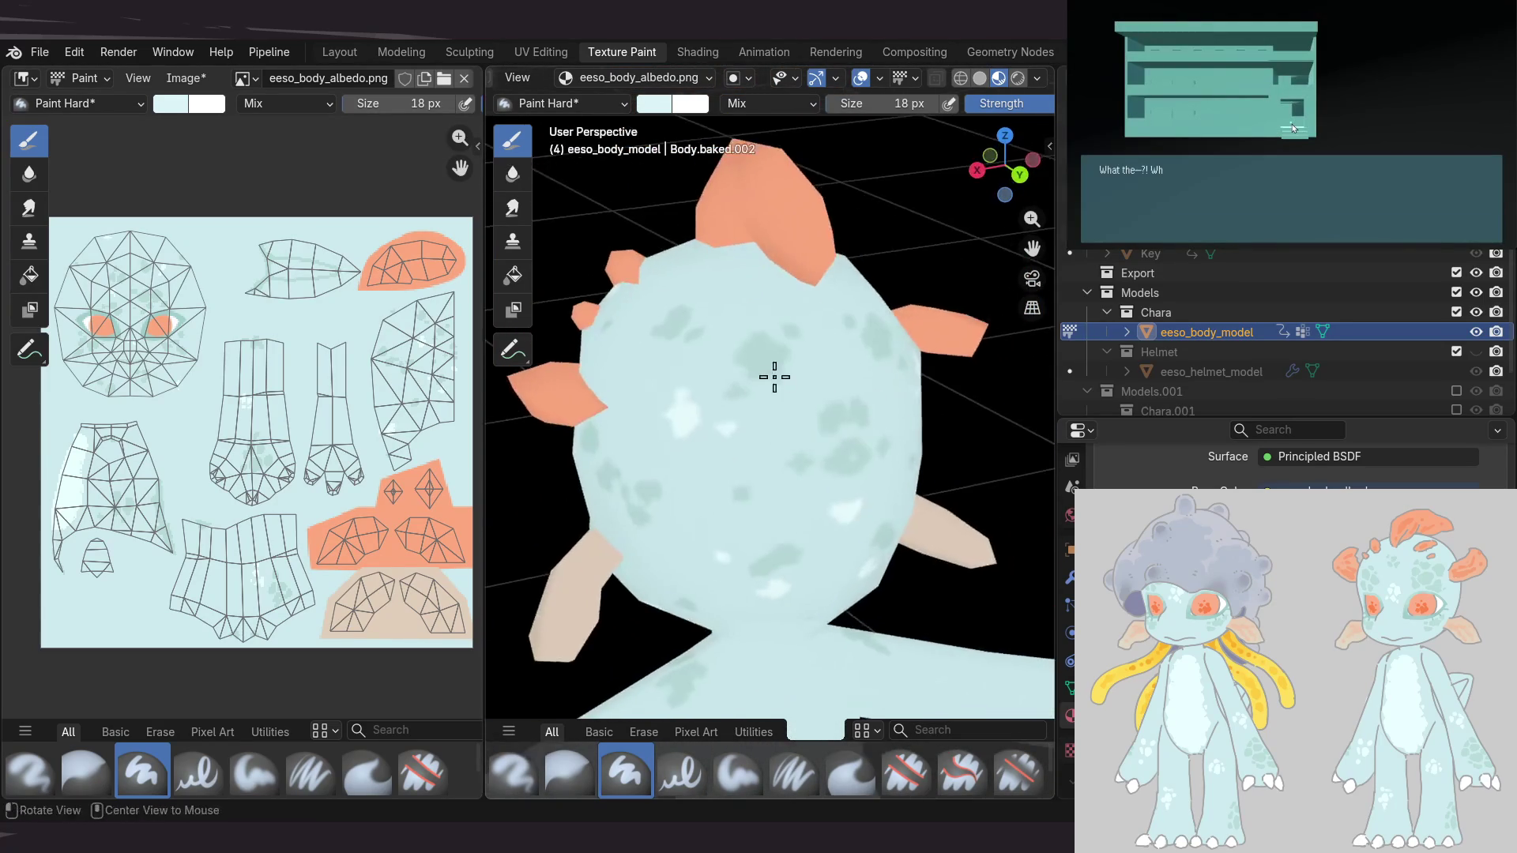
mouse_move(778, 324)
middle_down()
mouse_move(728, 396)
mouse_move(691, 366)
mouse_move(711, 281)
mouse_move(677, 289)
middle_up()
Bring the character to a frontal view and save the project as eeso_3d_avatar_01_model_v01_003.blend
scroll(680, 328, down, 5)
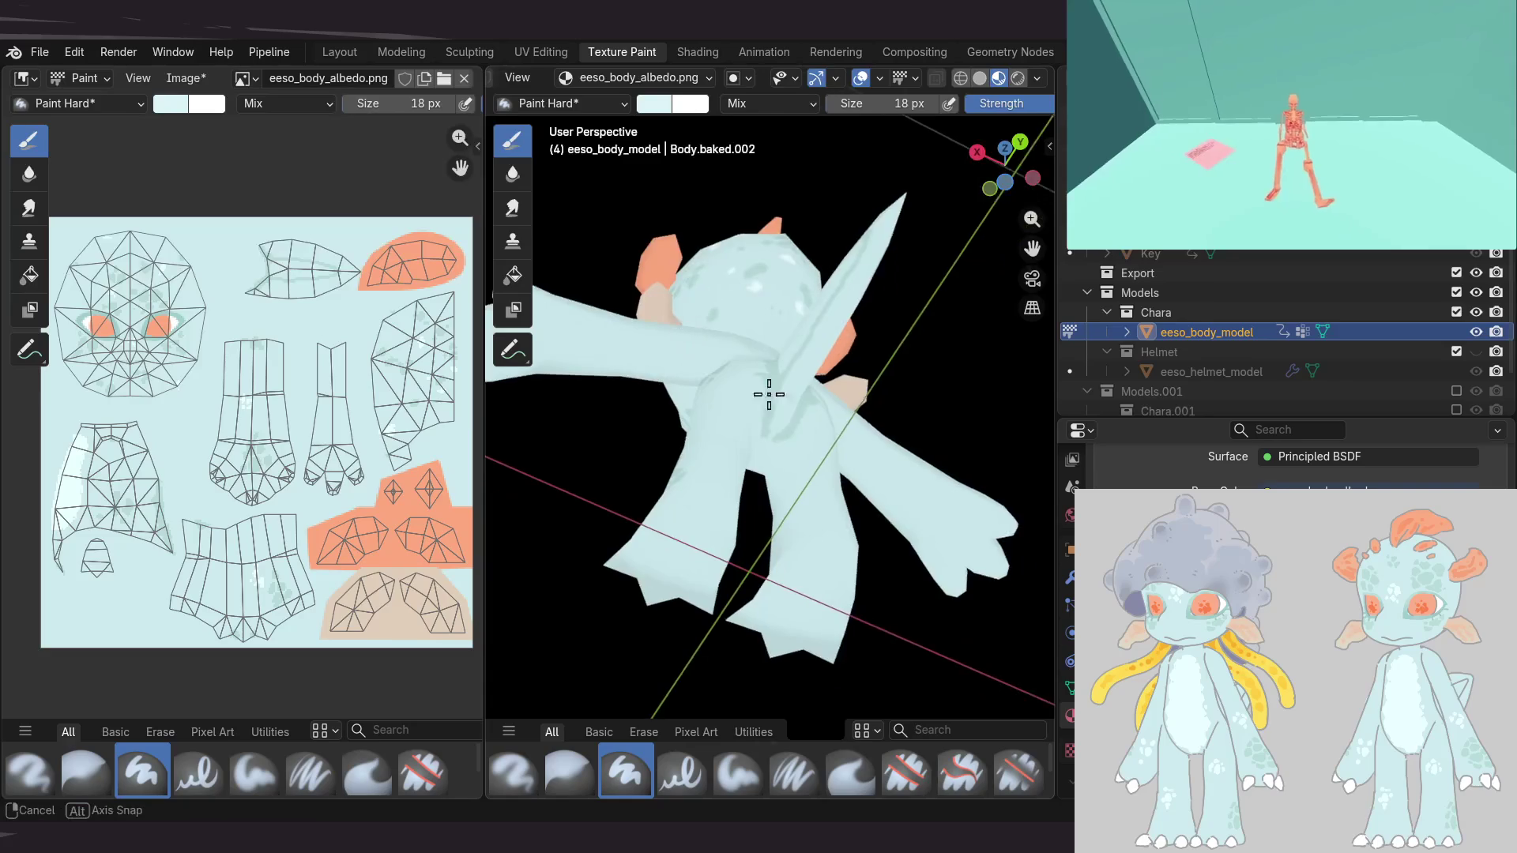
middle_drag(709, 342, 921, 413)
mouse_move(629, 319)
middle_down()
mouse_move(630, 413)
mouse_move(877, 496)
middle_up()
scroll(701, 424, up, 5)
scroll(682, 431, down, 4)
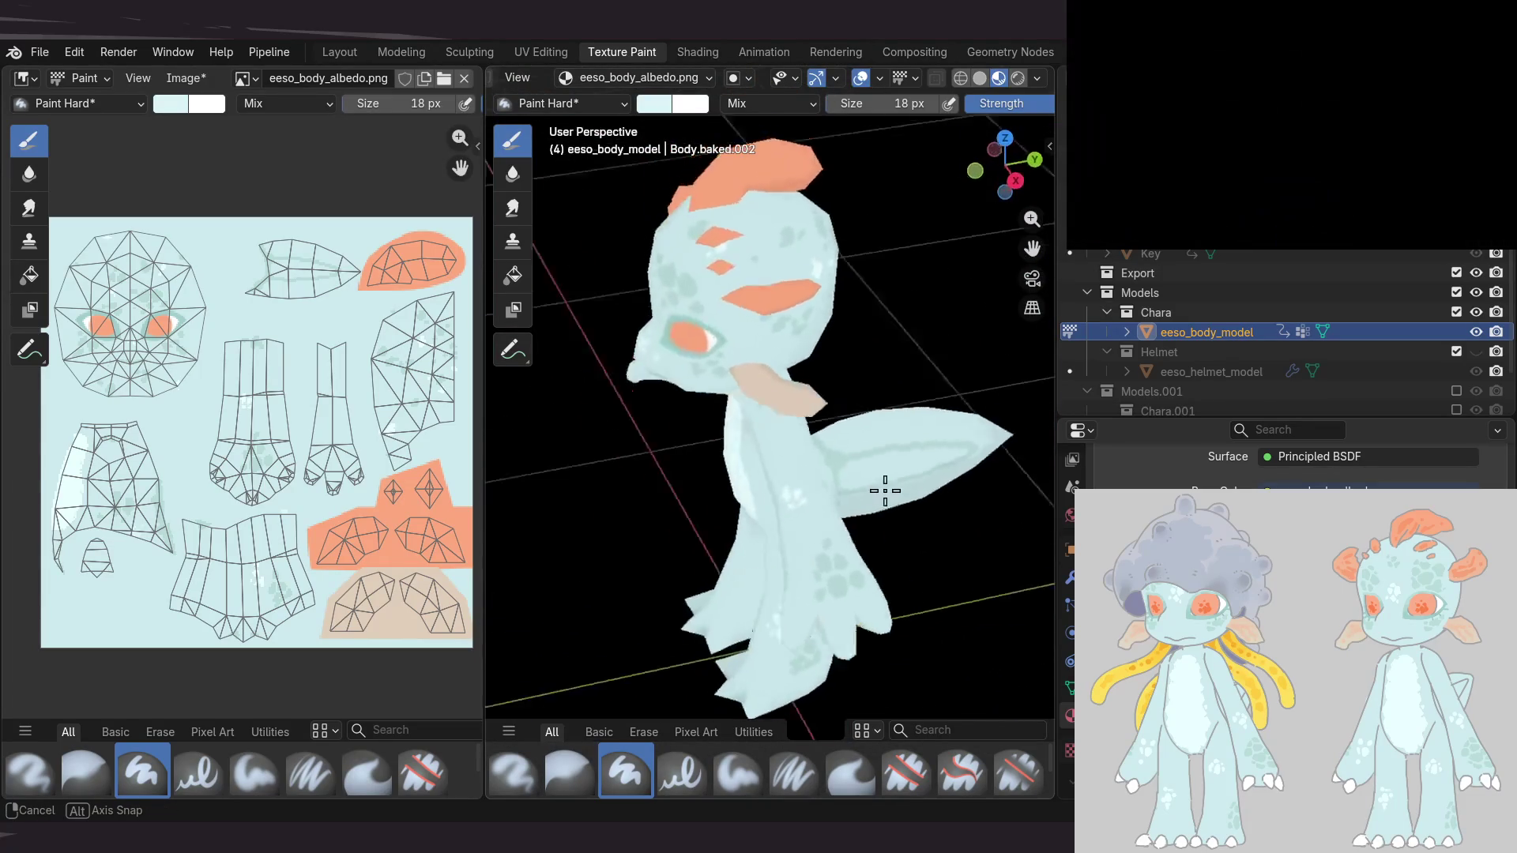
middle_drag(952, 386, 755, 383)
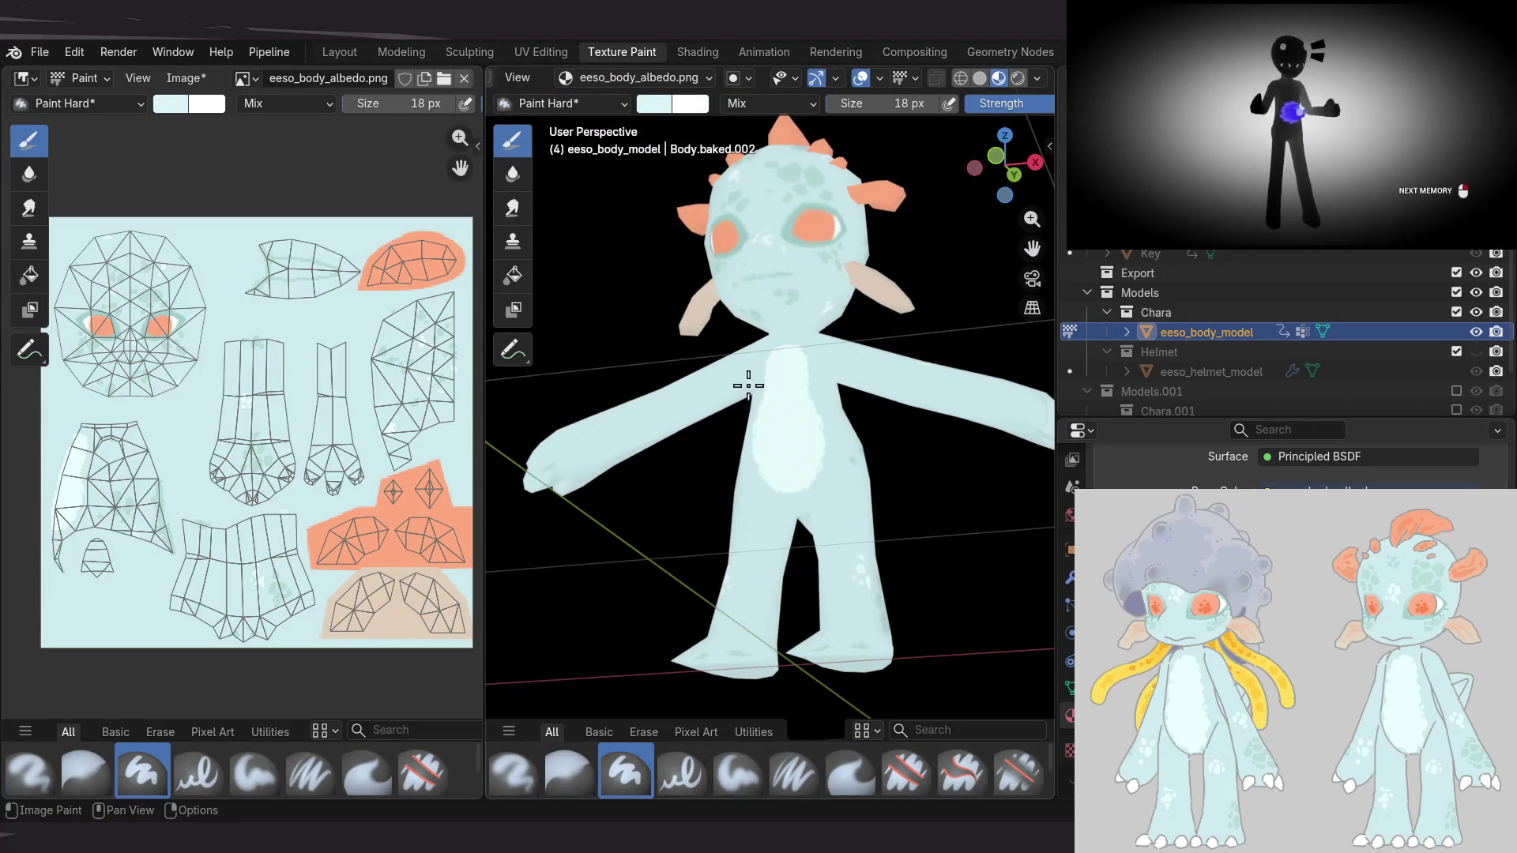
key(ctrl+s)
middle_drag(281, 388, 258, 380)
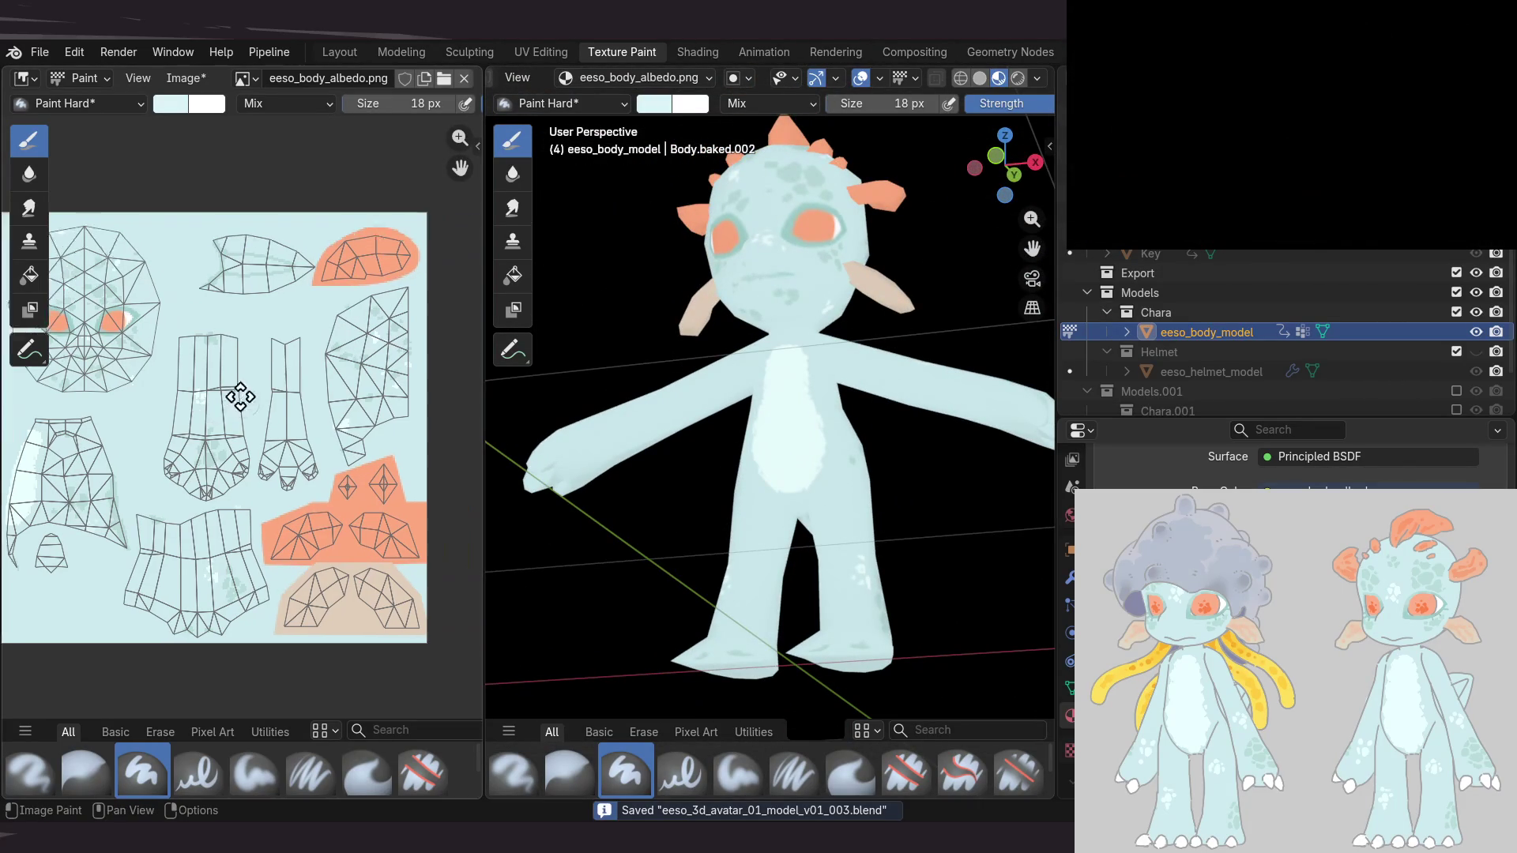
Orbit and zoom around the character to check the paint from the front and below
mouse_move(837, 425)
middle_down()
mouse_move(884, 494)
mouse_move(814, 448)
middle_up()
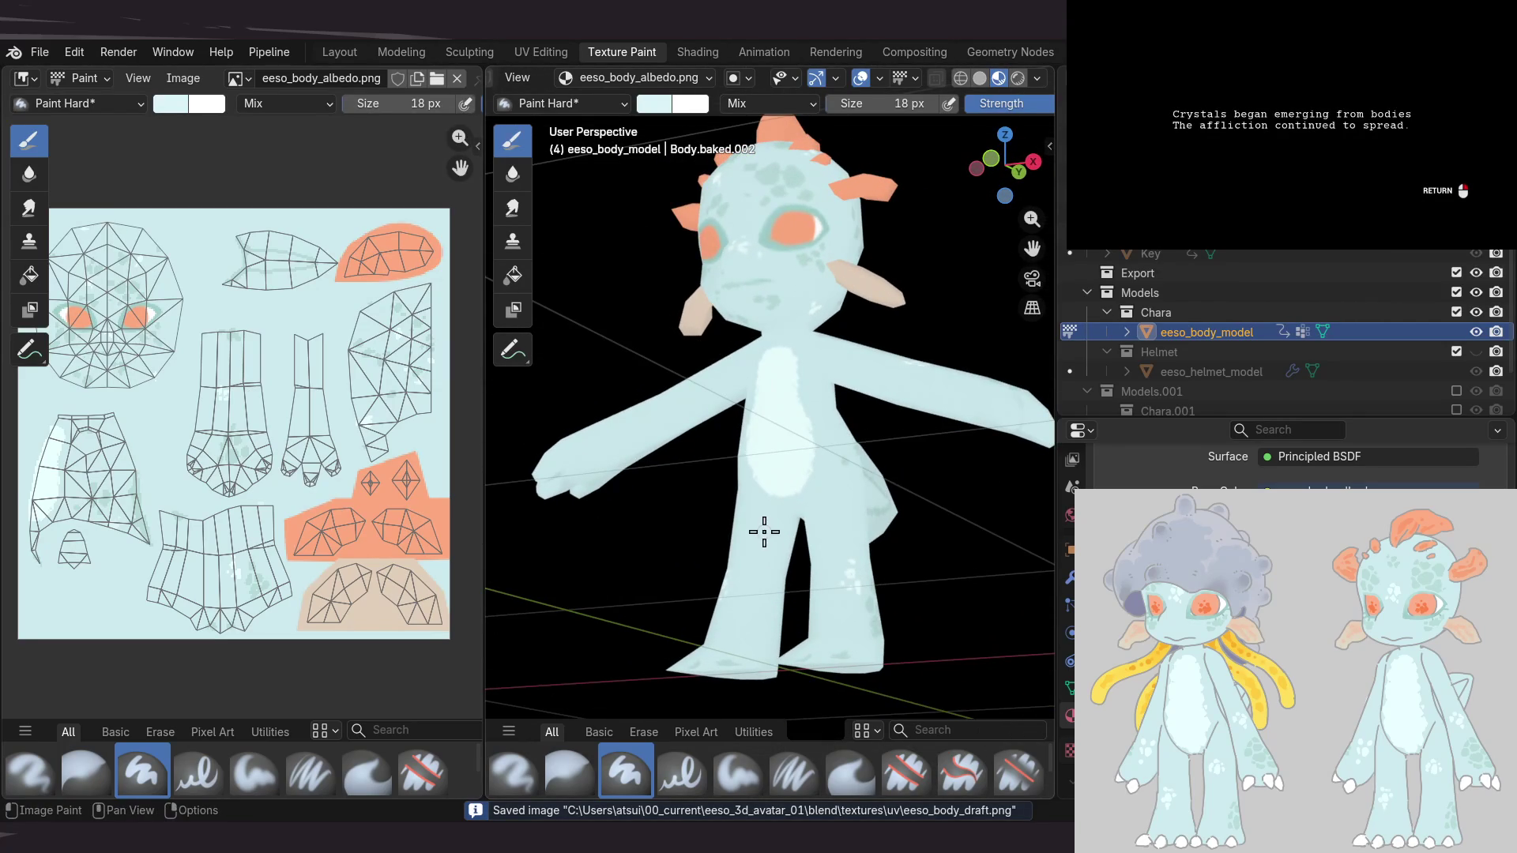
mouse_move(862, 531)
middle_down()
mouse_move(786, 542)
mouse_move(793, 576)
mouse_move(840, 518)
mouse_move(777, 375)
middle_up()
scroll(836, 557, up, 5)
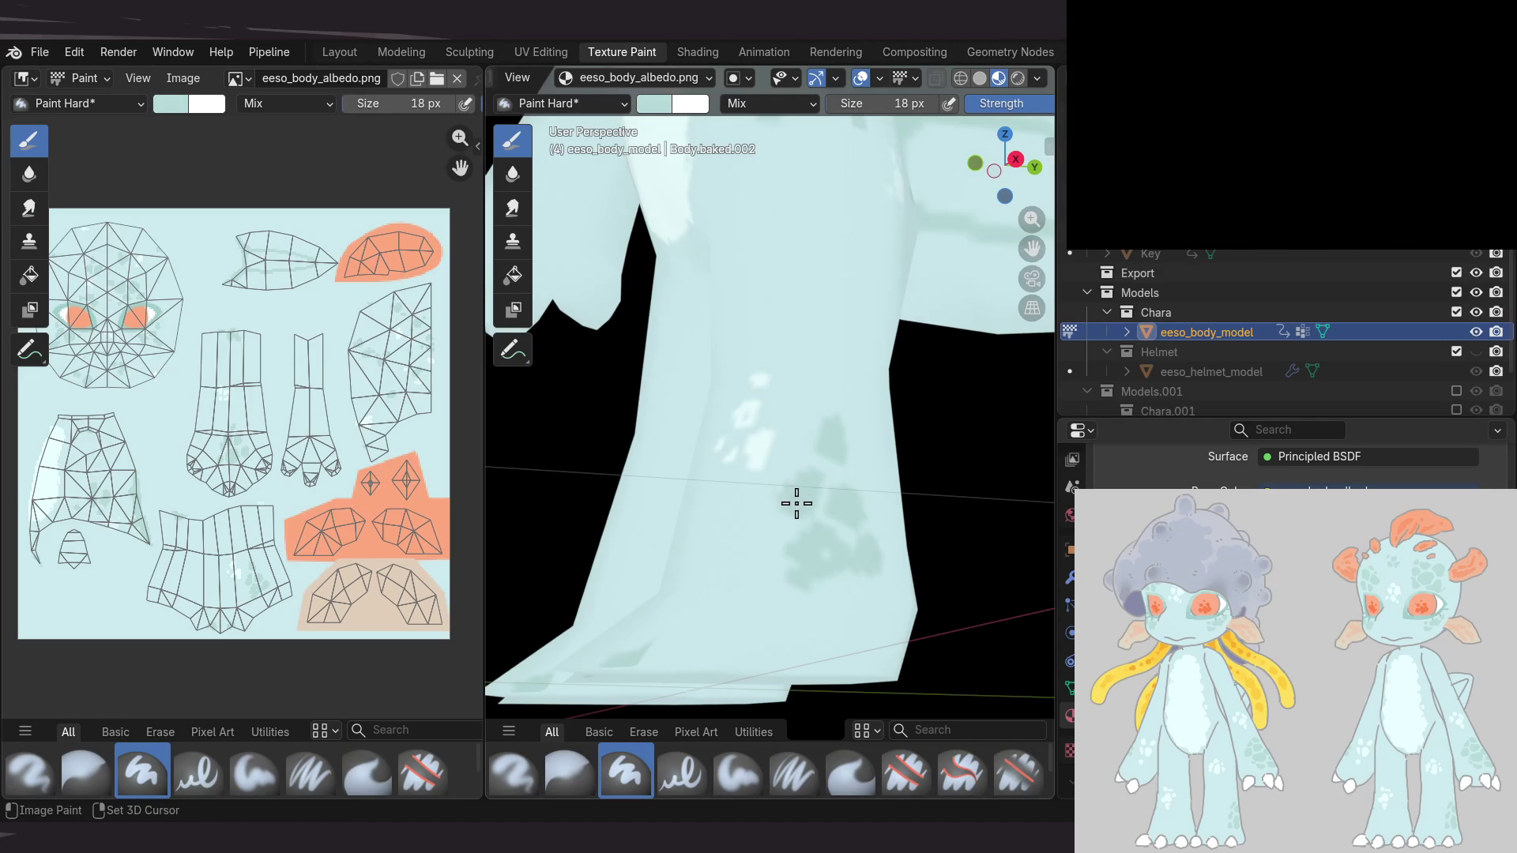
mouse_move(795, 496)
middle_down()
mouse_move(765, 443)
mouse_move(779, 500)
mouse_move(865, 442)
mouse_move(799, 466)
mouse_move(808, 459)
middle_up()
scroll(865, 443, down, 3)
scroll(865, 437, up, 1)
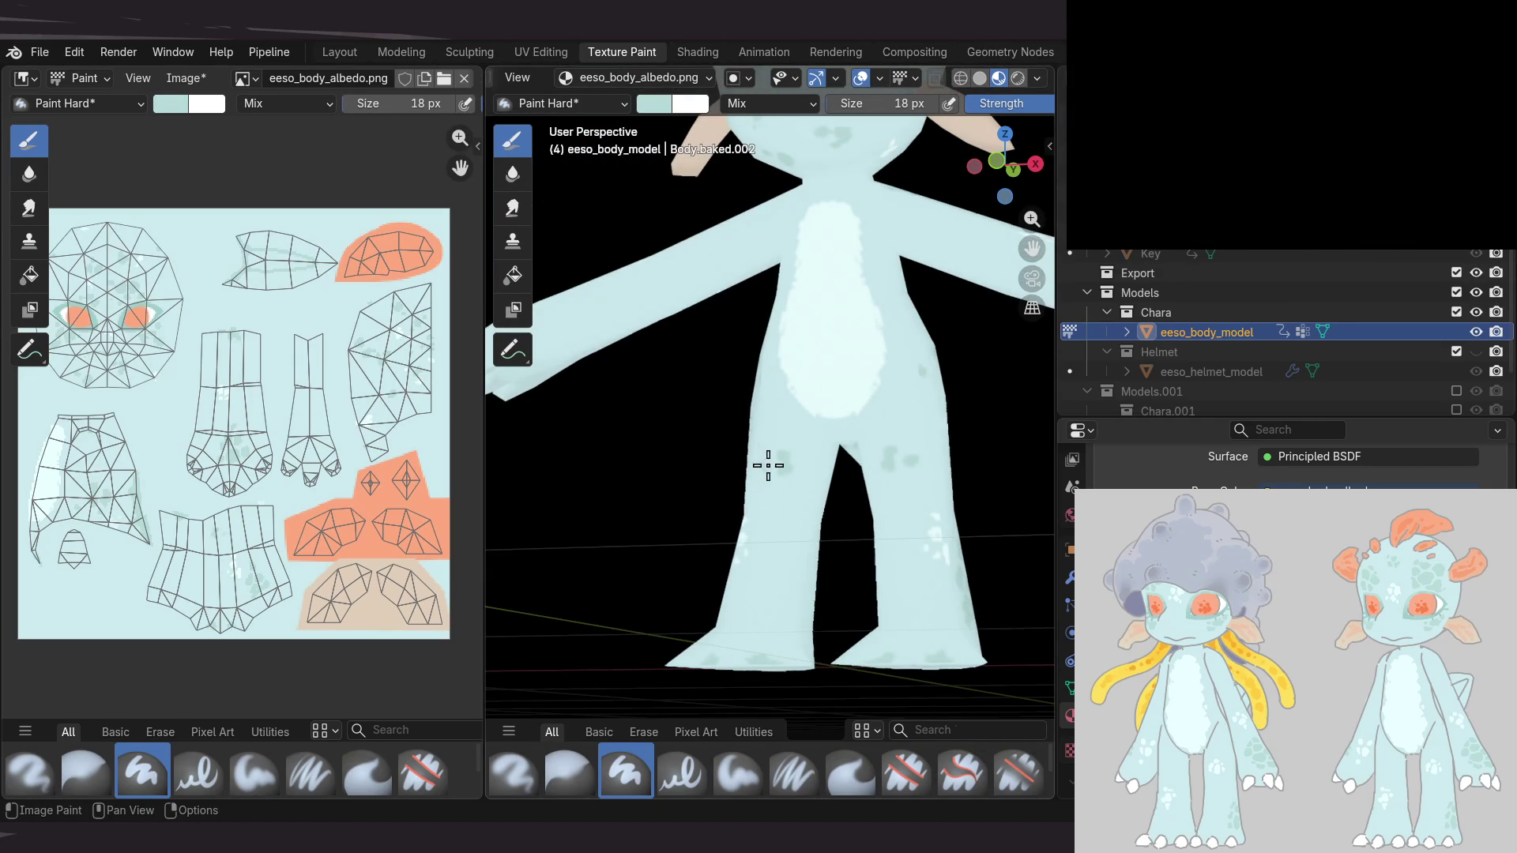
scroll(854, 609, down, 2)
scroll(877, 633, up, 2)
mouse_move(877, 633)
middle_down()
mouse_move(830, 458)
mouse_move(965, 623)
mouse_move(793, 481)
mouse_move(891, 484)
mouse_move(836, 477)
mouse_move(887, 522)
mouse_move(806, 460)
mouse_move(779, 534)
mouse_move(780, 502)
middle_up()
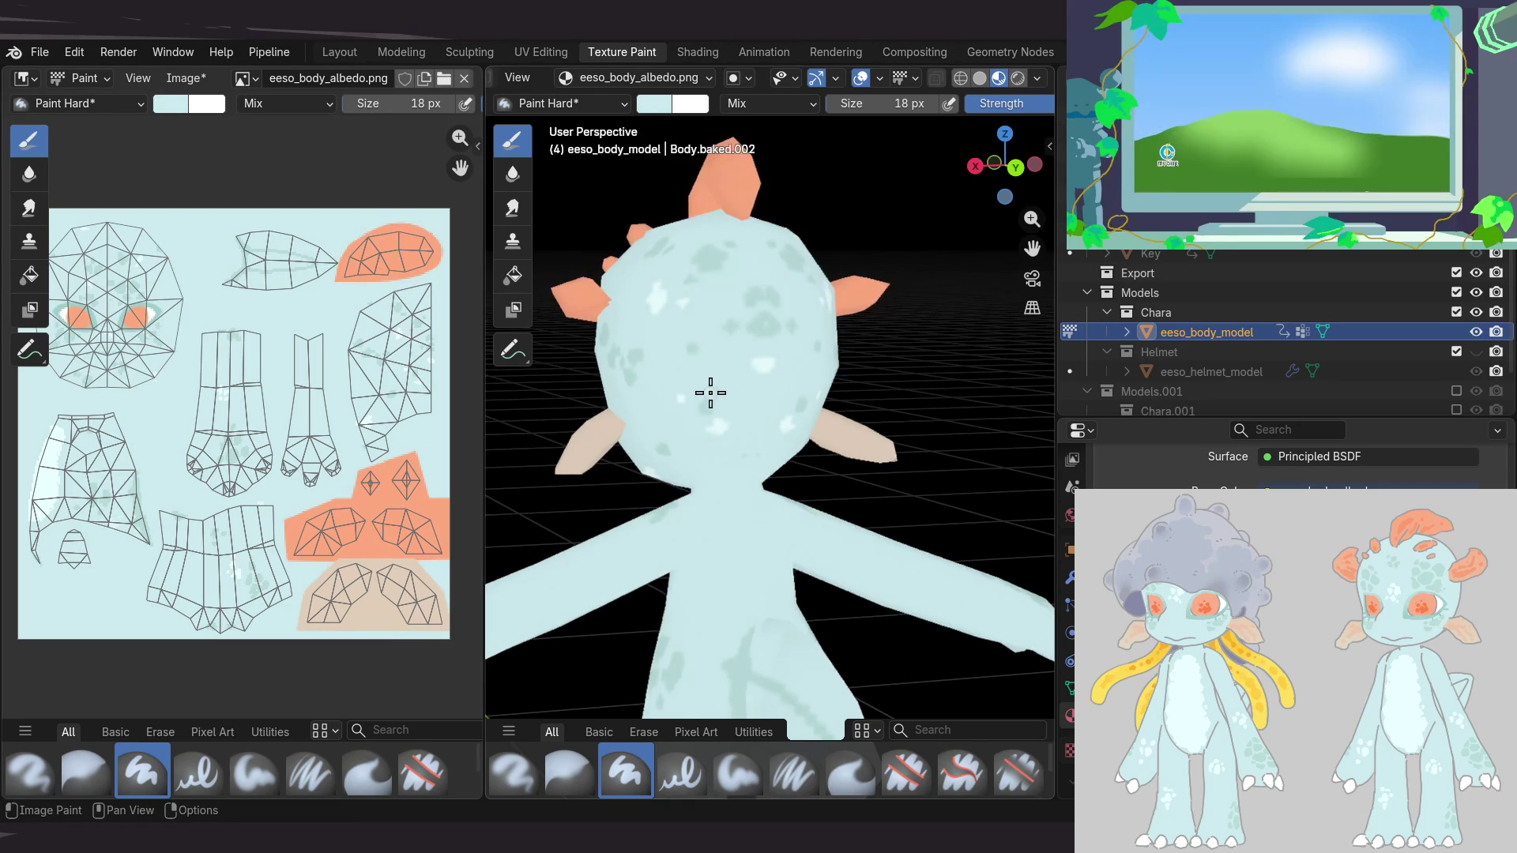
Inspect the tail from several angles and save the body texture as eeso_body_draft.png
mouse_move(721, 392)
middle_down()
mouse_move(674, 400)
mouse_move(699, 376)
mouse_move(734, 406)
mouse_move(745, 475)
mouse_move(714, 511)
mouse_move(769, 553)
mouse_move(697, 429)
mouse_move(739, 468)
mouse_move(819, 477)
mouse_move(803, 444)
middle_up()
mouse_move(745, 547)
middle_down()
mouse_move(751, 450)
mouse_move(691, 392)
mouse_move(640, 428)
mouse_move(694, 403)
mouse_move(680, 497)
mouse_move(745, 501)
mouse_move(772, 528)
mouse_move(772, 585)
mouse_move(785, 564)
mouse_move(749, 509)
mouse_move(745, 434)
mouse_move(751, 532)
mouse_move(766, 456)
middle_up()
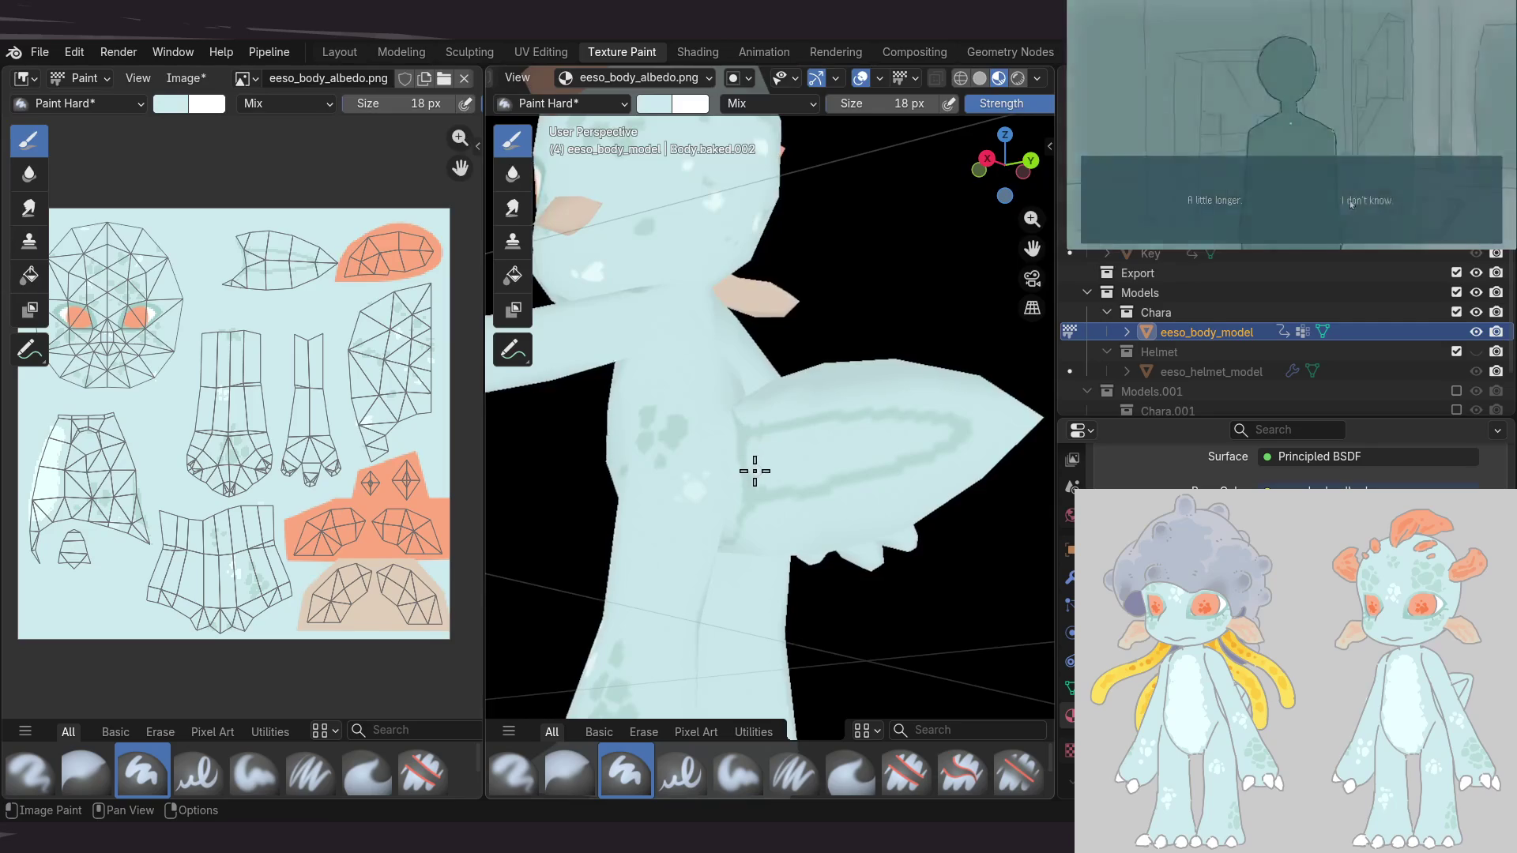
mouse_move(759, 485)
middle_down()
mouse_move(697, 471)
mouse_move(740, 510)
mouse_move(754, 472)
middle_up()
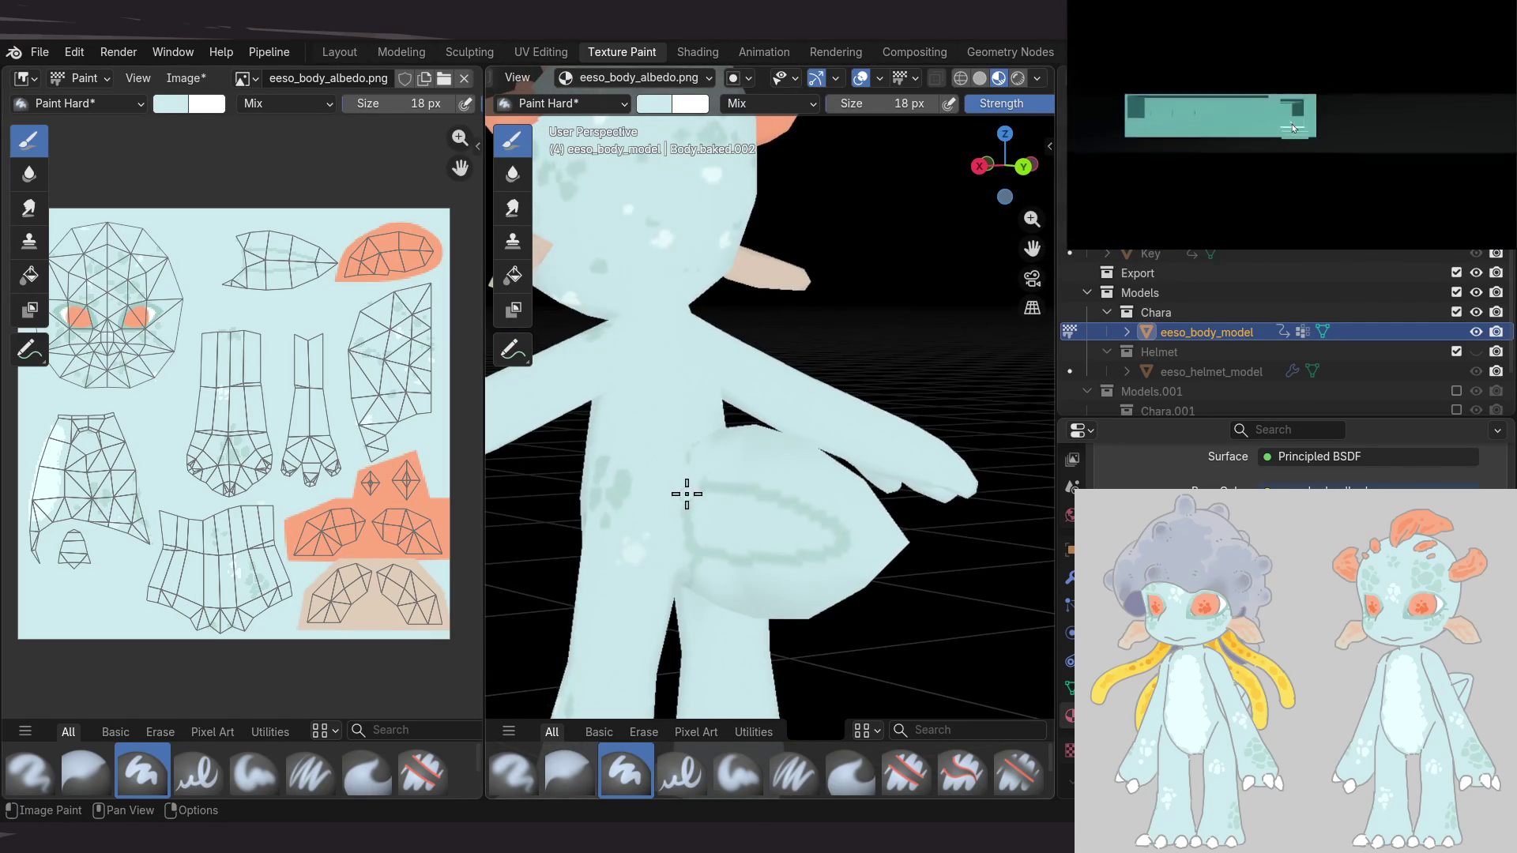
mouse_move(684, 538)
middle_down()
mouse_move(867, 492)
mouse_move(784, 493)
middle_up()
mouse_move(690, 535)
middle_down()
mouse_move(661, 603)
mouse_move(823, 535)
mouse_move(714, 471)
mouse_move(736, 411)
mouse_move(695, 442)
mouse_move(846, 372)
mouse_move(820, 477)
mouse_move(783, 426)
mouse_move(728, 440)
mouse_move(735, 461)
mouse_move(717, 429)
mouse_move(796, 462)
middle_up()
key(alt+s)
scroll(734, 455, down, 5)
scroll(772, 485, up, 5)
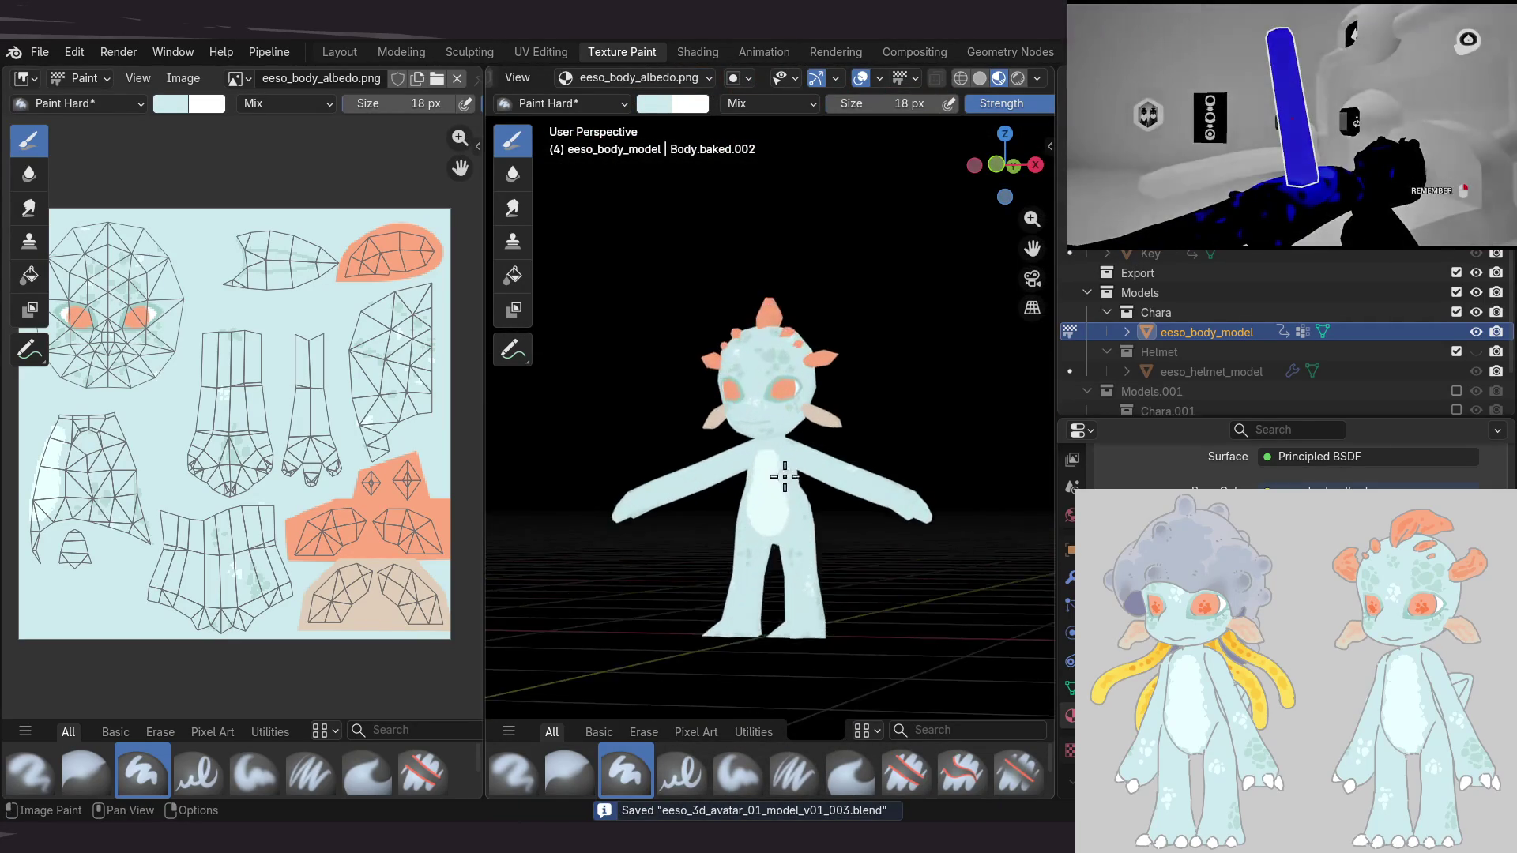
mouse_move(751, 514)
middle_down()
mouse_move(816, 422)
mouse_move(761, 506)
mouse_move(809, 453)
middle_up()
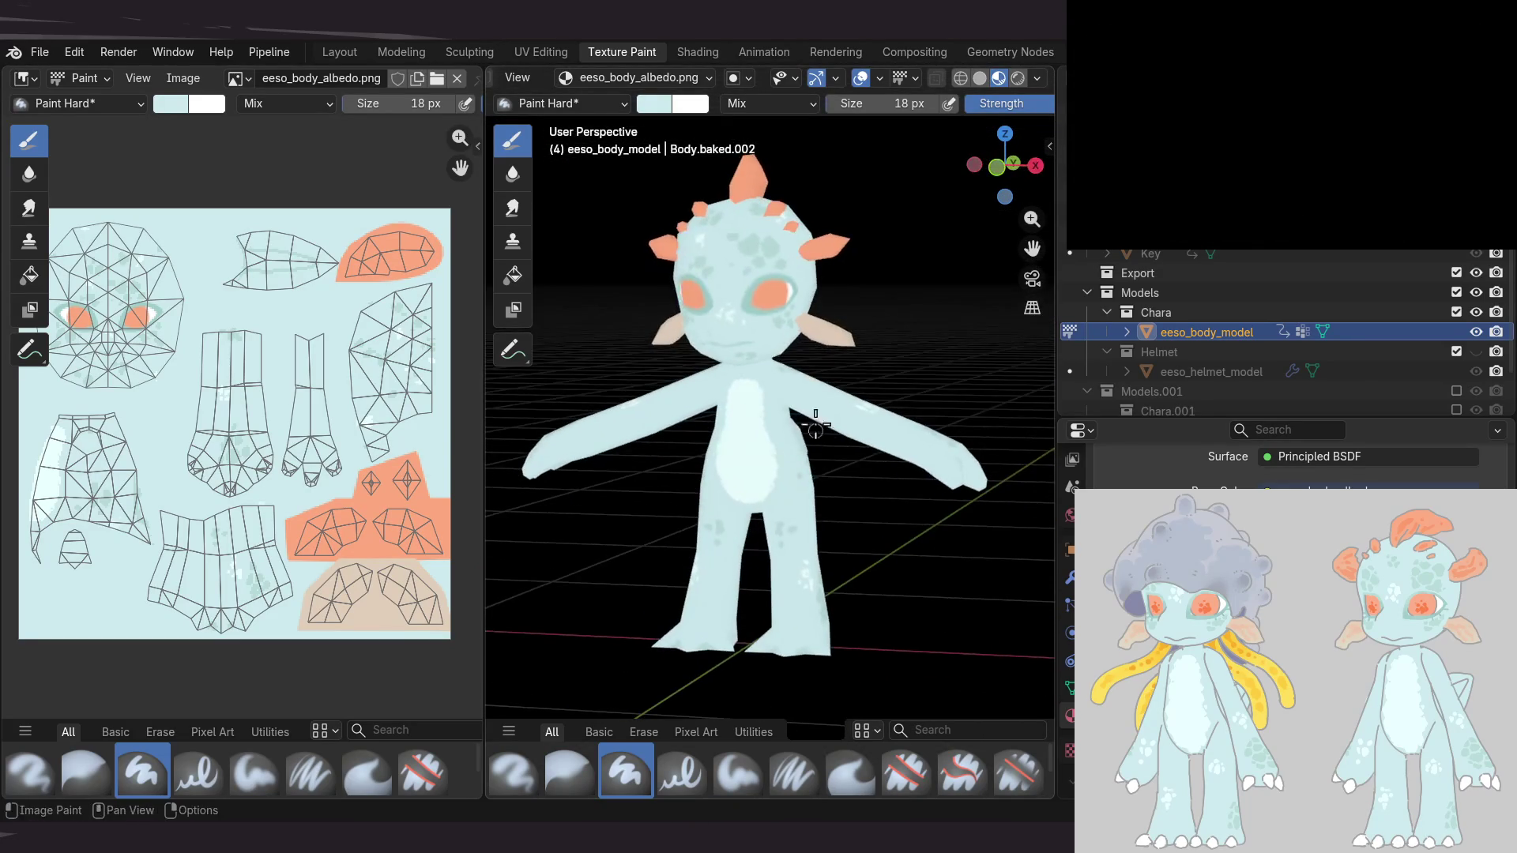
click(1036, 78)
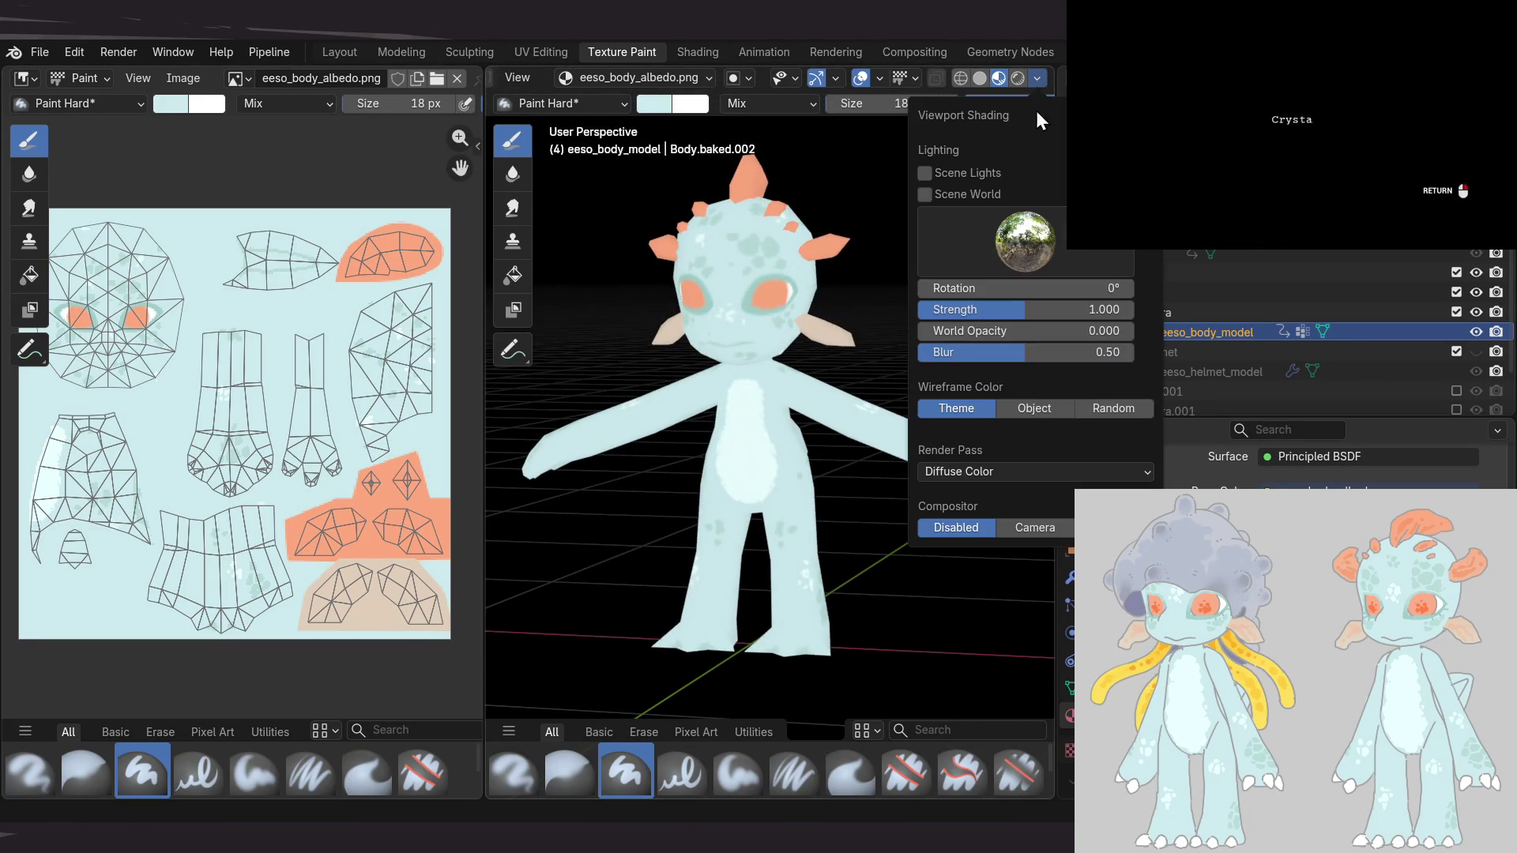
click(974, 472)
click(820, 530)
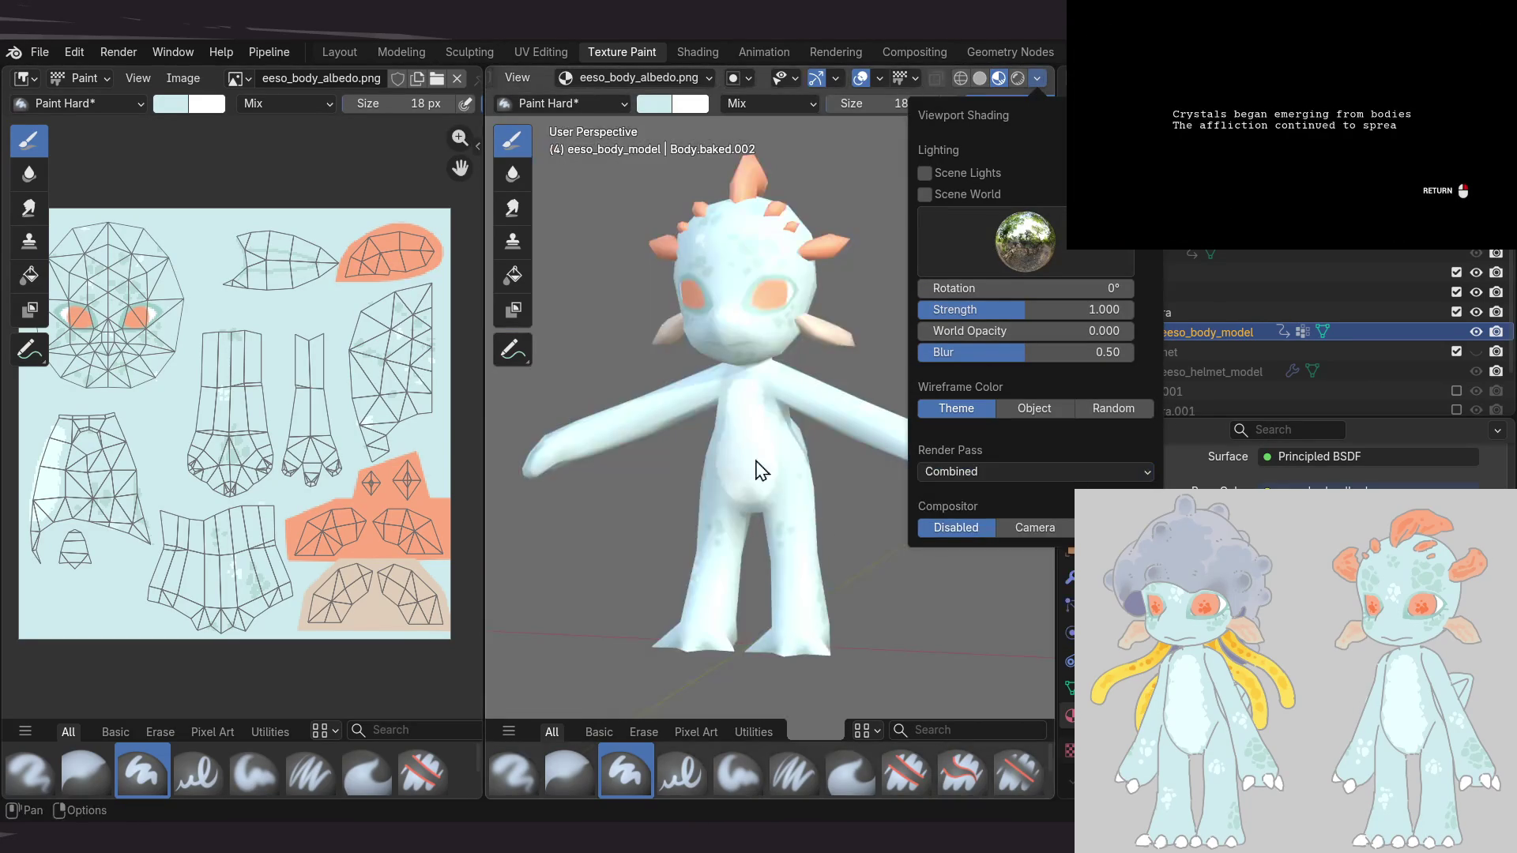
click(992, 474)
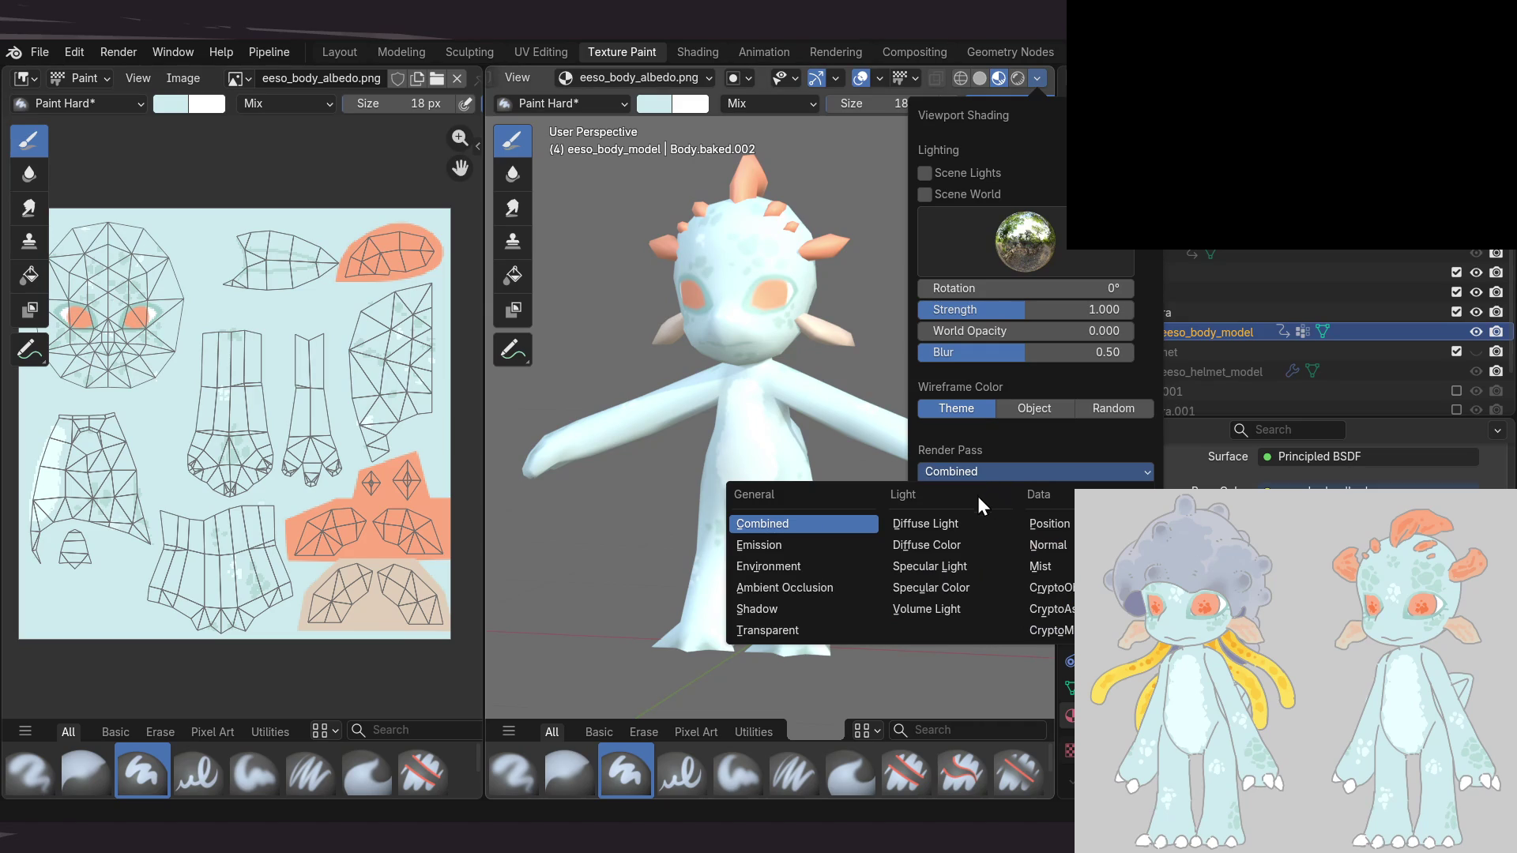
click(945, 545)
middle_drag(745, 470, 840, 451)
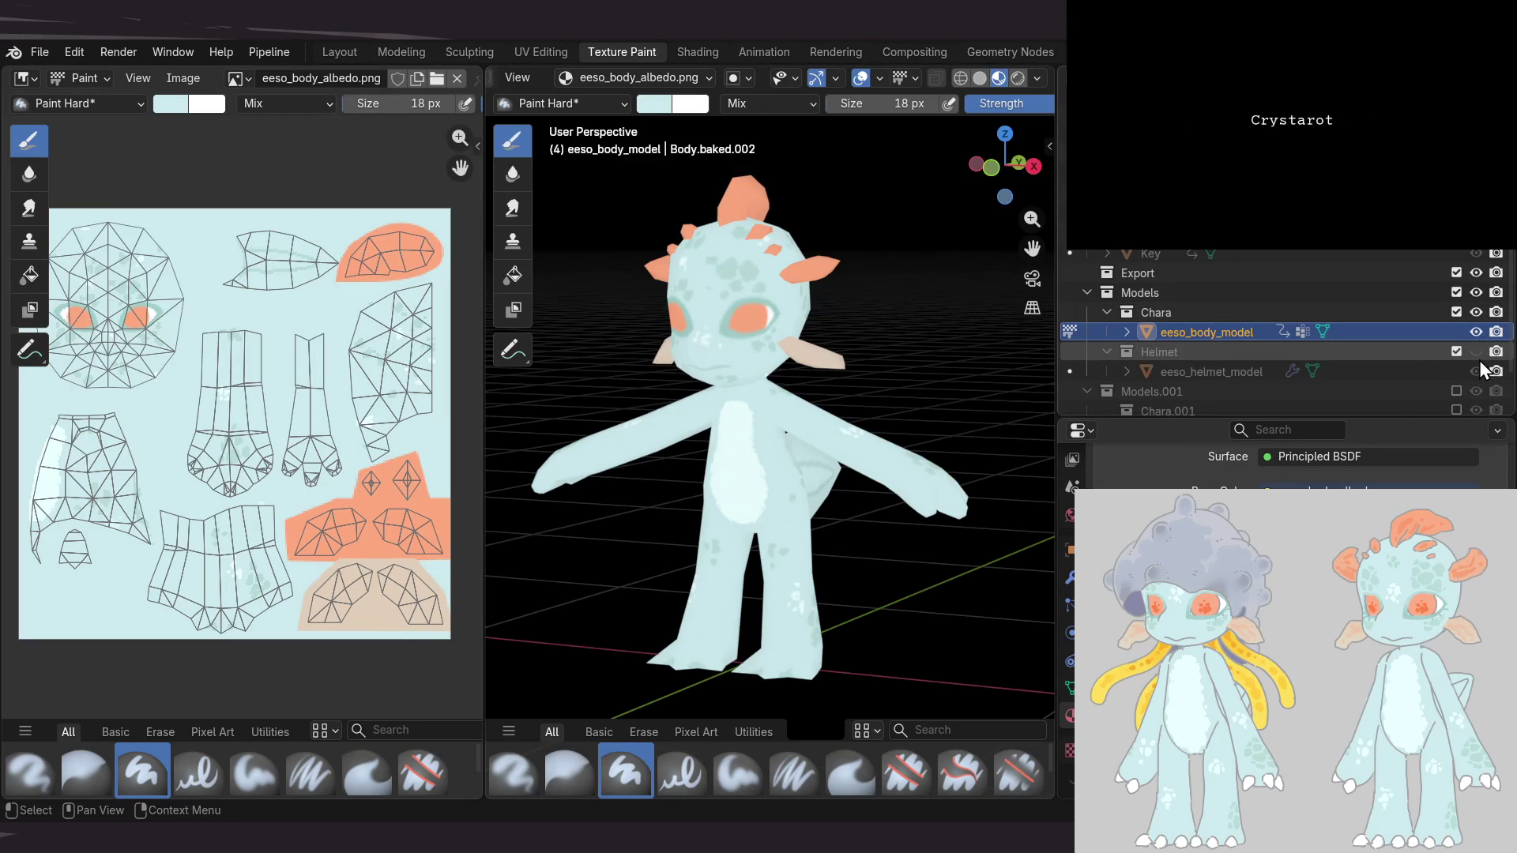
click(1473, 353)
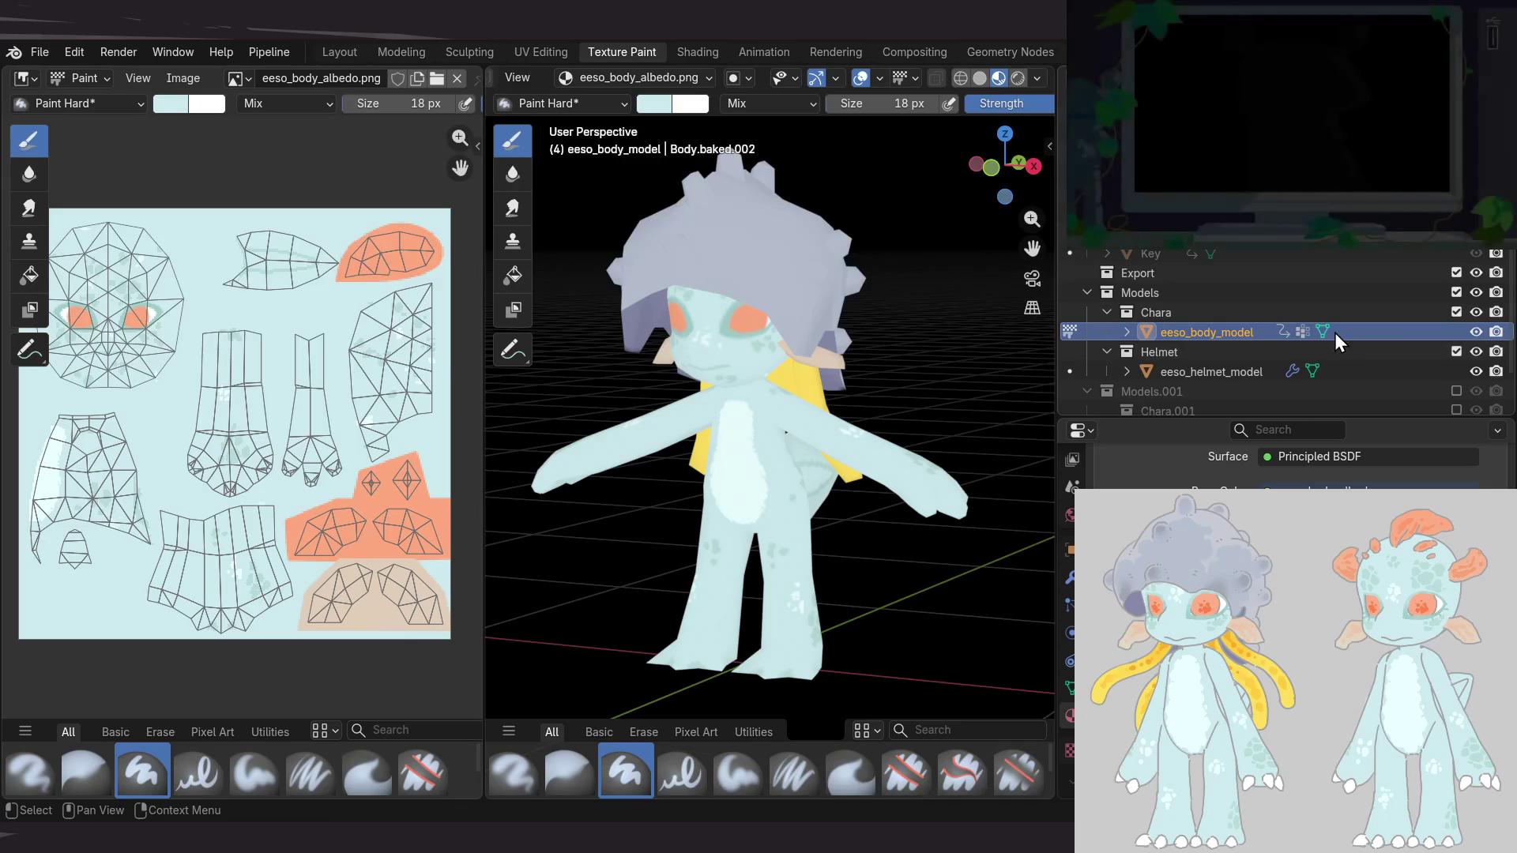
click(1476, 350)
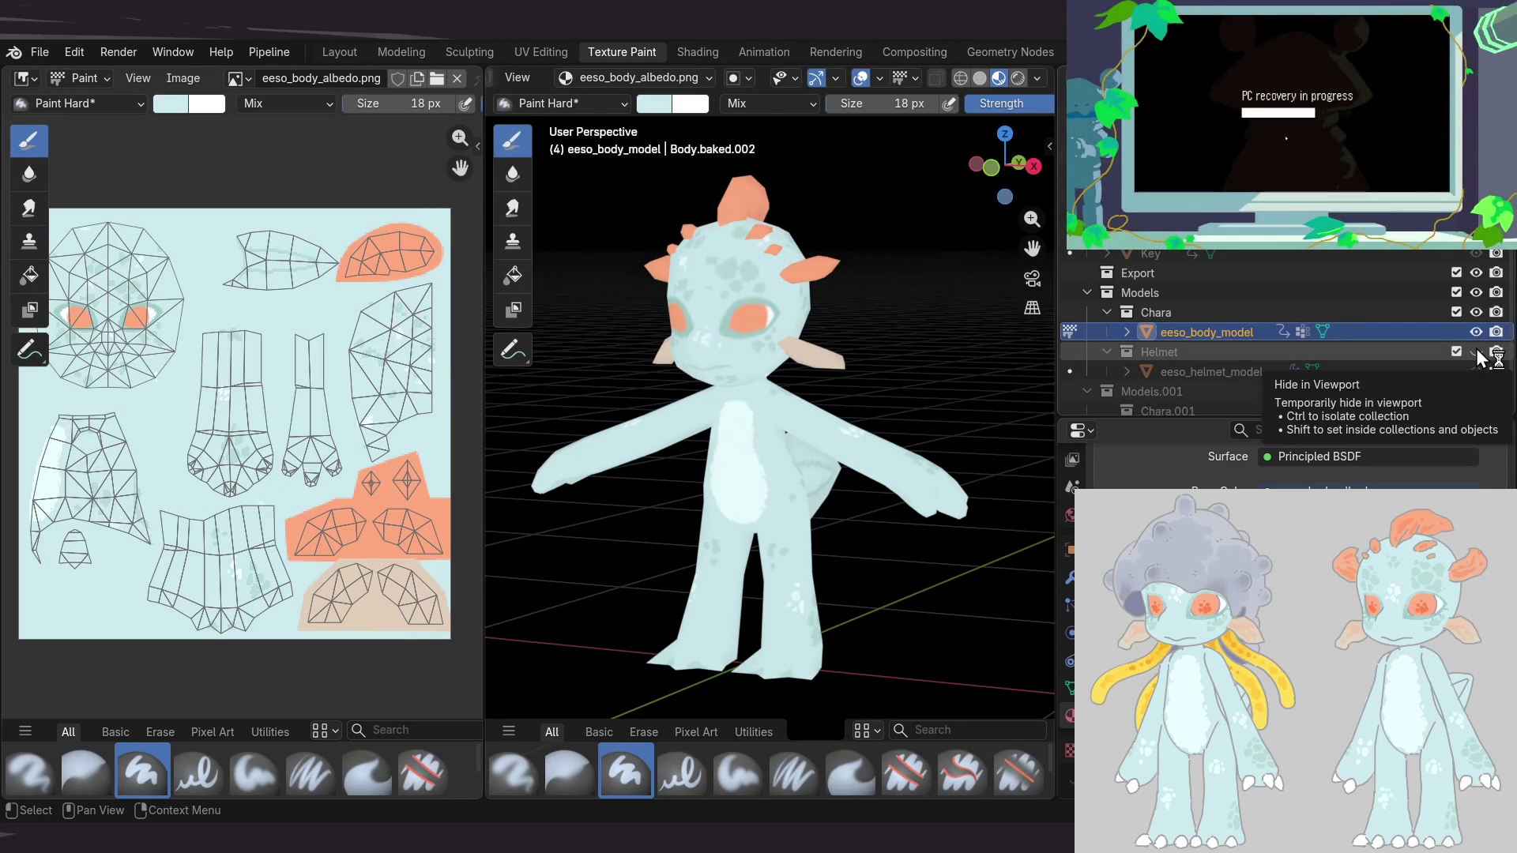
mouse_move(785, 467)
middle_down()
mouse_move(800, 378)
mouse_move(760, 441)
mouse_move(799, 467)
mouse_move(626, 440)
mouse_move(702, 463)
mouse_move(788, 321)
middle_up()
Orbit around to see the back of the head and the whole character
scroll(788, 322, up, 4)
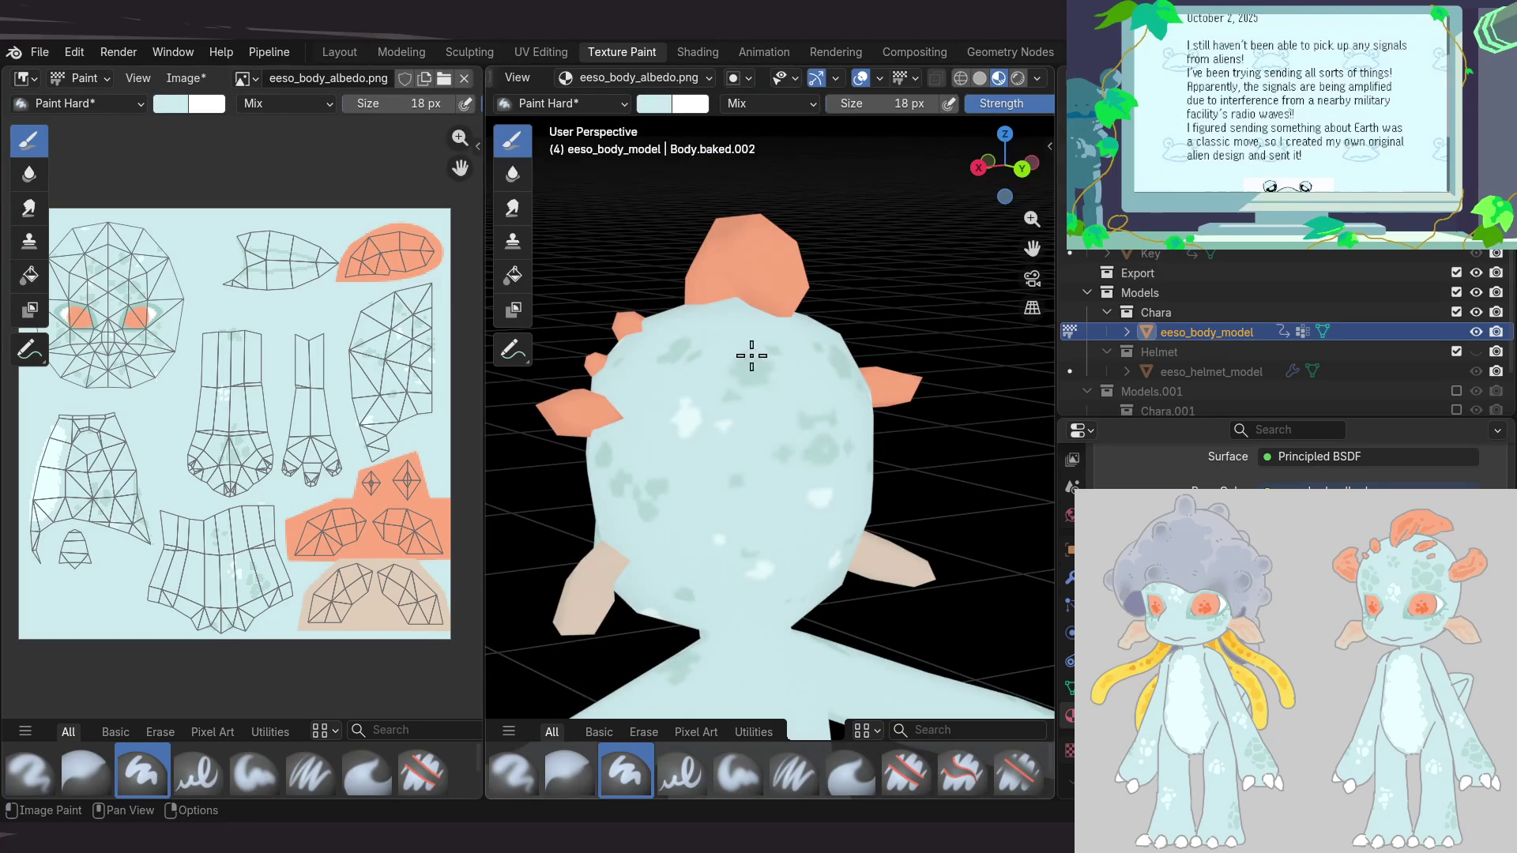
mouse_move(768, 363)
middle_down()
mouse_move(690, 437)
mouse_move(680, 339)
mouse_move(620, 453)
mouse_move(732, 455)
middle_up()
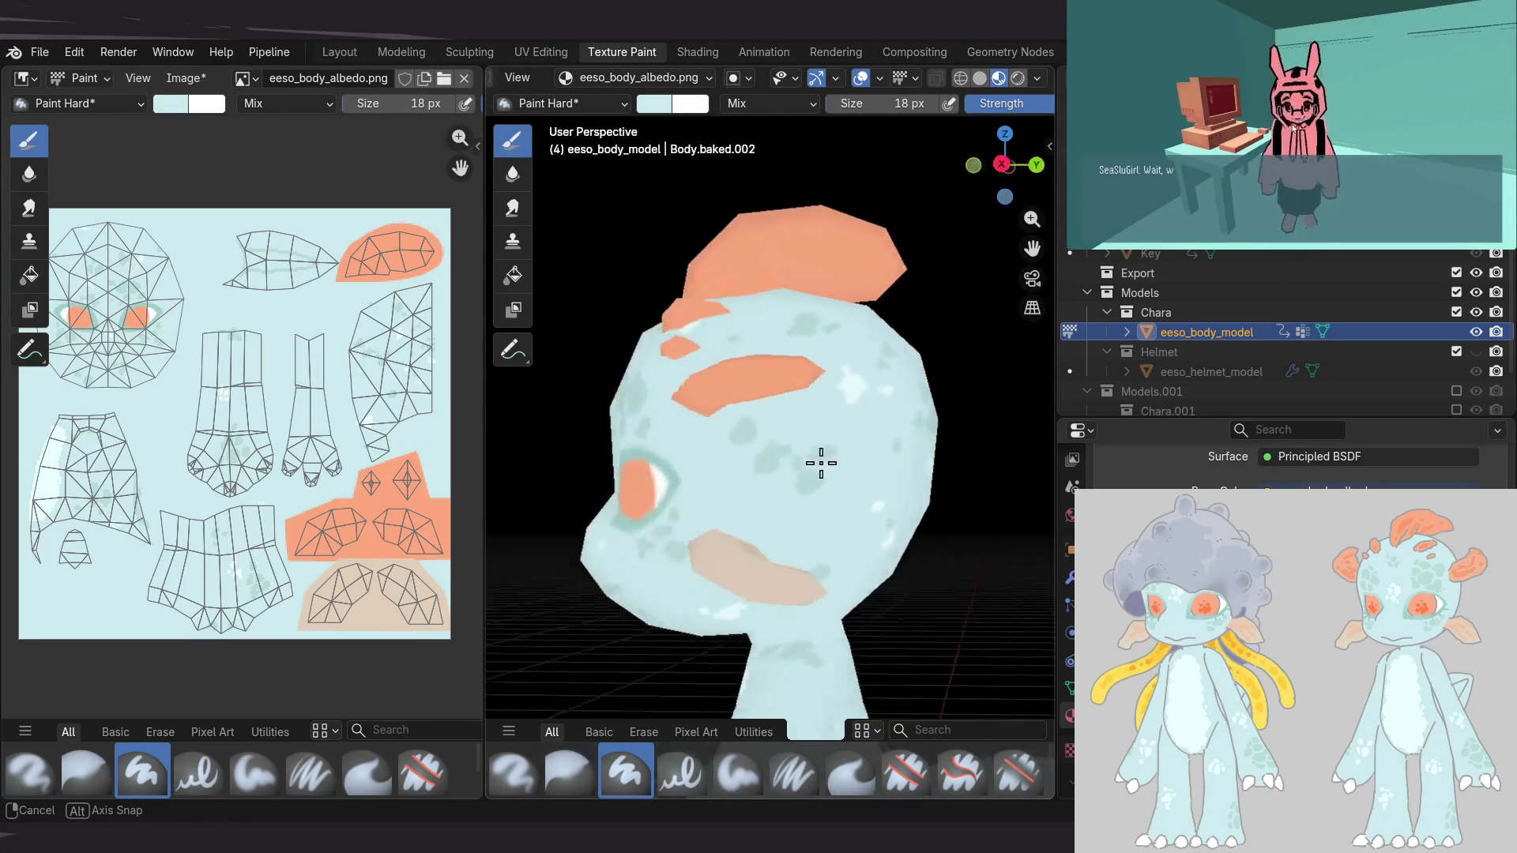
mouse_move(963, 424)
middle_down()
mouse_move(813, 423)
mouse_move(930, 425)
middle_up()
scroll(835, 354, down, 5)
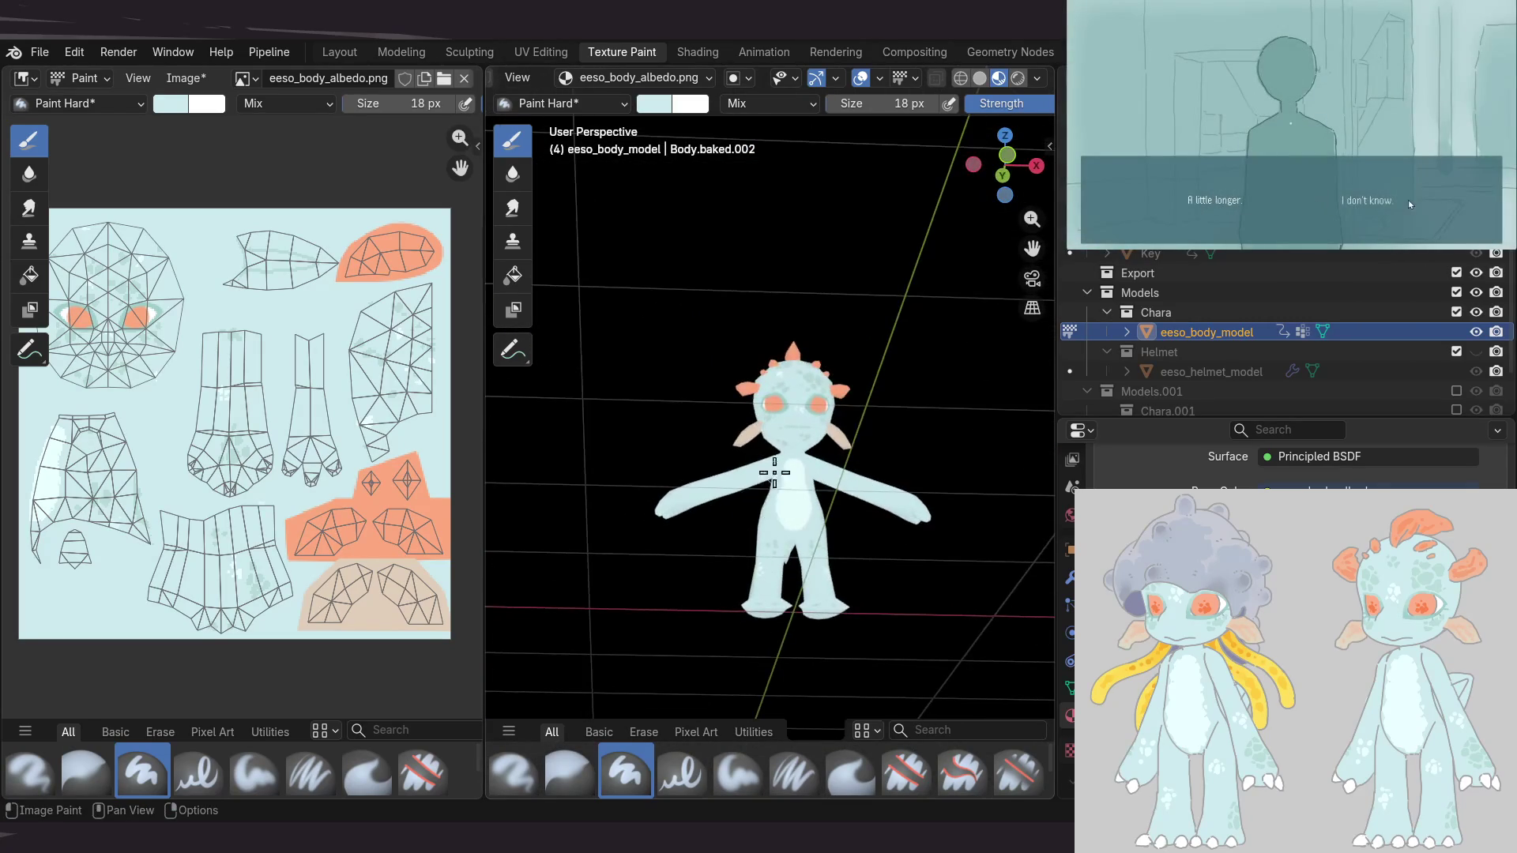
scroll(722, 443, up, 3)
scroll(779, 423, up, 3)
Zoom in close on the tail fin outline and enlarge the paint brush to 34 px
mouse_move(779, 423)
middle_down()
mouse_move(911, 455)
mouse_move(904, 380)
mouse_move(1017, 419)
mouse_move(881, 376)
mouse_move(747, 438)
middle_up()
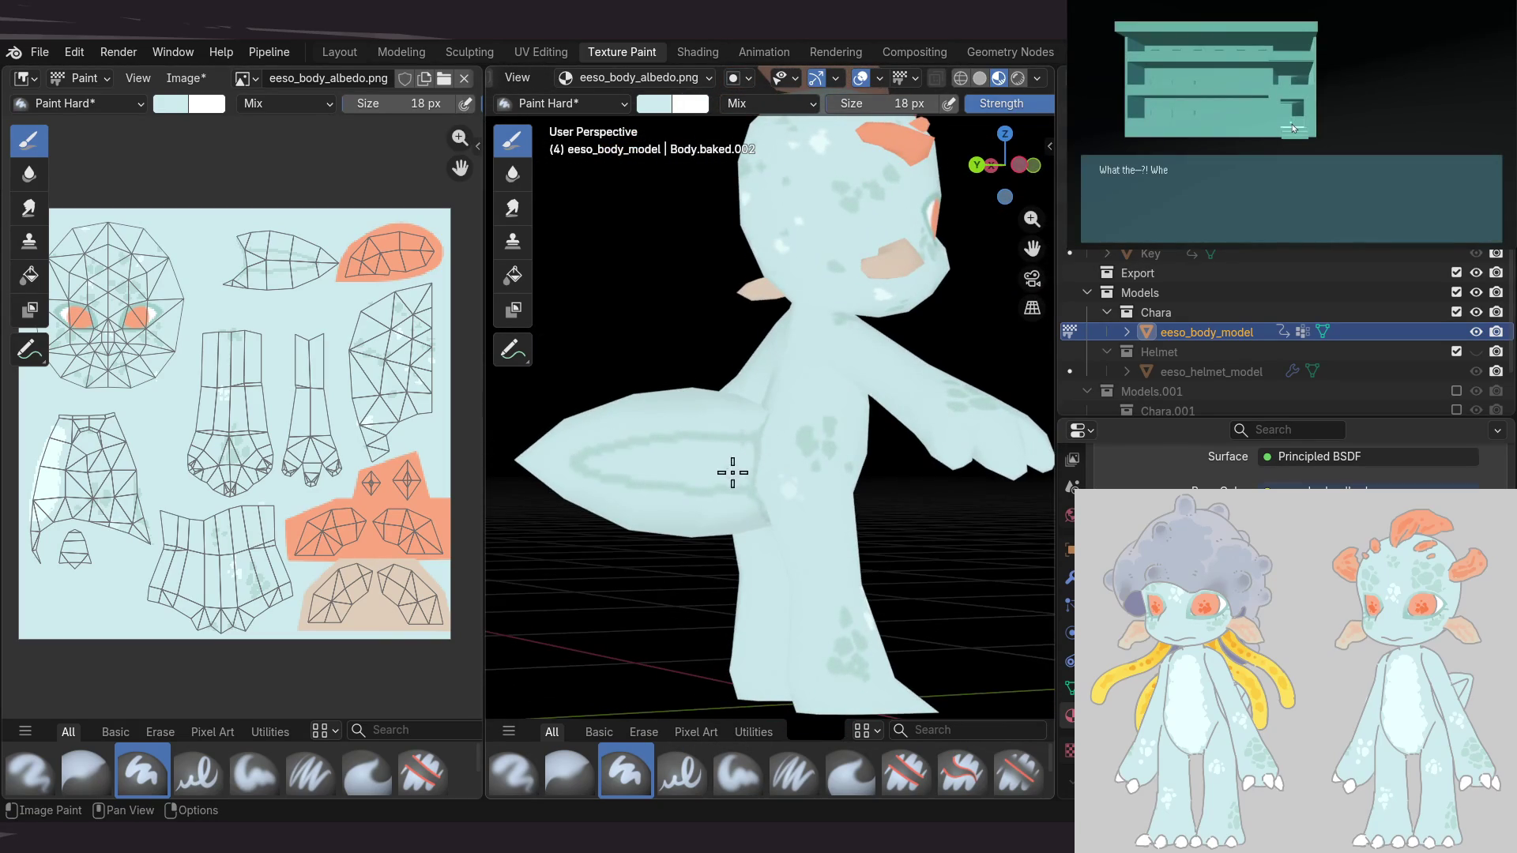
scroll(733, 473, up, 2)
scroll(772, 447, up, 2)
scroll(792, 434, up, 2)
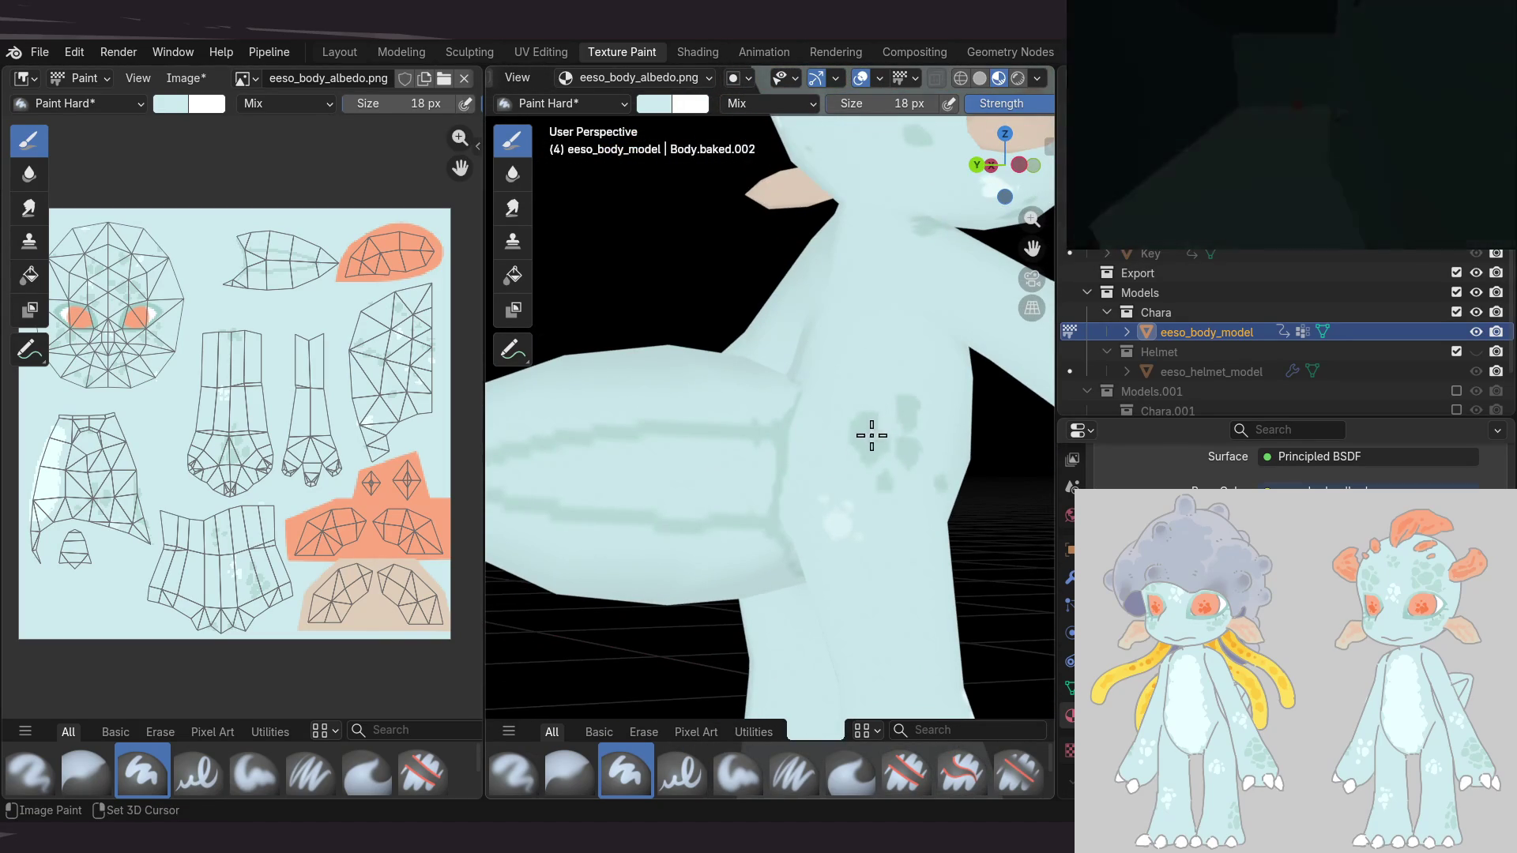
scroll(873, 435, up, 2)
scroll(824, 450, up, 2)
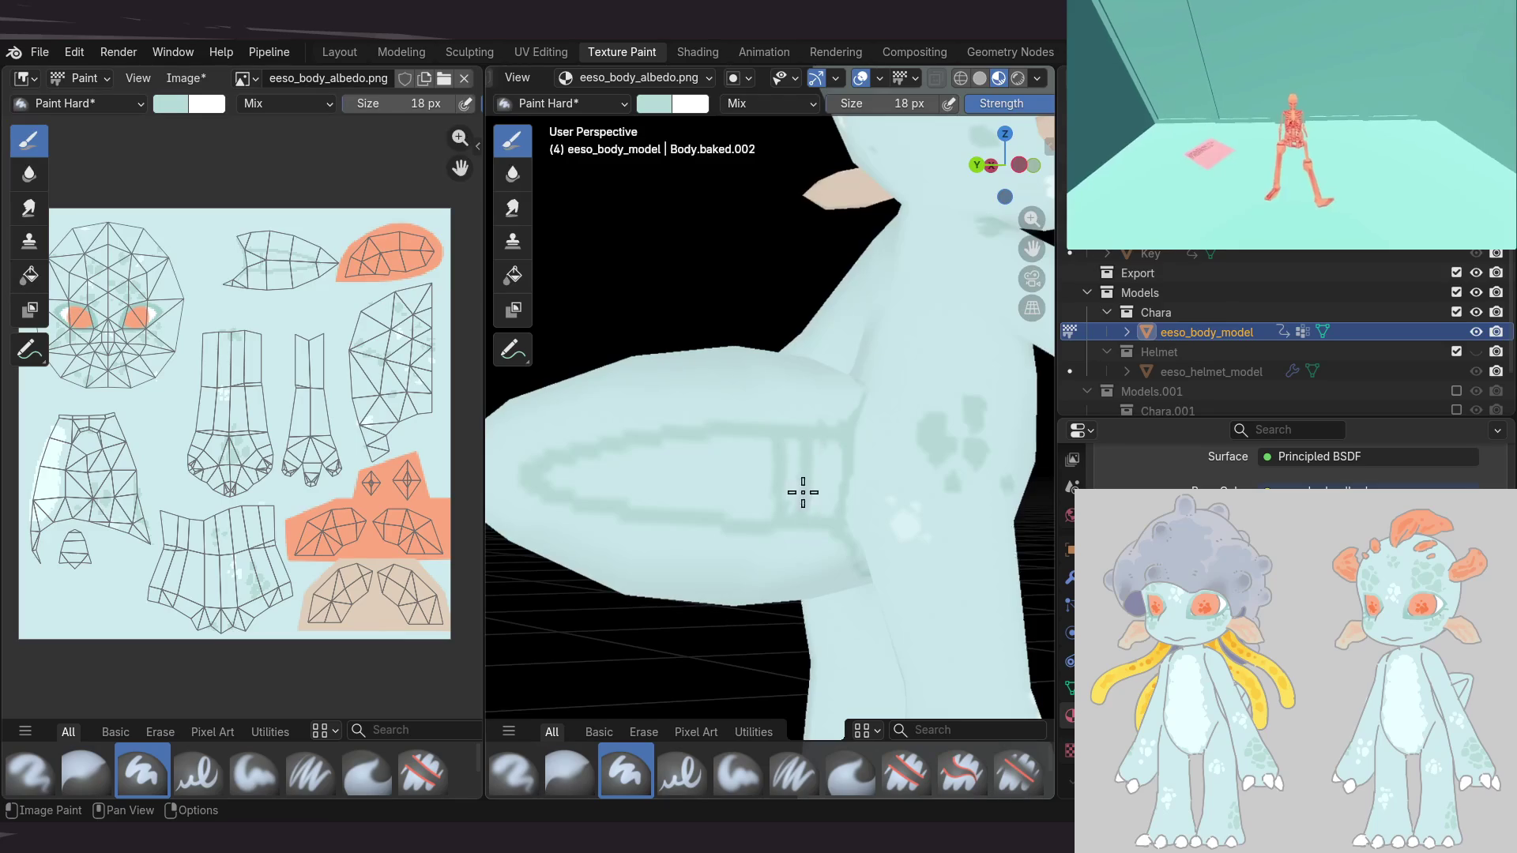
key(f)
click(726, 483)
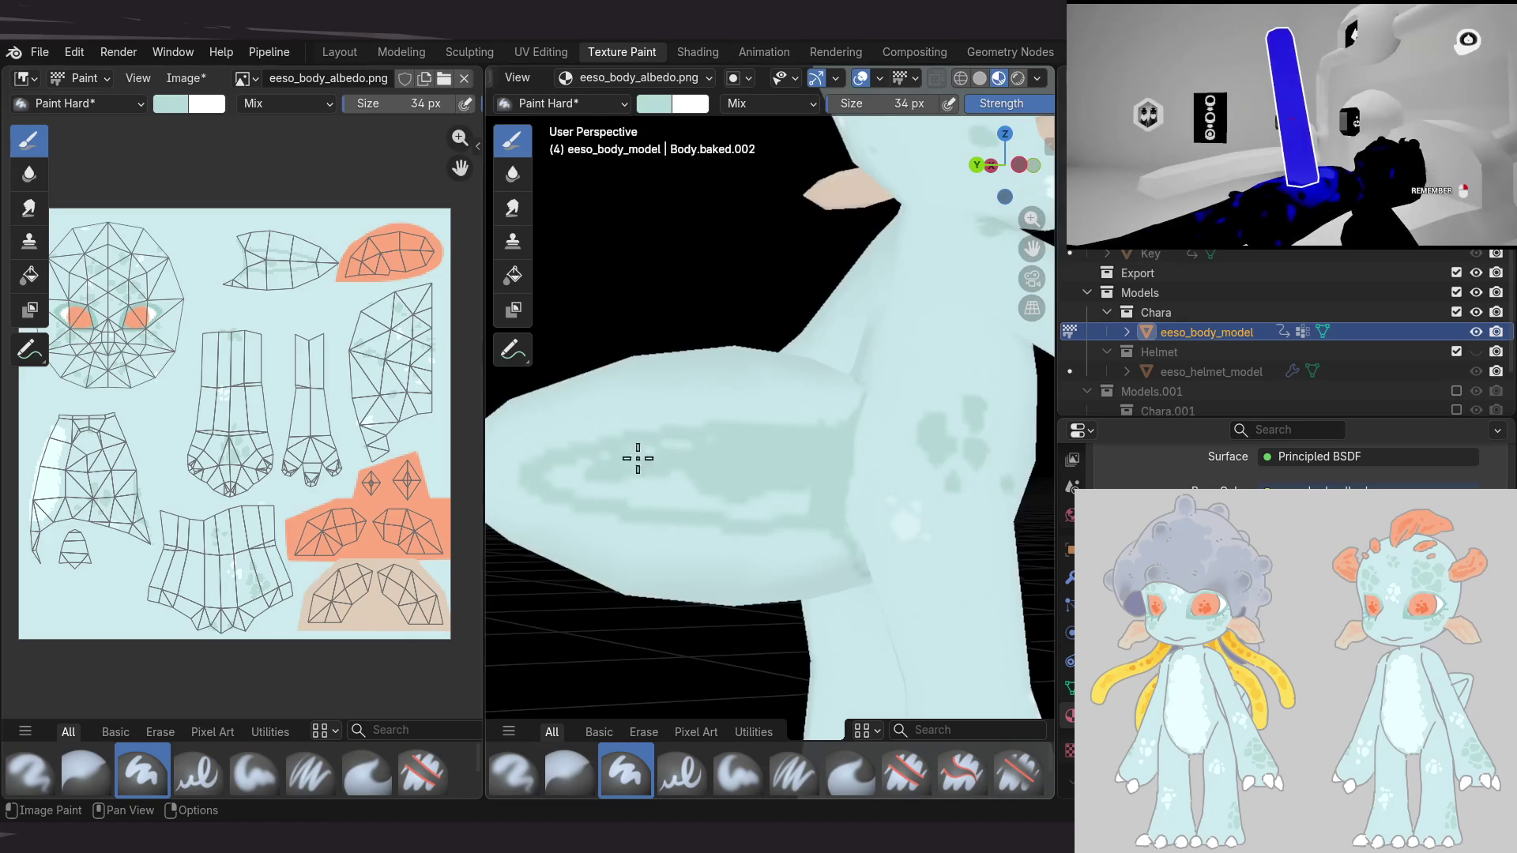
Fill the tail fin's outline with darker teal and orbit to check the torso and legs
drag(634, 459, 651, 505)
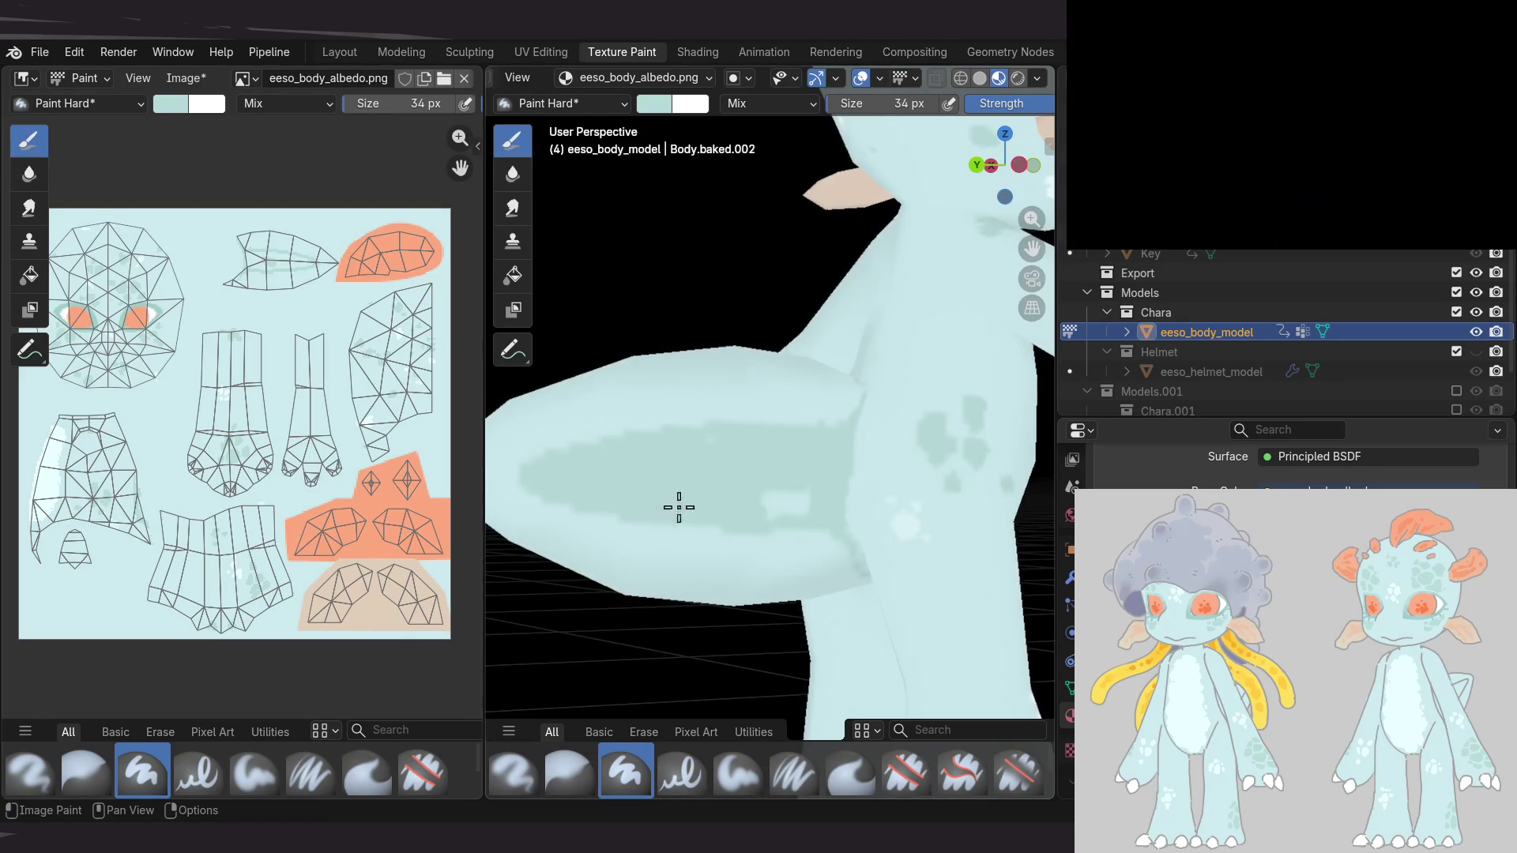
mouse_move(779, 440)
middle_down()
mouse_move(981, 512)
mouse_move(742, 441)
mouse_move(1048, 407)
middle_up()
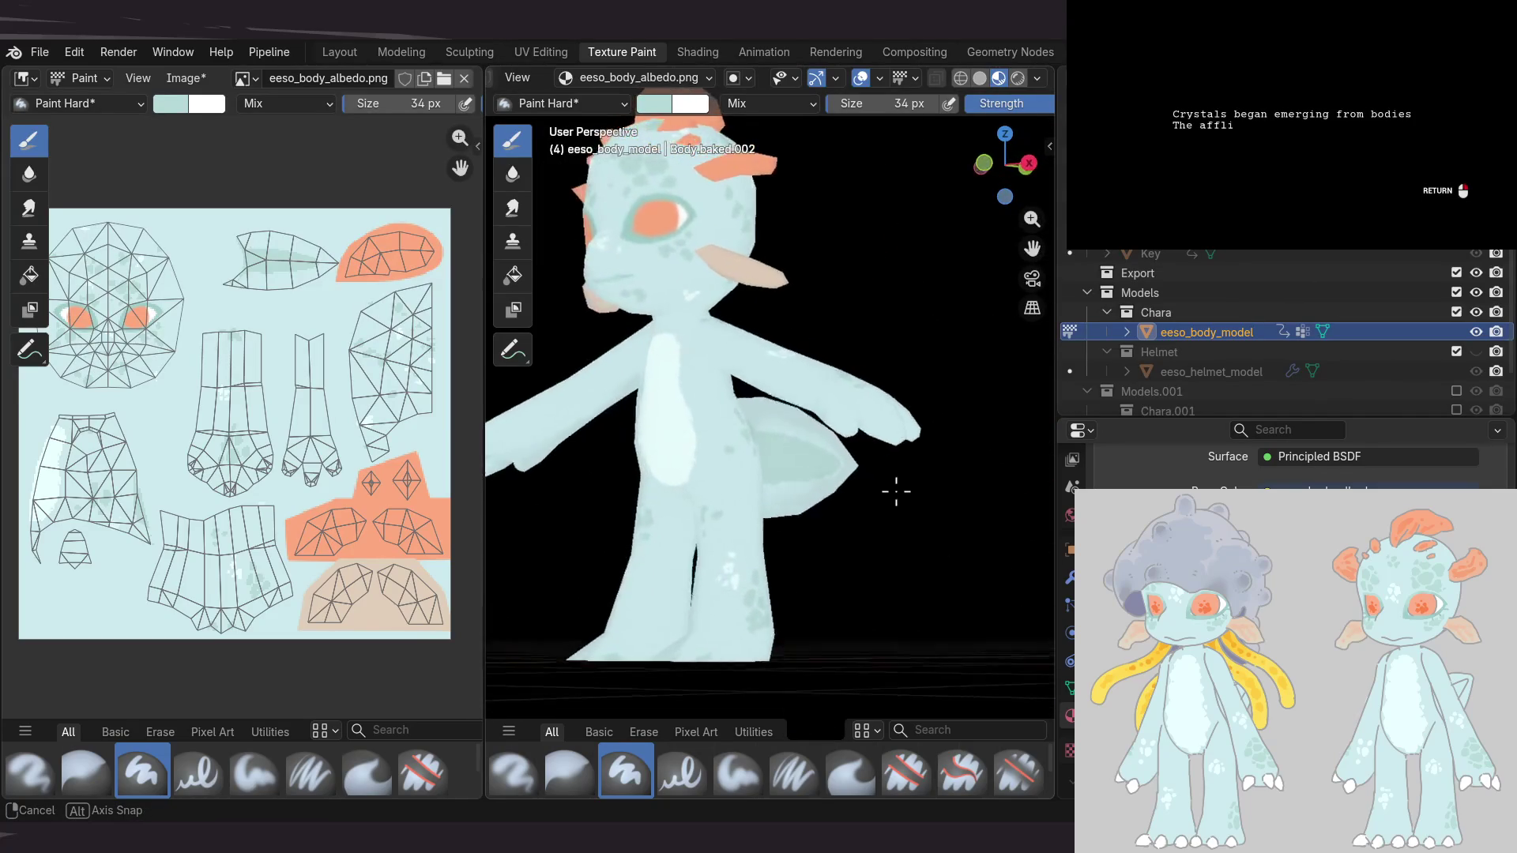
mouse_move(657, 531)
middle_down()
mouse_move(580, 529)
mouse_move(851, 525)
mouse_move(830, 457)
mouse_move(782, 412)
middle_up()
mouse_move(603, 502)
middle_down()
mouse_move(772, 524)
mouse_move(638, 507)
middle_up()
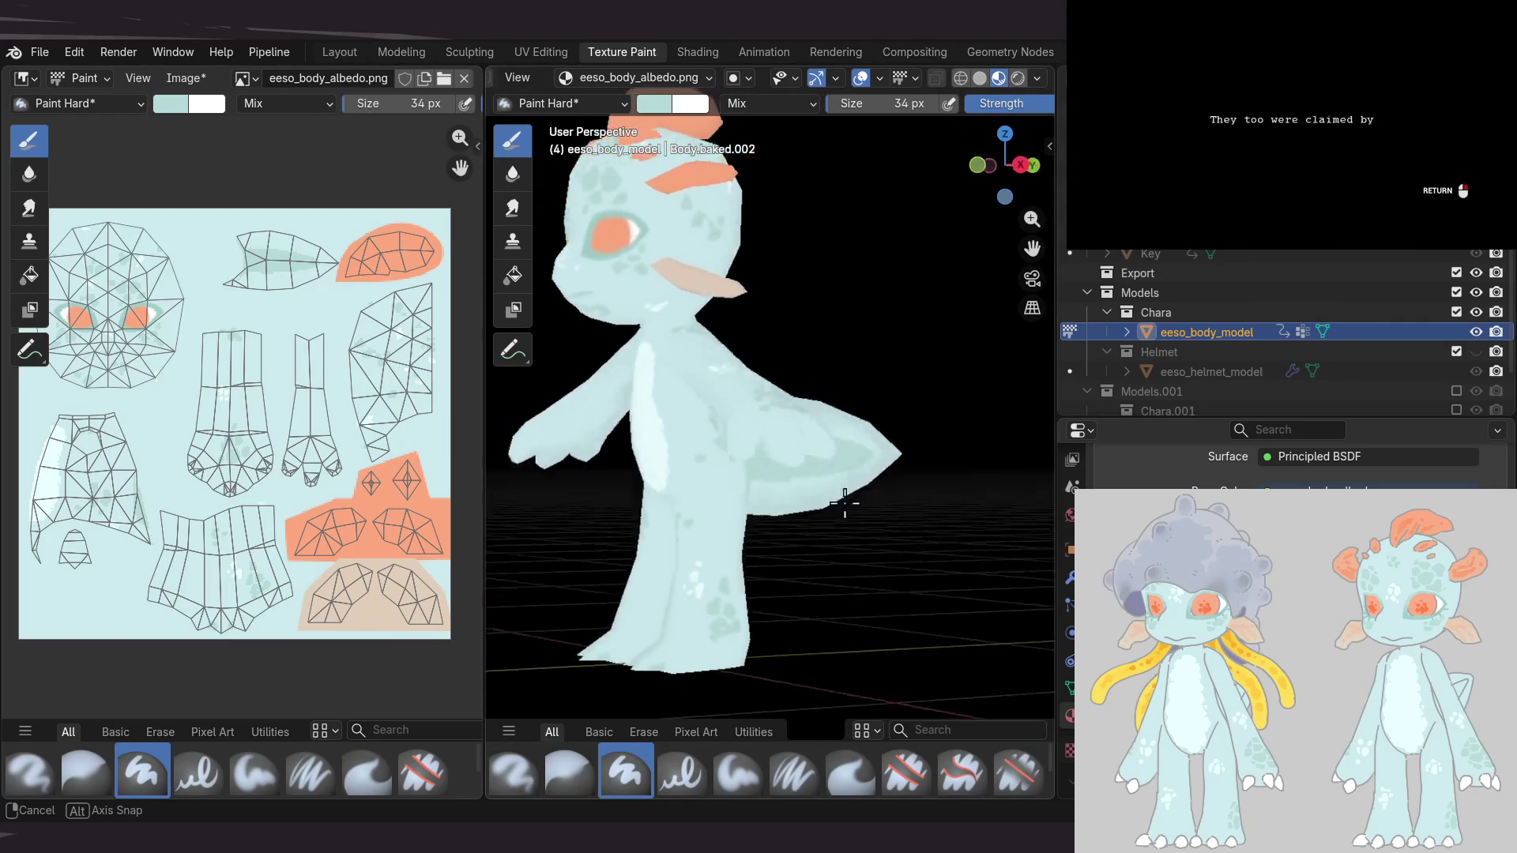
mouse_move(733, 491)
middle_down()
mouse_move(726, 509)
mouse_move(772, 498)
mouse_move(769, 472)
middle_up()
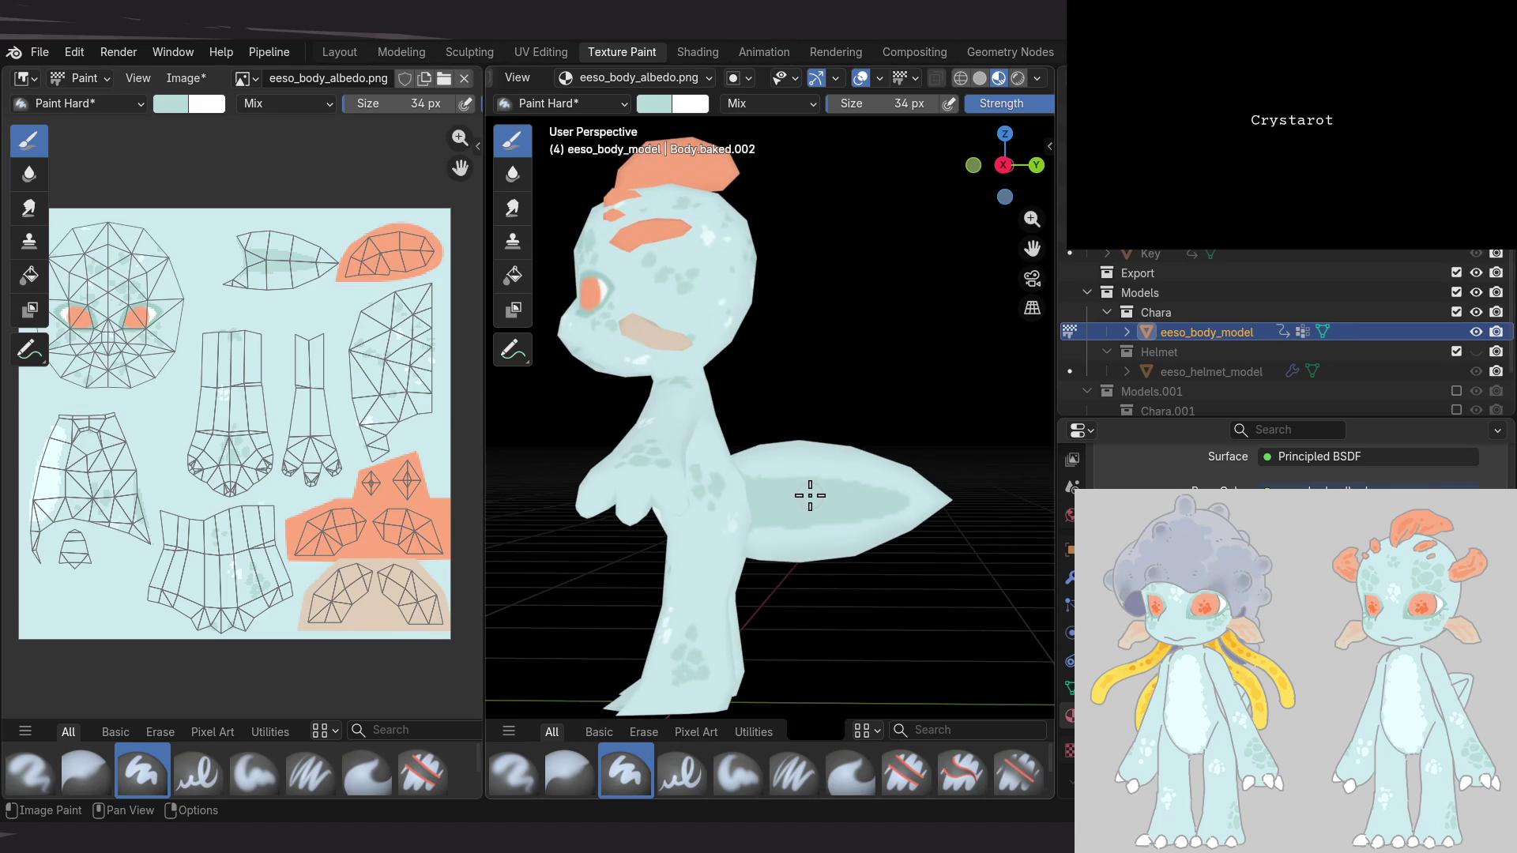
middle_drag(826, 504, 716, 513)
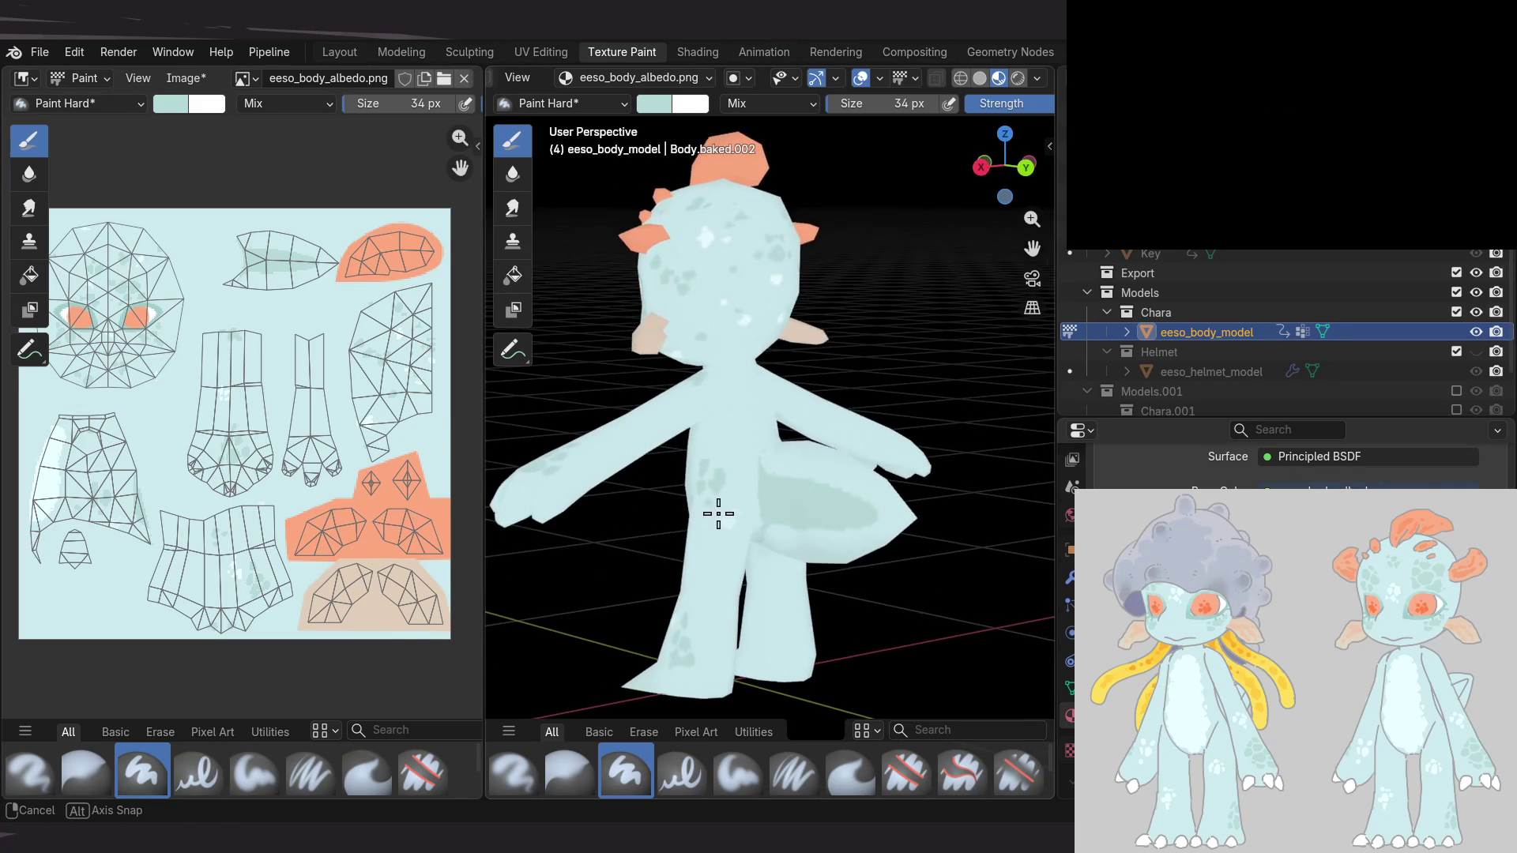
mouse_move(766, 440)
middle_down()
mouse_move(786, 450)
mouse_move(738, 429)
middle_up()
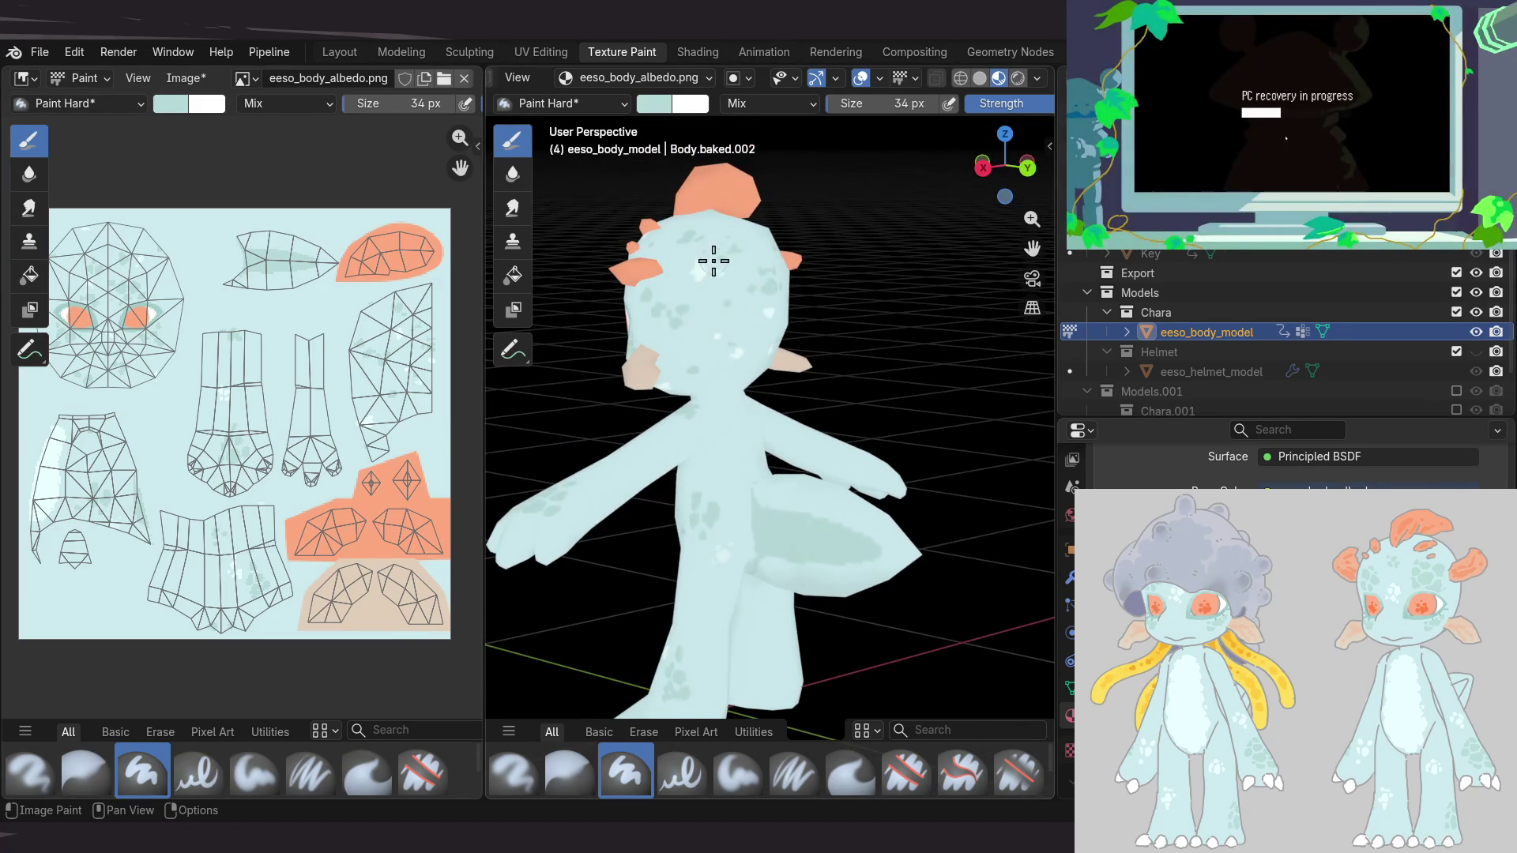
middle_drag(793, 501, 783, 392)
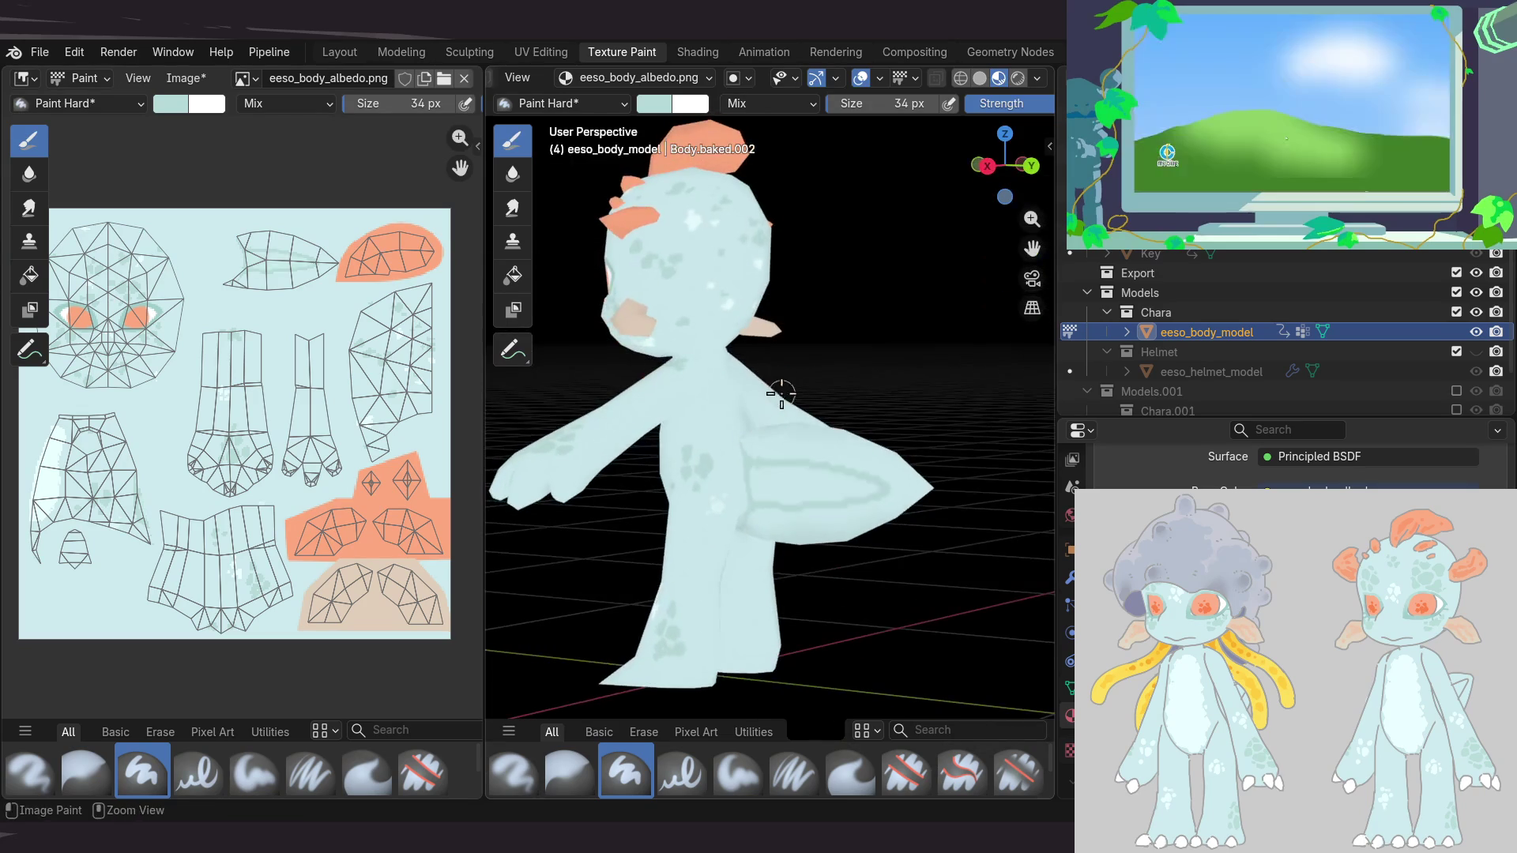
Review the tail fin, head and crest from several angles, then save the texture as eeso_body_draft.png
scroll(709, 271, up, 4)
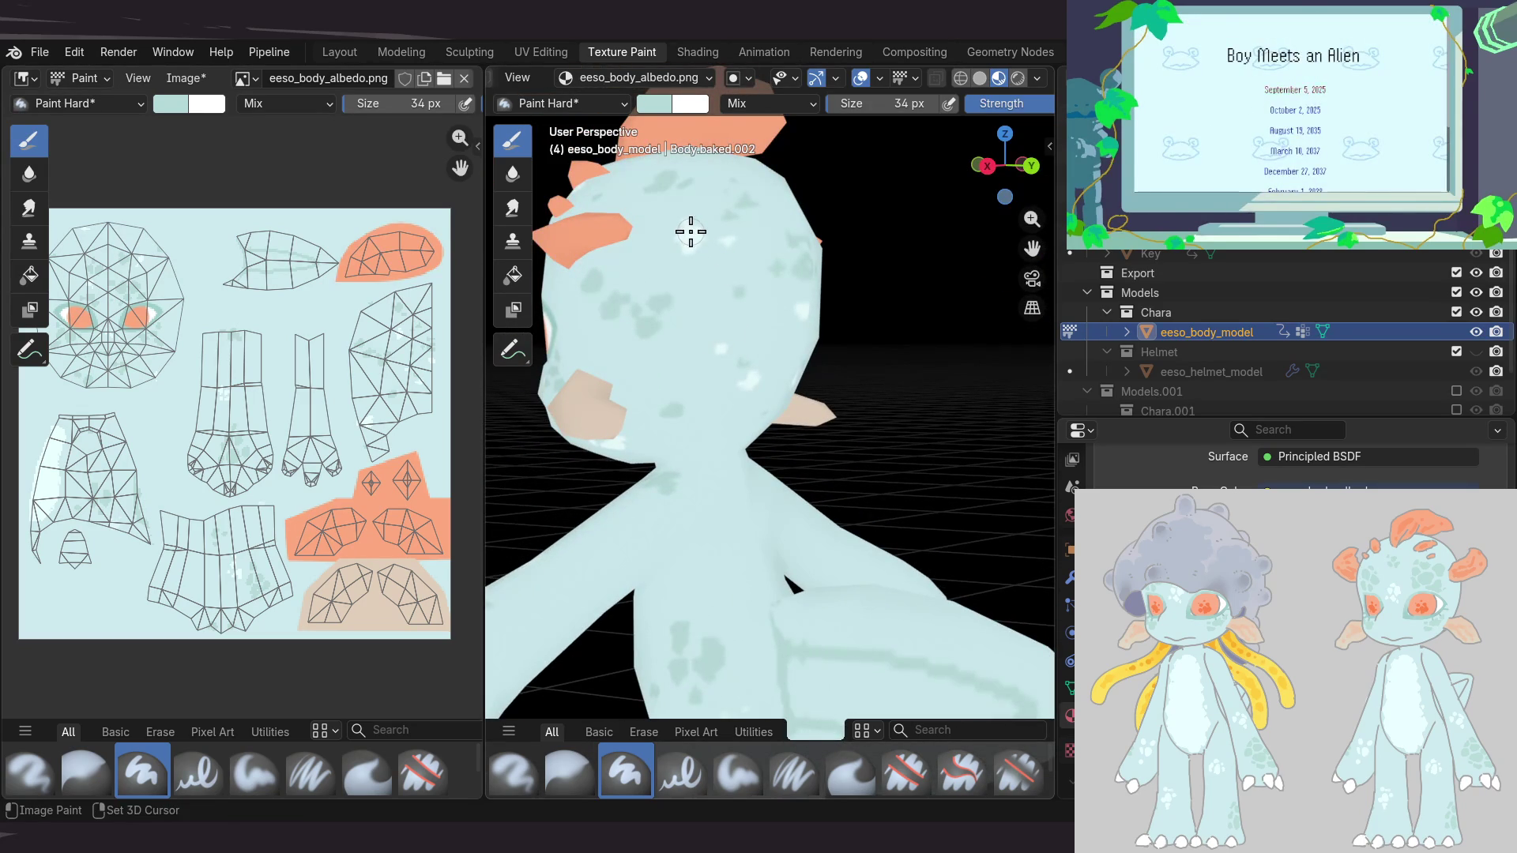
mouse_move(761, 452)
middle_down()
mouse_move(779, 382)
mouse_move(816, 470)
mouse_move(914, 478)
mouse_move(832, 464)
middle_up()
middle_drag(206, 455, 224, 442)
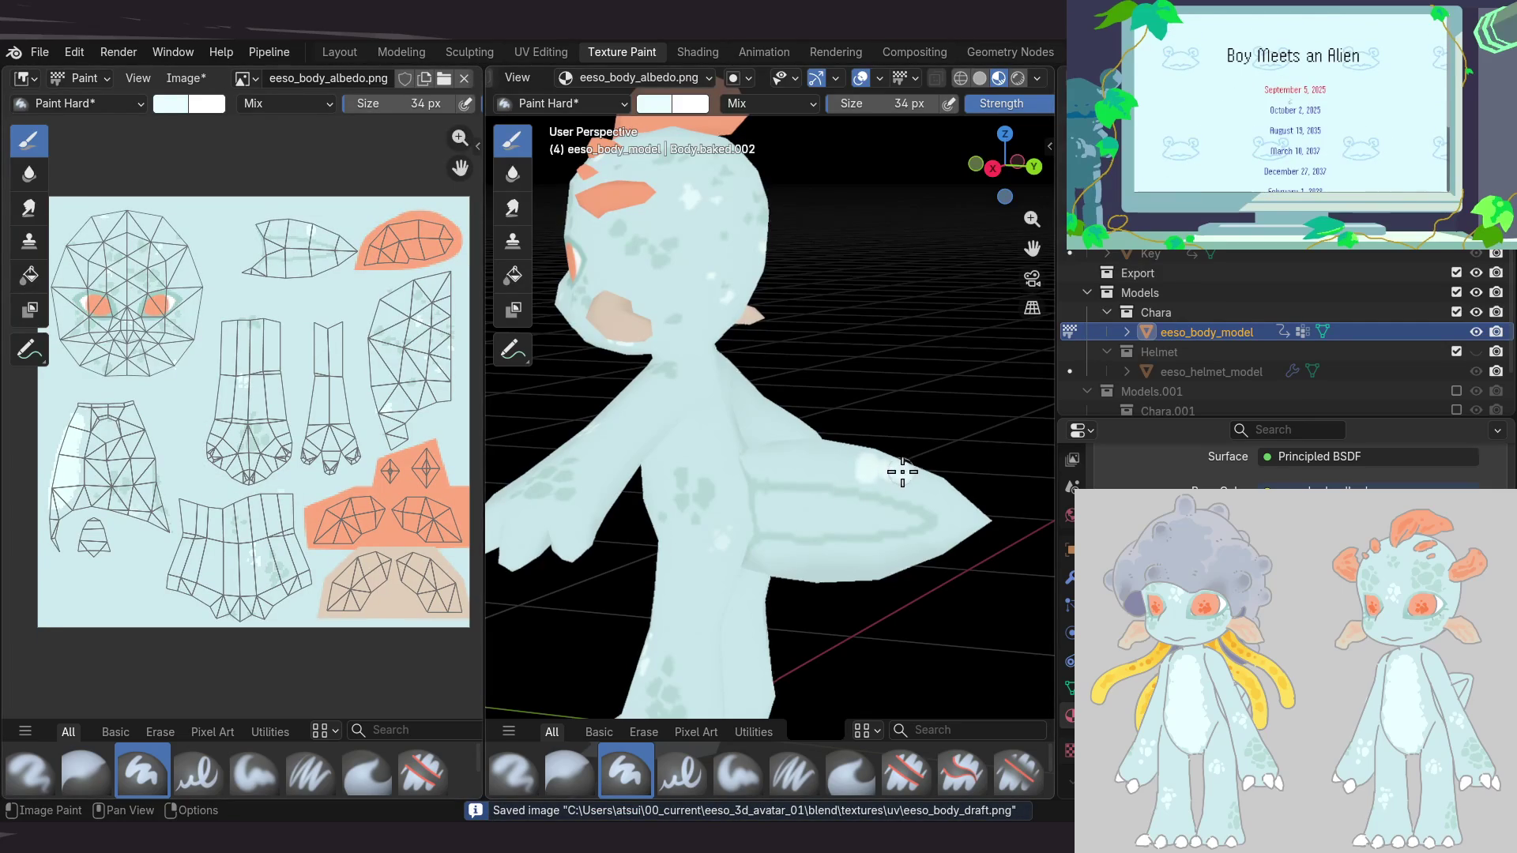
mouse_move(951, 503)
middle_down()
mouse_move(1009, 524)
mouse_move(1019, 511)
middle_up()
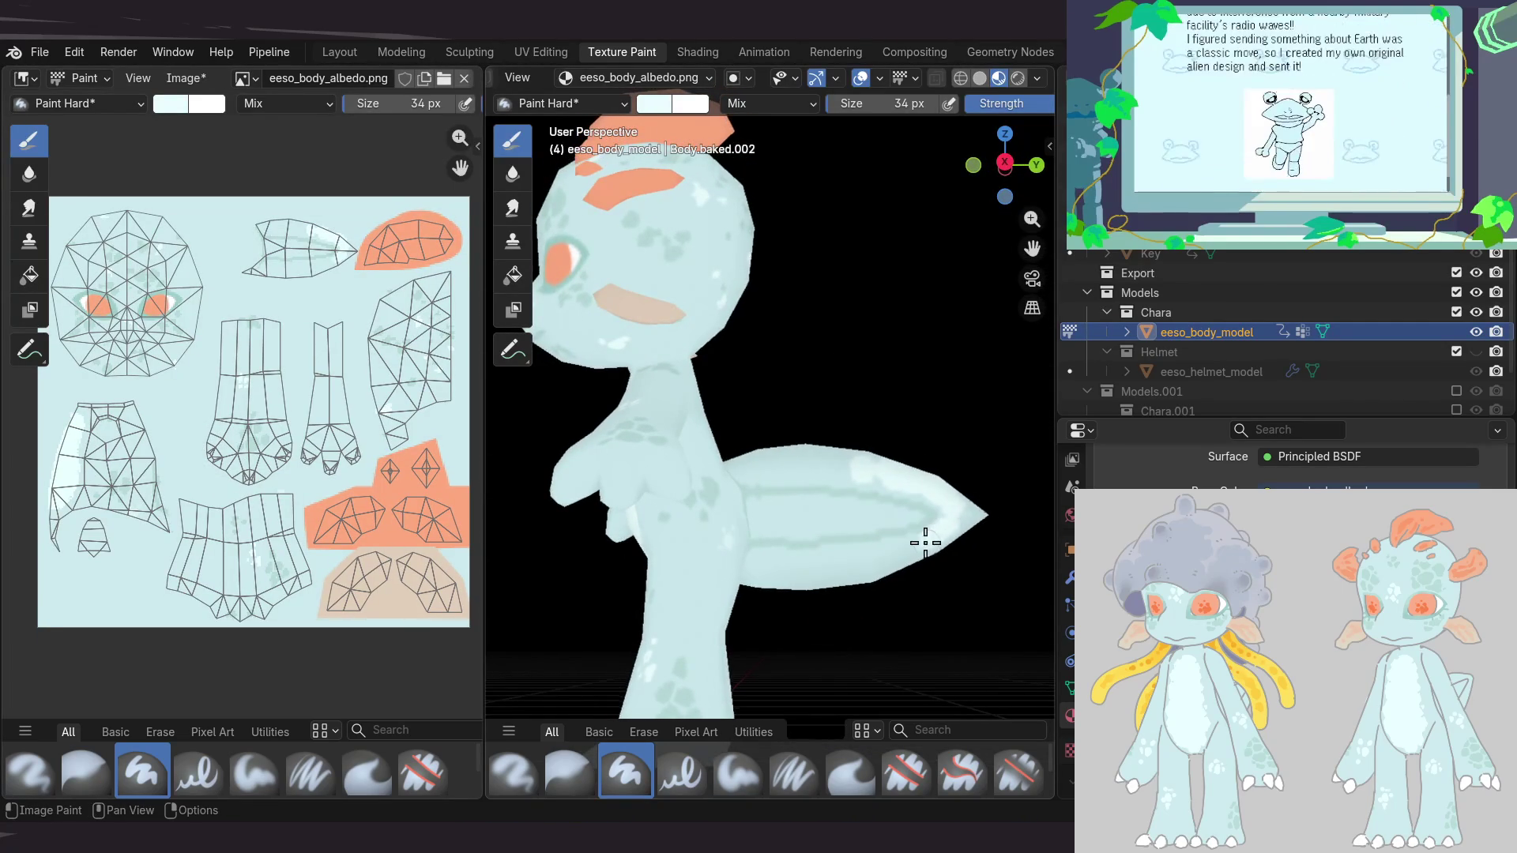
mouse_move(948, 525)
middle_down()
mouse_move(805, 508)
mouse_move(759, 520)
mouse_move(920, 545)
middle_up()
mouse_move(815, 511)
middle_down()
mouse_move(813, 443)
mouse_move(799, 446)
middle_up()
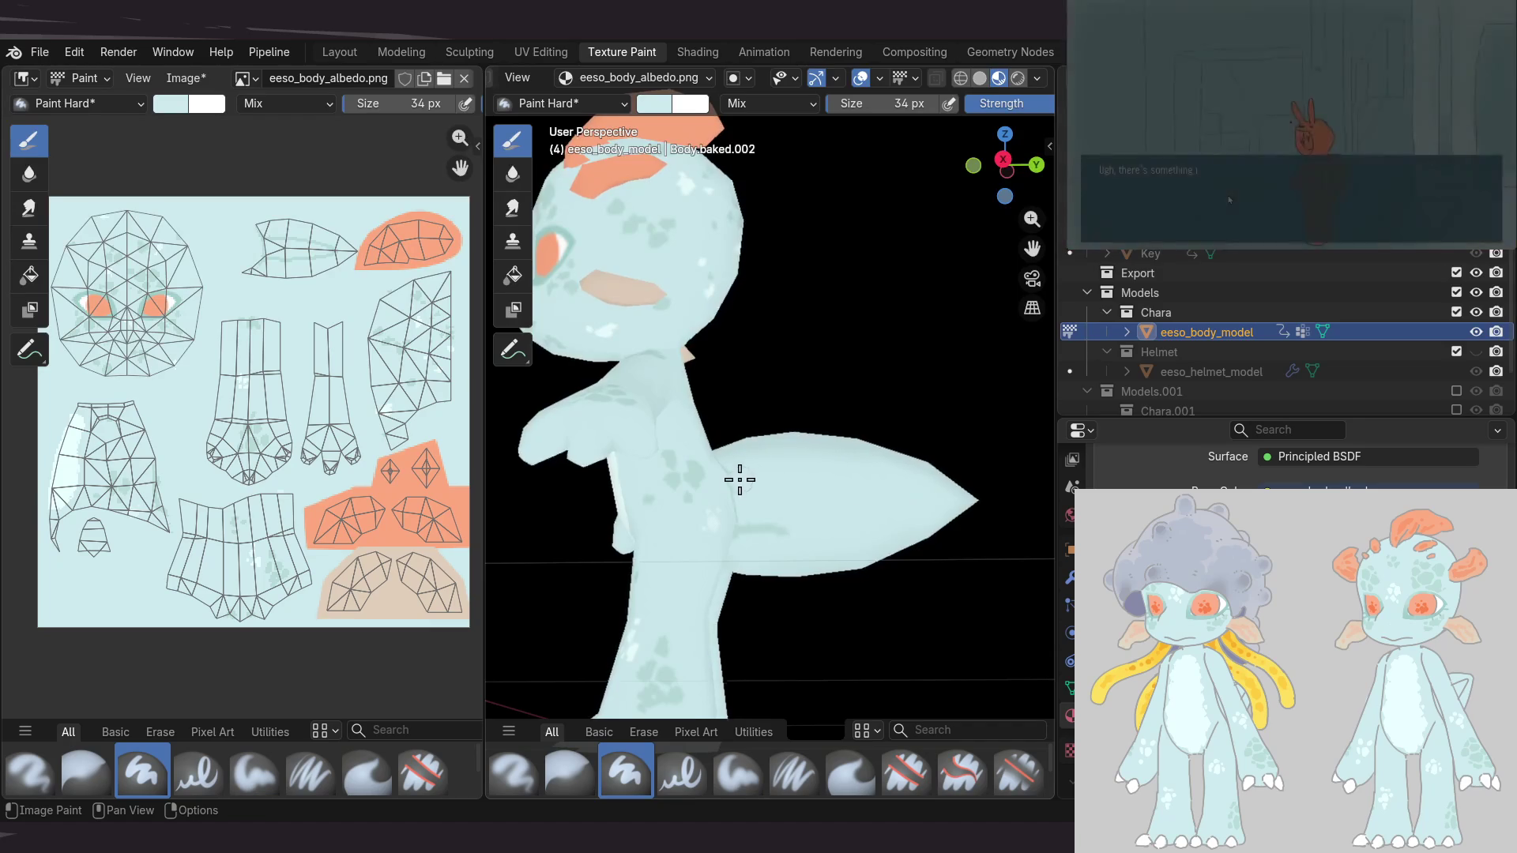
mouse_move(740, 480)
middle_down()
mouse_move(793, 492)
mouse_move(772, 575)
mouse_move(813, 569)
middle_up()
middle_drag(769, 443, 869, 463)
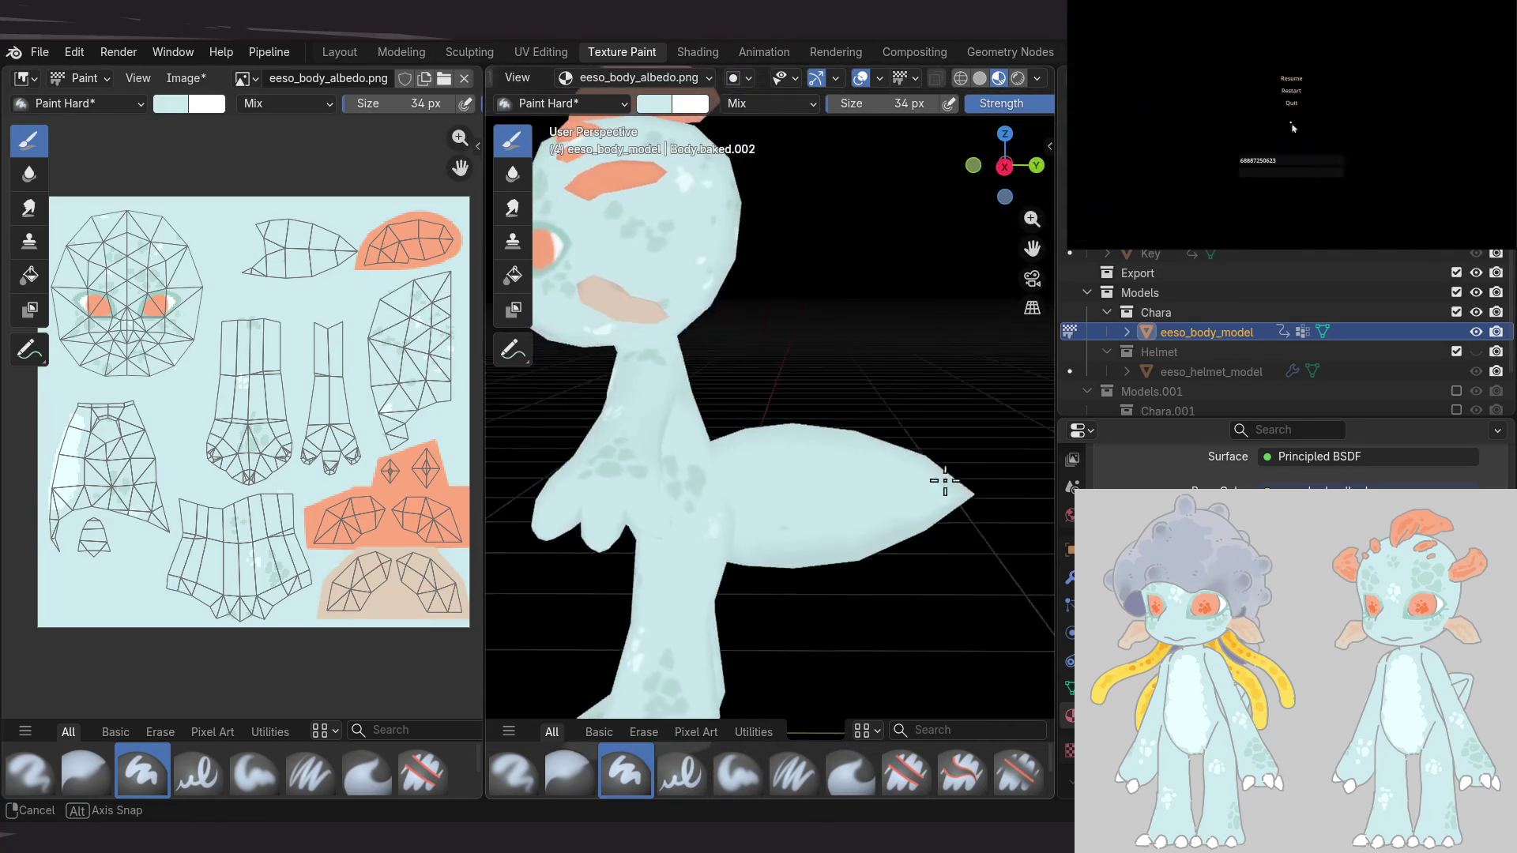
mouse_move(609, 269)
middle_down()
mouse_move(685, 332)
mouse_move(696, 369)
middle_up()
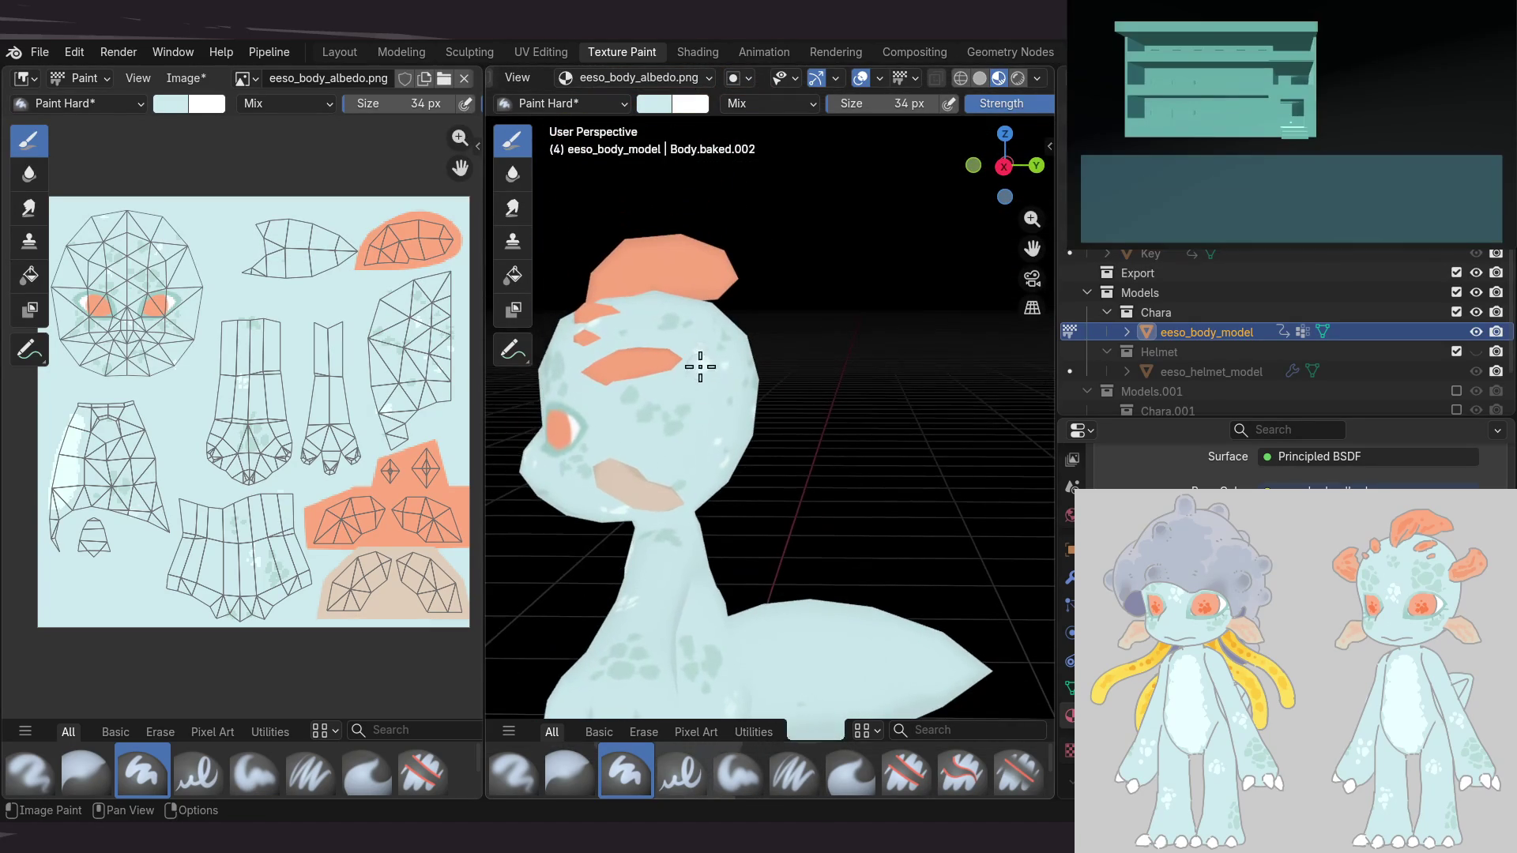
middle_drag(53, 432, 162, 416)
key(alt+s)
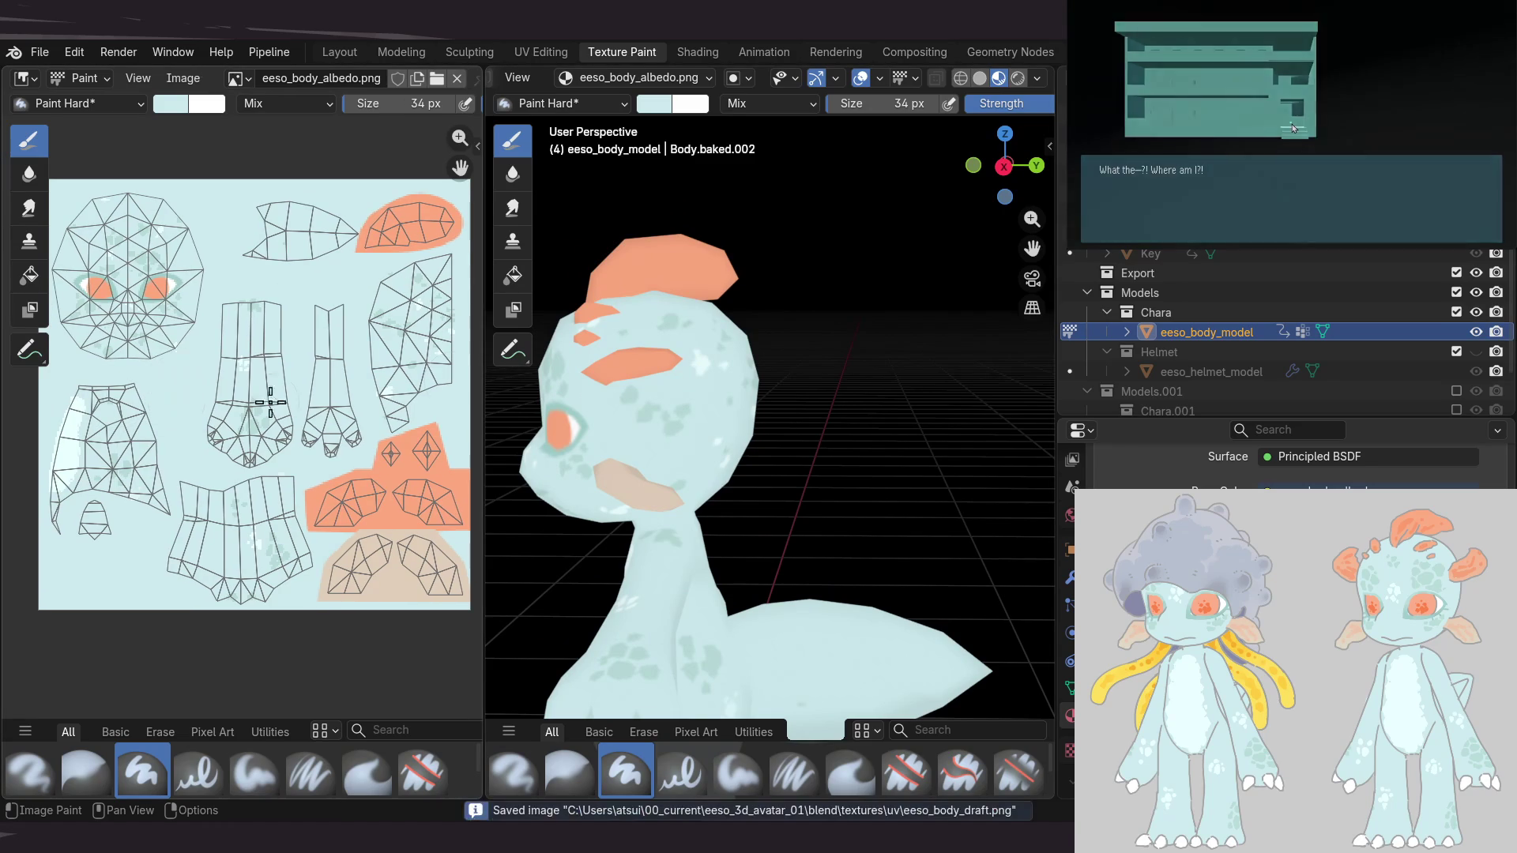
Dab whitish paint onto the alien's chest from a front view
mouse_move(822, 451)
middle_down()
mouse_move(877, 423)
mouse_move(979, 473)
mouse_move(897, 484)
mouse_move(972, 477)
mouse_move(804, 407)
mouse_move(721, 424)
mouse_move(725, 474)
mouse_move(701, 498)
mouse_move(734, 495)
mouse_move(717, 440)
mouse_move(835, 511)
middle_up()
scroll(819, 420, down, 5)
scroll(714, 495, up, 5)
click(869, 475)
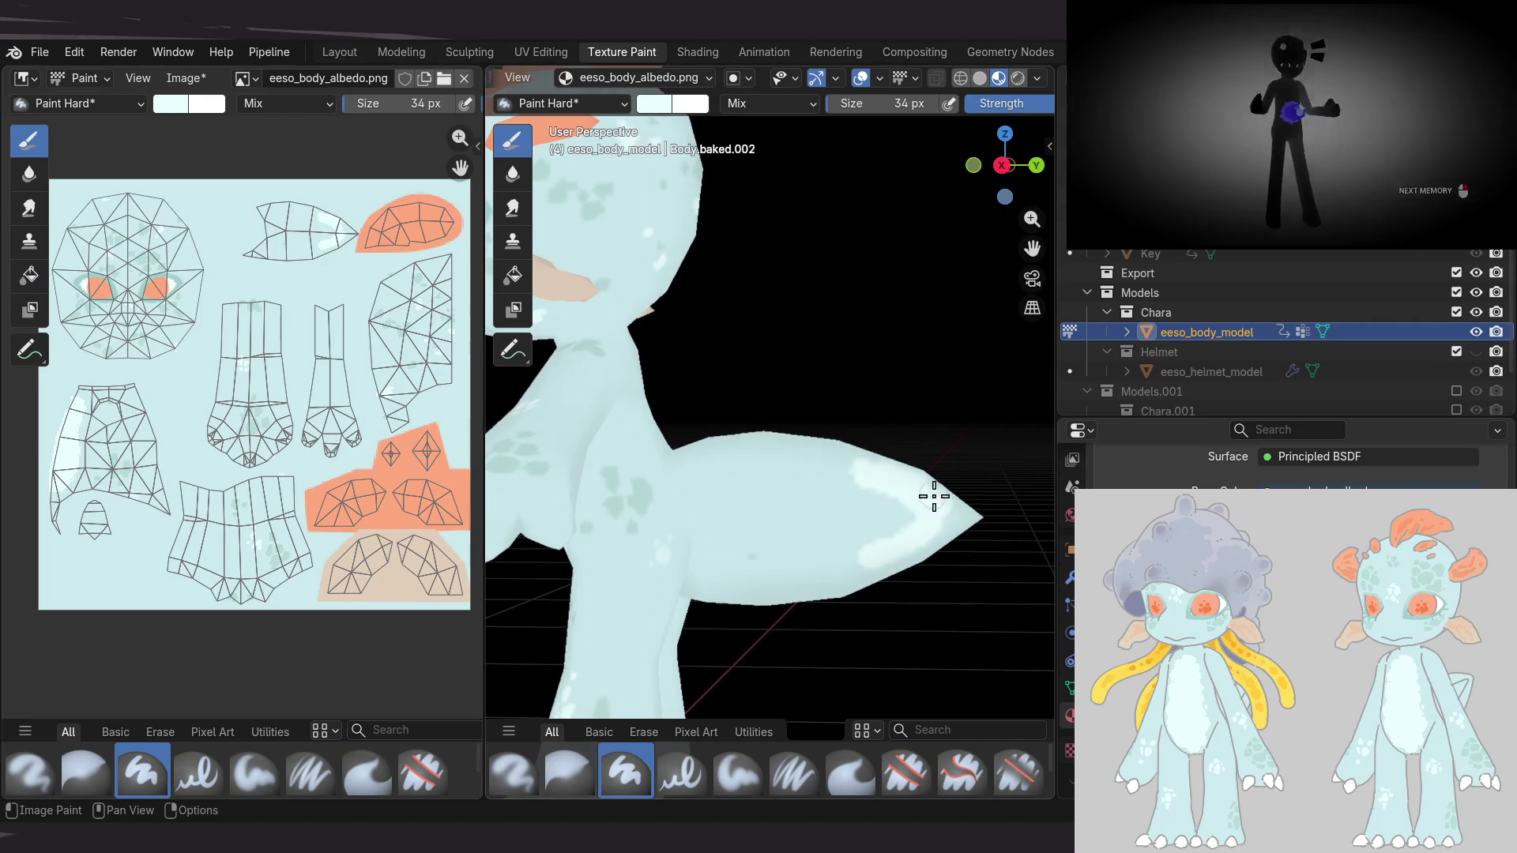
mouse_move(833, 510)
alt+mouse_down()
mouse_move(708, 467)
mouse_move(793, 456)
alt+mouse_up()
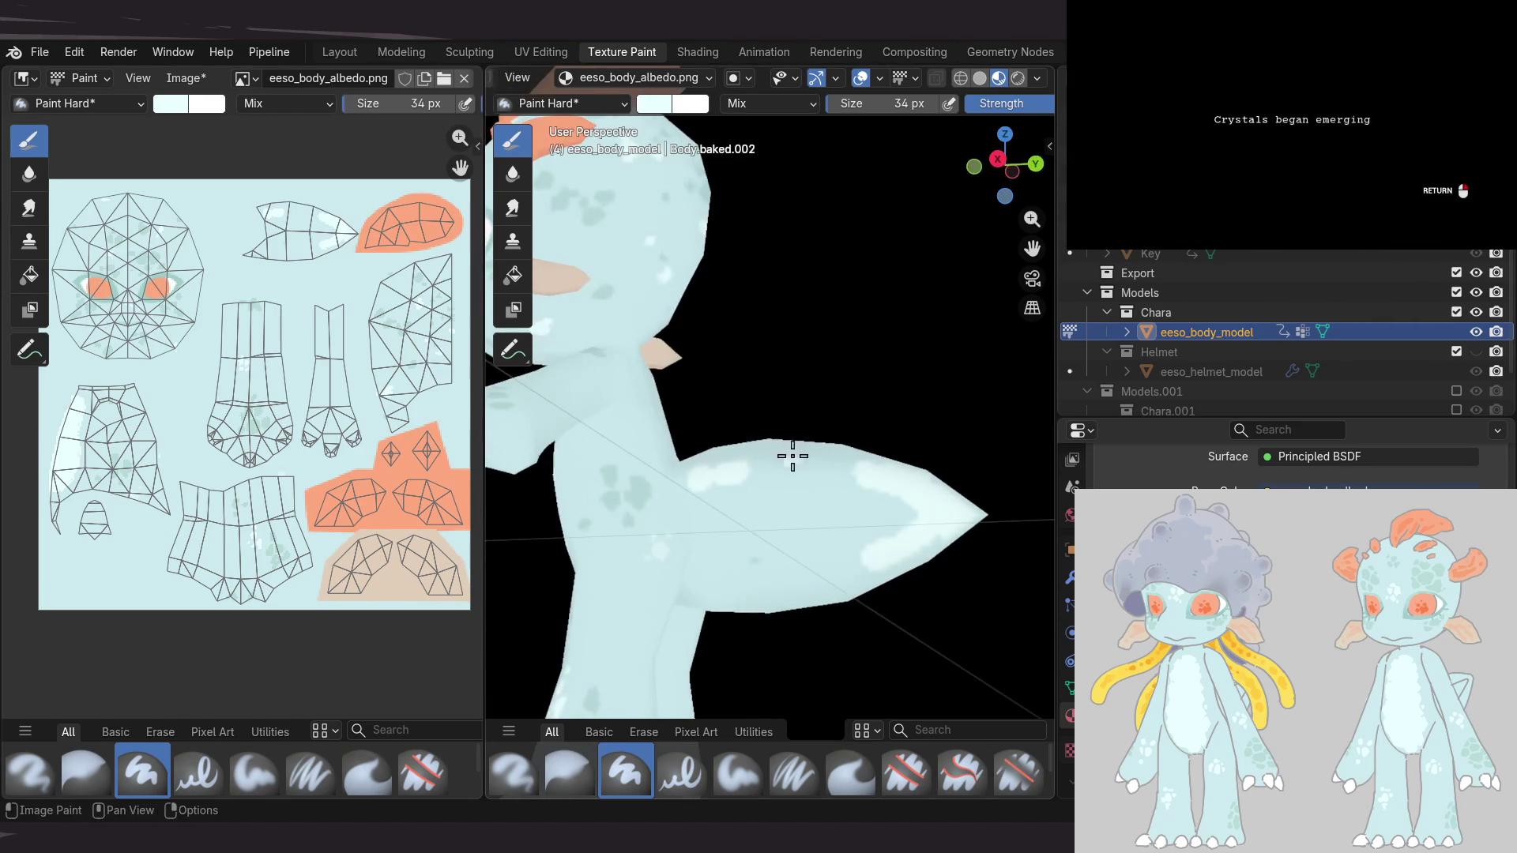
middle_drag(860, 563, 898, 576)
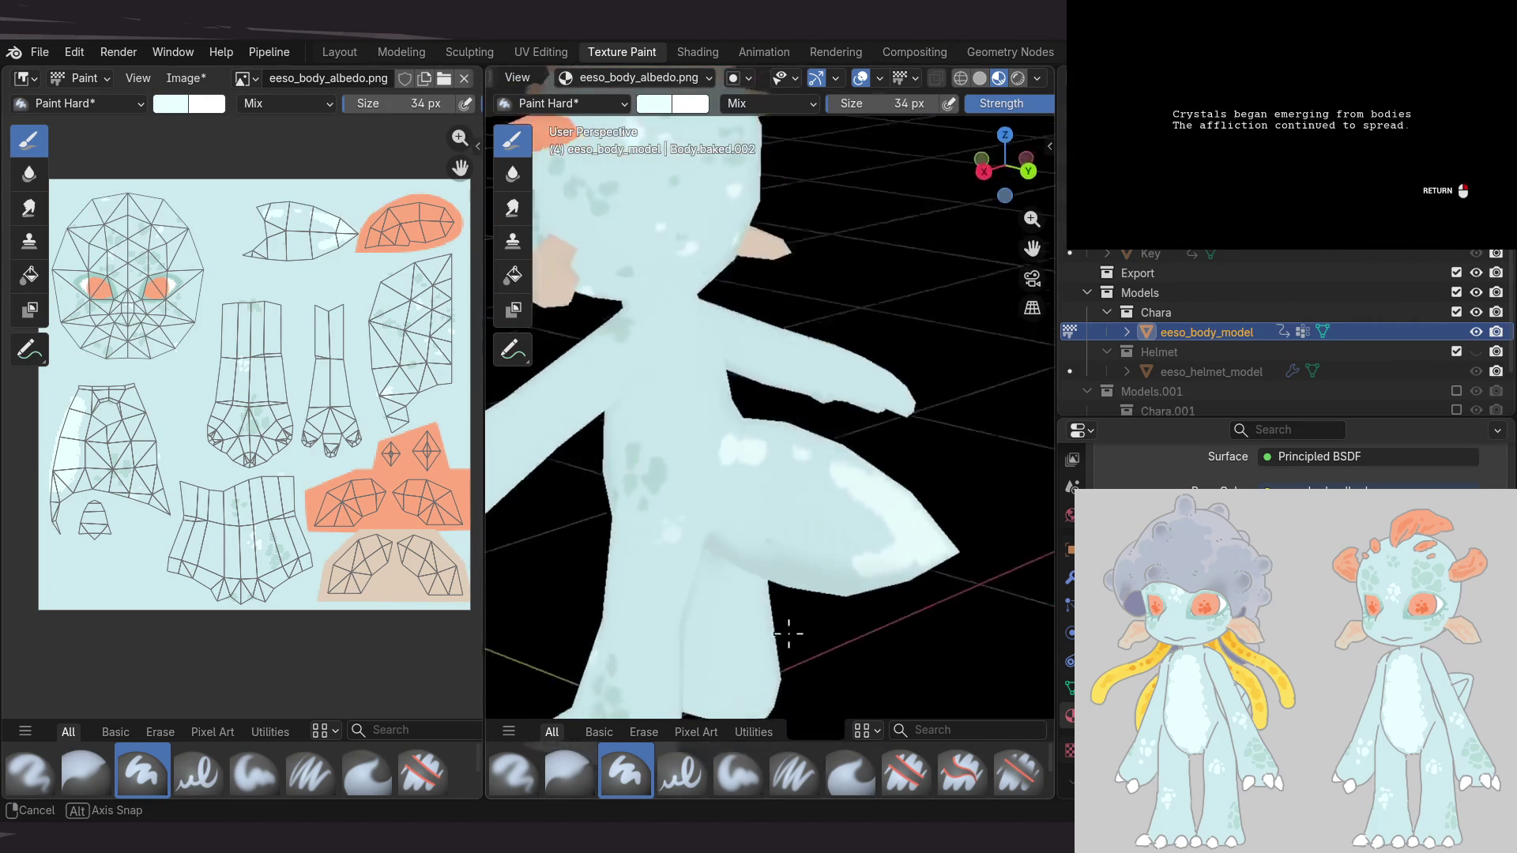
Orbit round to the head and tail fin and pick up the model's teal as brush colour
middle_drag(958, 518, 683, 615)
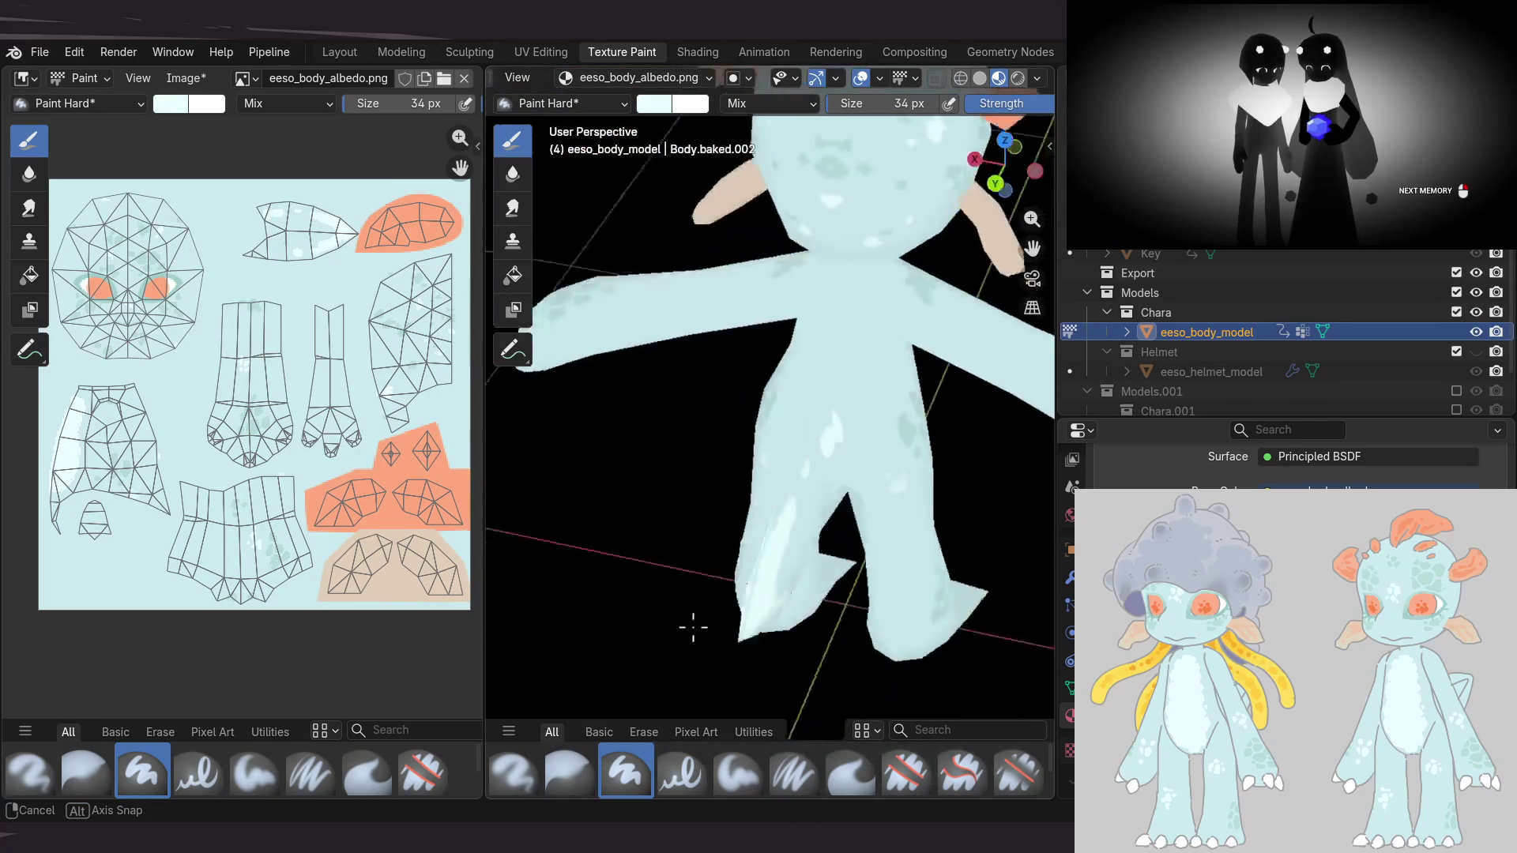
middle_drag(684, 615, 766, 569)
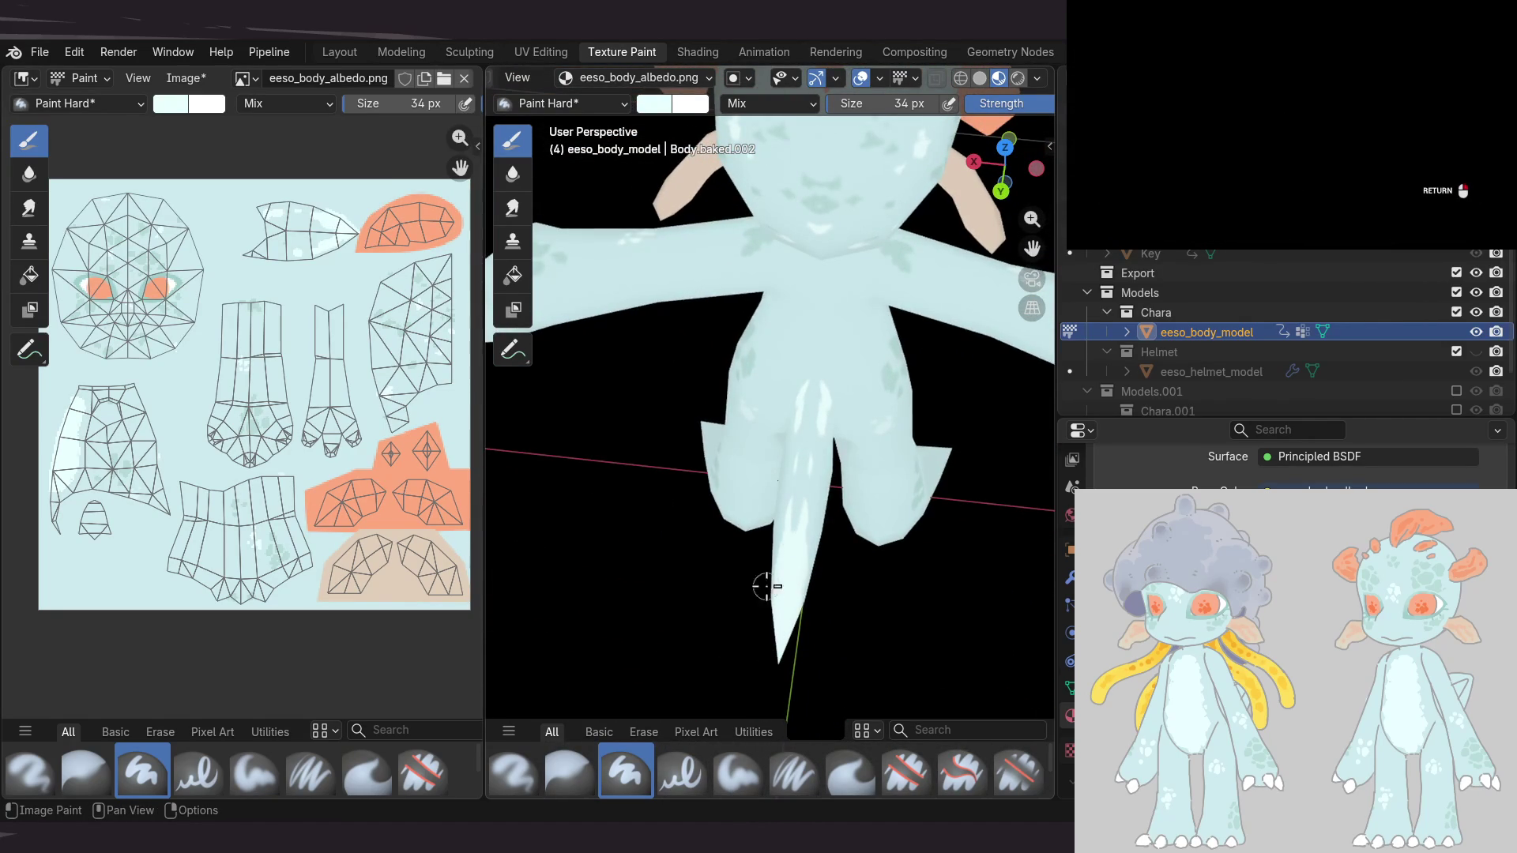
middle_drag(762, 622, 952, 574)
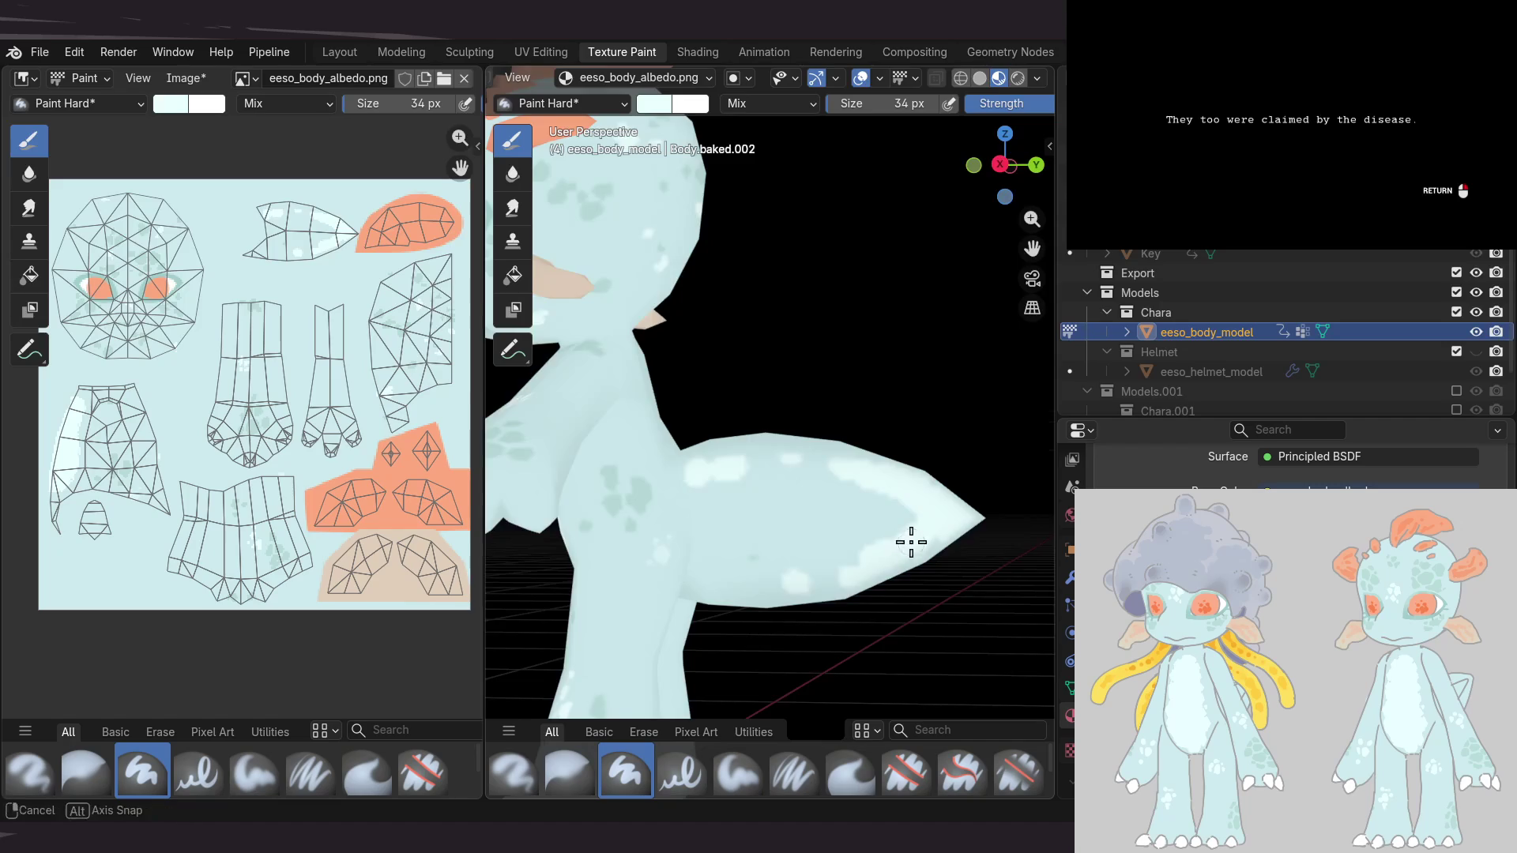
middle_drag(909, 540, 814, 446)
mouse_move(945, 466)
middle_down()
mouse_move(789, 357)
mouse_move(931, 440)
mouse_move(707, 451)
middle_up()
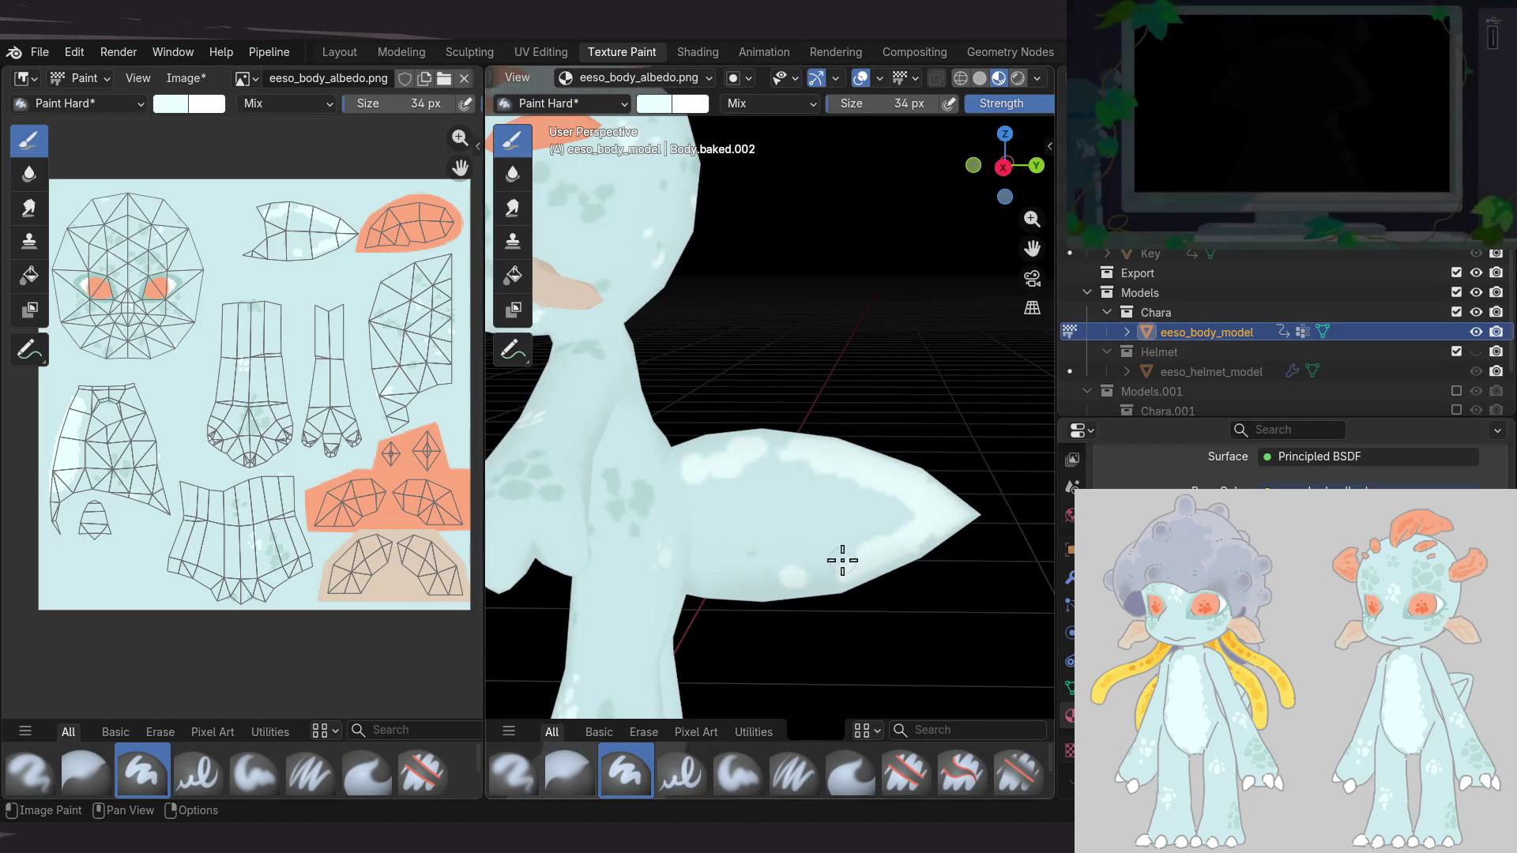
mouse_move(719, 600)
middle_down()
mouse_move(773, 431)
mouse_move(728, 271)
middle_up()
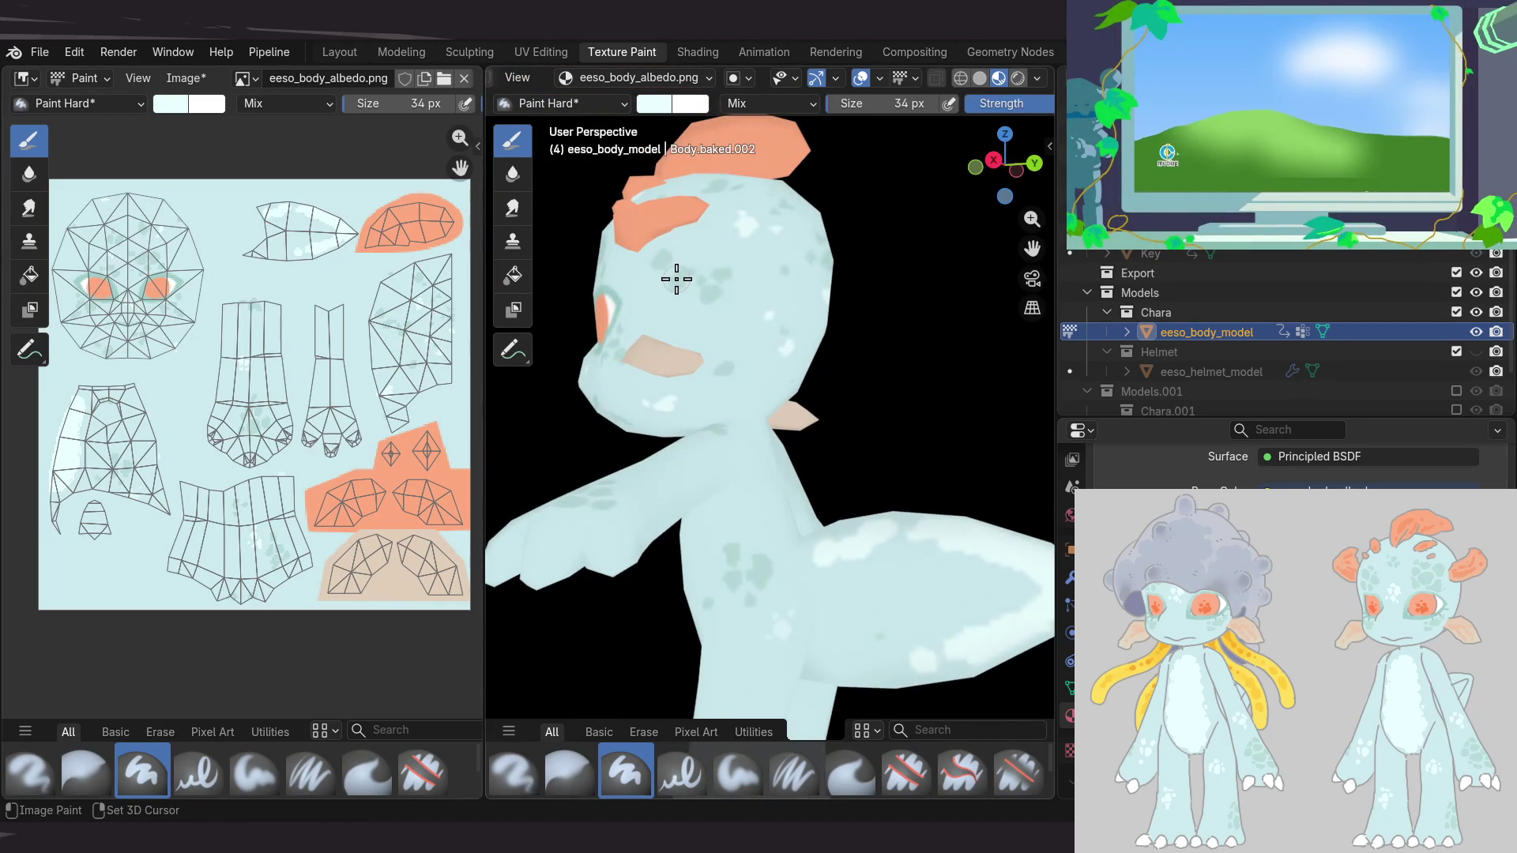
key(s)
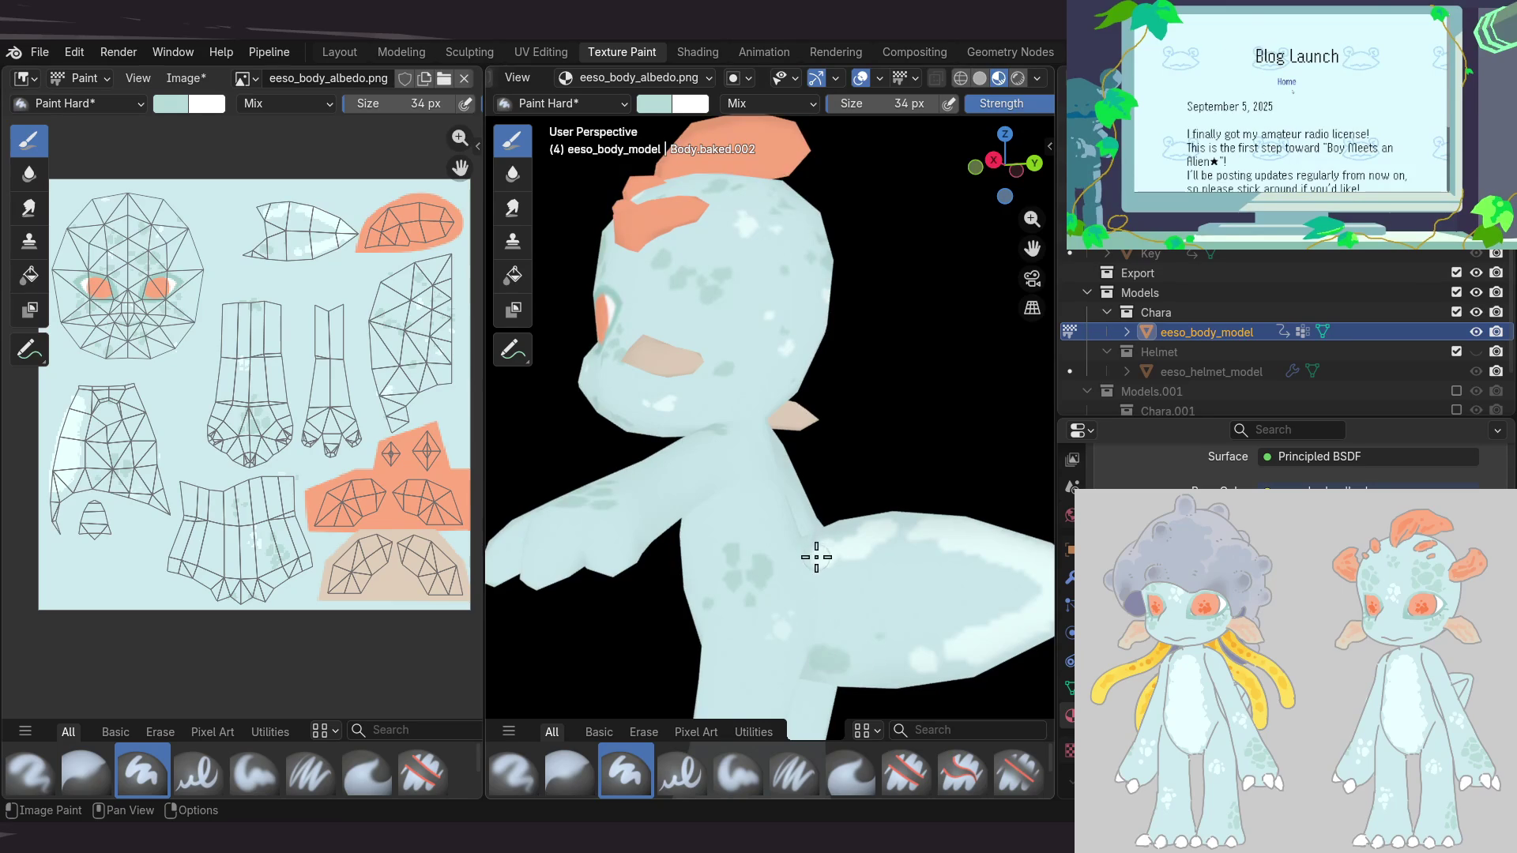
Sample teal shades from the model's tail fin as the brush colour
mouse_move(836, 534)
middle_down()
mouse_move(840, 559)
mouse_move(884, 579)
mouse_move(839, 539)
mouse_move(876, 505)
mouse_move(715, 529)
mouse_move(712, 500)
mouse_move(667, 535)
mouse_move(758, 558)
mouse_move(732, 548)
mouse_move(844, 501)
mouse_move(910, 537)
mouse_move(860, 443)
mouse_move(874, 443)
mouse_move(718, 532)
middle_up()
middle_drag(820, 471, 840, 441)
key(s)
click(783, 518)
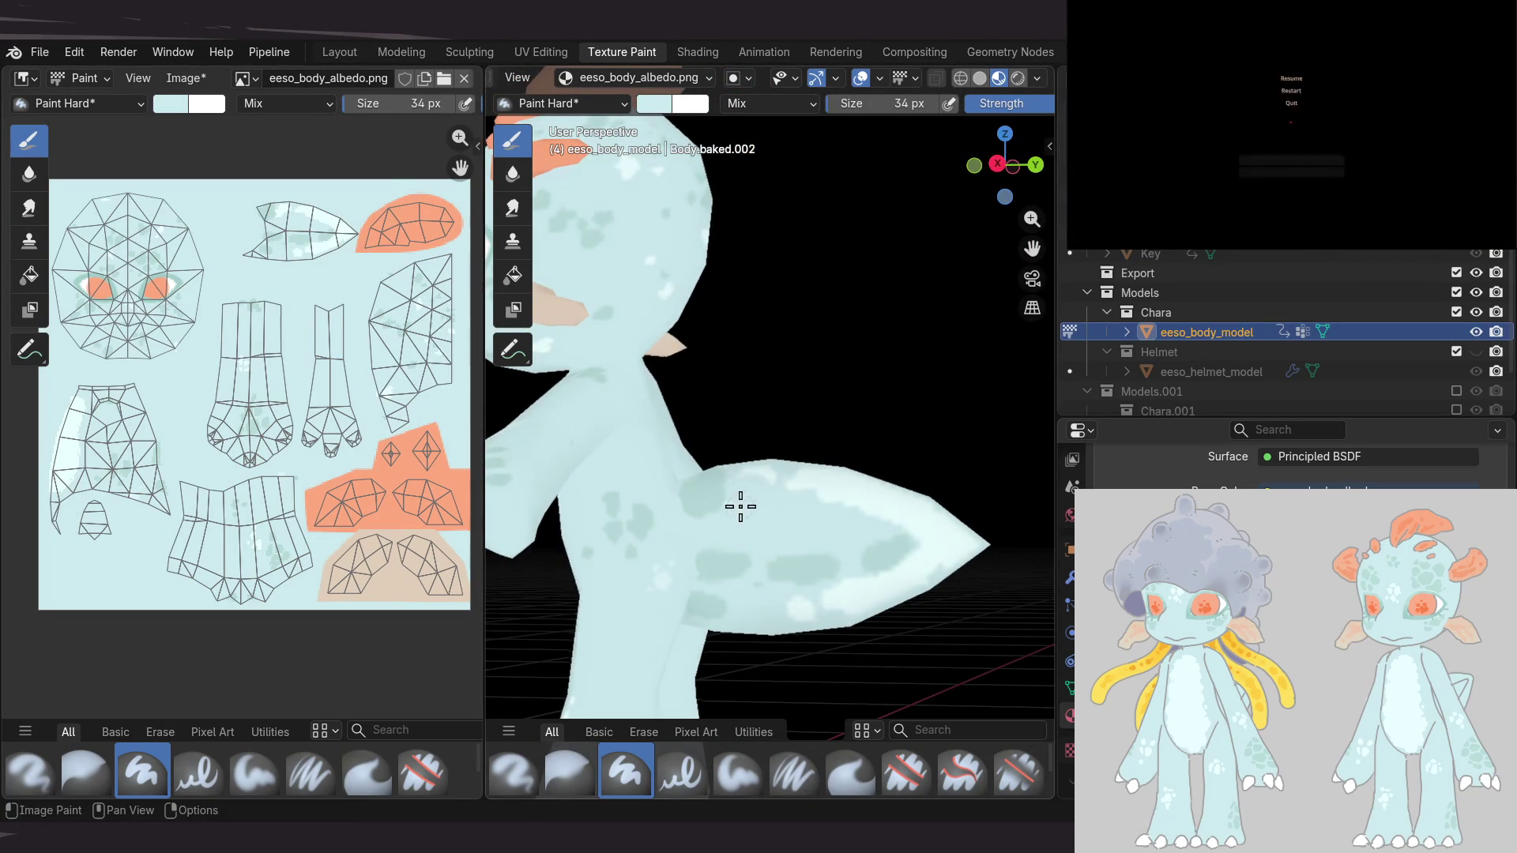
mouse_move(769, 499)
middle_down()
mouse_move(762, 512)
mouse_move(879, 548)
middle_up()
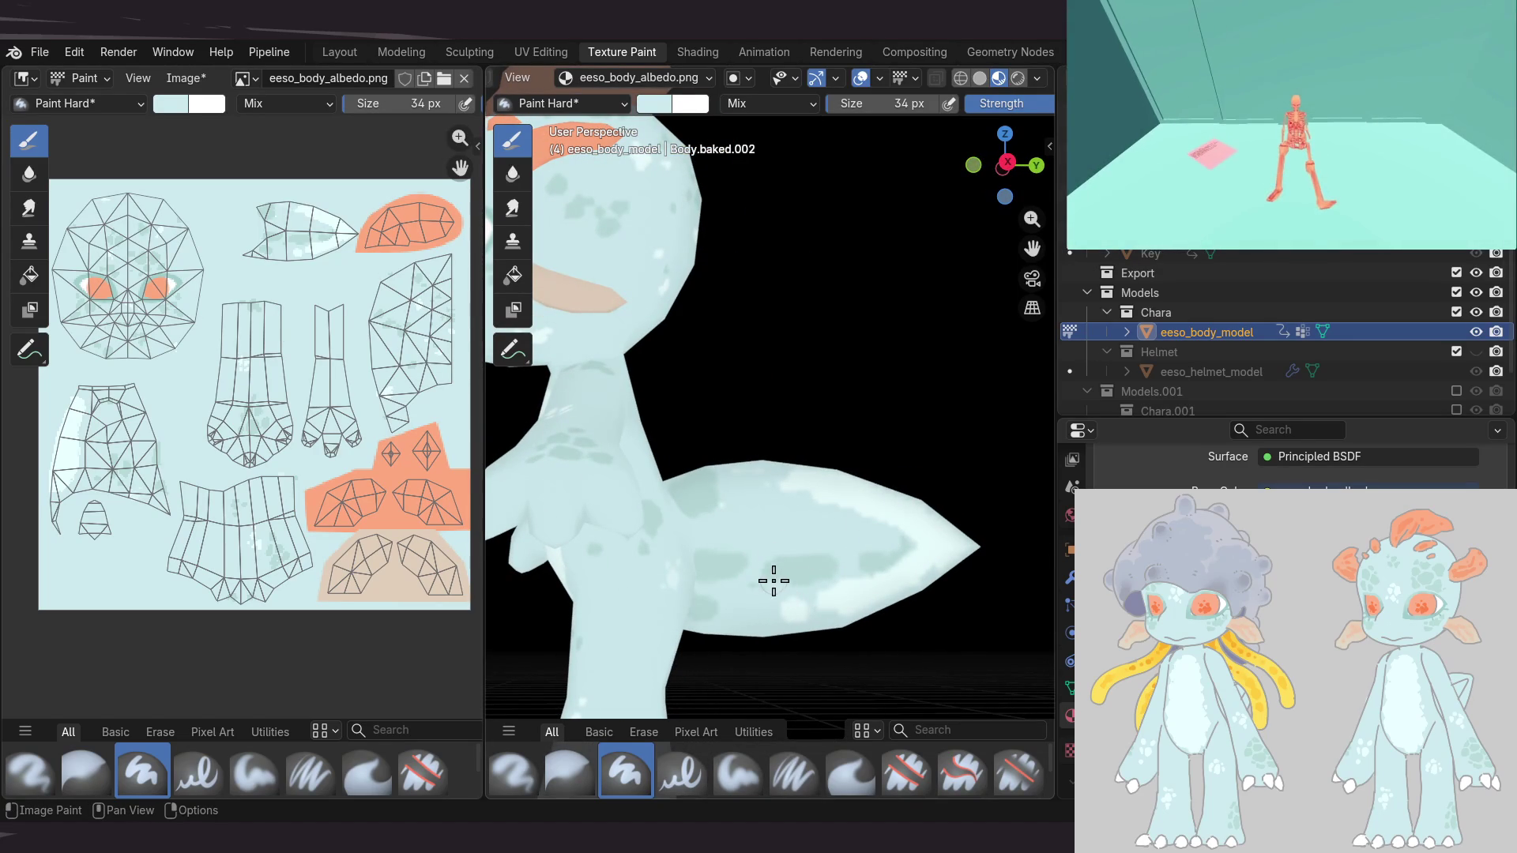
key(s)
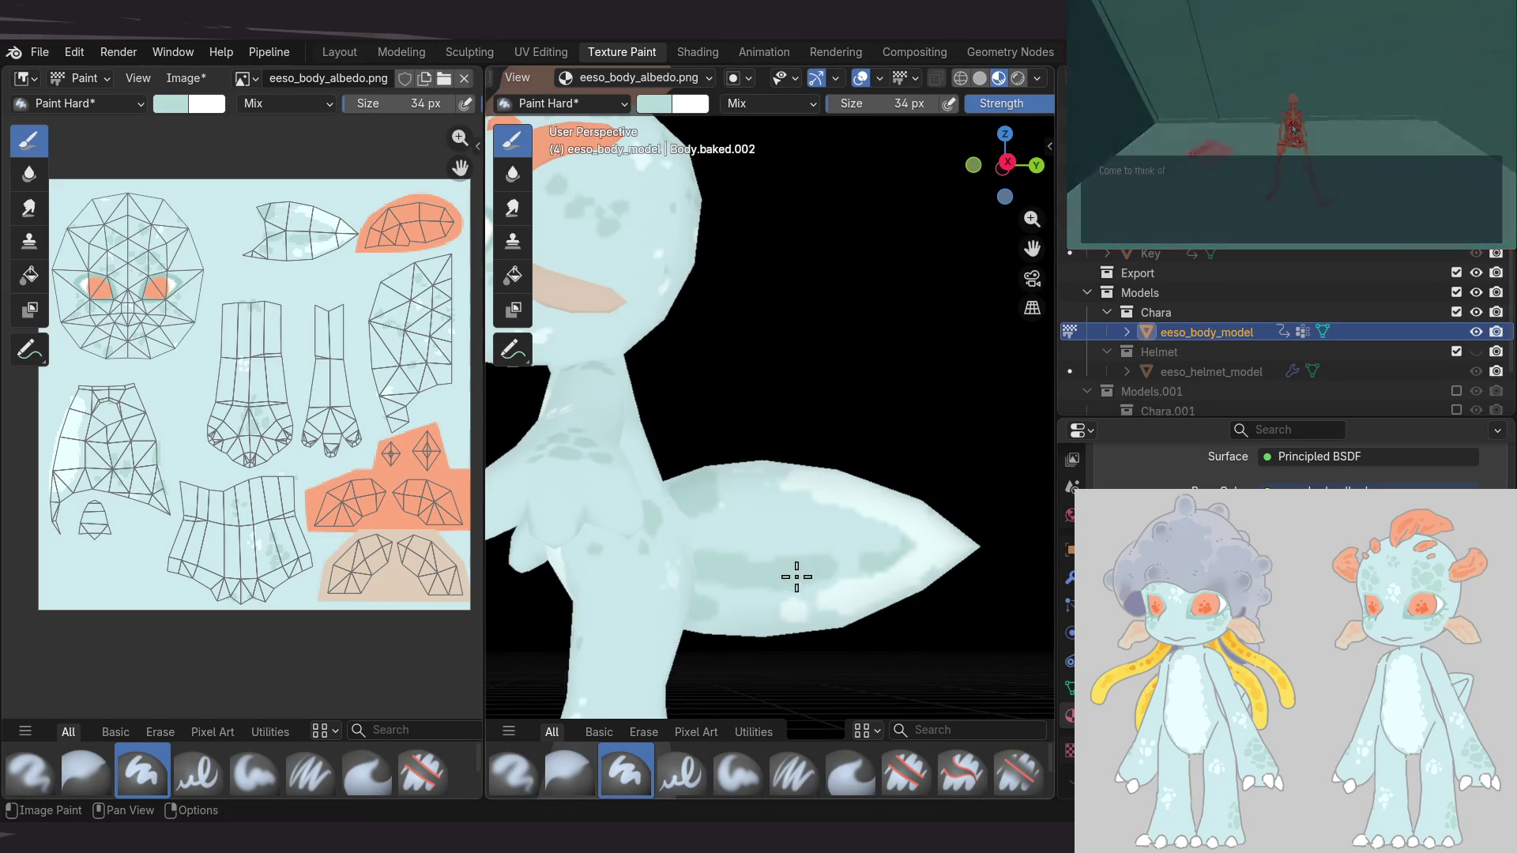
Check the fin, head and arms, then save the body texture as eeso_body_draft.png
mouse_move(894, 548)
middle_down()
mouse_move(710, 539)
mouse_move(723, 497)
middle_up()
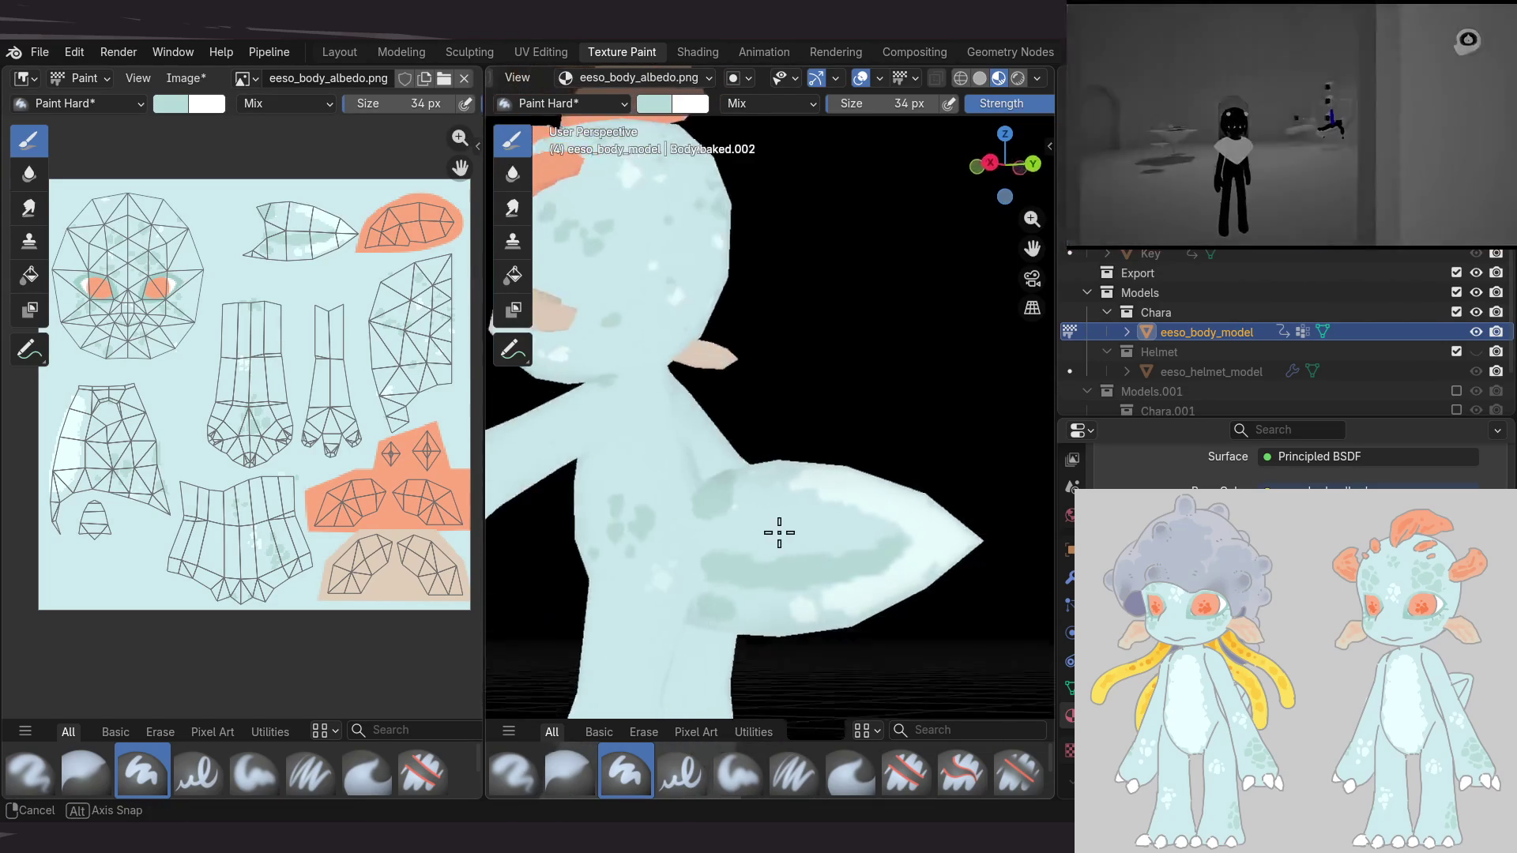
mouse_move(864, 501)
middle_down()
mouse_move(842, 490)
mouse_move(724, 532)
mouse_move(799, 520)
mouse_move(720, 520)
middle_up()
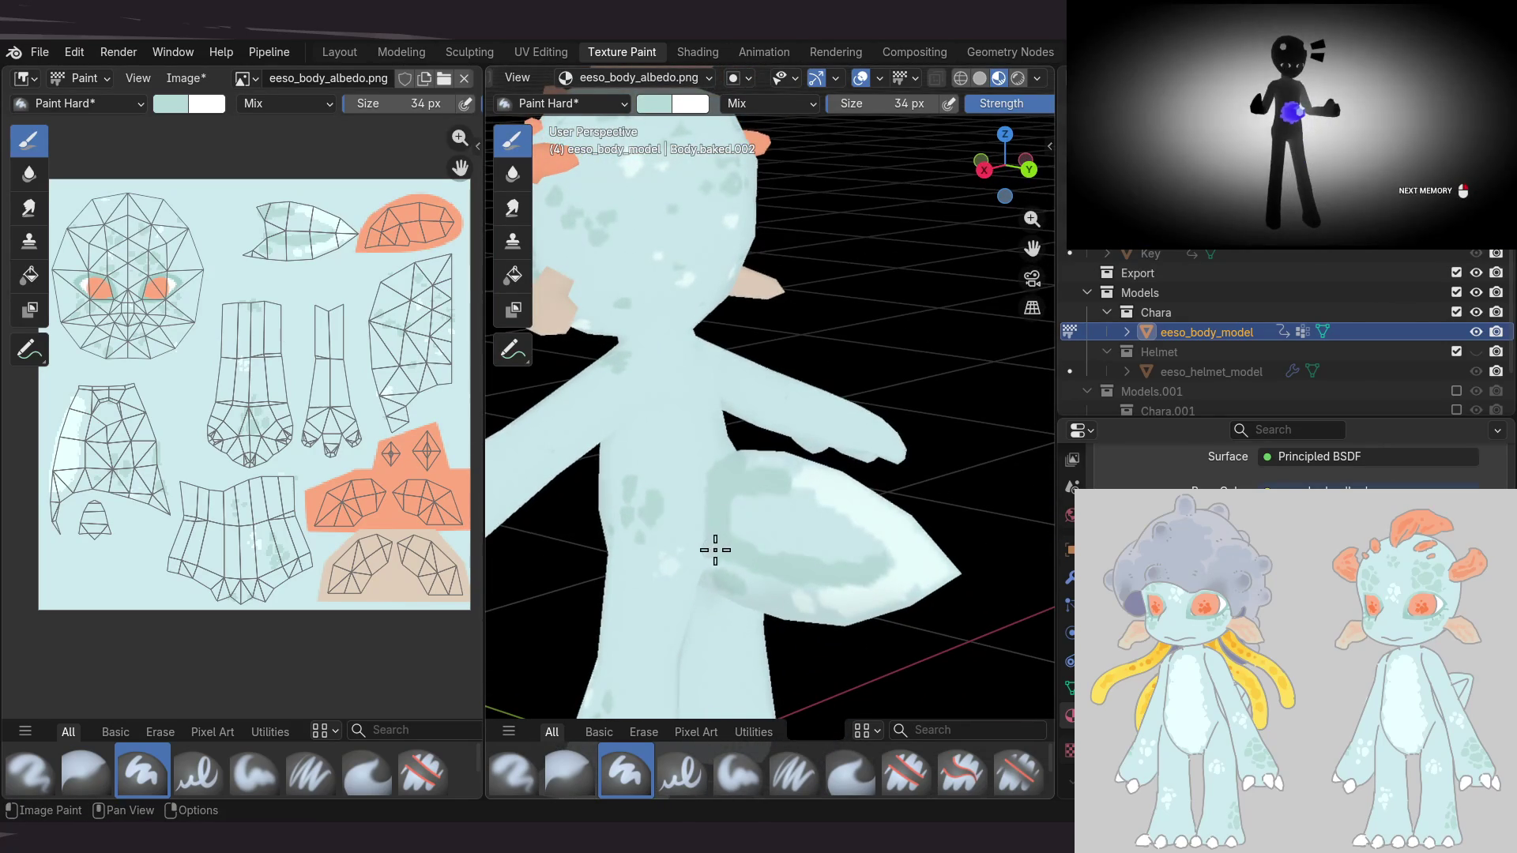
mouse_move(804, 546)
middle_down()
mouse_move(709, 492)
mouse_move(783, 533)
mouse_move(762, 399)
middle_up()
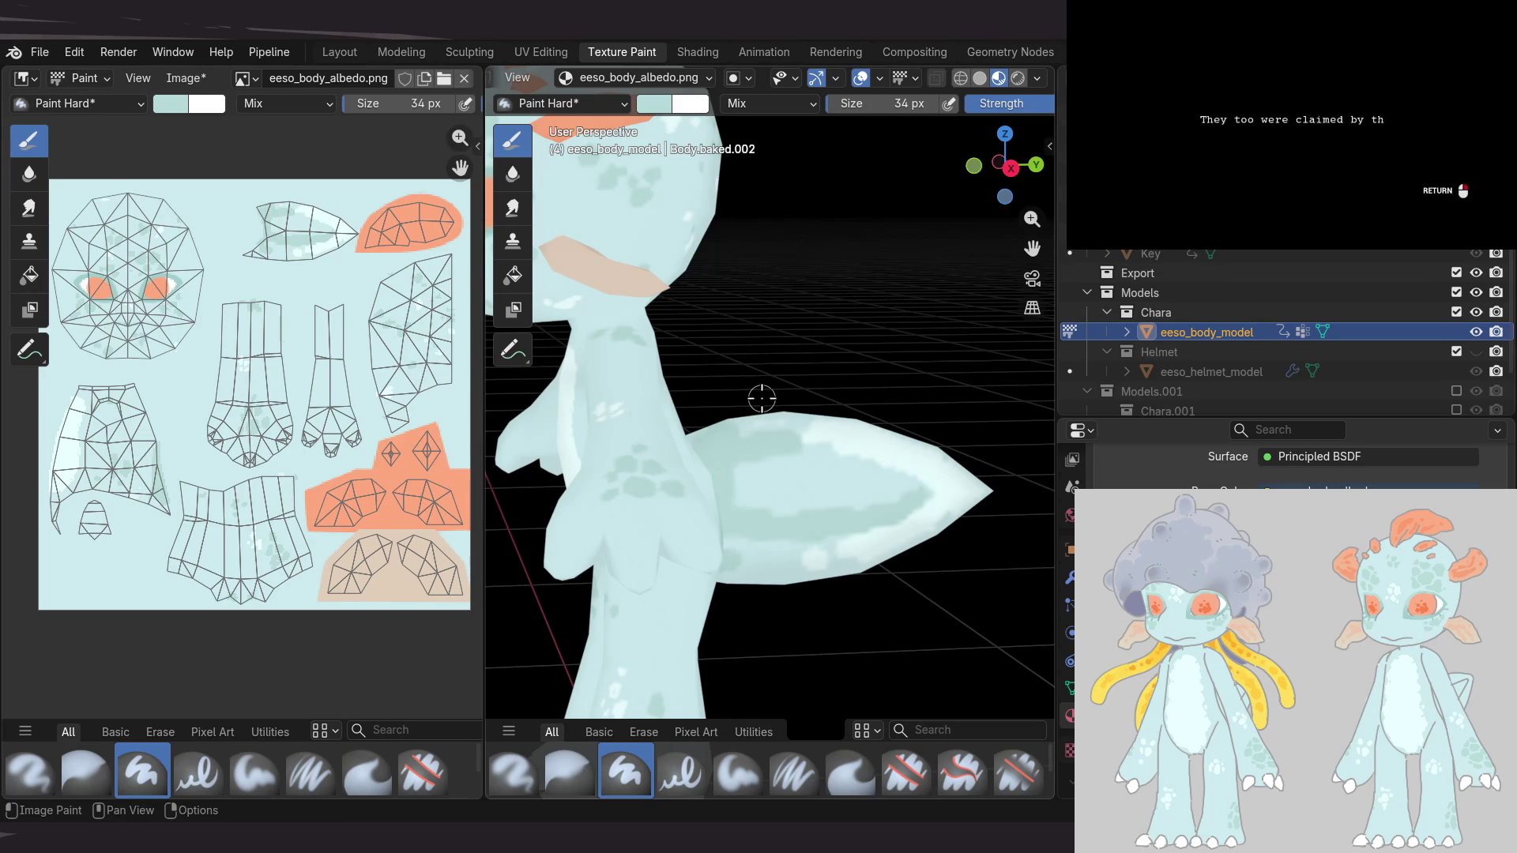
middle_drag(287, 465, 292, 430)
key(alt+s)
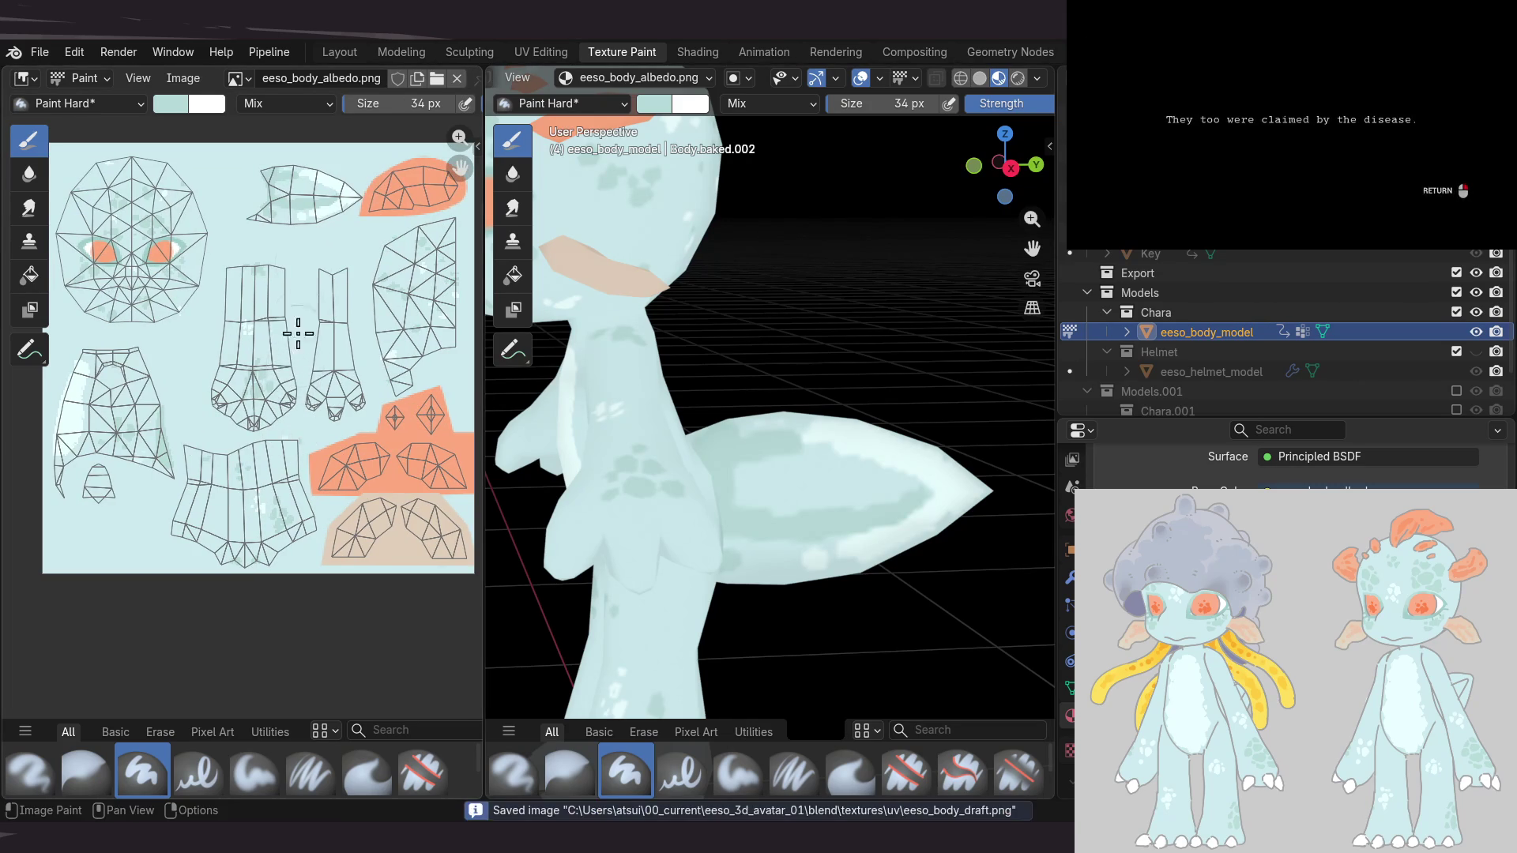
scroll(350, 474, down, 4)
mouse_move(705, 453)
middle_down()
mouse_move(798, 452)
mouse_move(773, 456)
mouse_move(835, 310)
mouse_move(832, 273)
mouse_move(766, 401)
middle_up()
scroll(798, 452, down, 4)
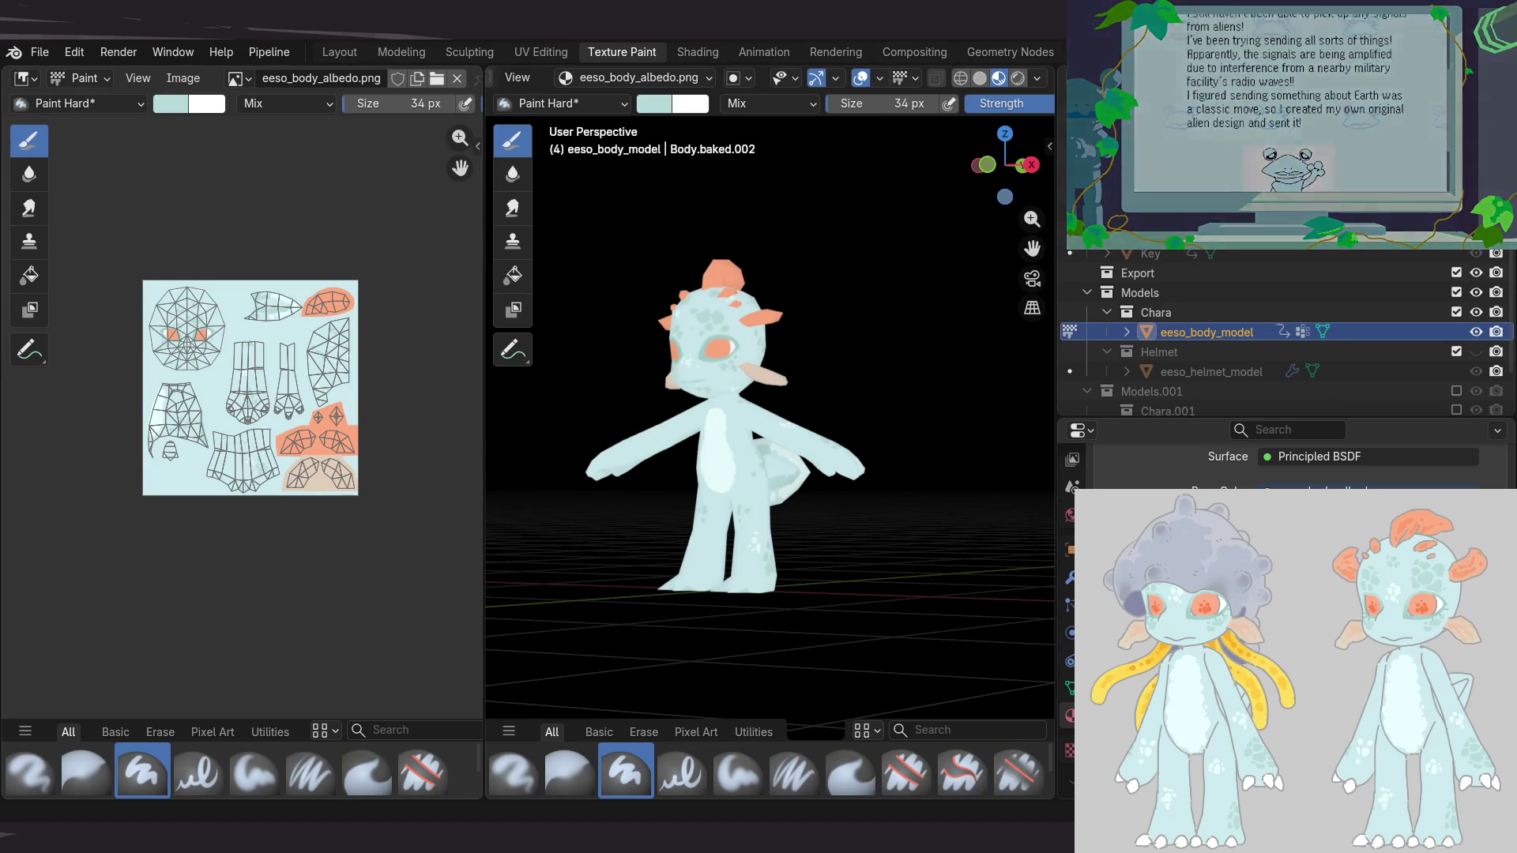
mouse_move(731, 485)
middle_down()
mouse_move(660, 493)
mouse_move(790, 467)
middle_up()
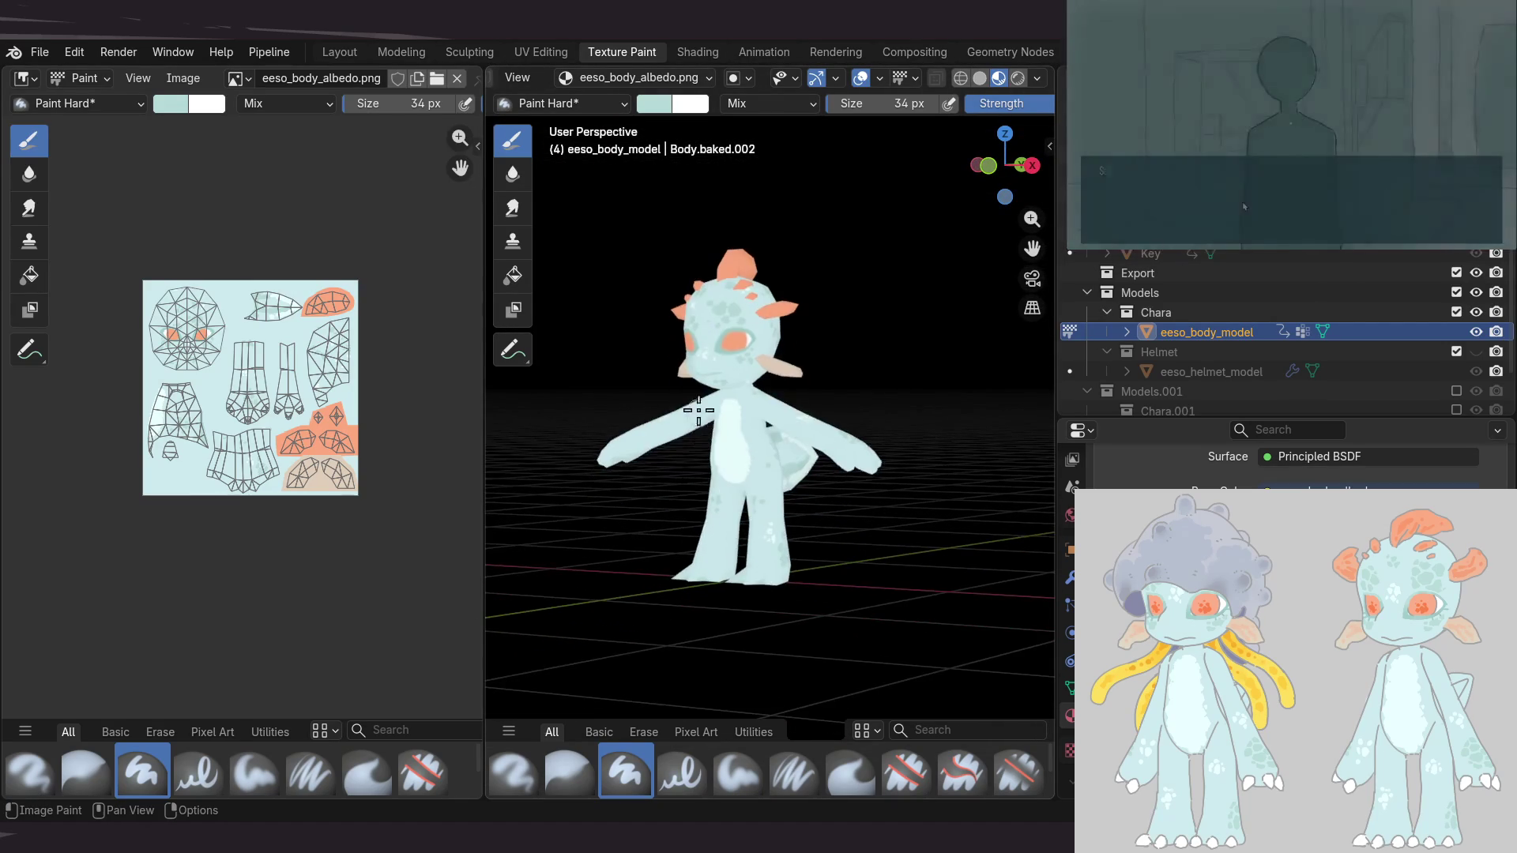
scroll(714, 484, up, 3)
scroll(781, 396, up, 2)
mouse_move(782, 396)
middle_down()
mouse_move(830, 372)
mouse_move(615, 425)
mouse_move(667, 430)
middle_up()
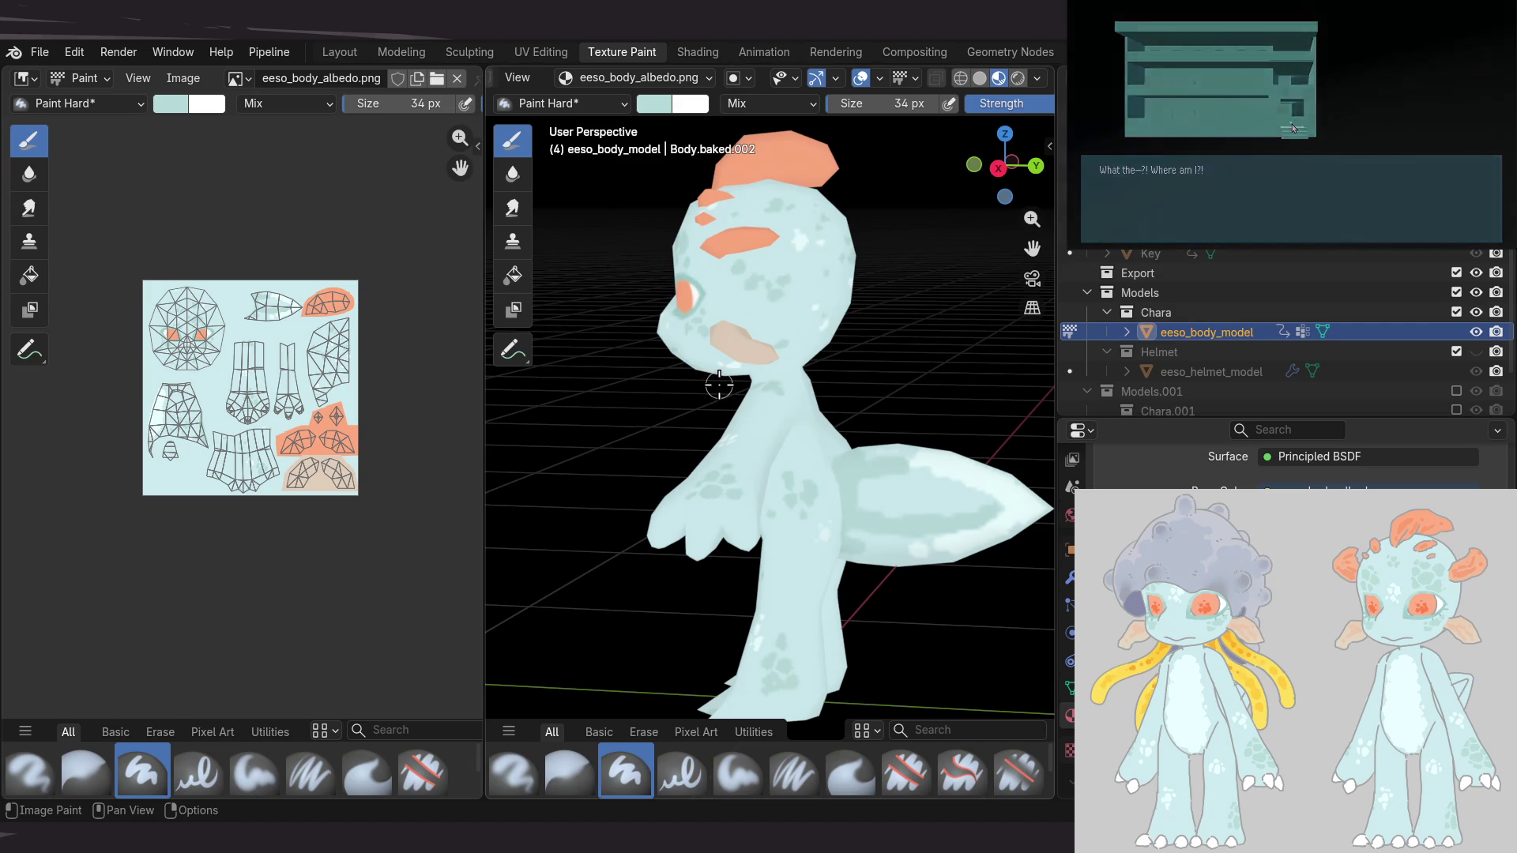
middle_drag(725, 440, 738, 382)
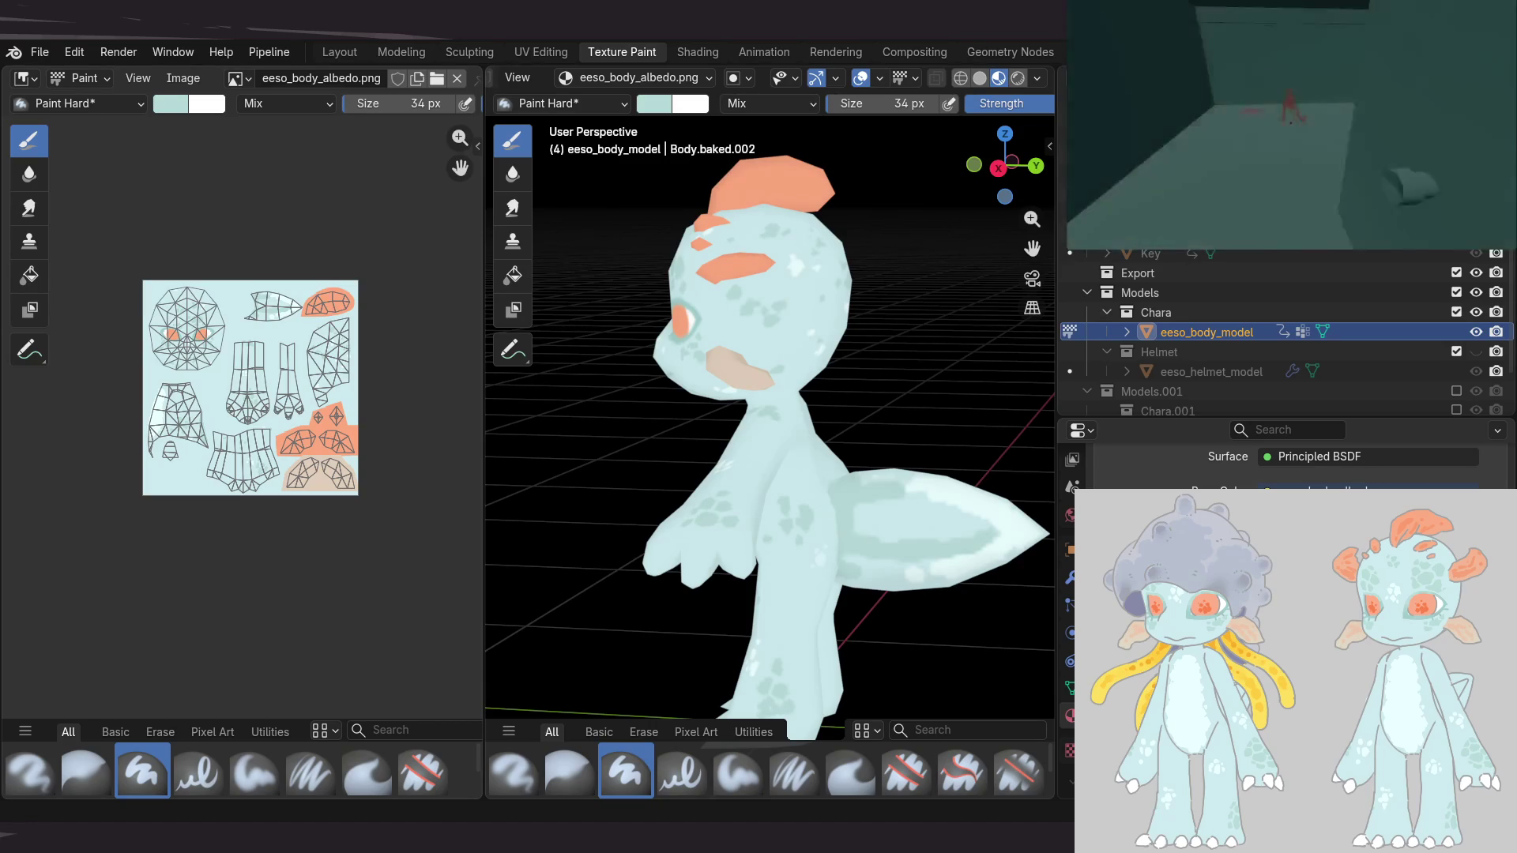
mouse_move(738, 379)
middle_down()
mouse_move(960, 298)
mouse_move(992, 366)
mouse_move(877, 390)
mouse_move(704, 471)
mouse_move(828, 466)
mouse_move(701, 434)
mouse_move(751, 413)
mouse_move(679, 404)
mouse_move(759, 406)
mouse_move(788, 434)
mouse_move(789, 414)
mouse_move(768, 410)
middle_up()
scroll(758, 406, up, 3)
scroll(731, 420, up, 3)
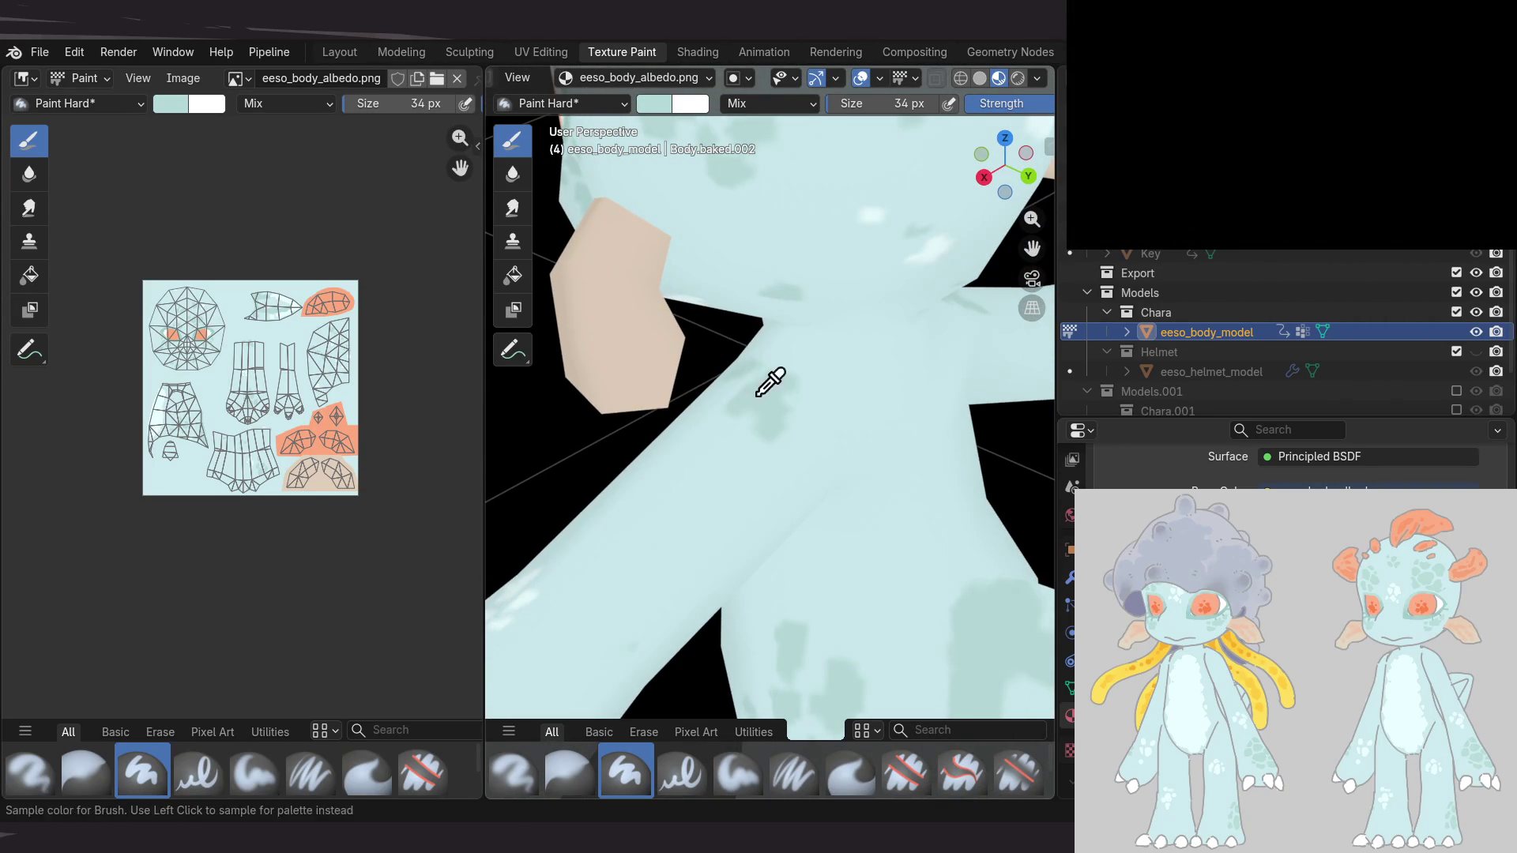
middle_drag(766, 460, 981, 406)
mouse_move(760, 471)
middle_down()
mouse_move(890, 443)
mouse_move(826, 434)
mouse_move(788, 406)
mouse_move(721, 450)
mouse_move(776, 458)
mouse_move(674, 381)
mouse_move(948, 389)
mouse_move(972, 362)
mouse_move(1002, 403)
mouse_move(886, 428)
middle_up()
scroll(745, 416, down, 8)
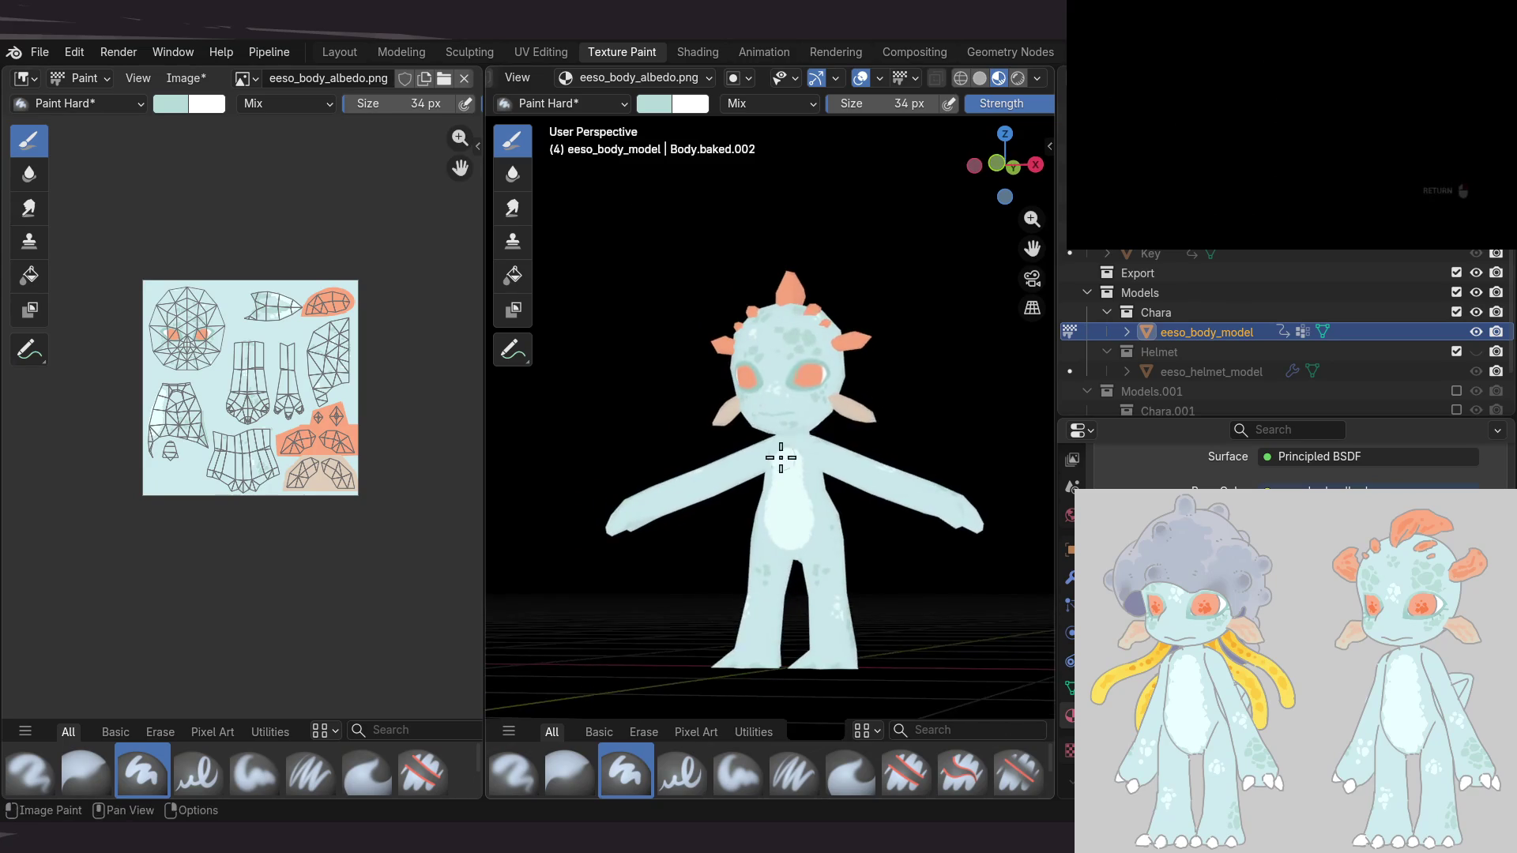
scroll(884, 494, up, 5)
mouse_move(883, 494)
middle_down()
mouse_move(822, 498)
mouse_move(784, 458)
middle_up()
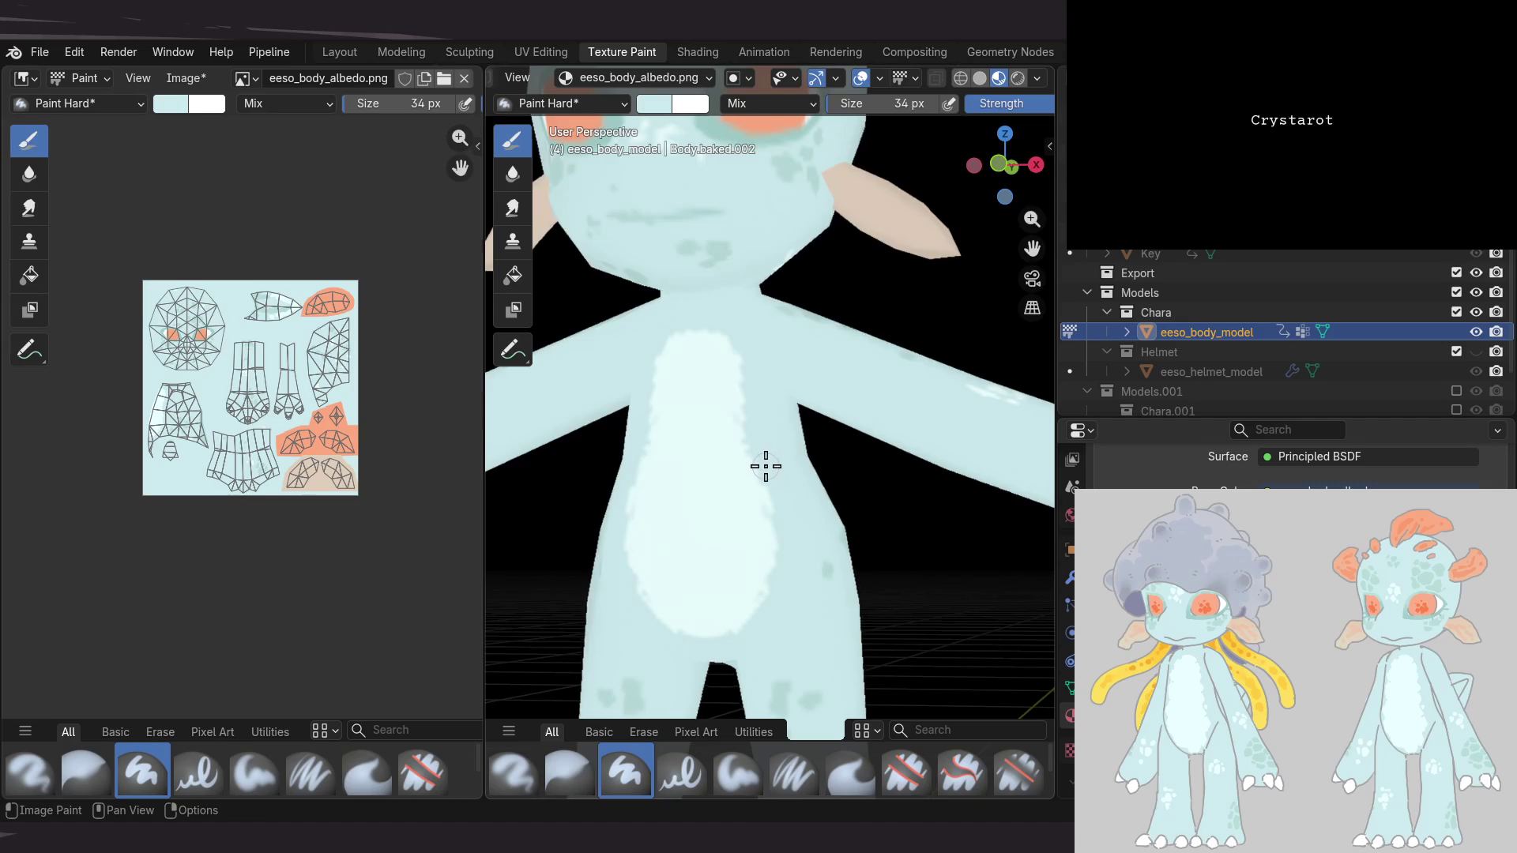
mouse_move(772, 462)
middle_down()
mouse_move(780, 416)
mouse_move(759, 403)
mouse_move(627, 430)
mouse_move(685, 419)
mouse_move(813, 490)
mouse_move(780, 464)
mouse_move(914, 440)
mouse_move(806, 440)
mouse_move(844, 430)
mouse_move(857, 484)
mouse_move(810, 462)
mouse_move(819, 400)
mouse_move(762, 416)
mouse_move(784, 467)
mouse_move(906, 416)
middle_up()
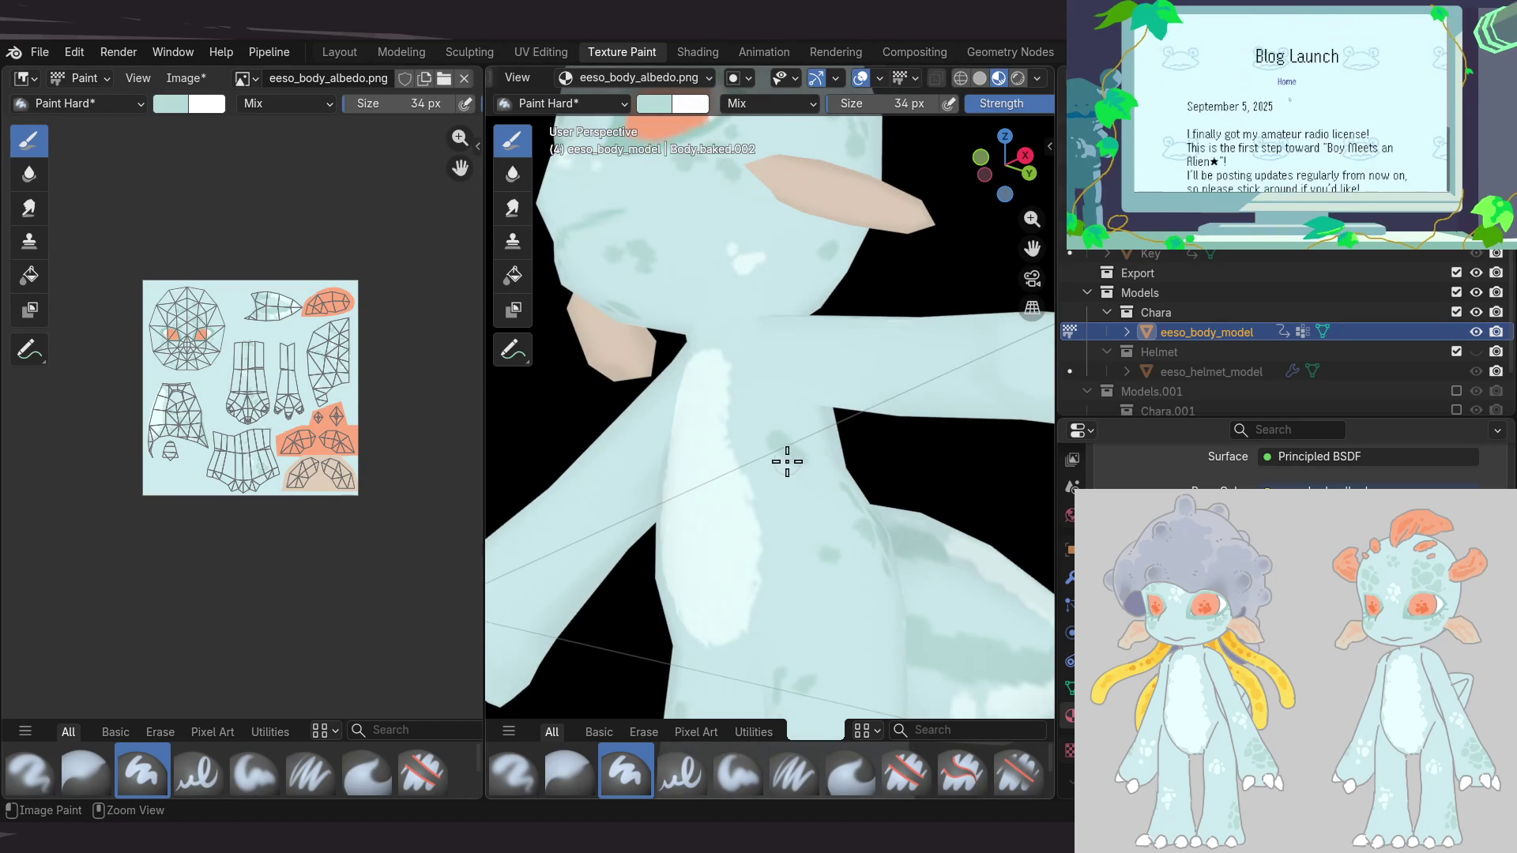
middle_drag(849, 487, 856, 485)
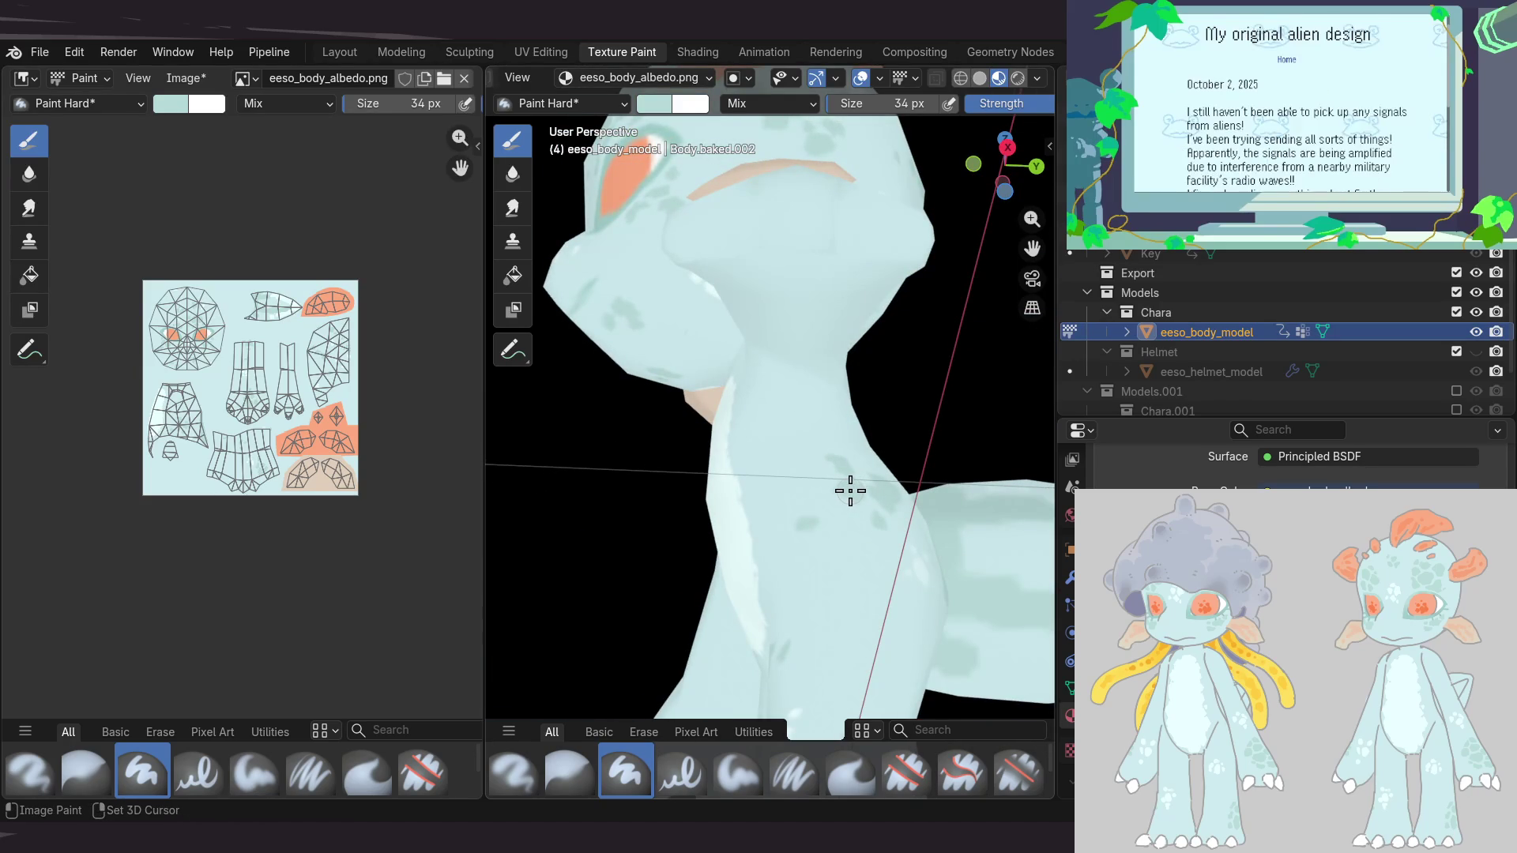
Shrink the paint brush from 34 px to 24 px
middle_drag(848, 491, 775, 443)
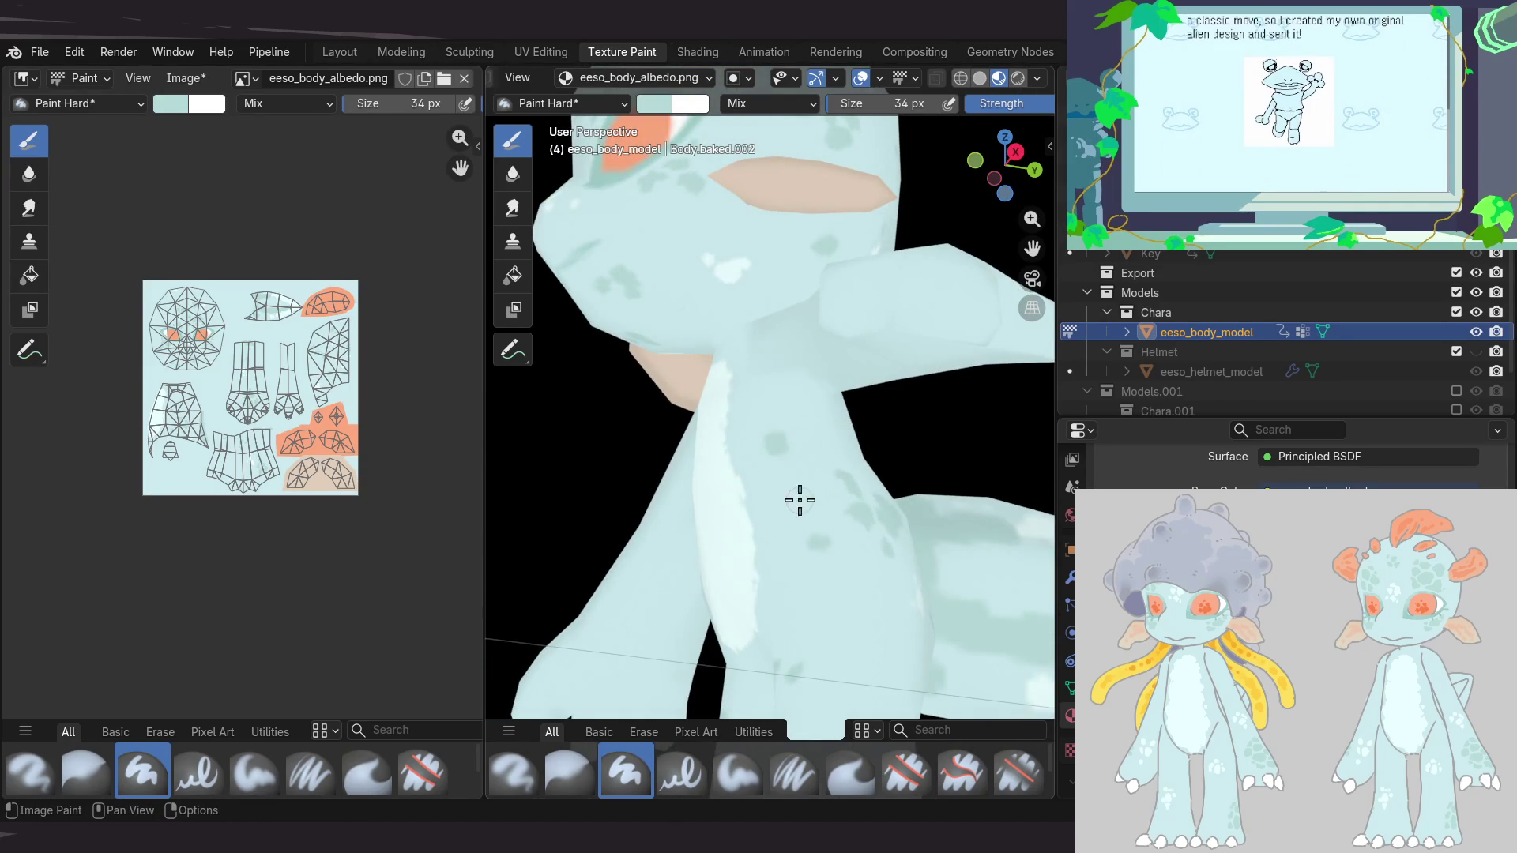
key(bracketleft)
key(bracketleft)
key(bracketleft)
scroll(805, 449, up, 3)
mouse_move(921, 471)
middle_down()
mouse_move(760, 488)
mouse_move(819, 420)
mouse_move(822, 495)
mouse_move(739, 331)
mouse_move(414, 542)
mouse_move(675, 495)
middle_up()
scroll(819, 421, down, 3)
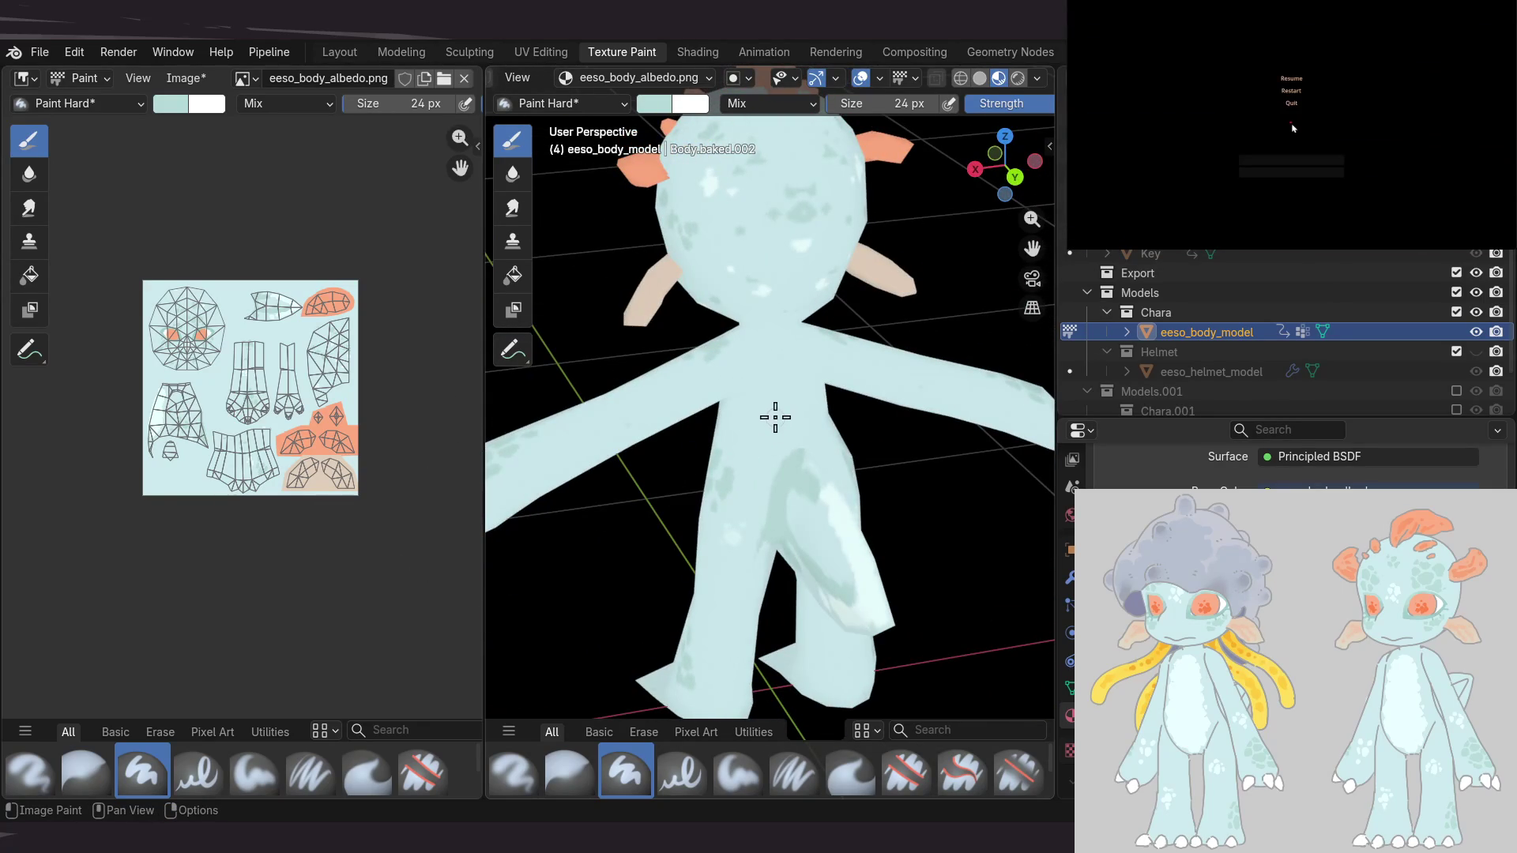
Save the body texture as eeso_body_draft.png and orbit to check the model from higher angles
mouse_move(823, 358)
middle_down()
mouse_move(661, 385)
mouse_move(889, 378)
mouse_move(837, 395)
middle_up()
middle_drag(222, 419, 227, 440)
key(alt+s)
middle_drag(830, 427, 851, 426)
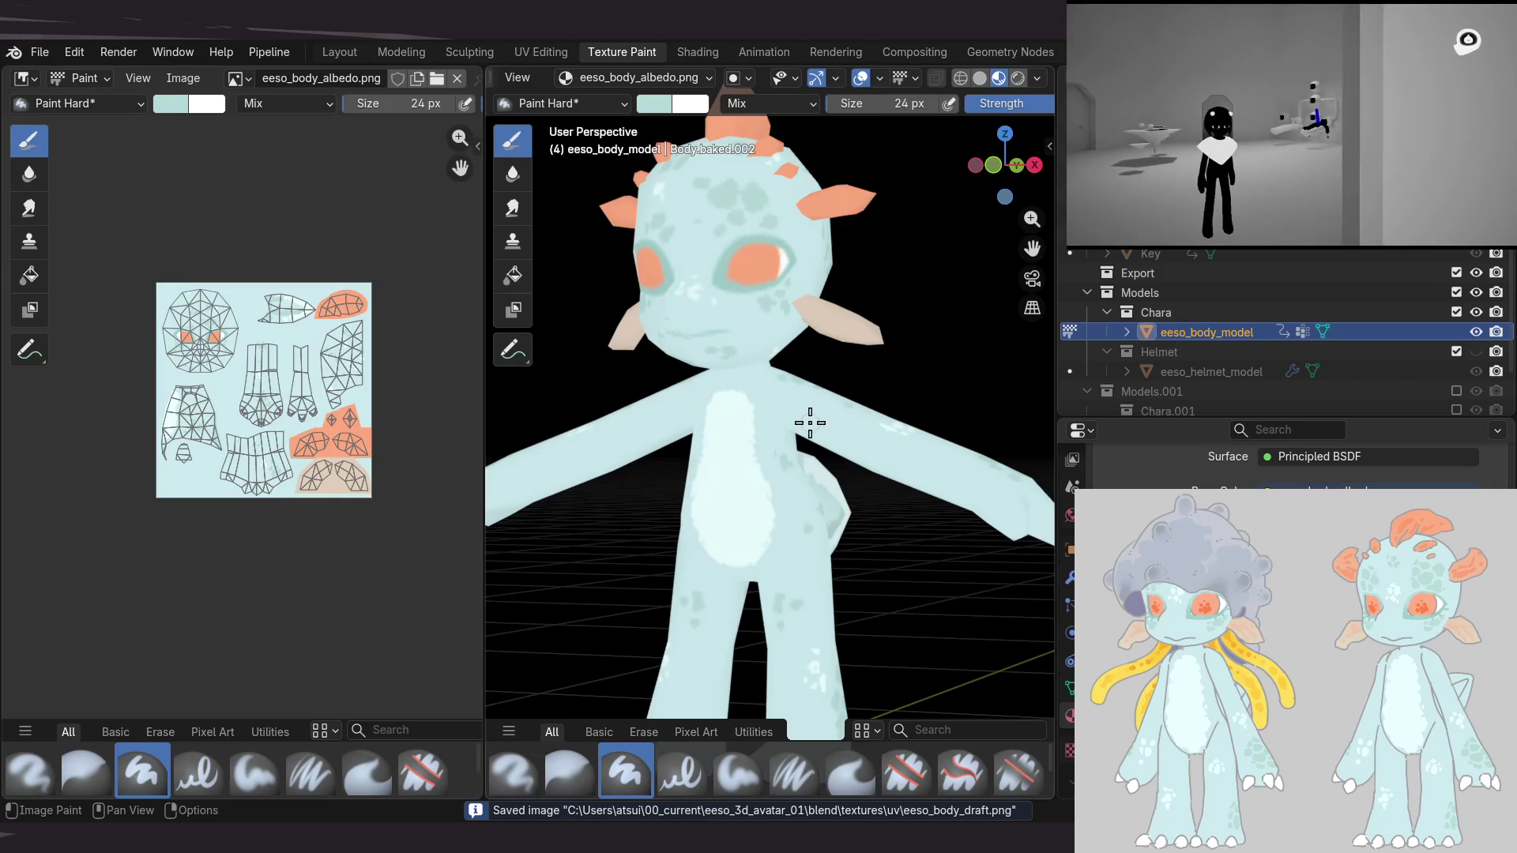
scroll(810, 422, down, 2)
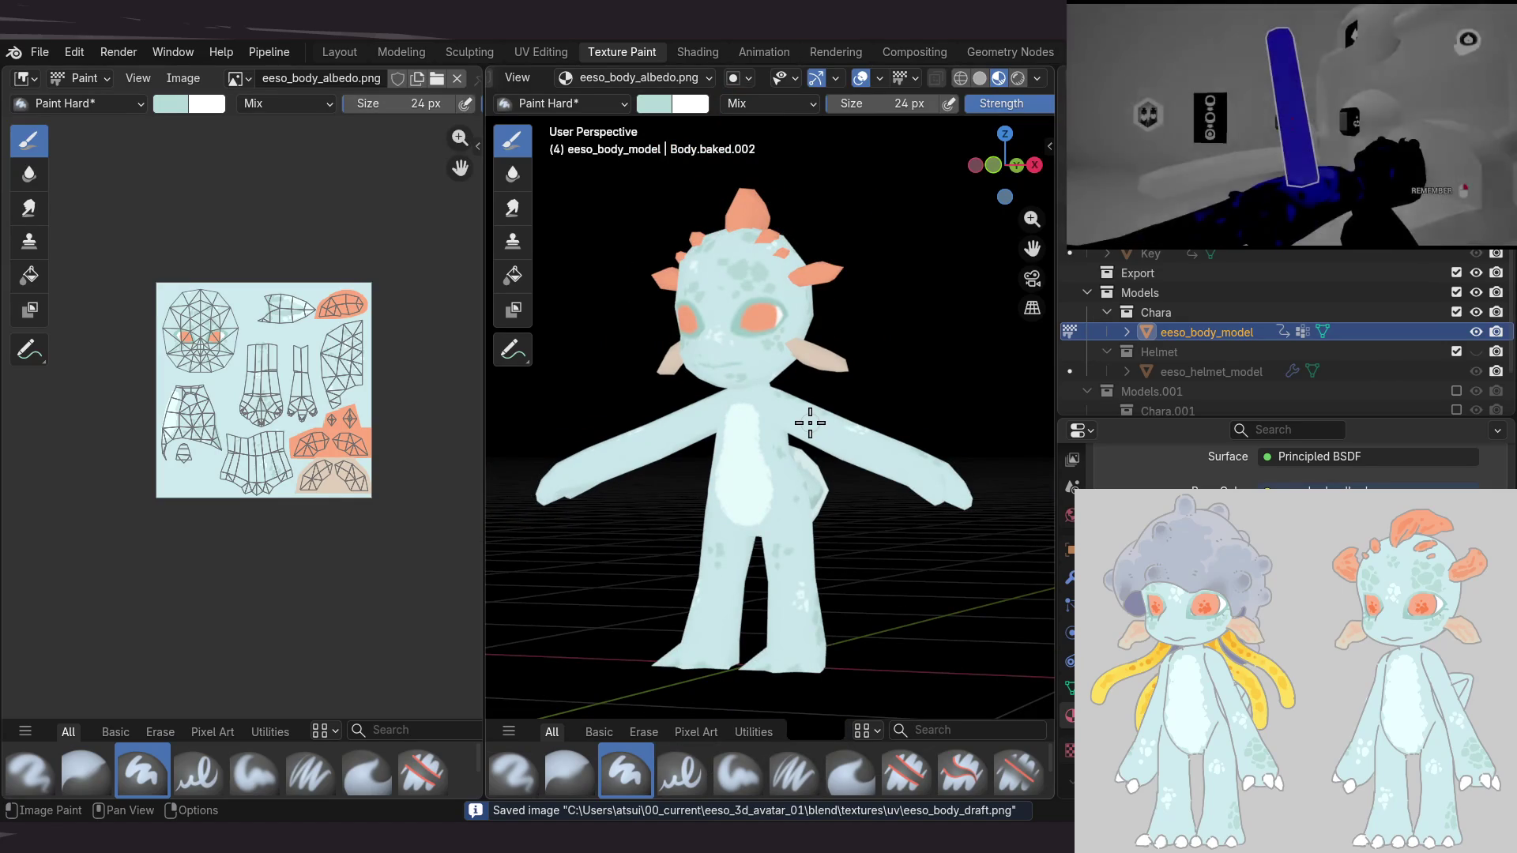
mouse_move(810, 422)
middle_down()
mouse_move(779, 264)
mouse_move(833, 232)
mouse_move(813, 251)
mouse_move(856, 352)
mouse_move(774, 481)
mouse_move(630, 515)
middle_up()
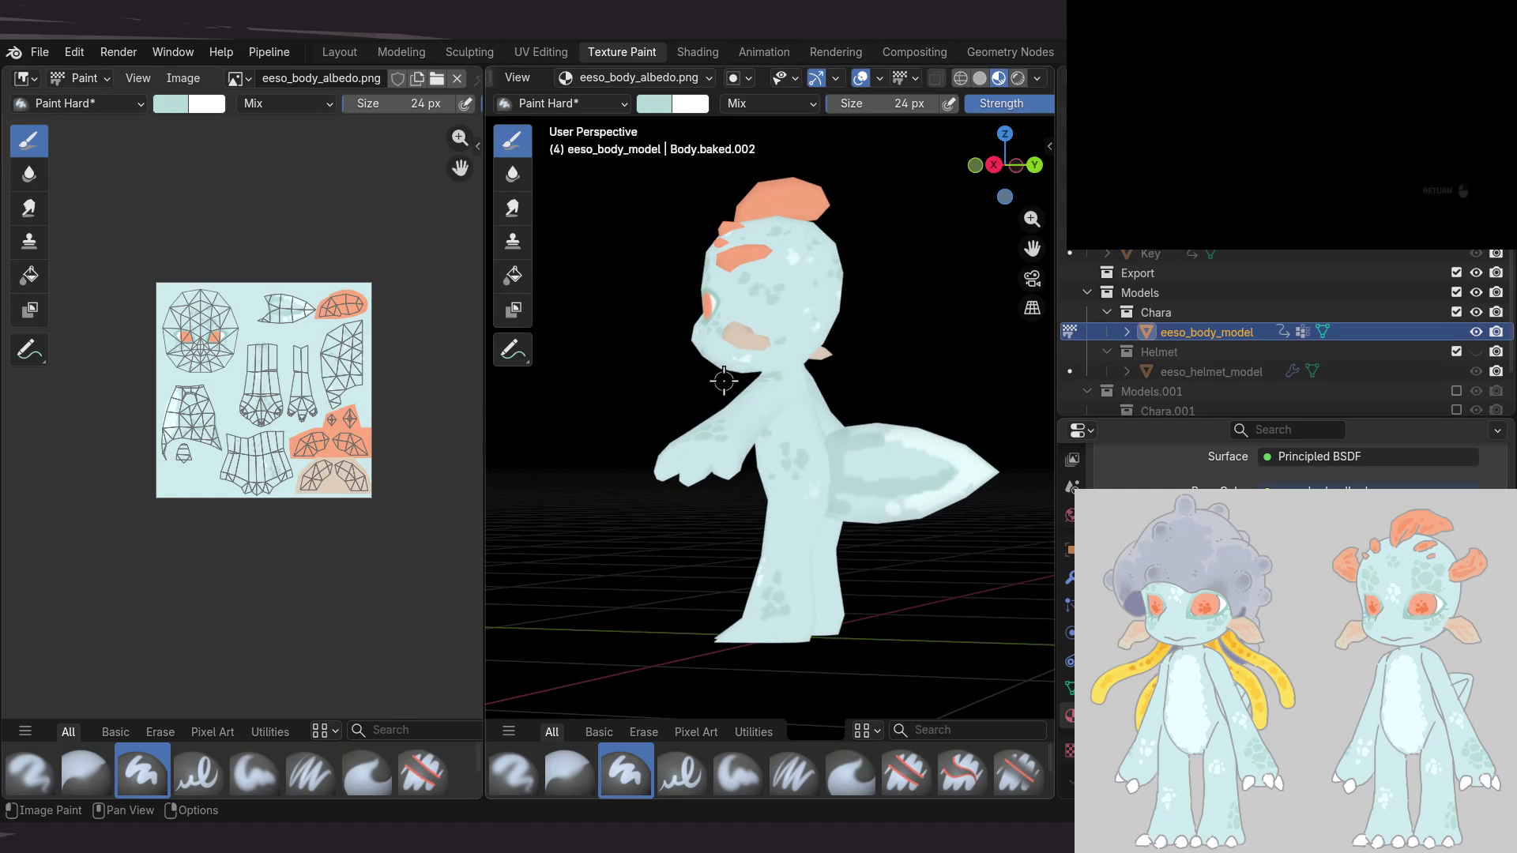
shift+middle_drag(743, 372, 726, 392)
mouse_move(793, 353)
middle_down()
mouse_move(701, 366)
mouse_move(775, 379)
mouse_move(780, 464)
mouse_move(781, 392)
middle_up()
scroll(777, 505, up, 2)
scroll(775, 482, up, 2)
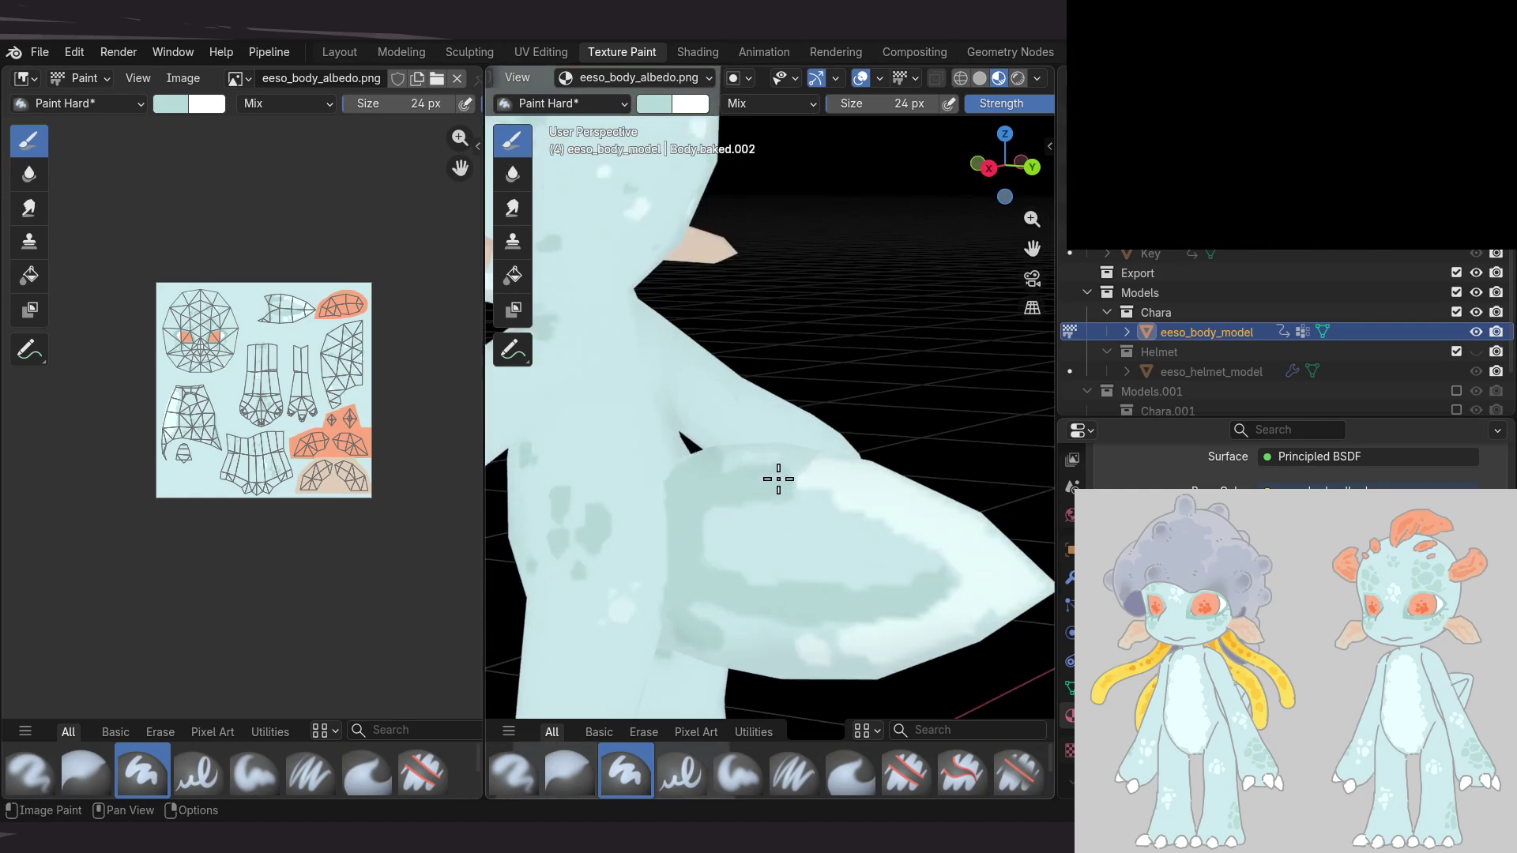
scroll(770, 435, up, 2)
mouse_move(794, 505)
middle_down()
mouse_move(772, 485)
mouse_move(816, 464)
middle_up()
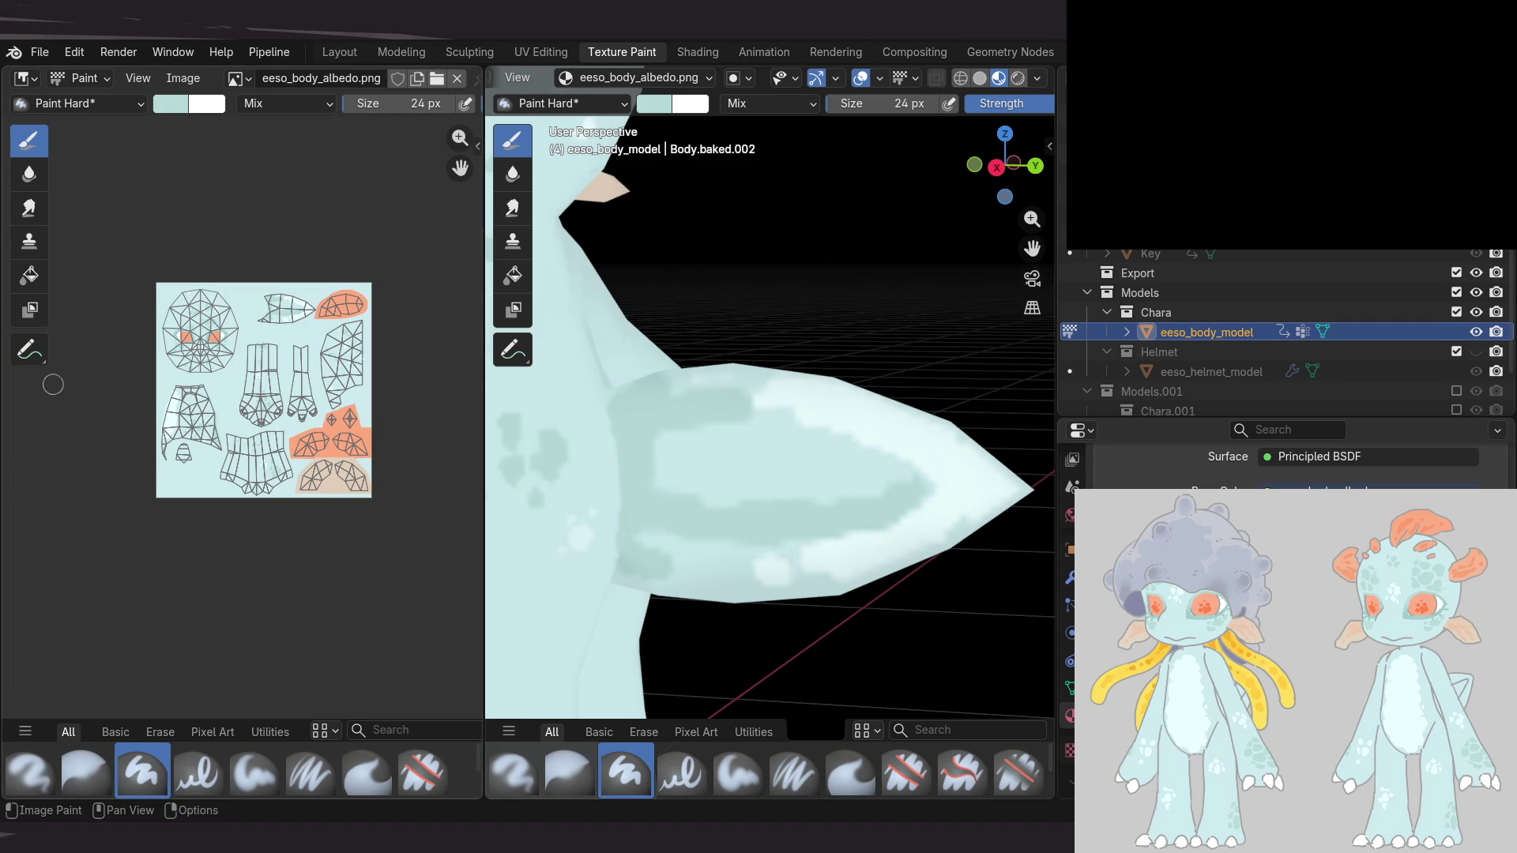
scroll(764, 472, down, 5)
scroll(772, 413, up, 3)
mouse_move(724, 400)
middle_down()
mouse_move(851, 429)
mouse_move(811, 369)
mouse_move(900, 328)
mouse_move(788, 467)
middle_up()
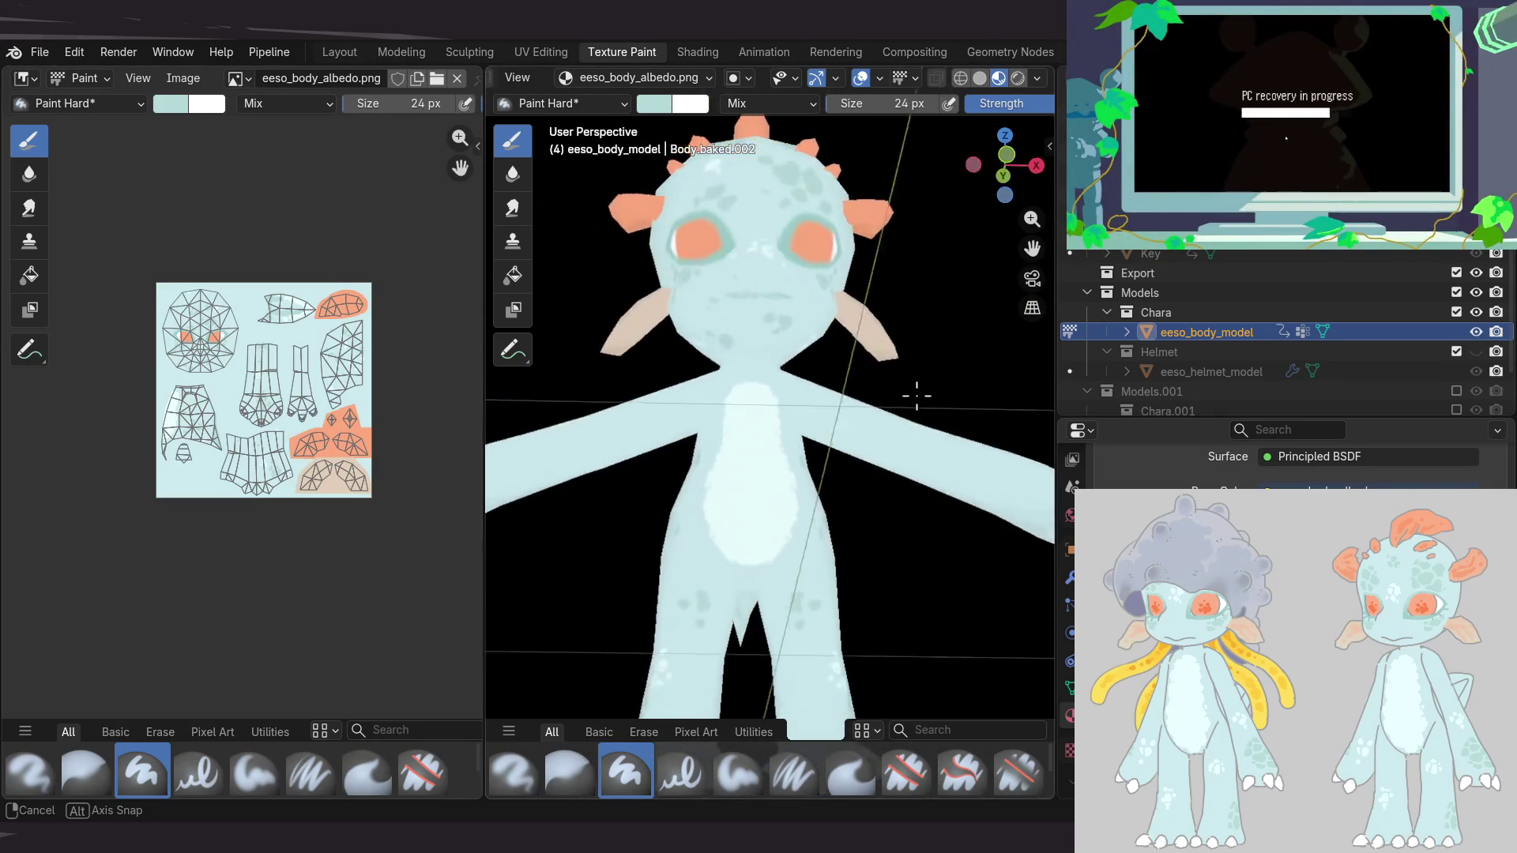
middle_drag(789, 467, 720, 461)
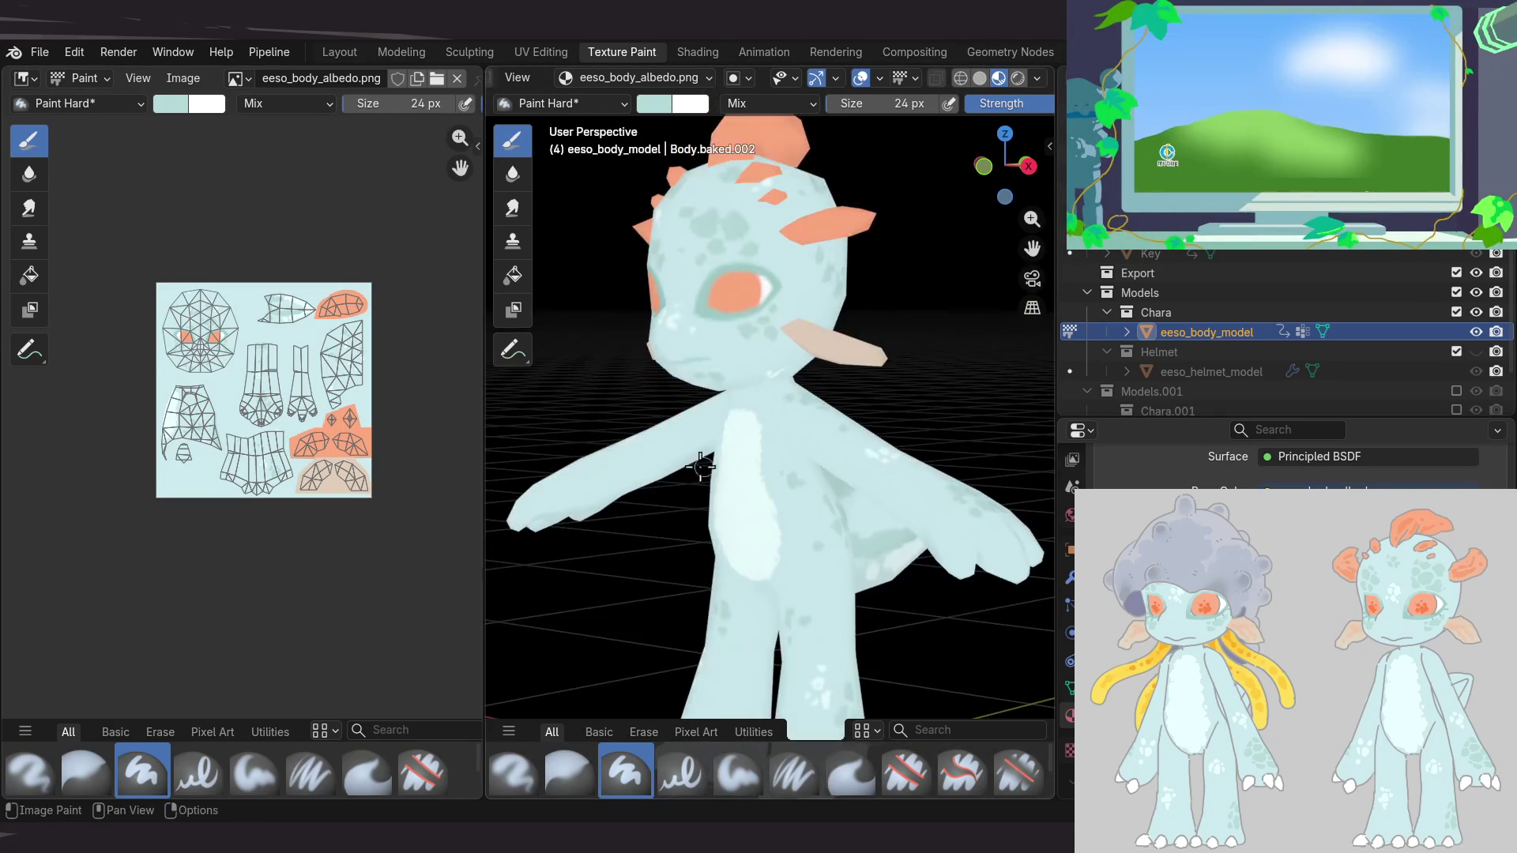
middle_drag(285, 374, 248, 353)
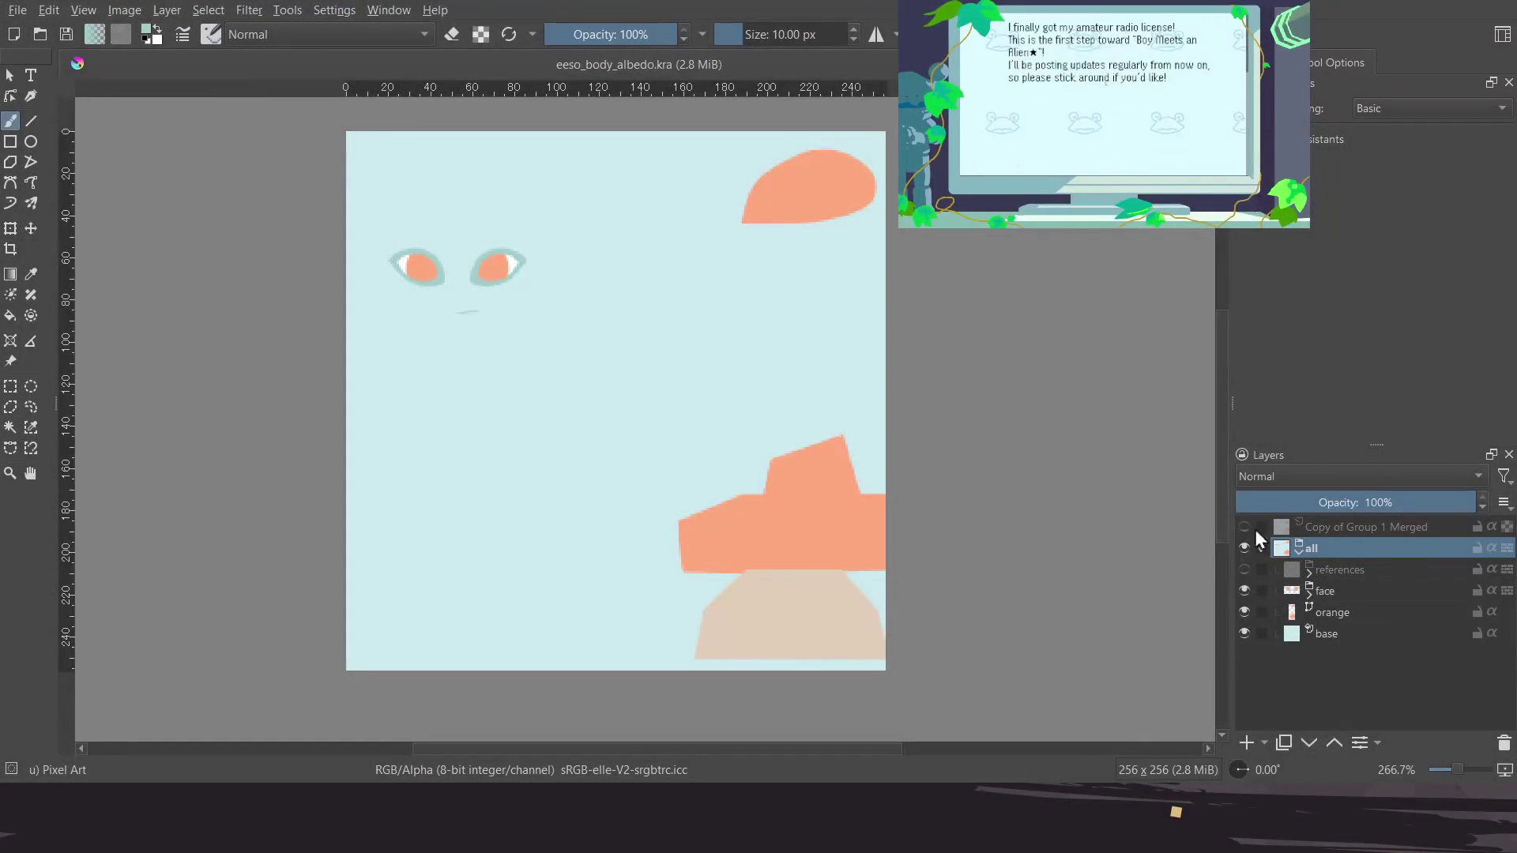
Compare the Copy of Group 1 Merged layer by toggling it, then delete it
click(1244, 527)
click(1245, 528)
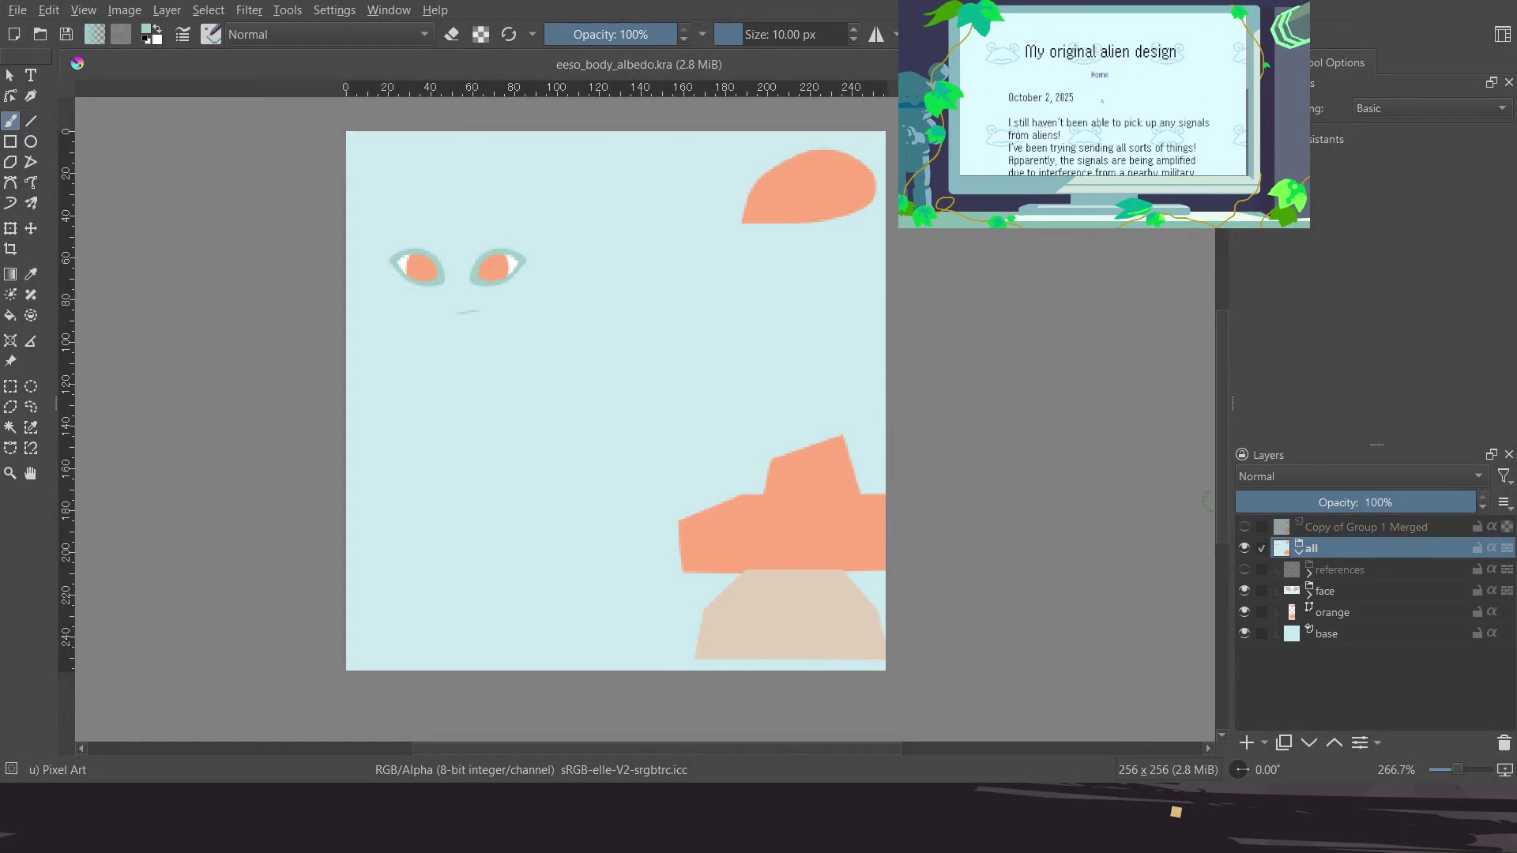
click(1244, 527)
click(1244, 527)
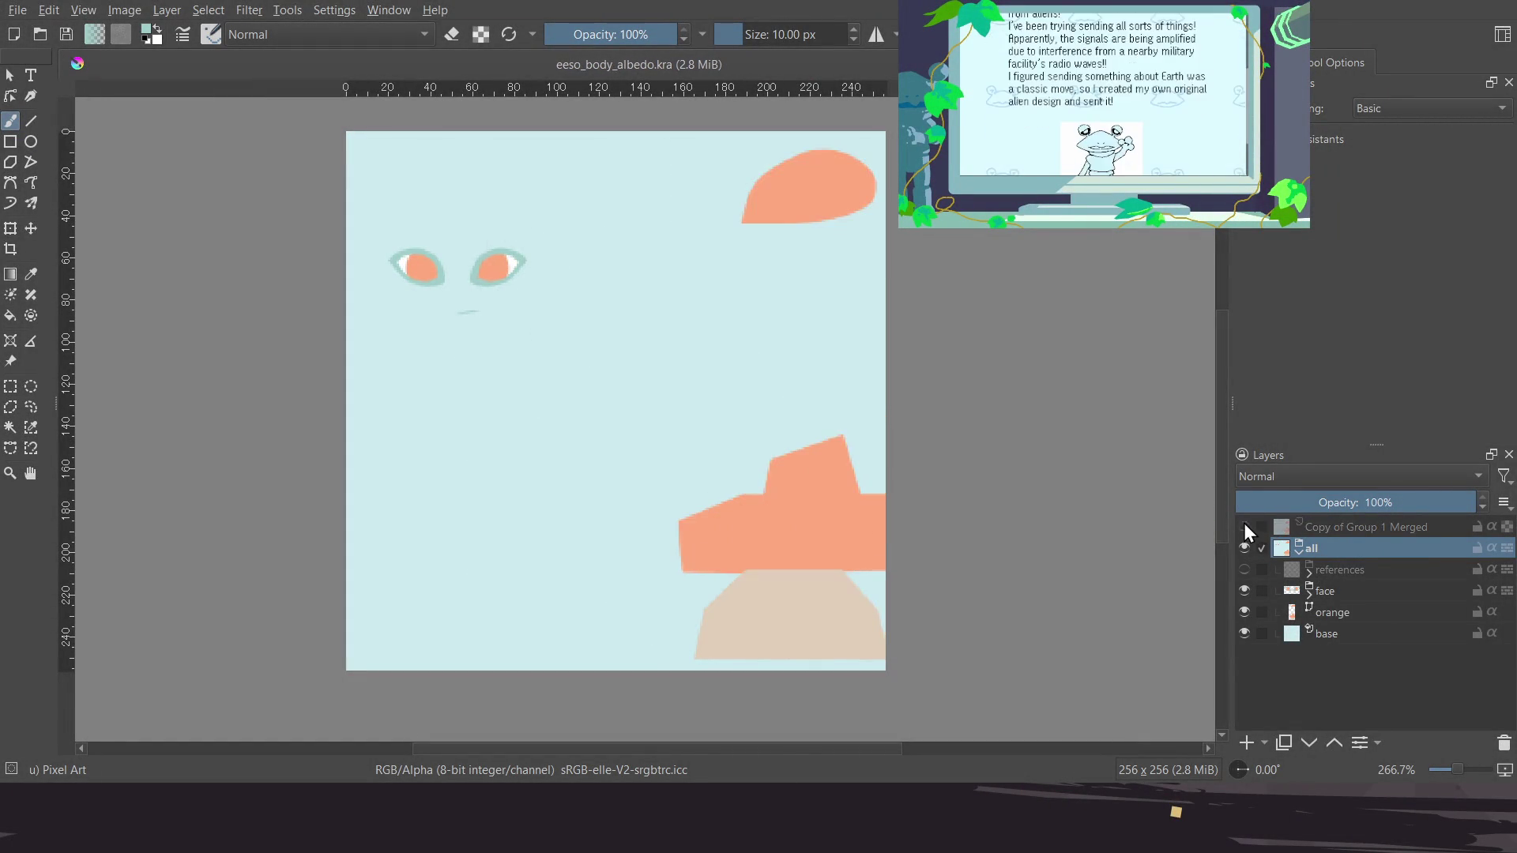
click(1323, 528)
click(1507, 744)
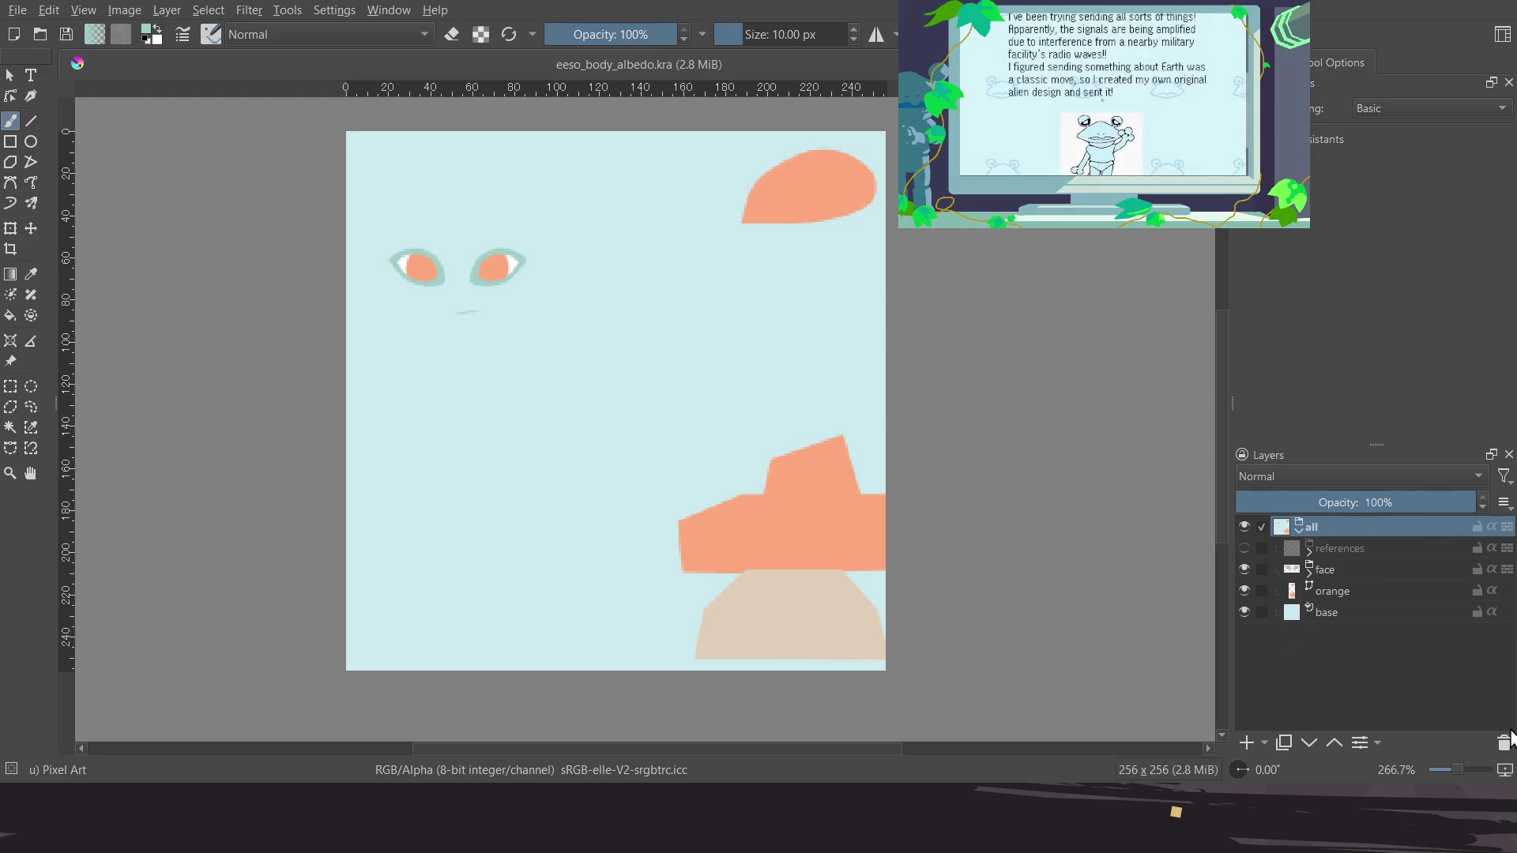
Show and expand the references group at 100% opacity and hide eeso_body_uv.png
click(1305, 551)
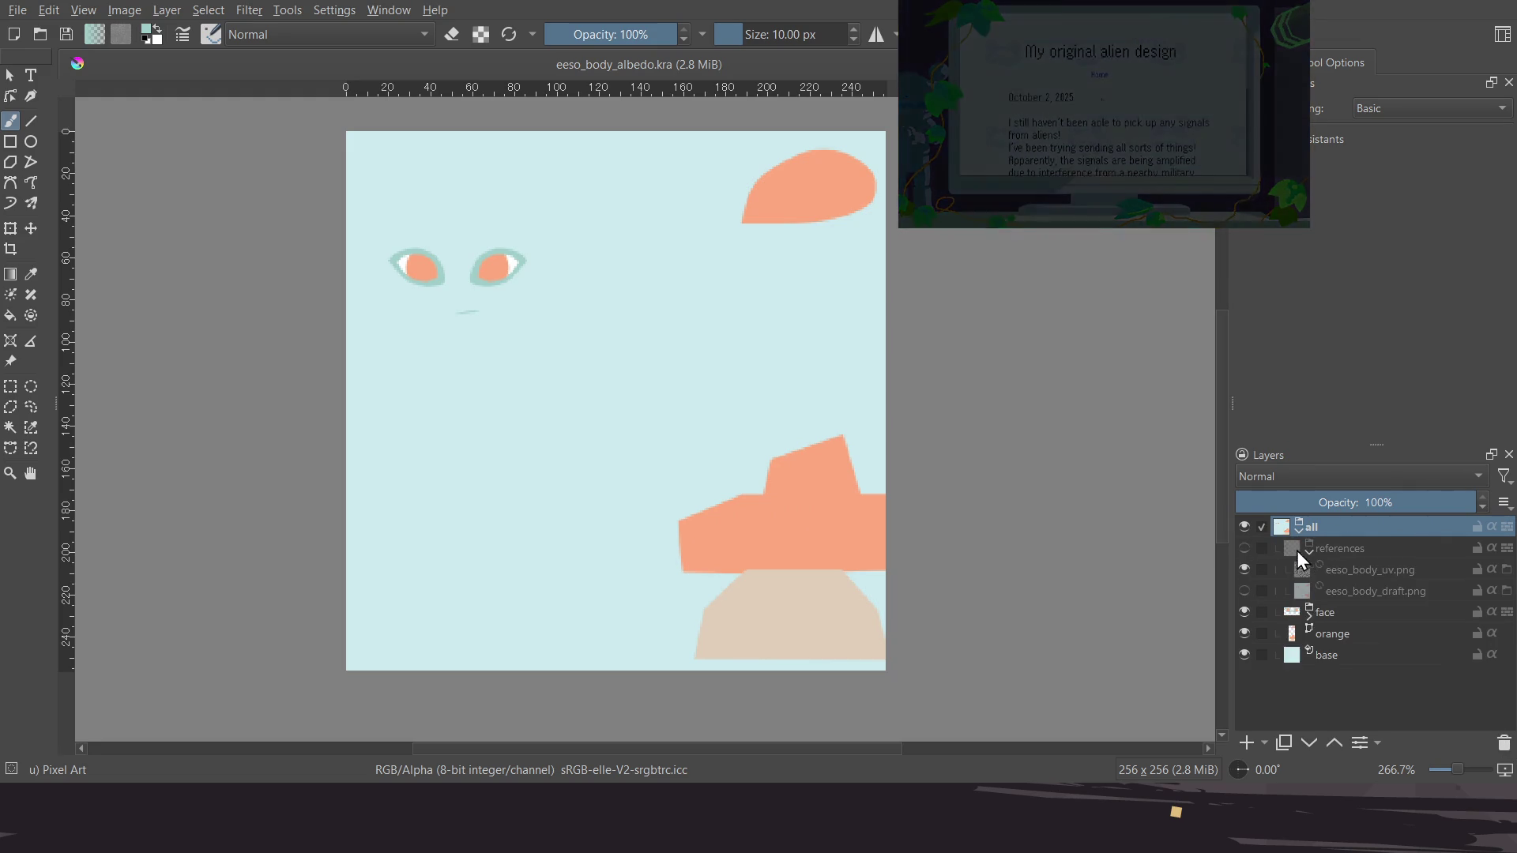
click(1244, 547)
middle_drag(605, 457, 635, 457)
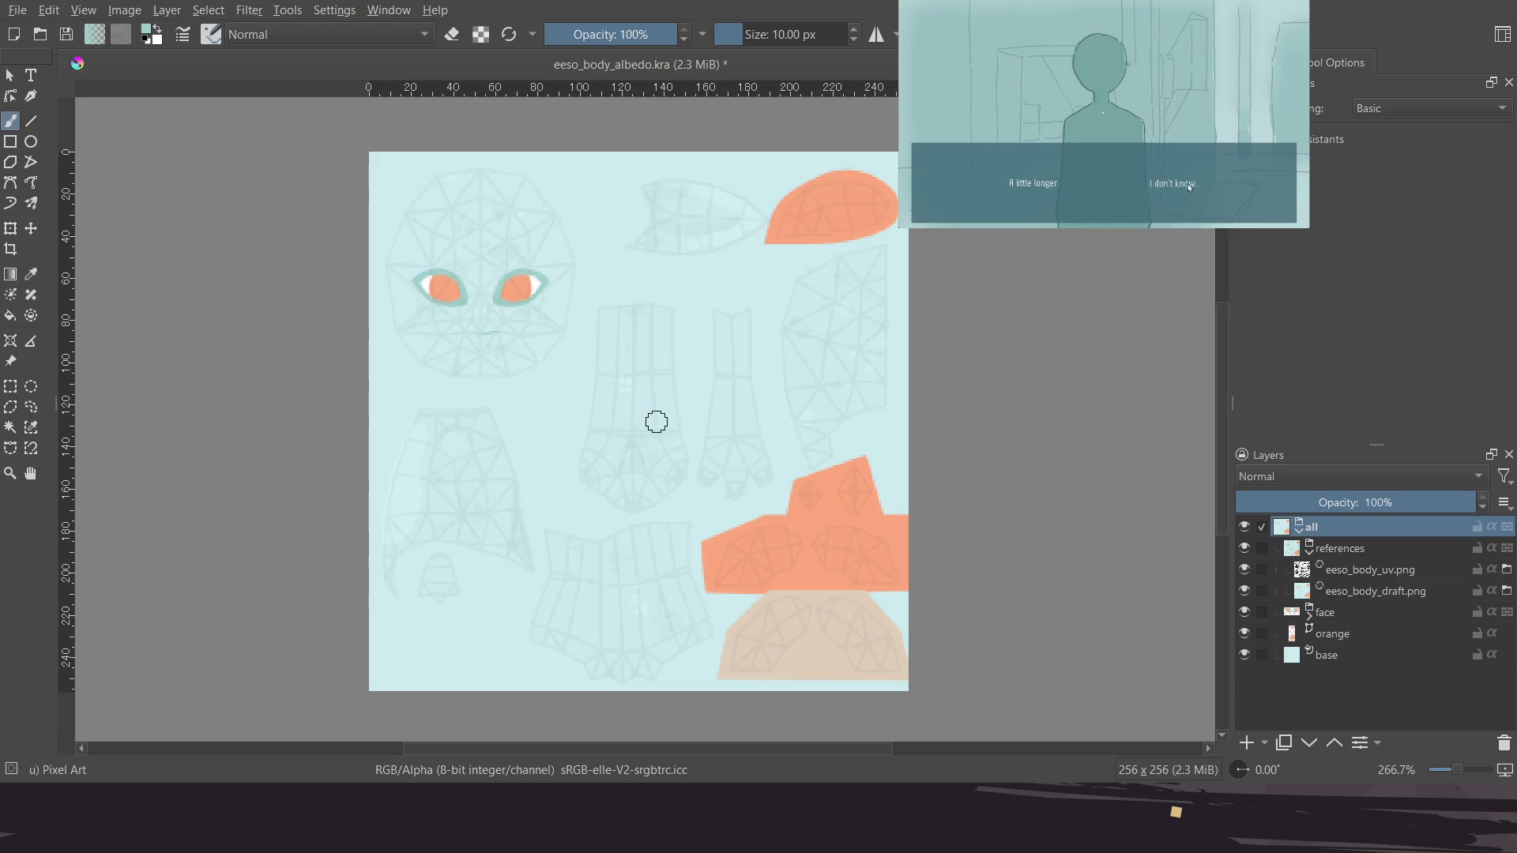
click(1381, 551)
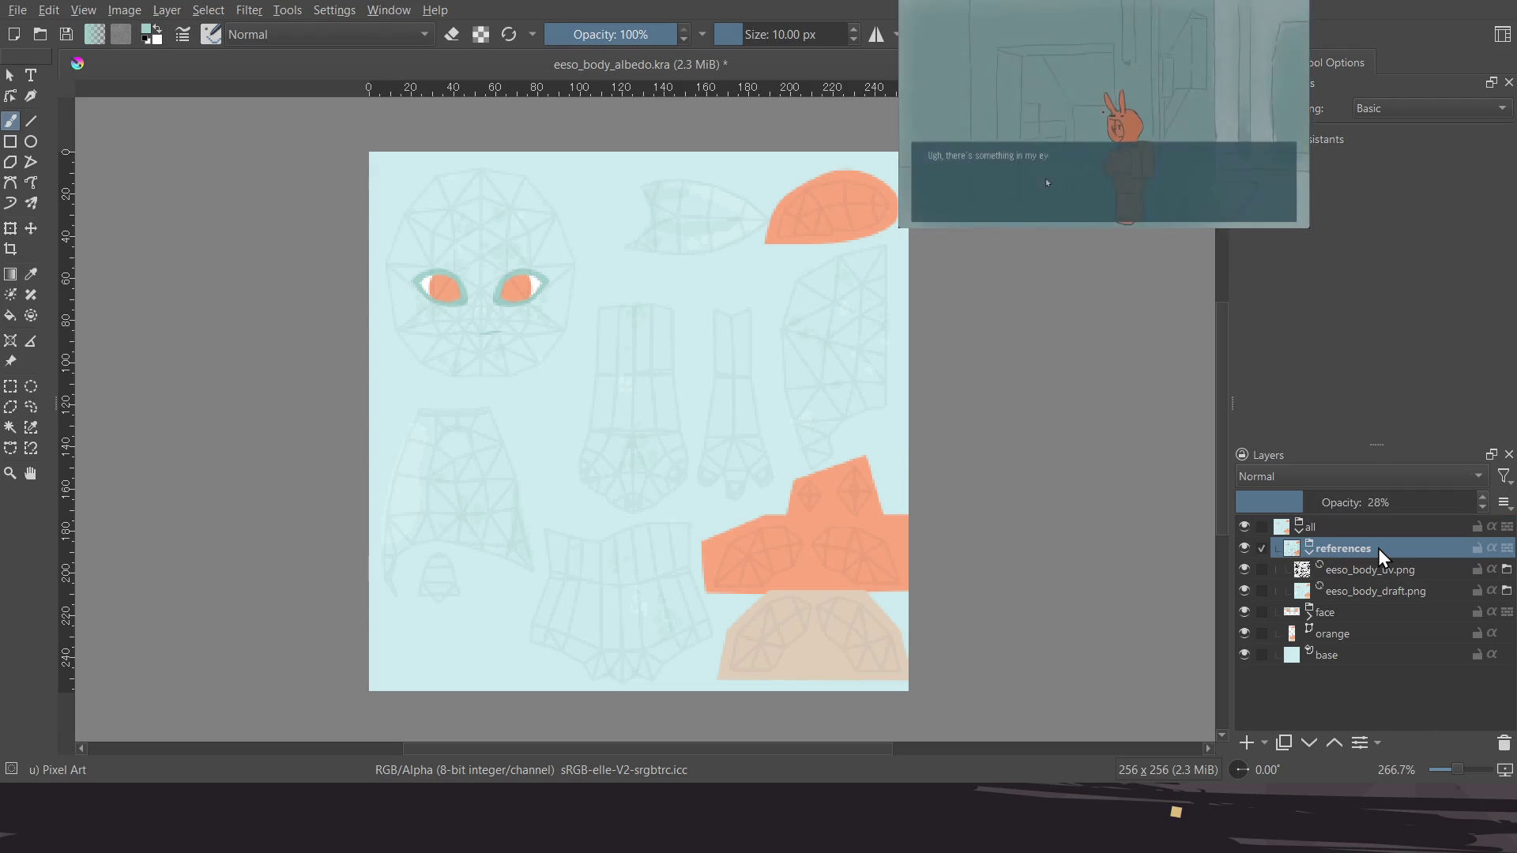
drag(1383, 503, 1457, 503)
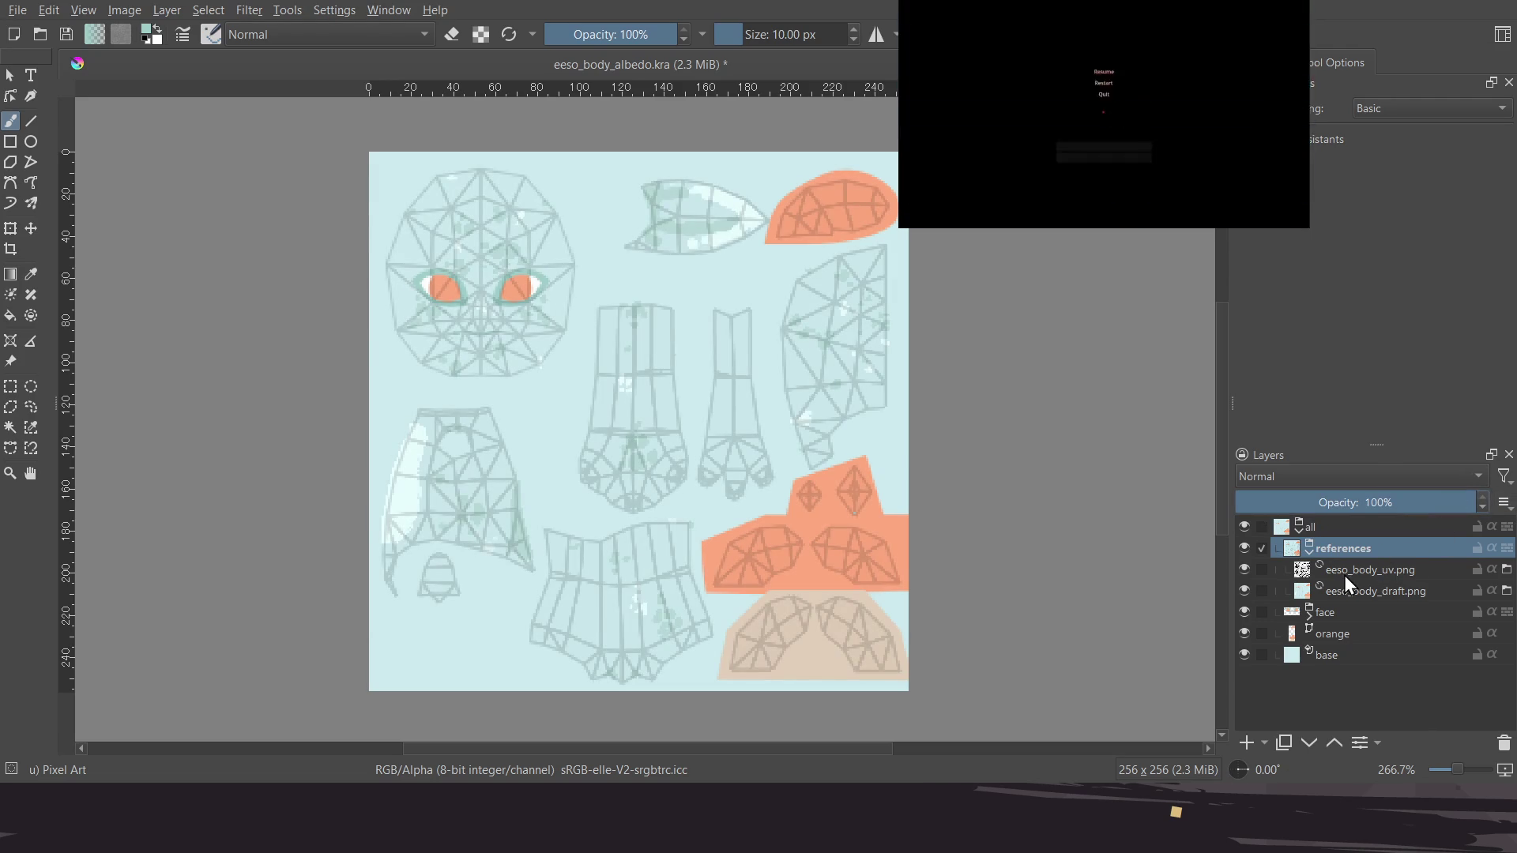
click(1244, 570)
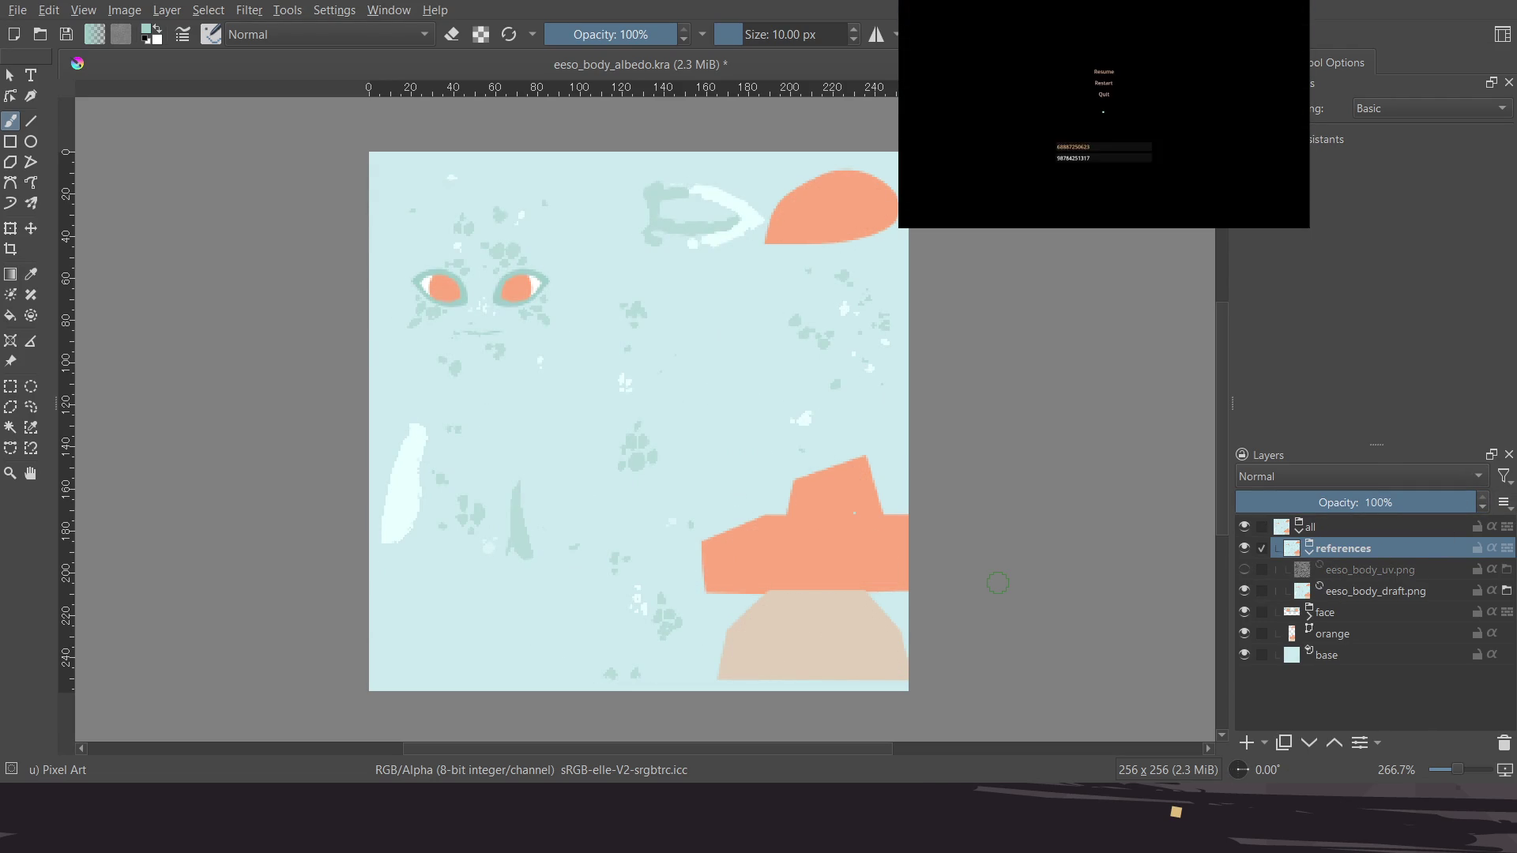
Zoom and pan the texture so the eyes sit near the top of the canvas
scroll(601, 342, up, 2)
scroll(617, 532, up, 1)
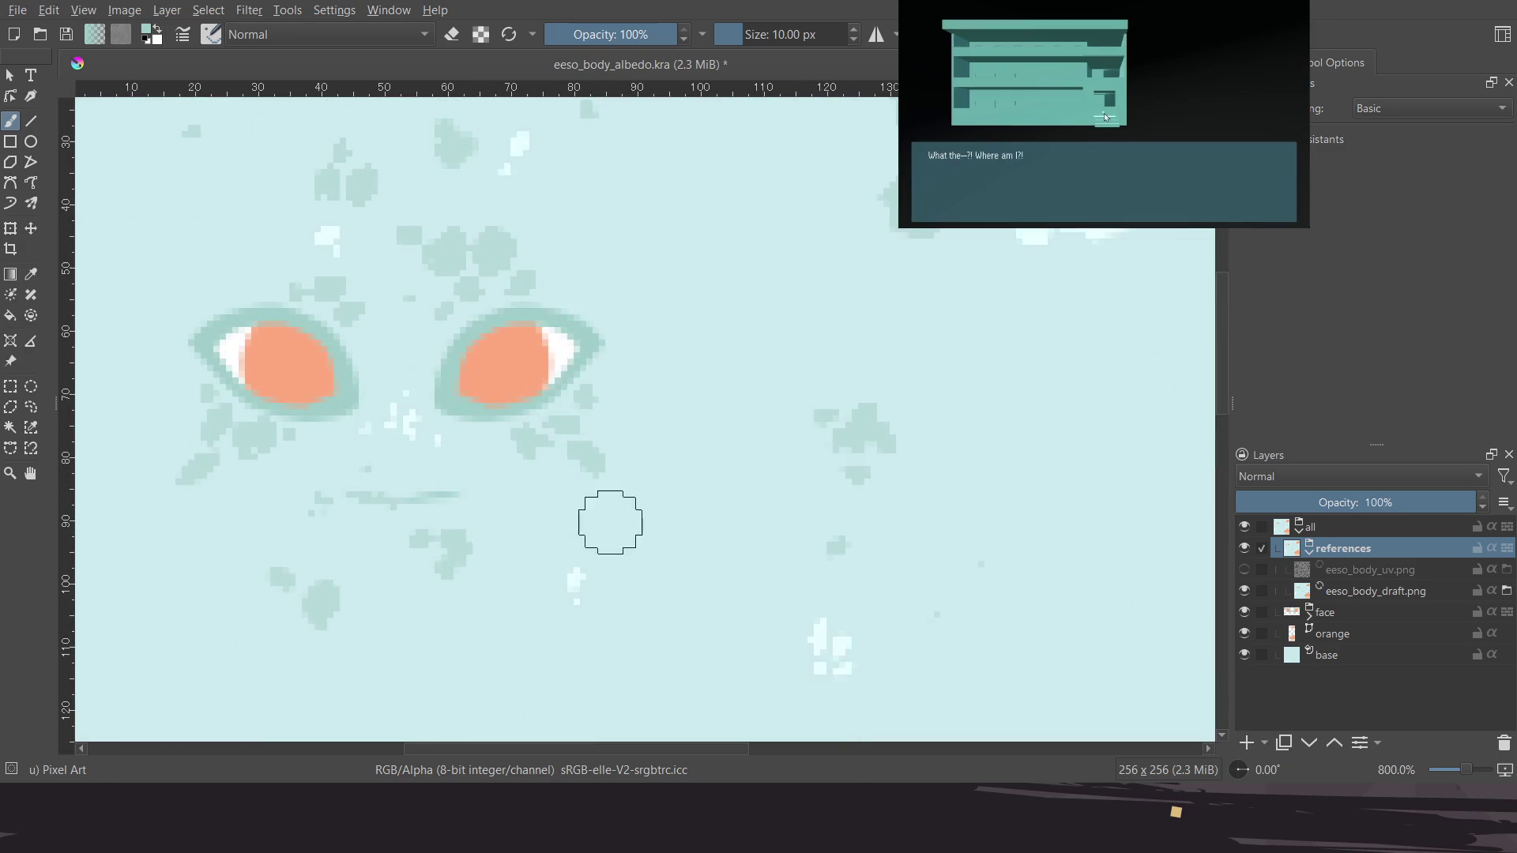
scroll(637, 525, up, 1)
scroll(561, 486, up, 1)
scroll(551, 467, down, 1)
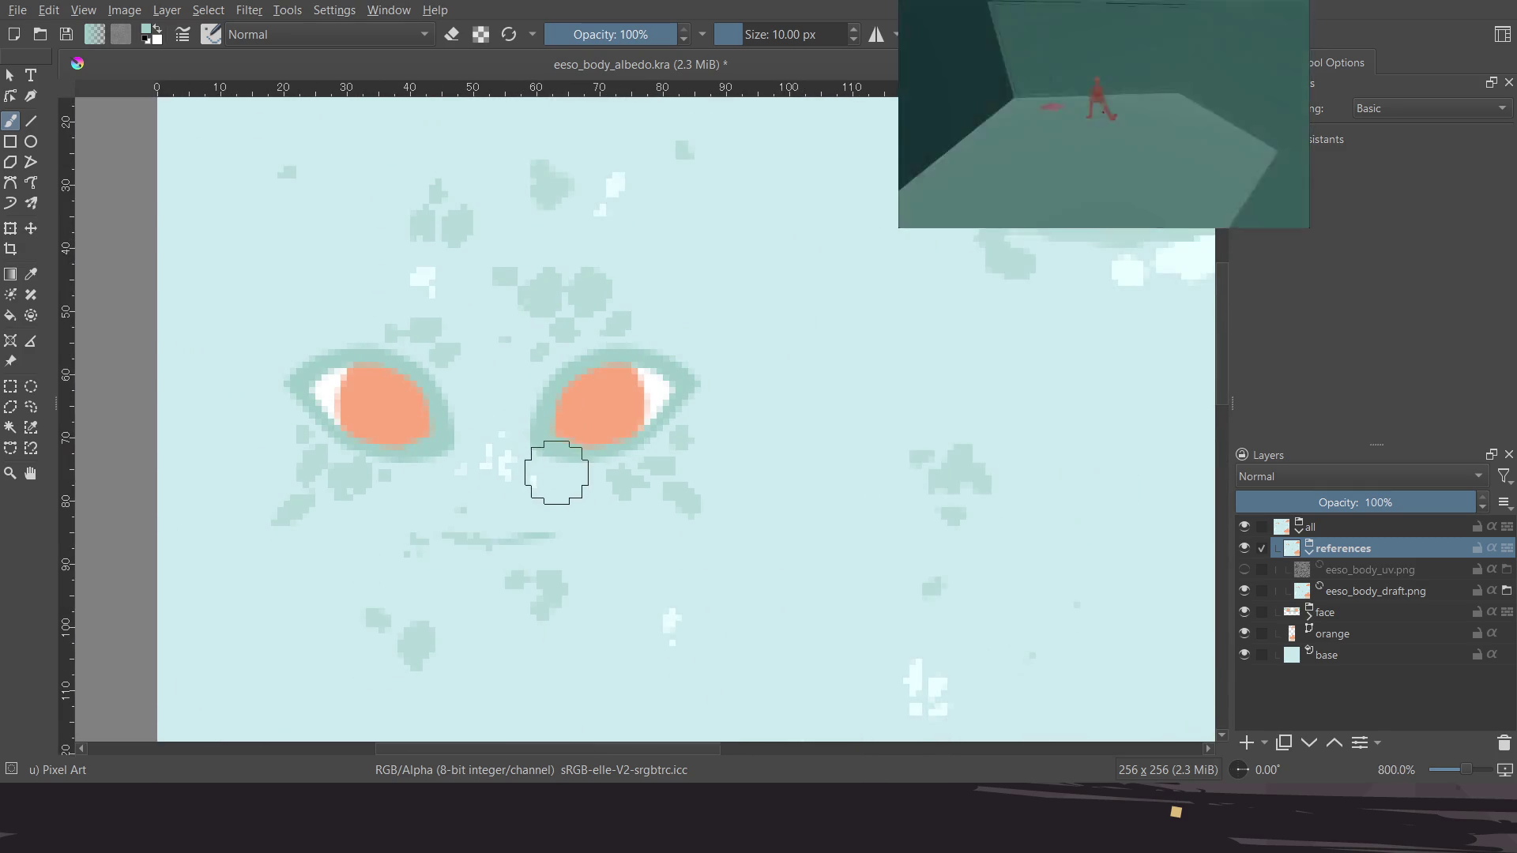
scroll(632, 530, down, 2)
mouse_move(631, 529)
middle_down()
mouse_move(544, 334)
mouse_move(542, 447)
mouse_move(559, 467)
mouse_move(593, 424)
middle_up()
scroll(553, 441, up, 1)
scroll(552, 414, up, 1)
scroll(631, 475, down, 2)
scroll(631, 475, down, 1)
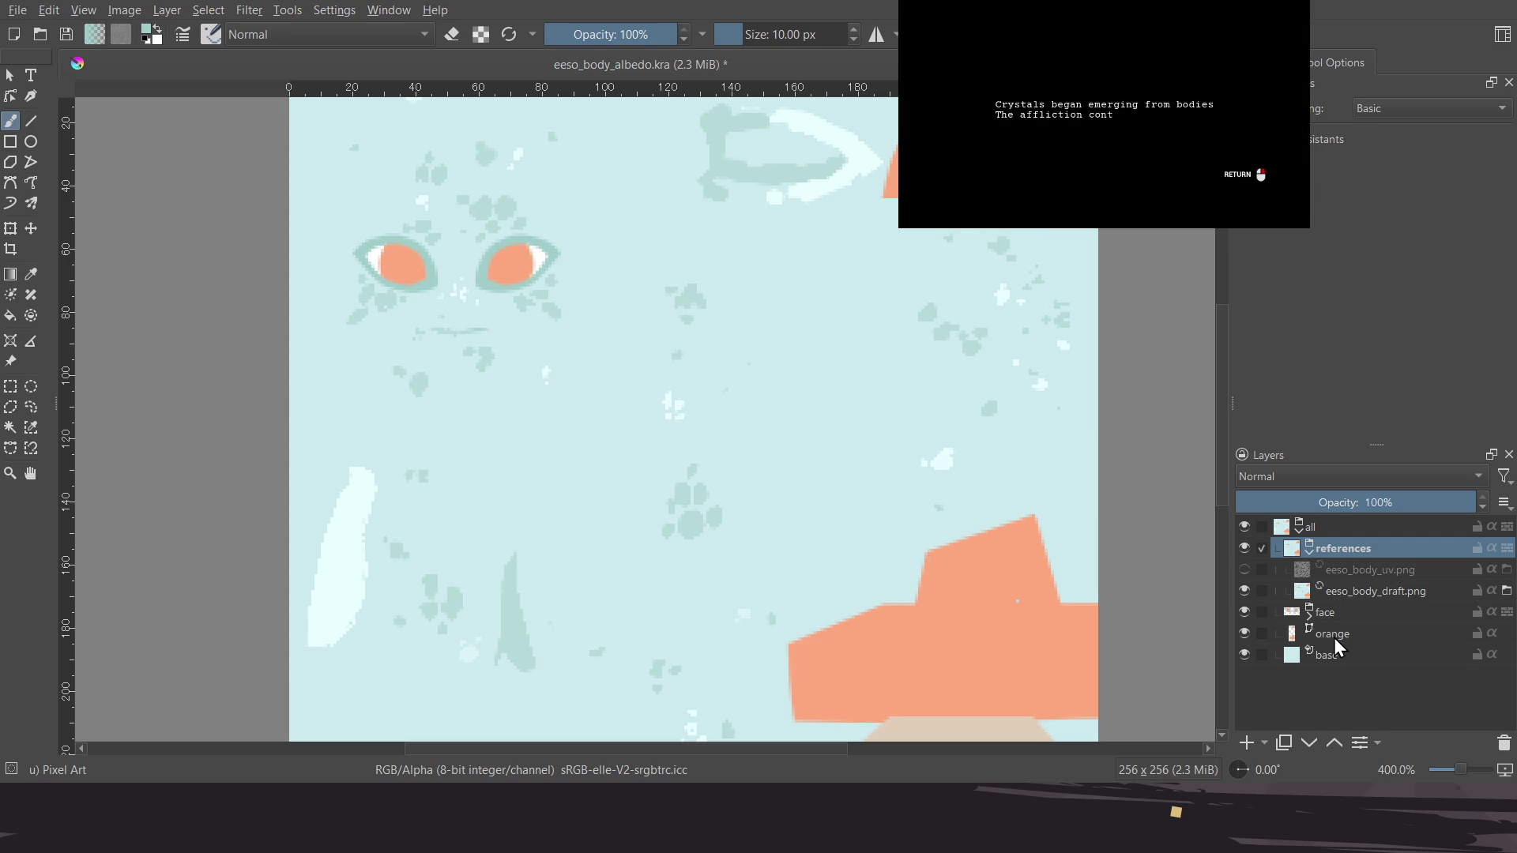
Add a new vector layer above the orange layer and name it dark
click(1334, 635)
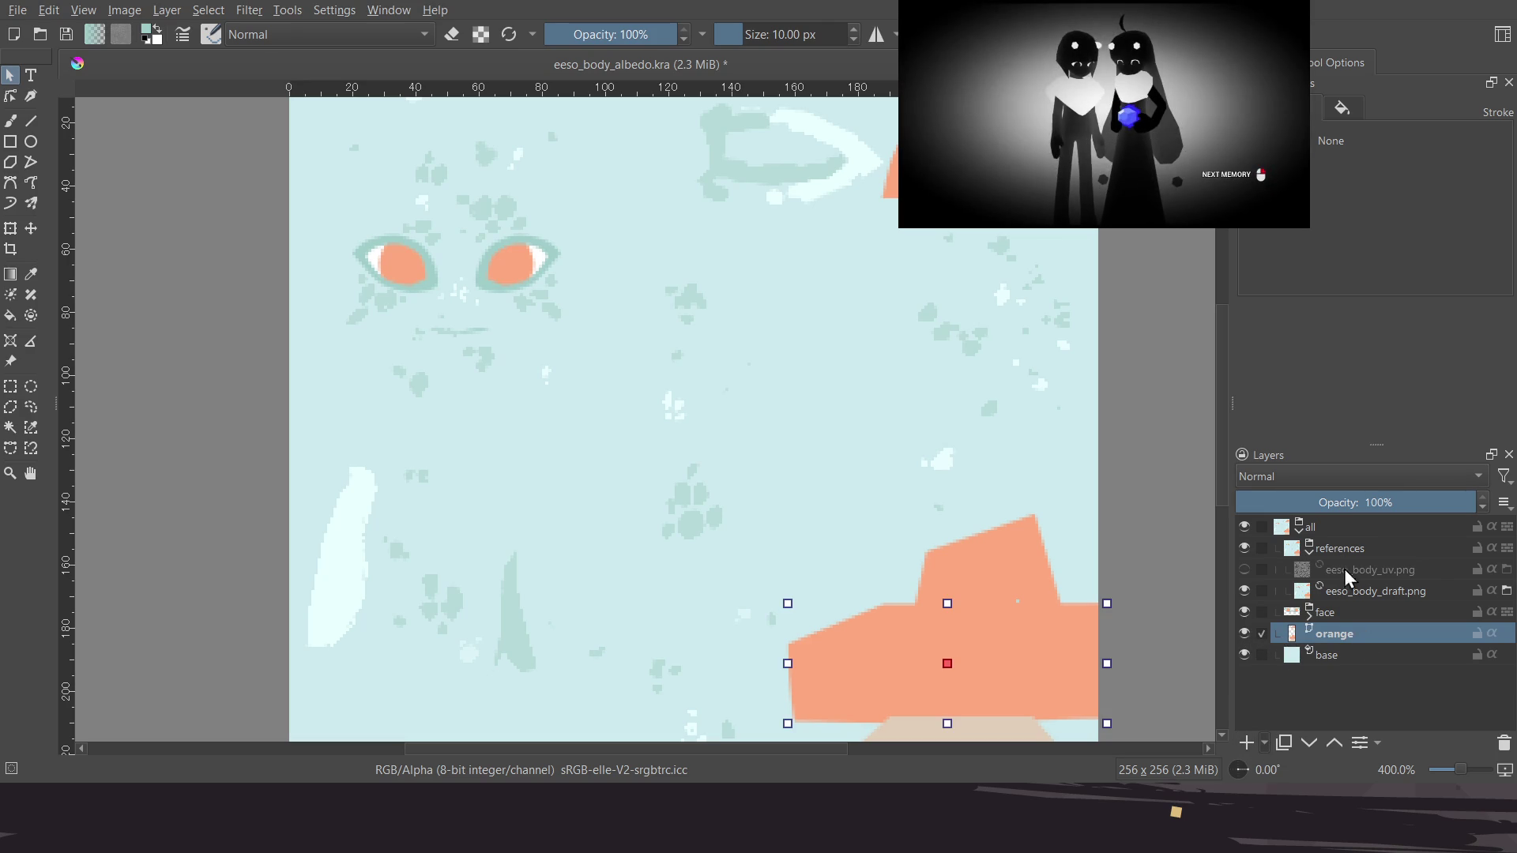
key(shift+Insert)
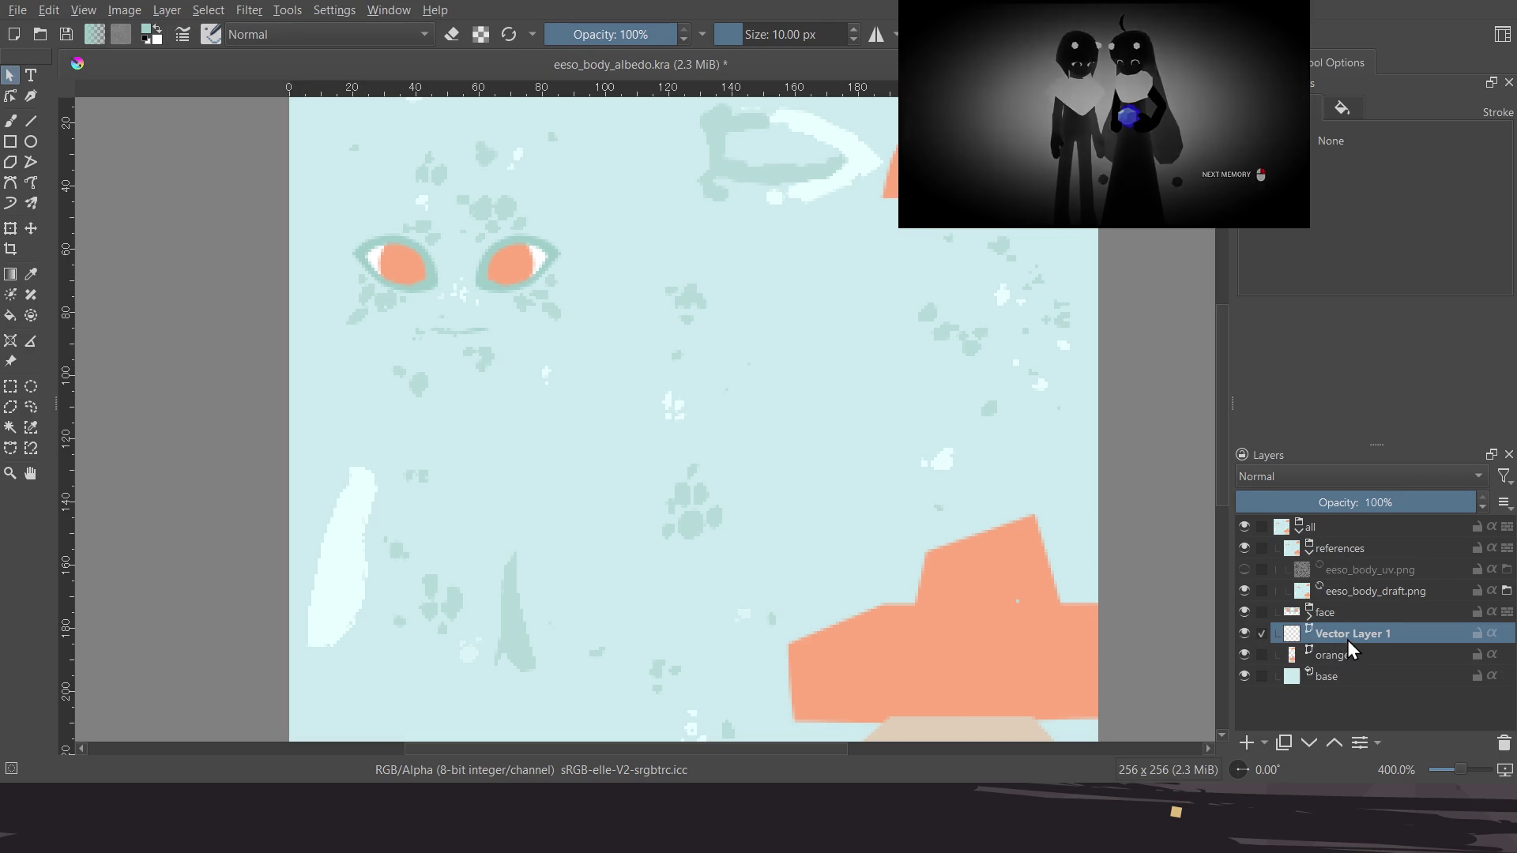
double_click(1359, 637)
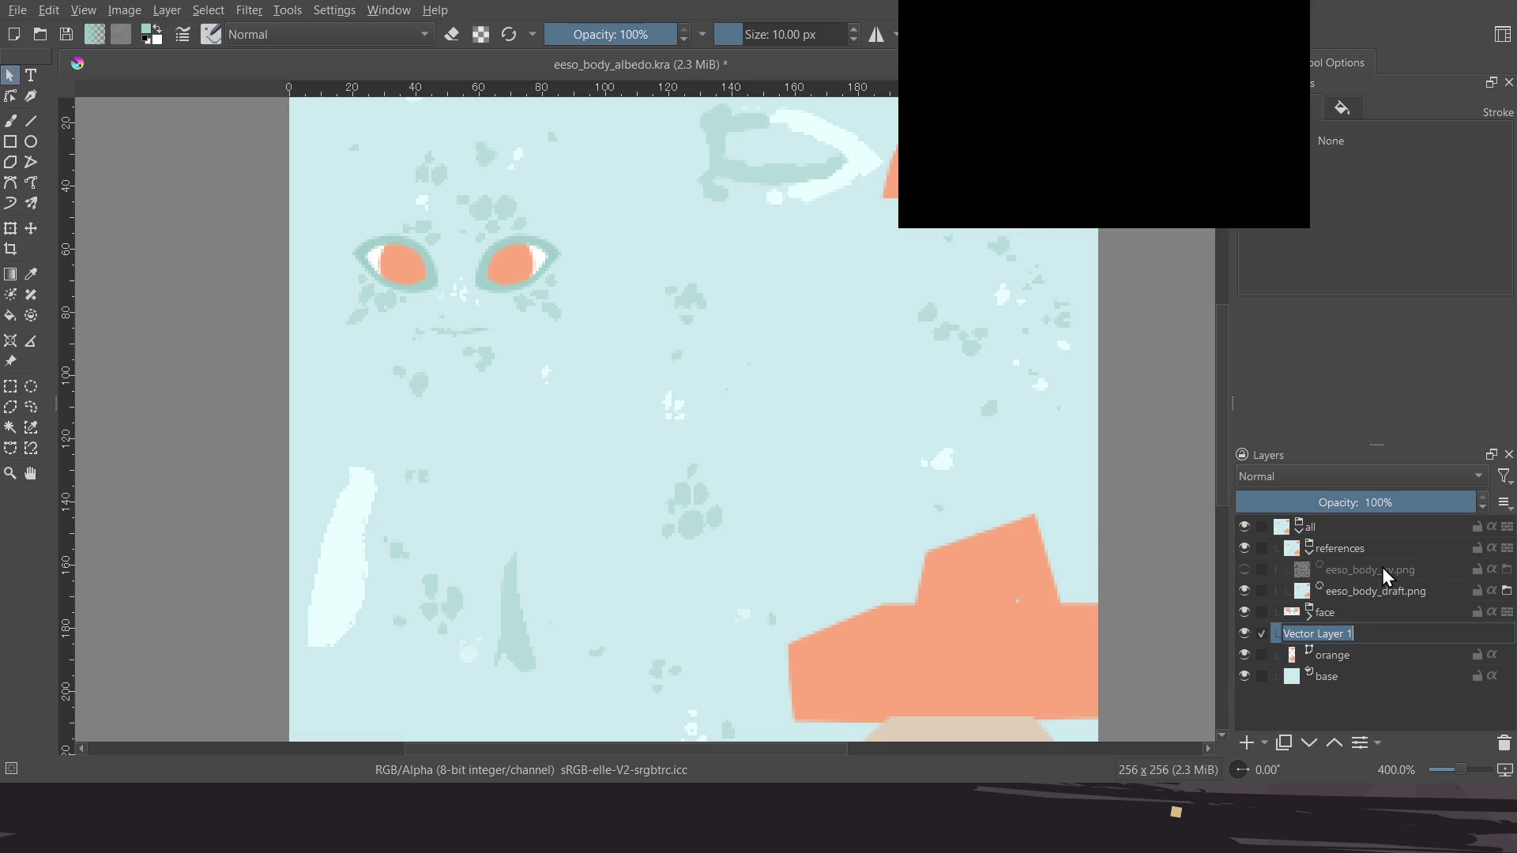
text(blu)
key(BackSpace)
key(BackSpace)
key(BackSpace)
text(da)
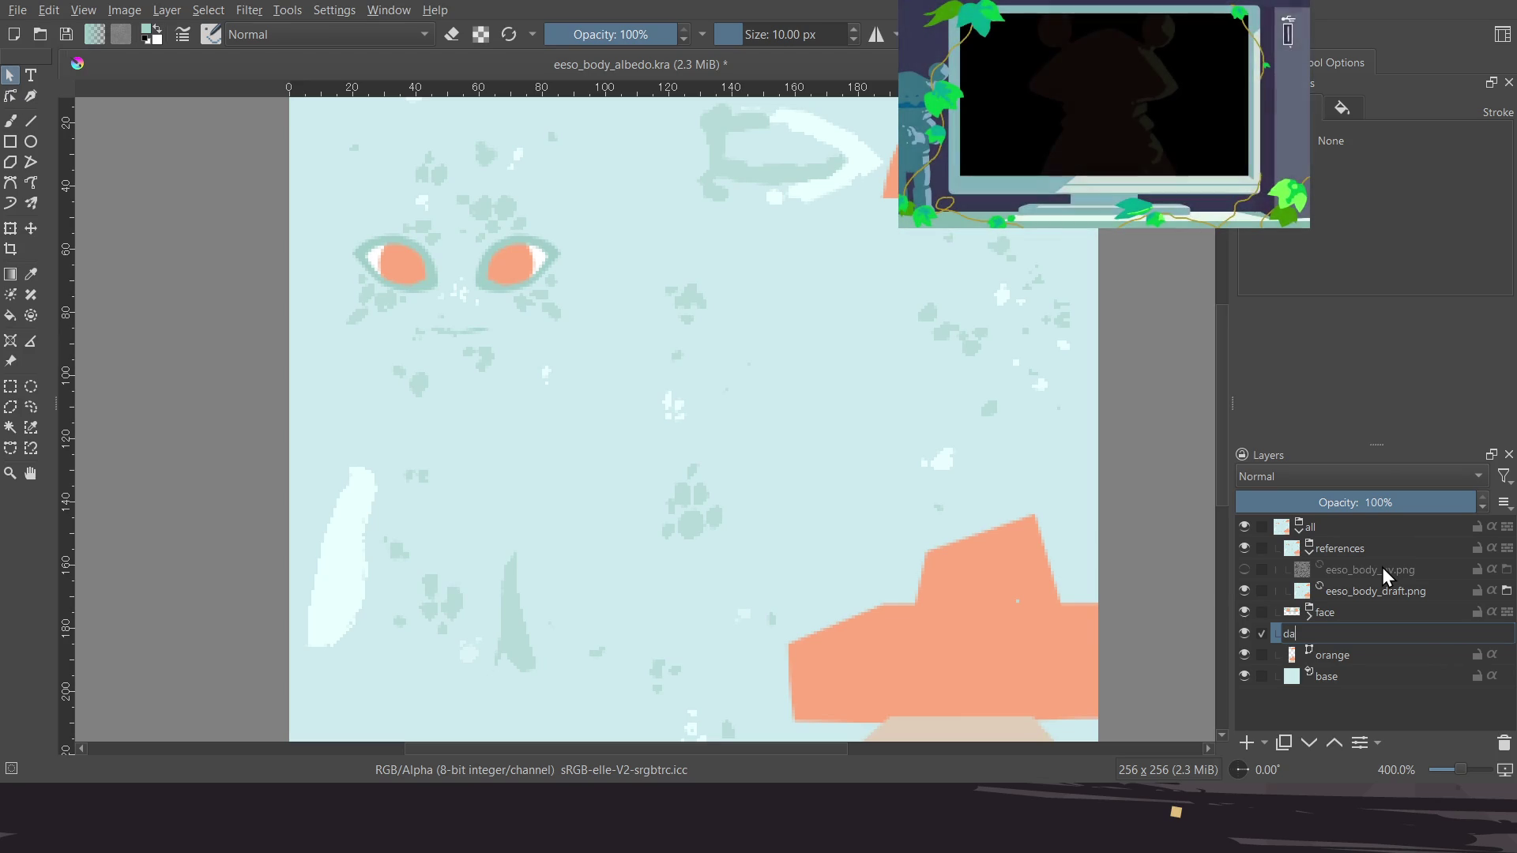
text(rk)
key(Return)
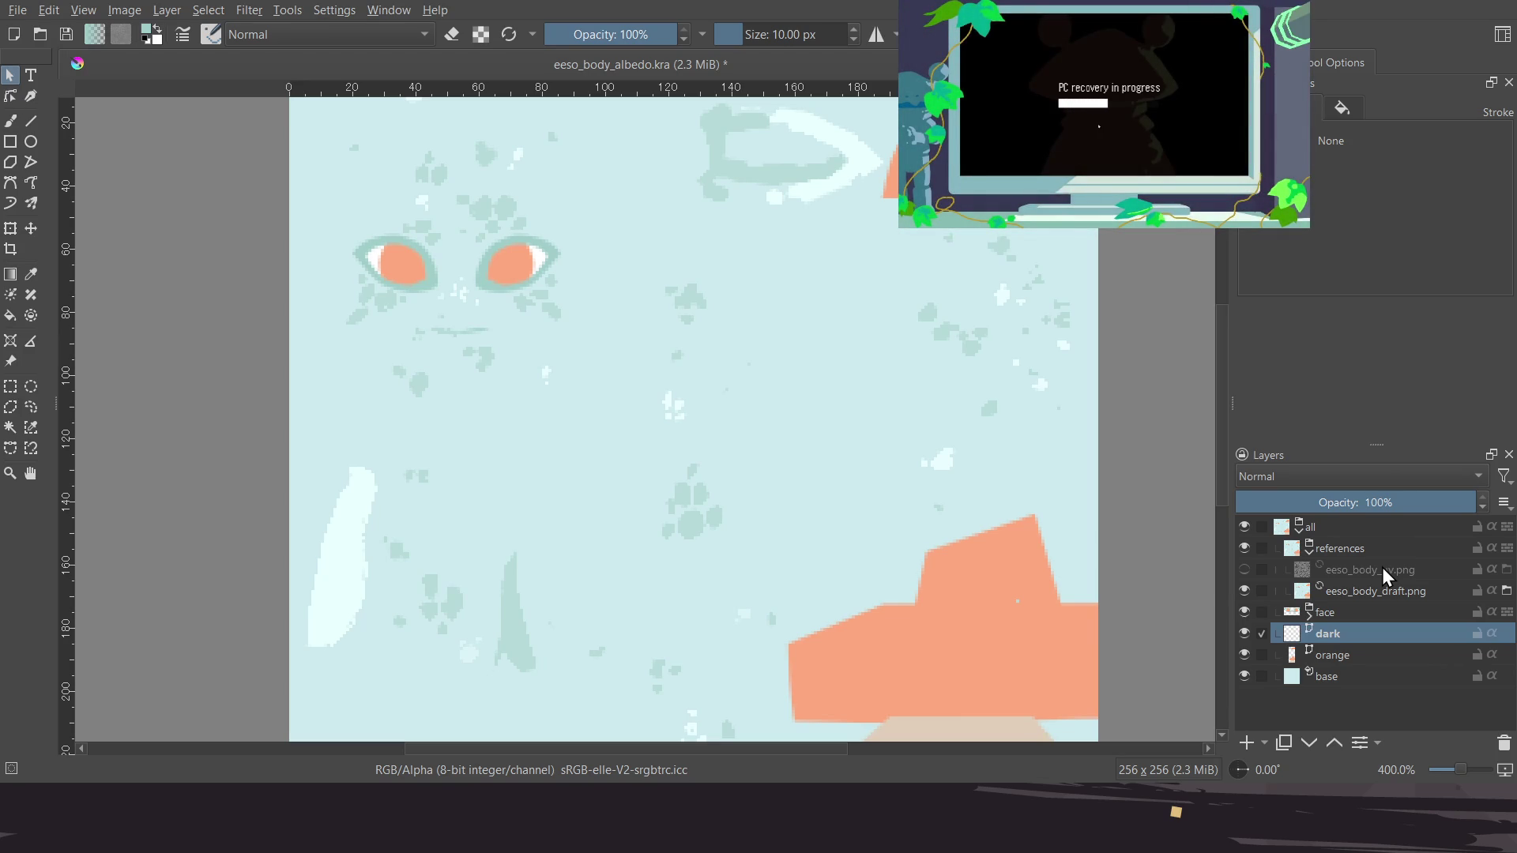
Wrap the dark layer in a new group named patterns
key(ctrl+g)
double_click(1349, 637)
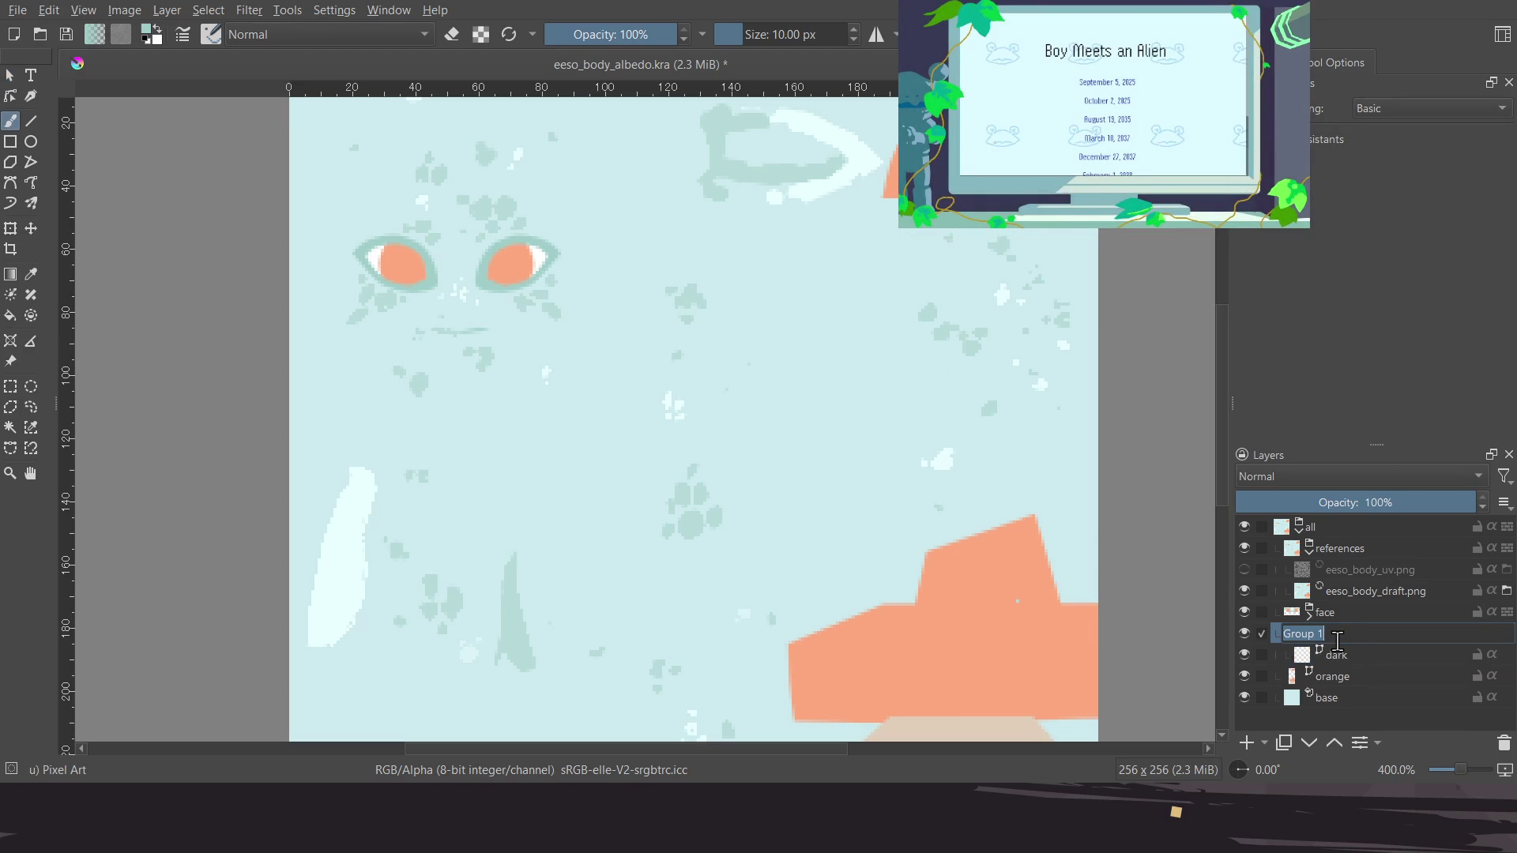
text(pa)
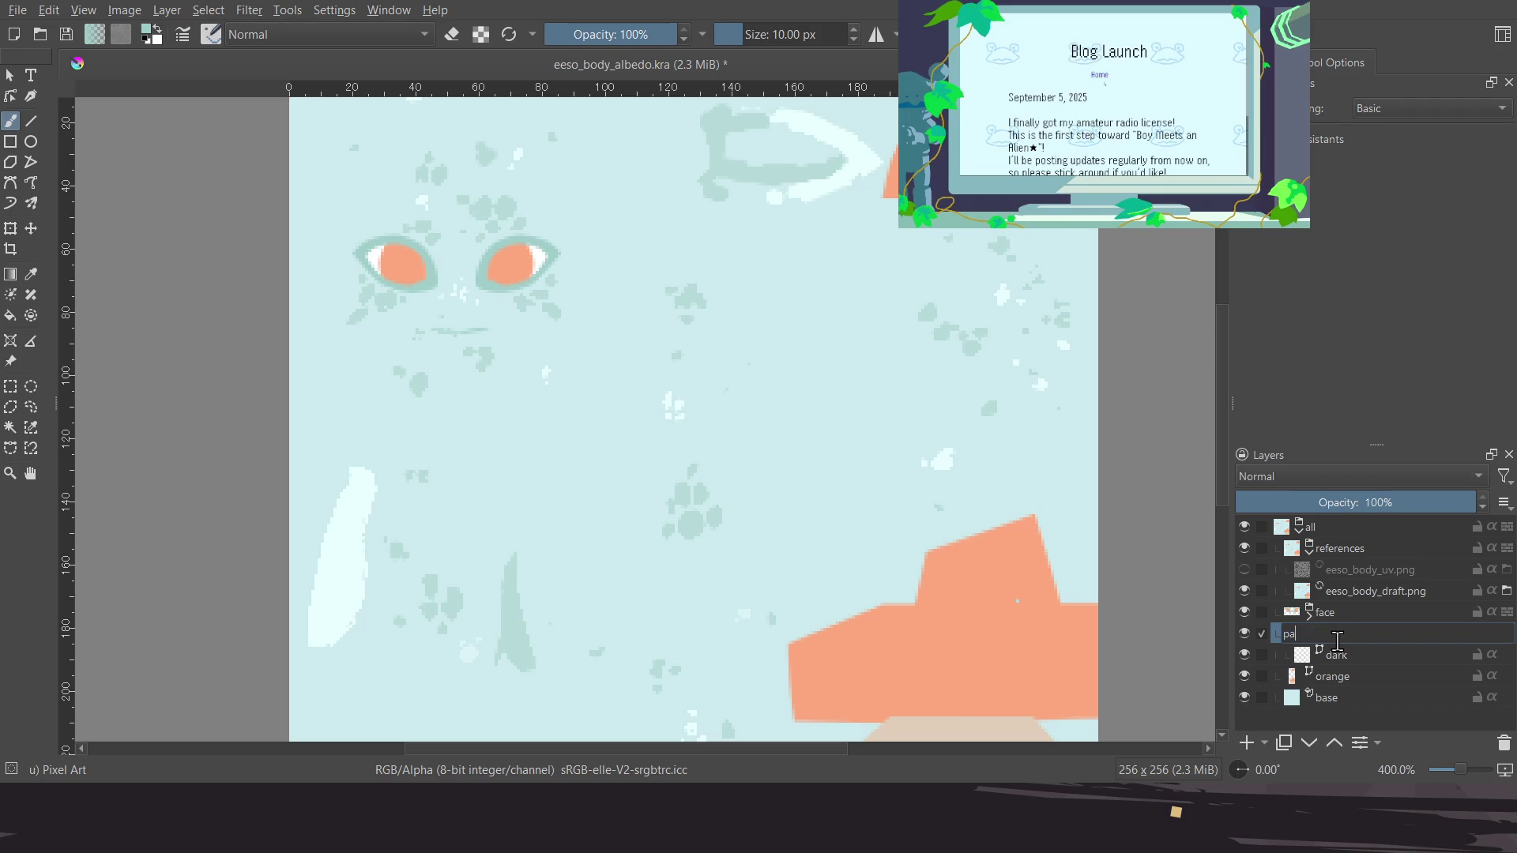
text(tte)
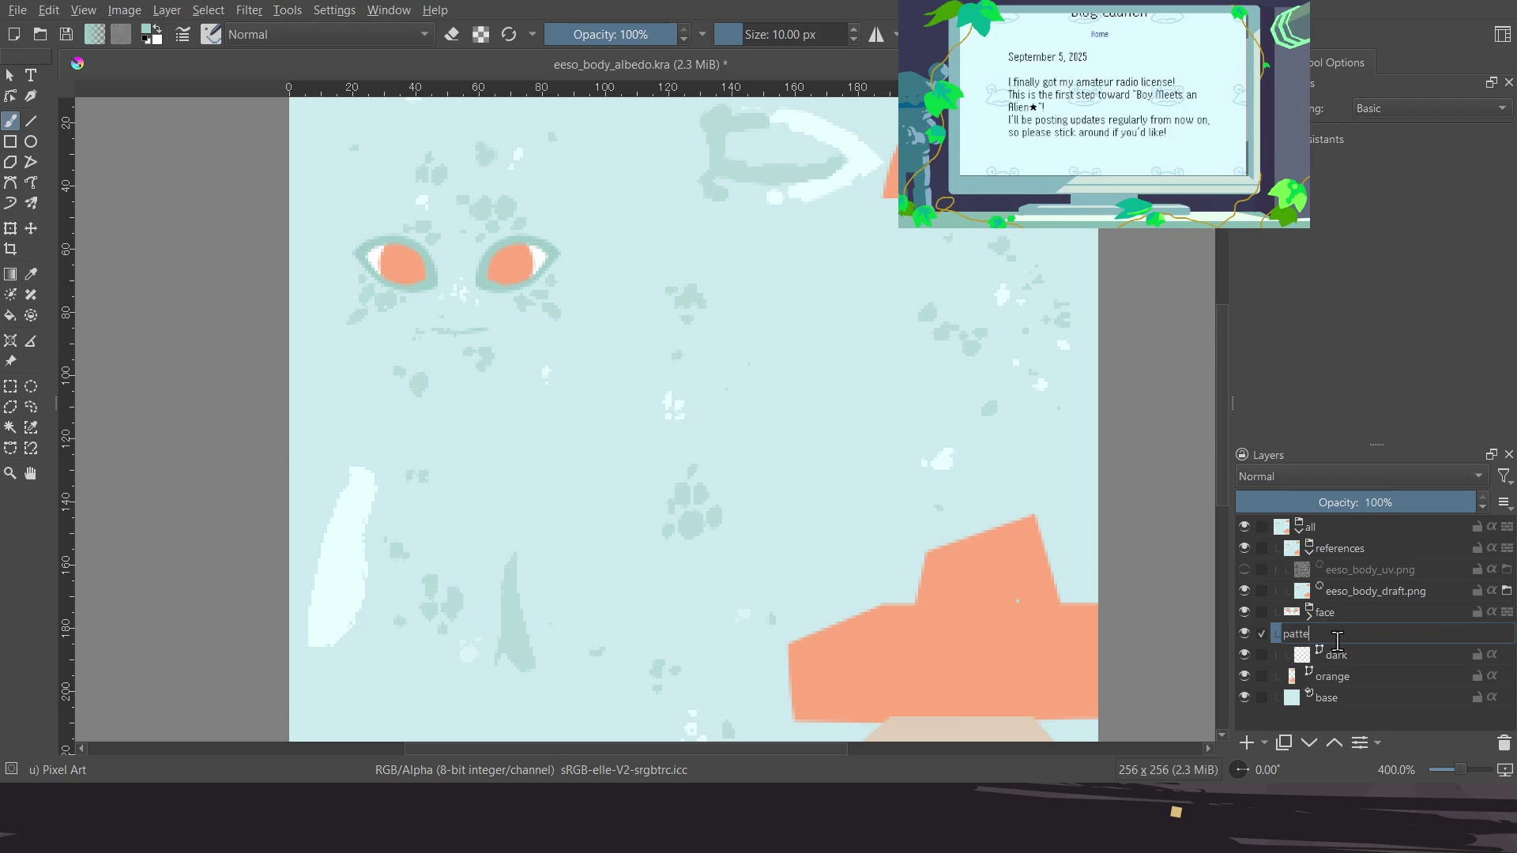
text(rns)
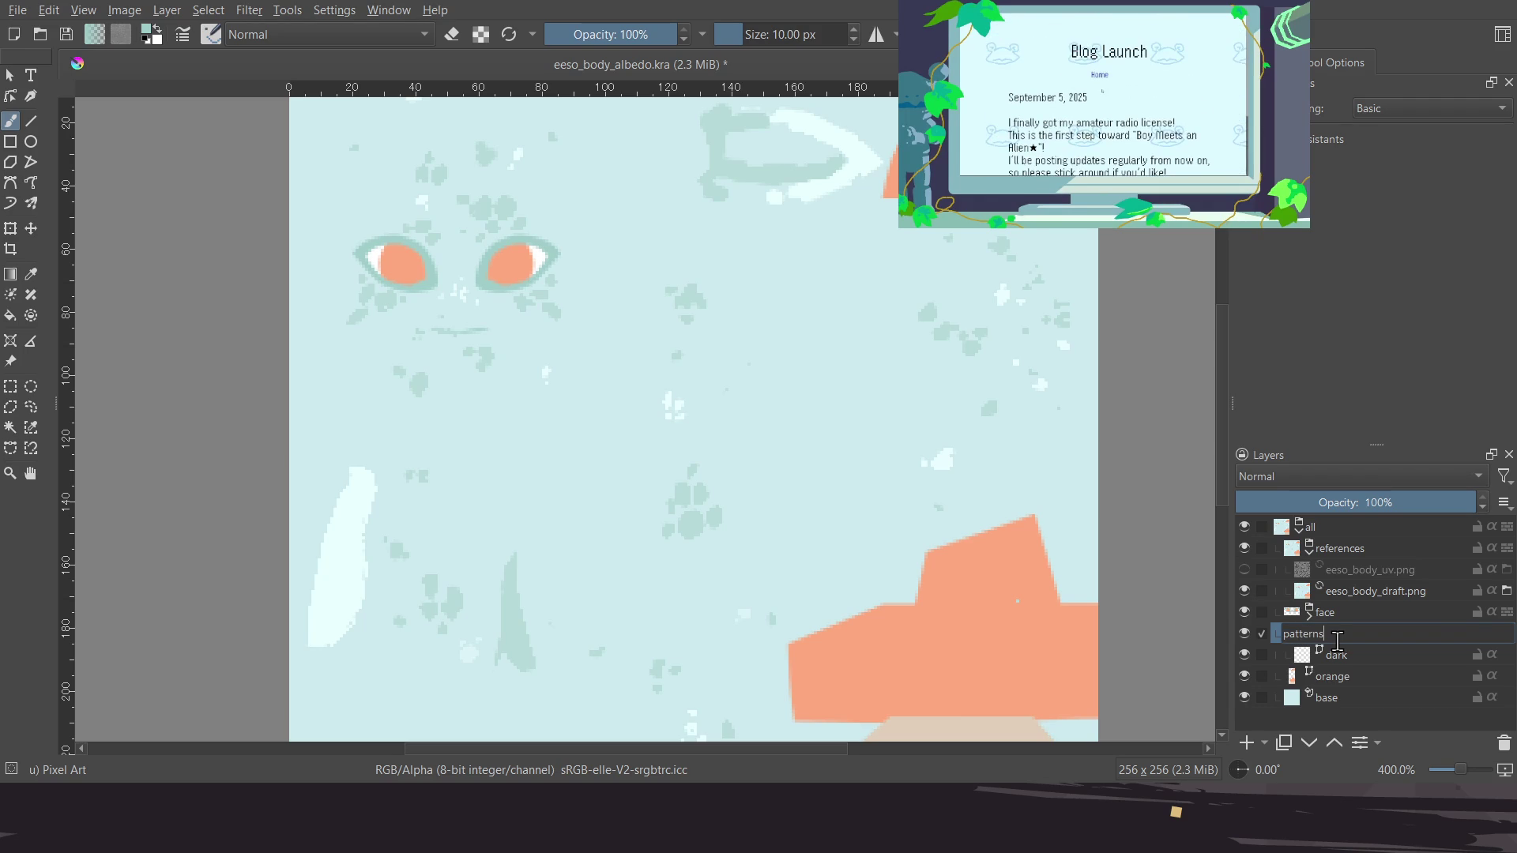
key(Return)
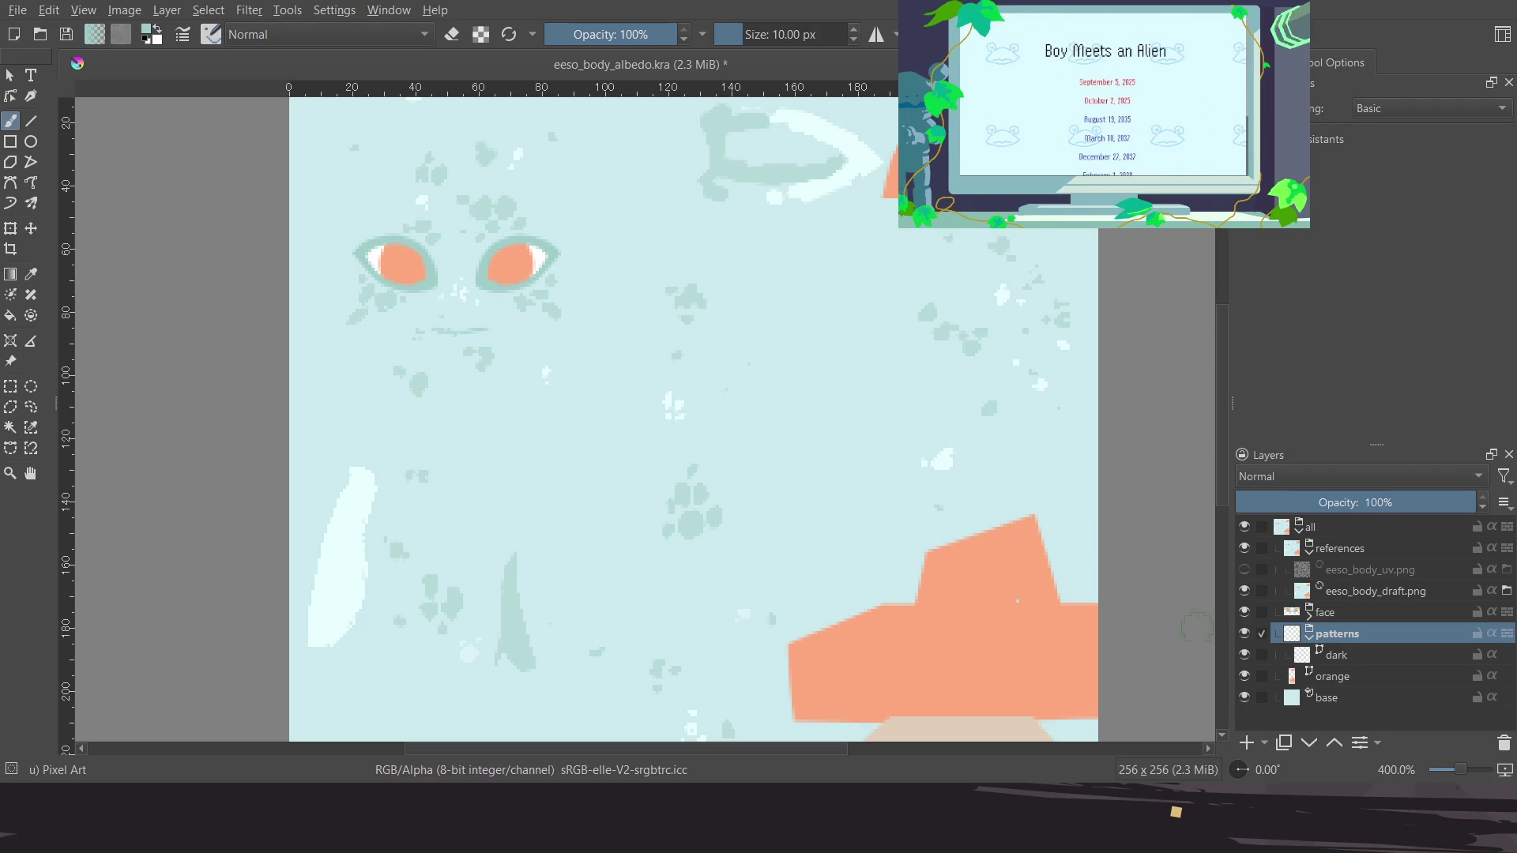
Add a vector layer named high above dark, then make dark active again
click(1413, 659)
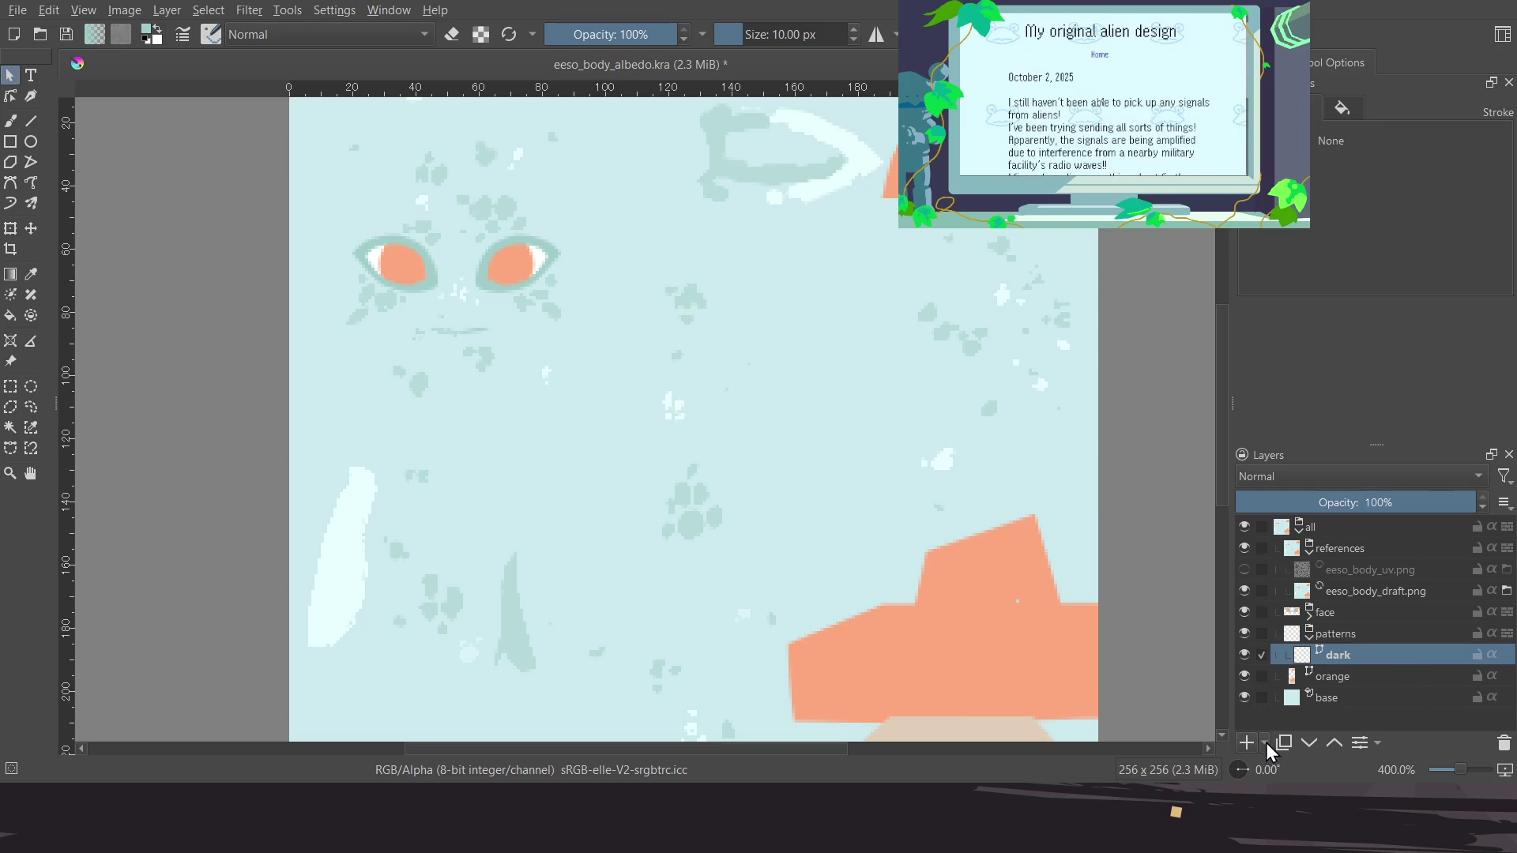
key(Insert)
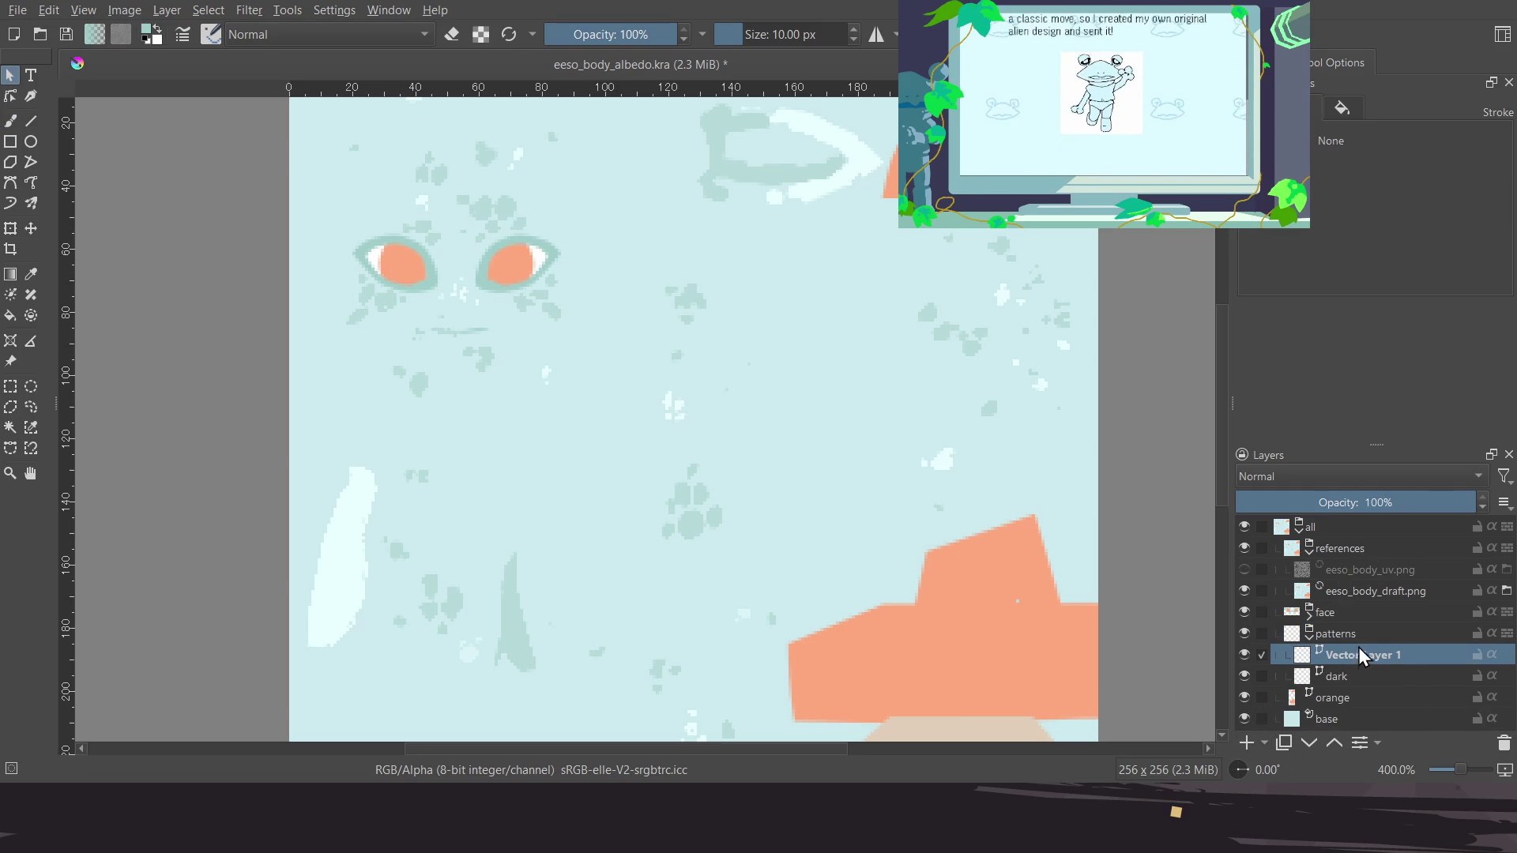
double_click(1367, 652)
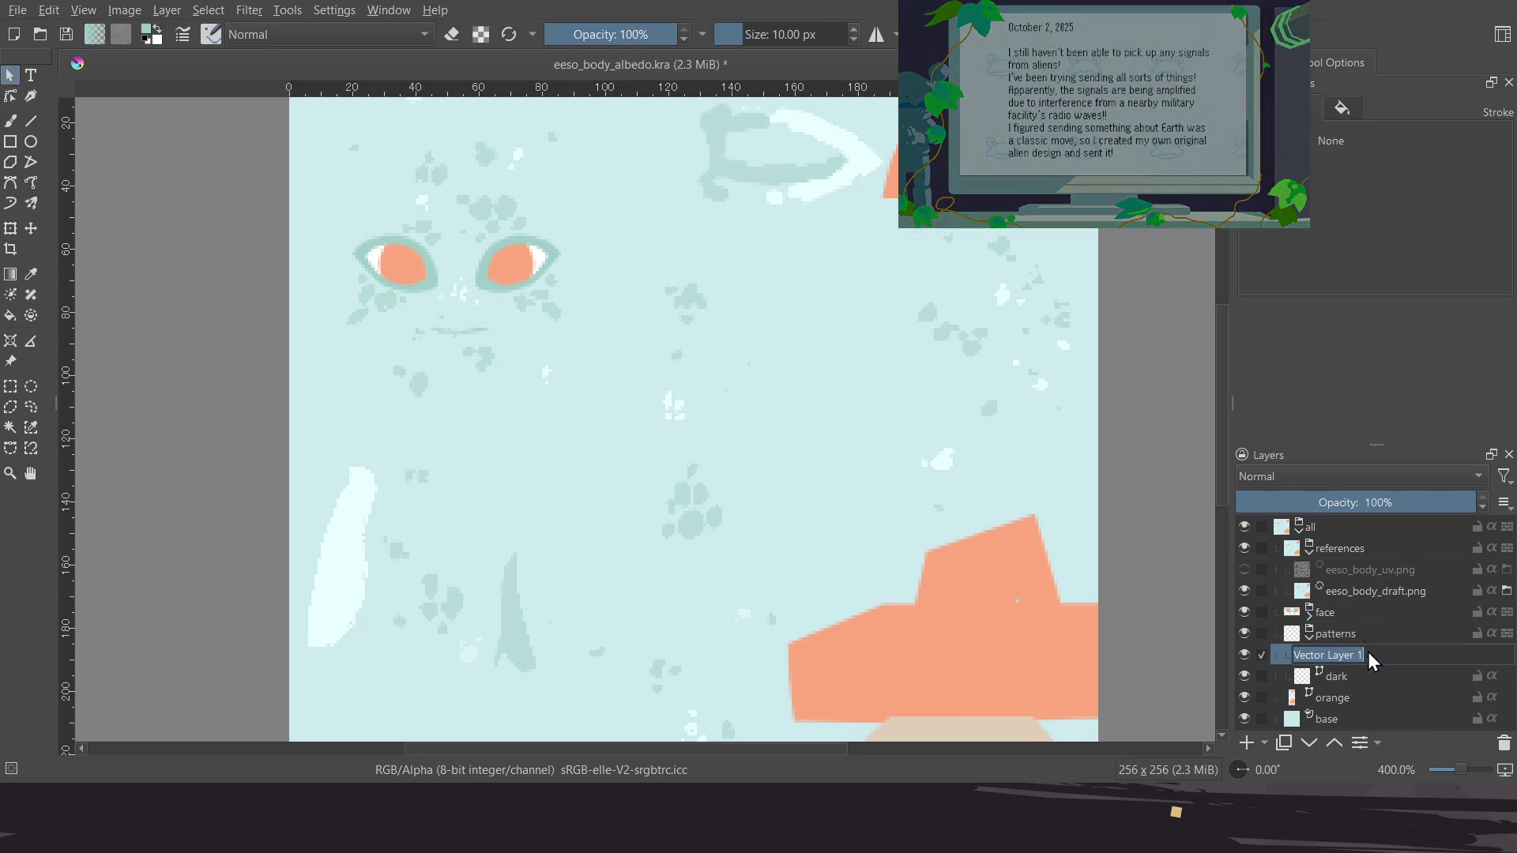
text(high)
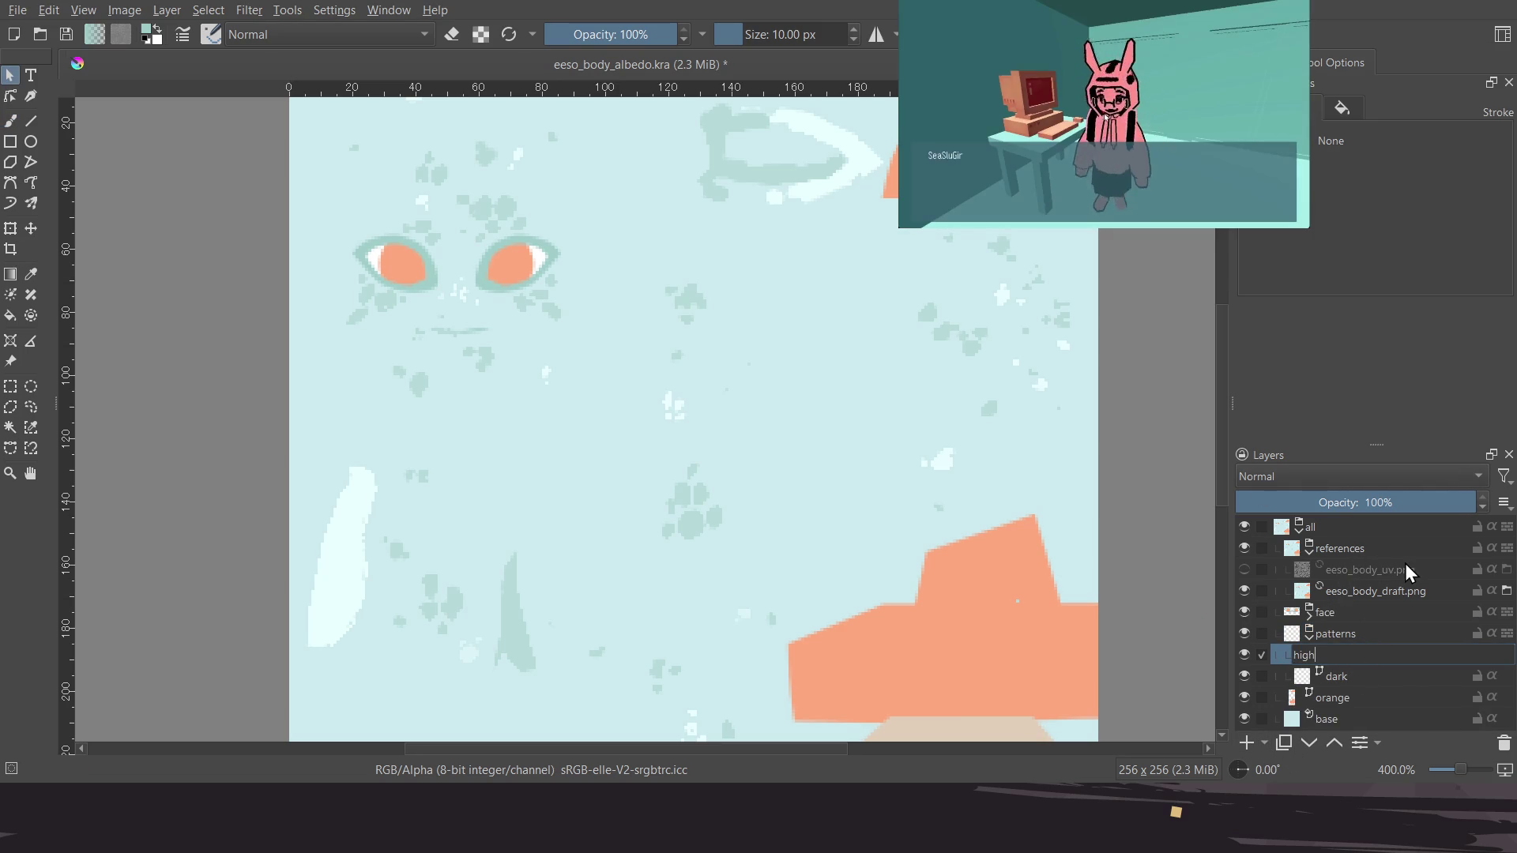
key(Return)
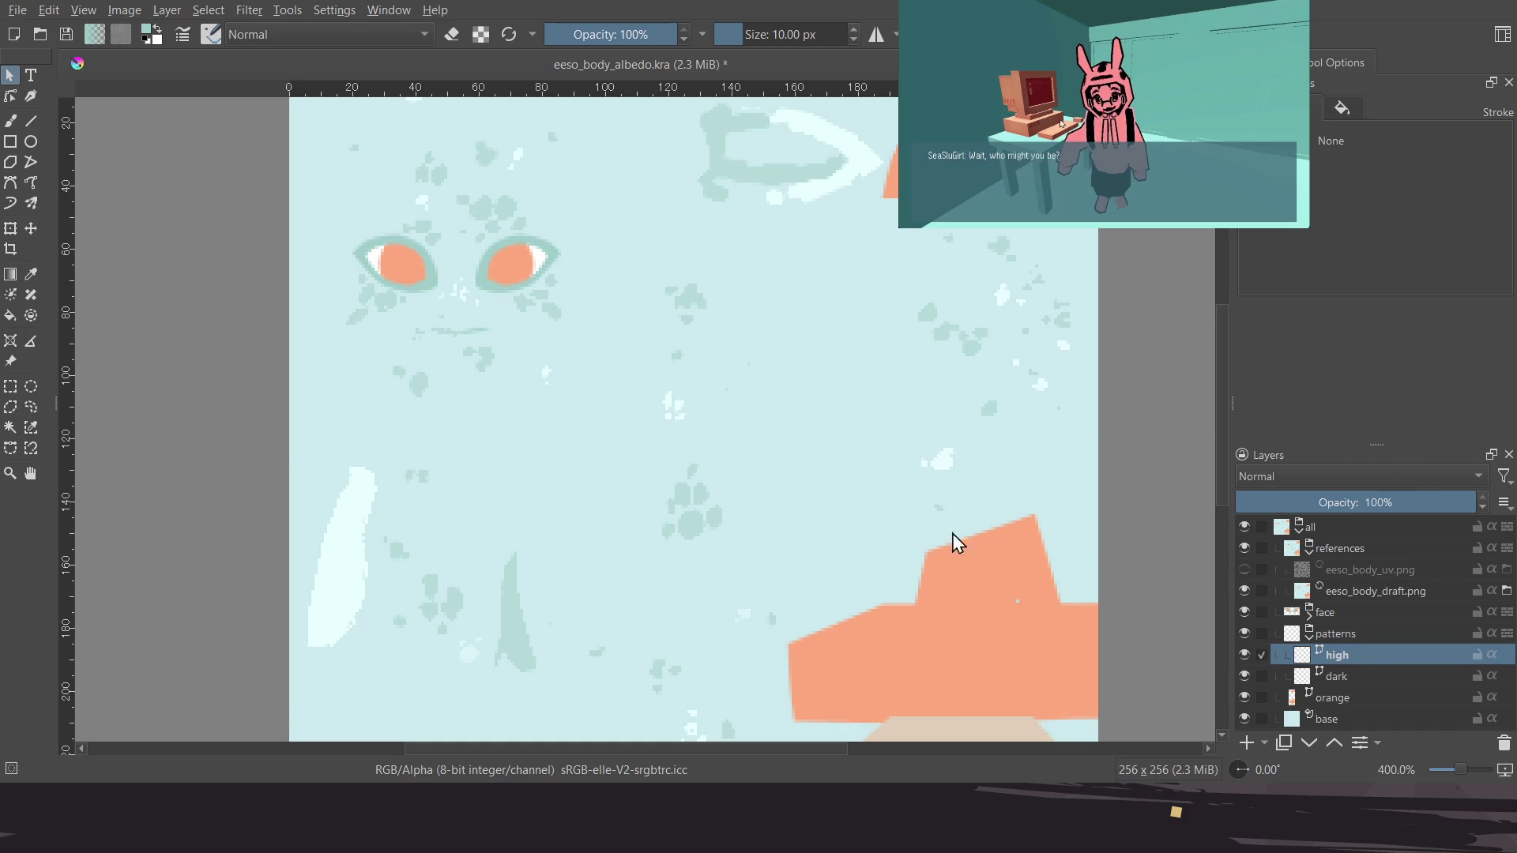
click(1391, 677)
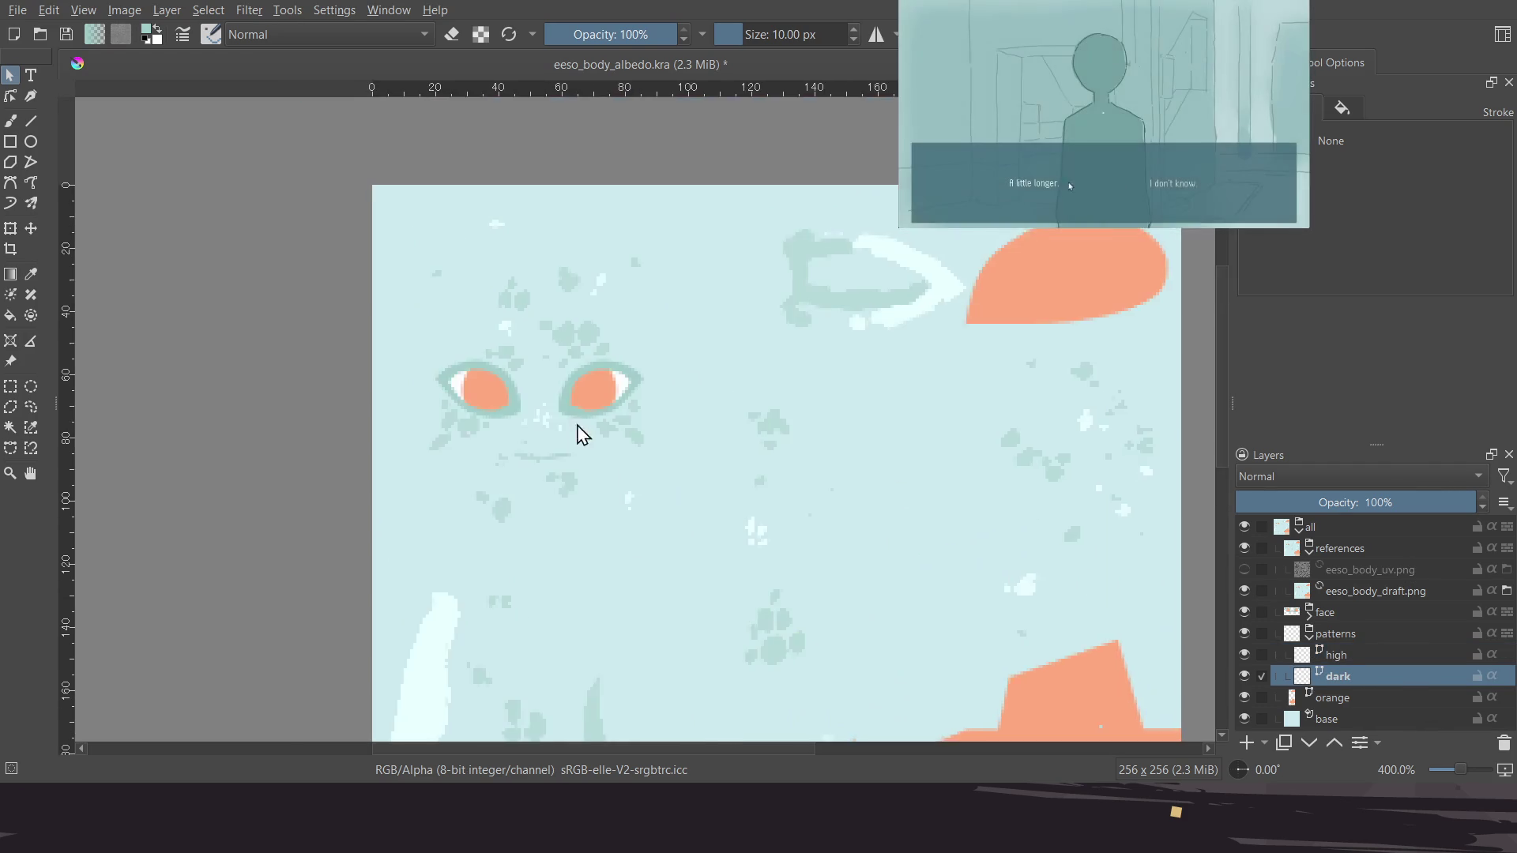
Zoom in, switch to a darker red and pick the Bezier Curve tool
scroll(474, 411, up, 1)
scroll(474, 411, up, 2)
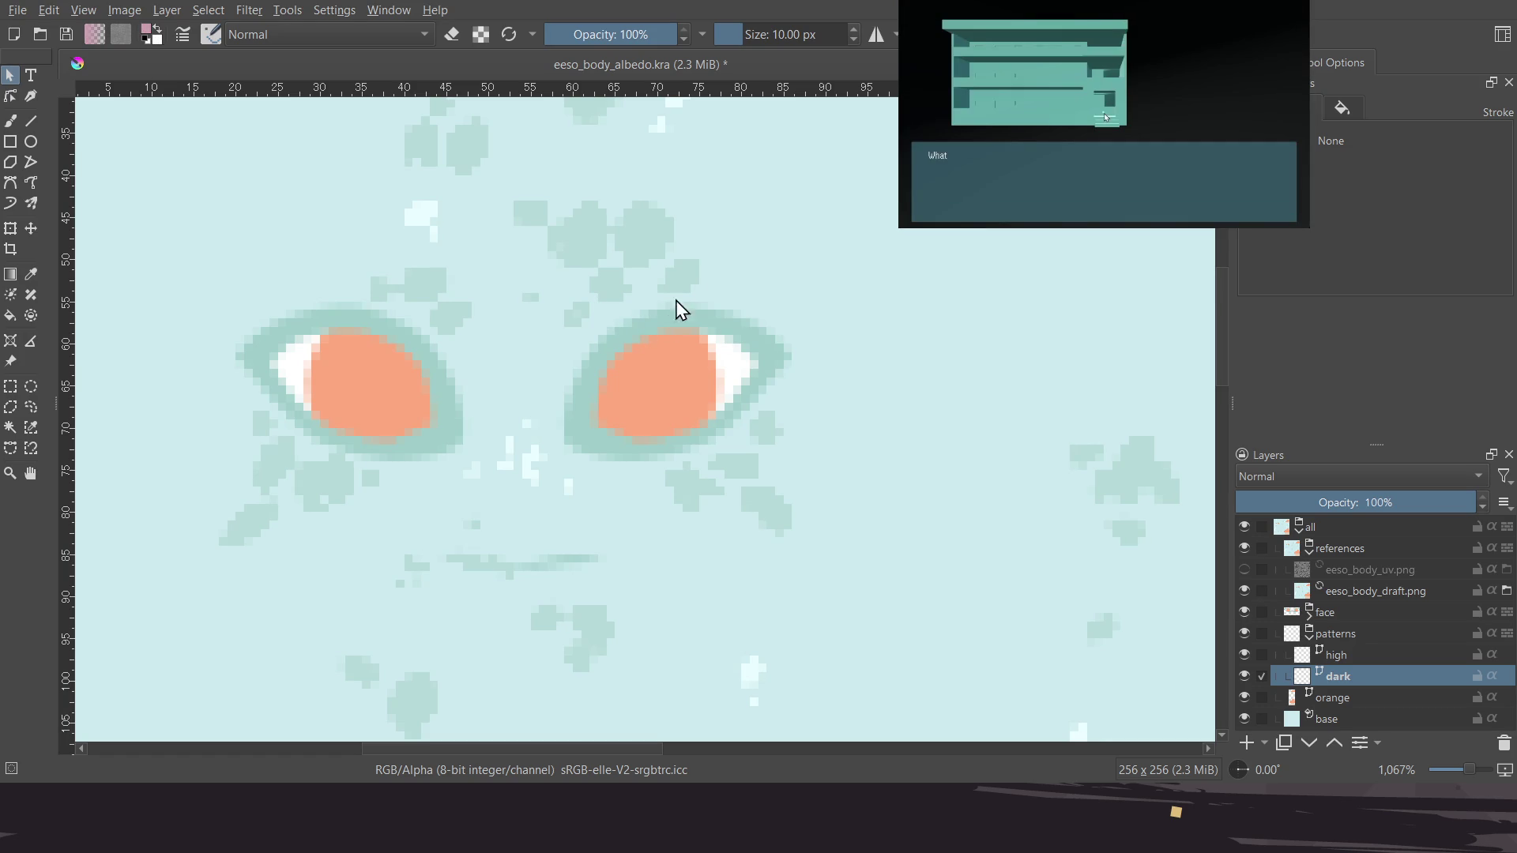
key(k)
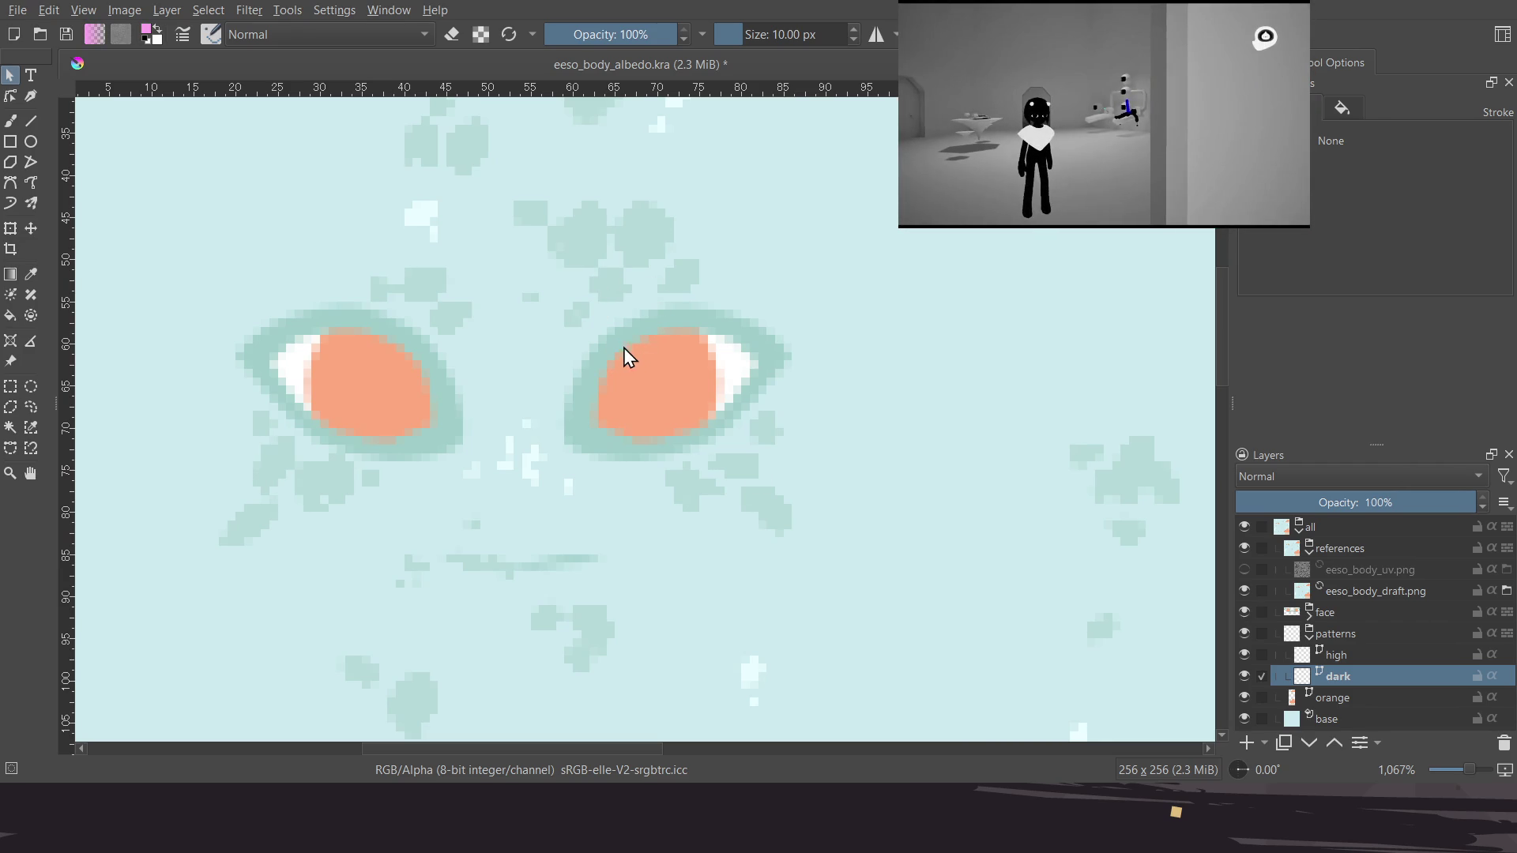
scroll(626, 378, down, 1)
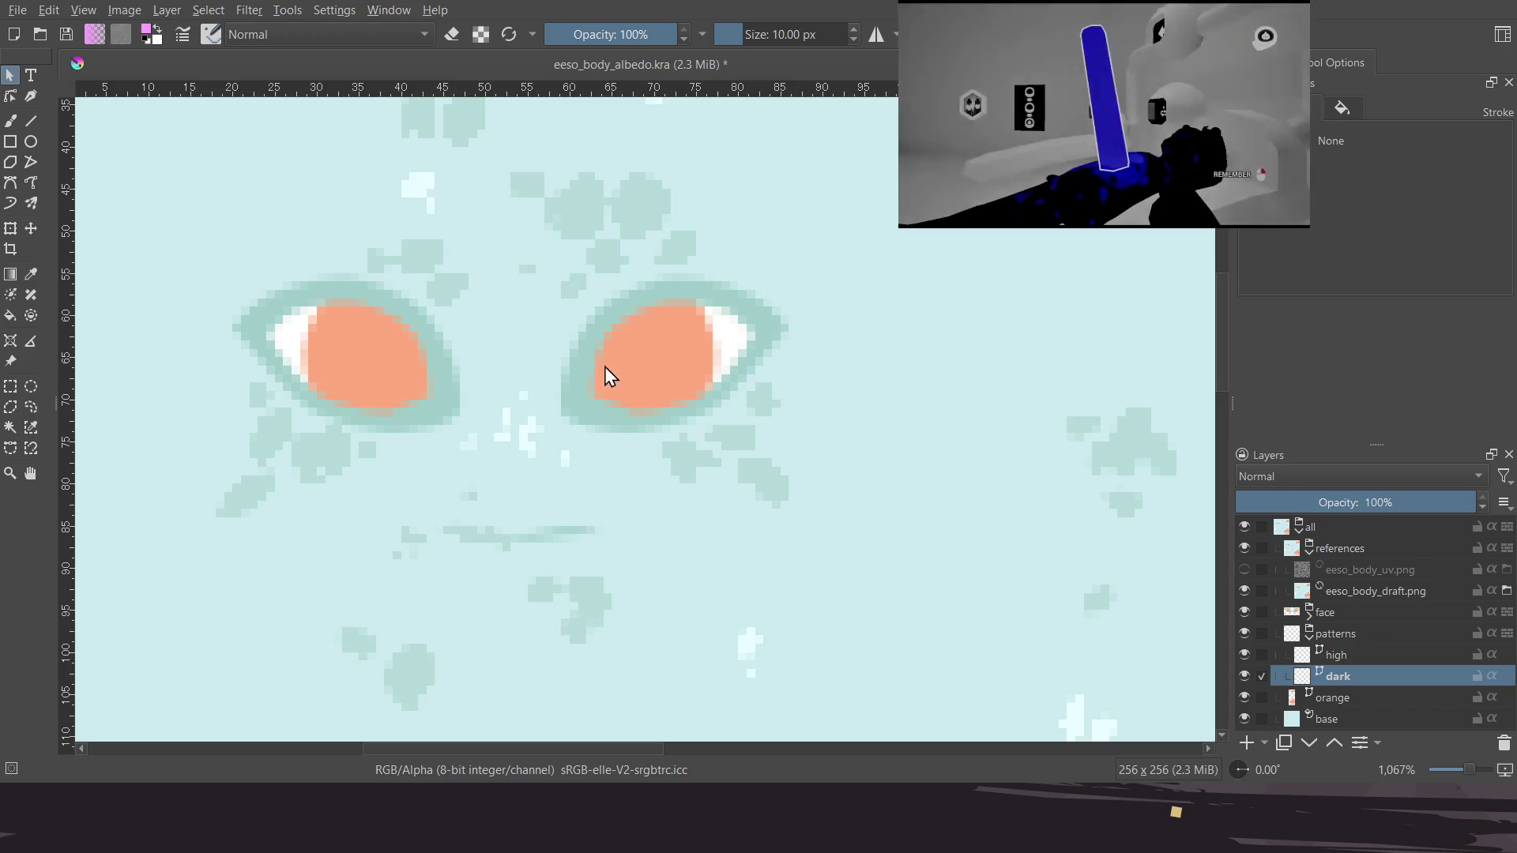
click(10, 182)
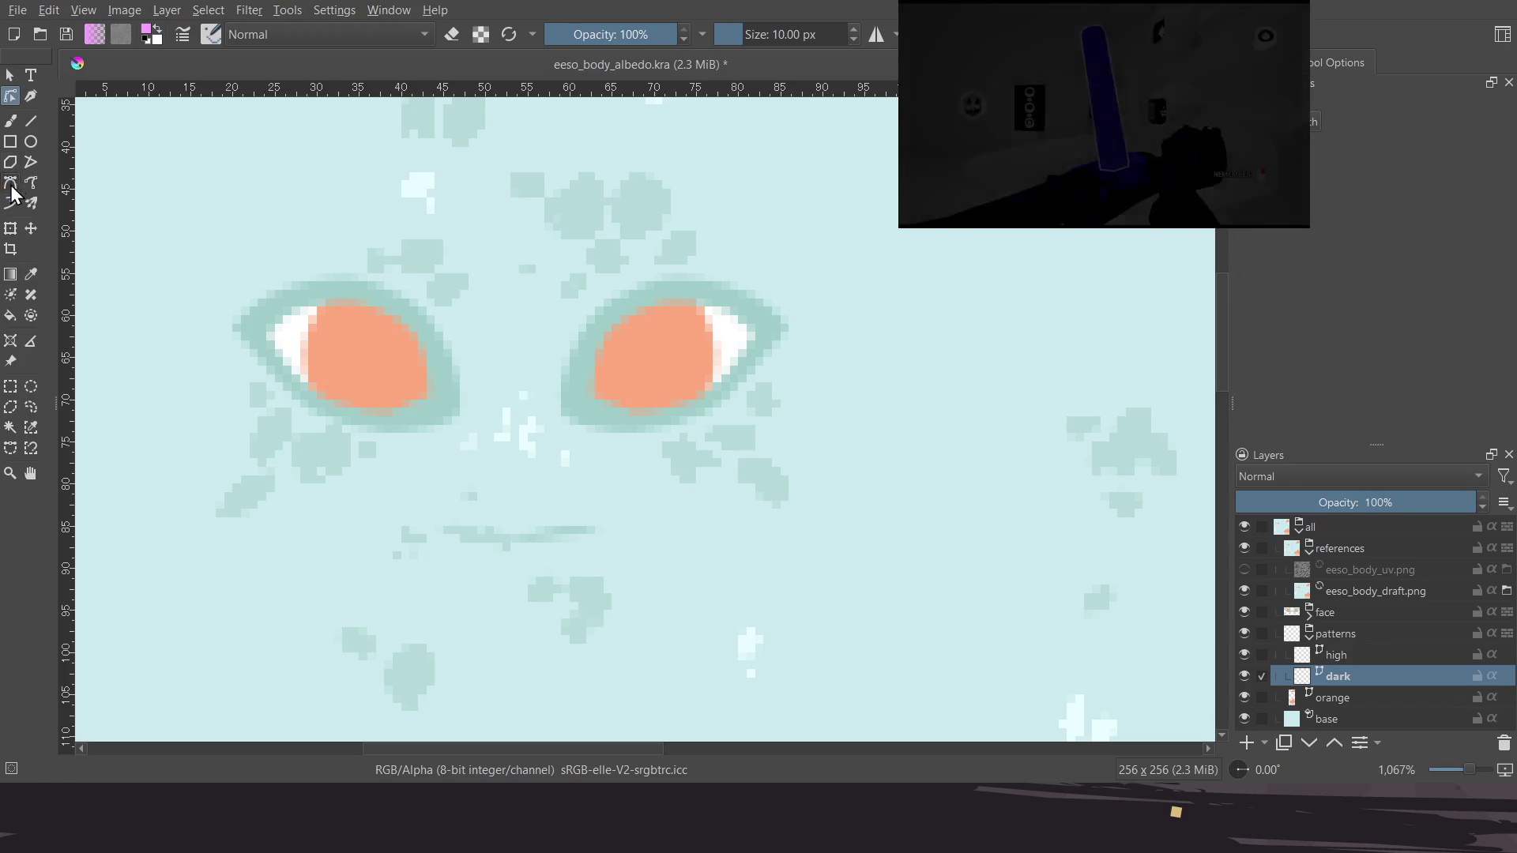
click(847, 378)
click(849, 377)
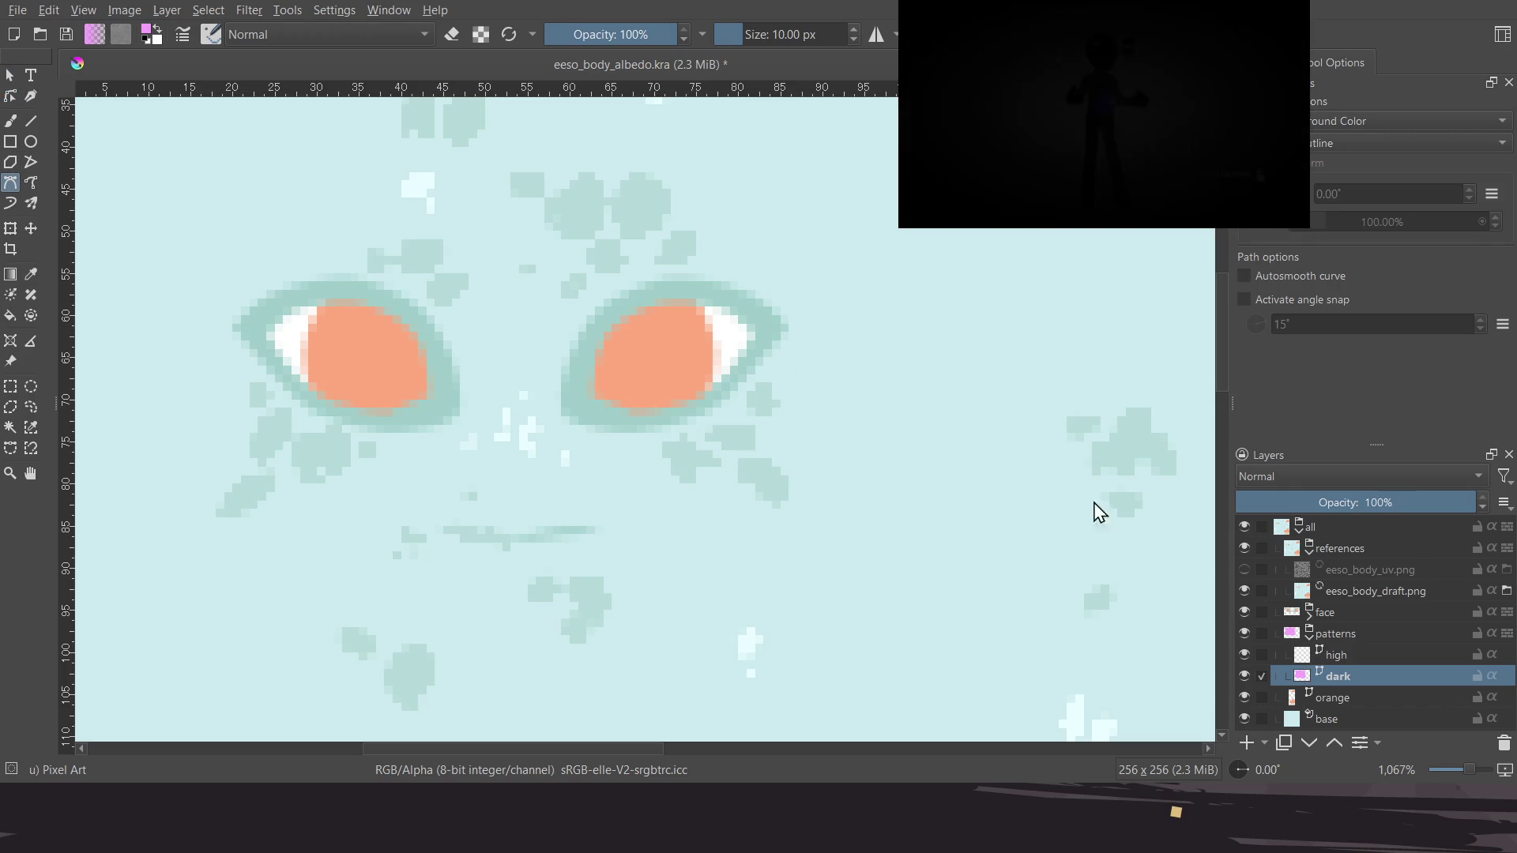
Lower the references group opacity to 71%
click(1367, 549)
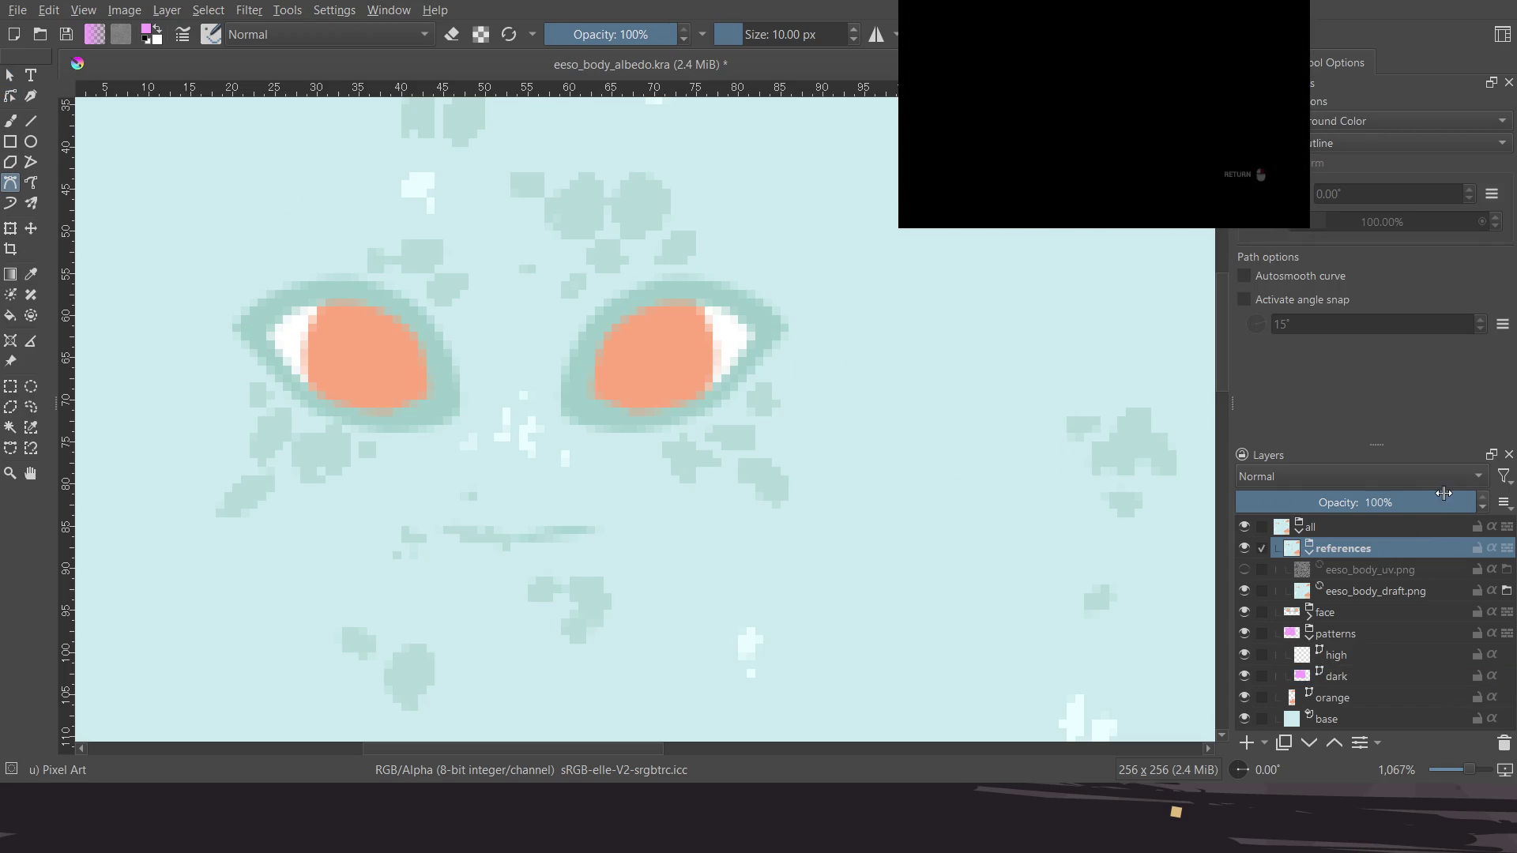
click(1415, 500)
drag(1409, 501, 1406, 500)
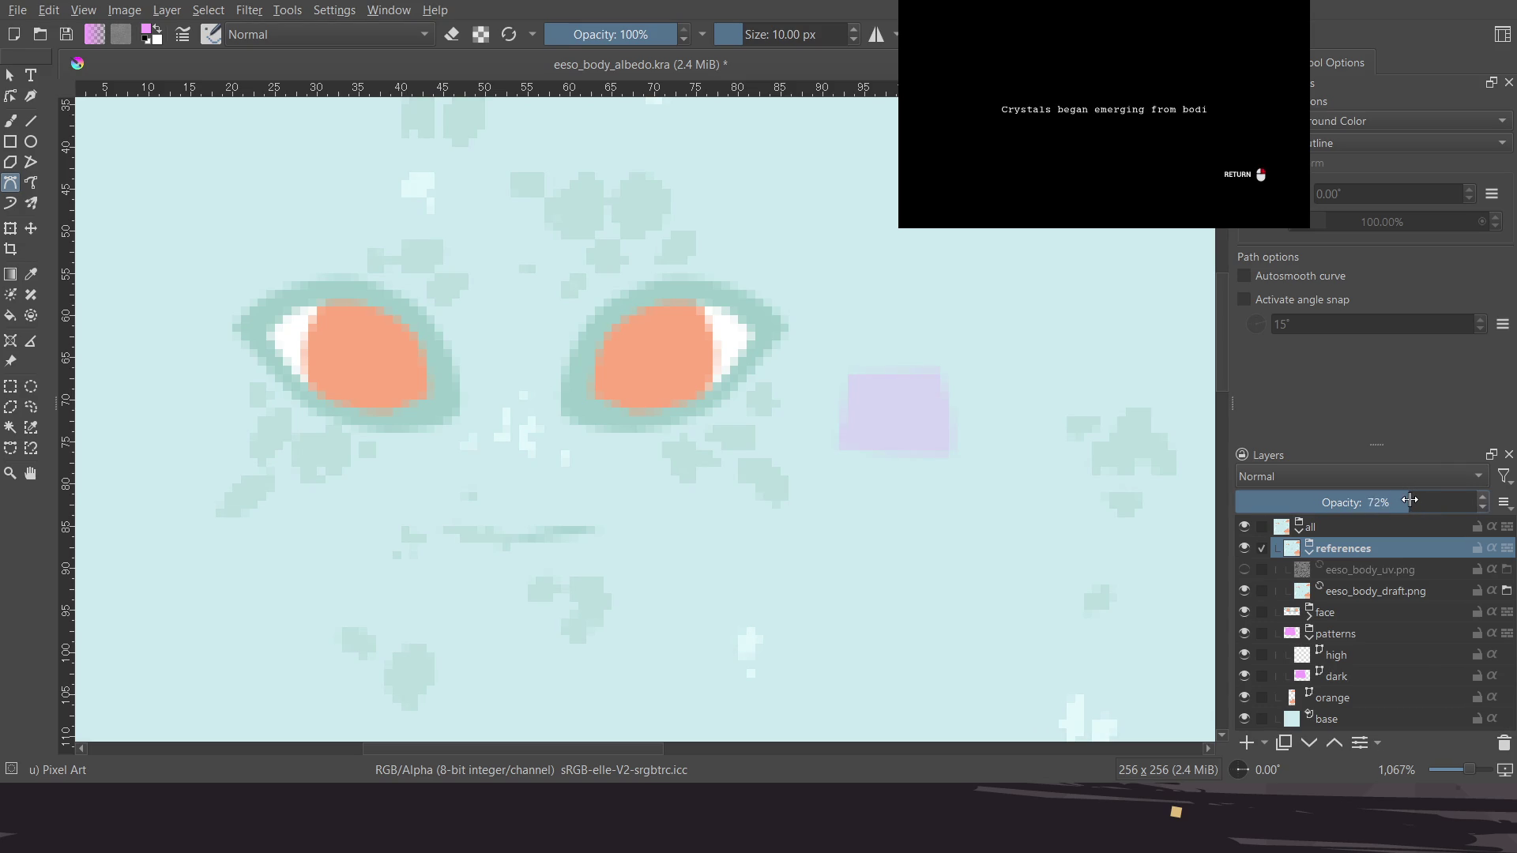
middle_drag(881, 373, 847, 395)
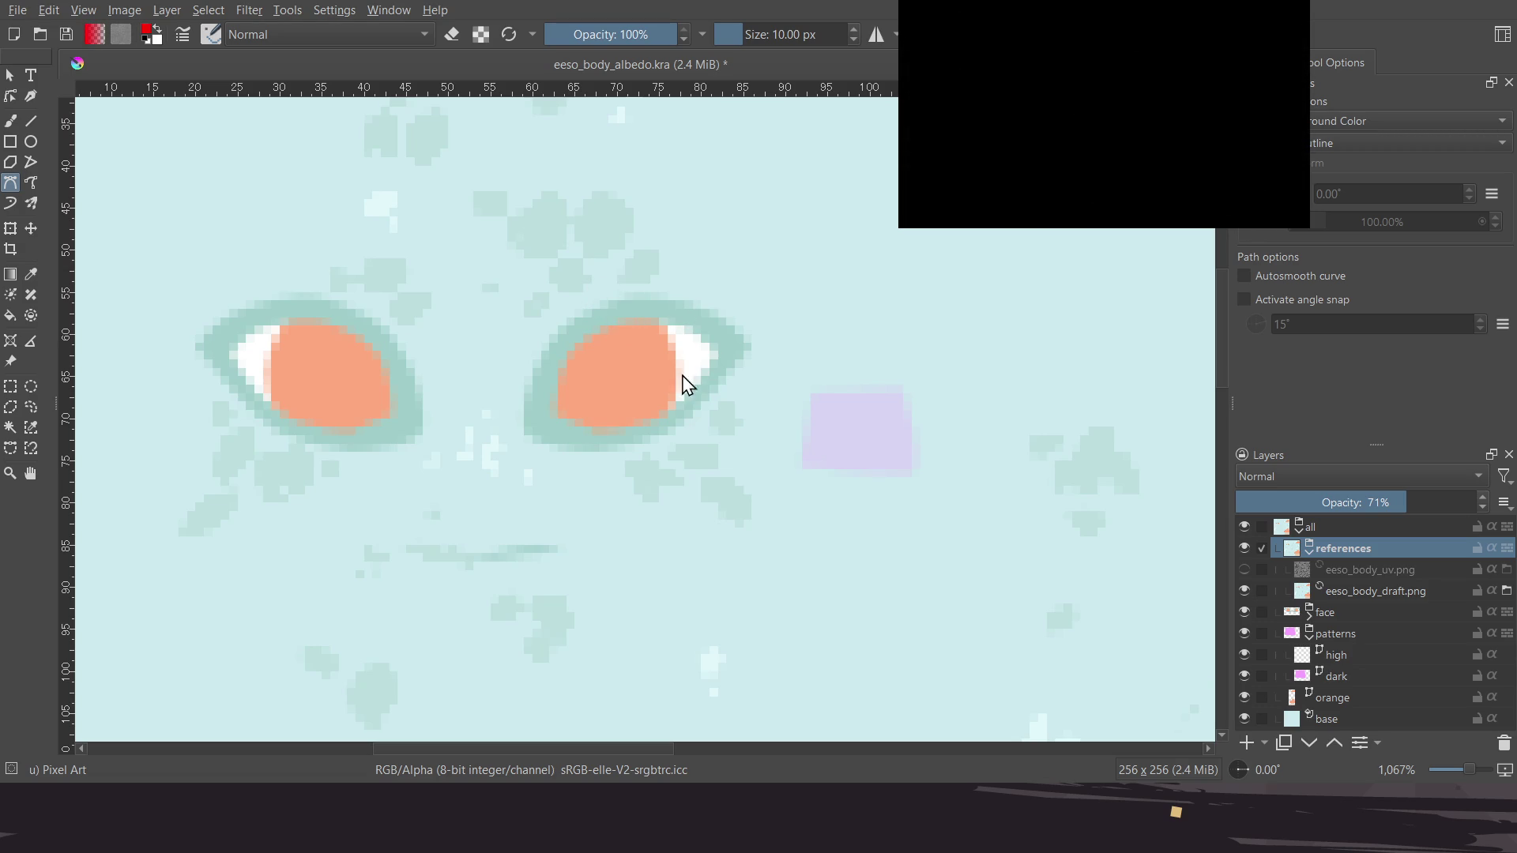
On the dark layer, draw a closed quadrilateral beside the right eye
click(1343, 676)
click(801, 291)
click(859, 275)
click(903, 341)
click(814, 359)
click(802, 292)
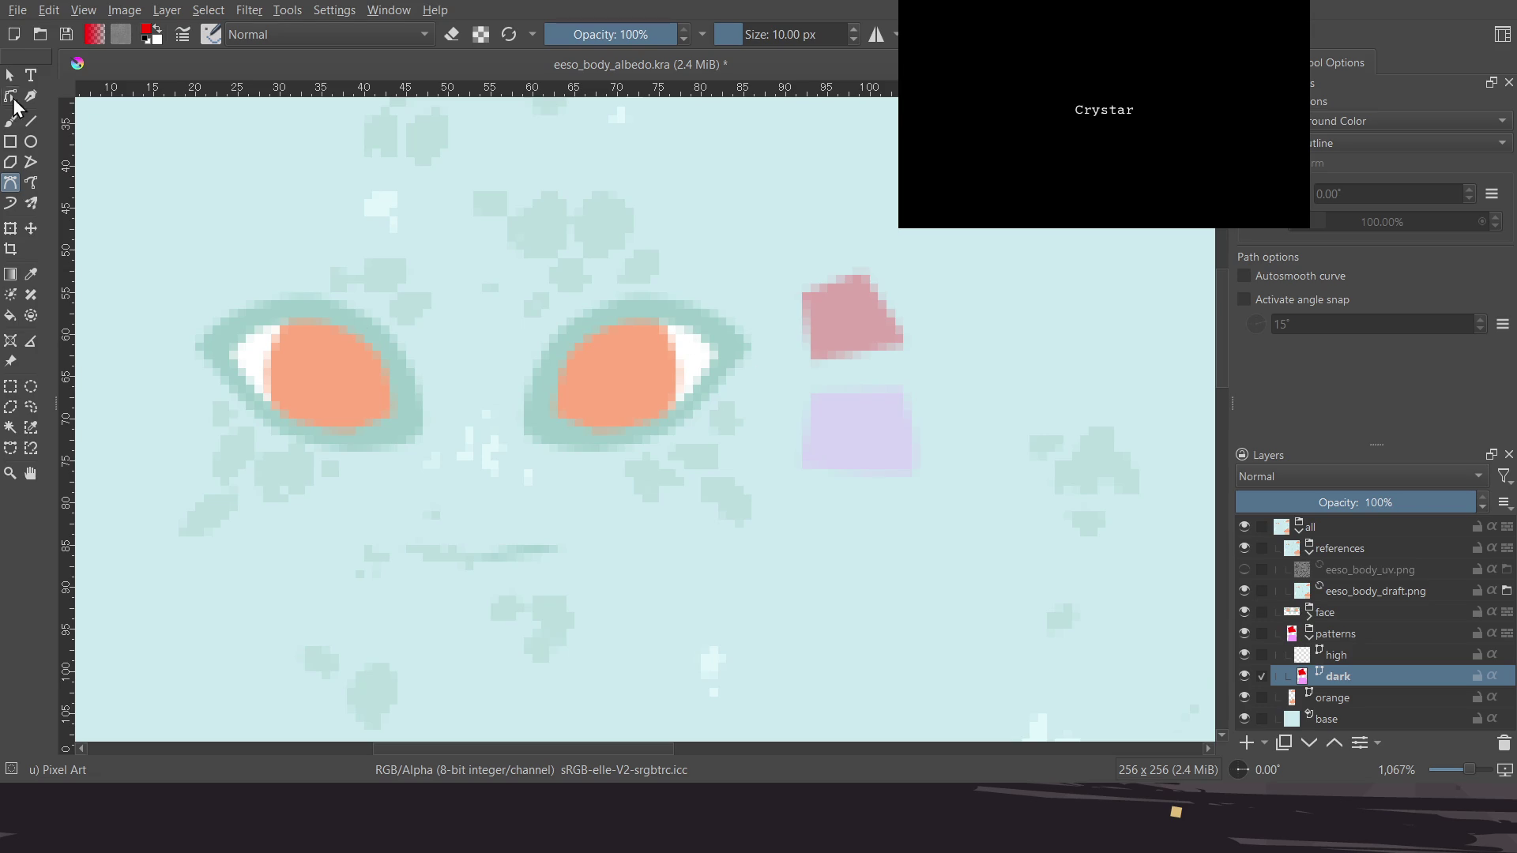
click(855, 324)
key(Escape)
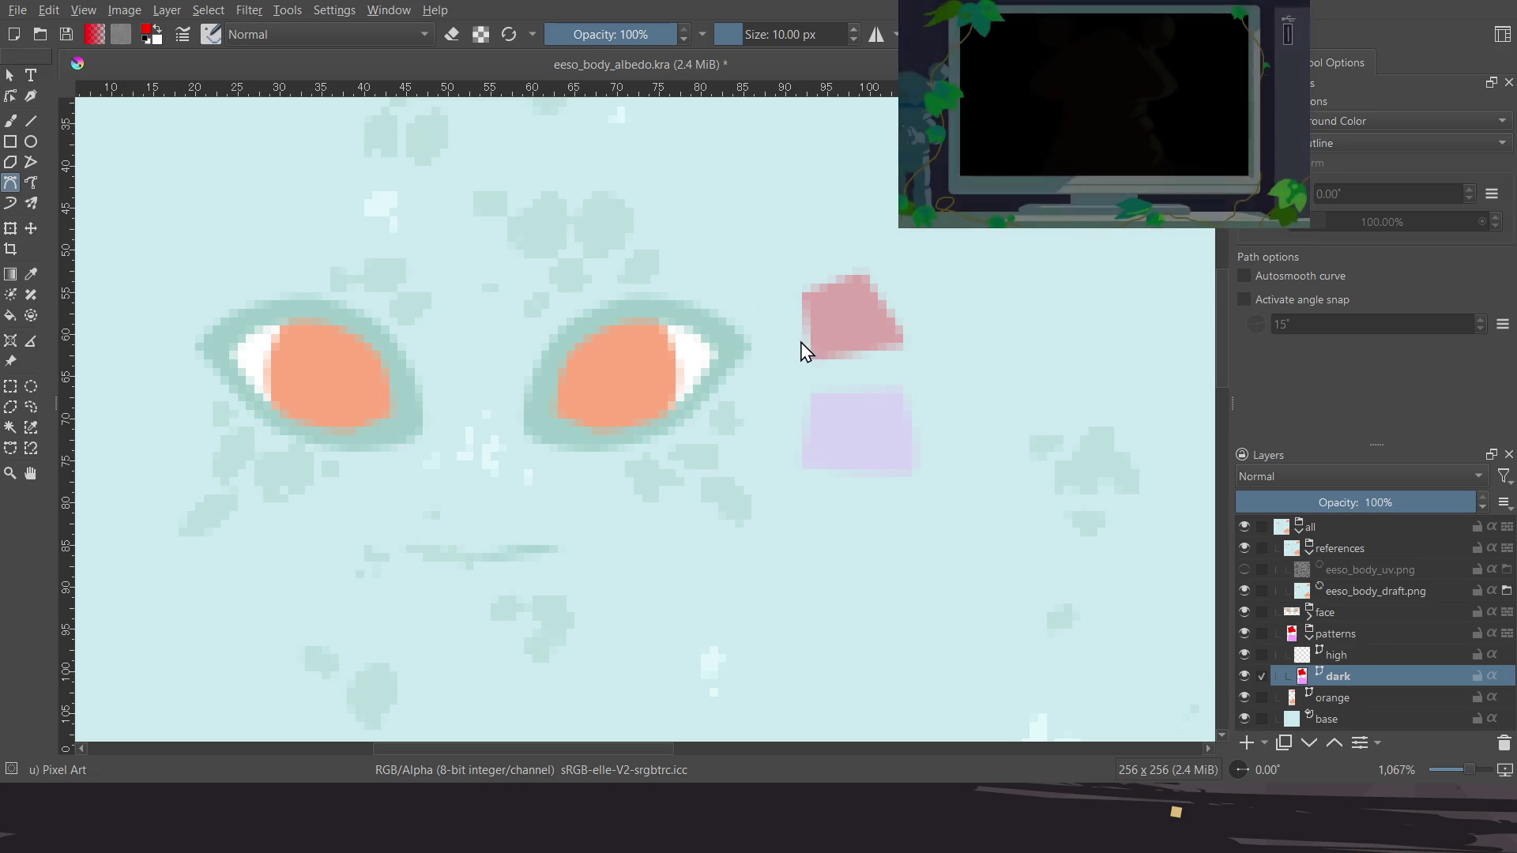
Select both the red quadrilateral and the purple square with the shape selection tool
click(10, 75)
click(839, 328)
shift+click(873, 439)
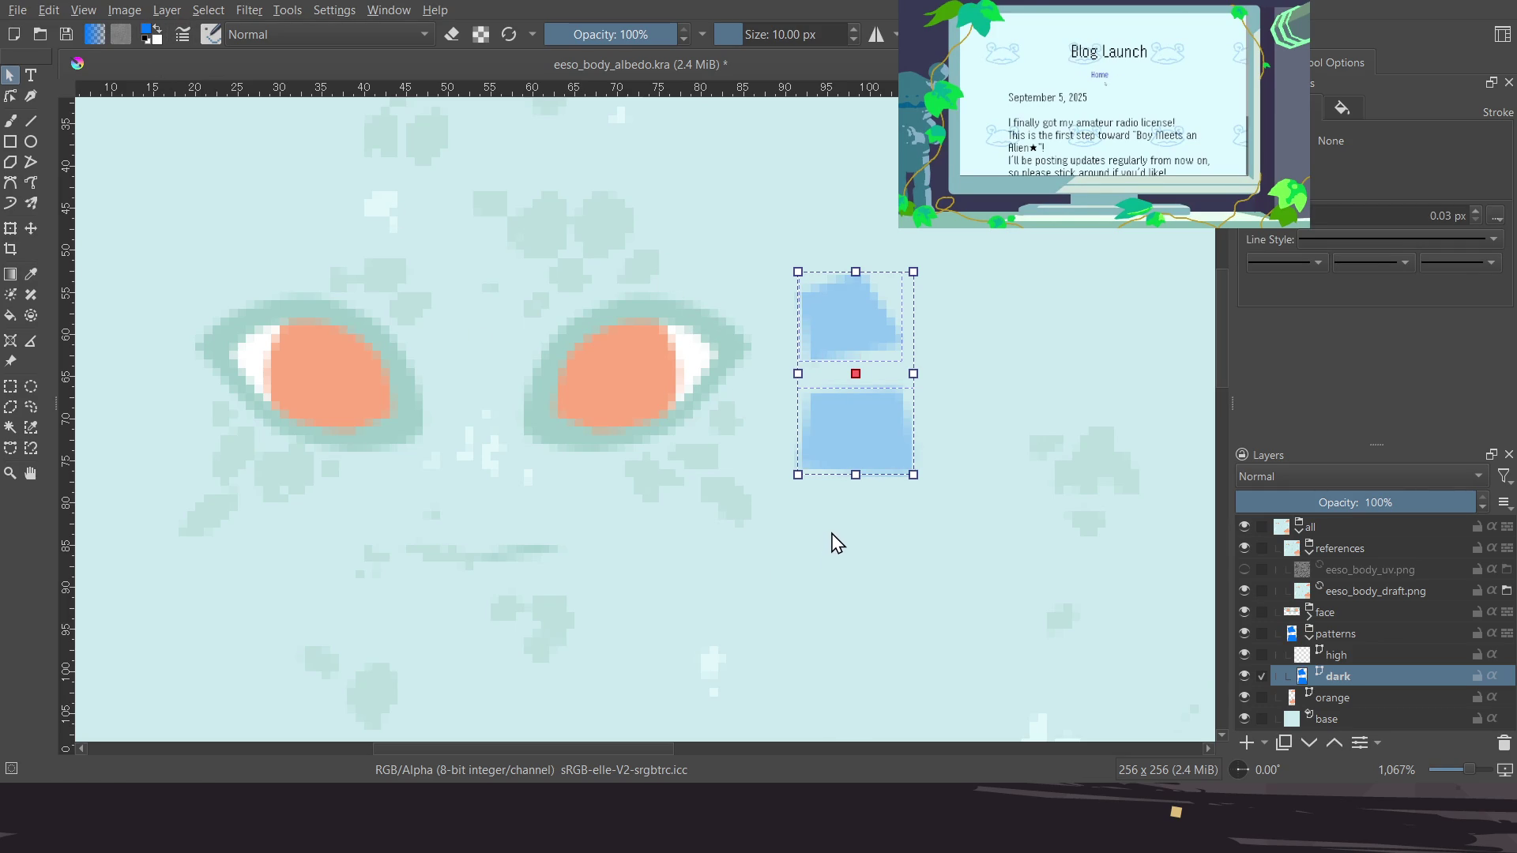
Delete the two selected shapes, then undo to restore them
key(Delete)
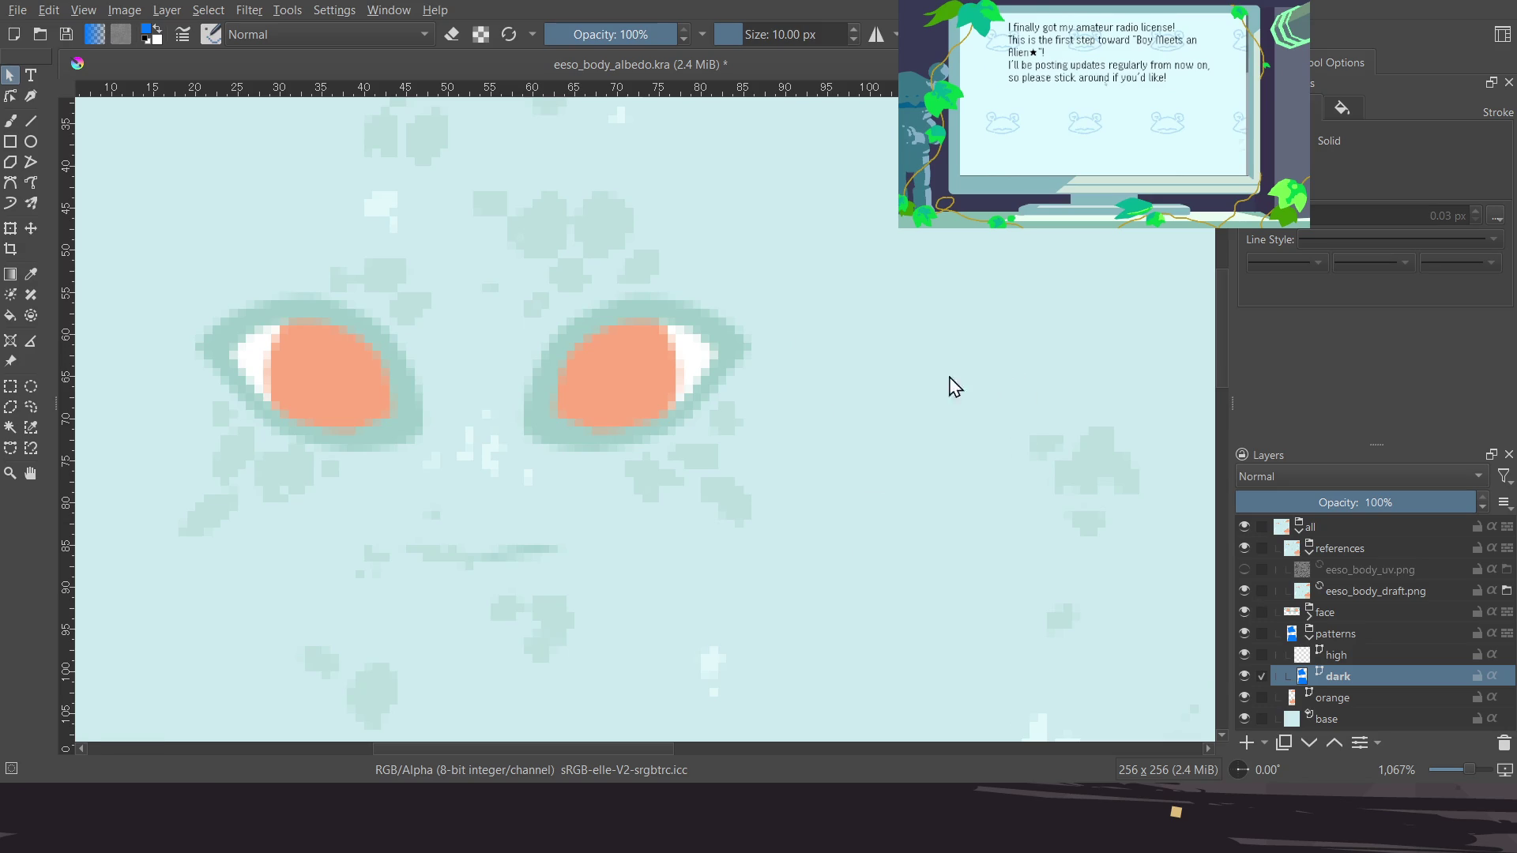
scroll(648, 413, down, 1)
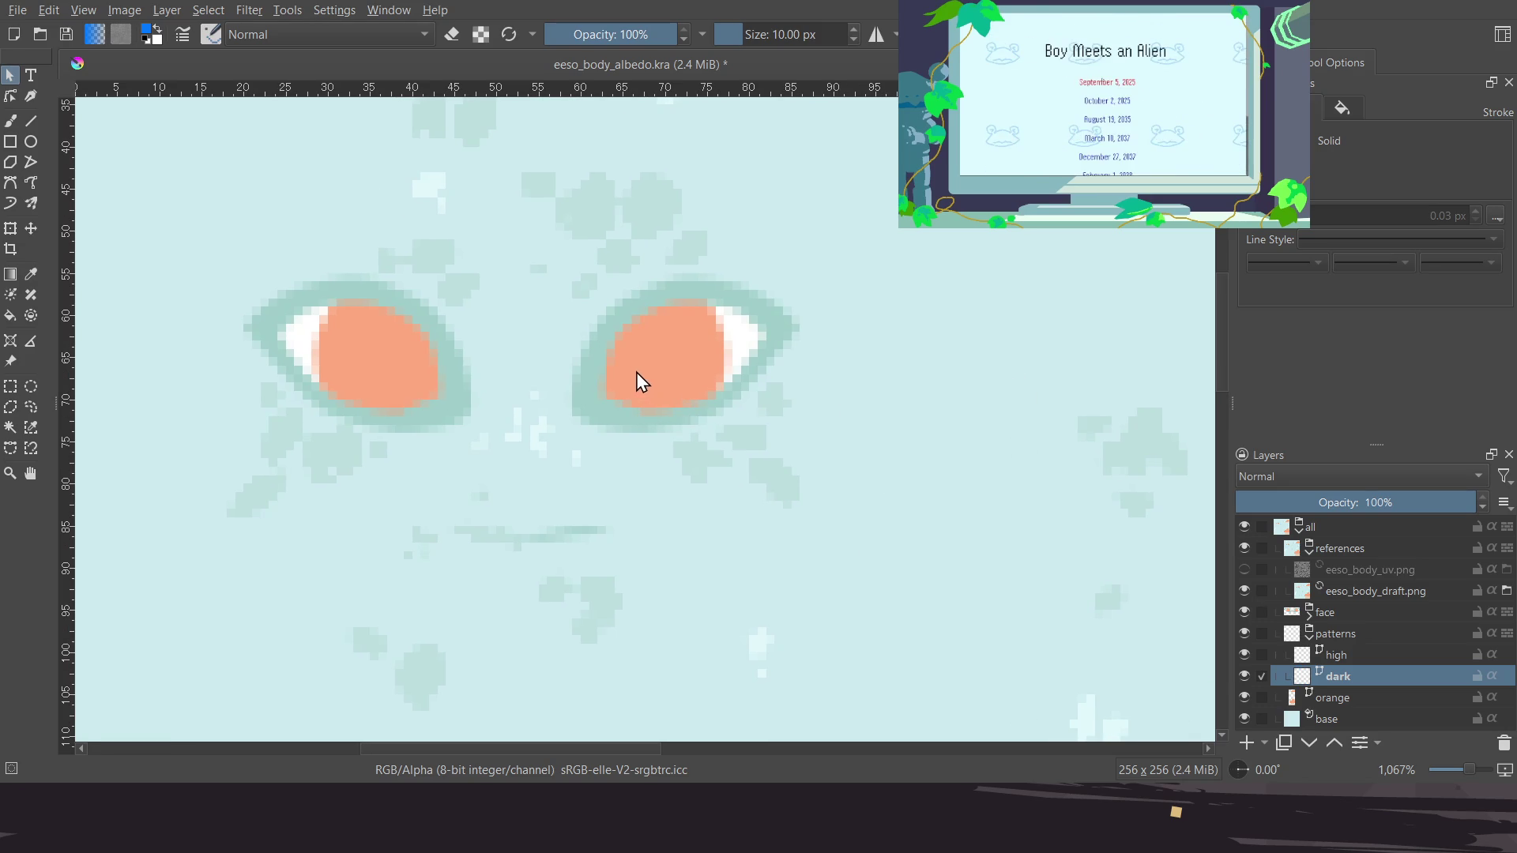
key(ctrl+z)
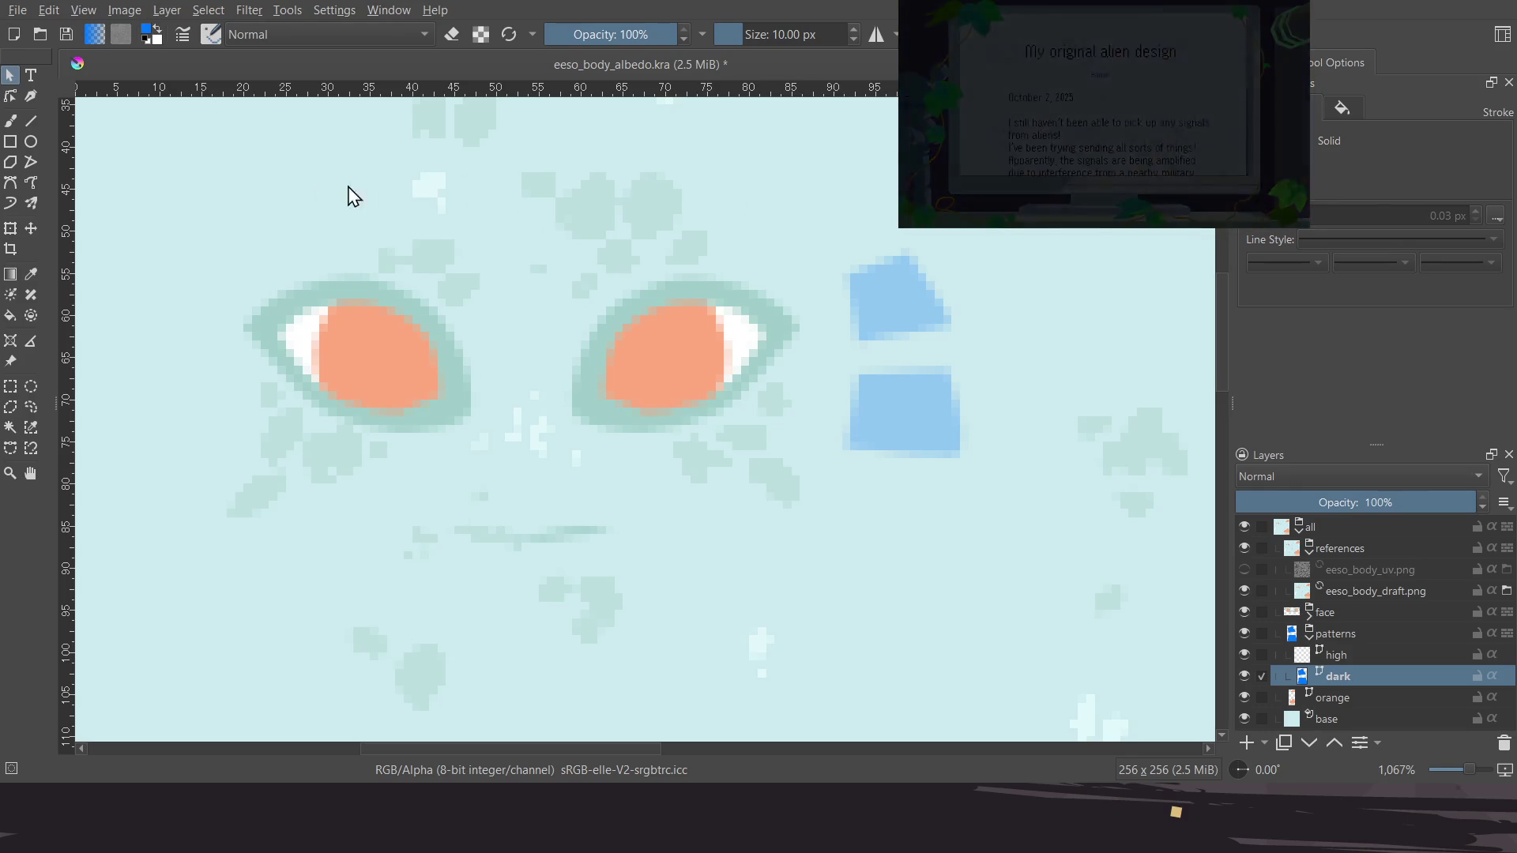
Switch the painting colour to green and reselect both blue shapes
key(x)
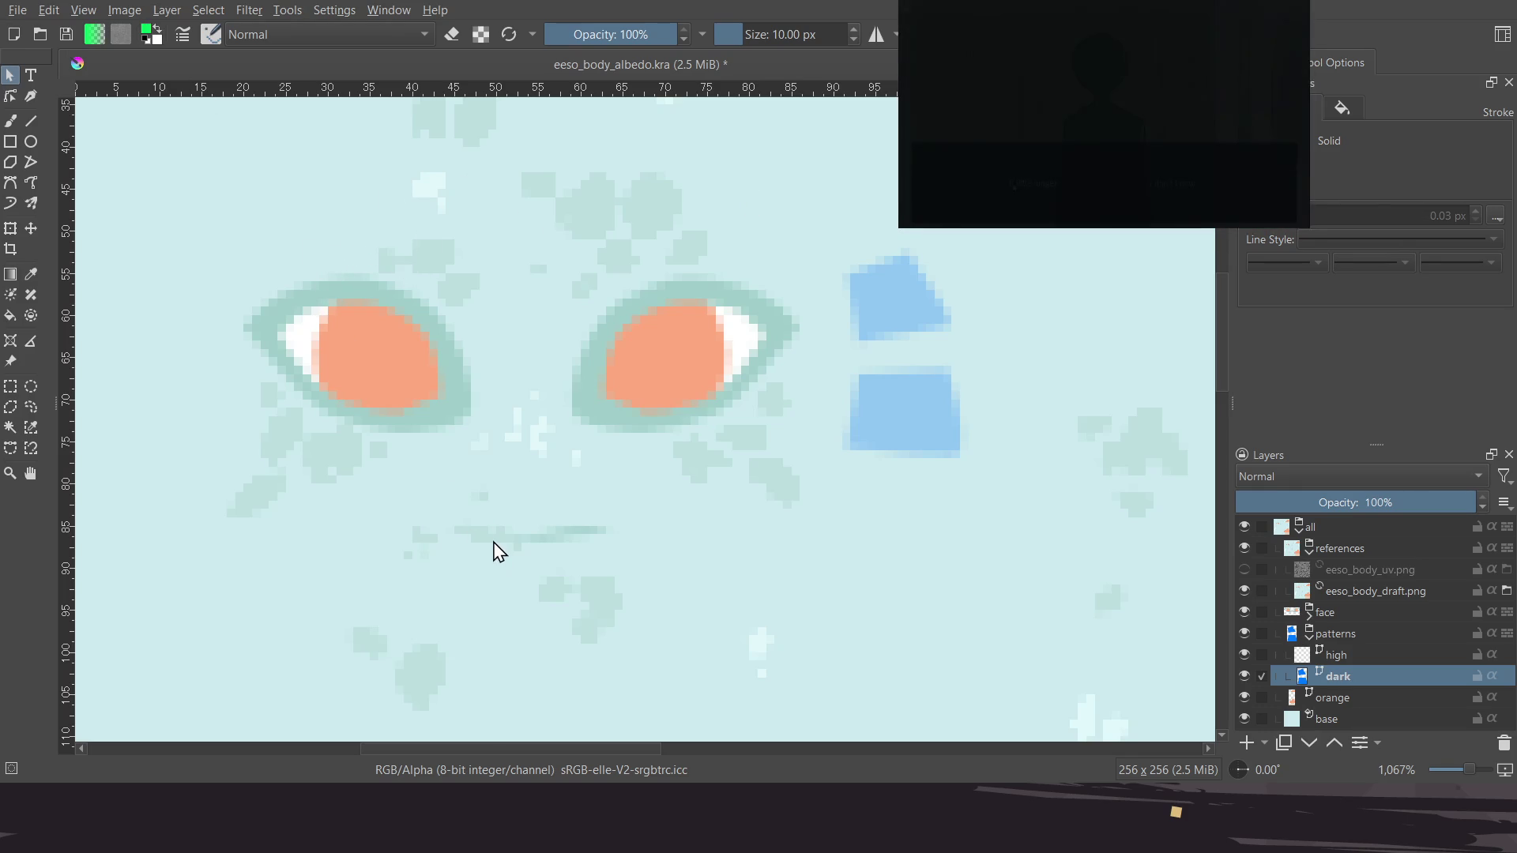
click(933, 414)
shift+click(907, 289)
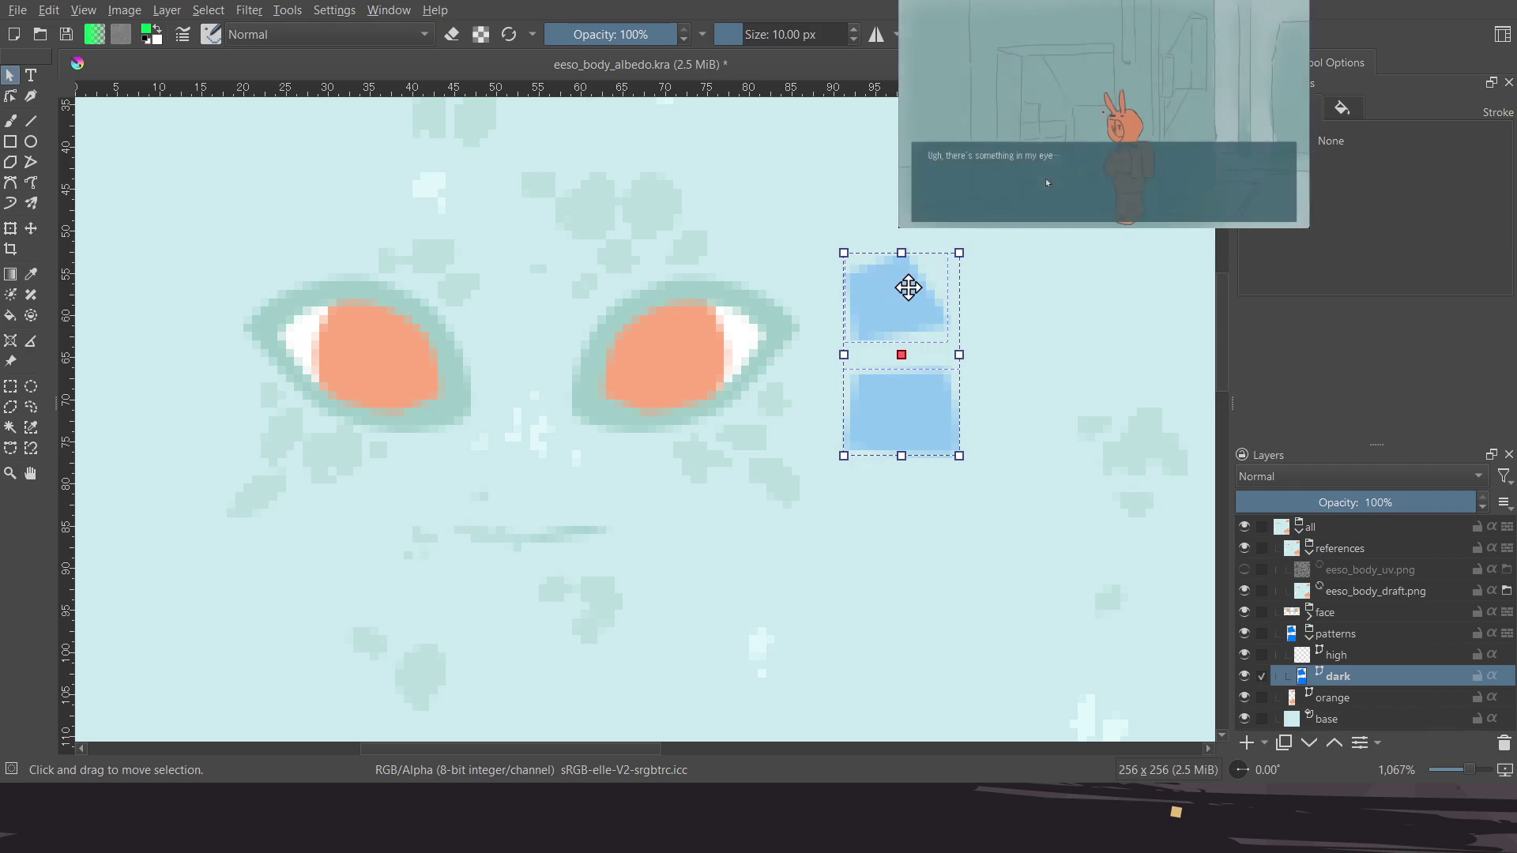
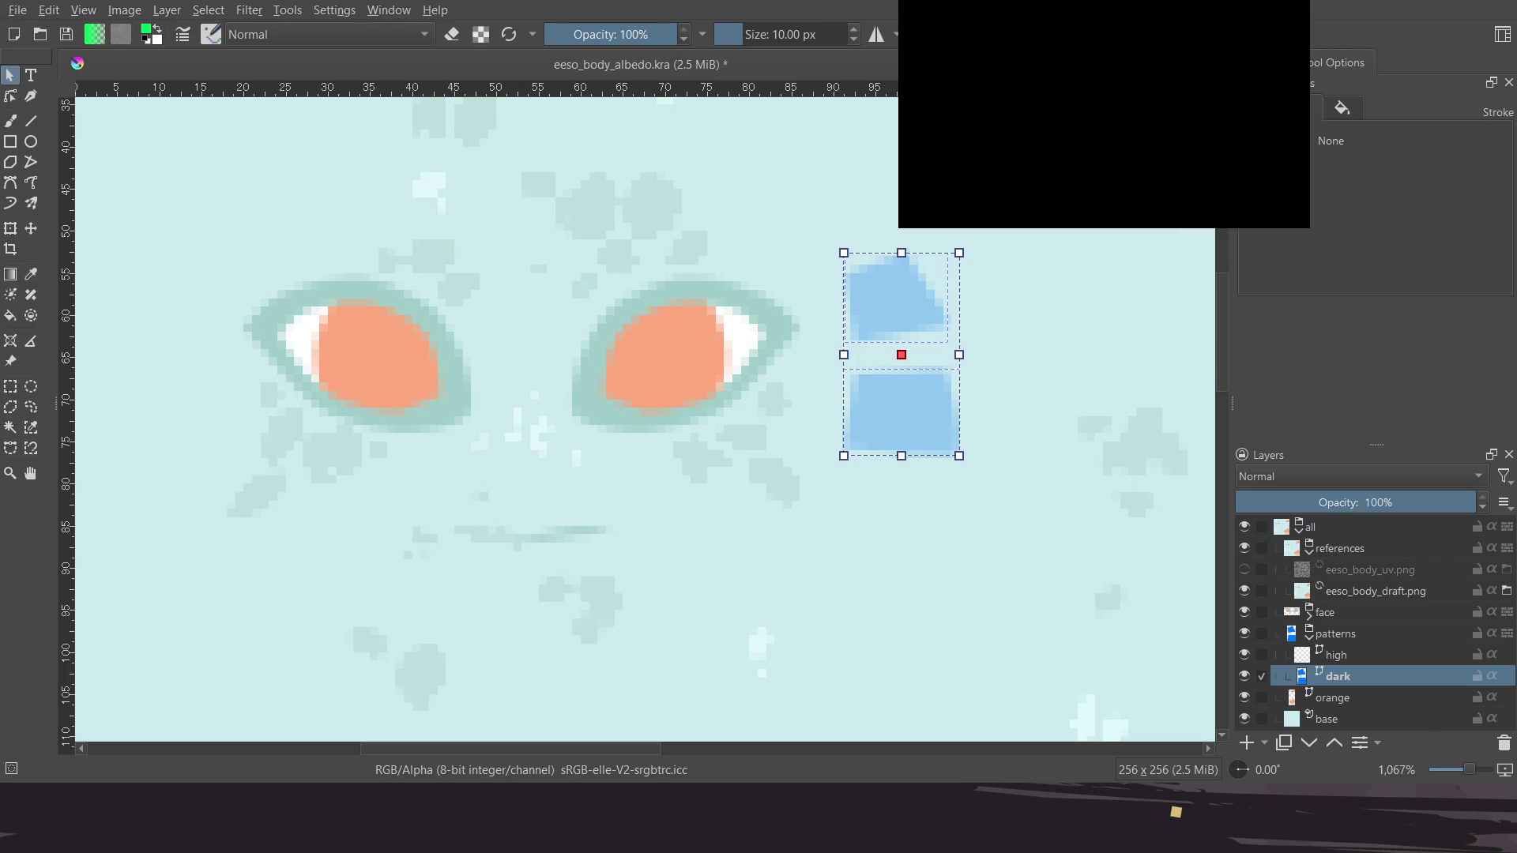
Delete the two blue pixel blocks beside the right eye, then select the eeso_body_draft.png layer
middle_drag(933, 332, 901, 346)
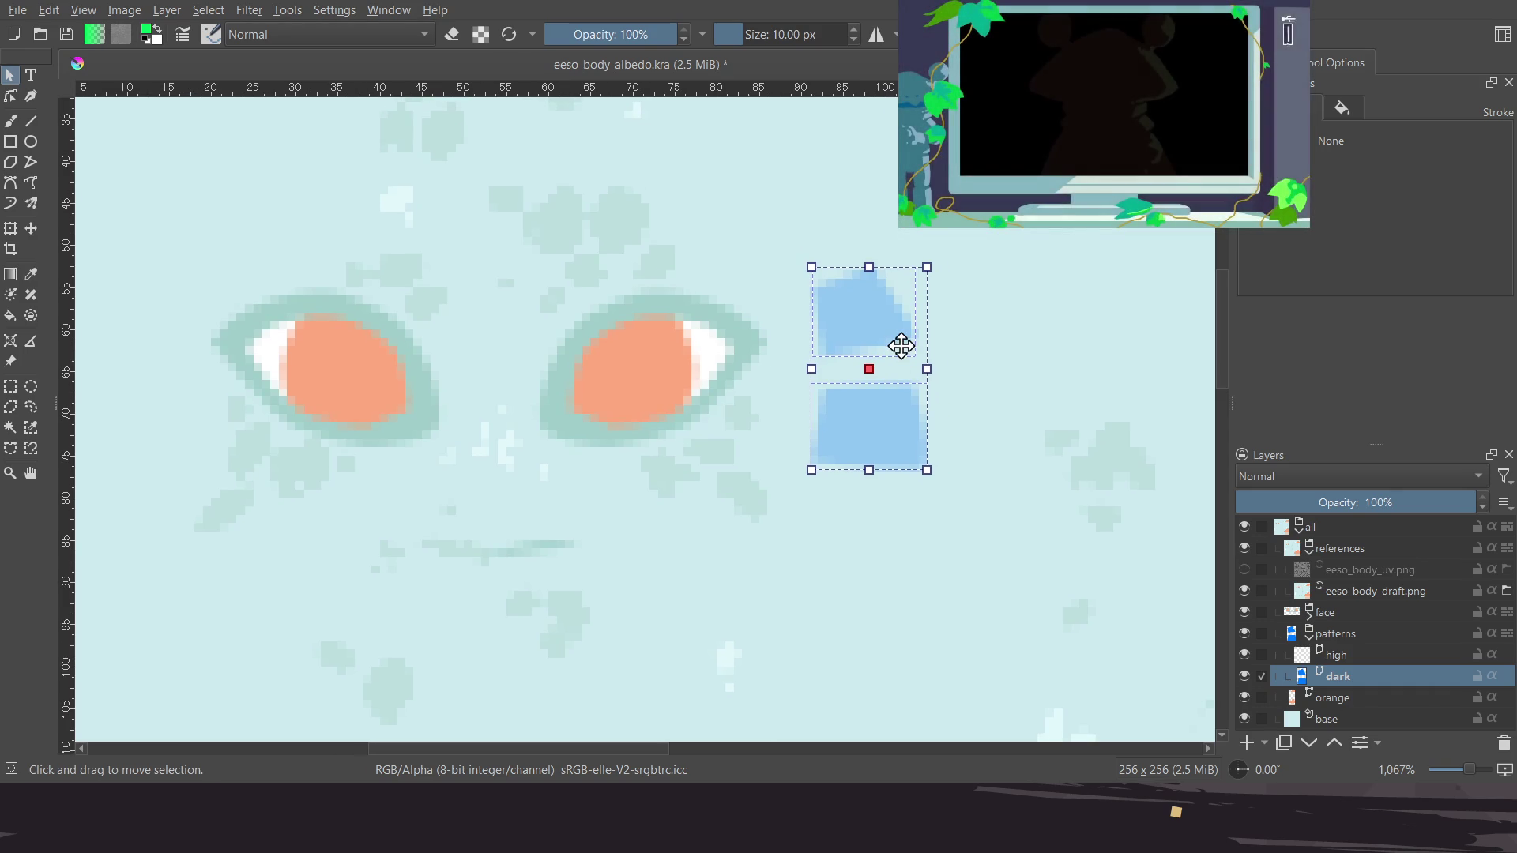
key(Delete)
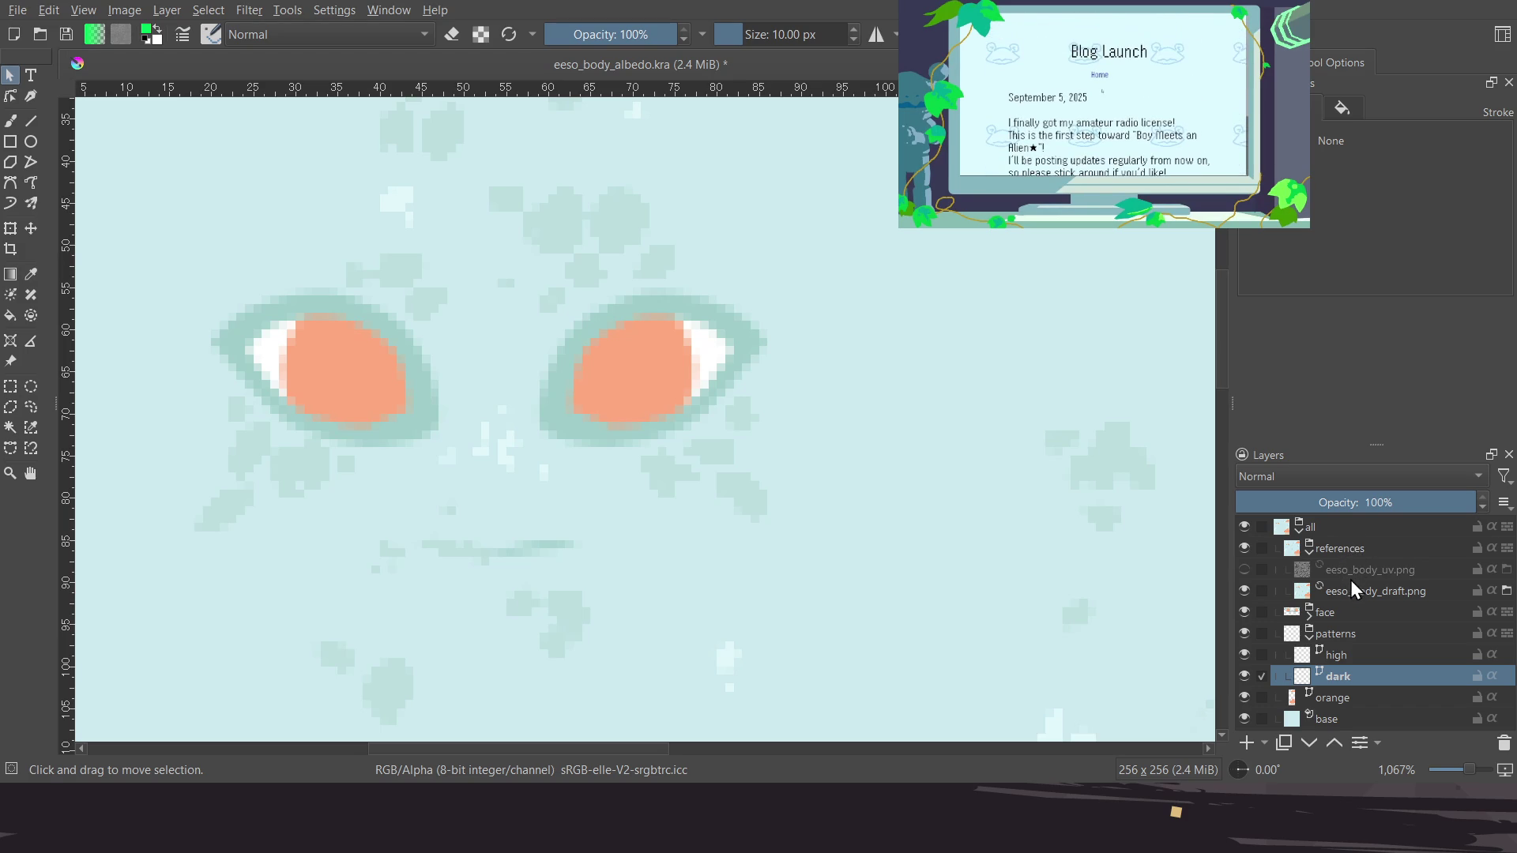
click(1349, 591)
click(1353, 570)
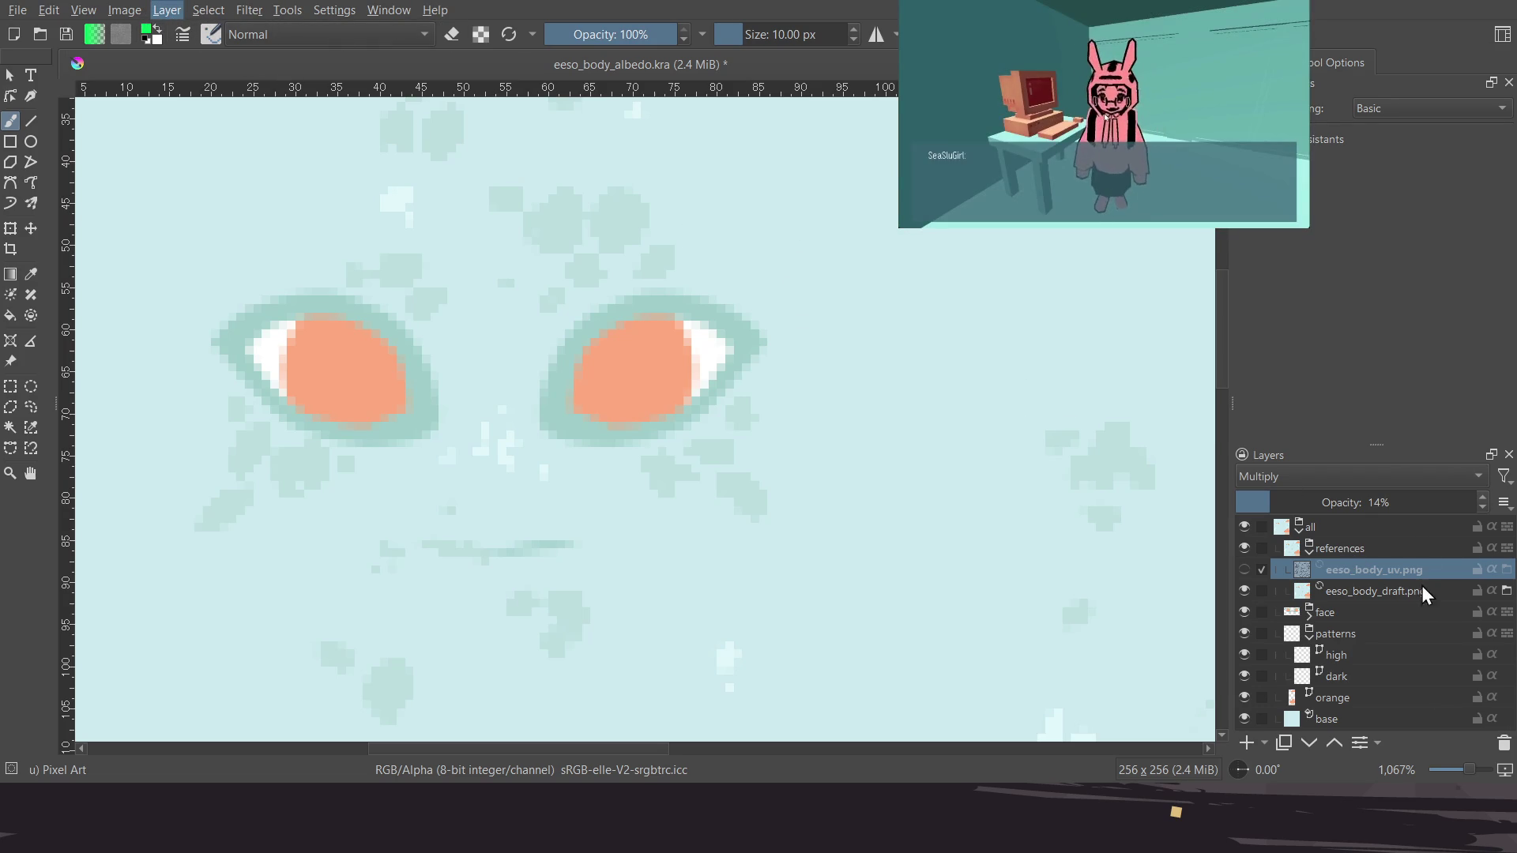
click(1366, 591)
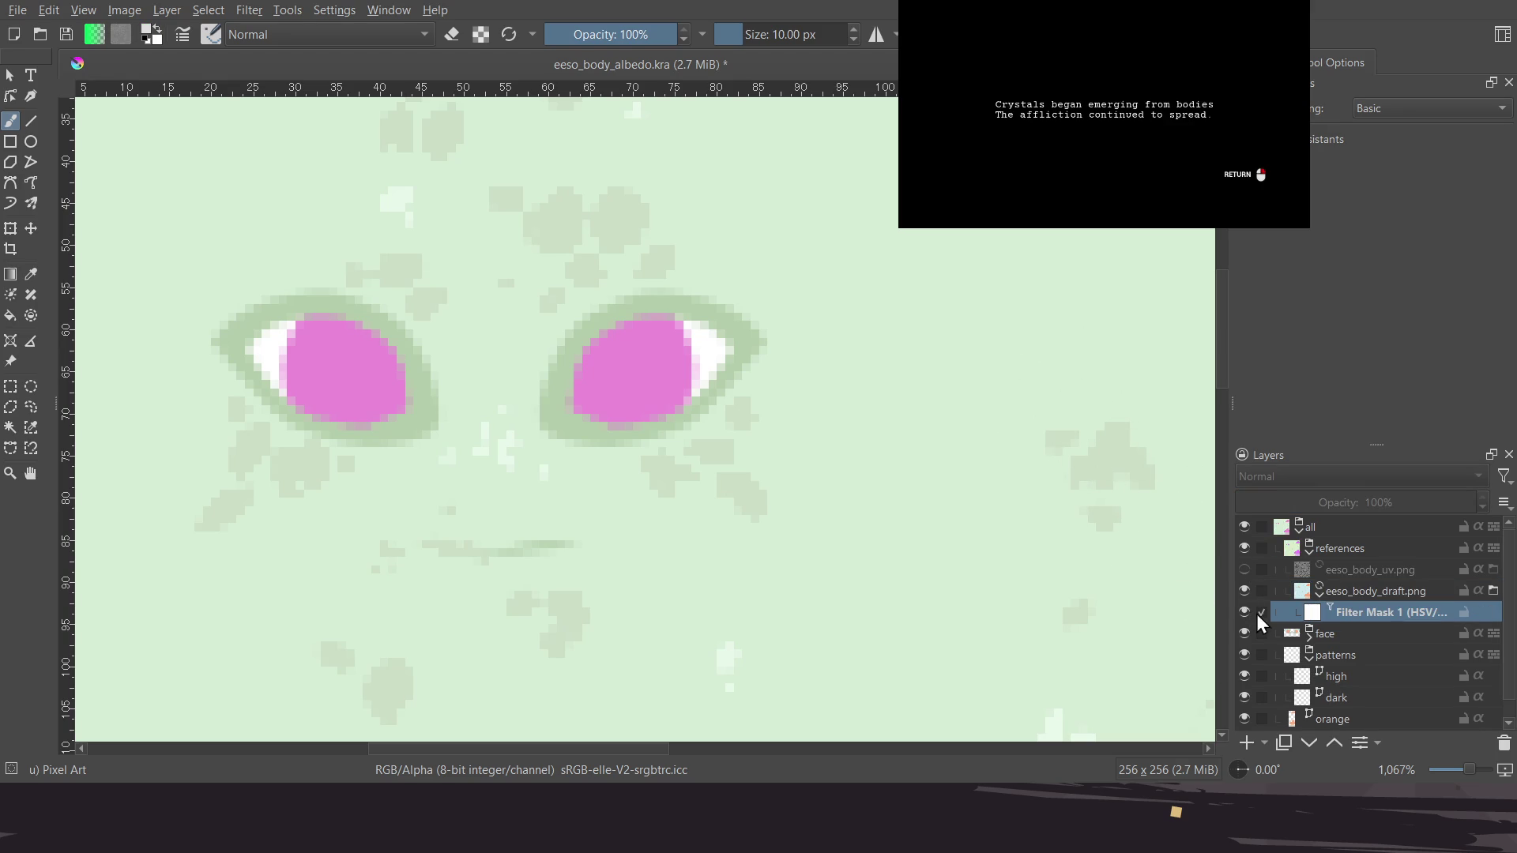
Compare Filter Mask 1 on and off, leave it switched off, and select the dark layer
click(1247, 593)
click(1245, 591)
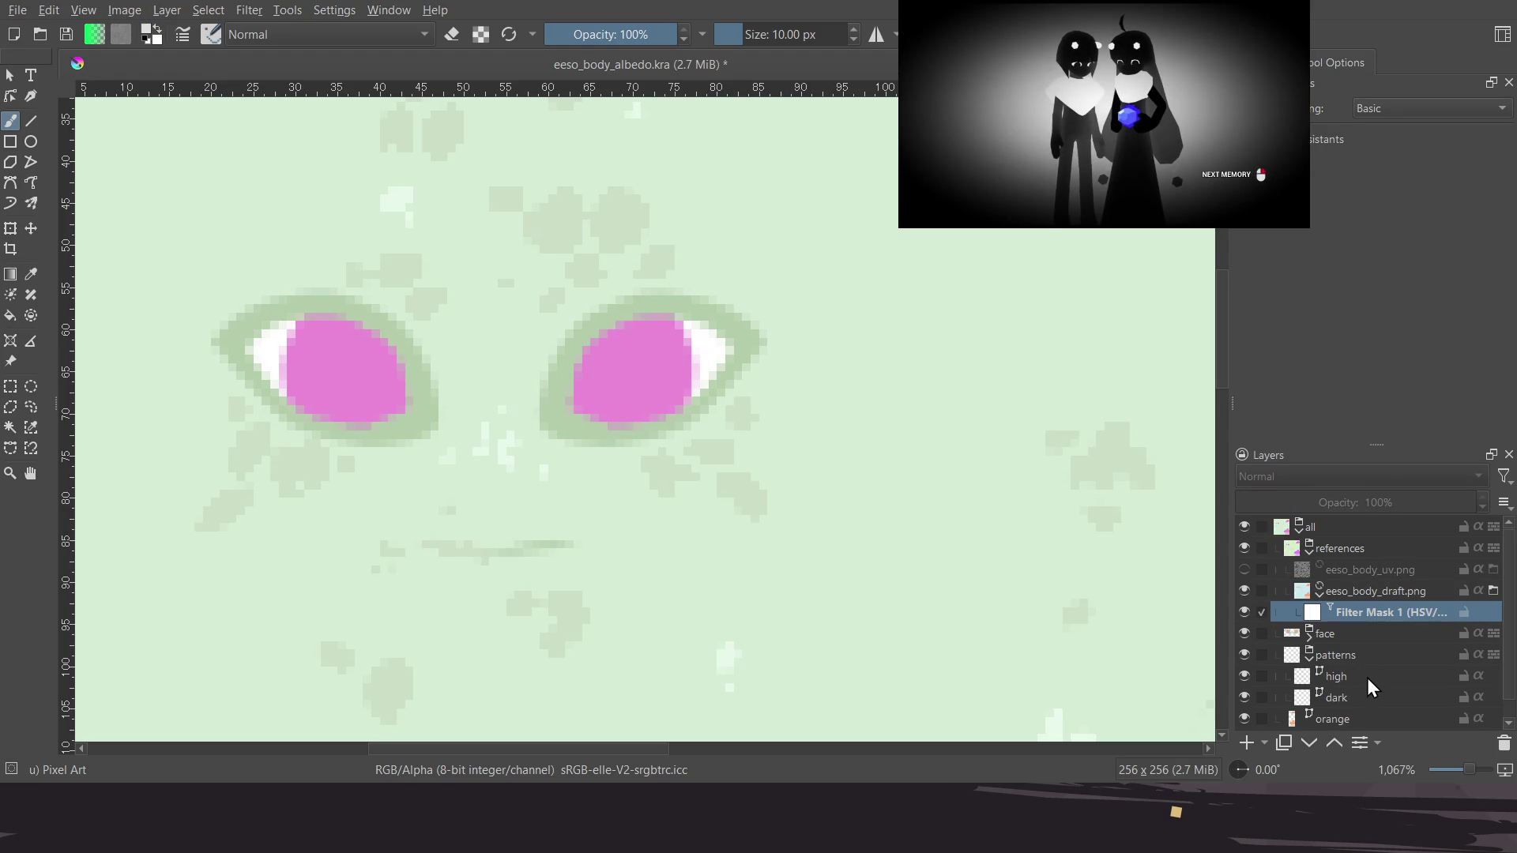
click(1246, 612)
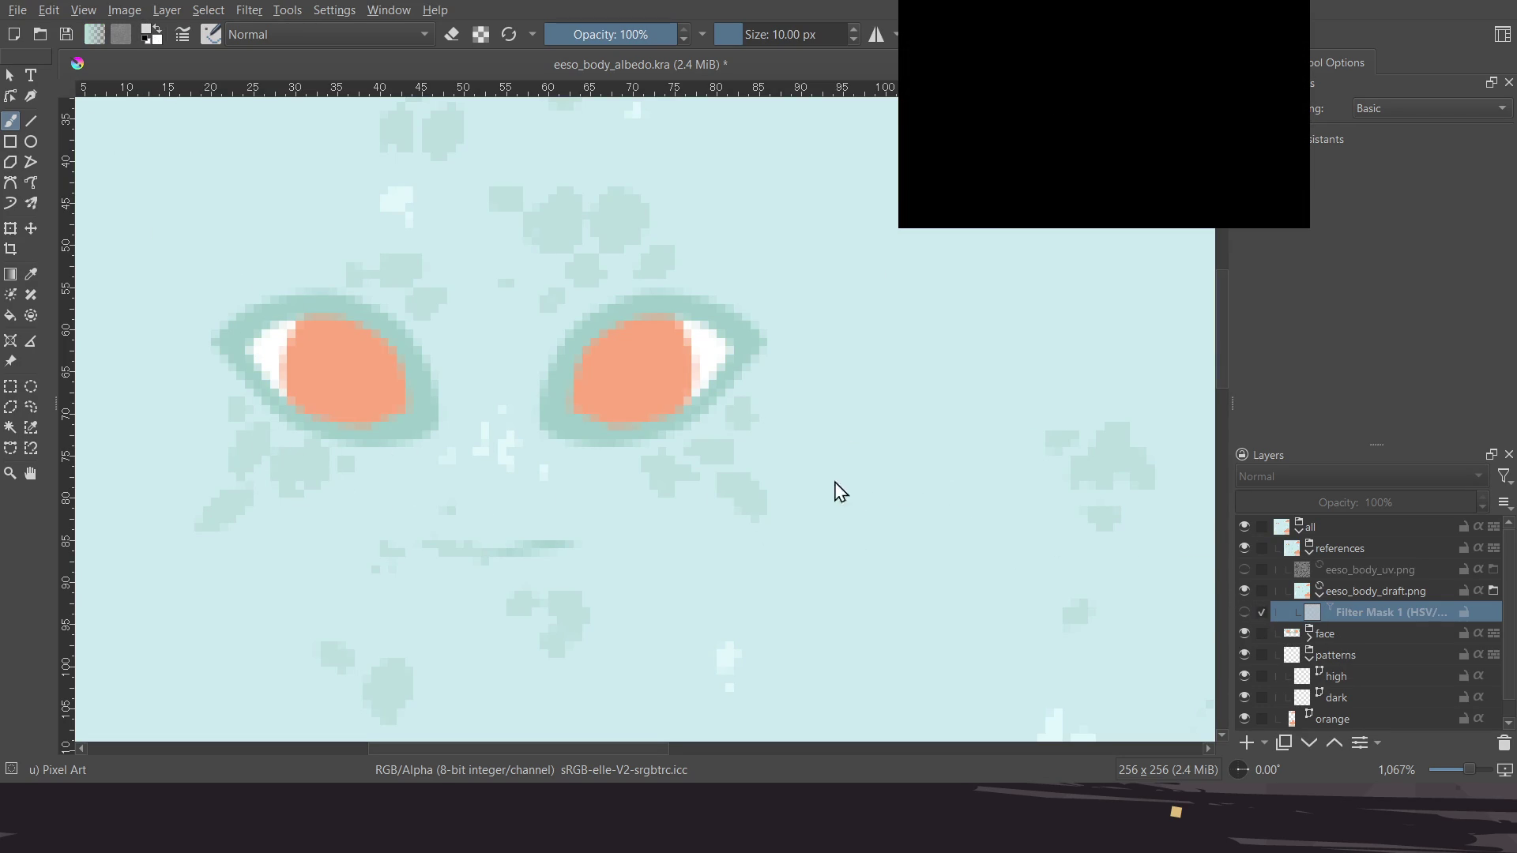
click(1354, 701)
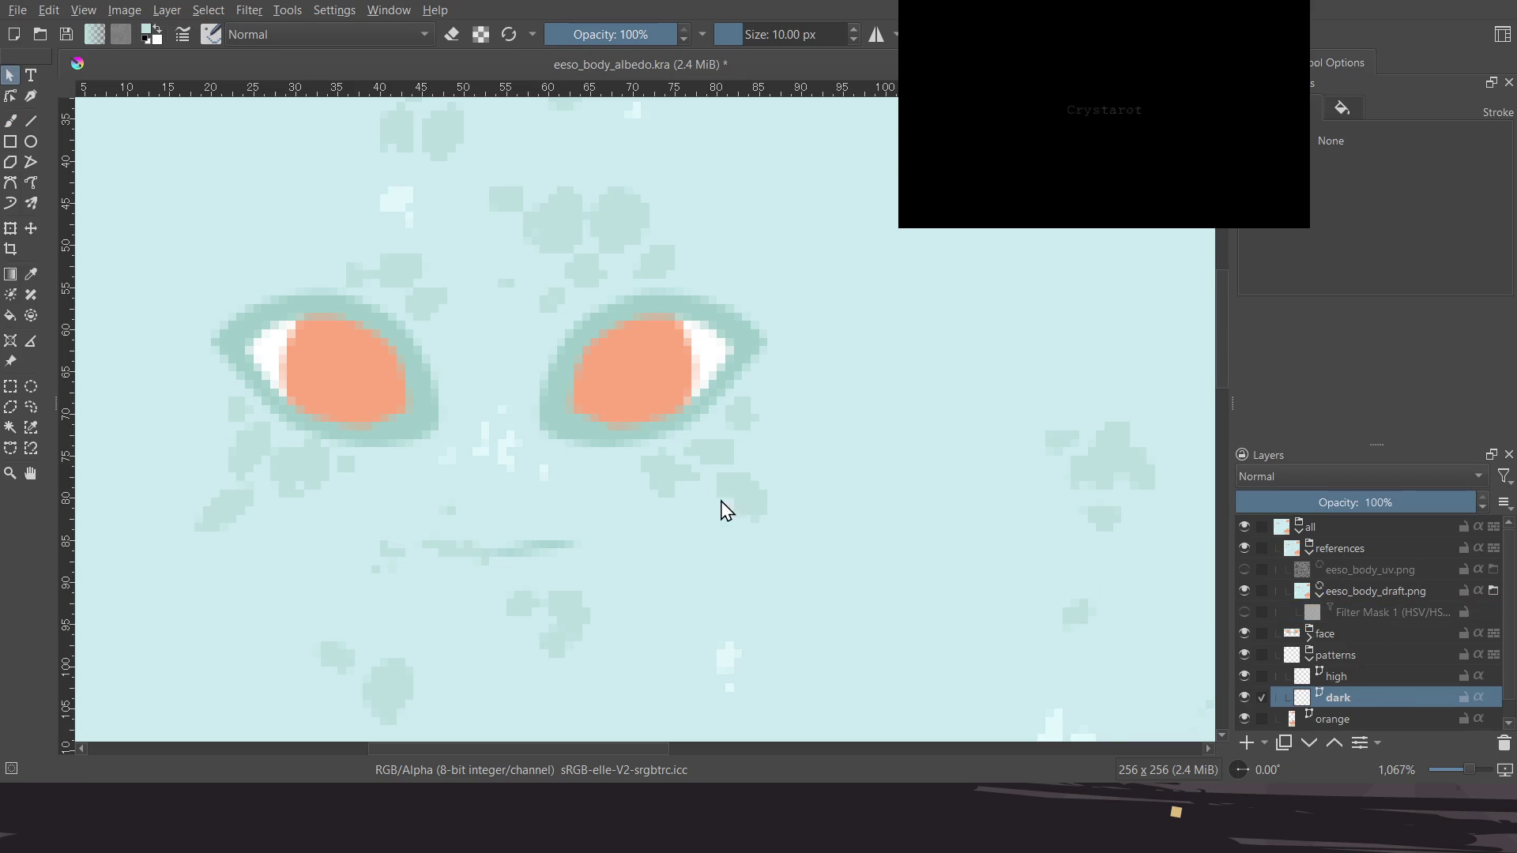
Zoom in near the right eye and draw a filled spot shape with the Bezier Curve tool
scroll(723, 506, left, 2)
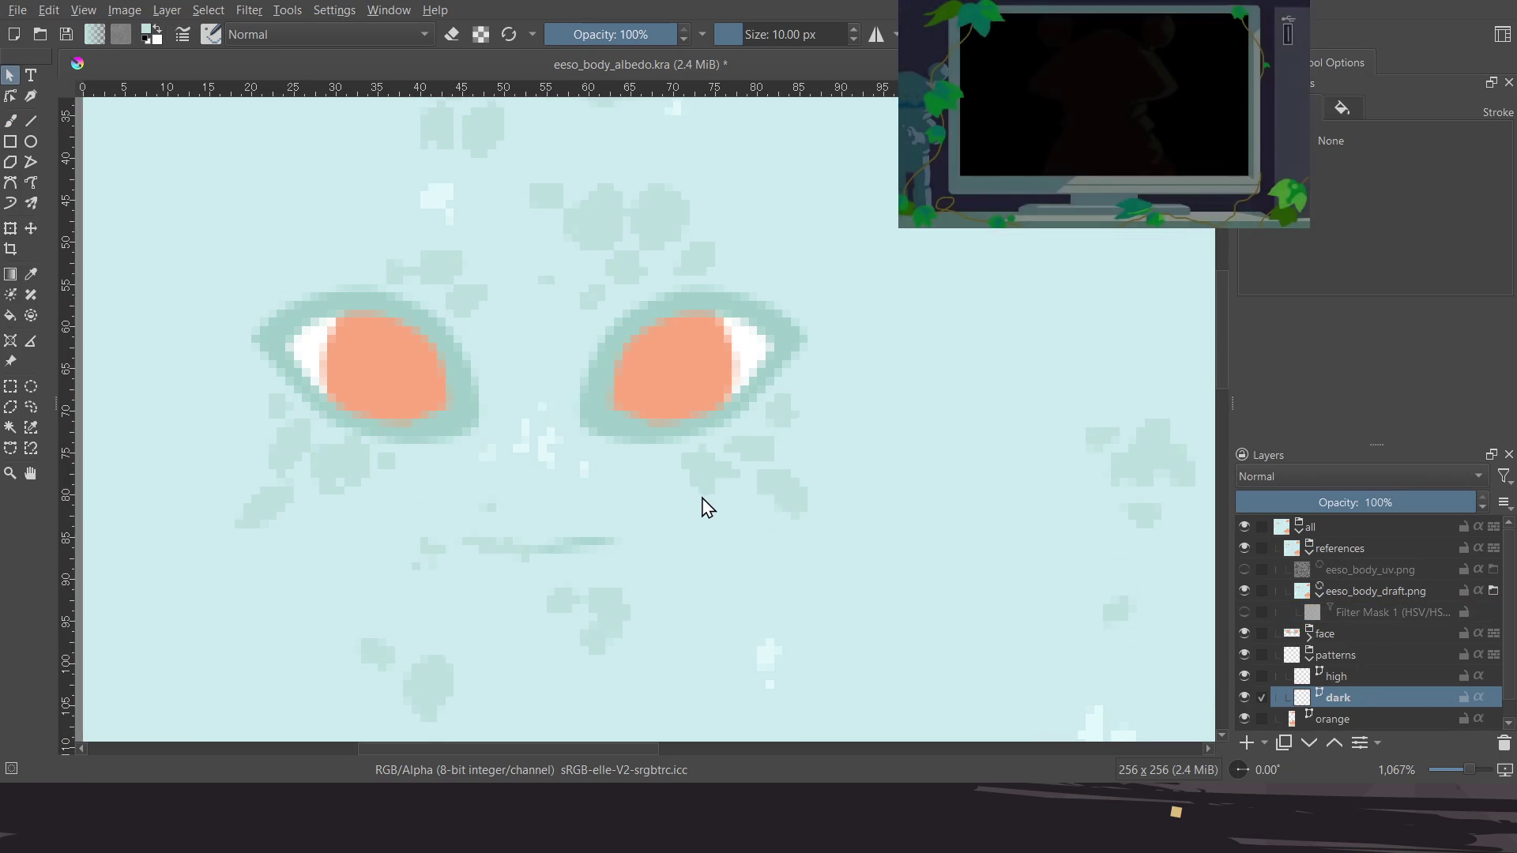
ctrl+scroll(723, 513, down, 2)
scroll(803, 552, down, 5)
shift+scroll(672, 465, right, 5)
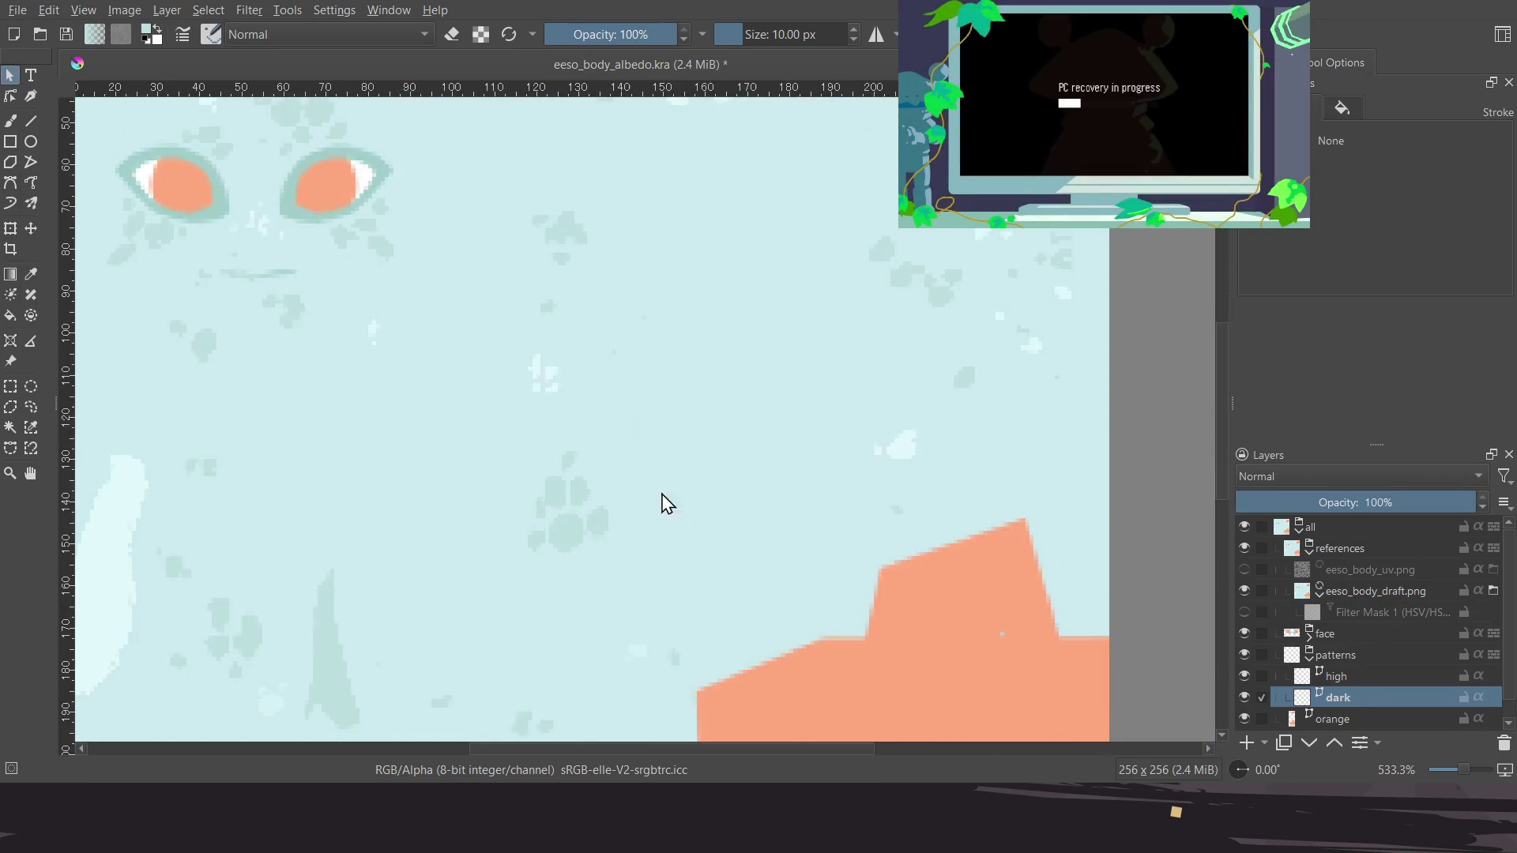
ctrl+scroll(636, 484, down, 2)
scroll(712, 475, down, 2)
shift+scroll(711, 466, left, 2)
scroll(759, 506, up, 3)
shift+scroll(766, 521, left, 3)
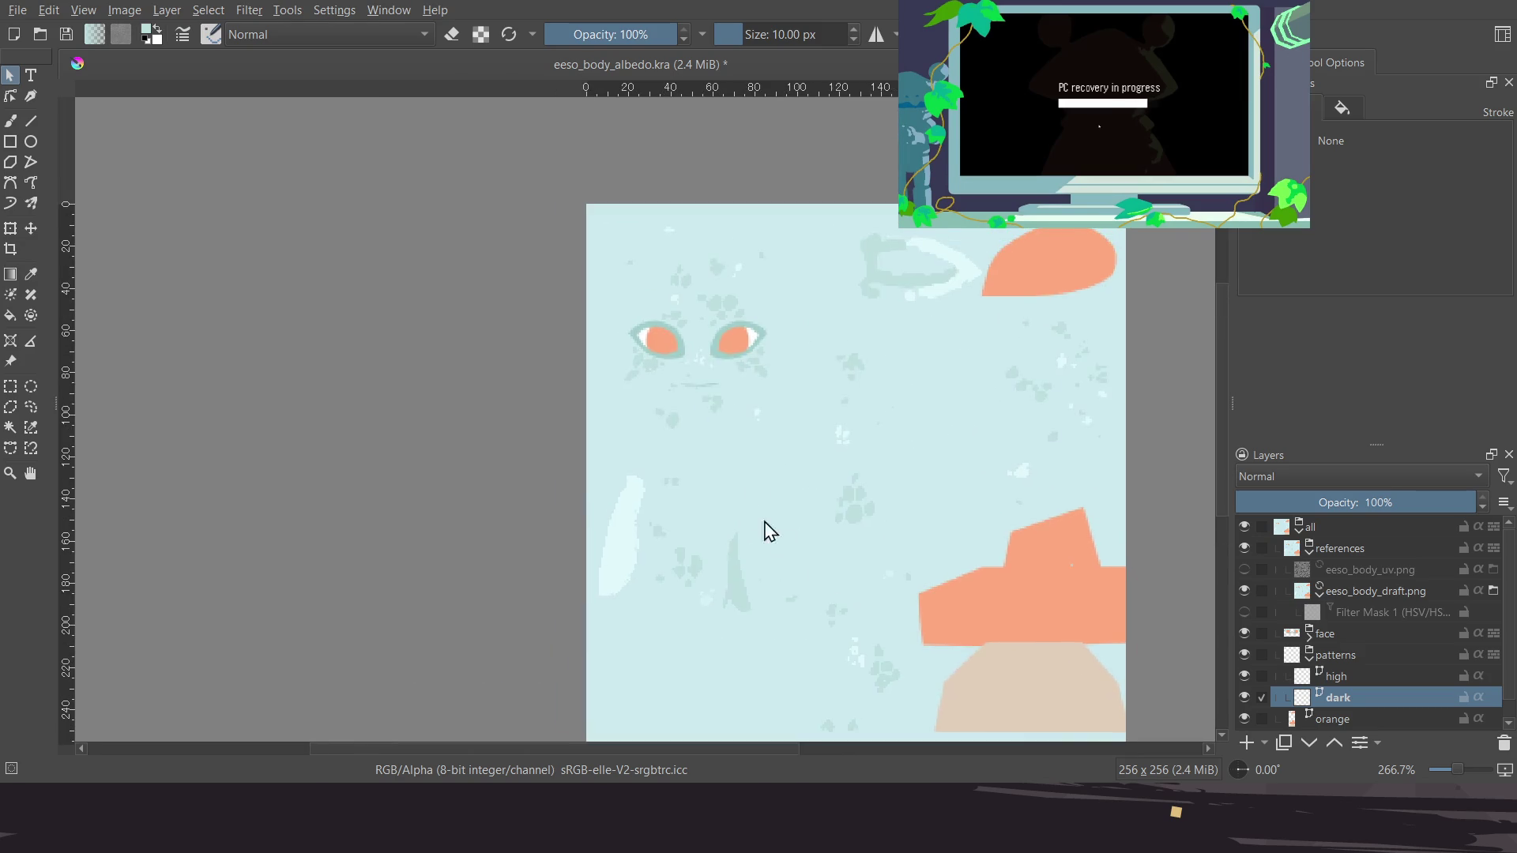
ctrl+scroll(727, 349, up, 2)
ctrl+scroll(745, 377, up, 2)
ctrl+scroll(755, 387, up, 2)
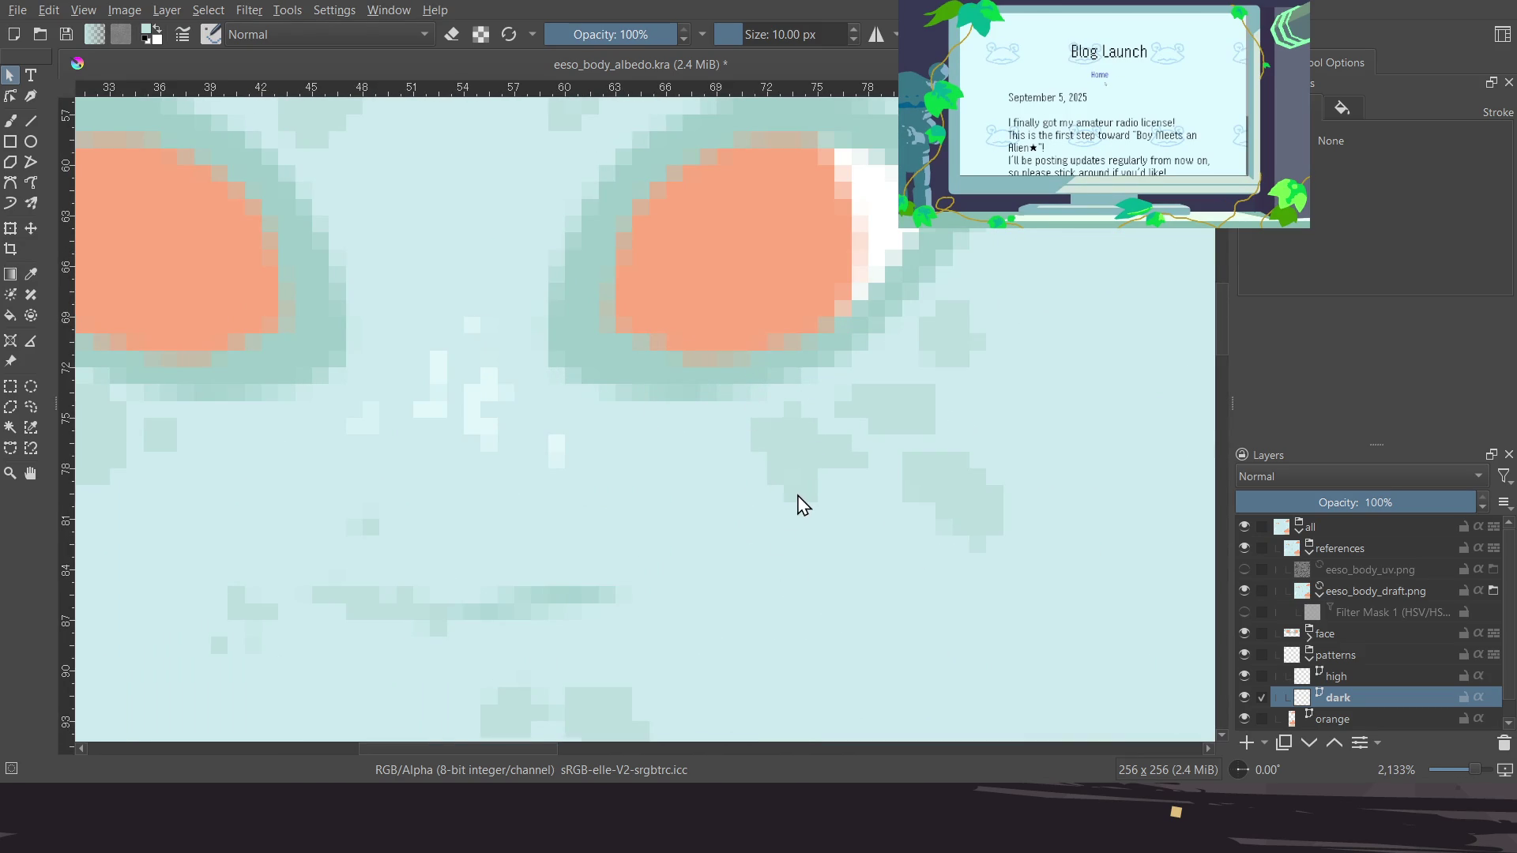
click(12, 185)
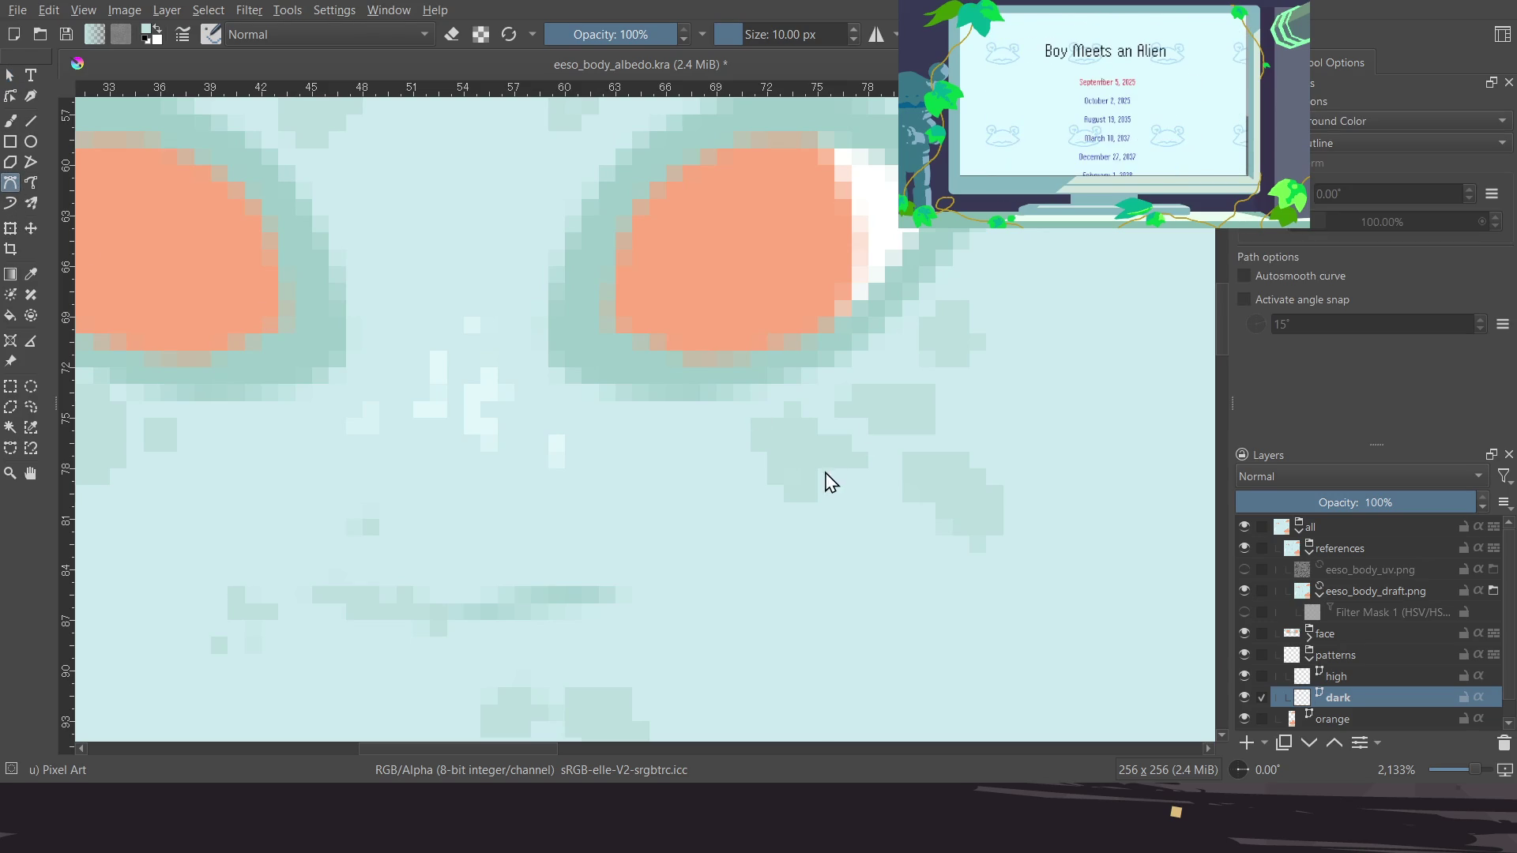
click(754, 422)
click(794, 407)
click(864, 461)
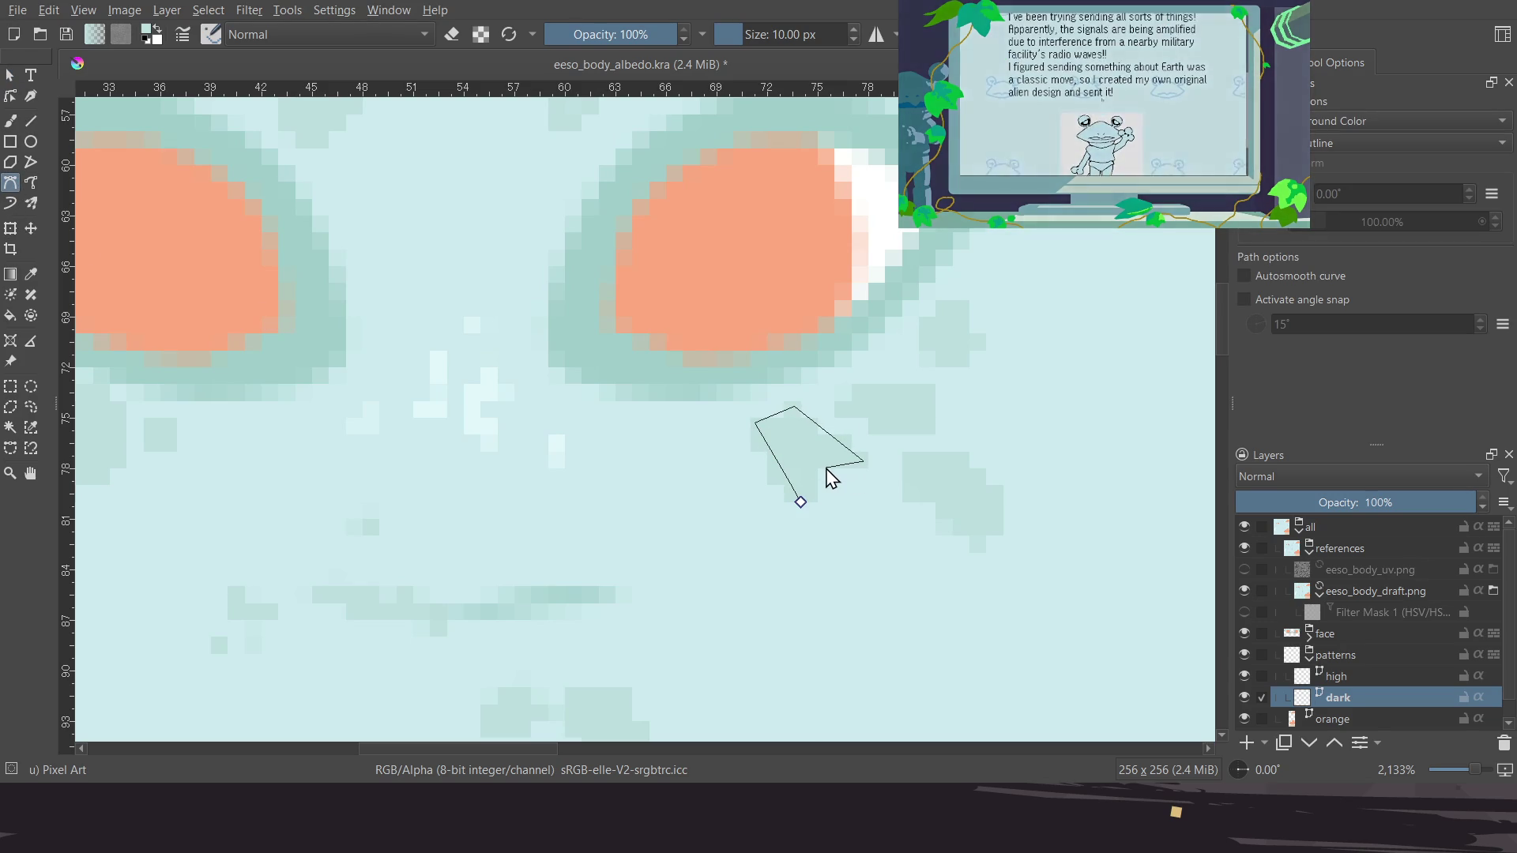
double_click(825, 469)
click(825, 469)
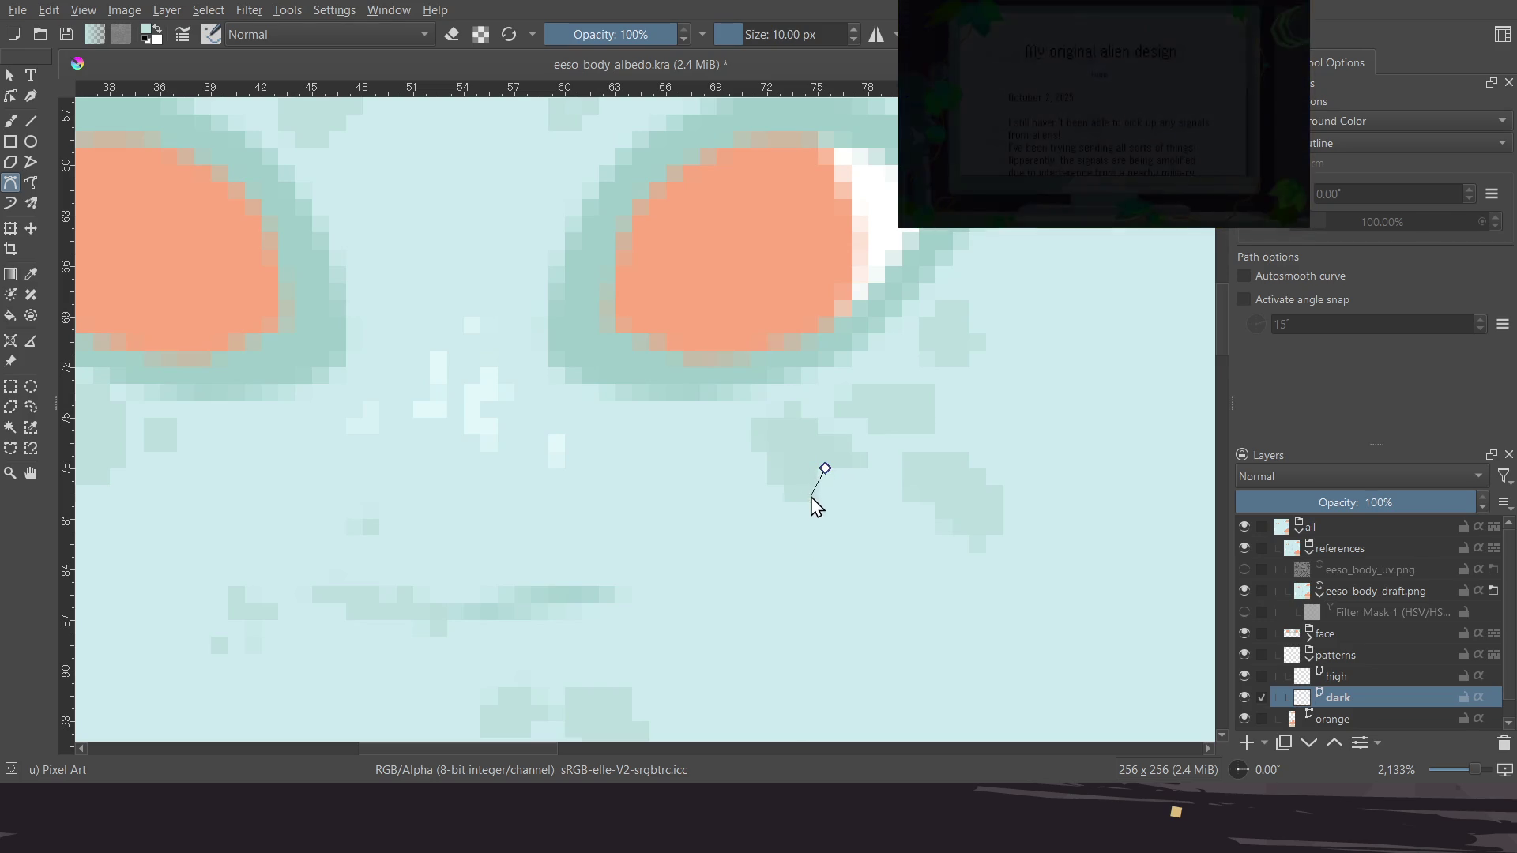
click(803, 501)
click(803, 501)
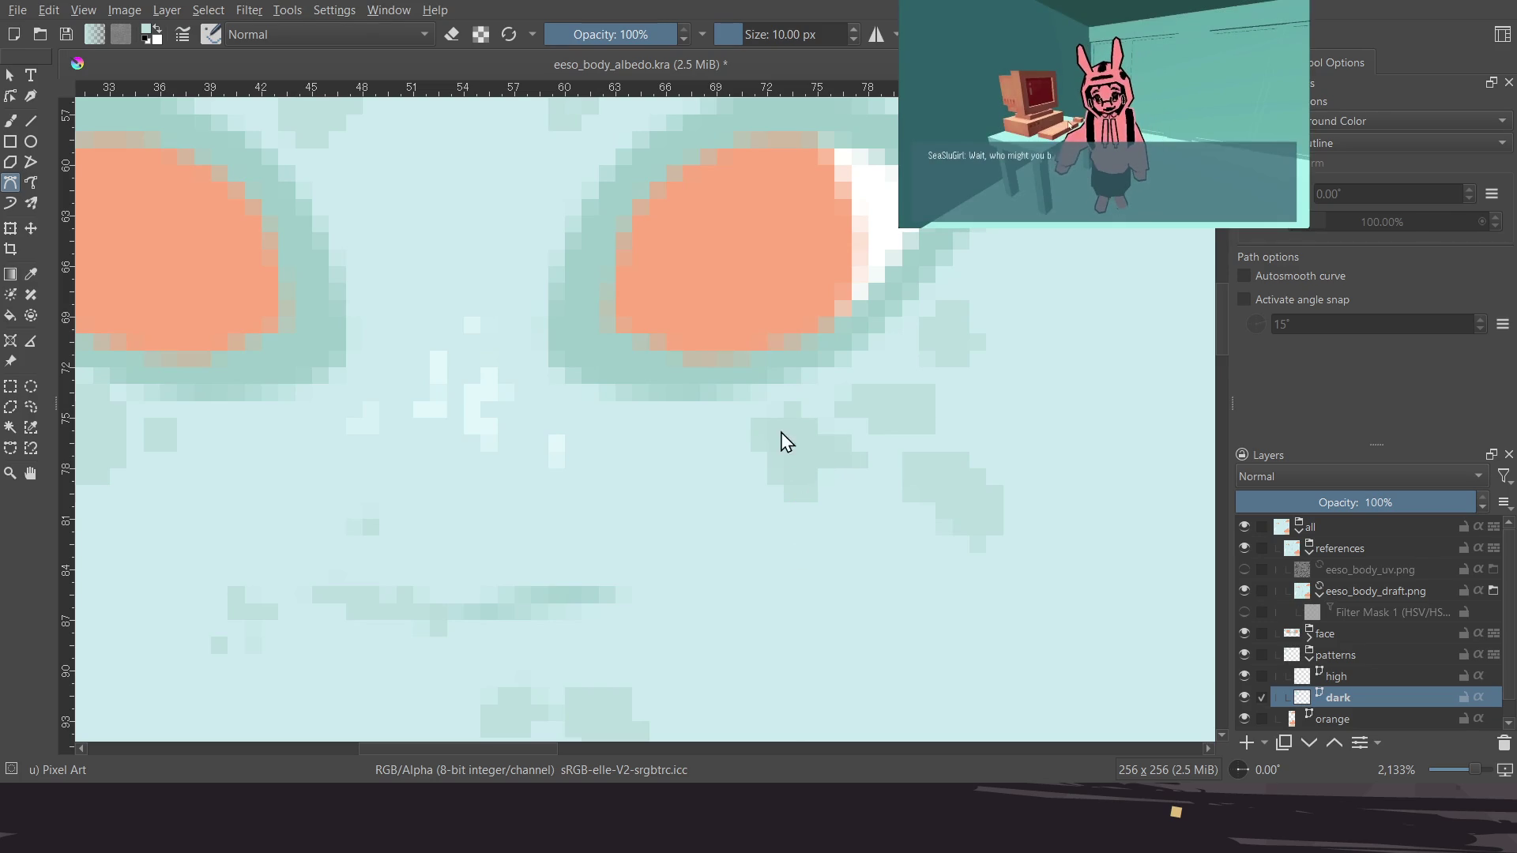
Select the drawn shape, draw another path beside the spot, and undo the unwanted fill
click(15, 81)
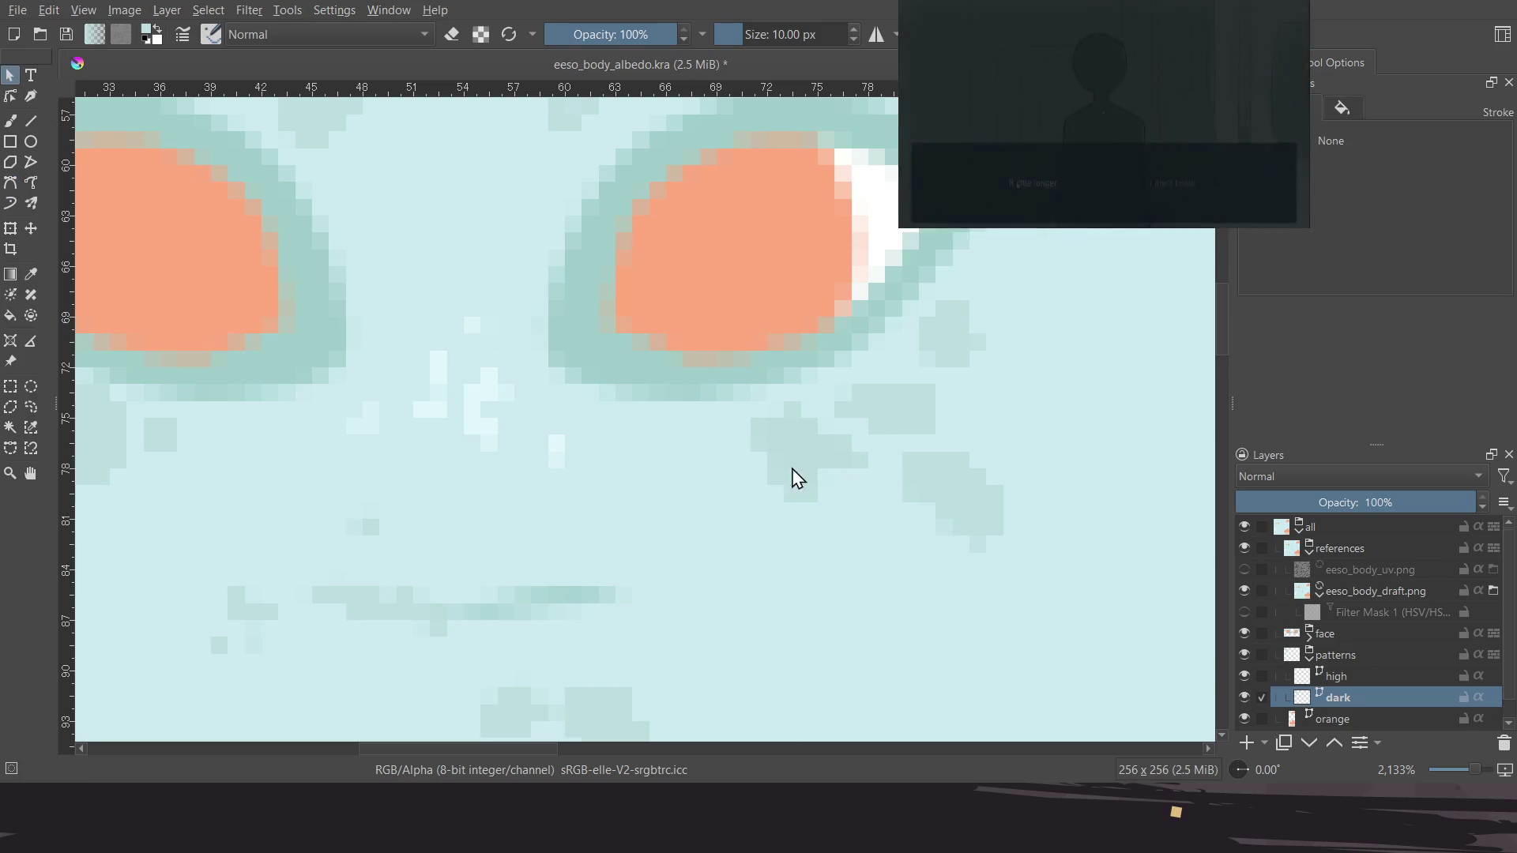
click(773, 456)
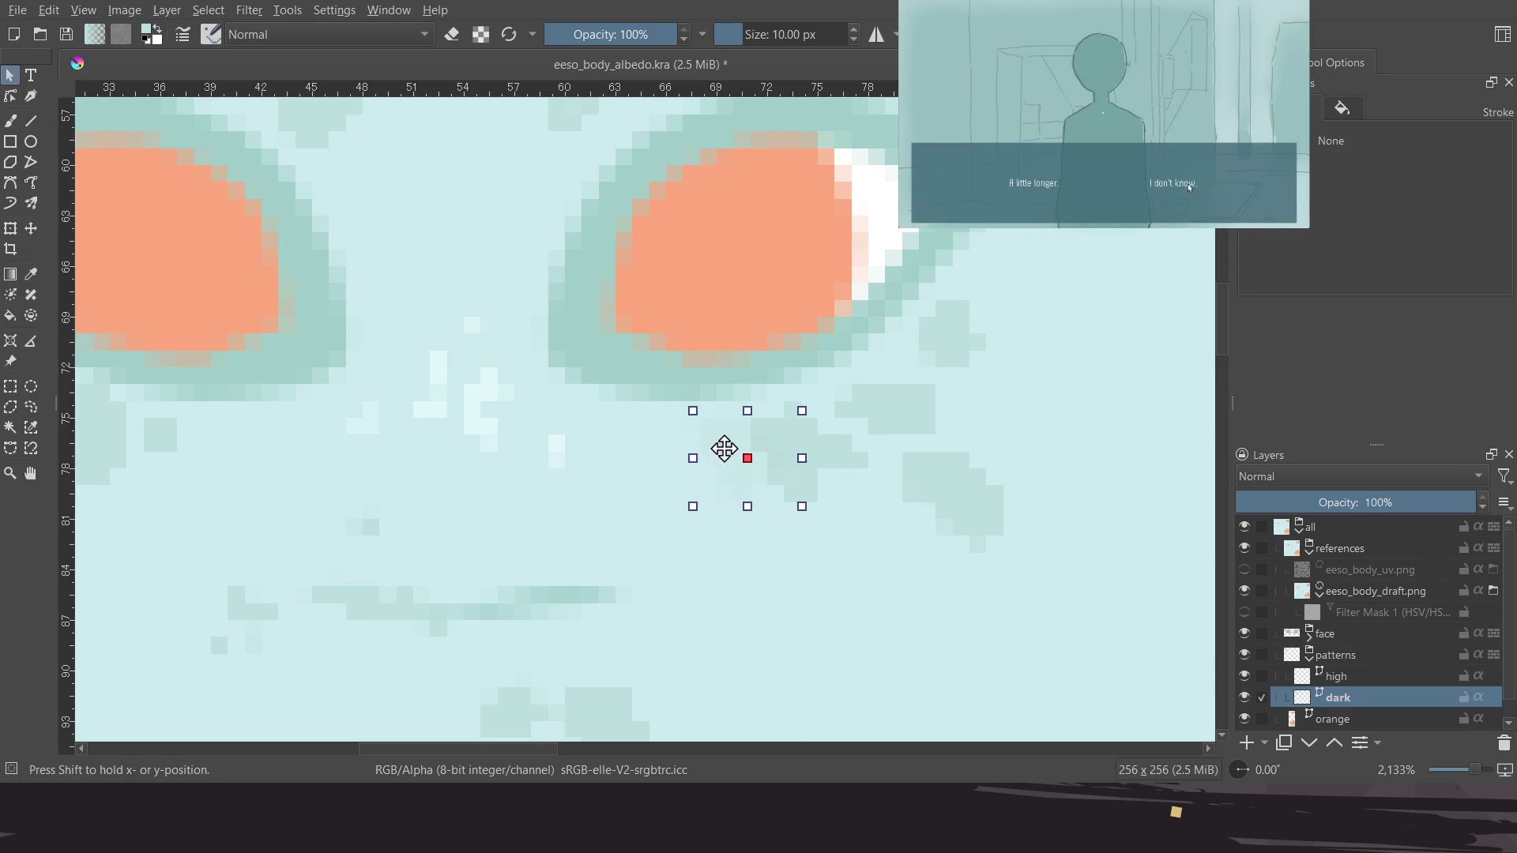
click(755, 425)
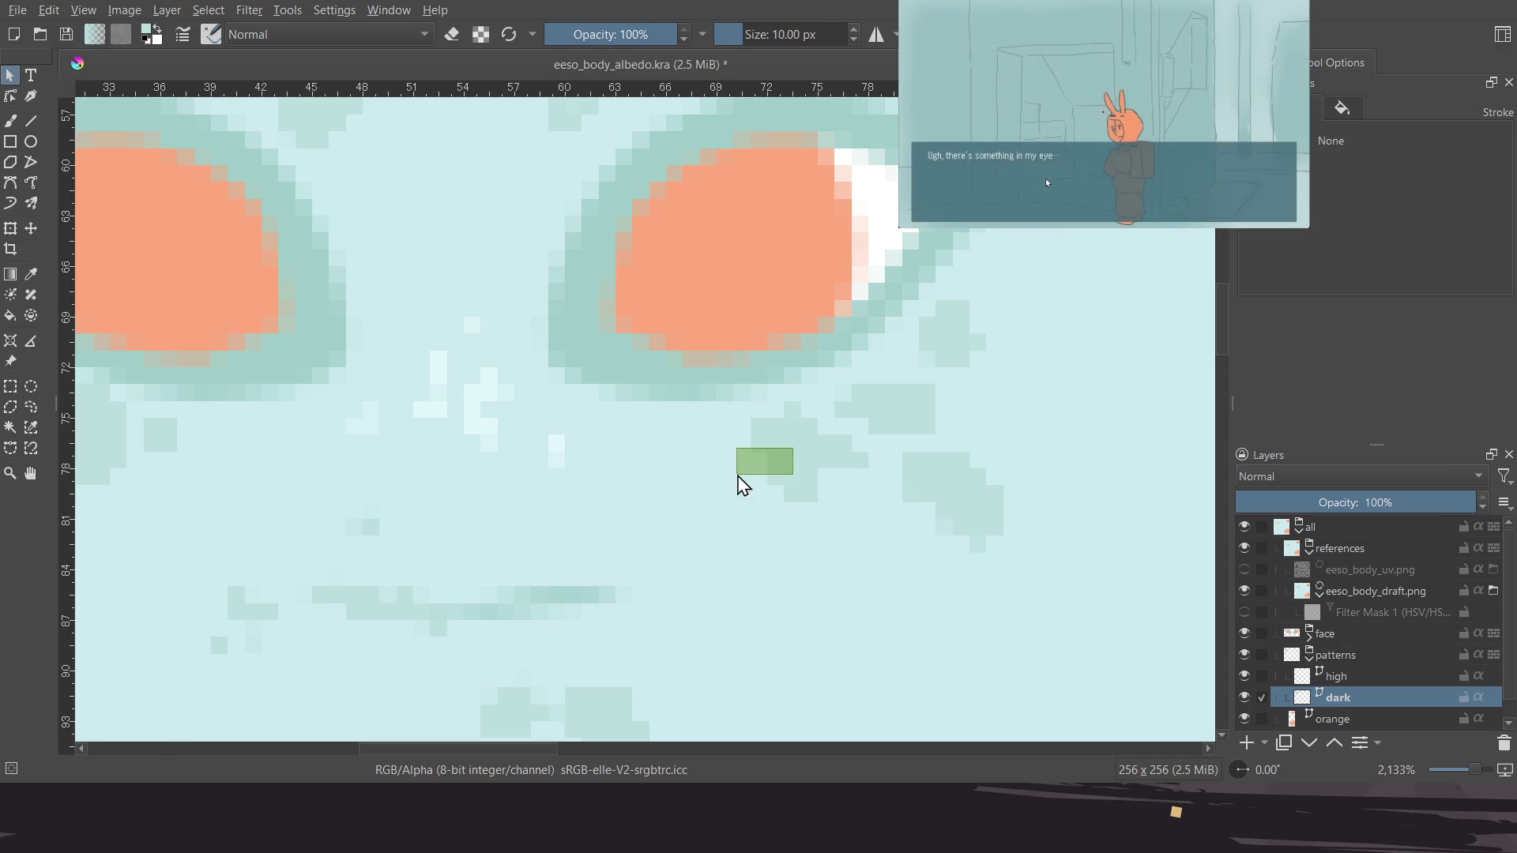
click(11, 183)
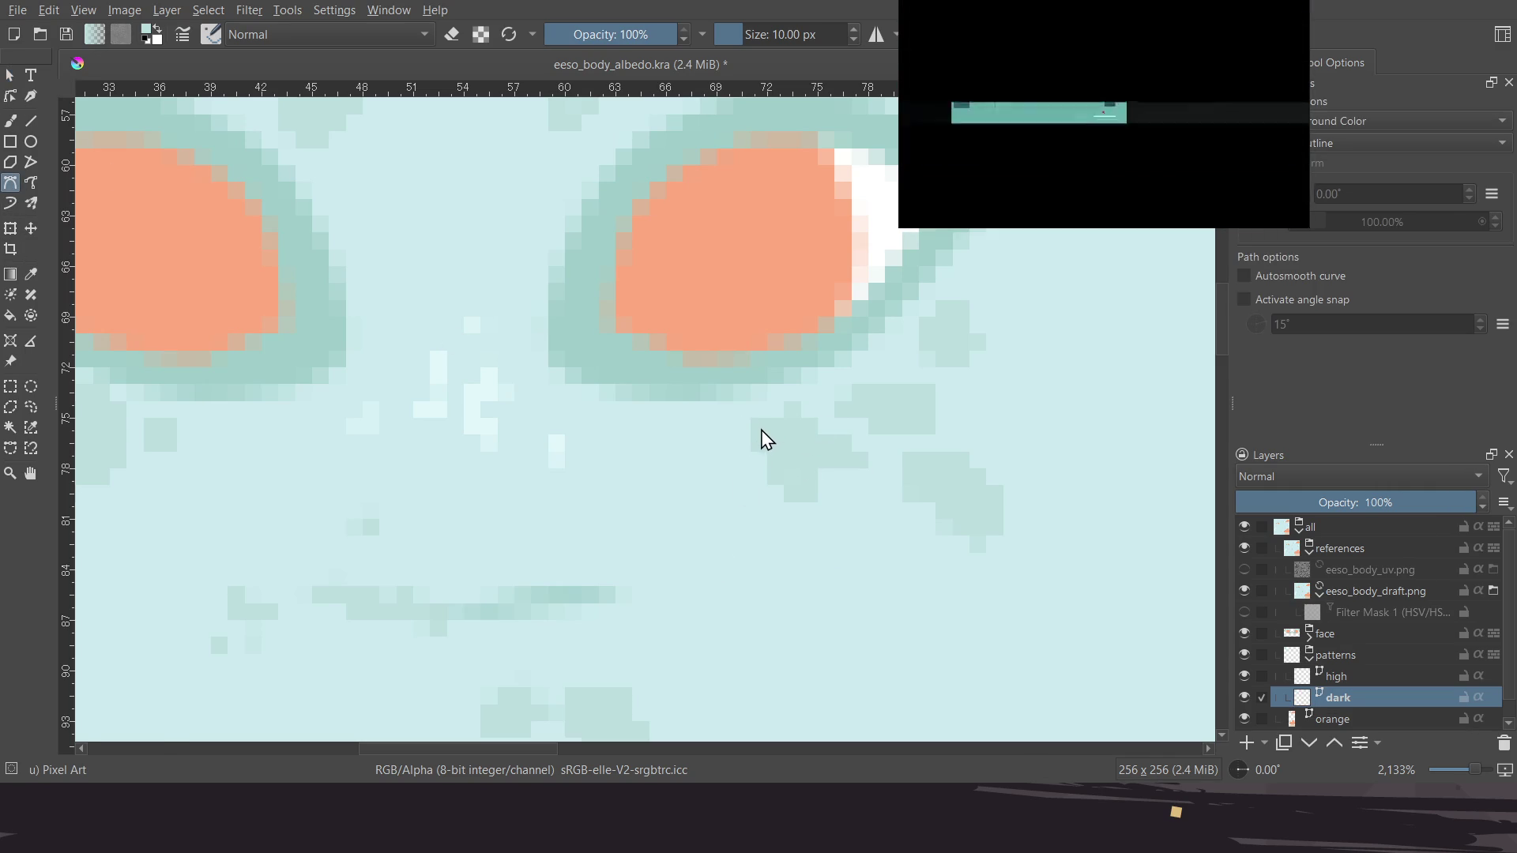
drag(761, 429, 794, 407)
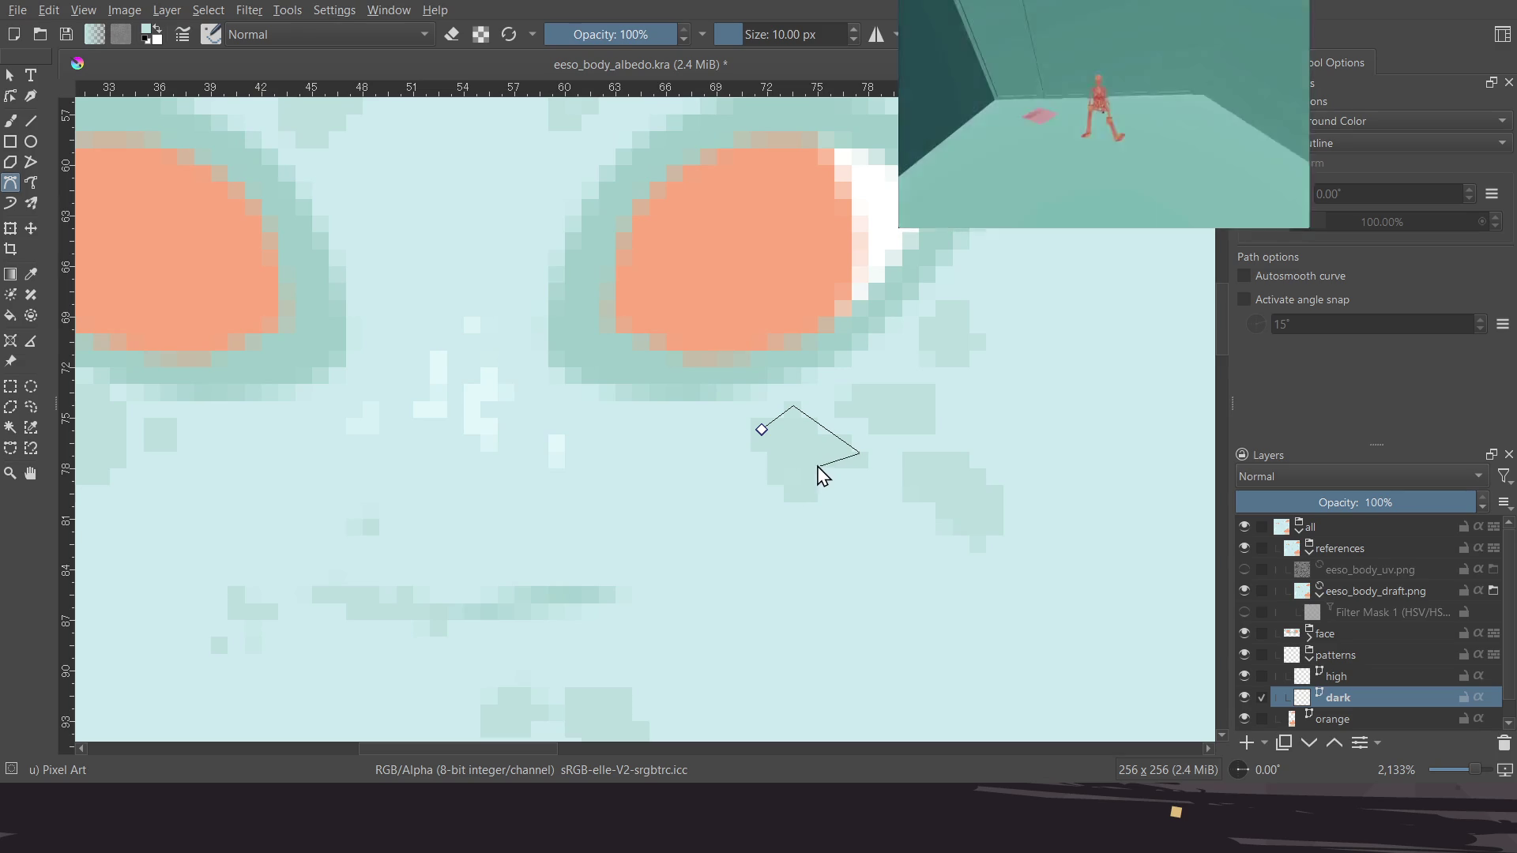
click(754, 432)
key(ctrl+z)
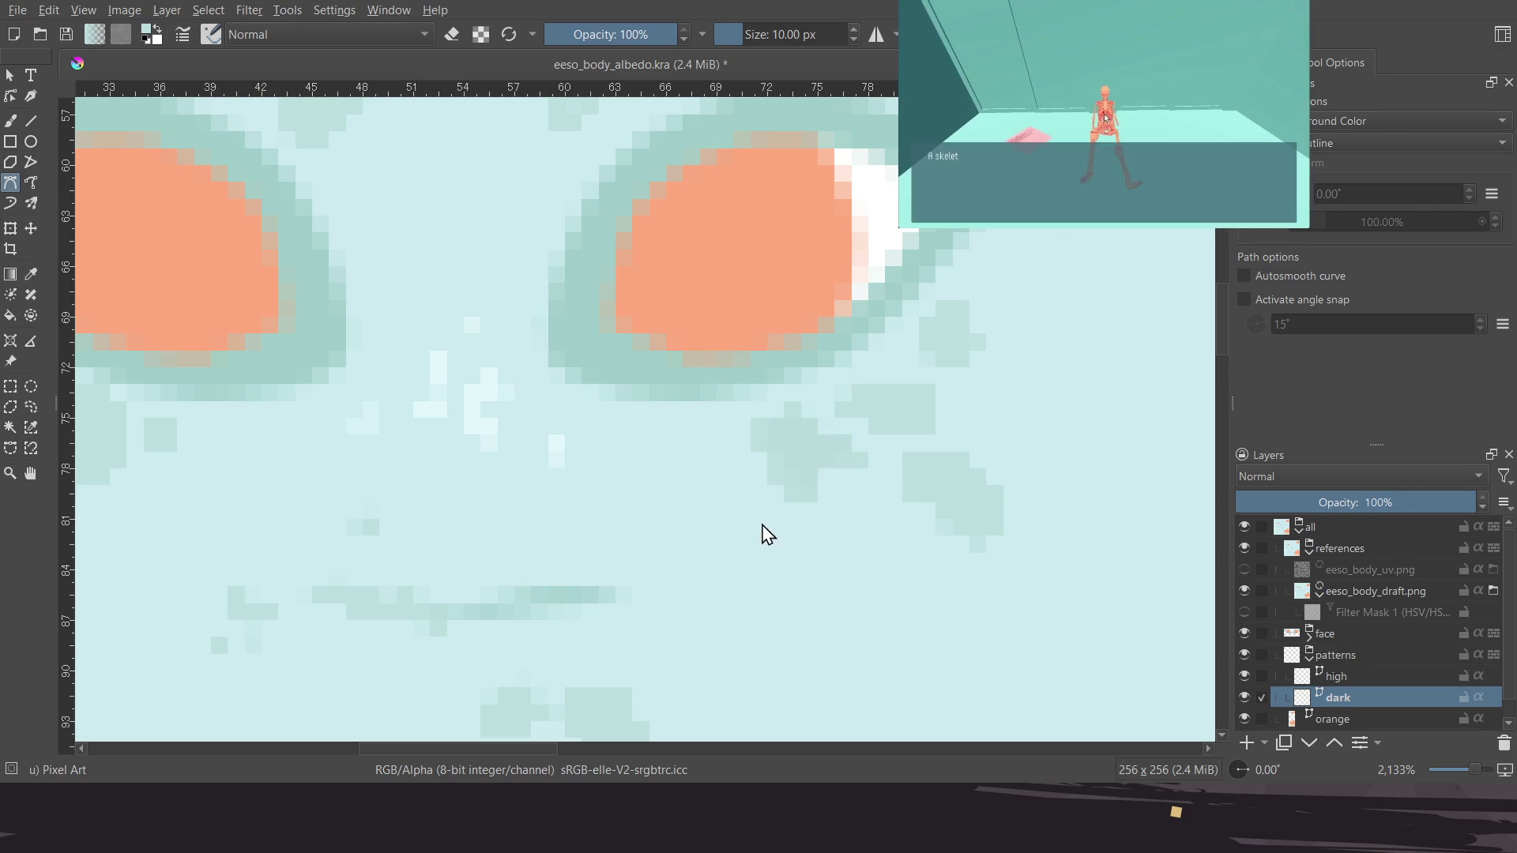
Toggle the references group visibility to check the spots, leaving it visible
click(1244, 546)
click(1246, 547)
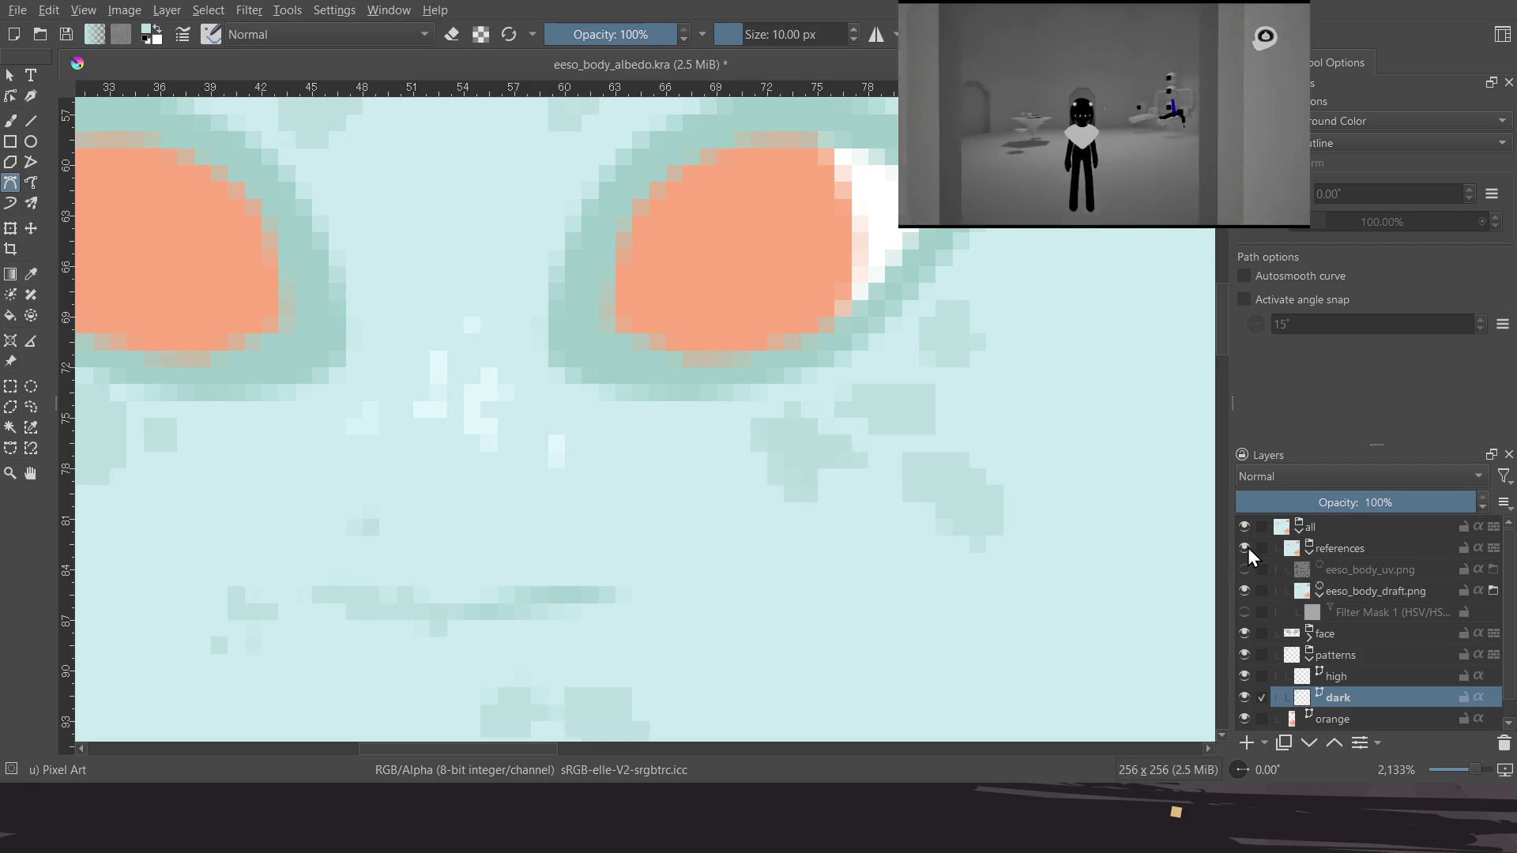
click(1246, 547)
click(1248, 547)
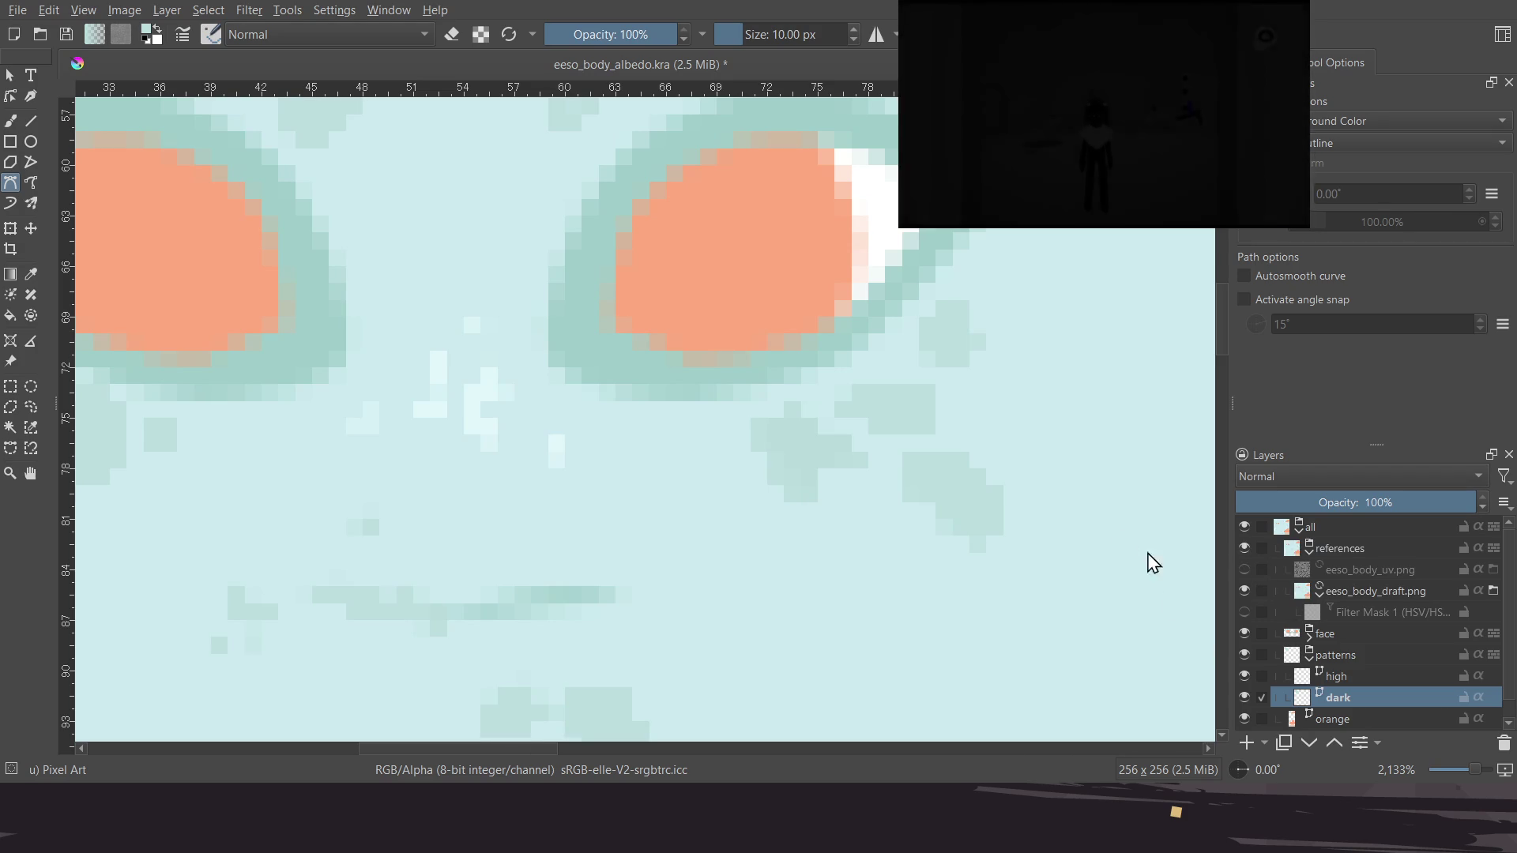
Draw two more filled spot outlines below and beside the right eye
middle_drag(869, 433, 803, 407)
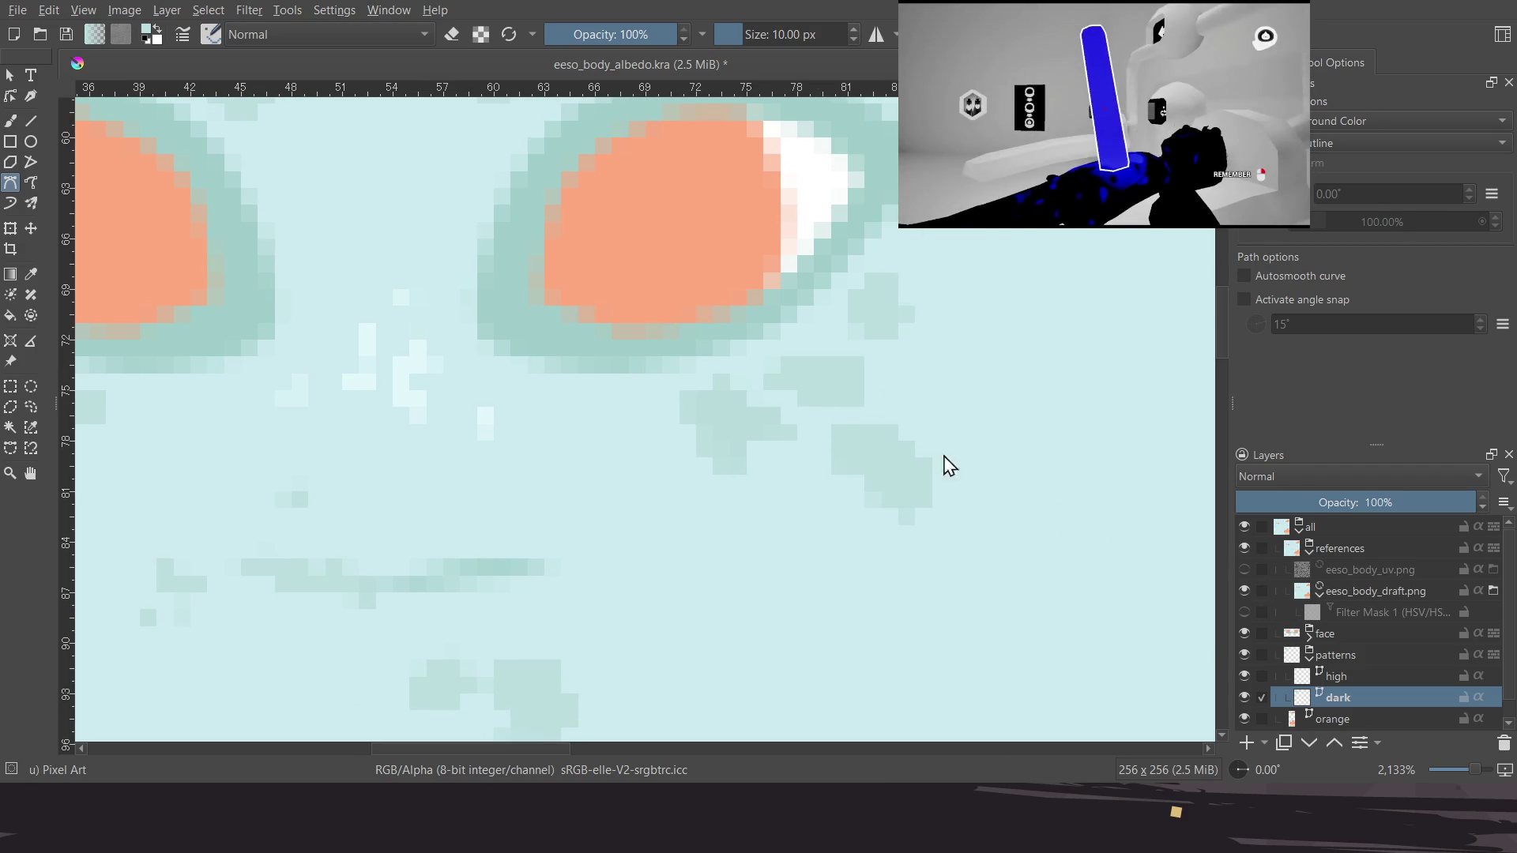
click(776, 384)
click(862, 410)
click(775, 384)
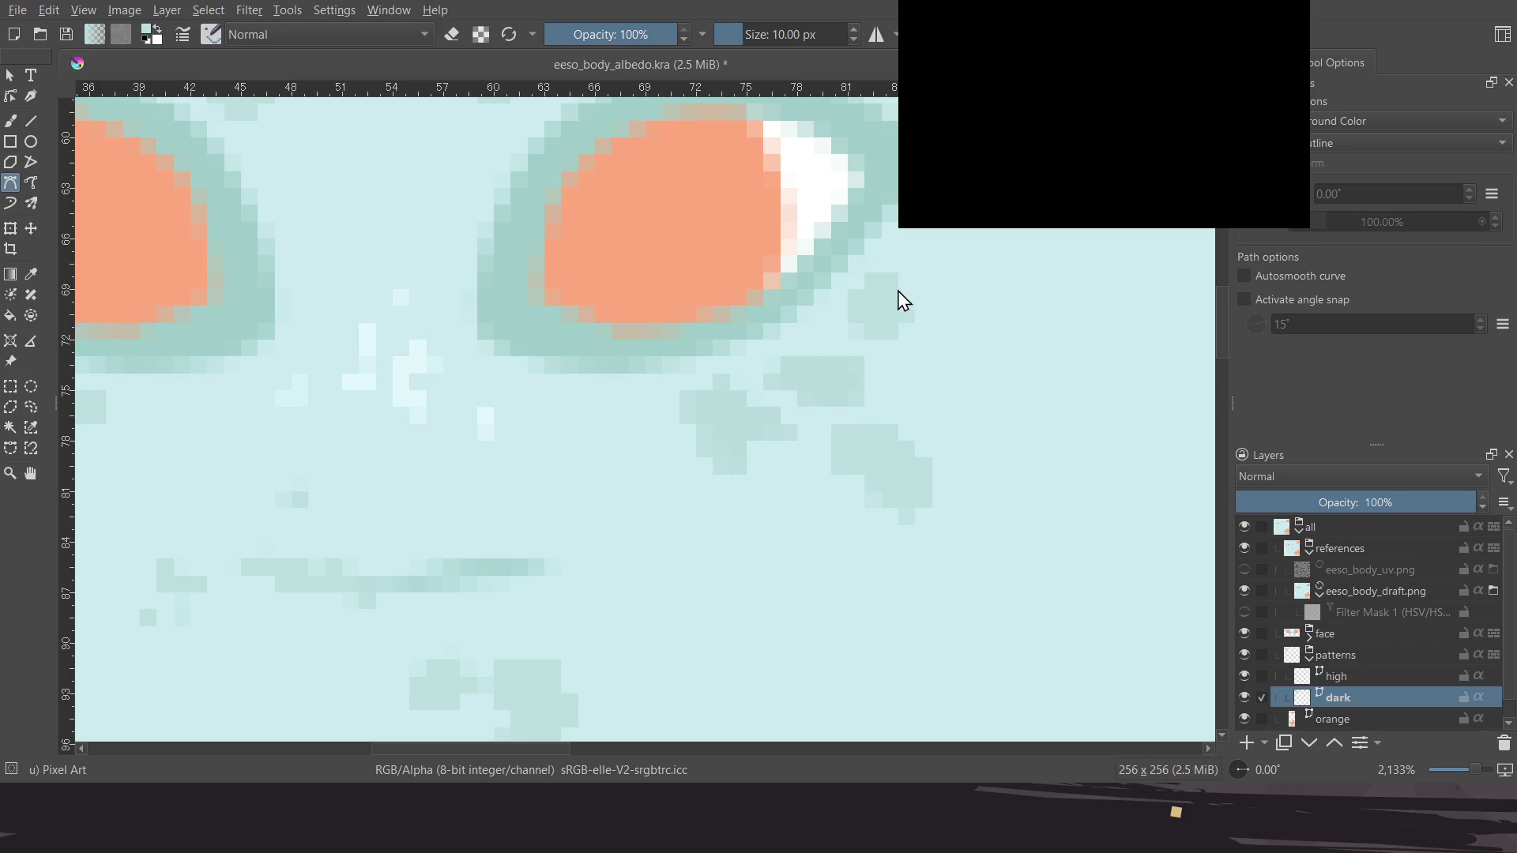
click(881, 339)
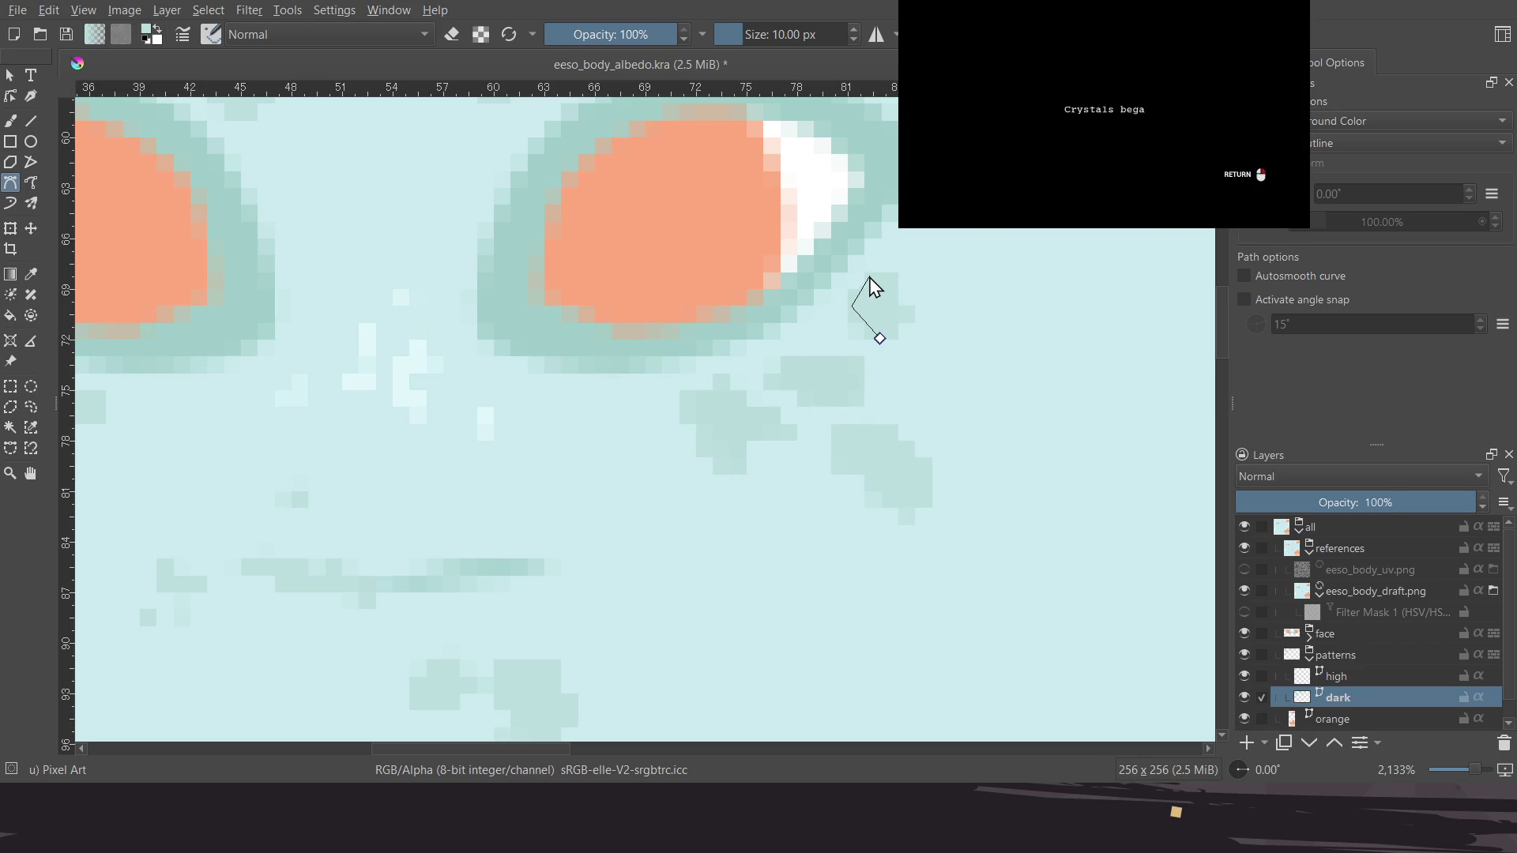
click(899, 277)
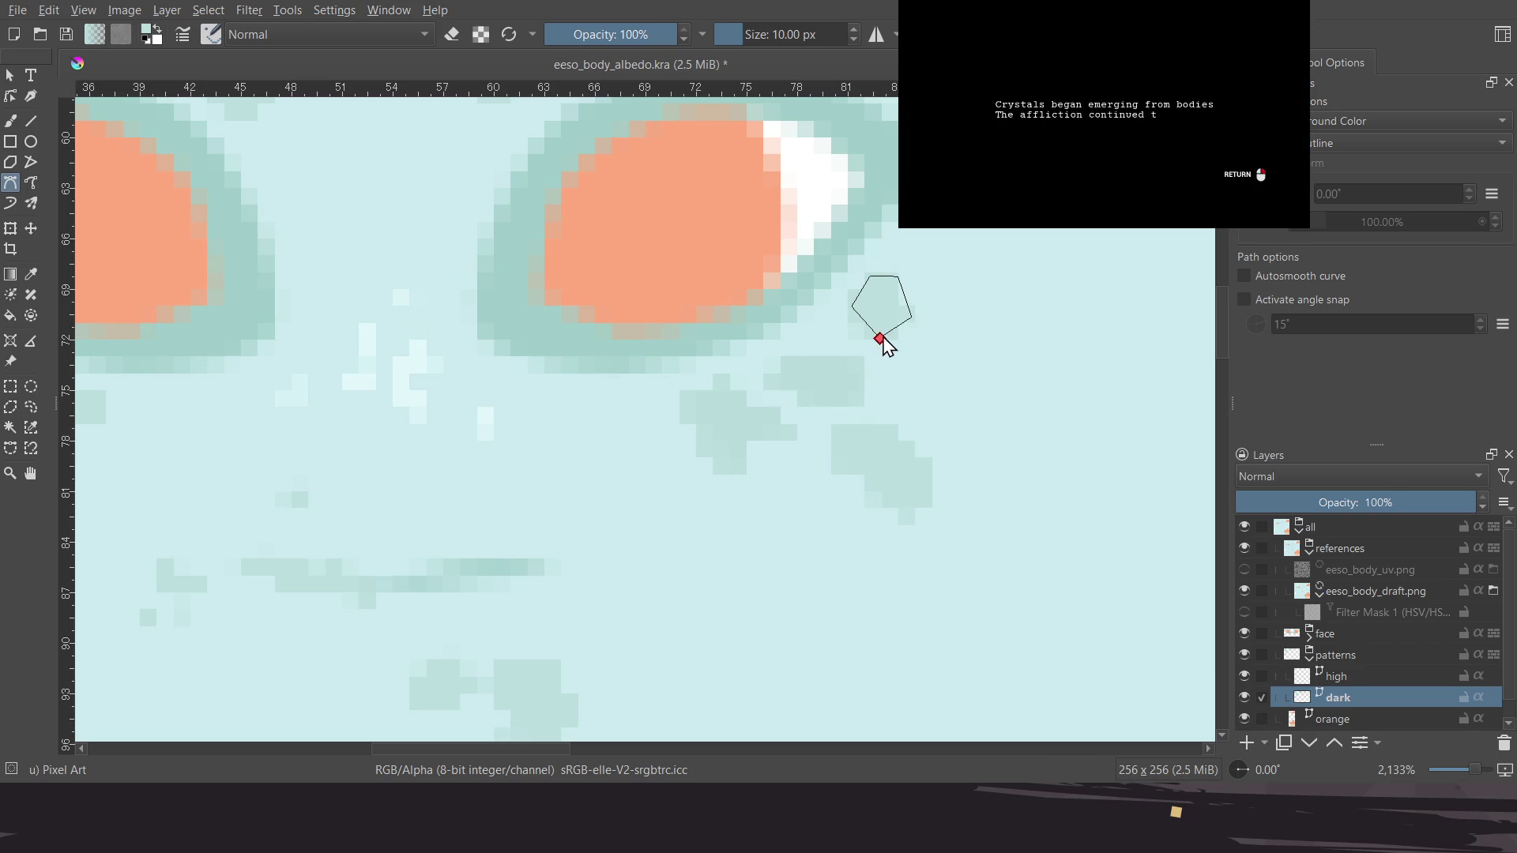
scroll(845, 418, down, 1)
click(830, 403)
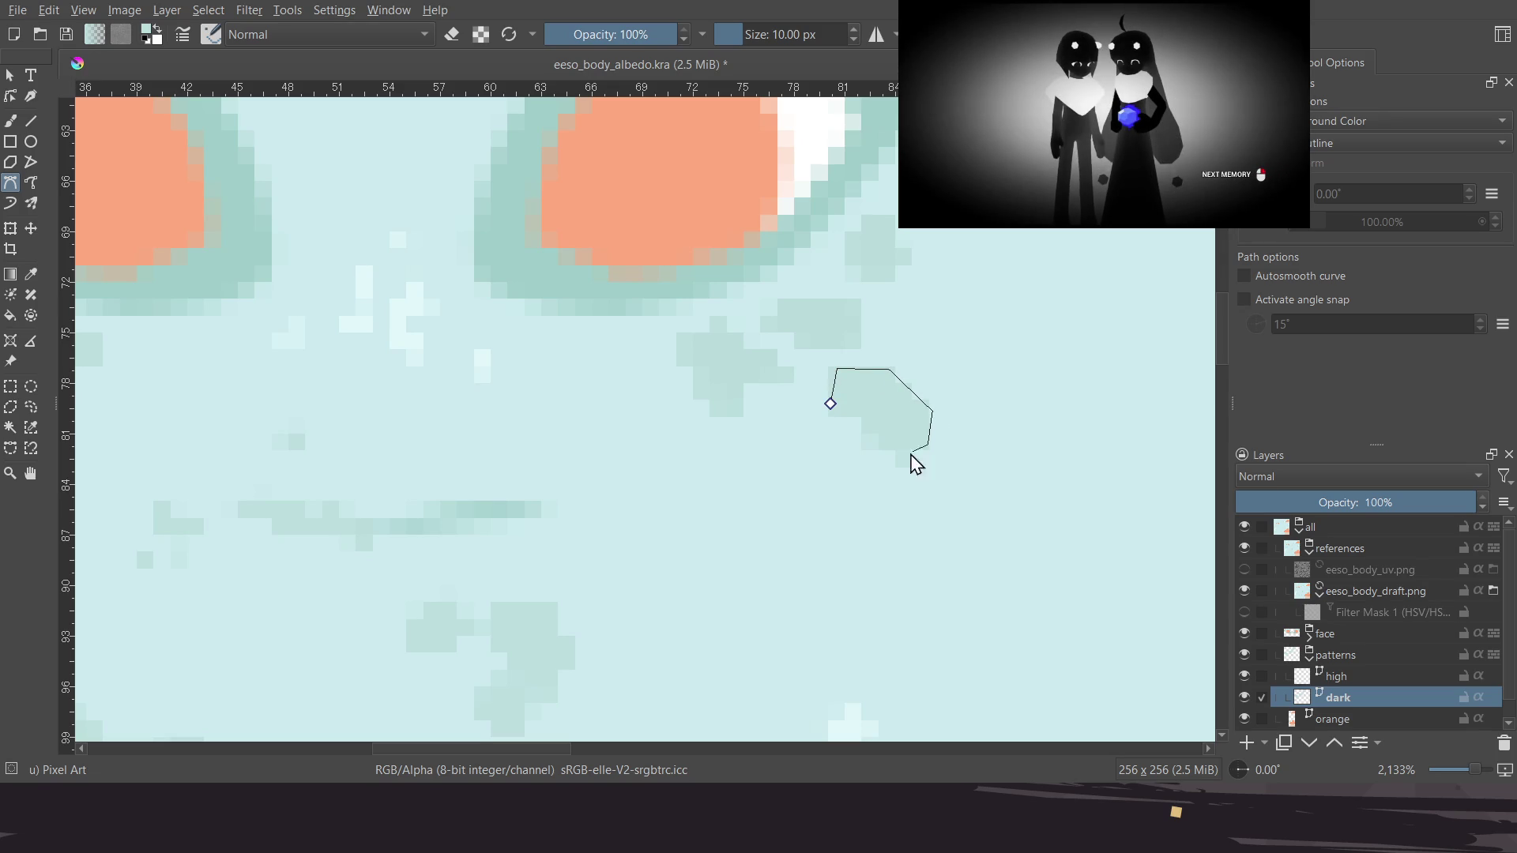
click(831, 405)
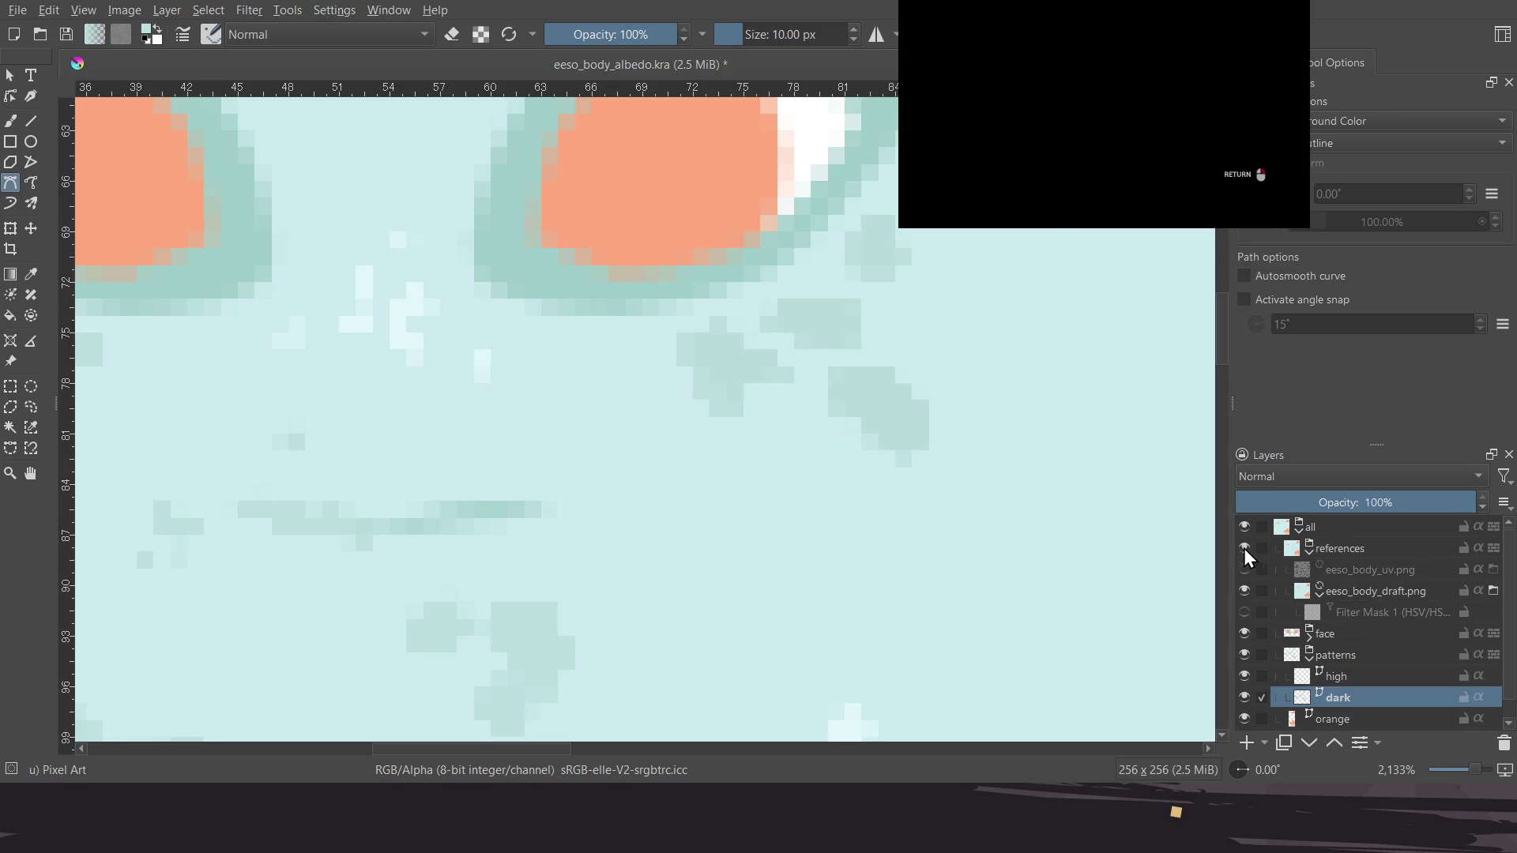
middle_drag(816, 495, 900, 481)
Lower the references group opacity, select the dark layer, and save the file
scroll(803, 406, down, 4)
scroll(776, 380, down, 1)
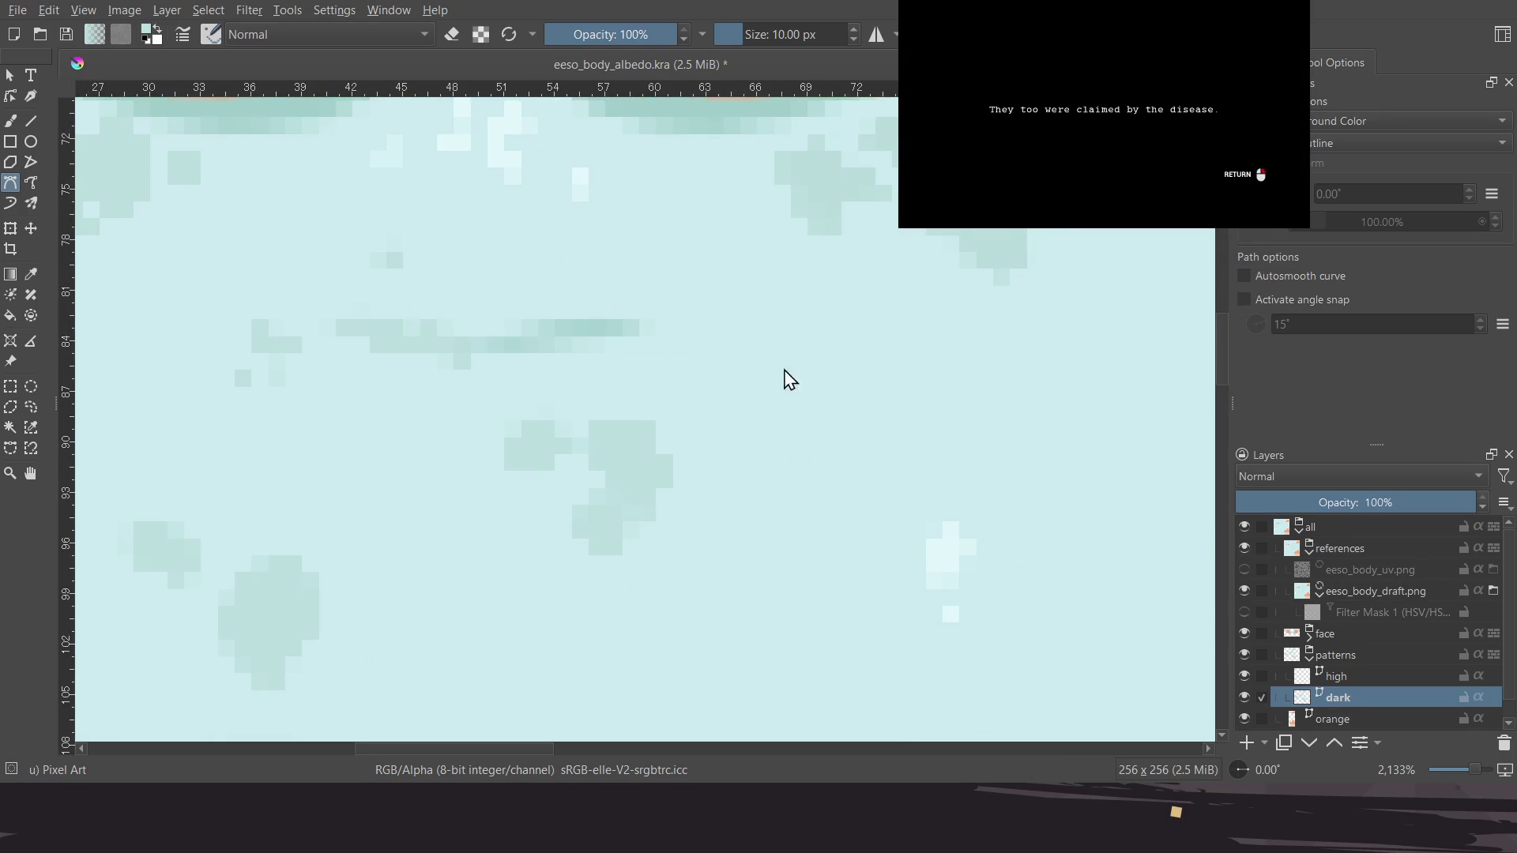
middle_drag(787, 521, 816, 487)
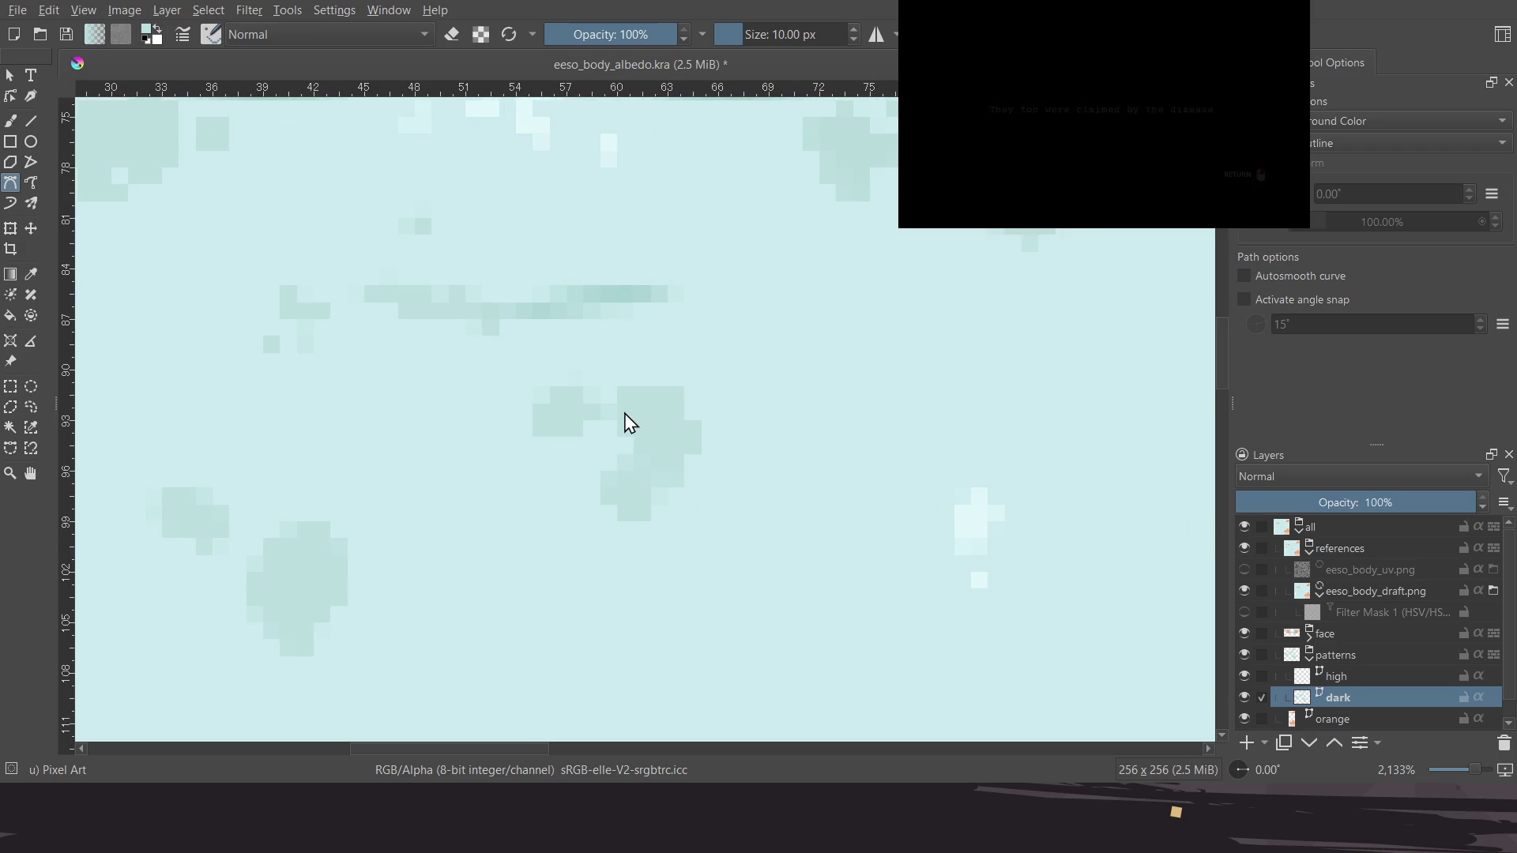
click(1349, 557)
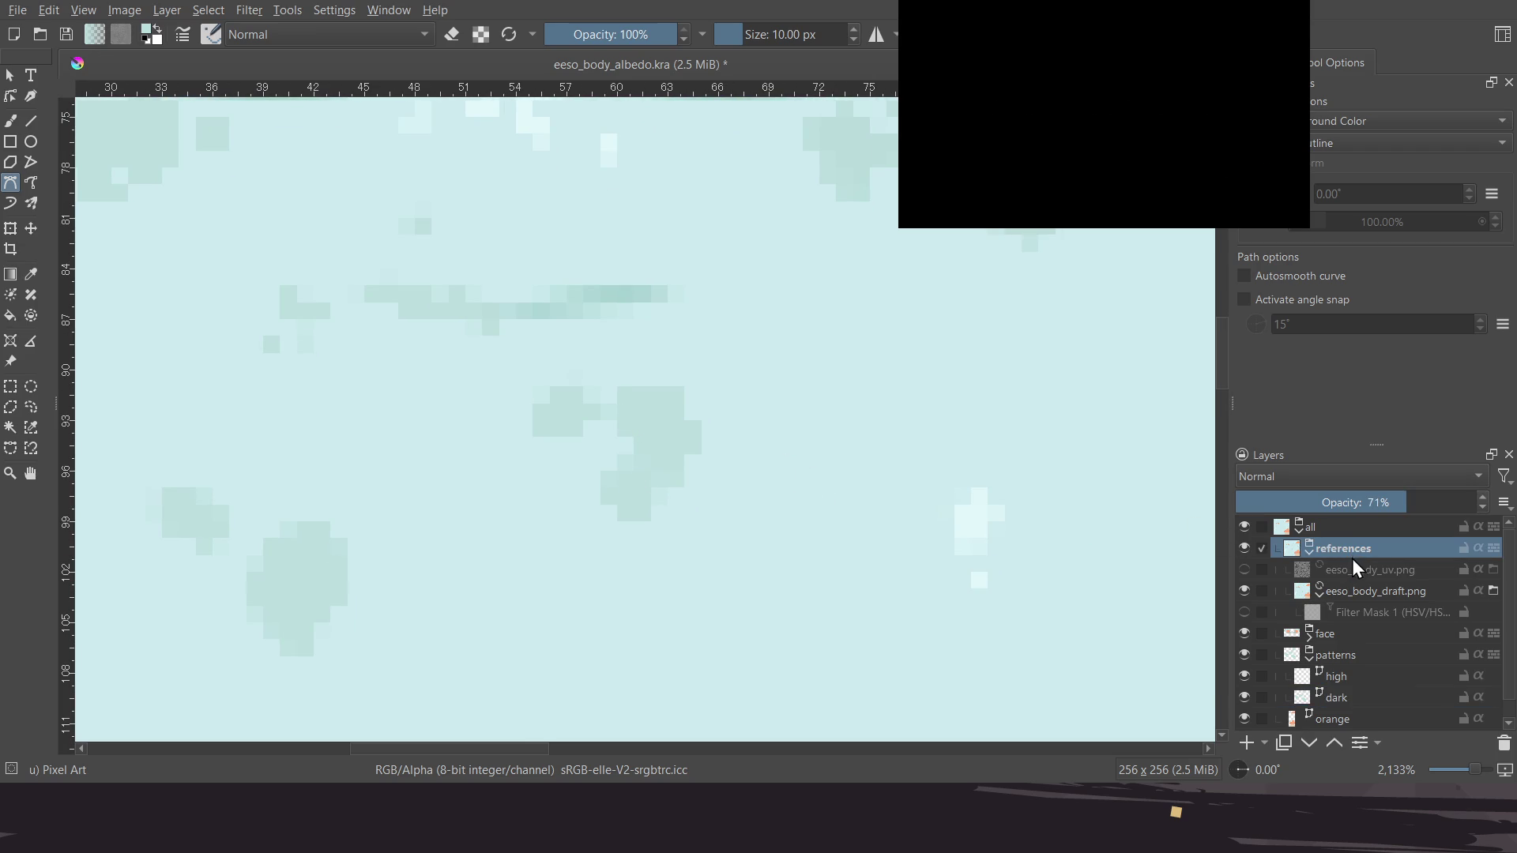
click(1349, 595)
click(1358, 550)
mouse_move(1303, 495)
mouse_down()
mouse_move(1291, 500)
mouse_move(1427, 507)
mouse_move(1413, 507)
mouse_up()
middle_drag(660, 460, 722, 474)
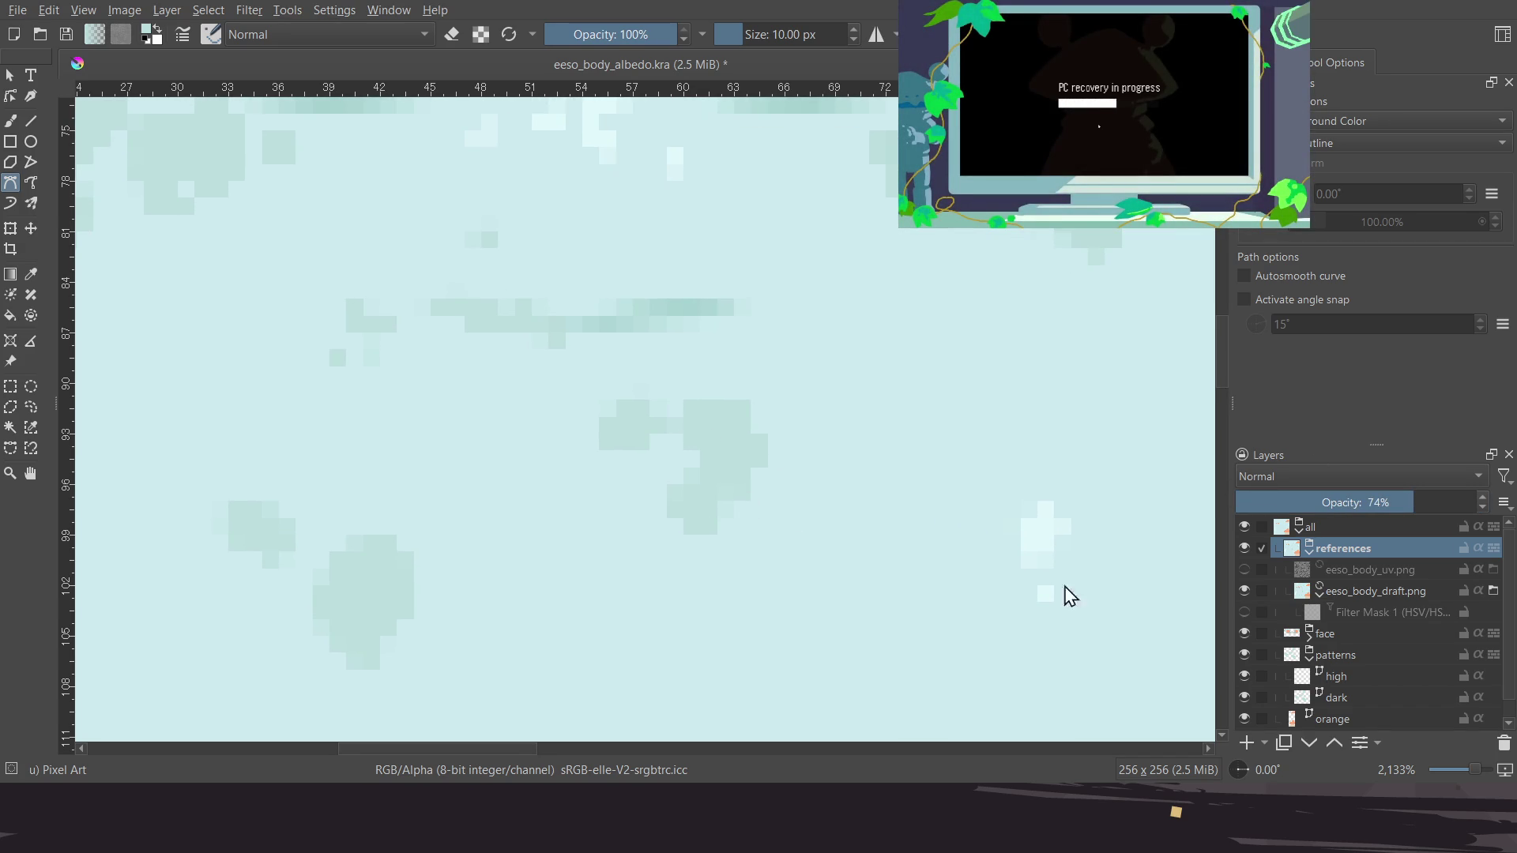
click(1337, 698)
middle_drag(833, 451, 807, 443)
key(ctrl+s)
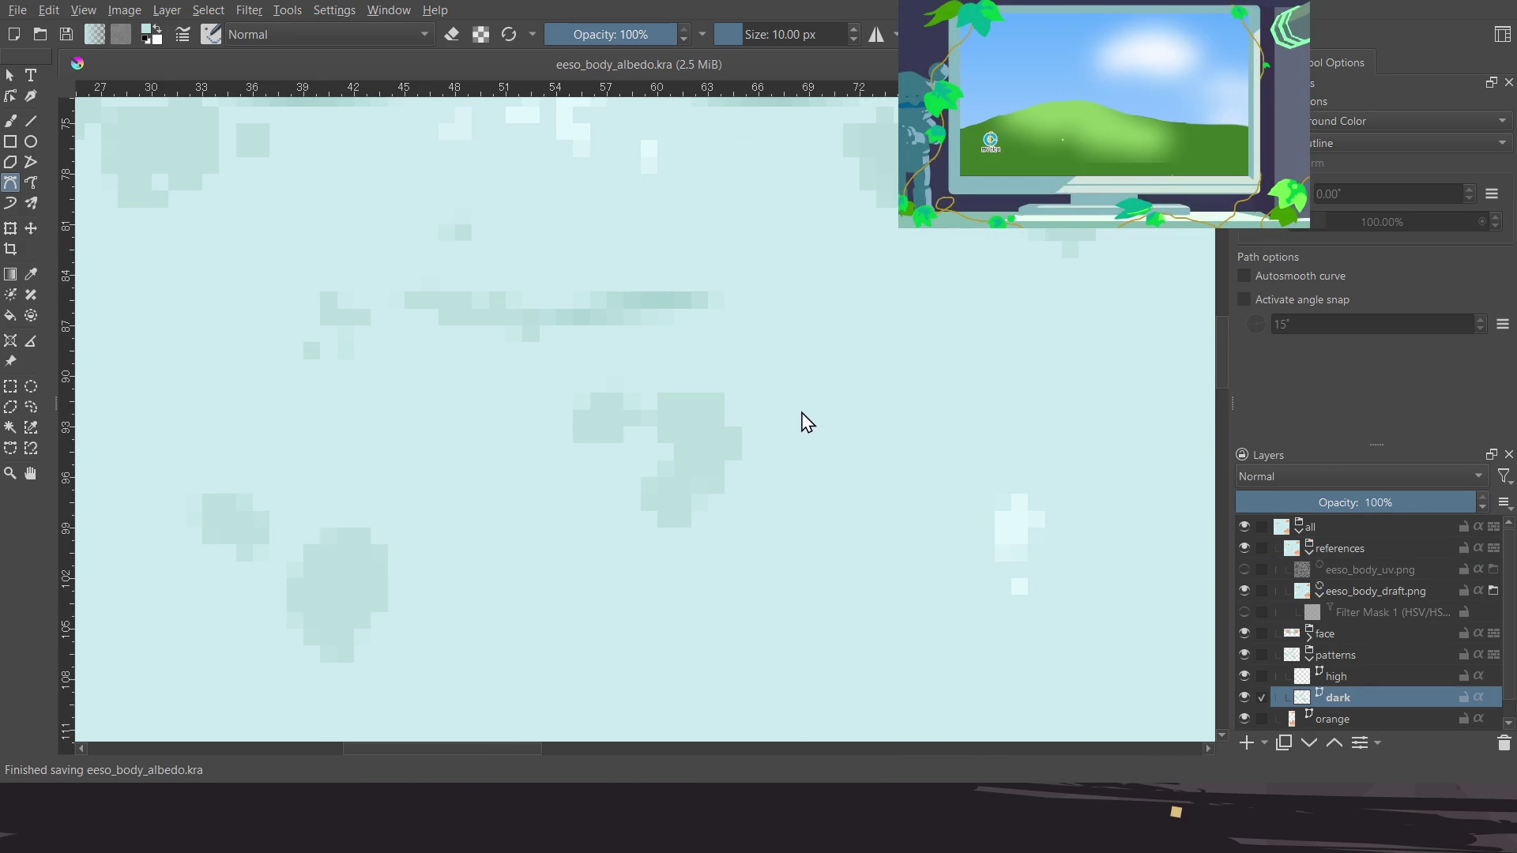
Draw a four-corner filled dark spot outline on the dark layer
click(666, 397)
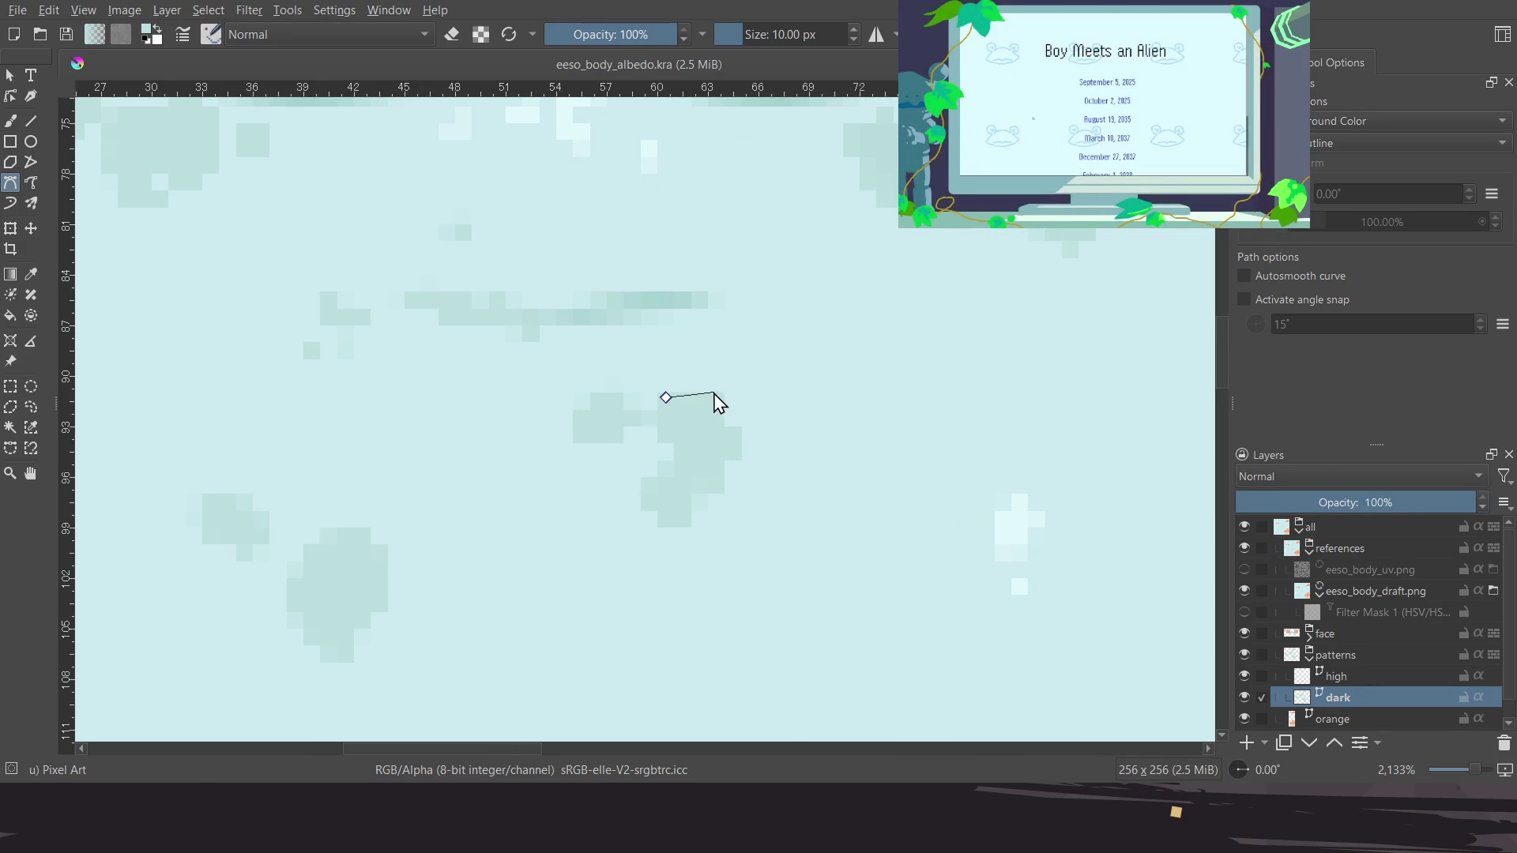
click(741, 443)
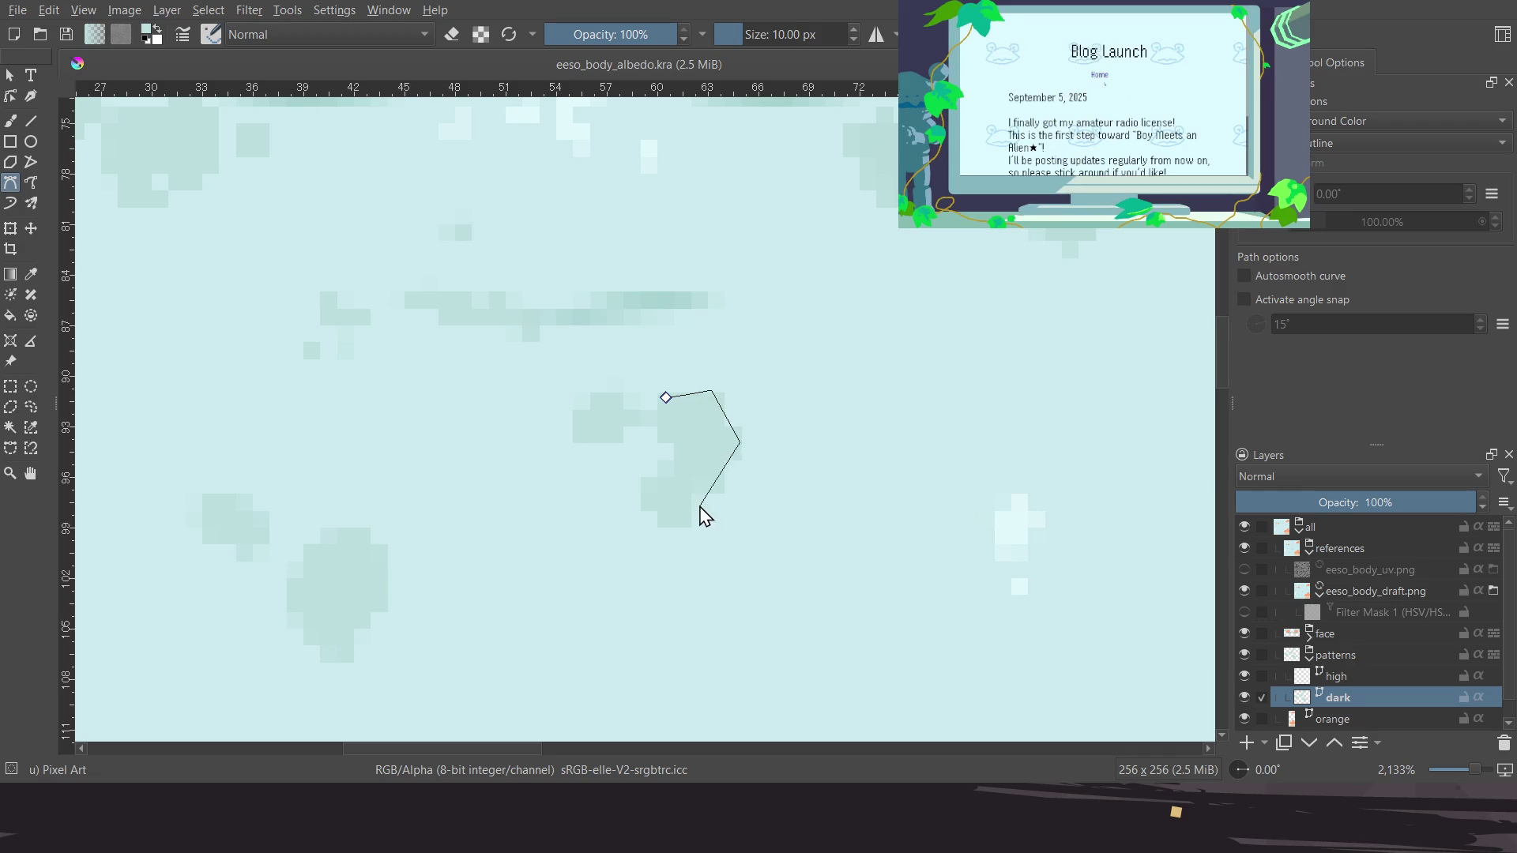
click(677, 520)
click(645, 486)
click(666, 397)
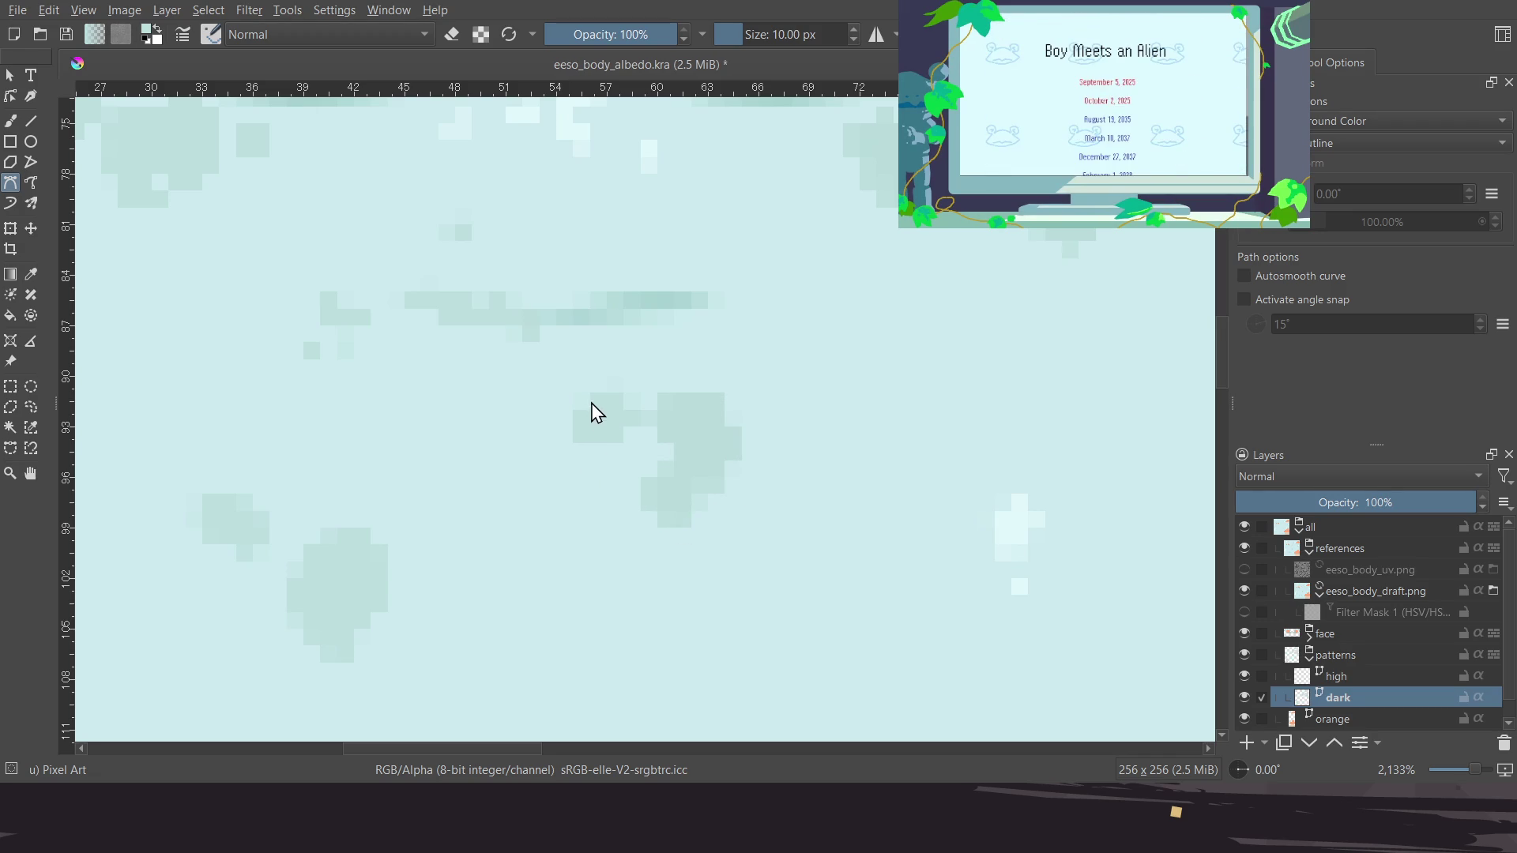
Set the references group opacity to about 56%, reselect the dark layer, and save
click(1246, 549)
click(1245, 548)
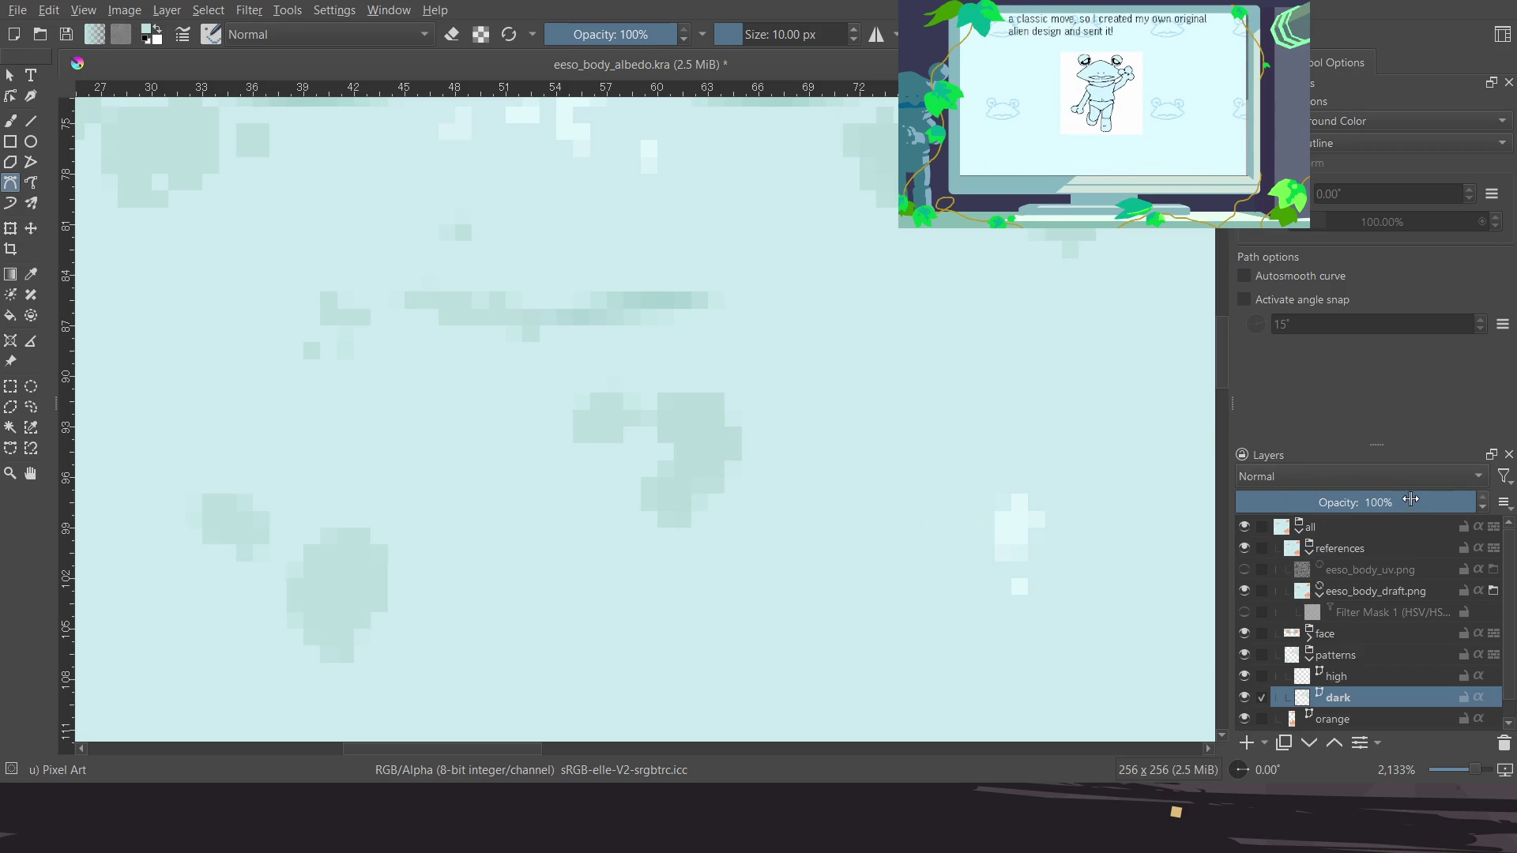
click(1359, 589)
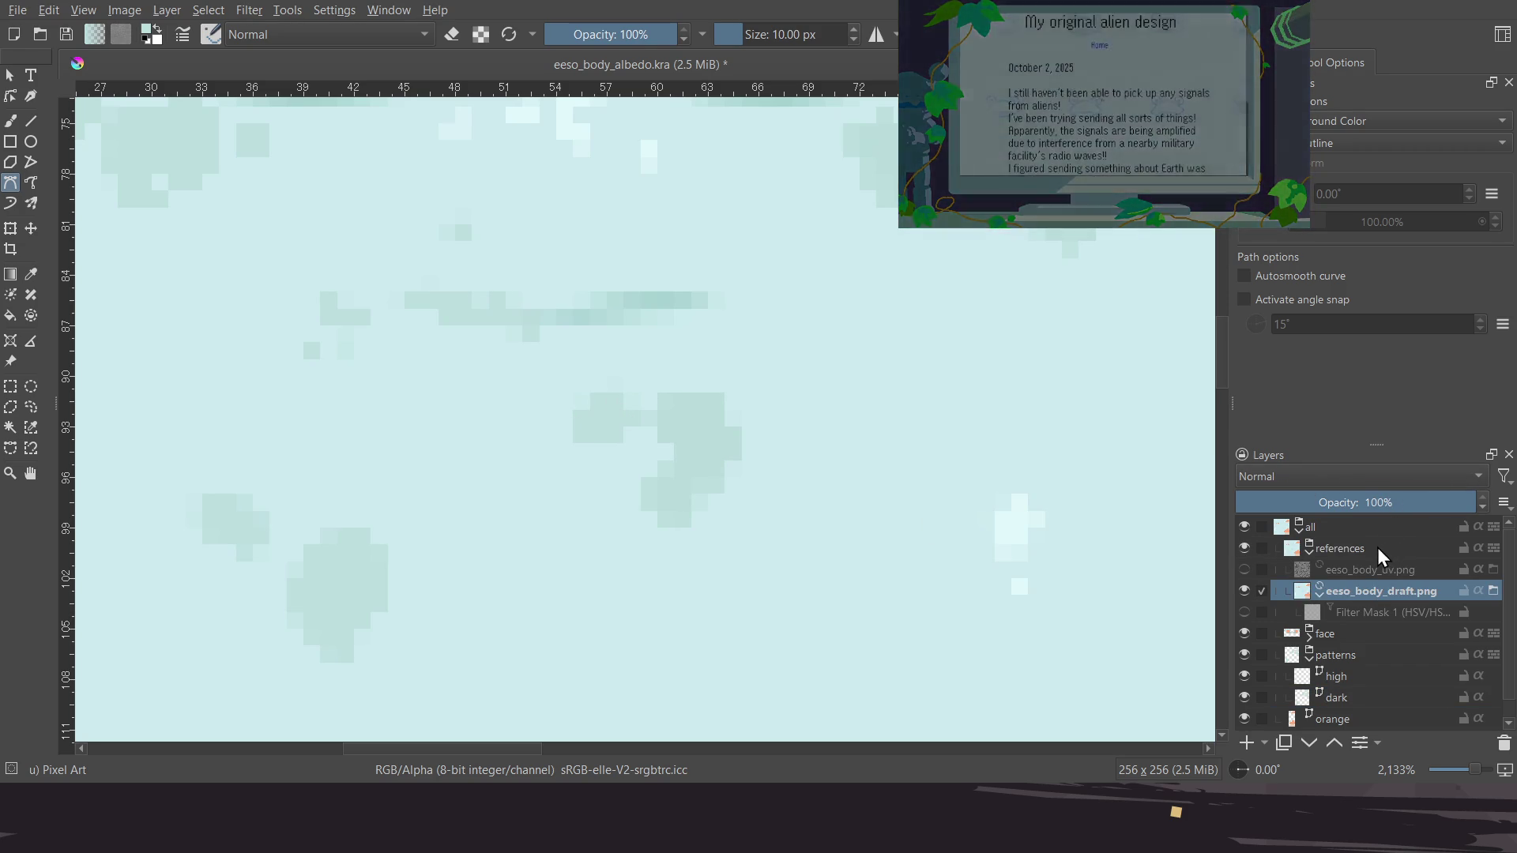
click(1377, 547)
click(1366, 501)
drag(1366, 497, 1371, 497)
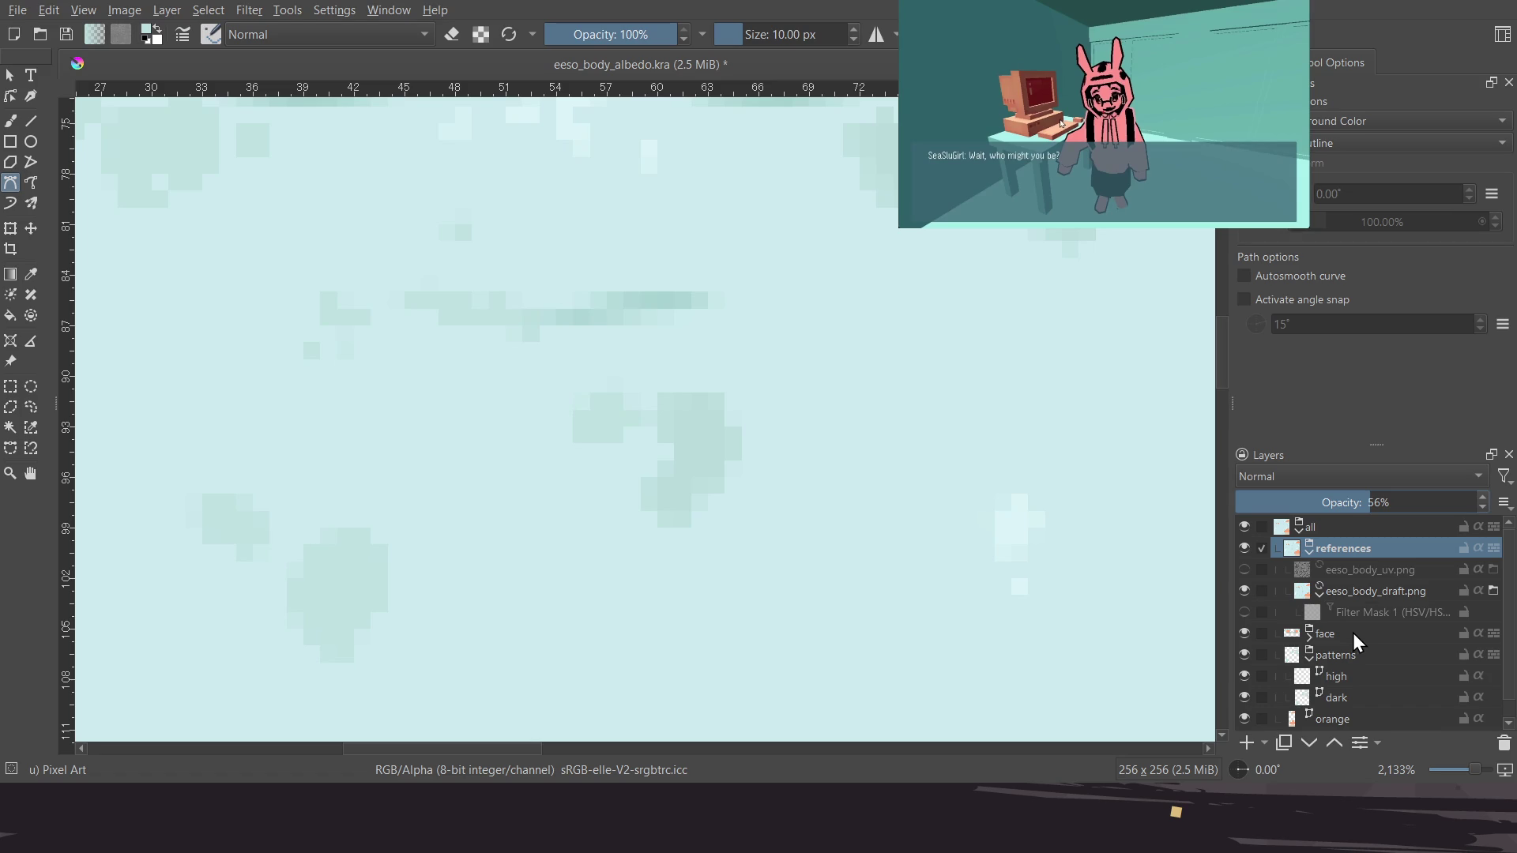
click(1343, 699)
middle_drag(725, 502, 748, 496)
key(ctrl+s)
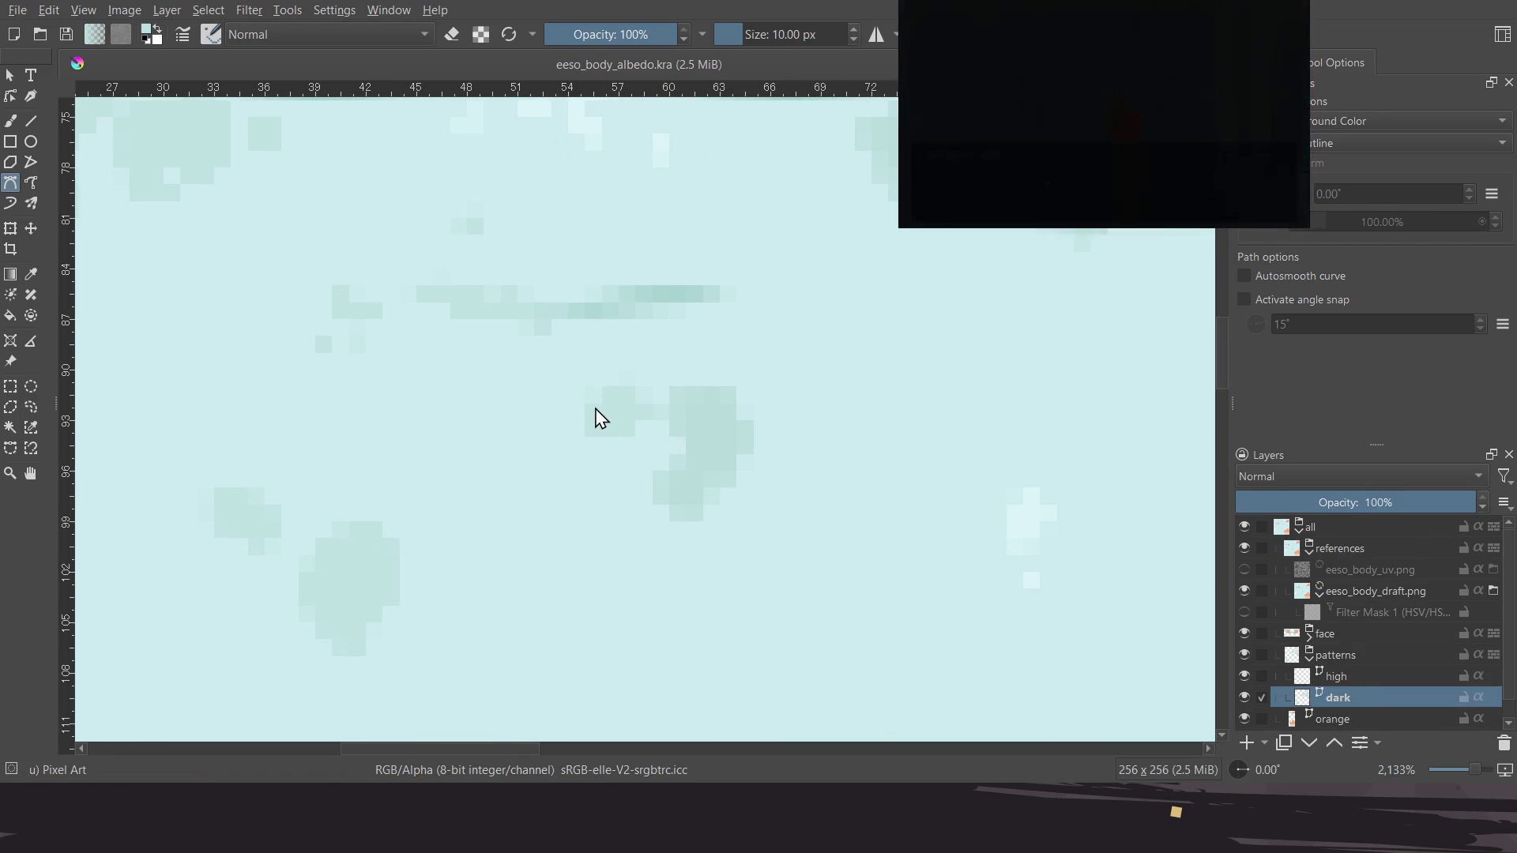
Fill three more small dark spot outlines, moving the view between each
click(628, 387)
click(651, 411)
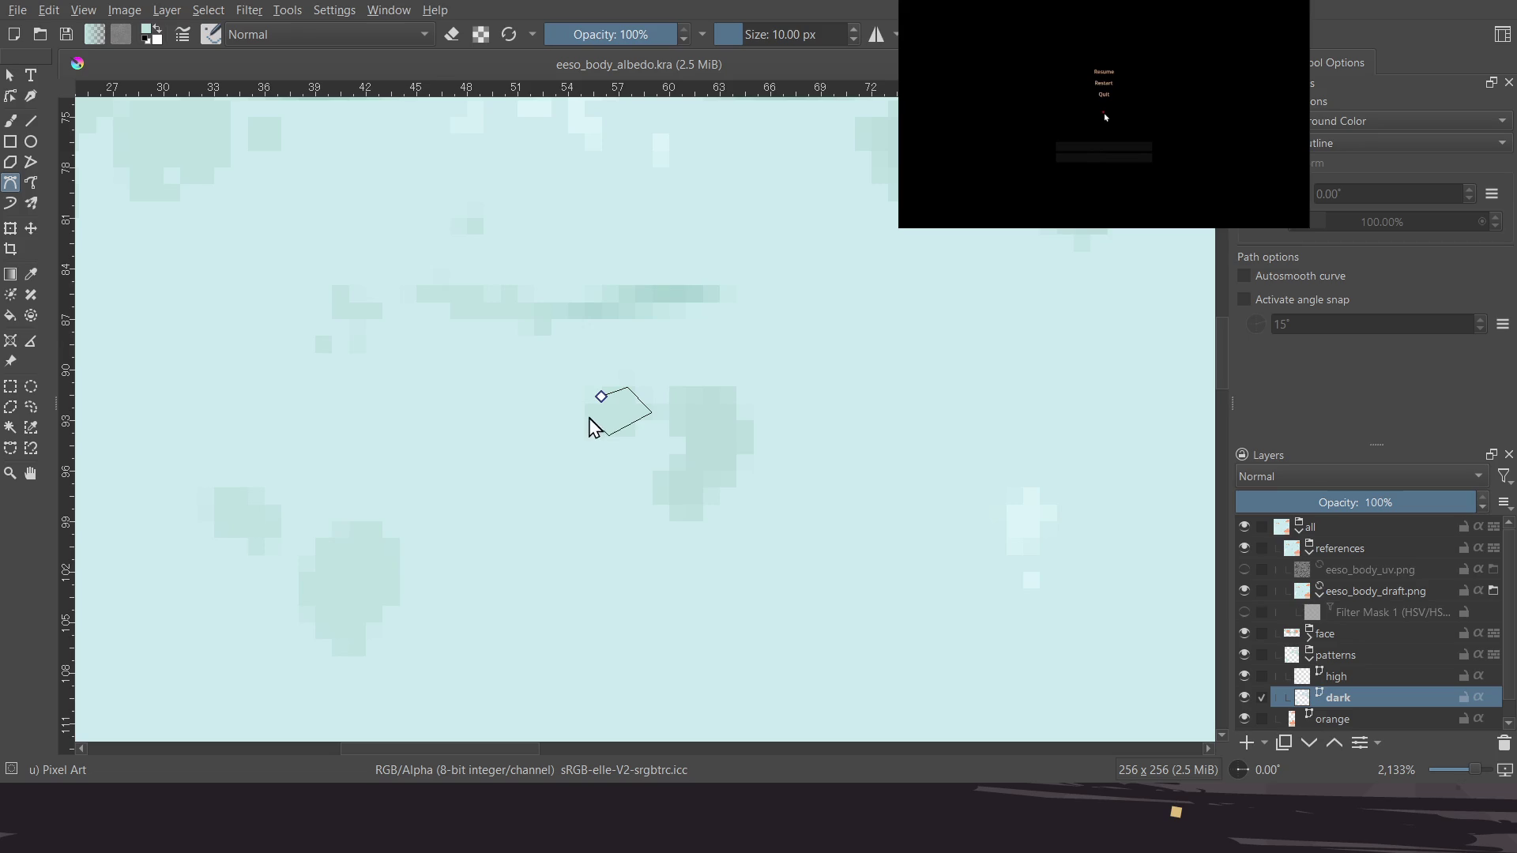
click(602, 397)
mouse_move(352, 551)
middle_down()
mouse_move(492, 525)
mouse_move(553, 389)
middle_up()
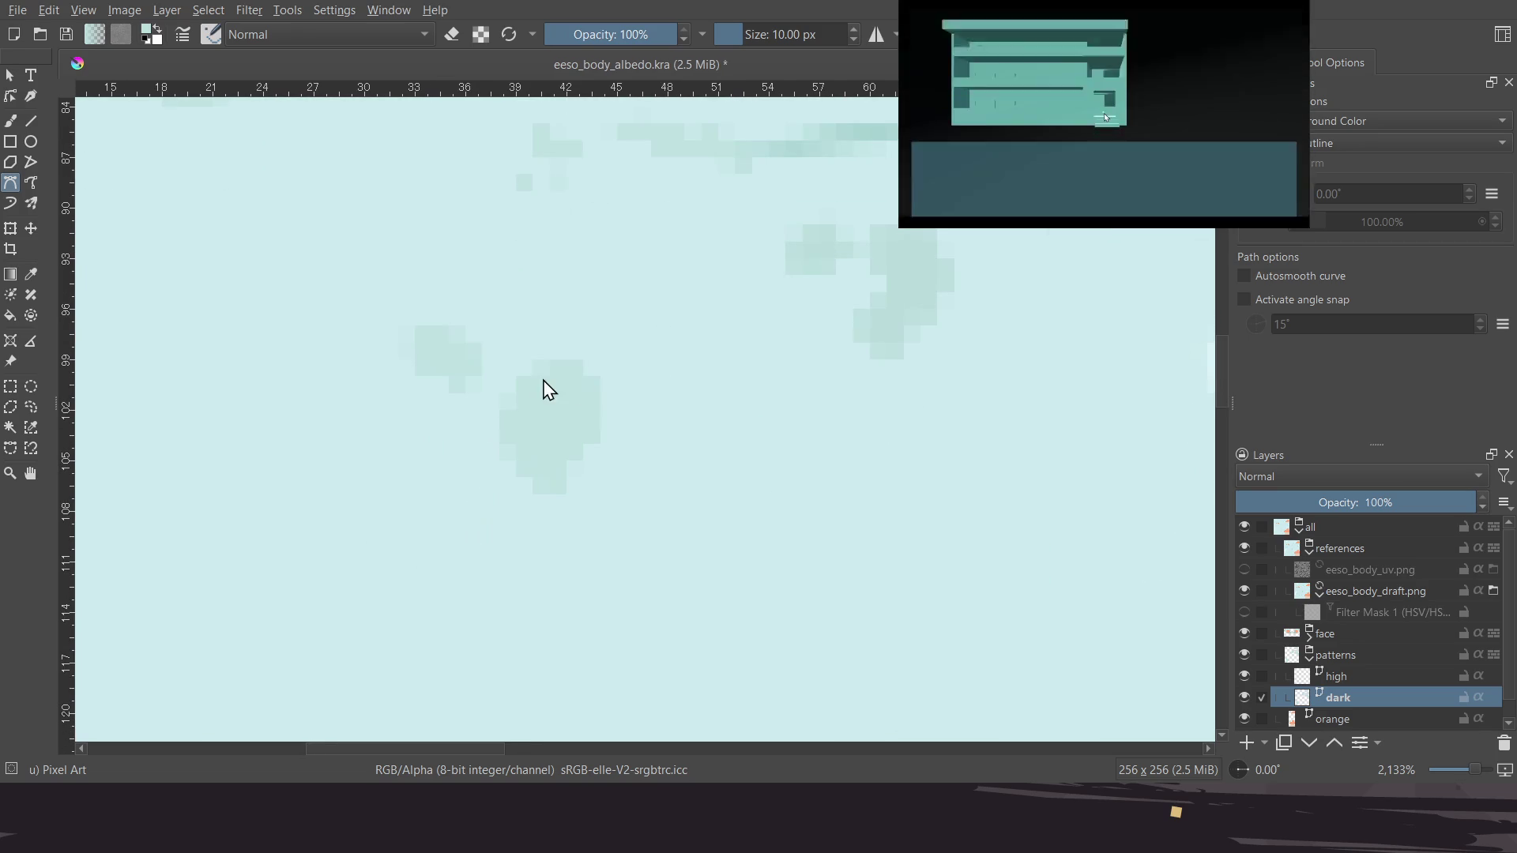
click(528, 382)
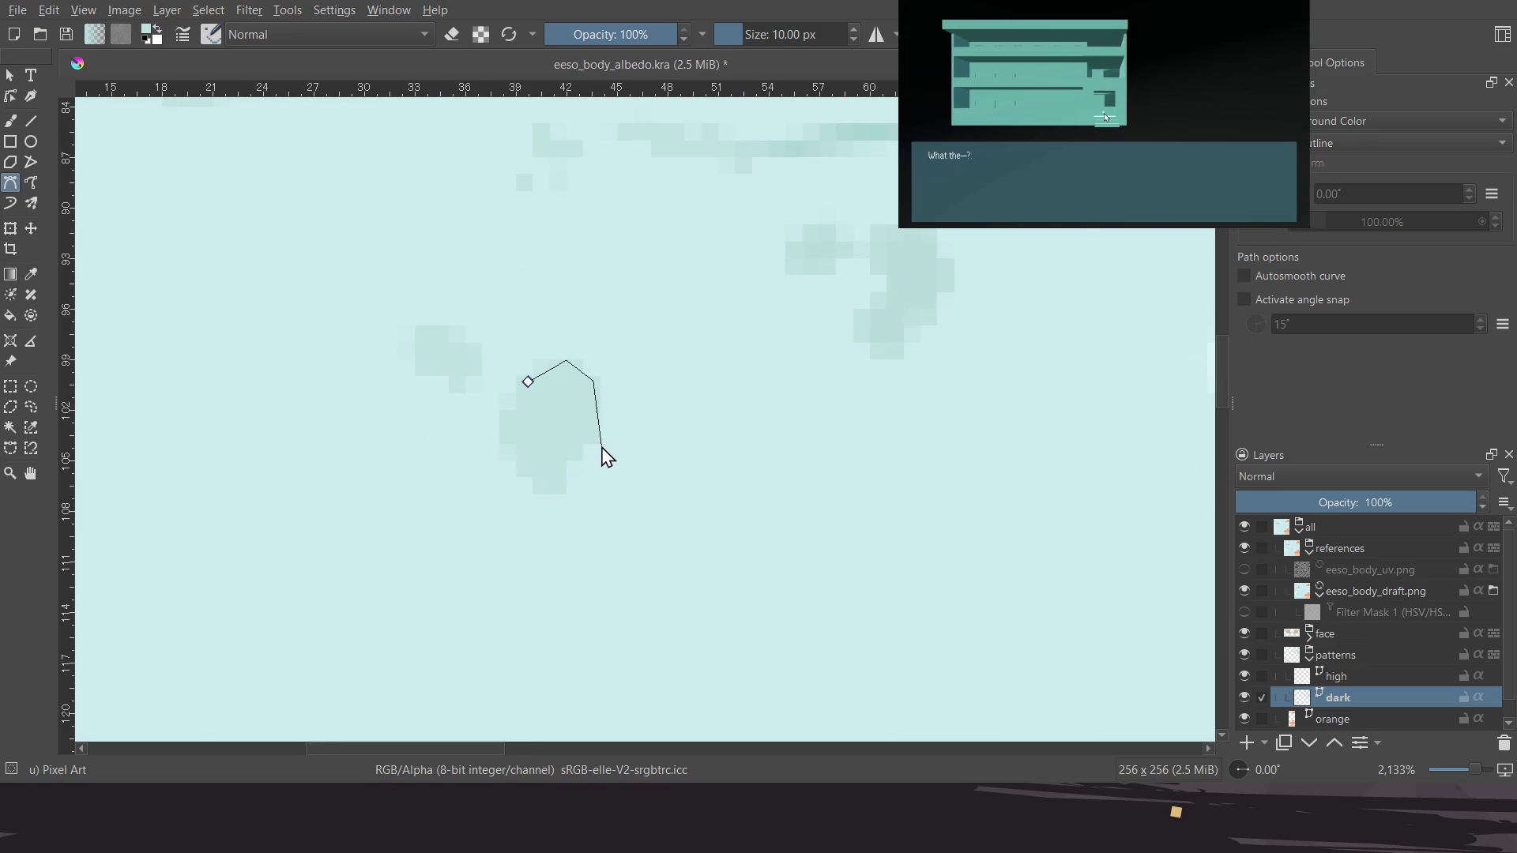
click(515, 423)
click(528, 382)
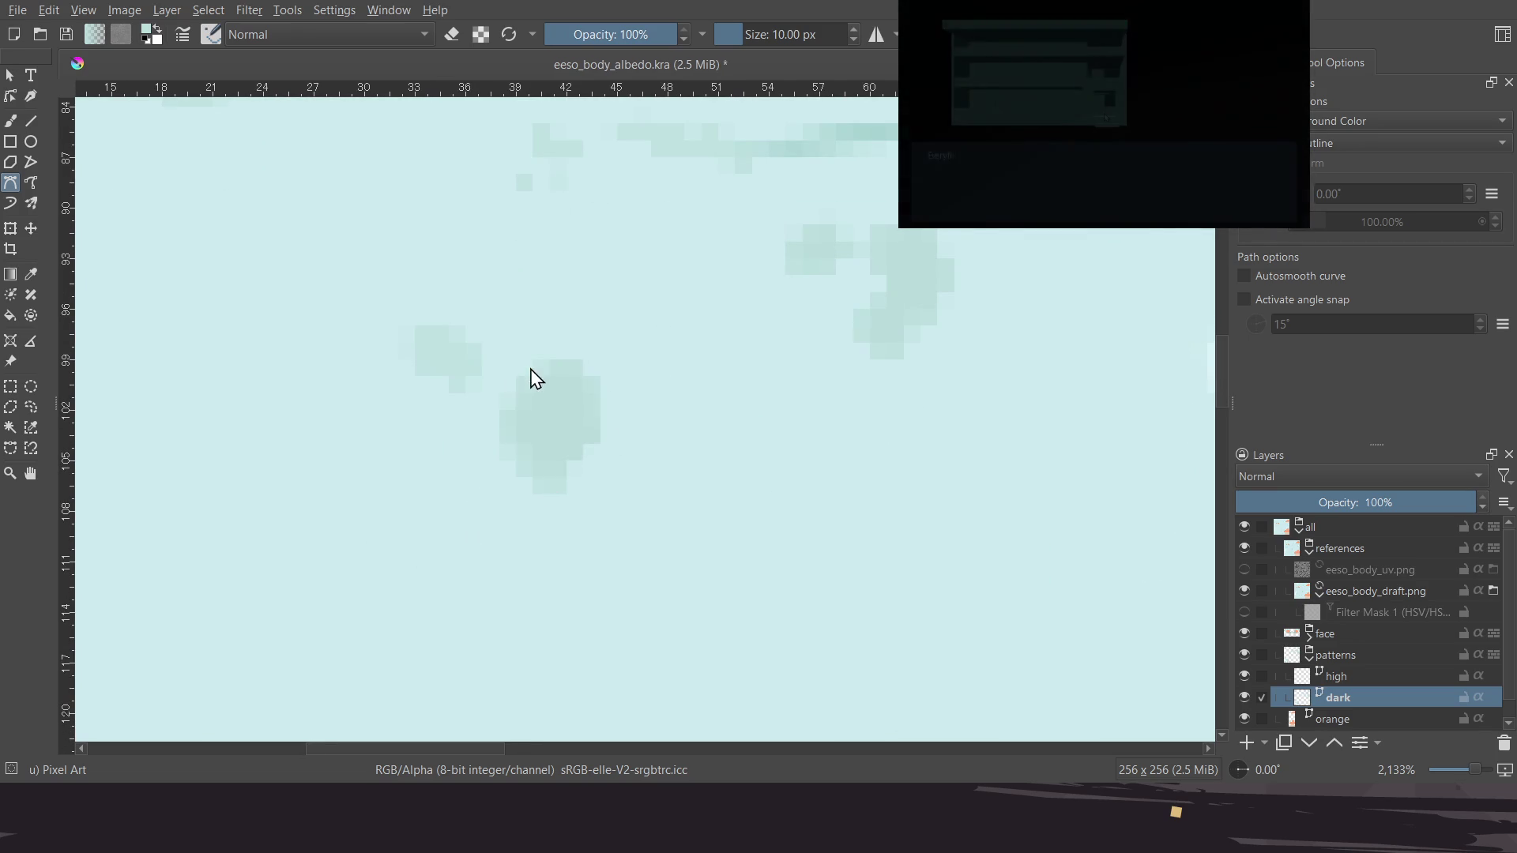
middle_drag(480, 350, 518, 396)
click(458, 371)
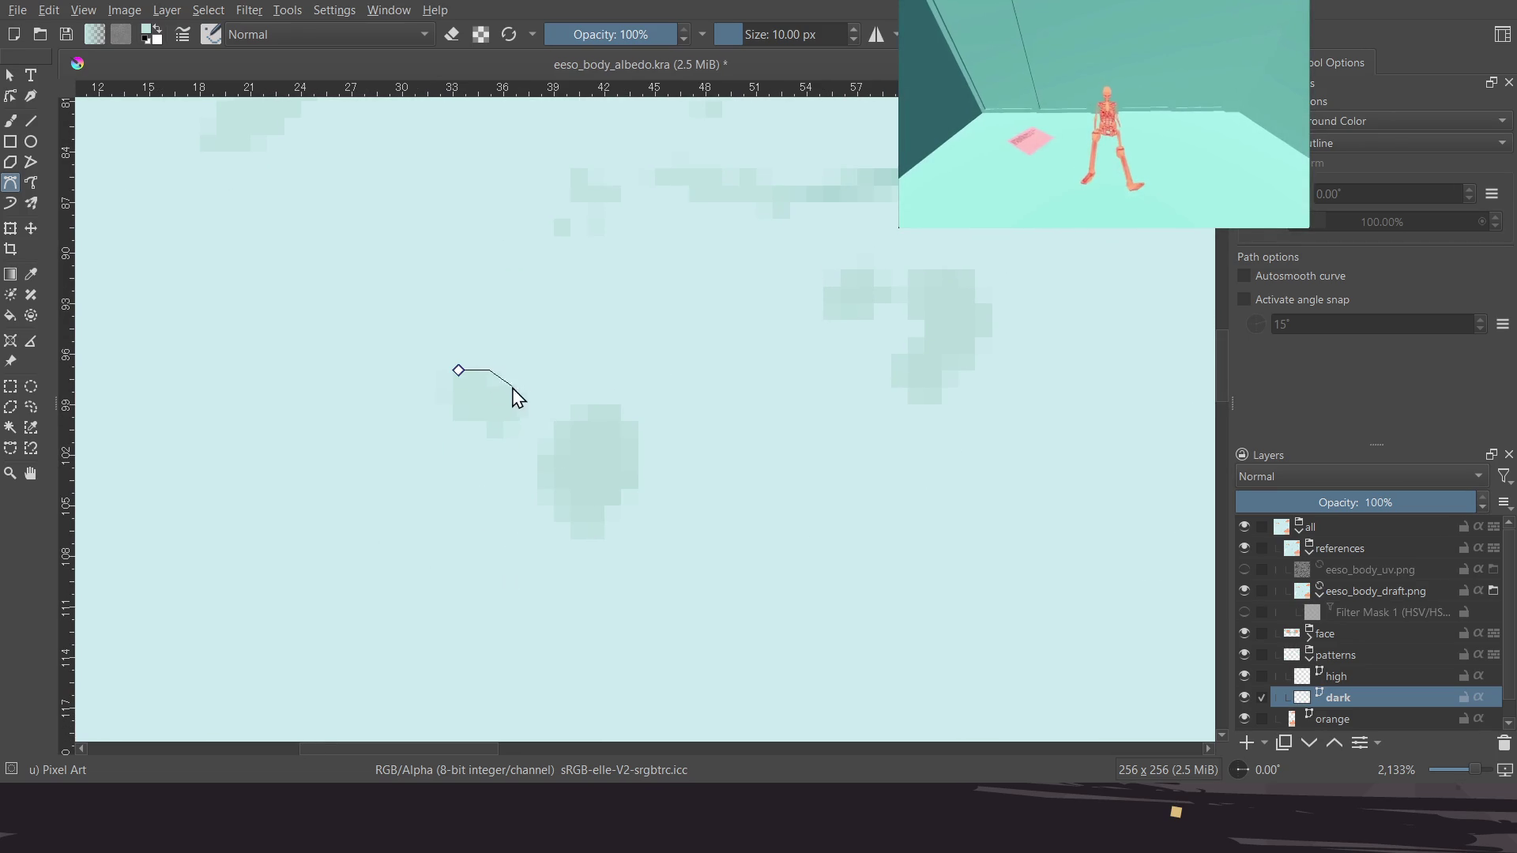
click(506, 438)
click(459, 371)
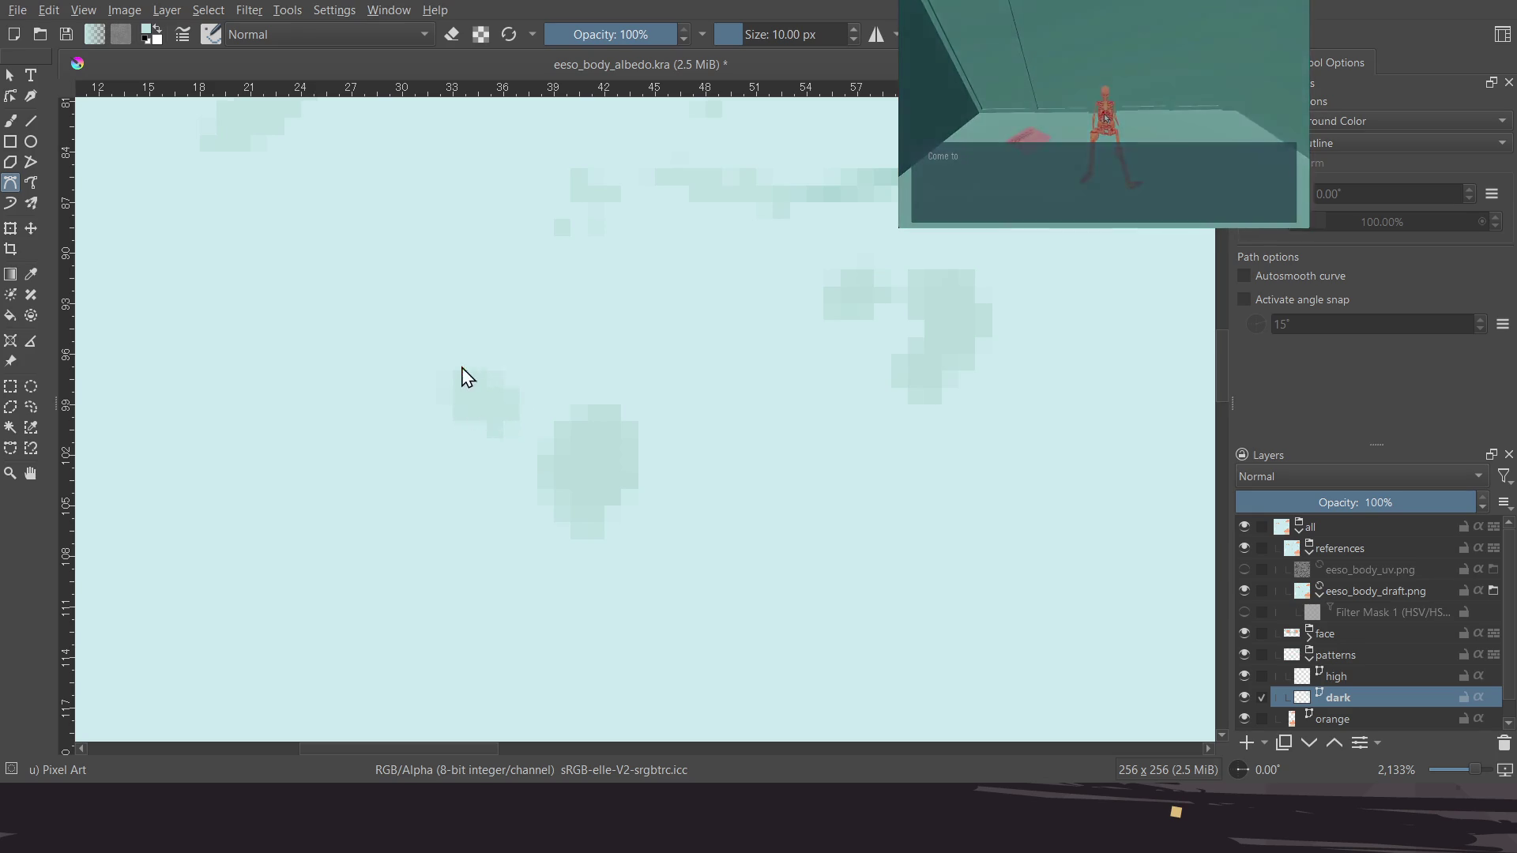
Fill a dark spot beside the left eye and cancel an unfinished curved outline
middle_drag(551, 312, 586, 524)
mouse_move(569, 430)
middle_down()
mouse_move(530, 484)
mouse_move(618, 509)
middle_up()
click(469, 338)
click(578, 335)
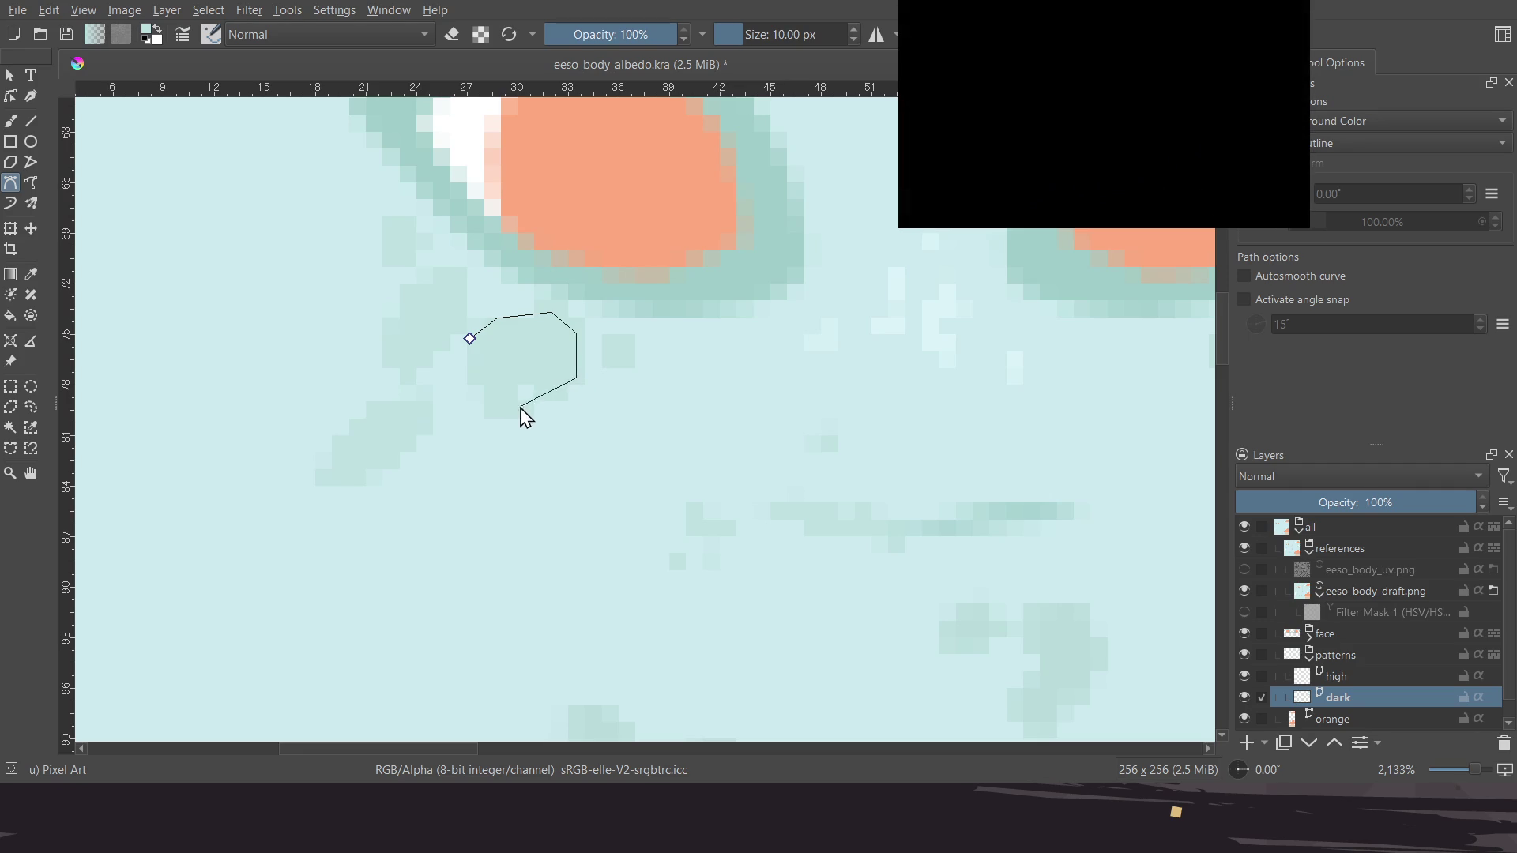
click(469, 339)
drag(605, 363, 606, 335)
key(Return)
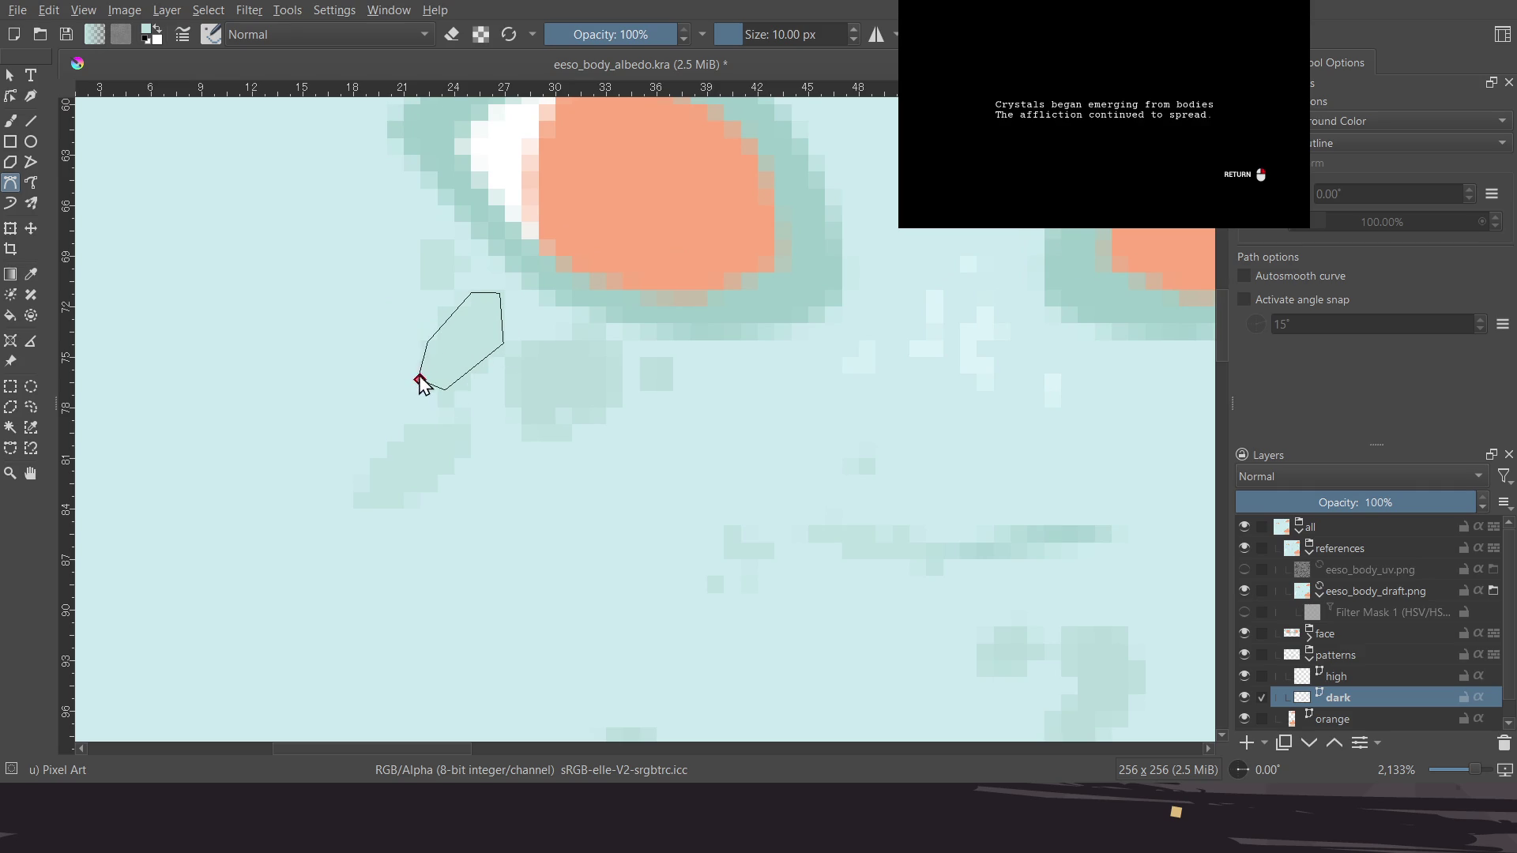
middle_drag(434, 299, 452, 357)
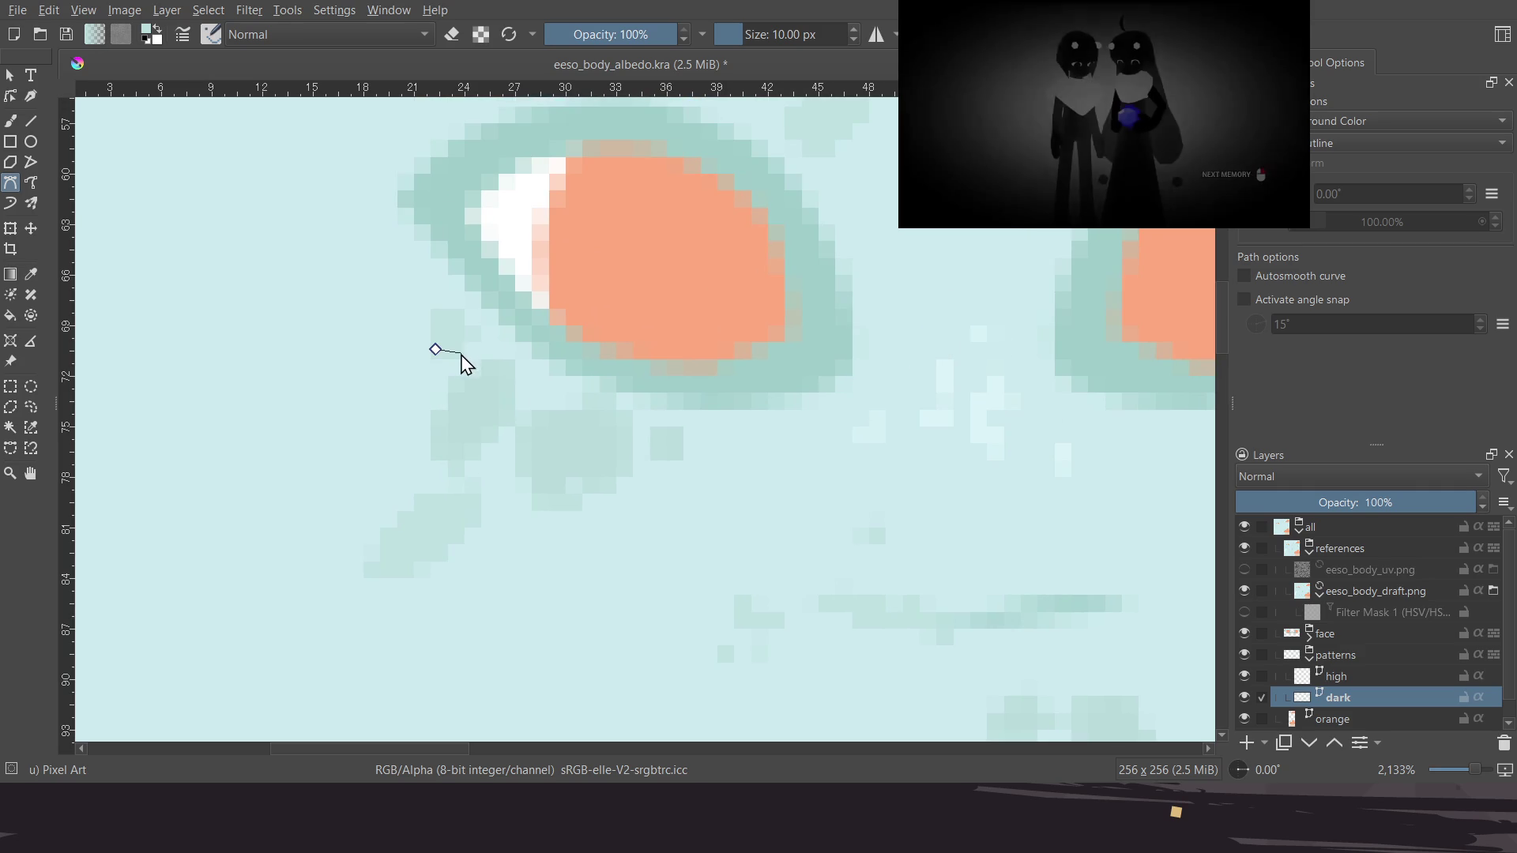
key(Escape)
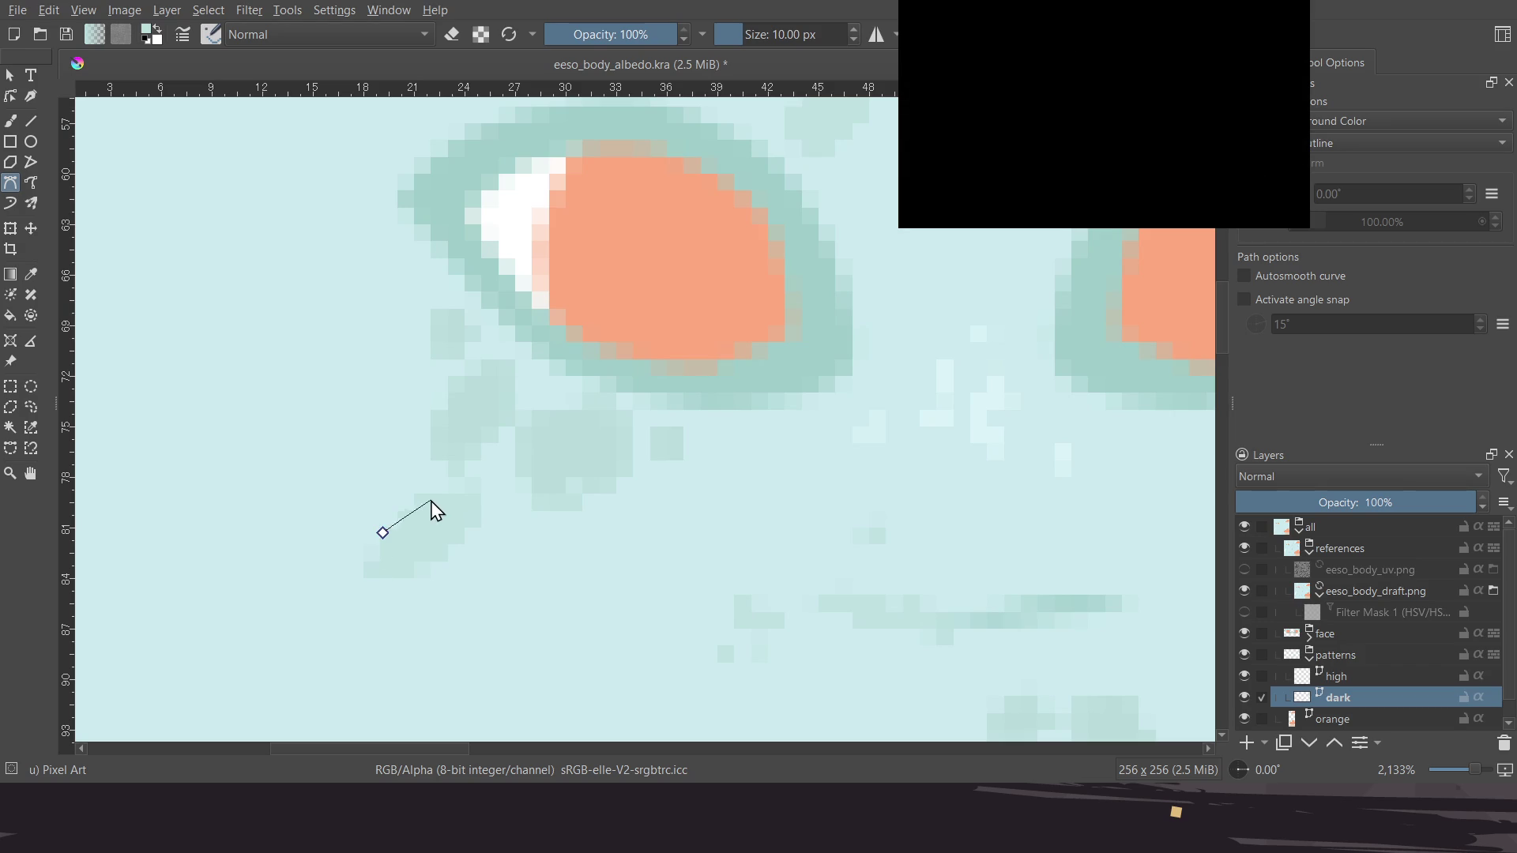
Fill two more dark spots, including one above the left eye
click(477, 522)
click(429, 561)
click(382, 534)
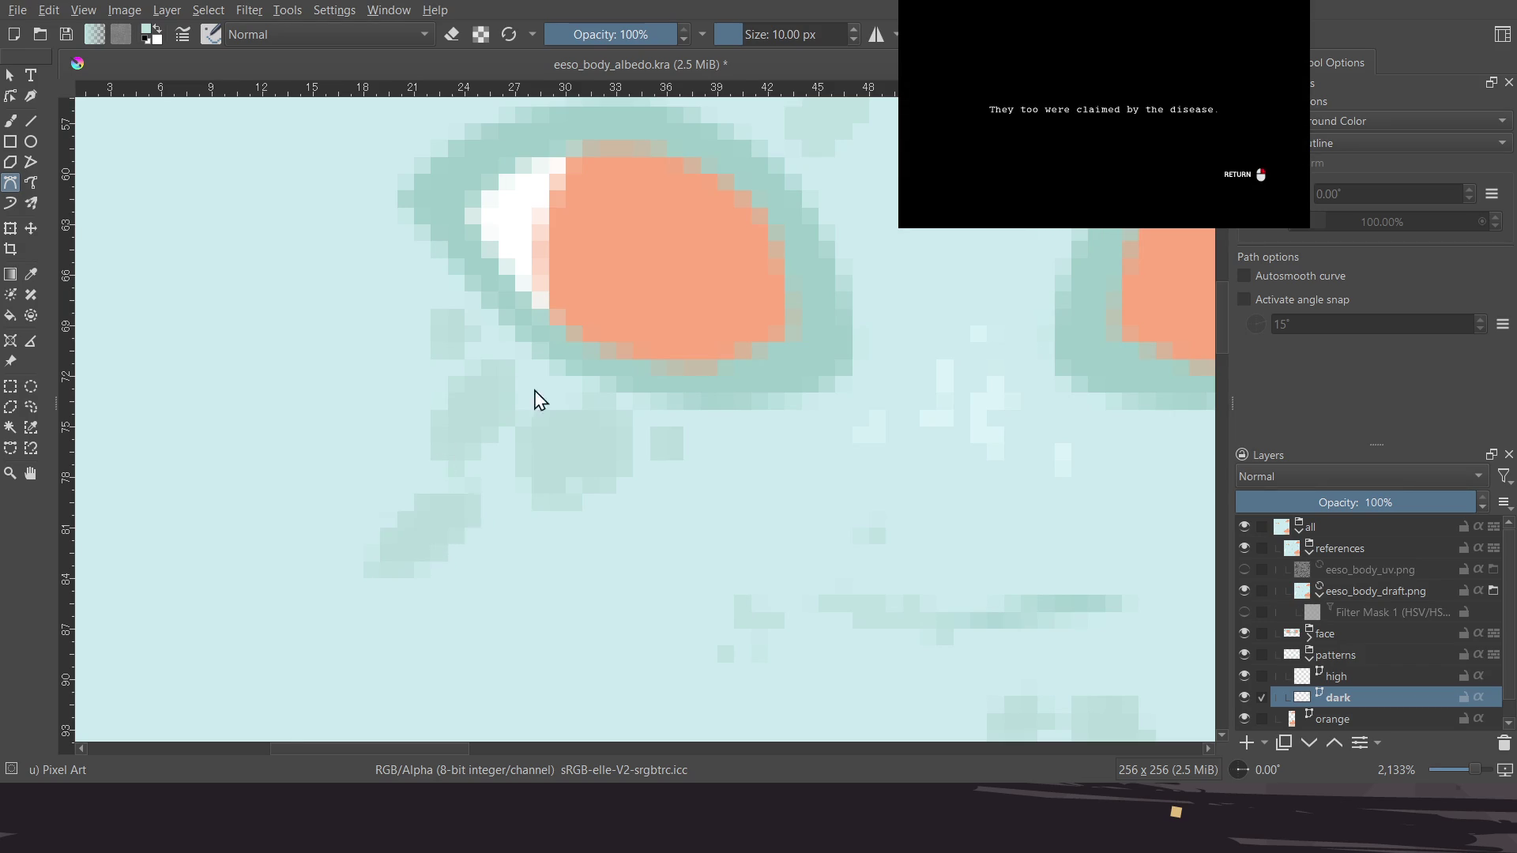
scroll(508, 413, right, 2)
scroll(549, 394, up, 5)
scroll(545, 418, down, 3)
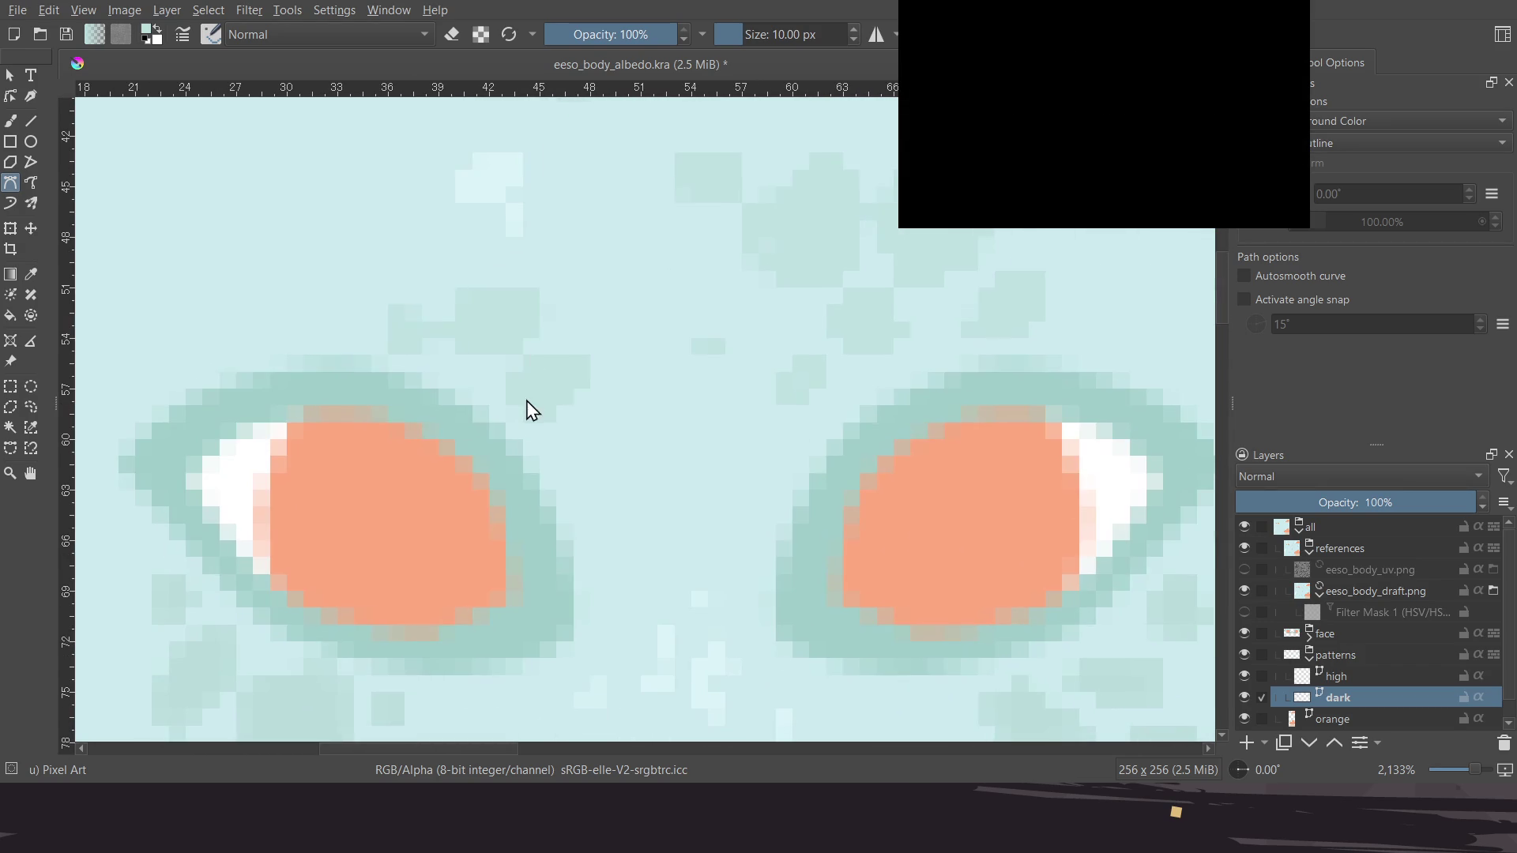
scroll(545, 395, left, 1)
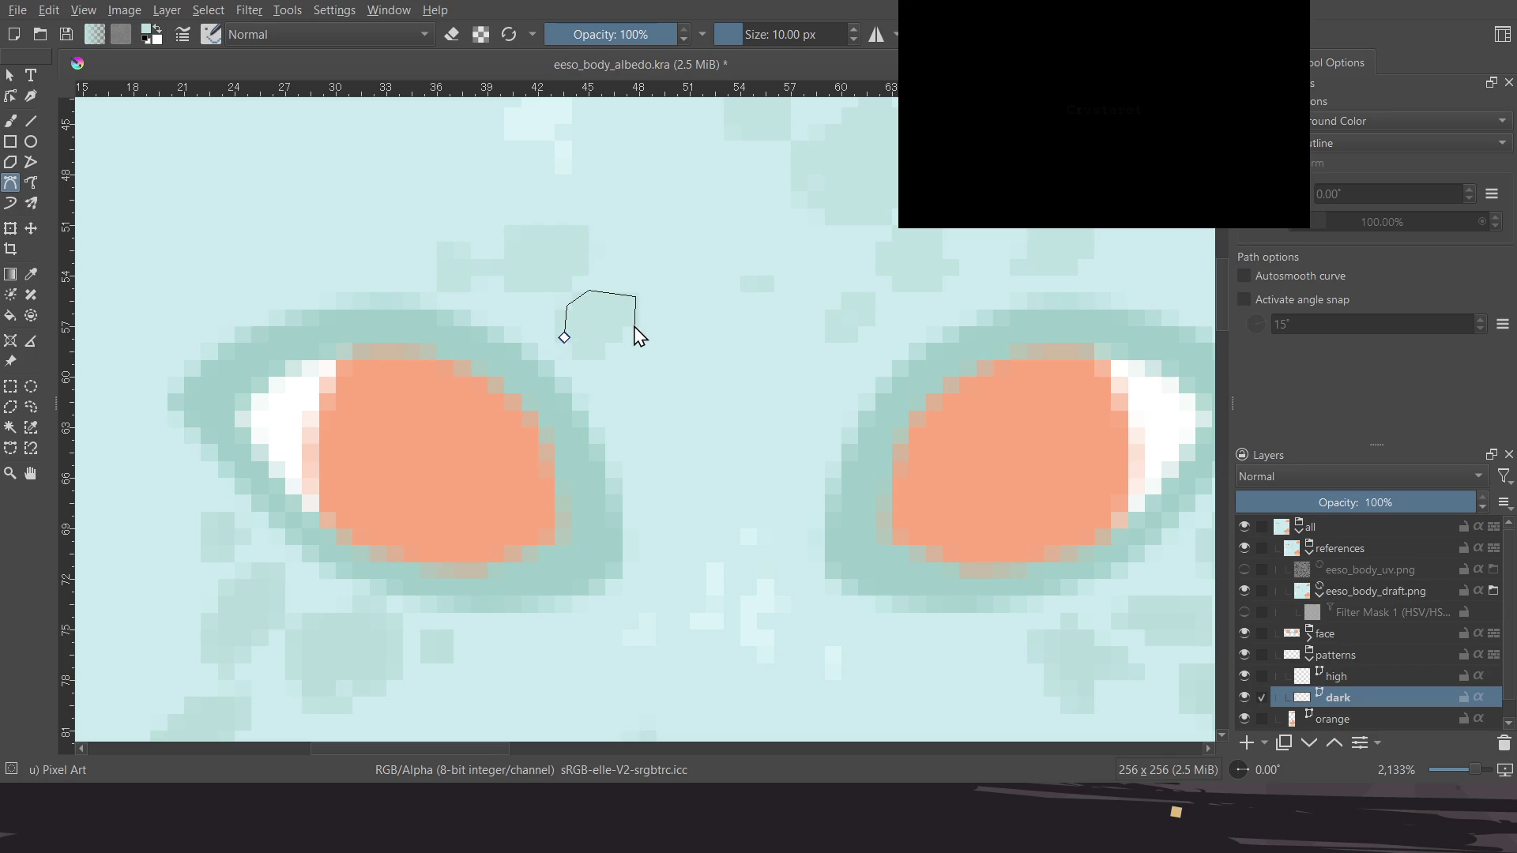
click(564, 338)
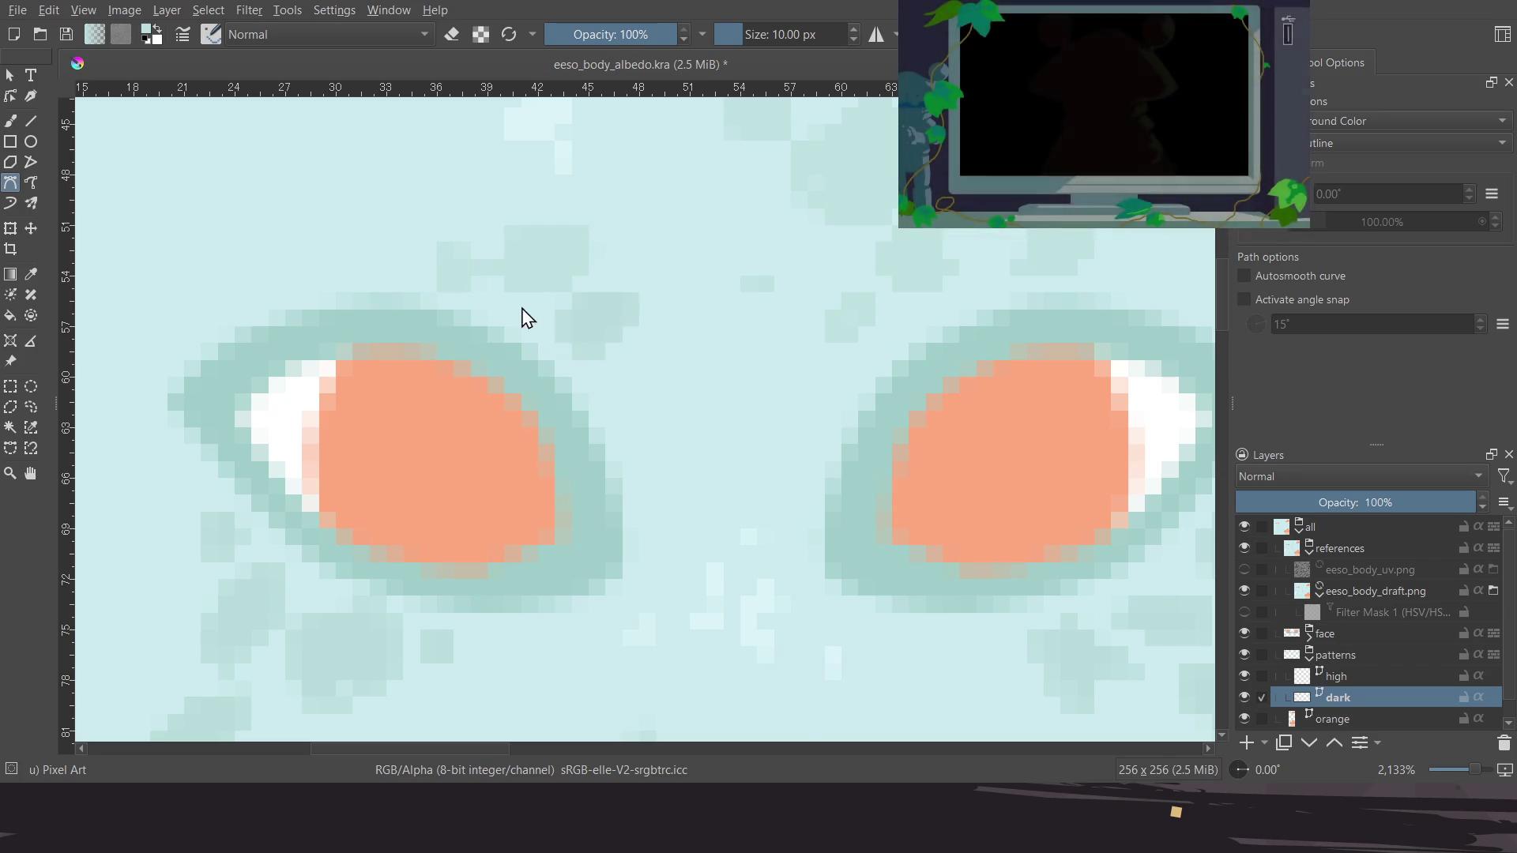
scroll(537, 336, up, 2)
scroll(545, 343, left, 2)
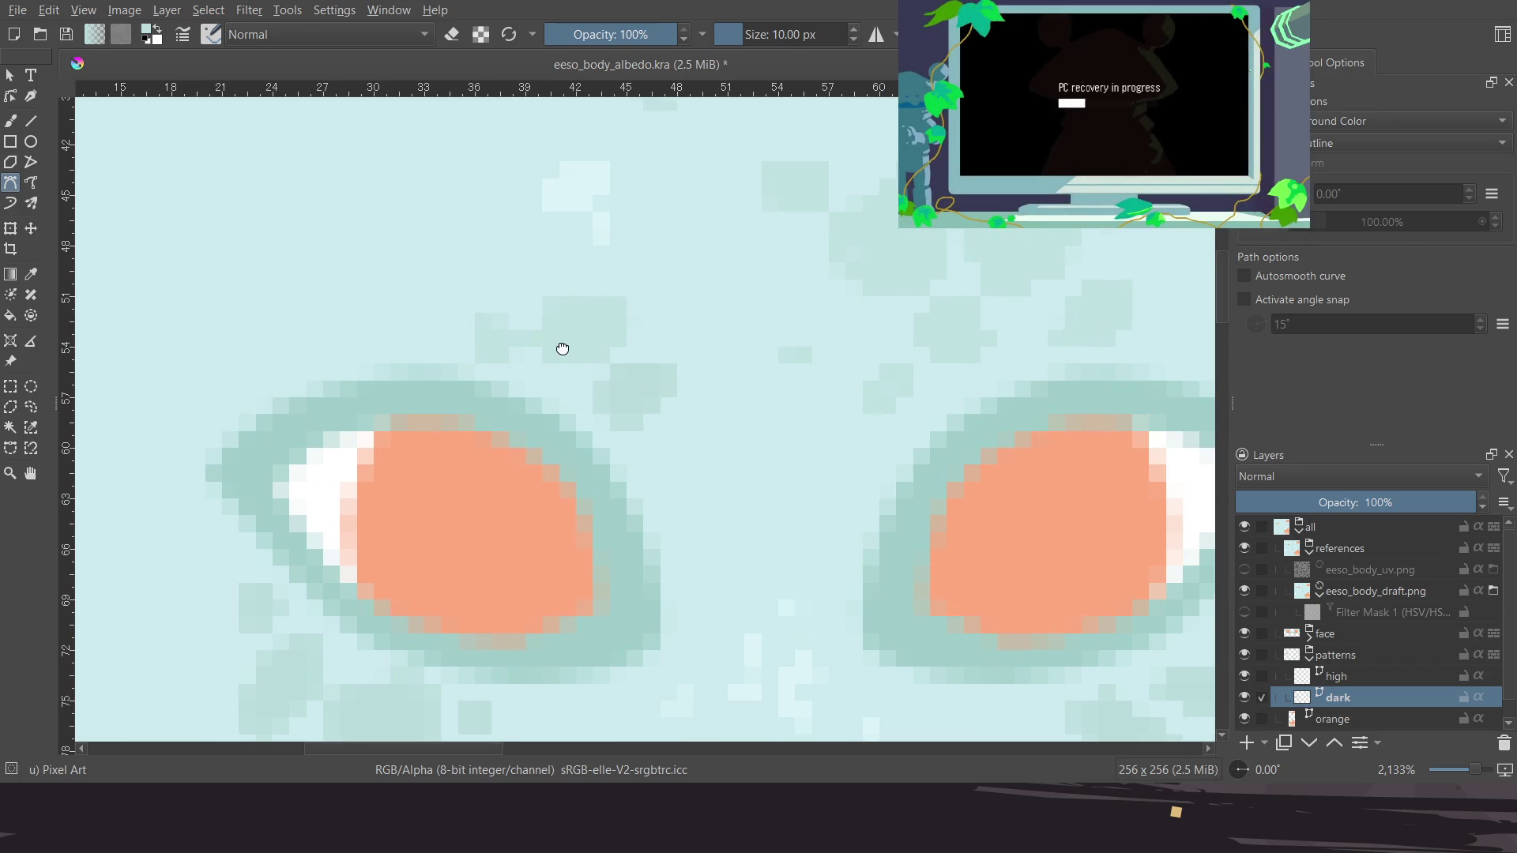
middle_drag(567, 357, 544, 333)
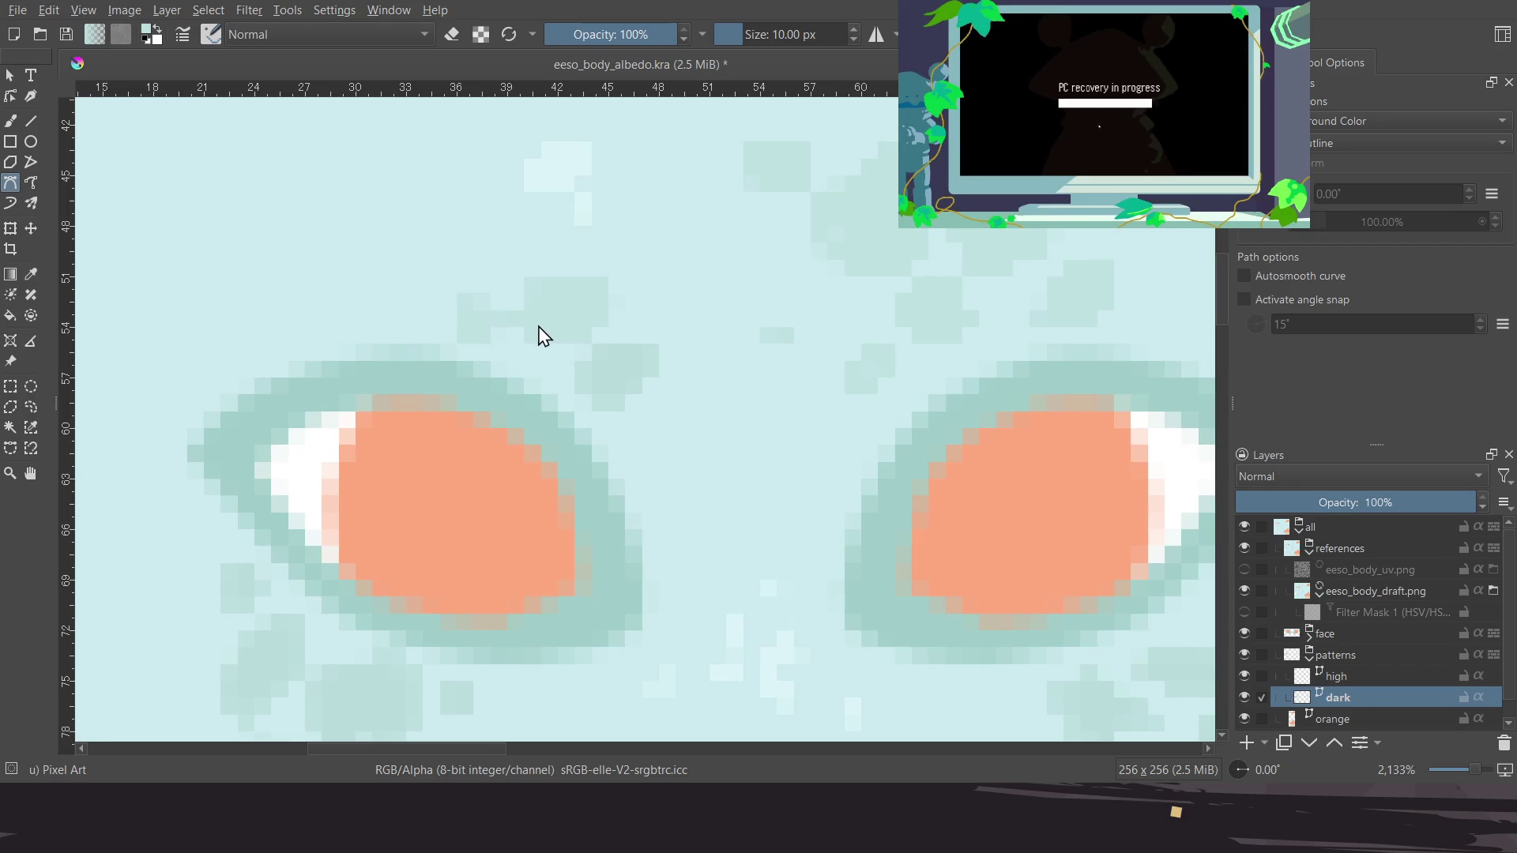
middle_drag(553, 391, 525, 348)
click(1367, 594)
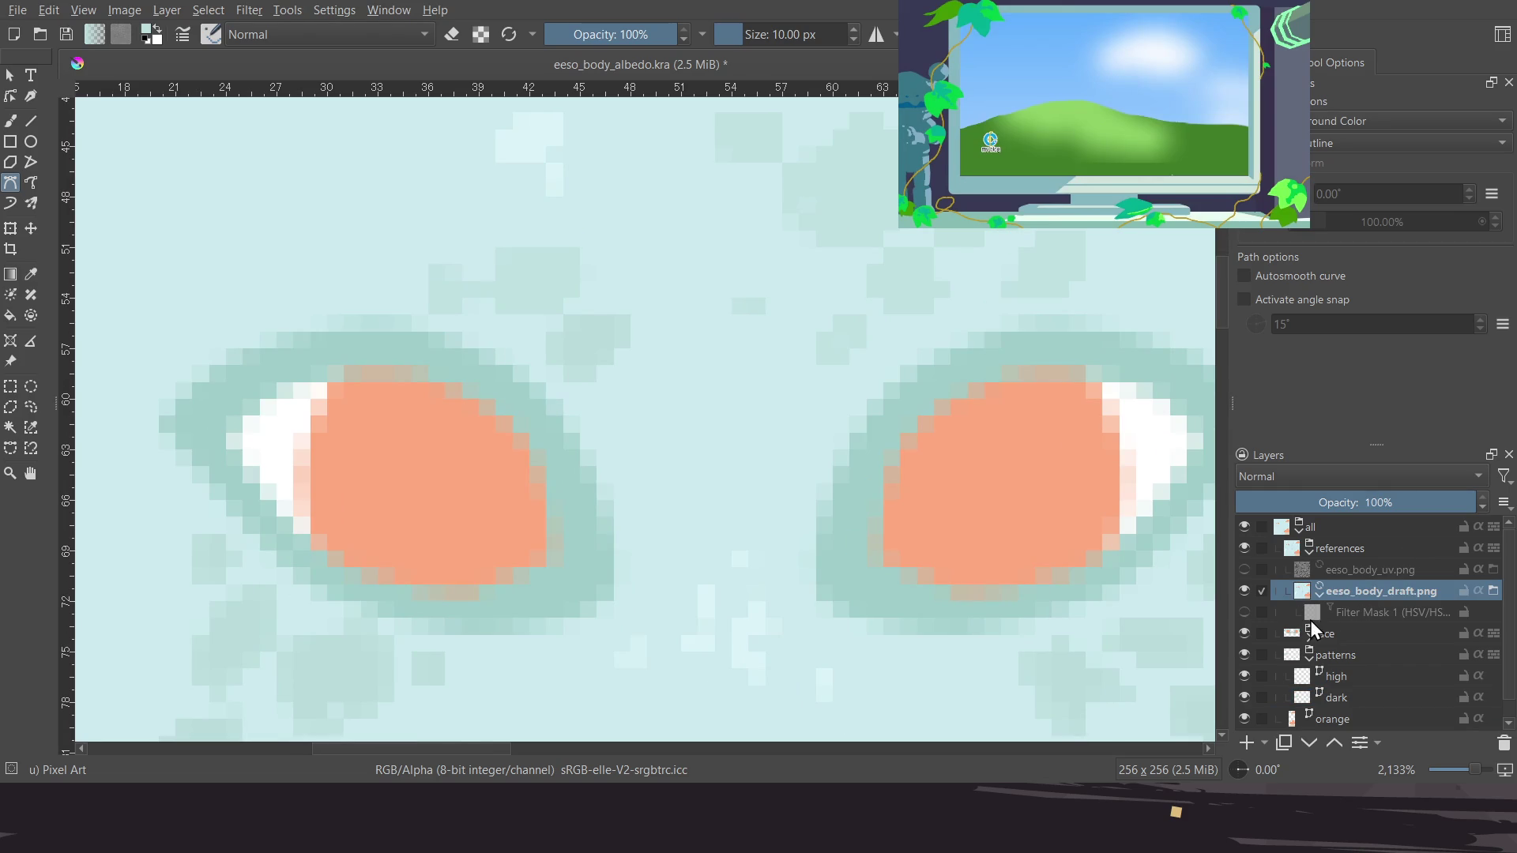
Compare the texture with the filter mask and draft layer toggled, leaving the mask on
click(1246, 613)
click(1247, 589)
click(1245, 591)
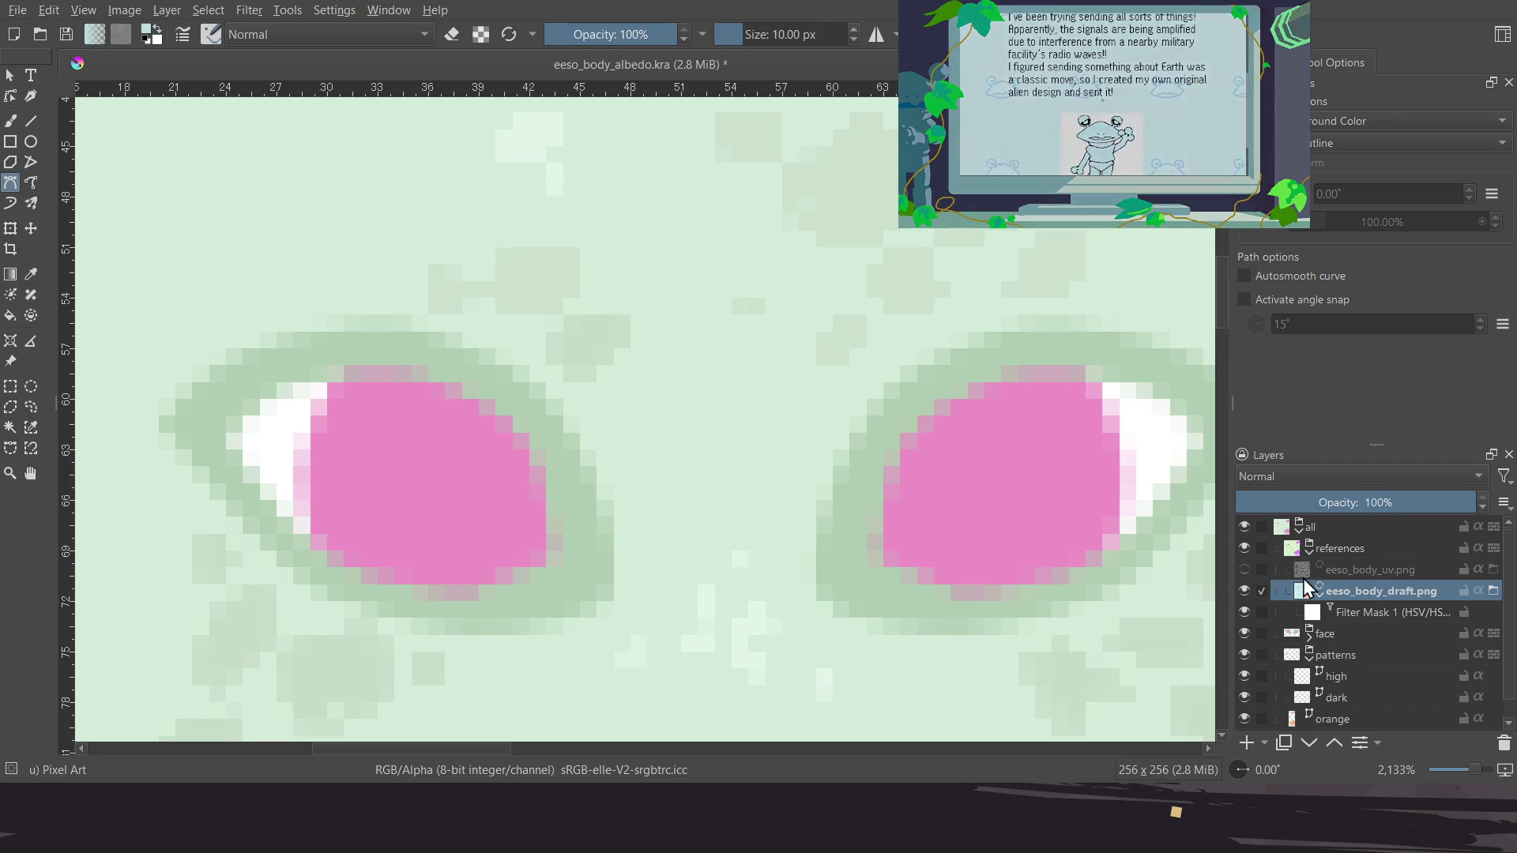
click(1245, 612)
scroll(728, 298, down, 3)
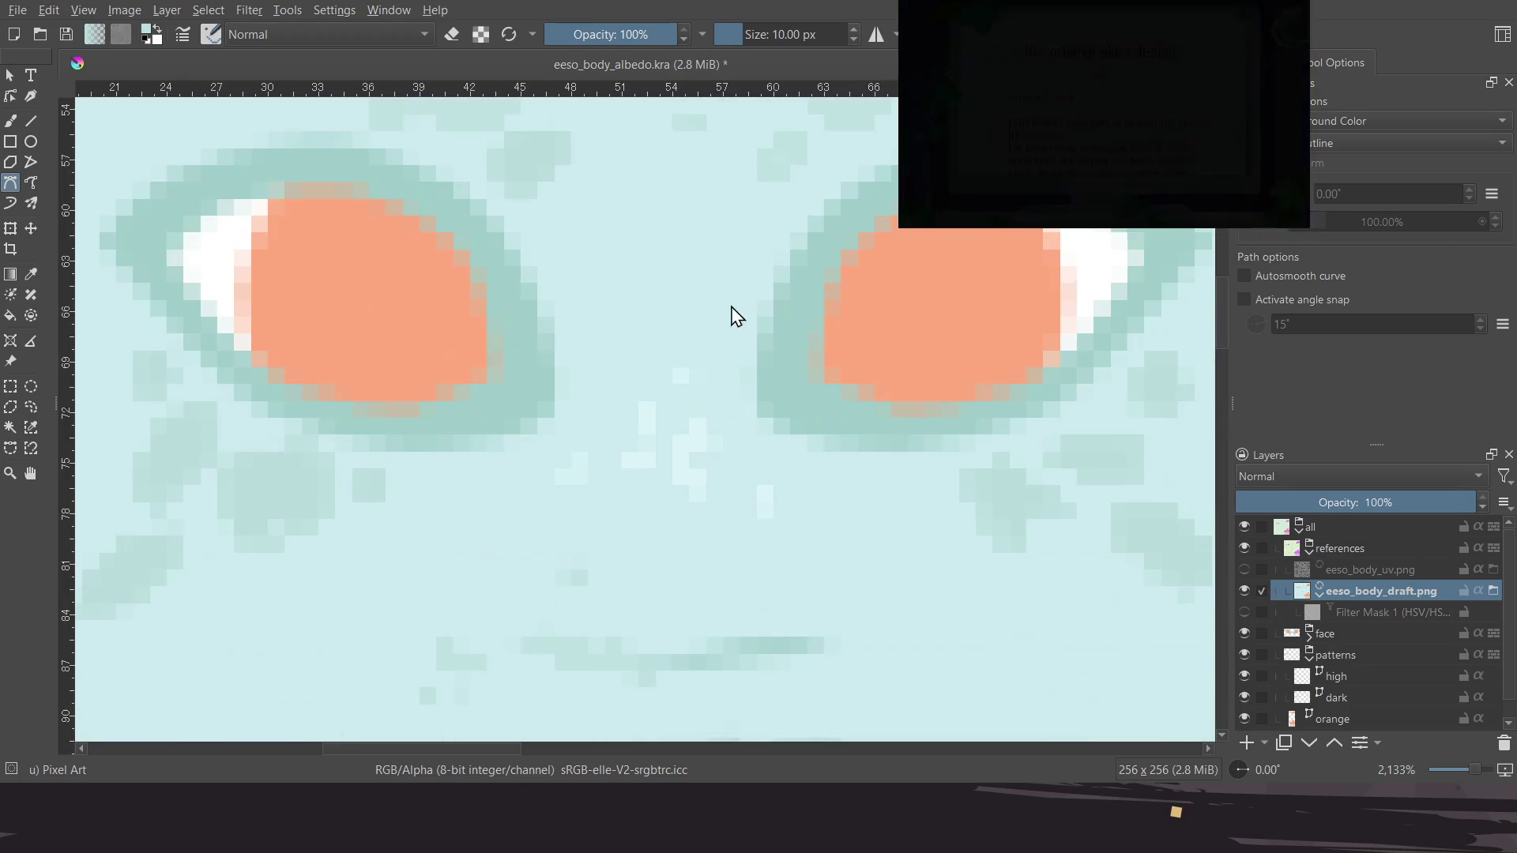
ctrl+scroll(719, 351, down, 4)
ctrl+scroll(727, 365, down, 4)
mouse_move(752, 386)
middle_down()
mouse_move(694, 362)
mouse_move(649, 425)
middle_up()
ctrl+scroll(694, 361, up, 4)
ctrl+scroll(661, 328, up, 2)
ctrl+scroll(721, 332, up, 1)
ctrl+scroll(721, 331, up, 1)
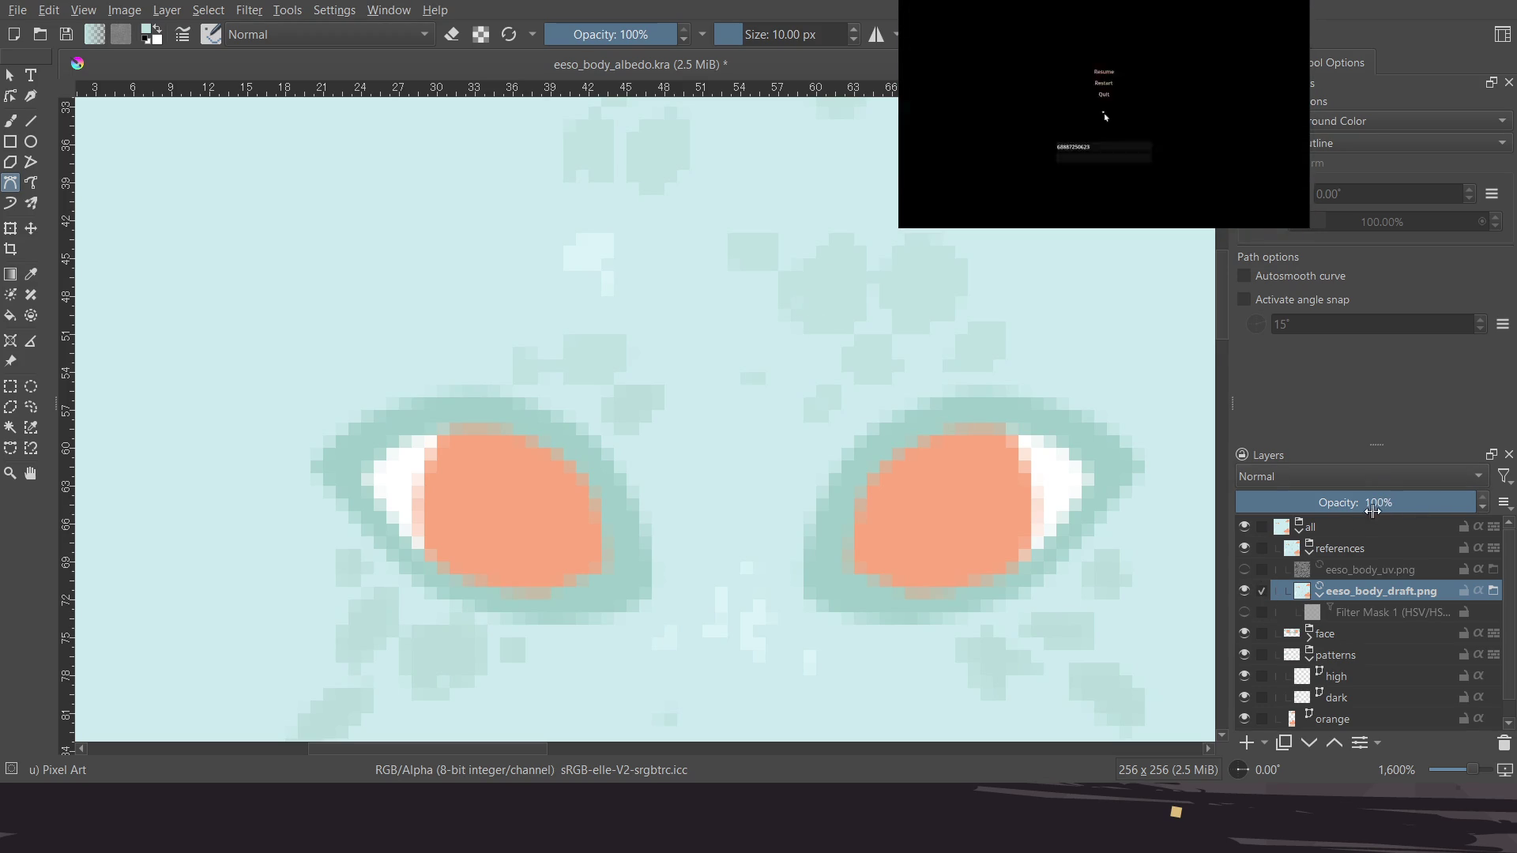
click(1243, 611)
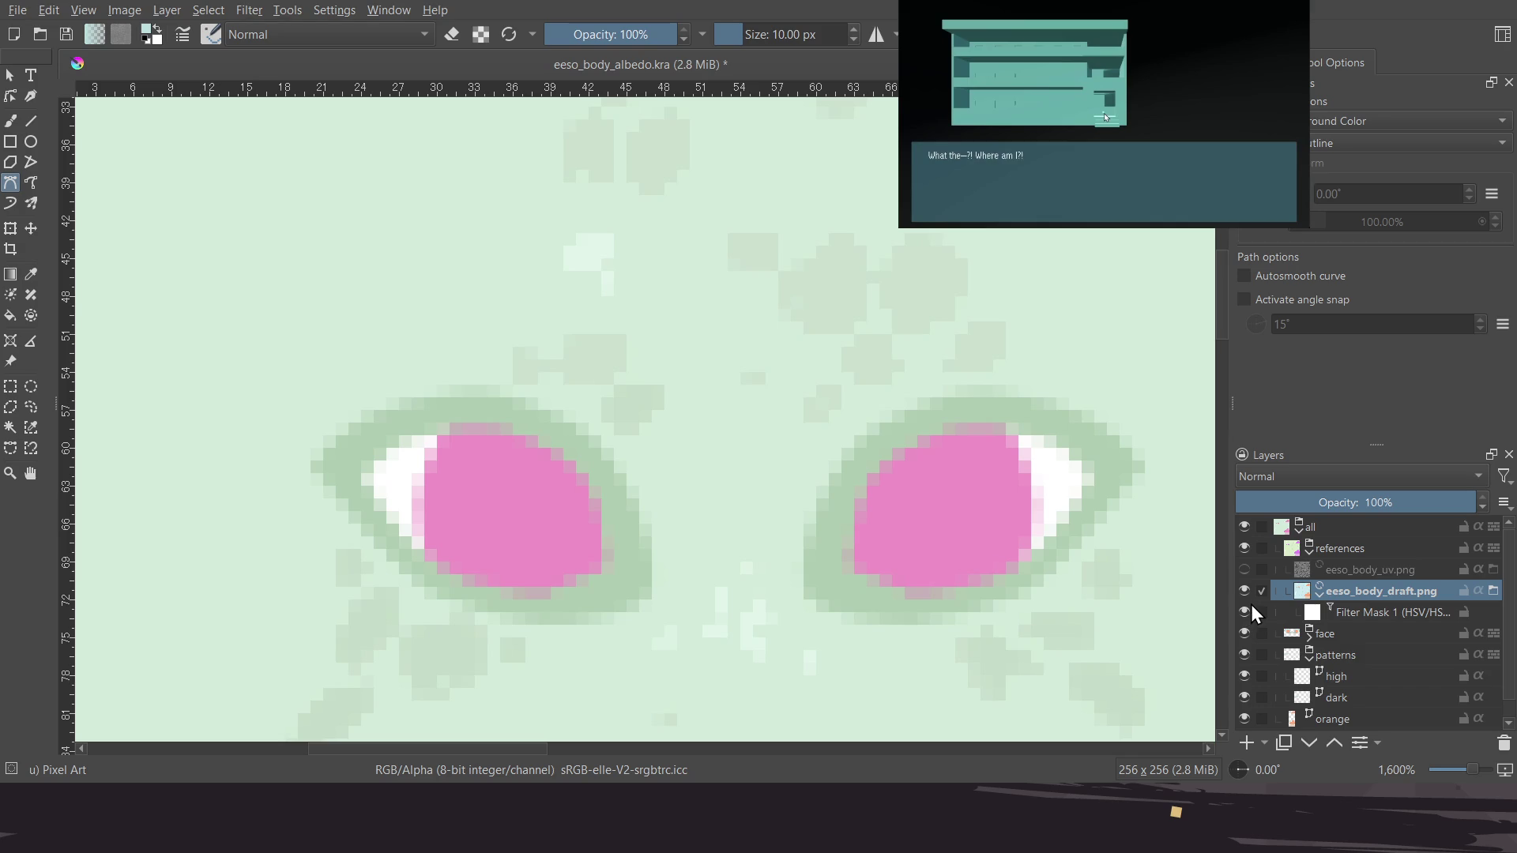
Move eeso_body_draft.png beneath the dark layer and save the albedo file
mouse_move(1368, 593)
mouse_down()
mouse_move(1386, 602)
mouse_move(1409, 703)
mouse_up()
middle_drag(698, 501, 724, 406)
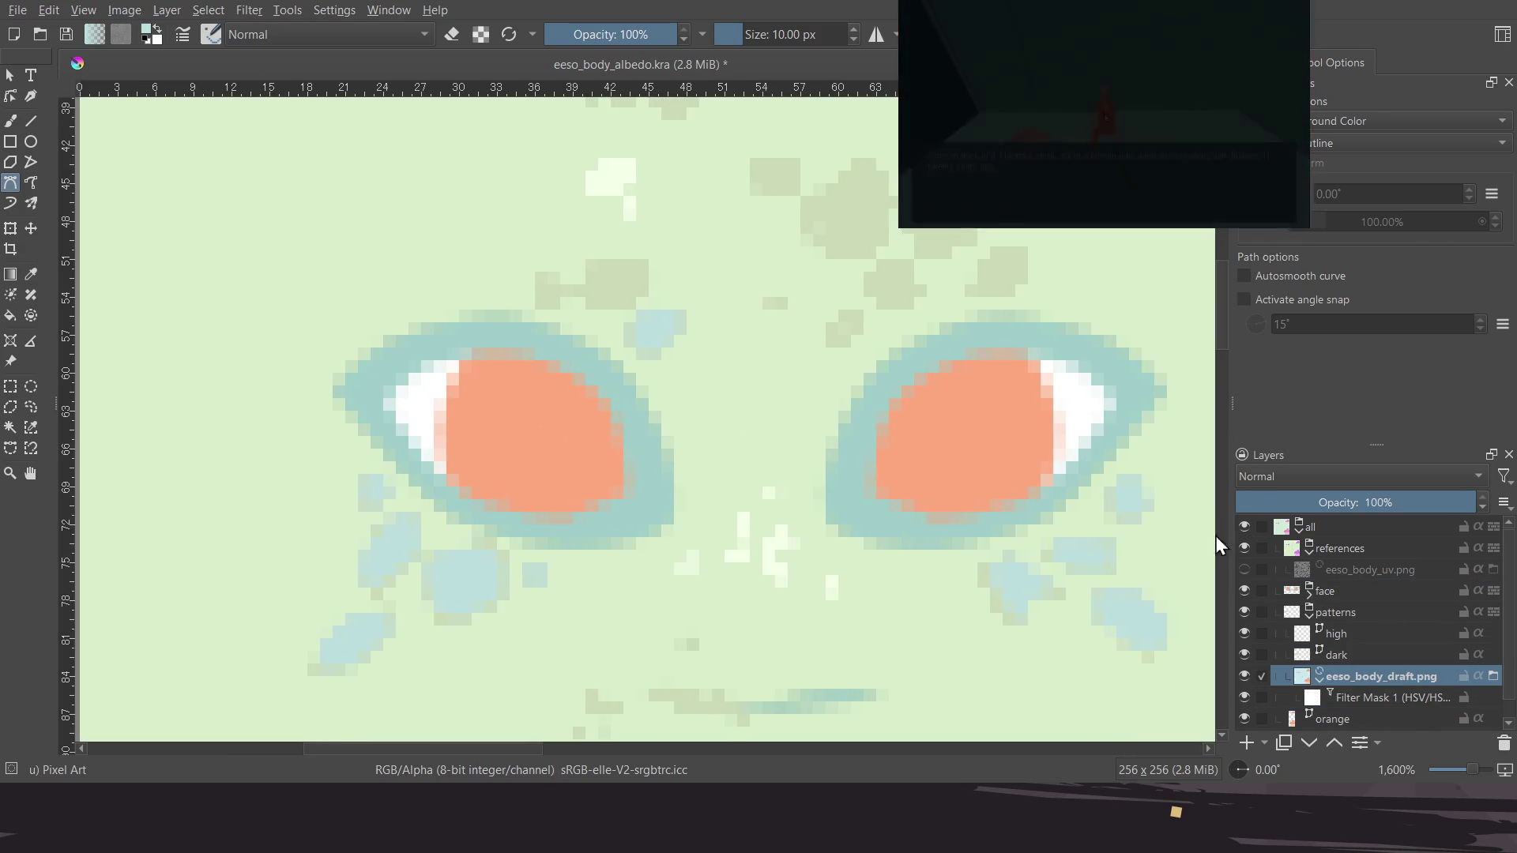
click(1344, 704)
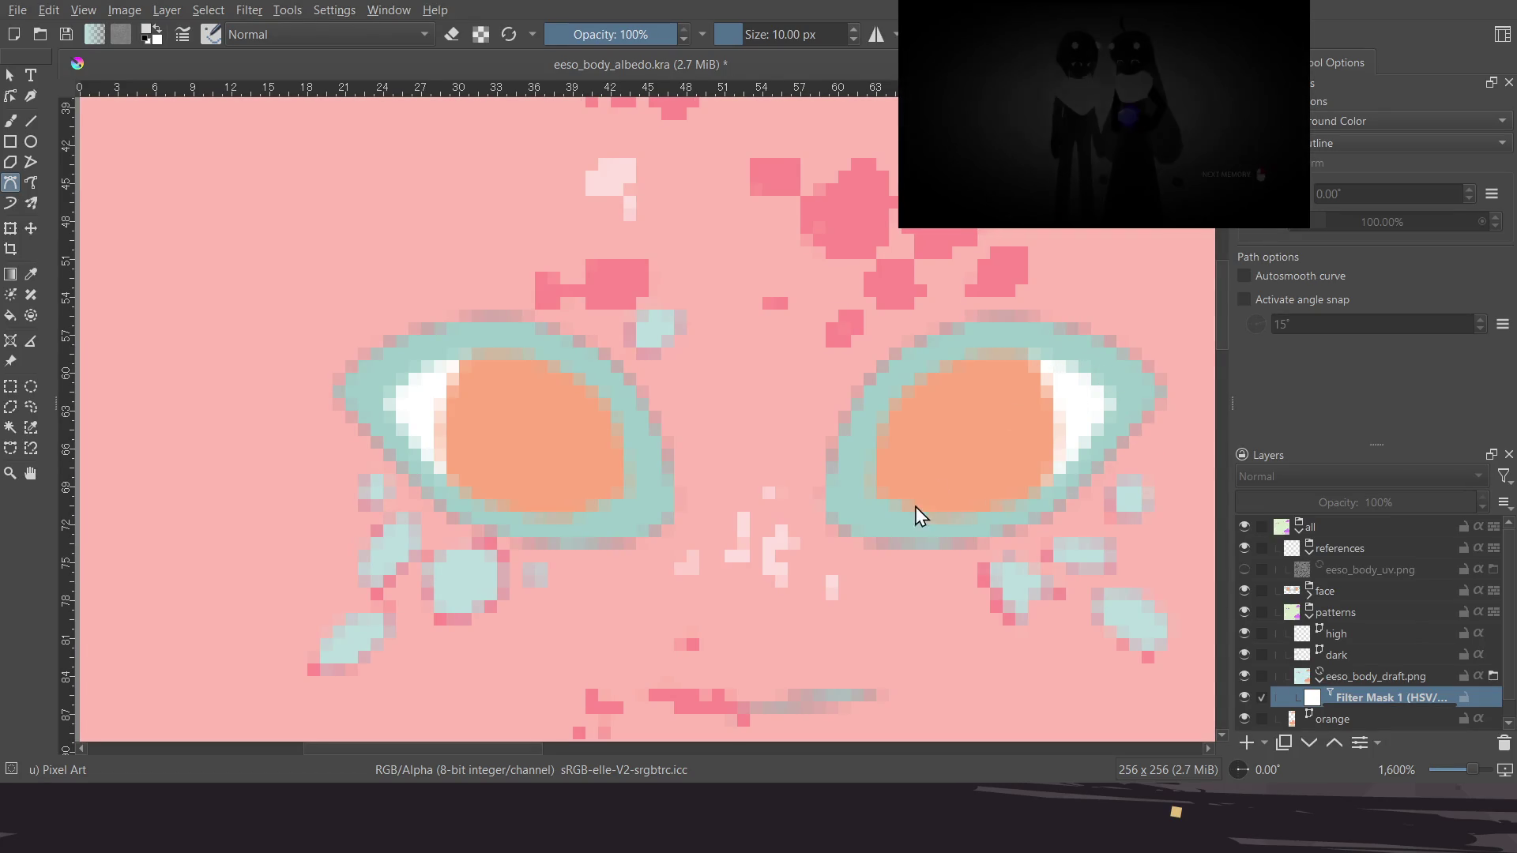
scroll(931, 498, right, 2)
scroll(871, 431, down, 1)
key(ctrl+s)
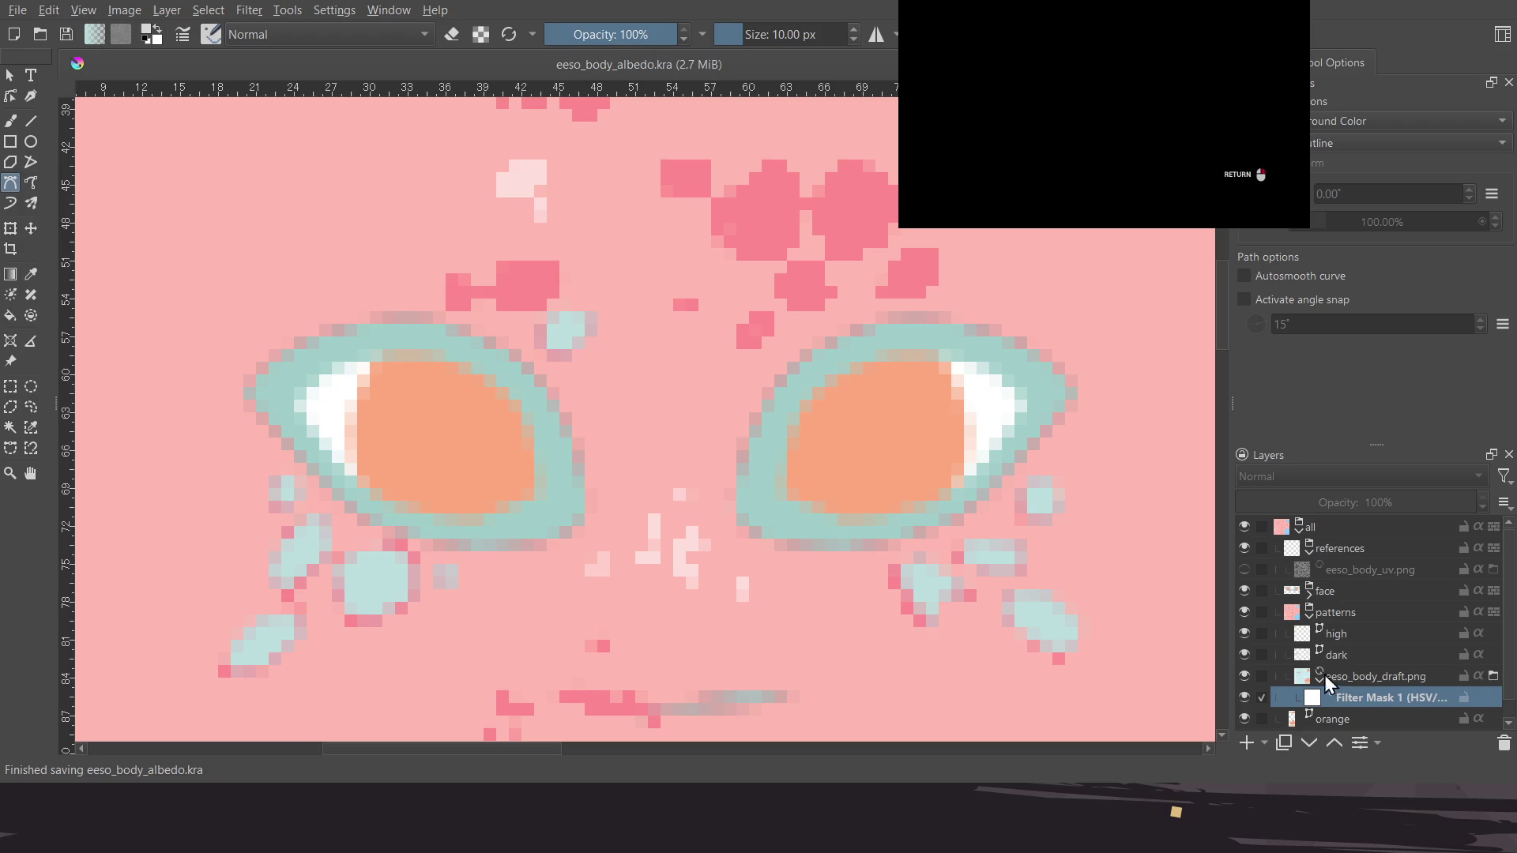
click(1362, 677)
On the dark spots layer, fill the pink spot above the left eye teal
click(1364, 655)
scroll(745, 390, up, 2)
scroll(745, 390, left, 1)
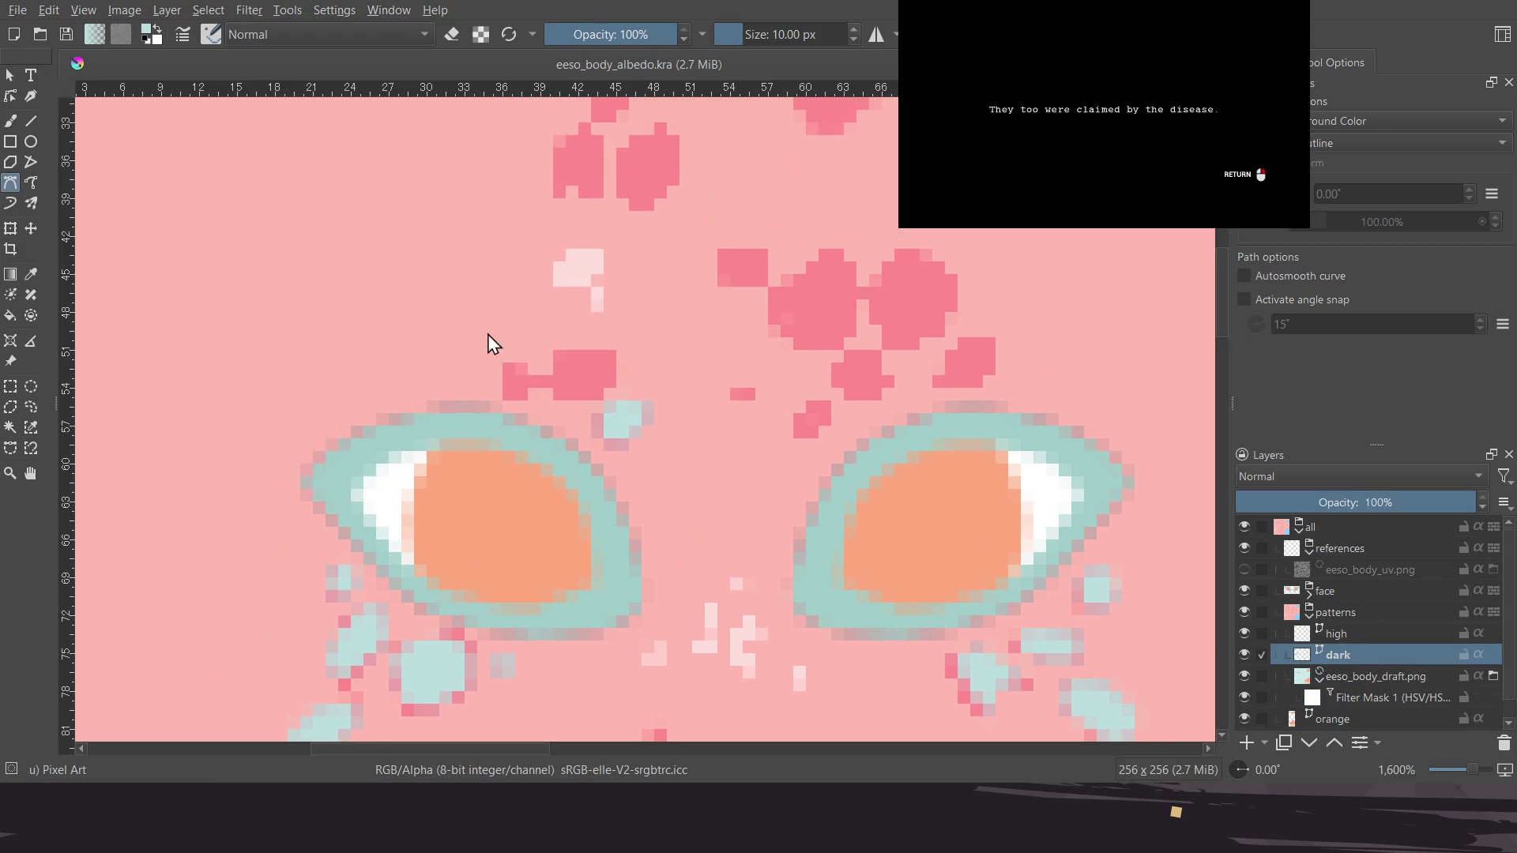
click(556, 363)
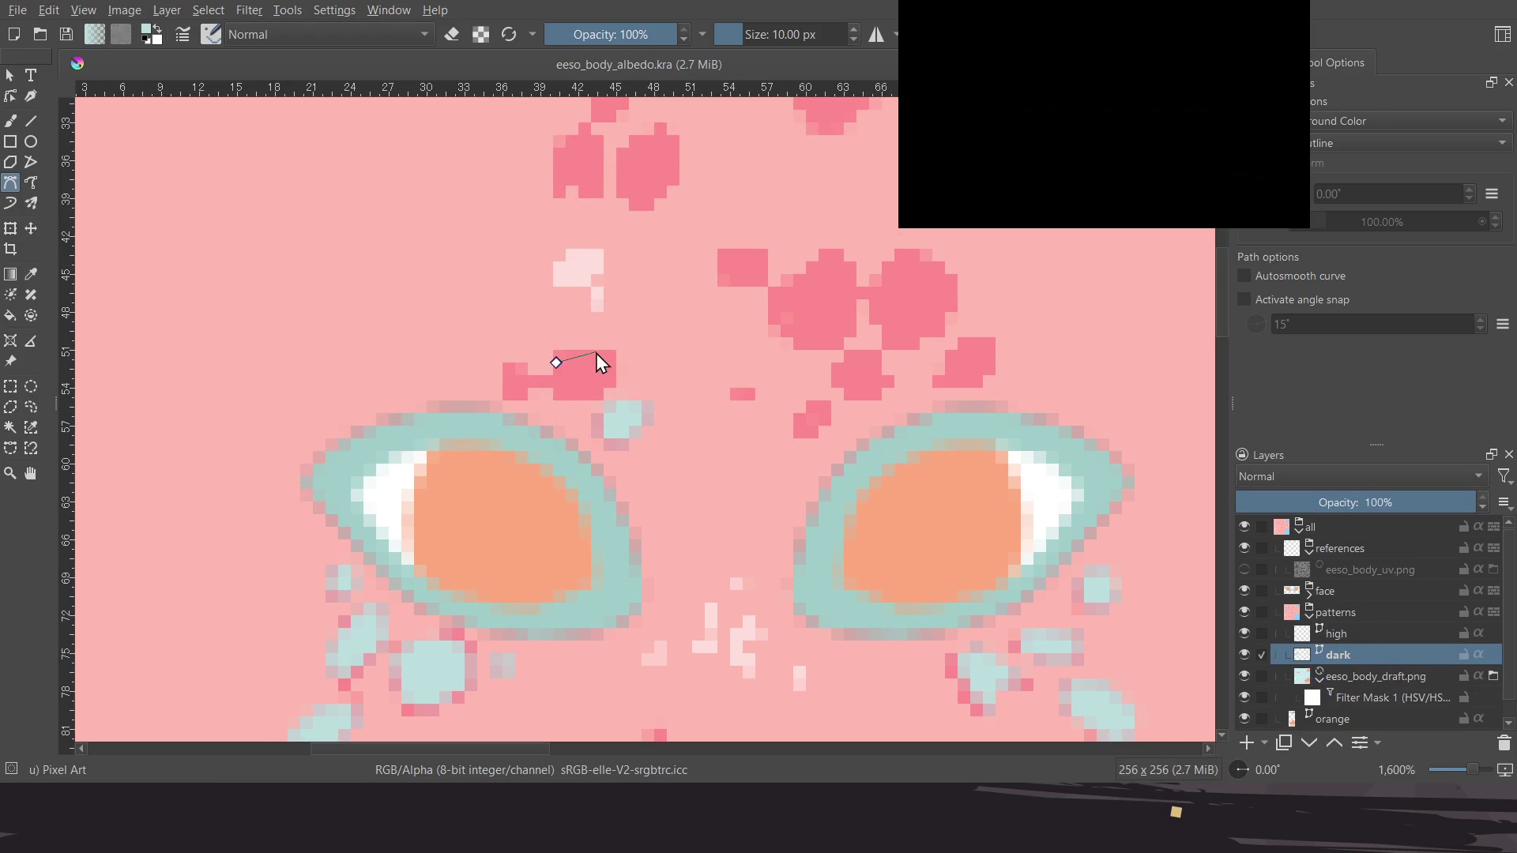
click(614, 353)
click(614, 386)
click(556, 363)
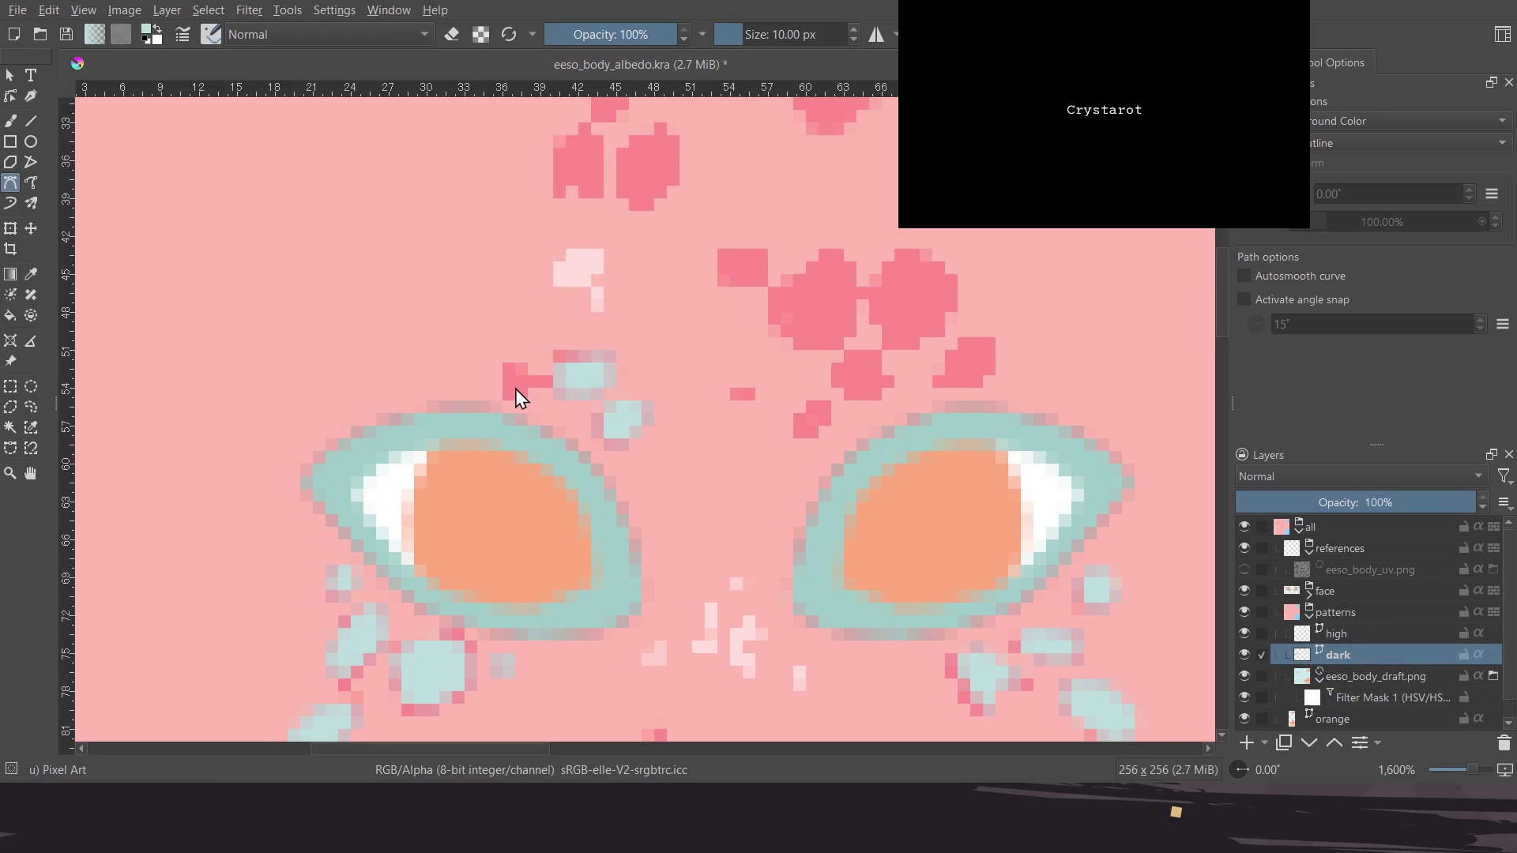
Fill the next pink spots, including those between the eyes and a small lower spot, teal
click(503, 362)
click(534, 402)
click(504, 395)
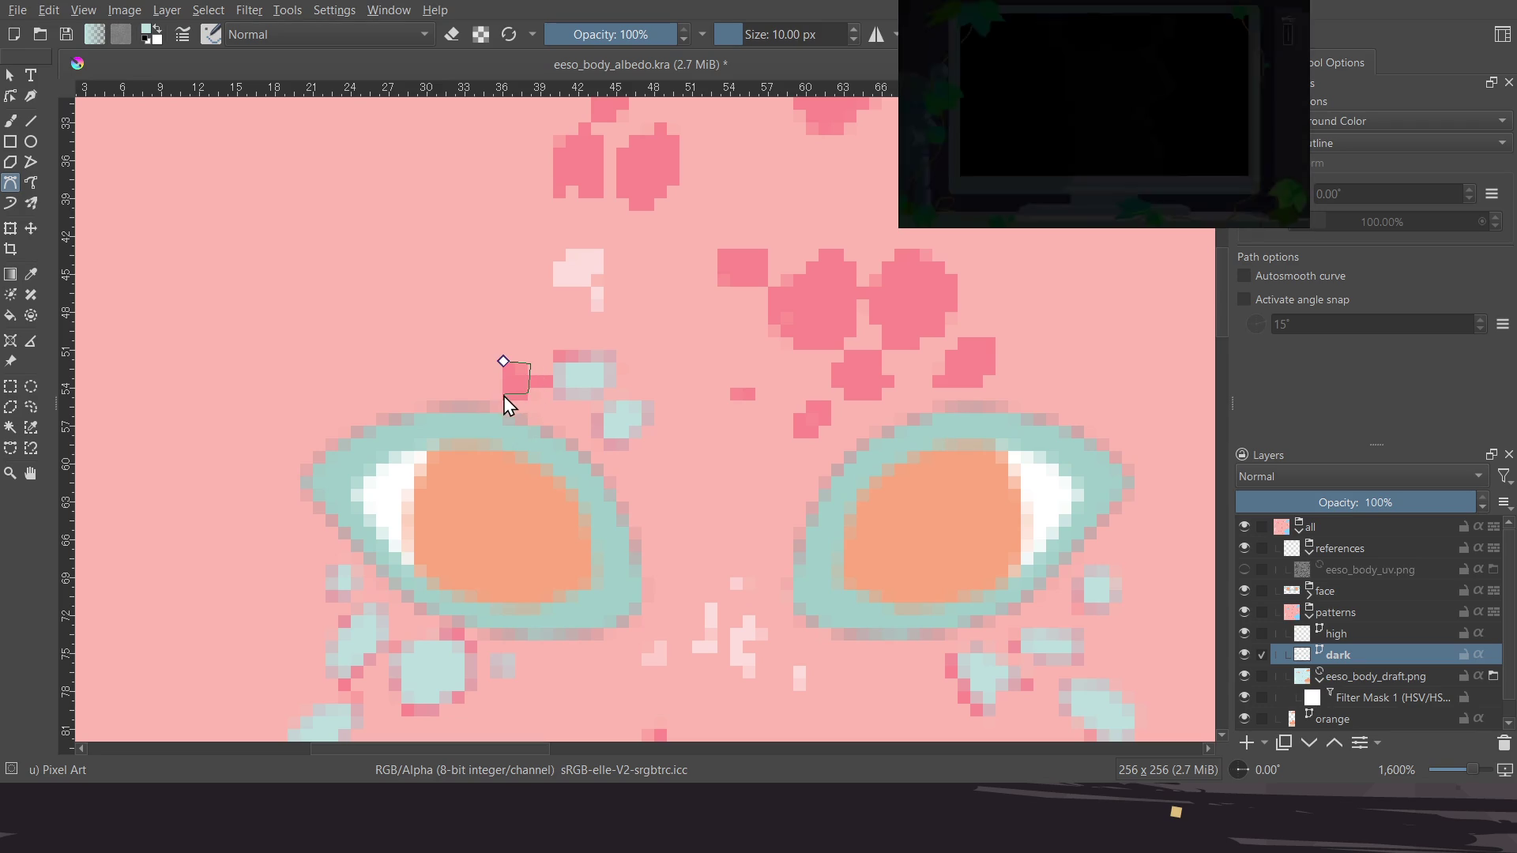
click(503, 361)
middle_drag(905, 424, 781, 409)
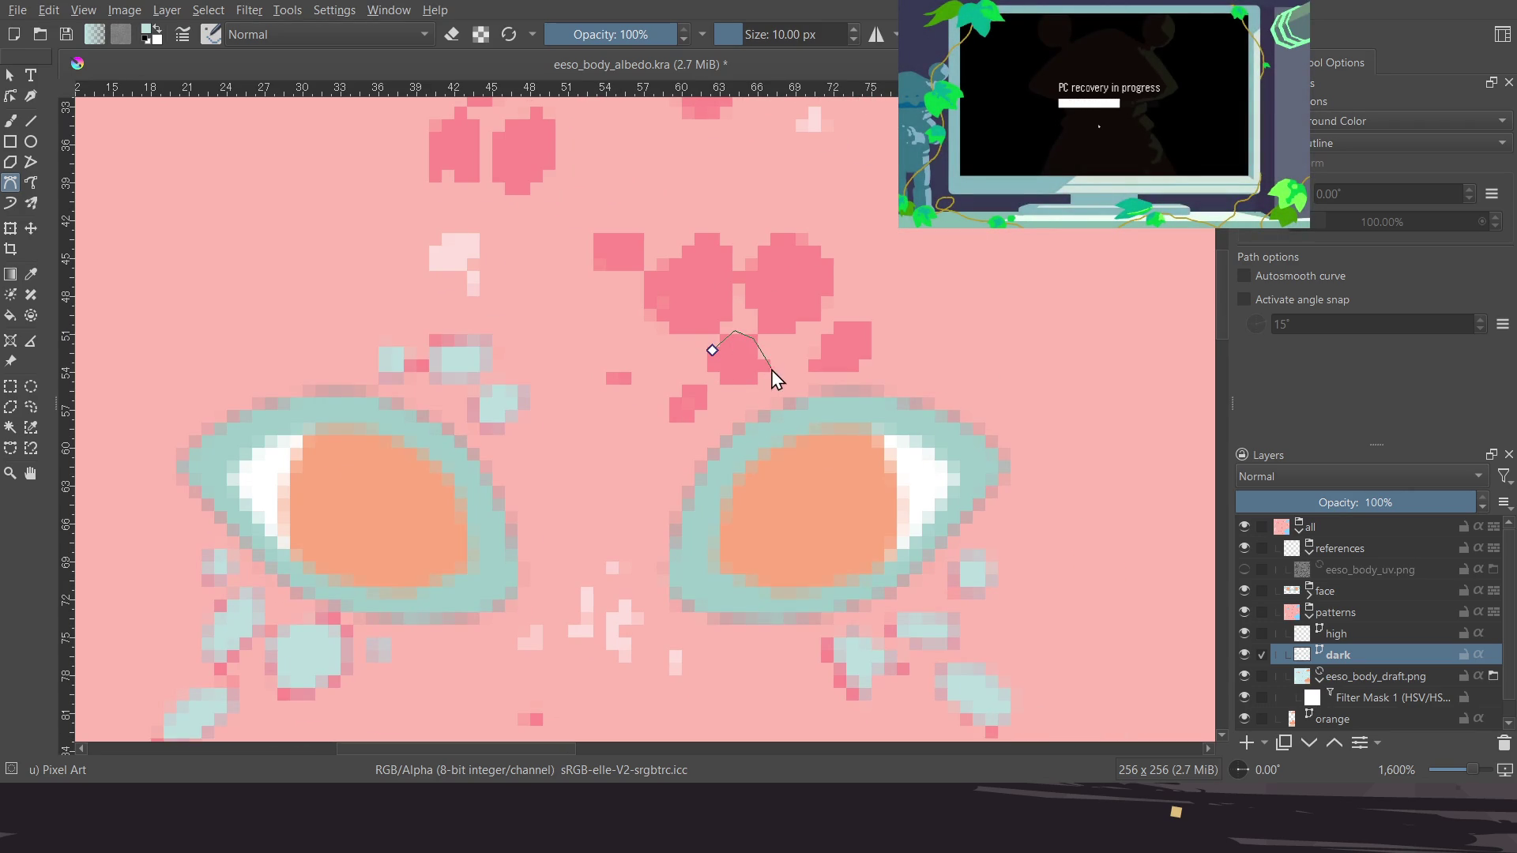
click(749, 384)
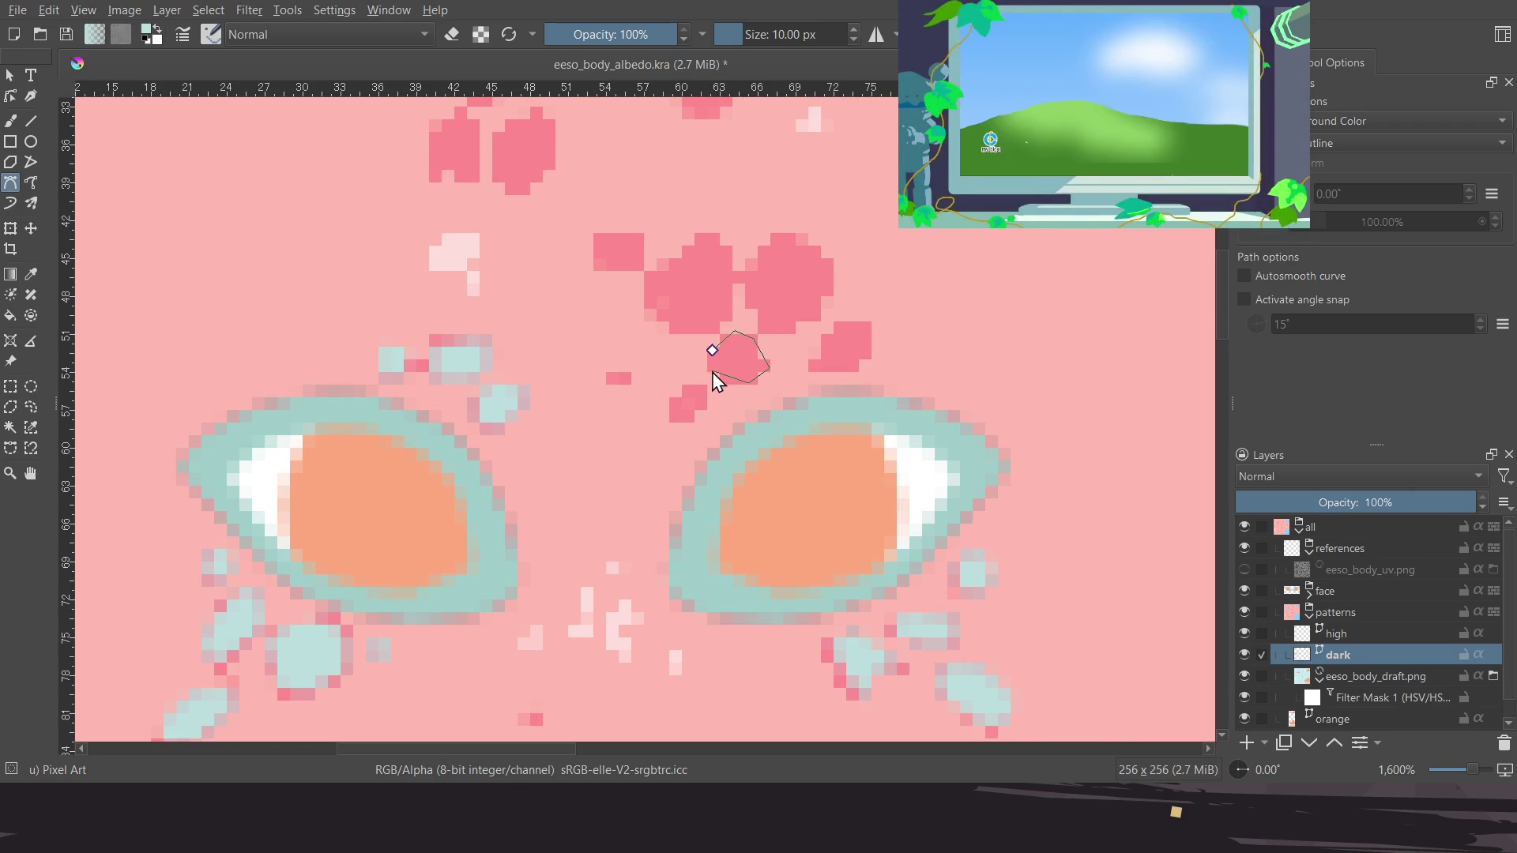
click(712, 350)
click(673, 399)
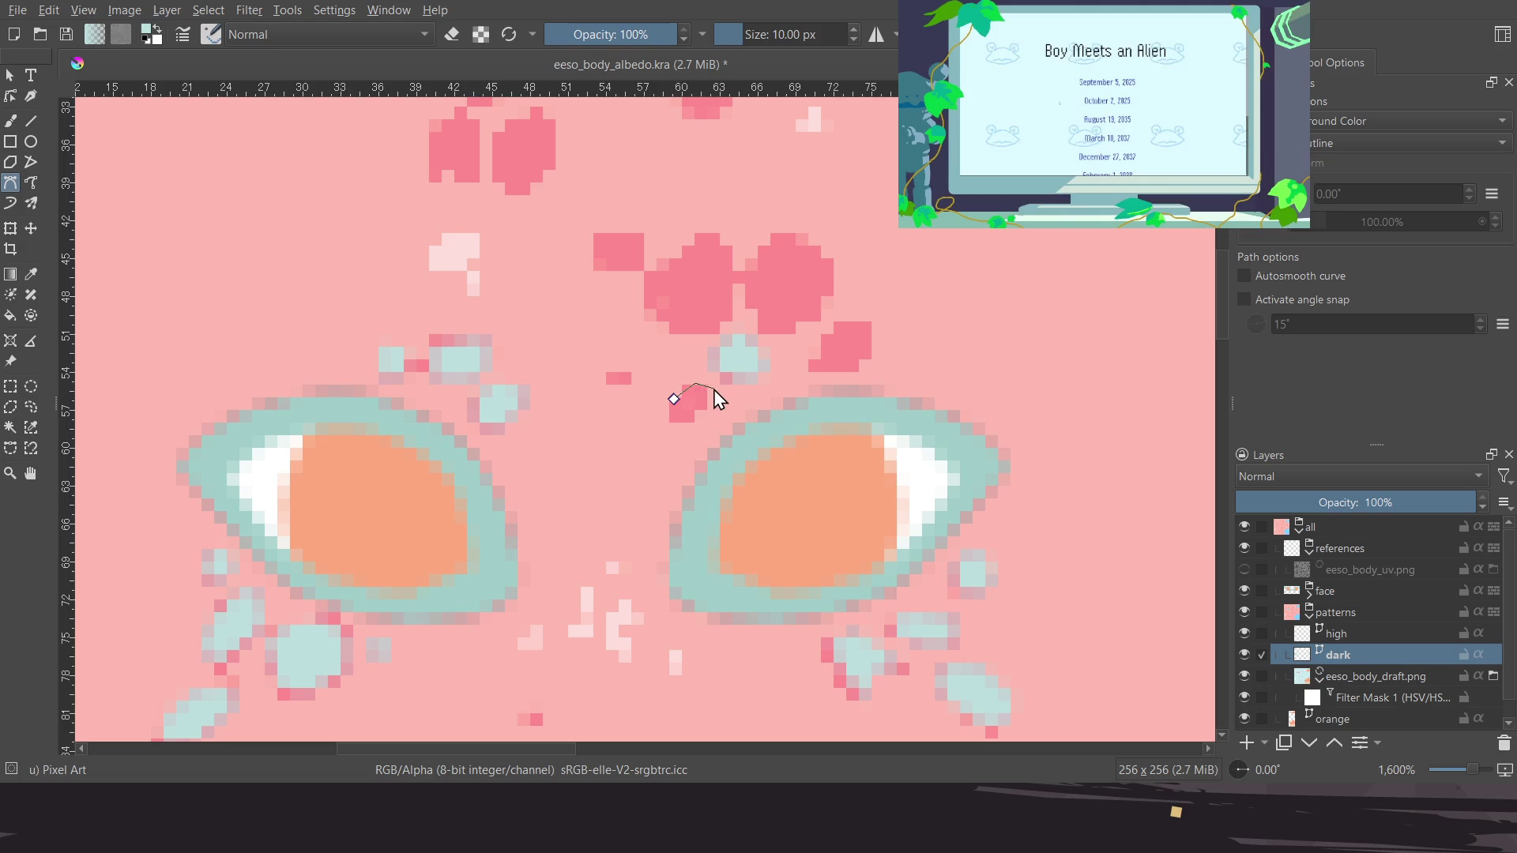
click(673, 400)
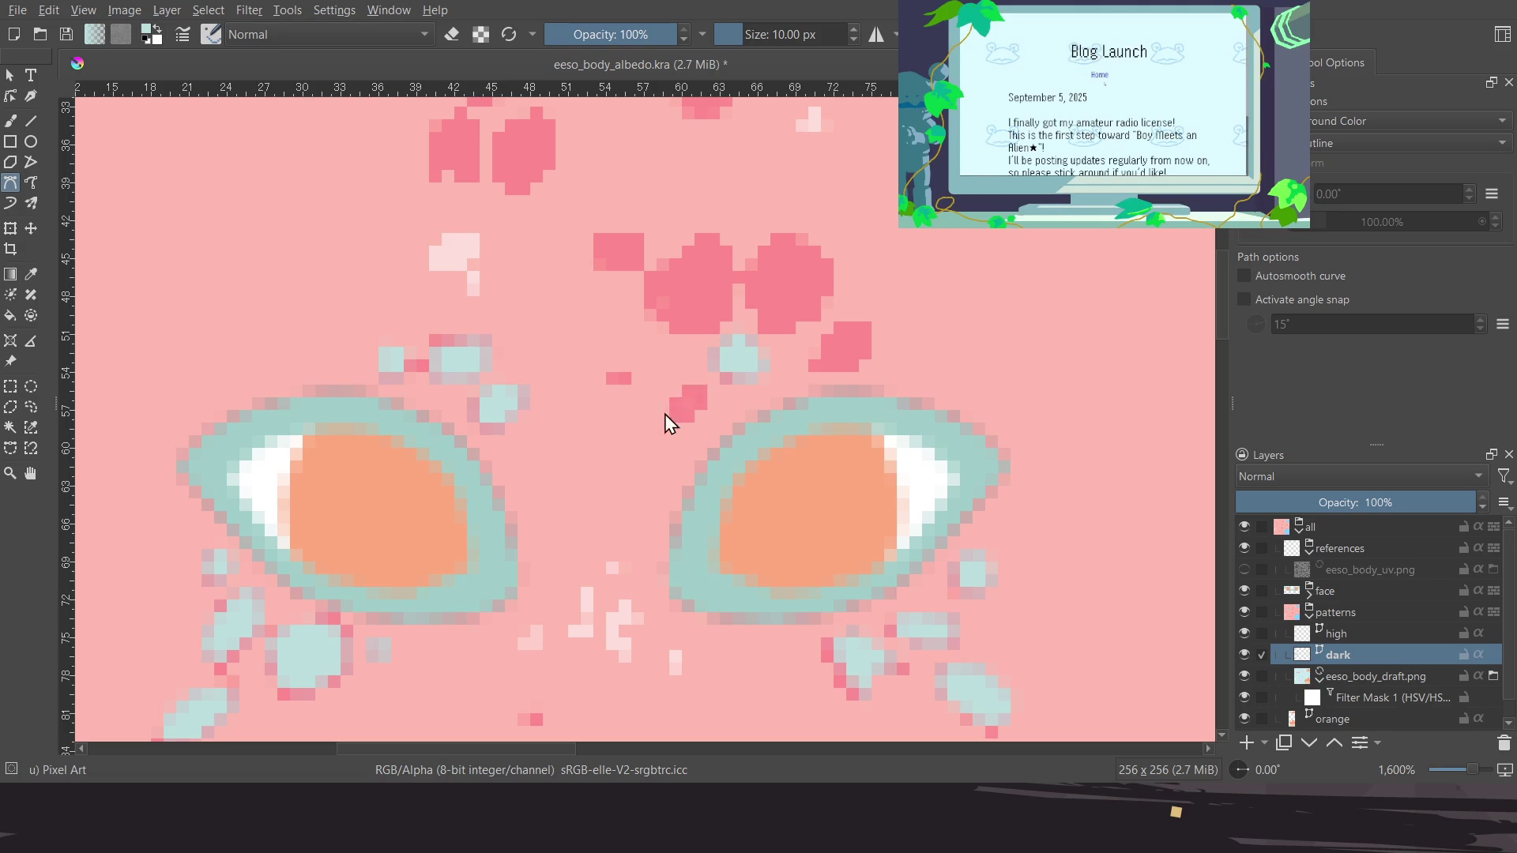
Outline the right forehead spot with four corners and fill it teal
click(813, 366)
click(843, 321)
click(873, 322)
click(867, 360)
click(813, 368)
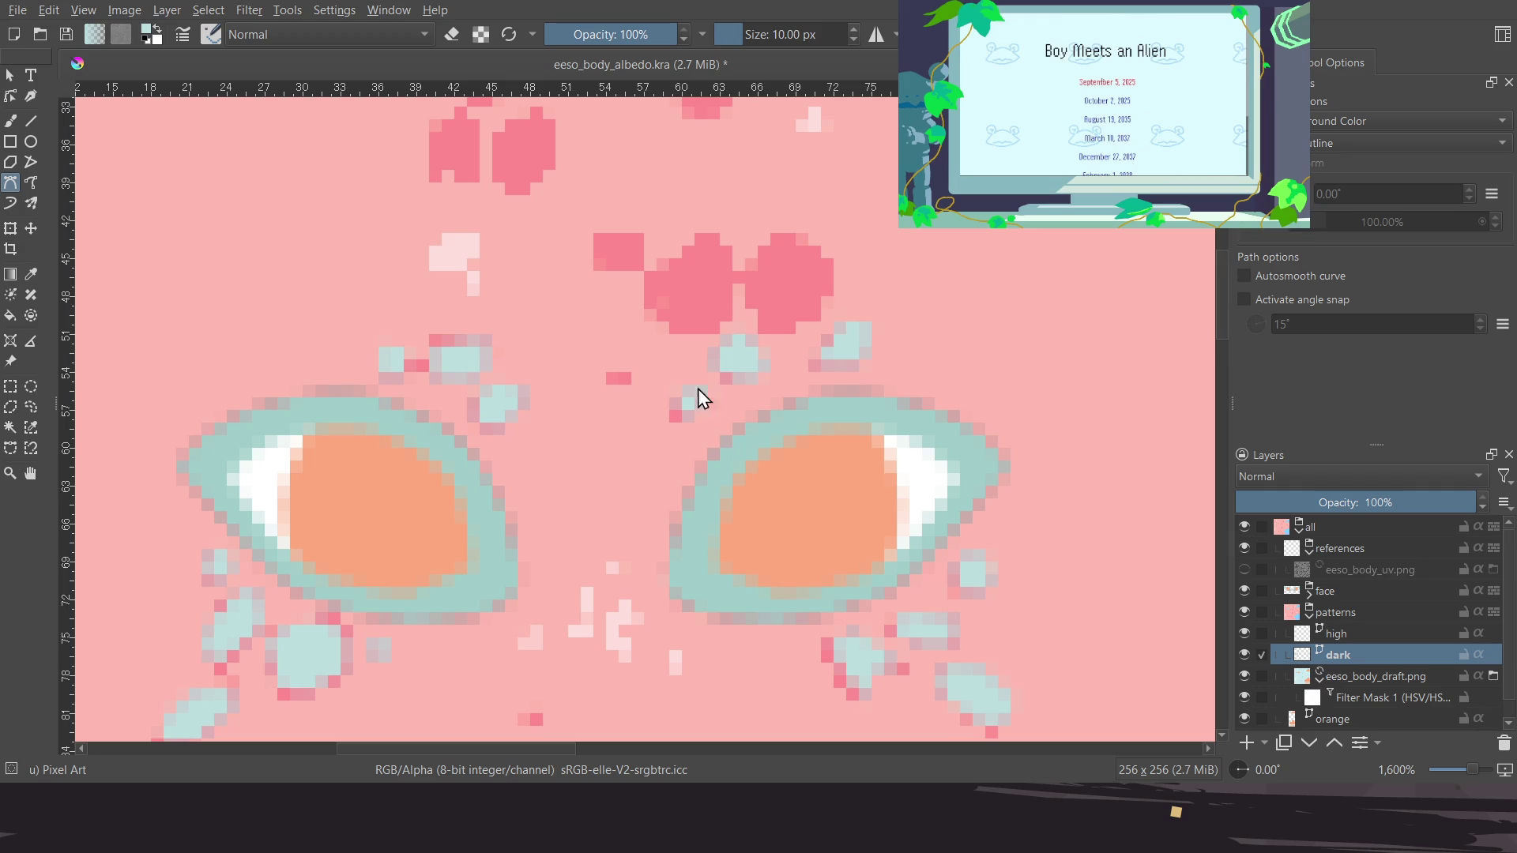
Fill the diamond-shaped spot and its neighbouring pink spot teal
click(787, 230)
click(839, 275)
click(773, 330)
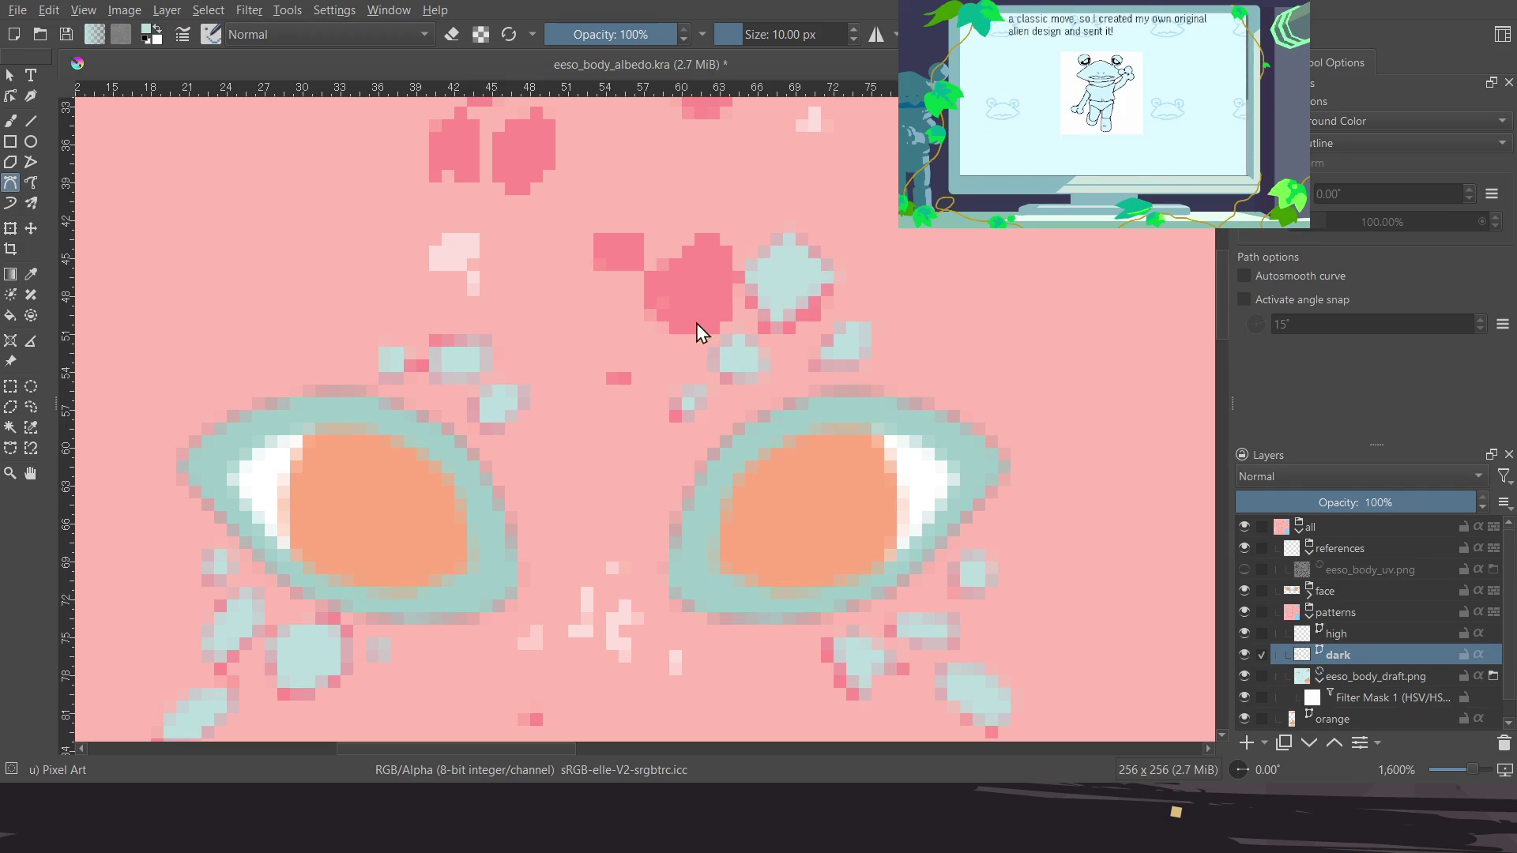
click(680, 332)
click(645, 288)
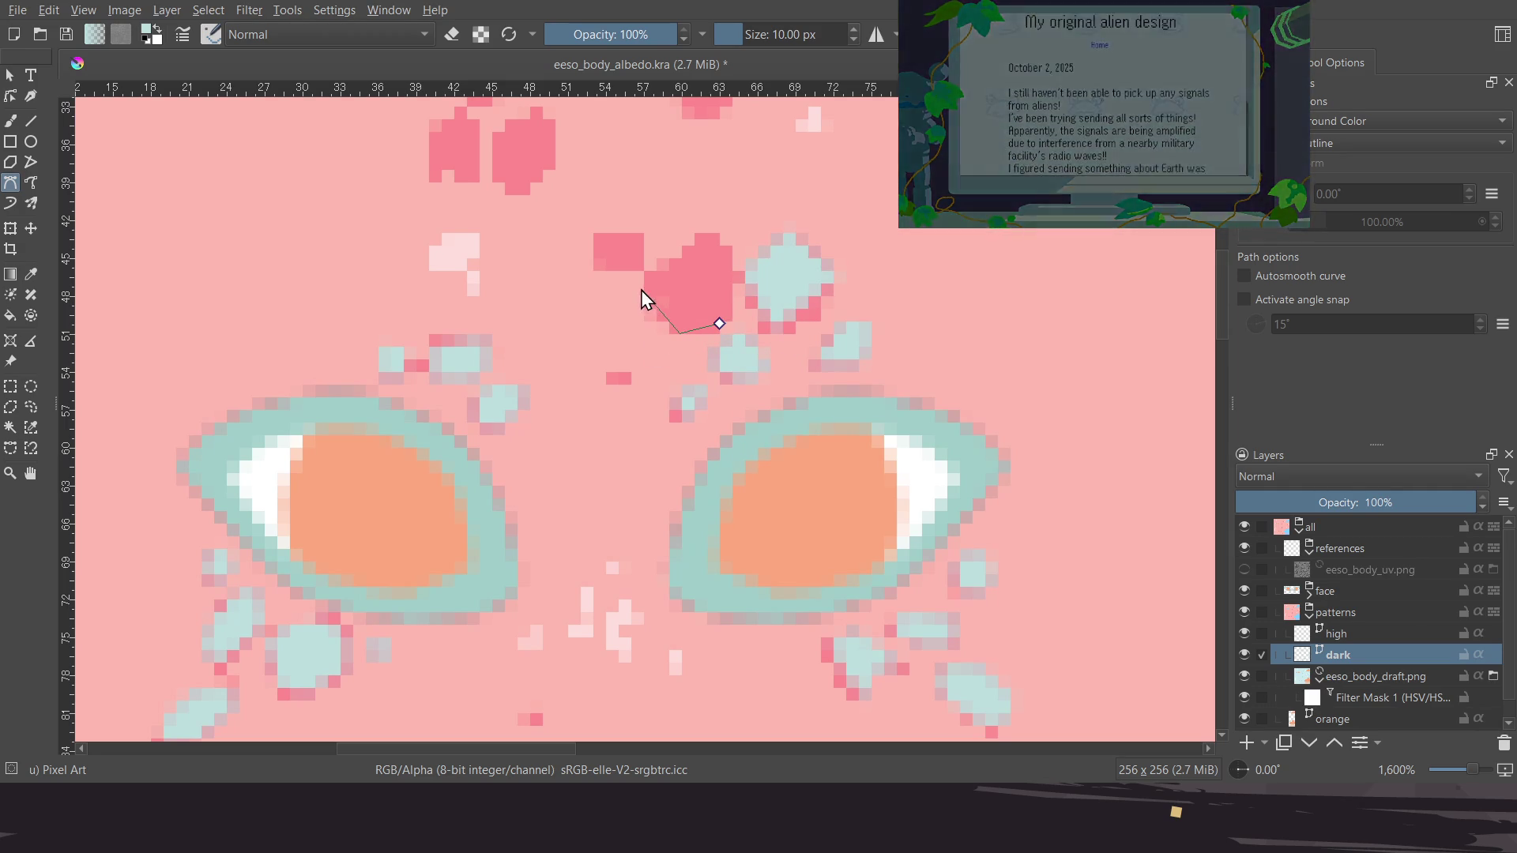
click(708, 234)
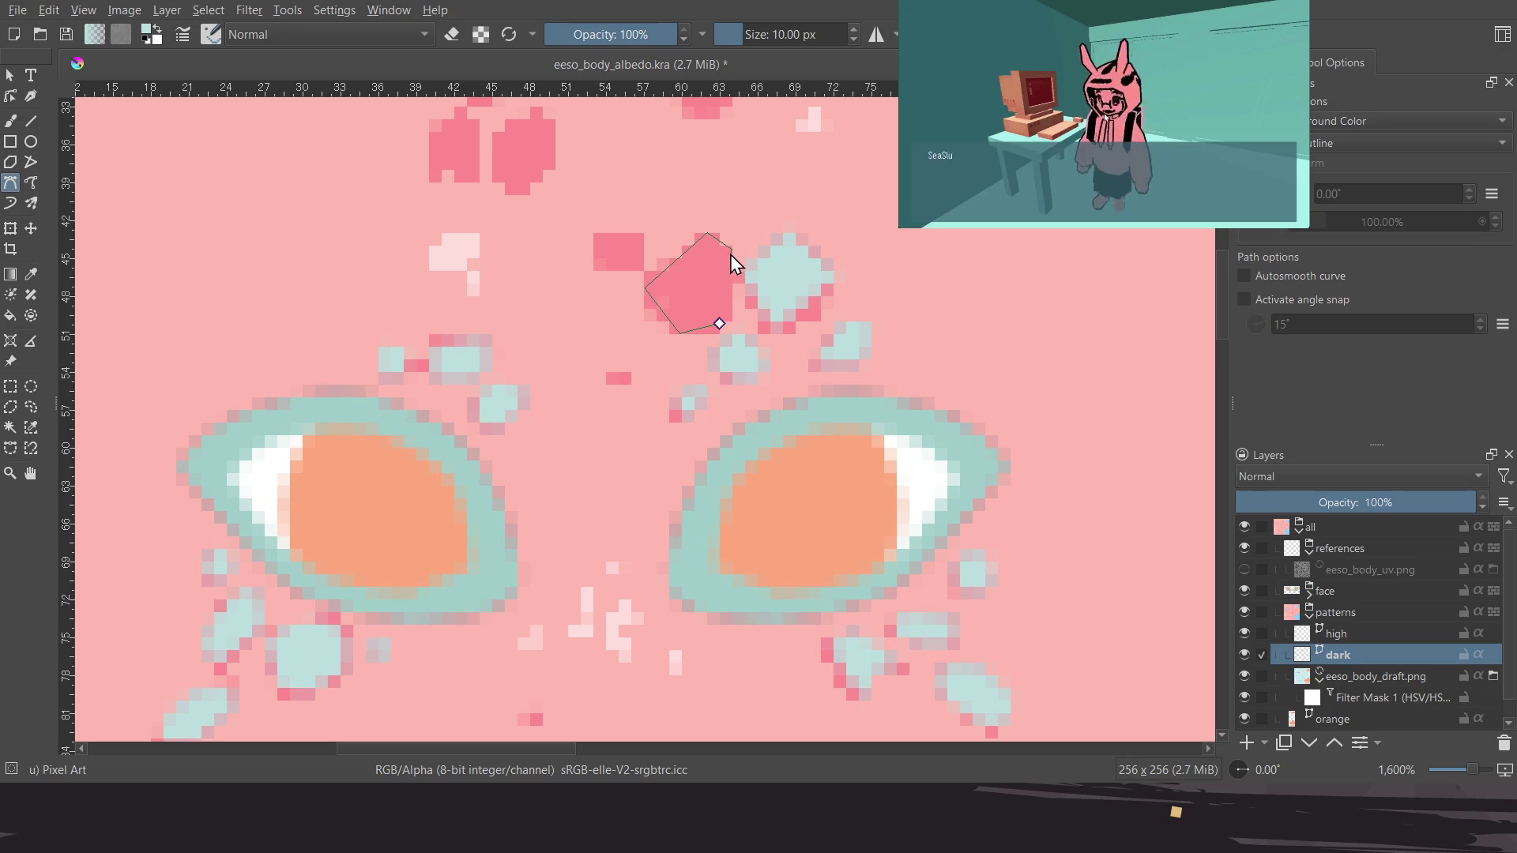
Fill the next pink forehead spot teal
click(719, 323)
mouse_move(619, 324)
middle_down()
mouse_move(634, 387)
mouse_move(633, 369)
middle_up()
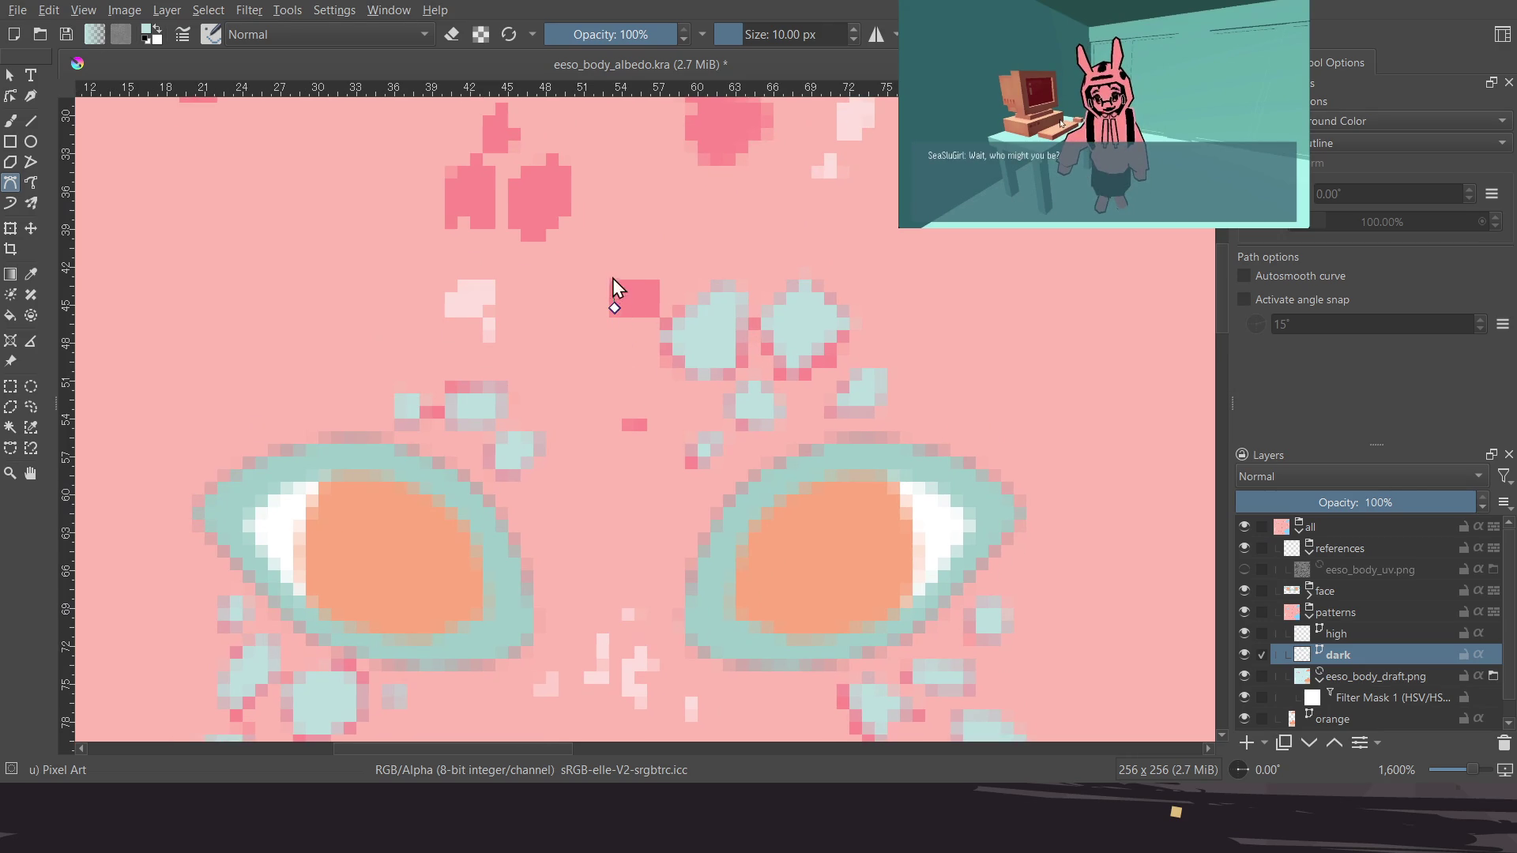
click(661, 277)
click(657, 316)
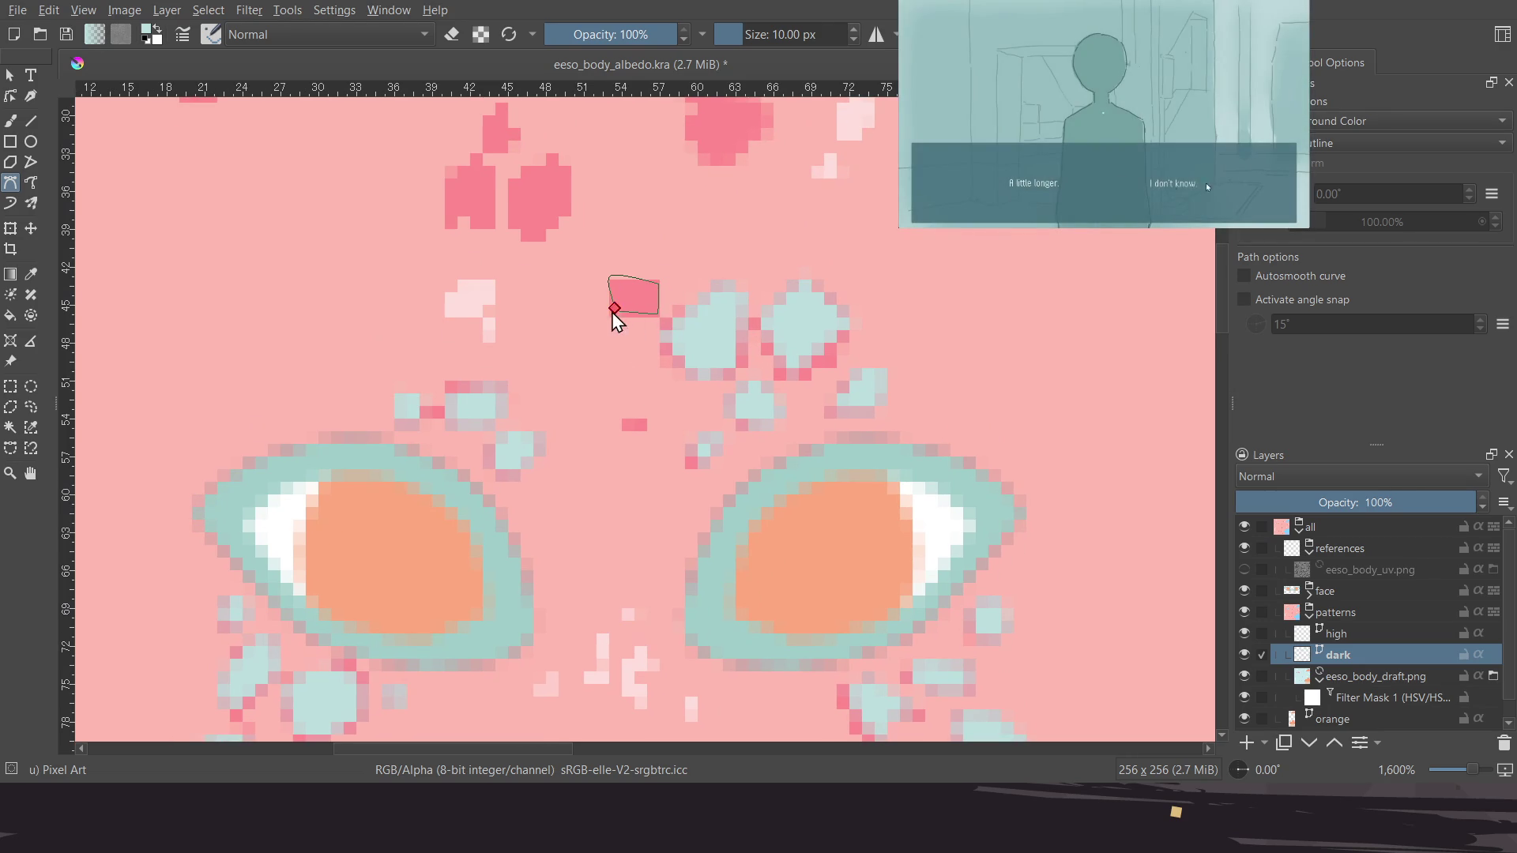
click(614, 308)
Fill the spots higher on the forehead teal
mouse_move(563, 454)
middle_down()
mouse_move(545, 474)
mouse_move(576, 522)
middle_up()
click(597, 385)
click(571, 370)
click(571, 324)
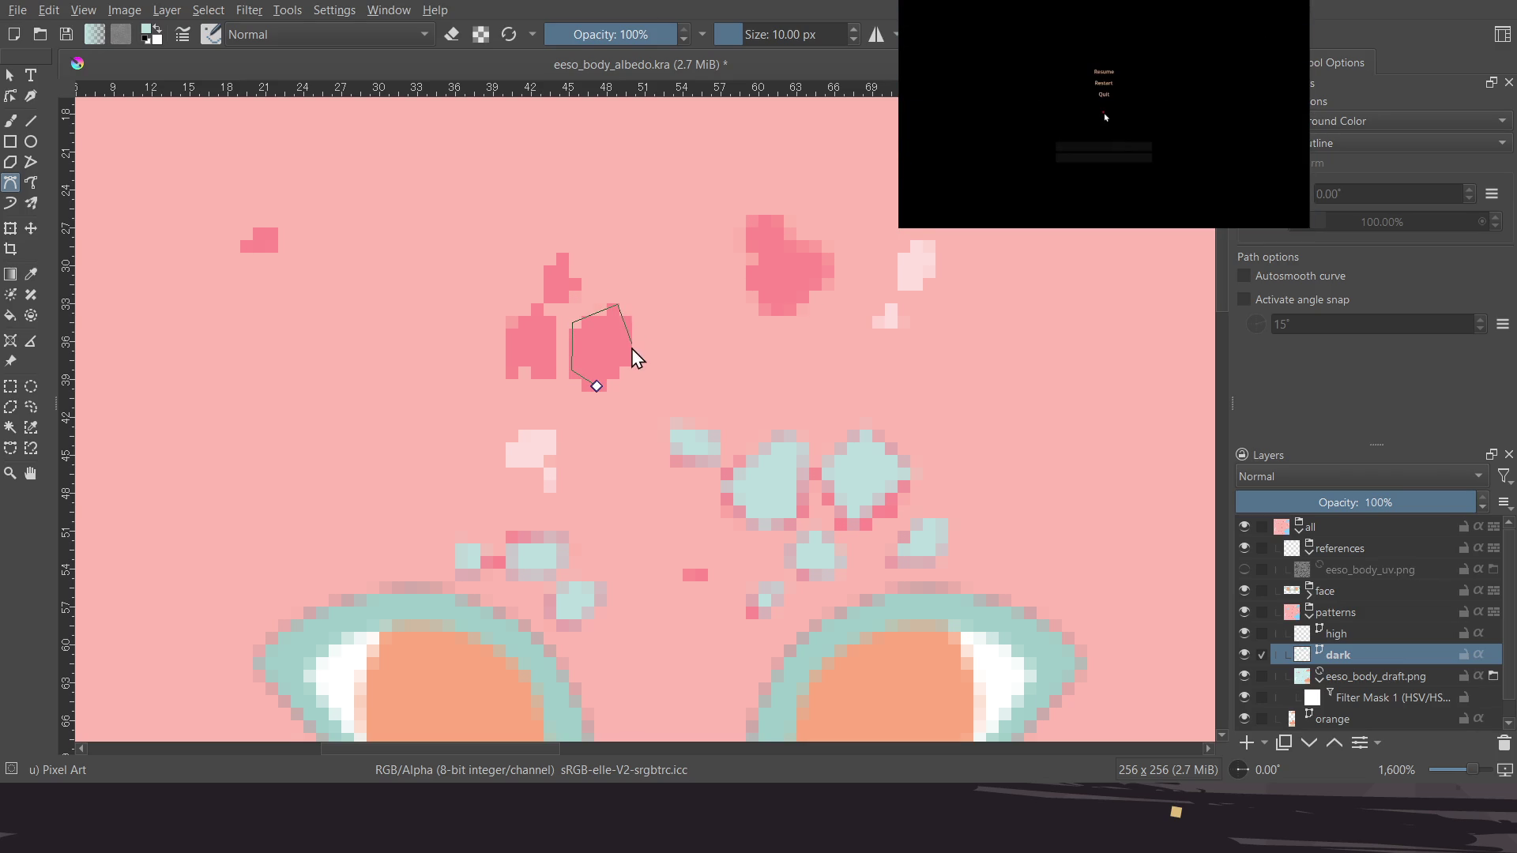
click(596, 386)
middle_drag(549, 376, 580, 386)
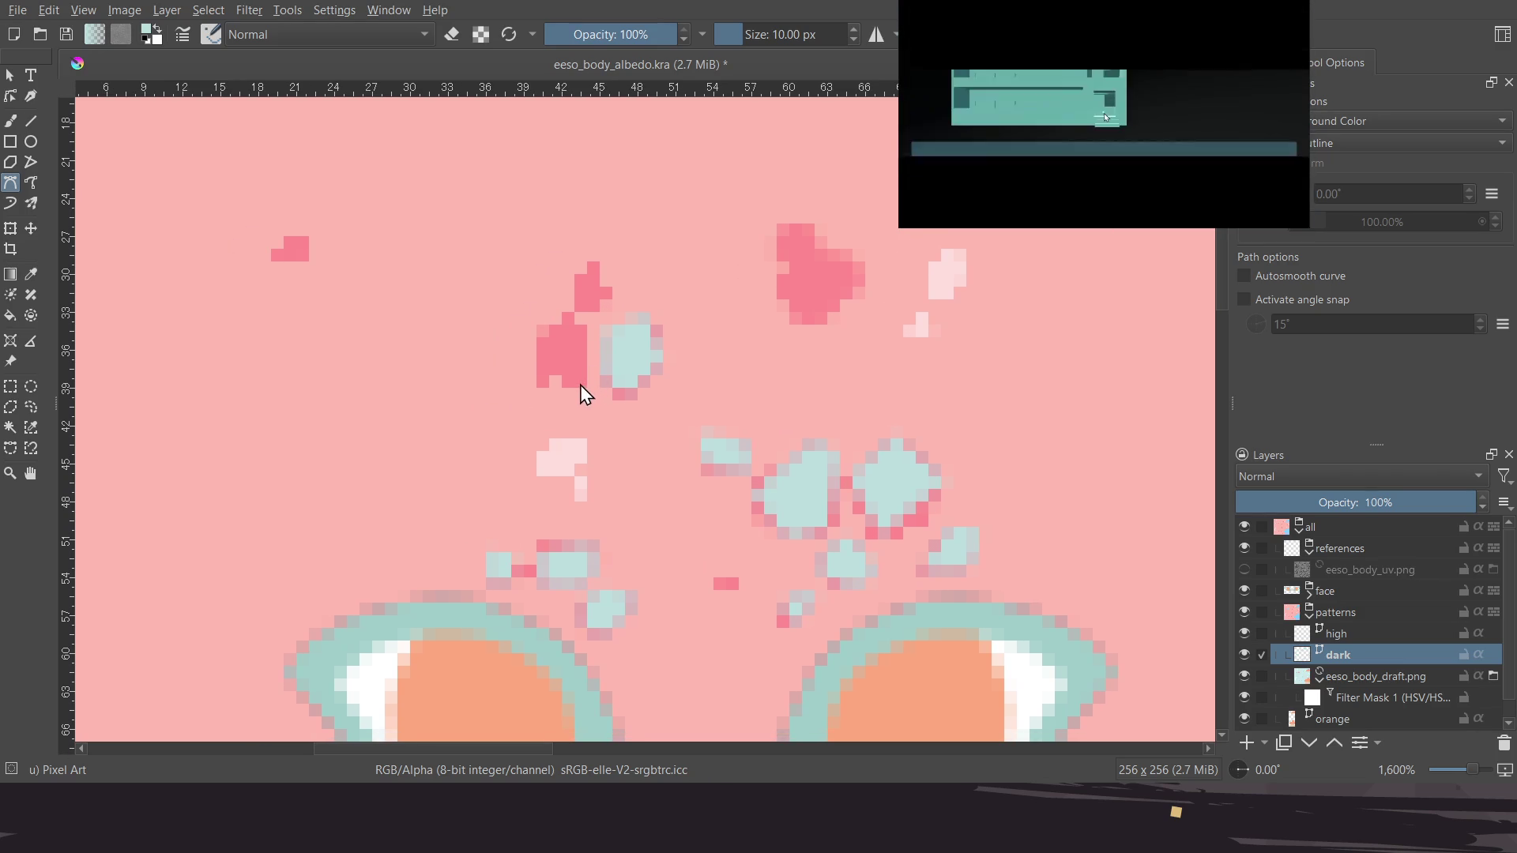
click(538, 377)
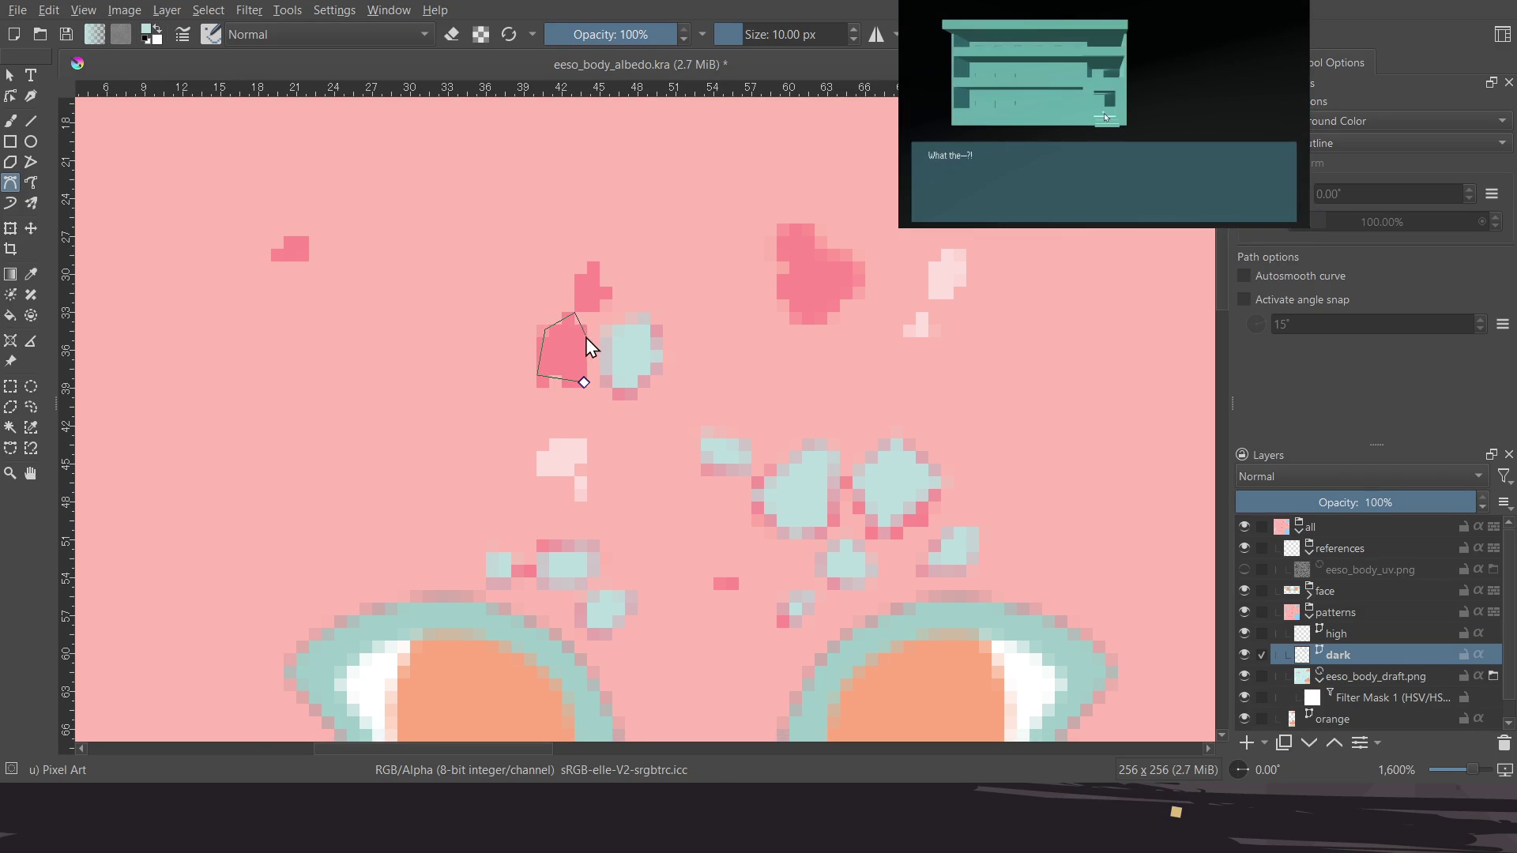
click(584, 383)
Fill the neighbouring upper pink spot teal and save the texture
click(599, 310)
click(578, 300)
click(577, 273)
click(604, 266)
click(613, 298)
click(599, 309)
middle_drag(526, 371, 528, 329)
key(ctrl+s)
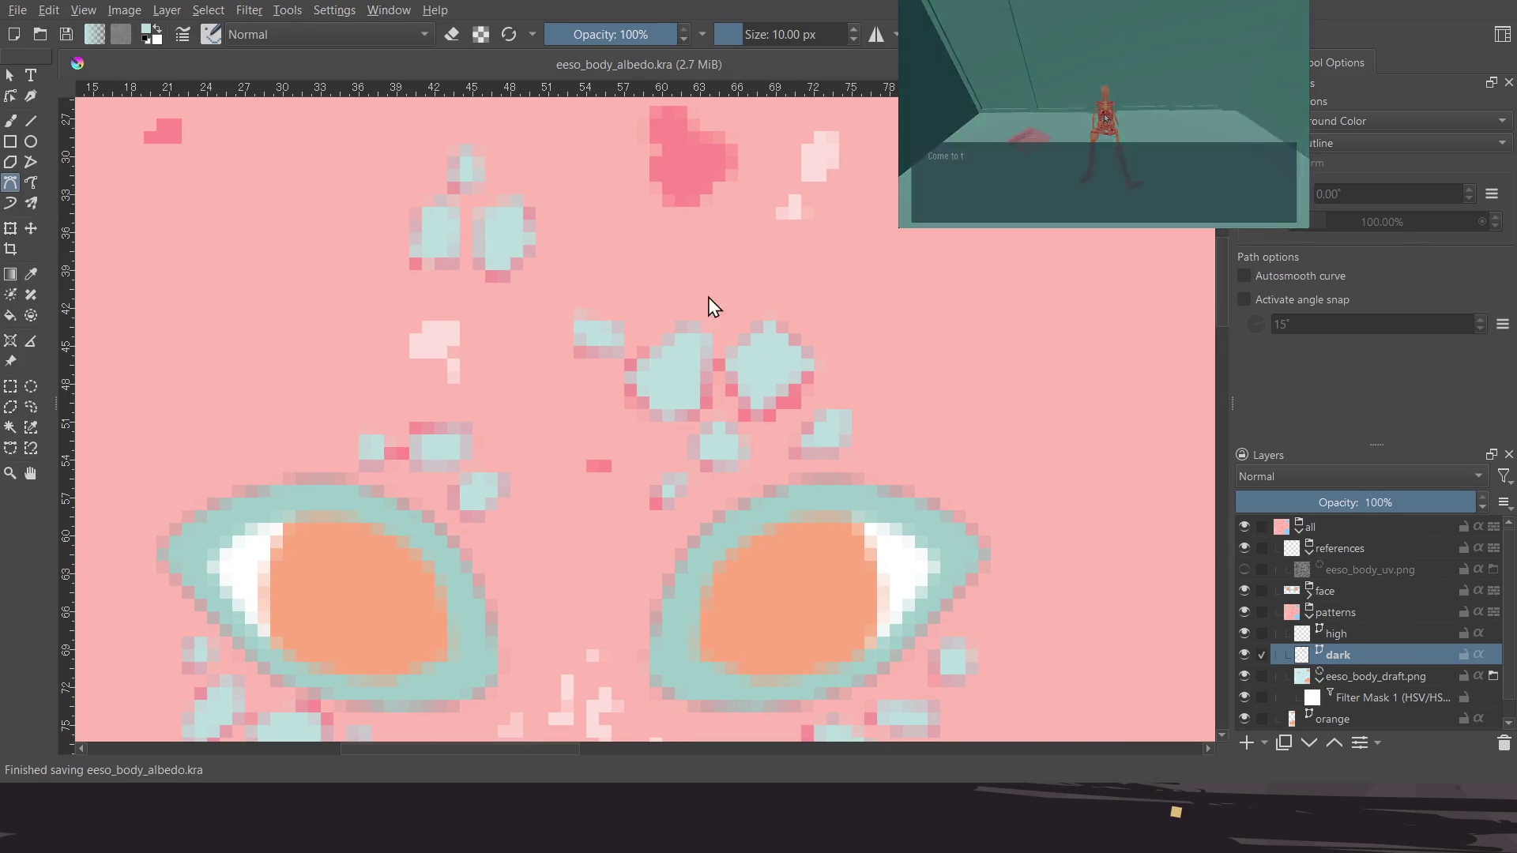
Fill the remaining pink forehead spot teal and begin a small spot on the left
middle_drag(711, 305, 637, 373)
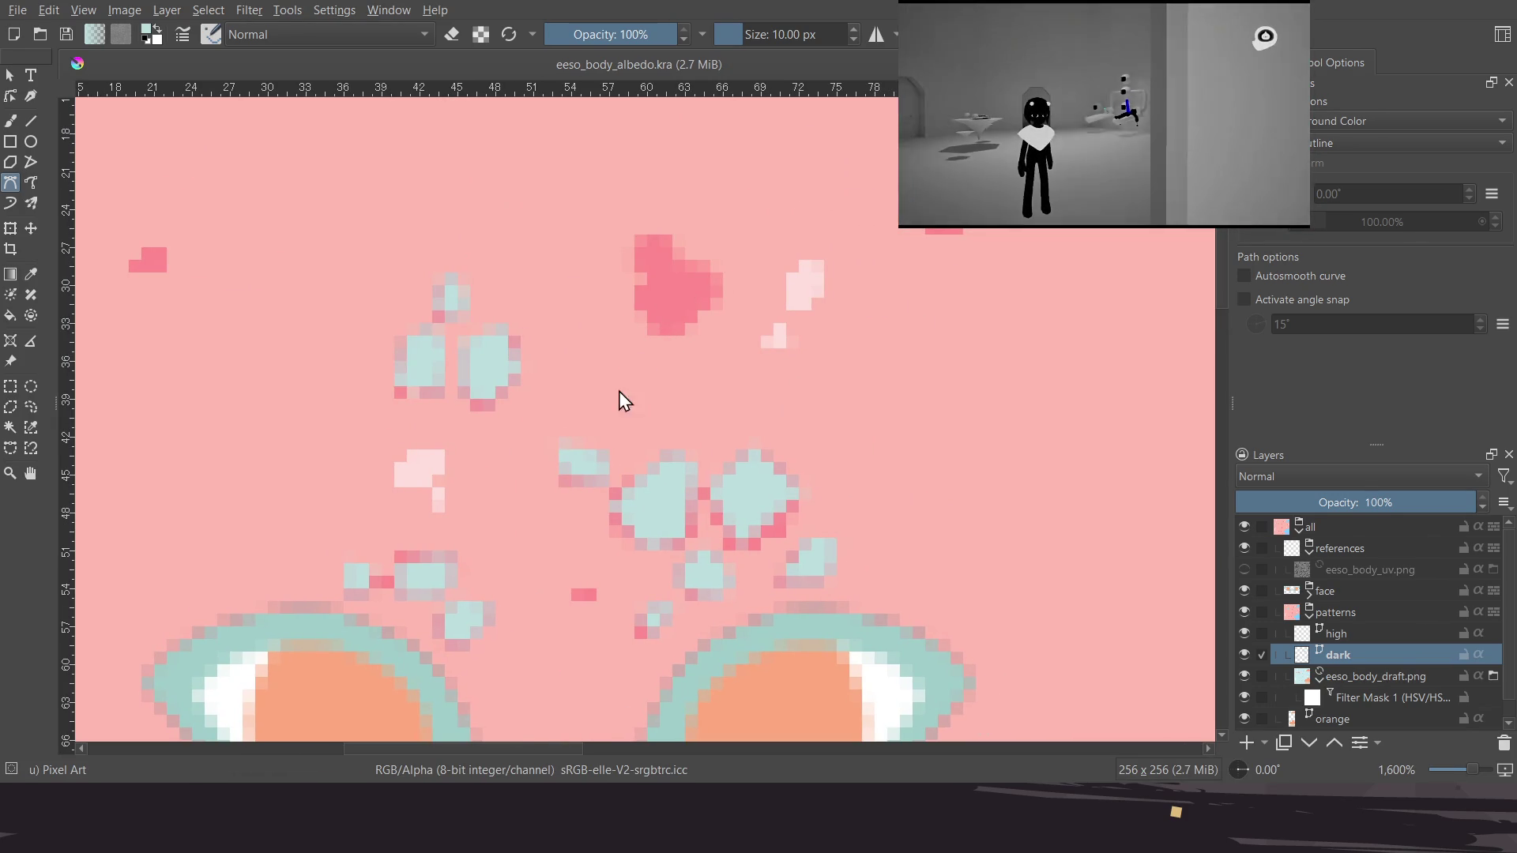
click(660, 336)
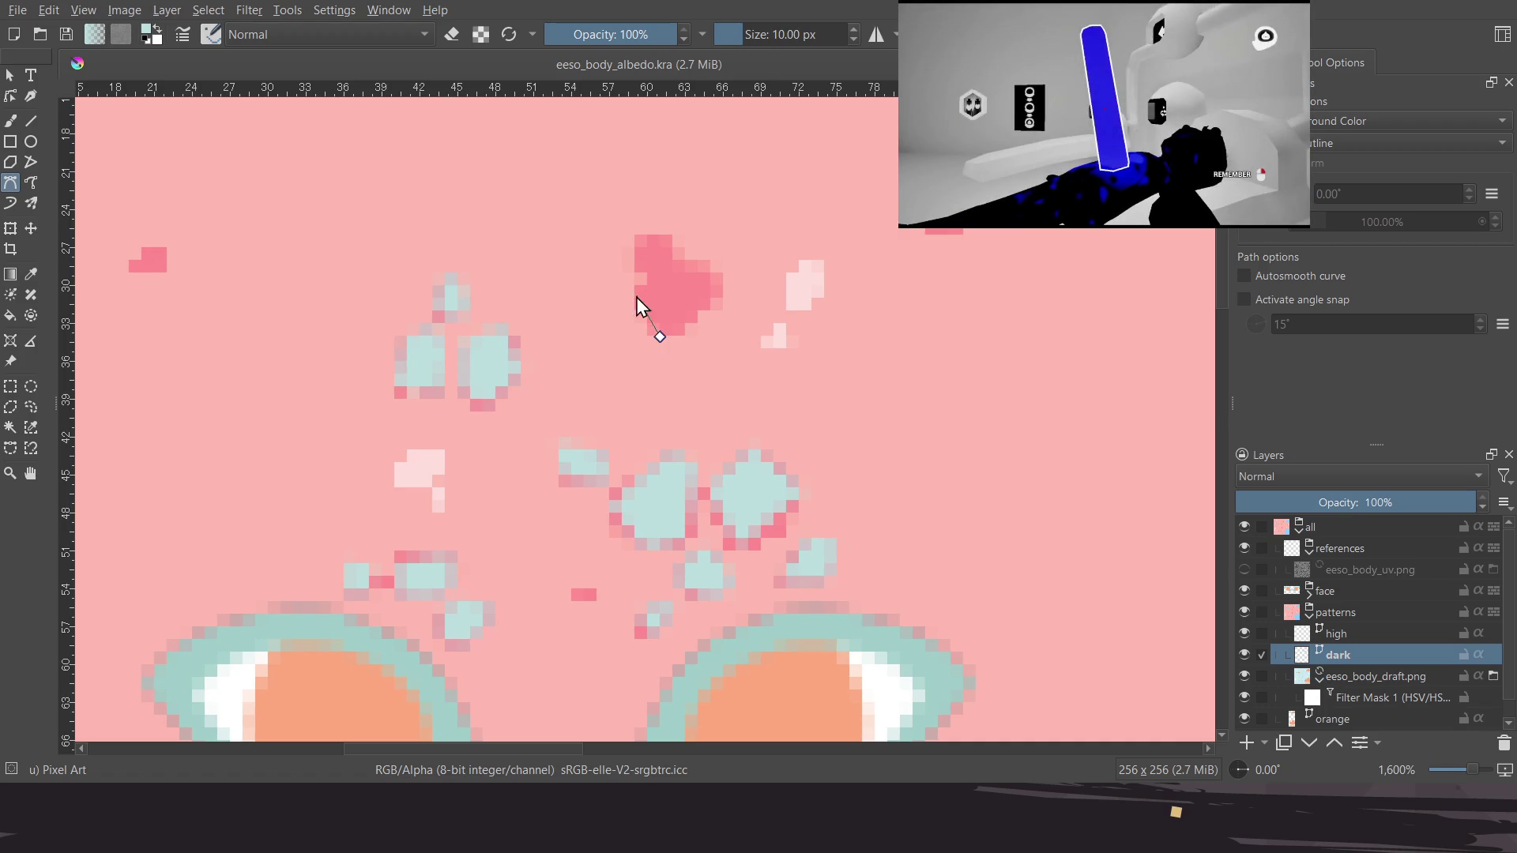
click(648, 233)
click(718, 278)
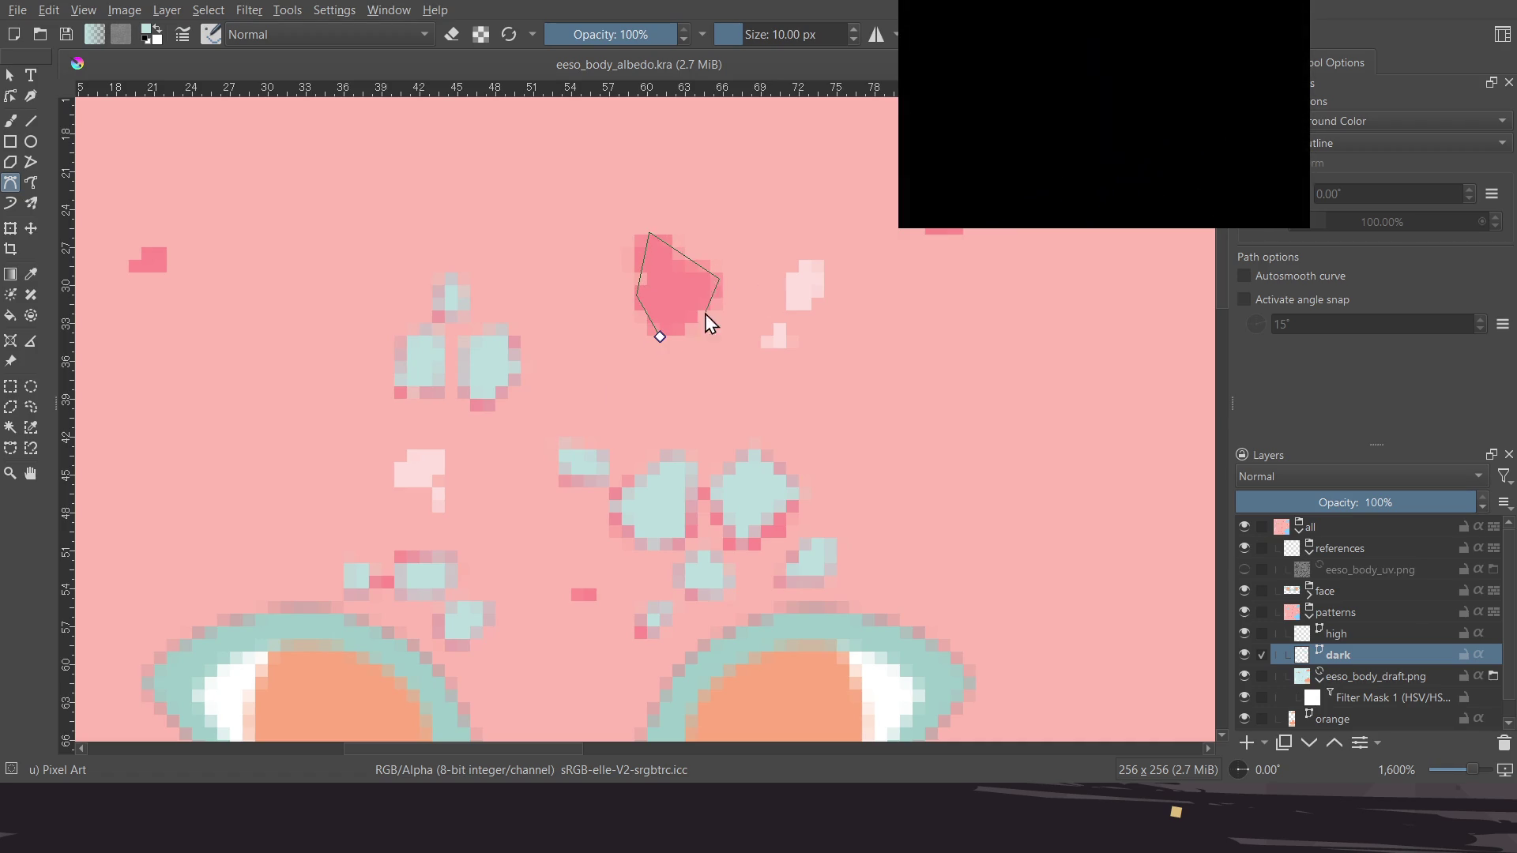
click(660, 337)
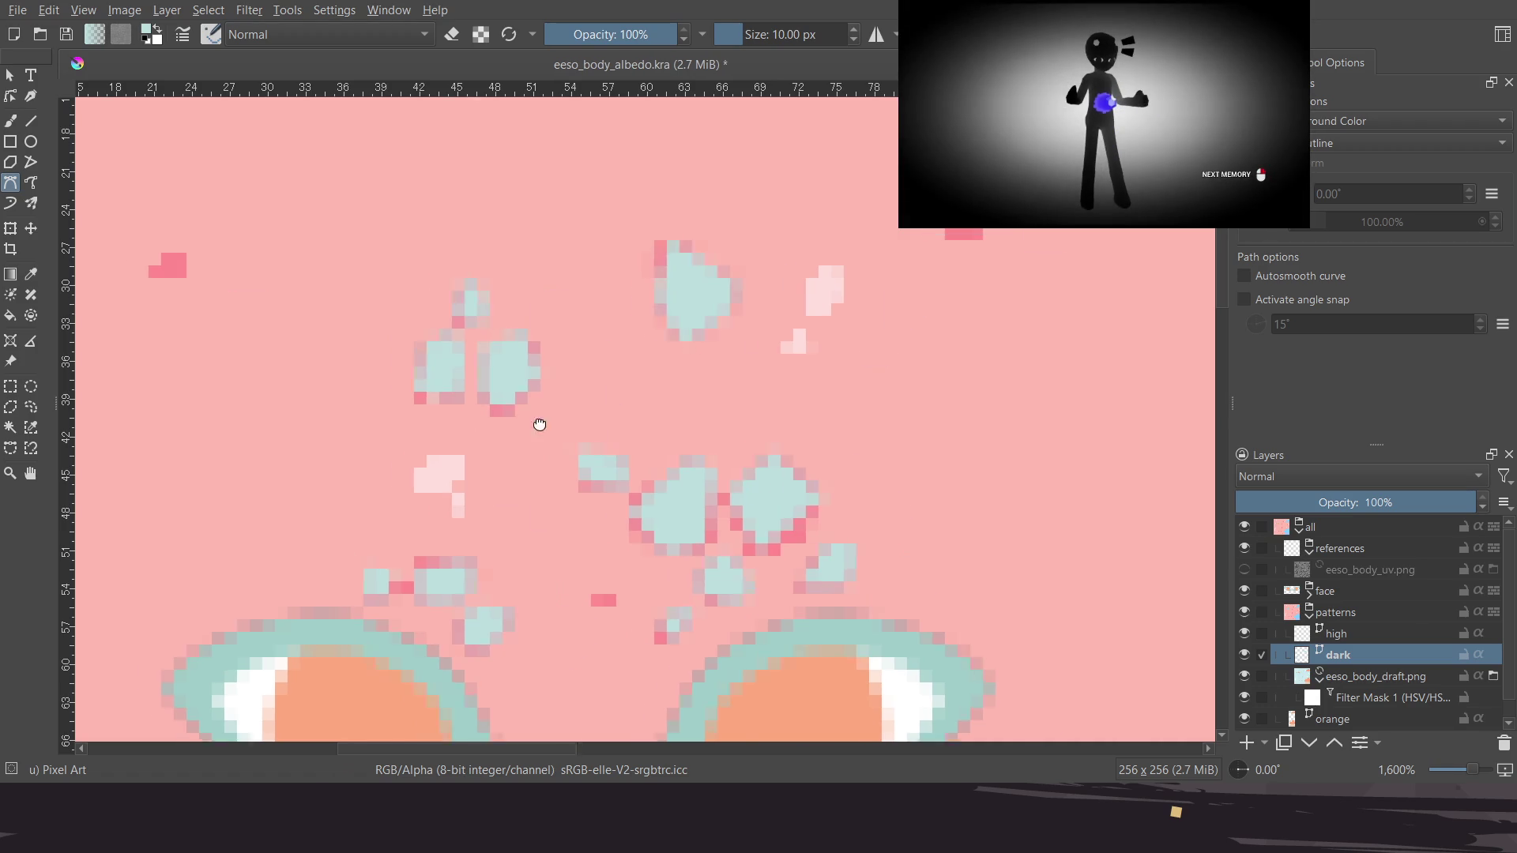
middle_drag(506, 411, 623, 396)
click(435, 312)
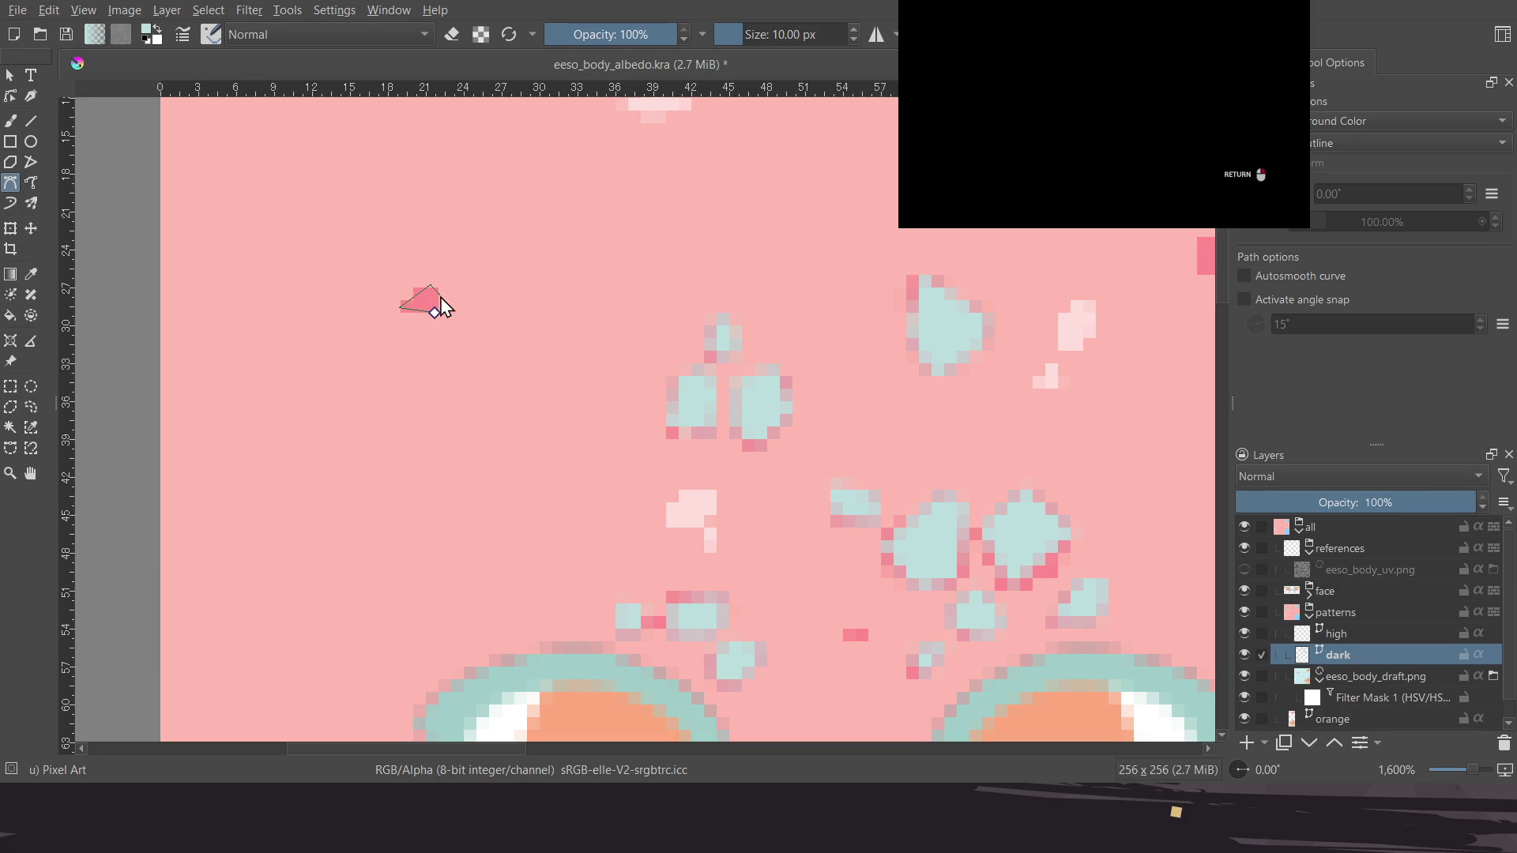
scroll(790, 379, up, 2)
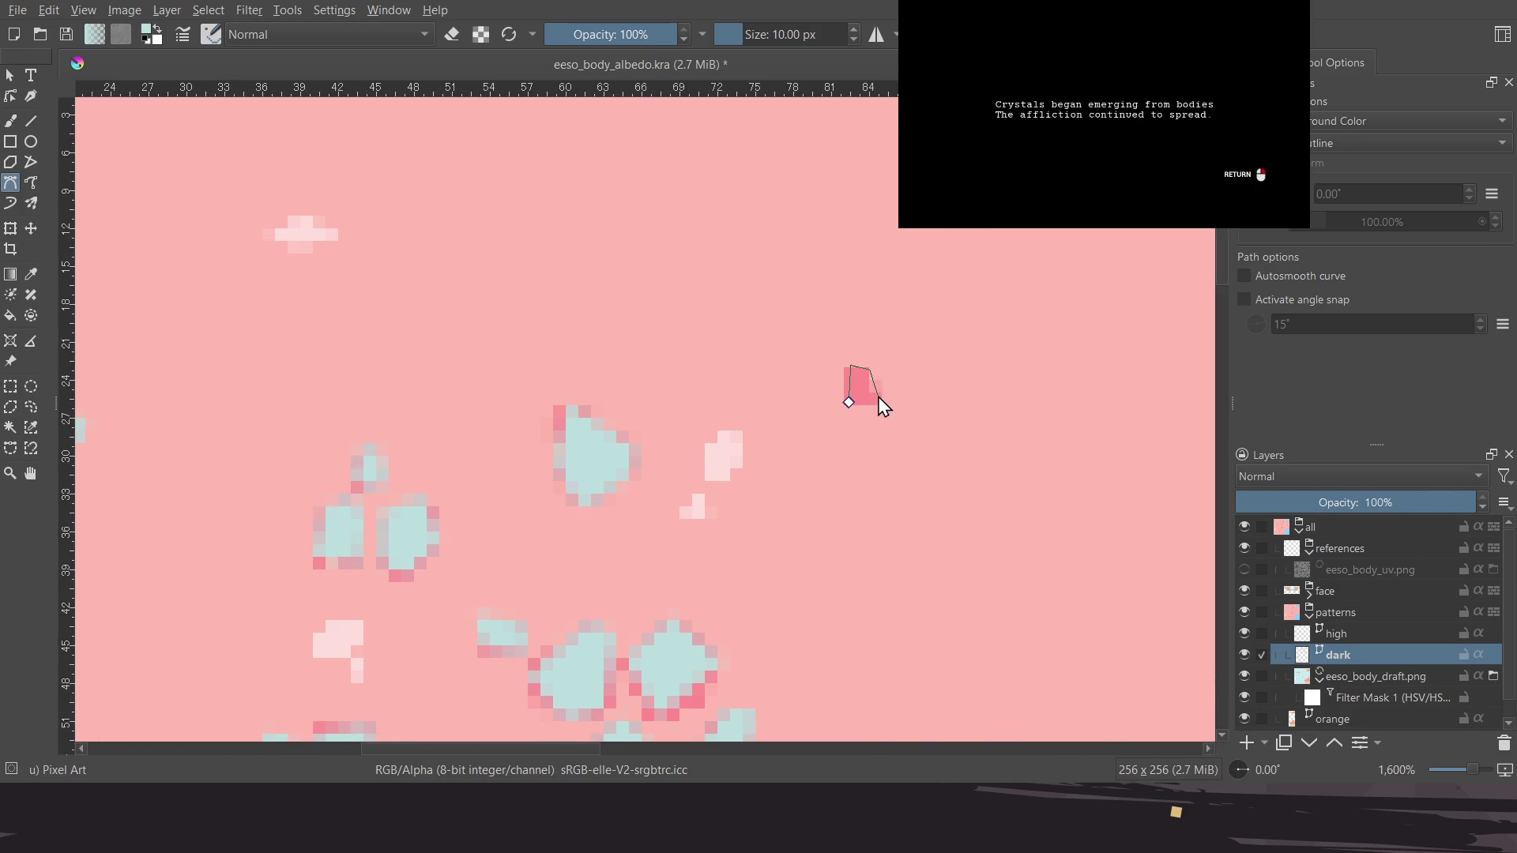
Recolour the small lower dark spot light teal with a closed outline
scroll(762, 387, down, 1)
scroll(711, 478, down, 3)
scroll(723, 467, up, 2)
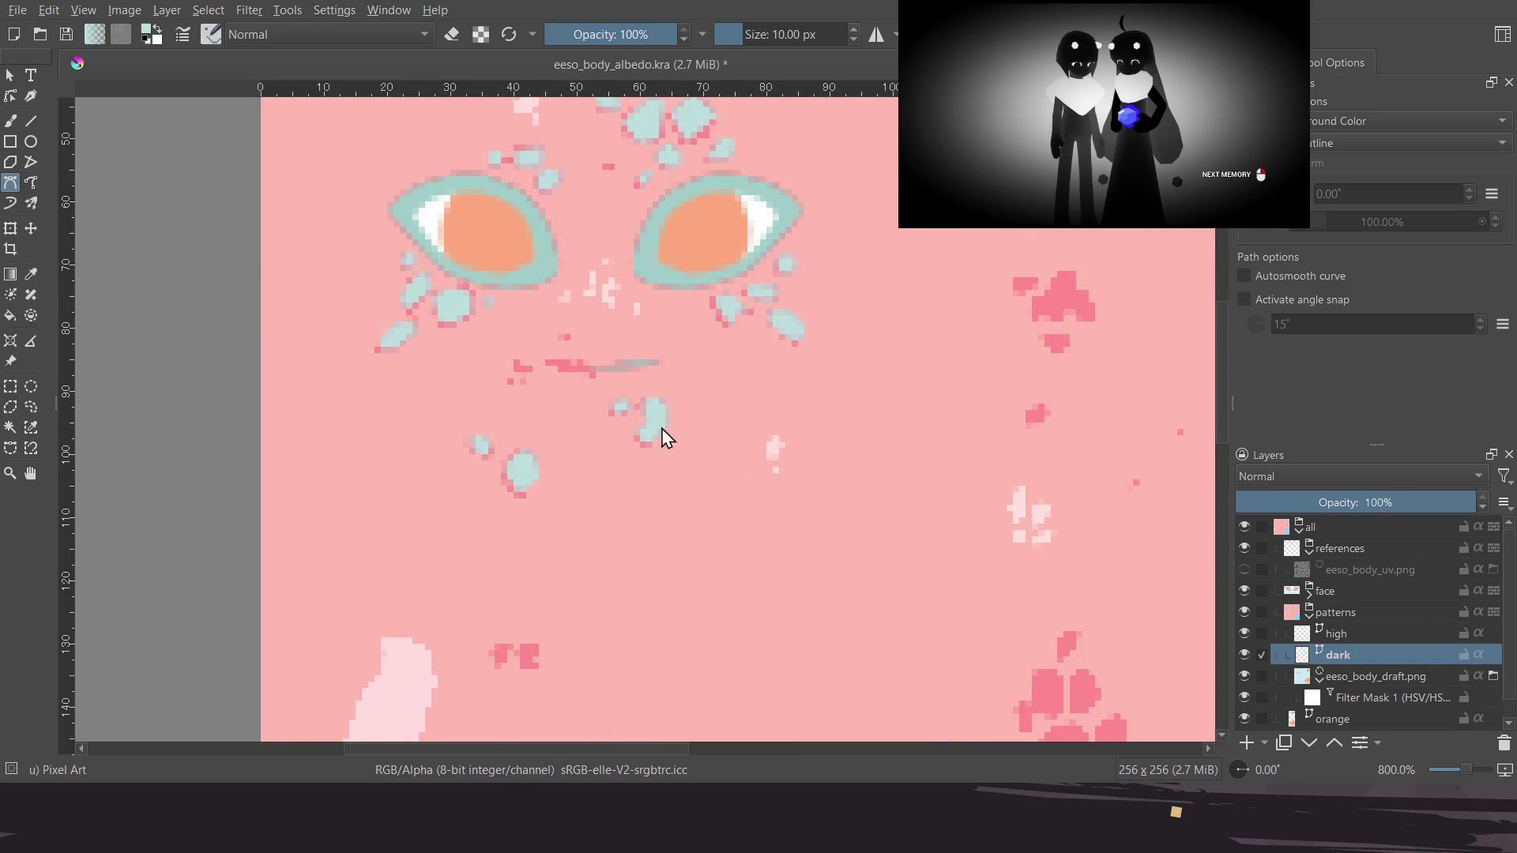
scroll(711, 435, down, 1)
scroll(734, 446, down, 1)
scroll(739, 461, down, 2)
scroll(734, 426, up, 2)
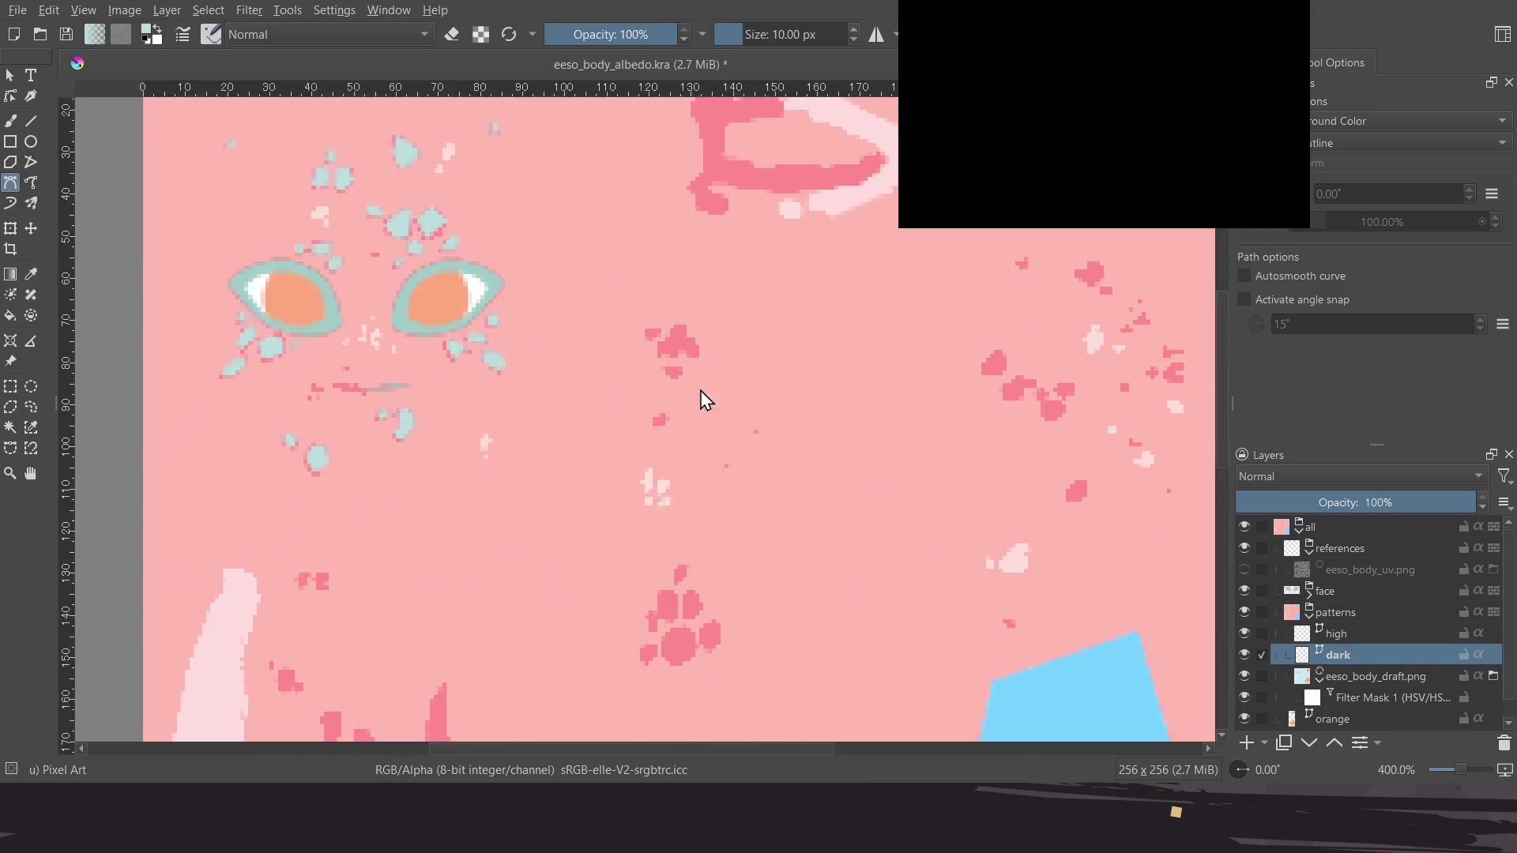
scroll(719, 399, up, 2)
scroll(732, 378, up, 2)
click(704, 444)
click(680, 412)
click(730, 409)
click(706, 442)
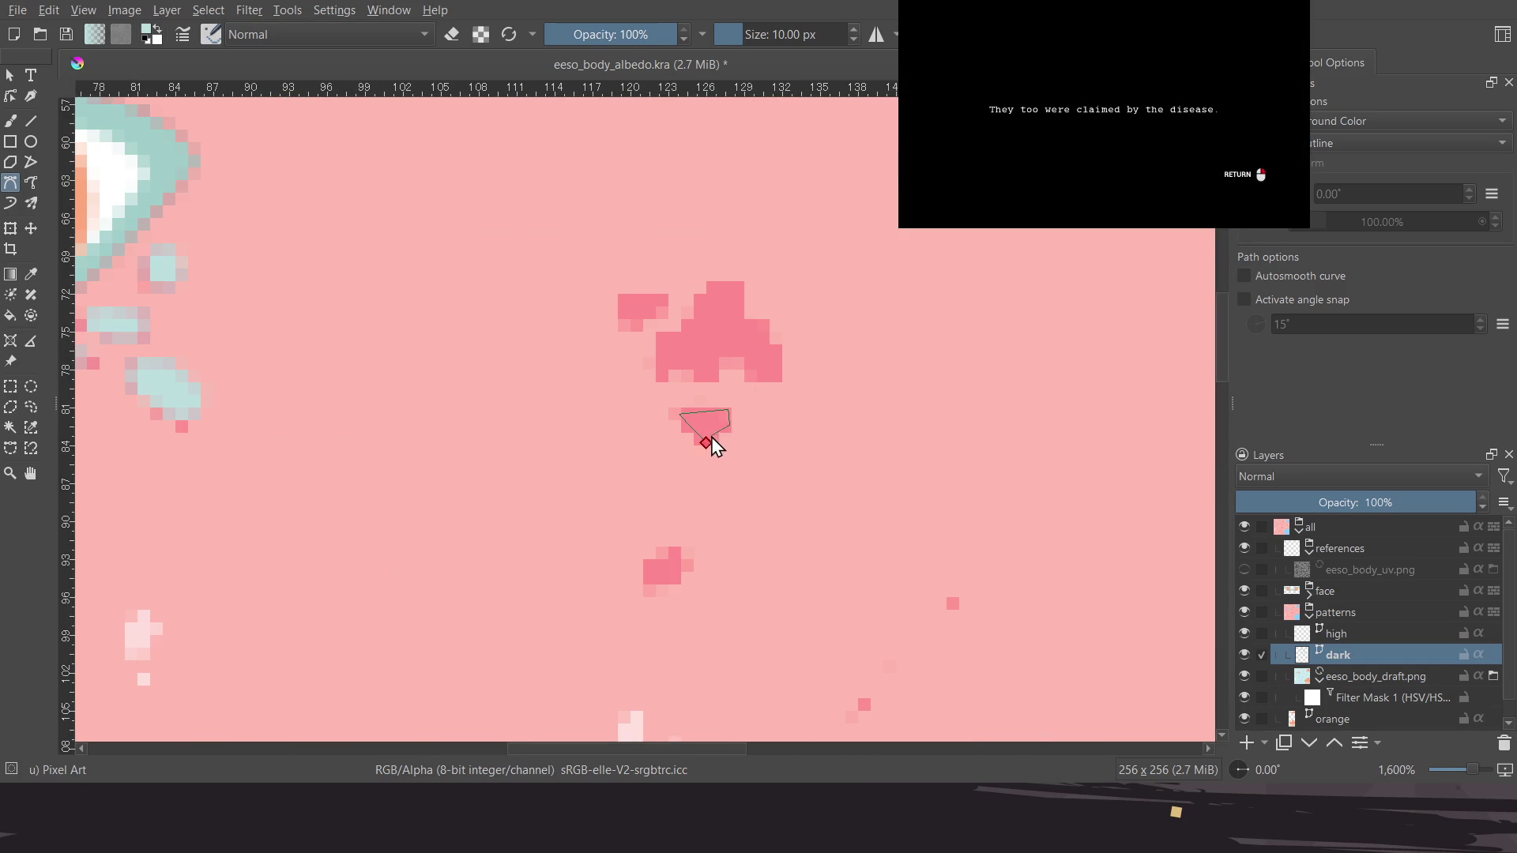
Fill the pending spot light cyan, then outline and fill a larger dark spot
scroll(661, 435, up, 2)
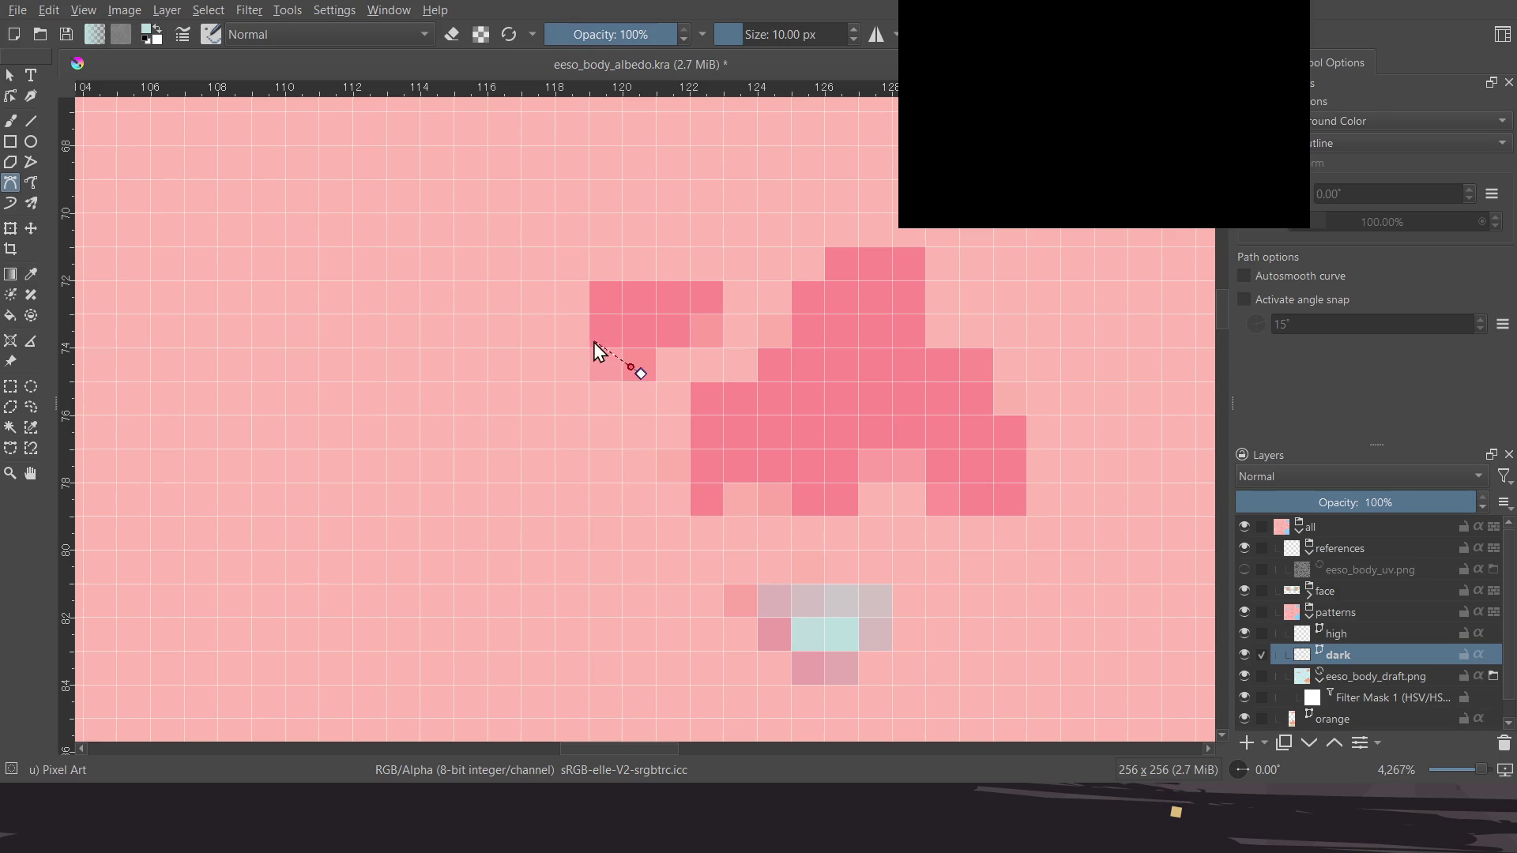
click(641, 373)
scroll(624, 403, down, 1)
scroll(625, 403, right, 1)
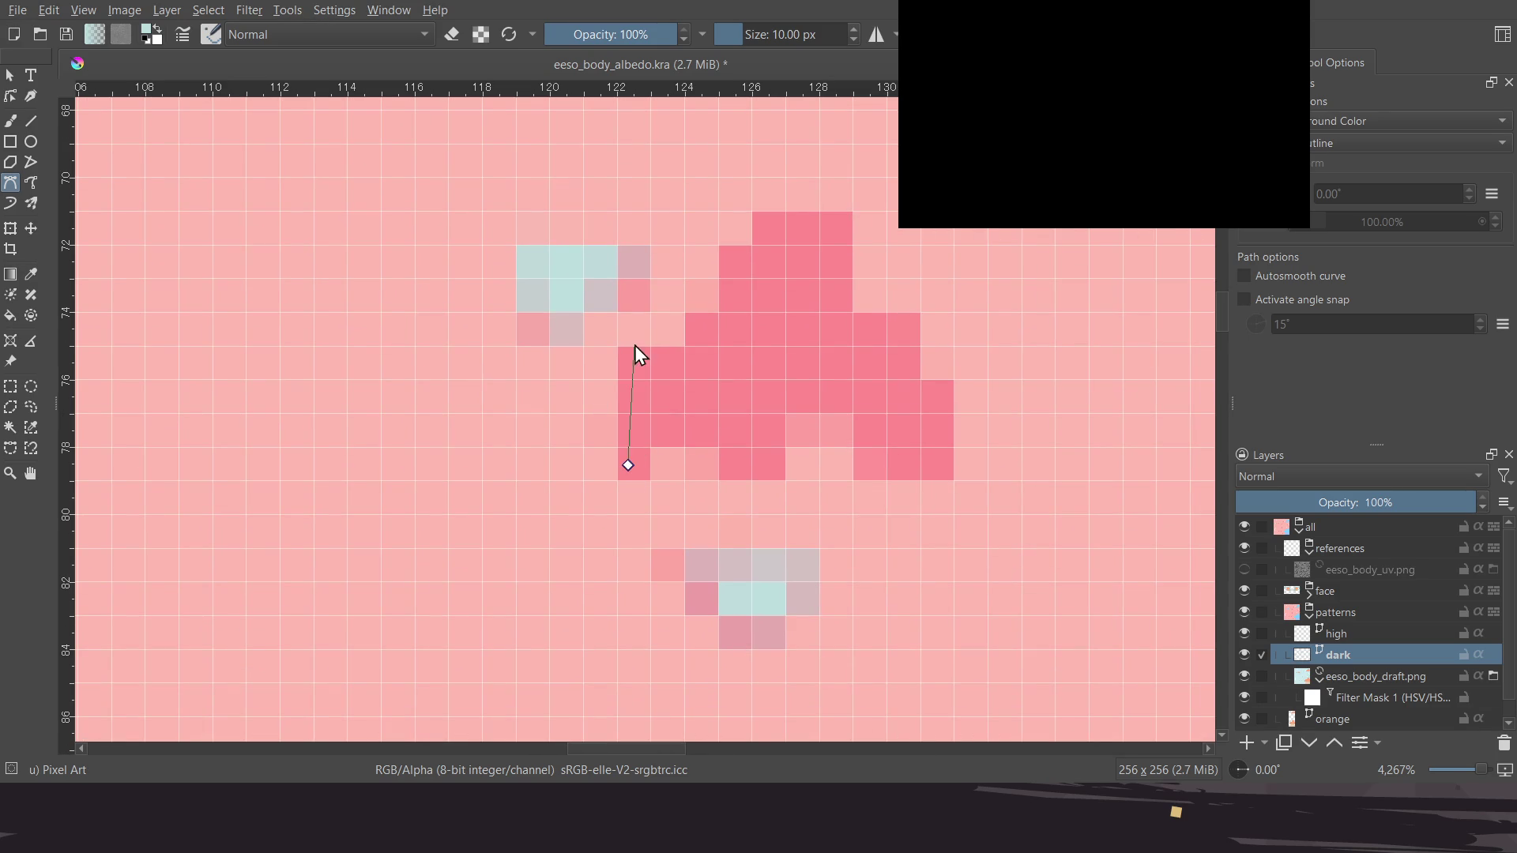
click(824, 209)
click(946, 381)
click(949, 471)
click(859, 475)
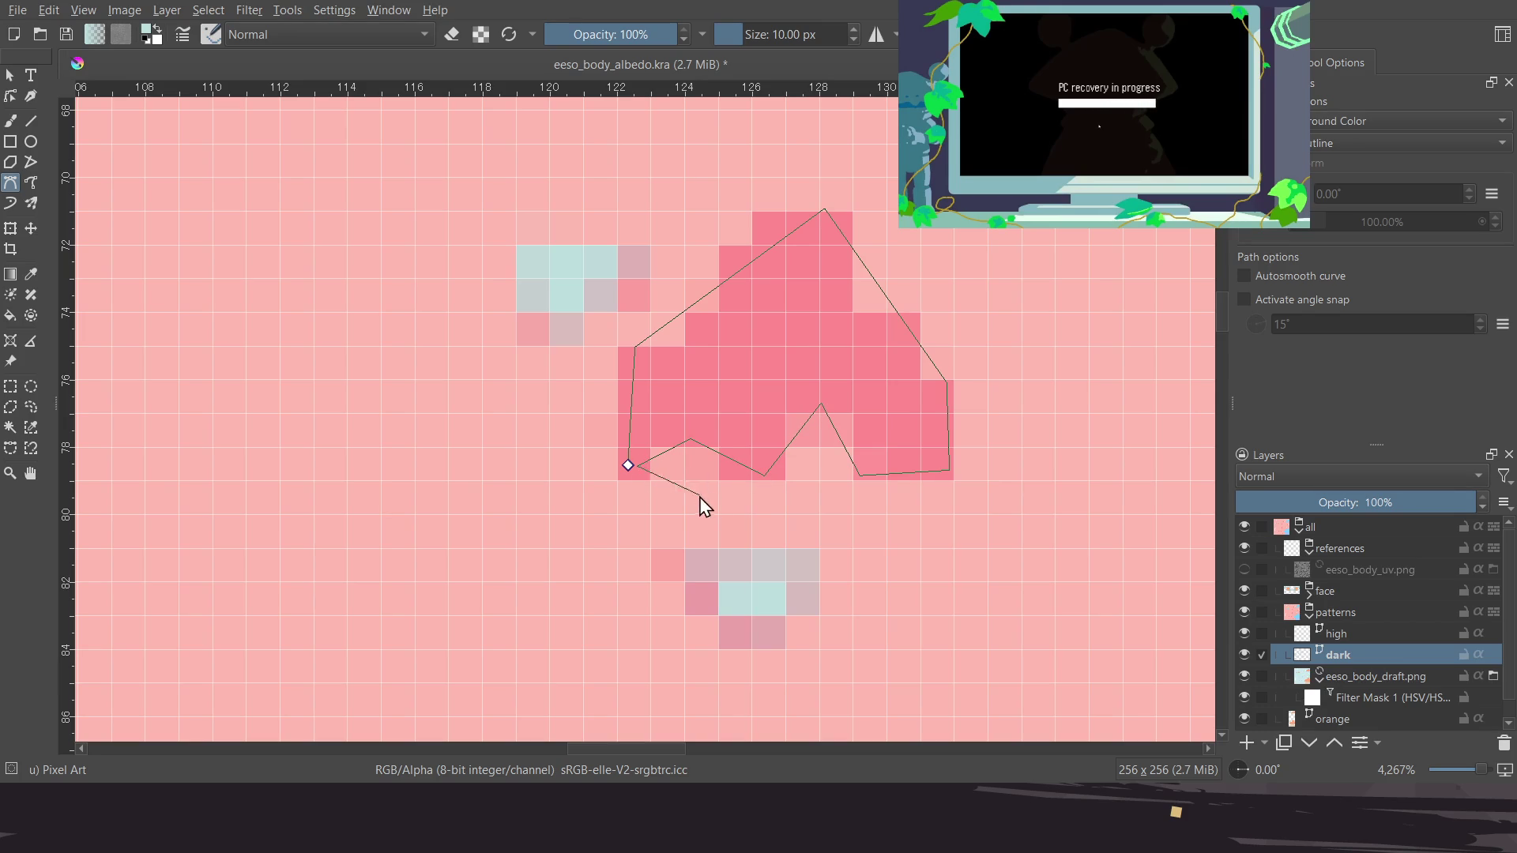
click(629, 464)
Cover the small dark spot with a cyan-filled shape
ctrl+scroll(745, 430, down, 5)
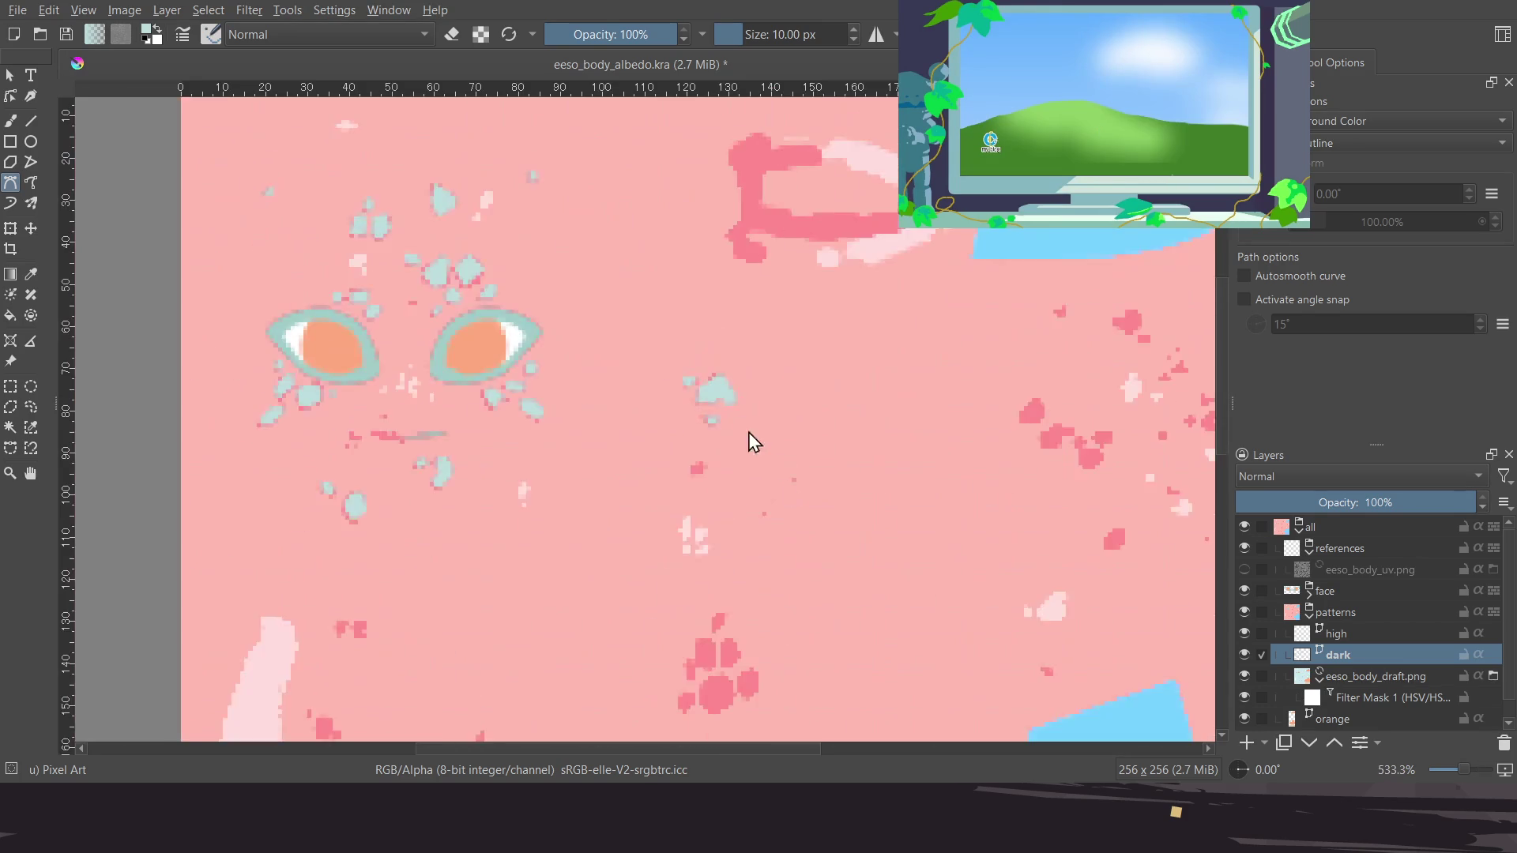
scroll(749, 443, down, 3)
ctrl+scroll(751, 359, up, 1)
ctrl+scroll(705, 446, up, 3)
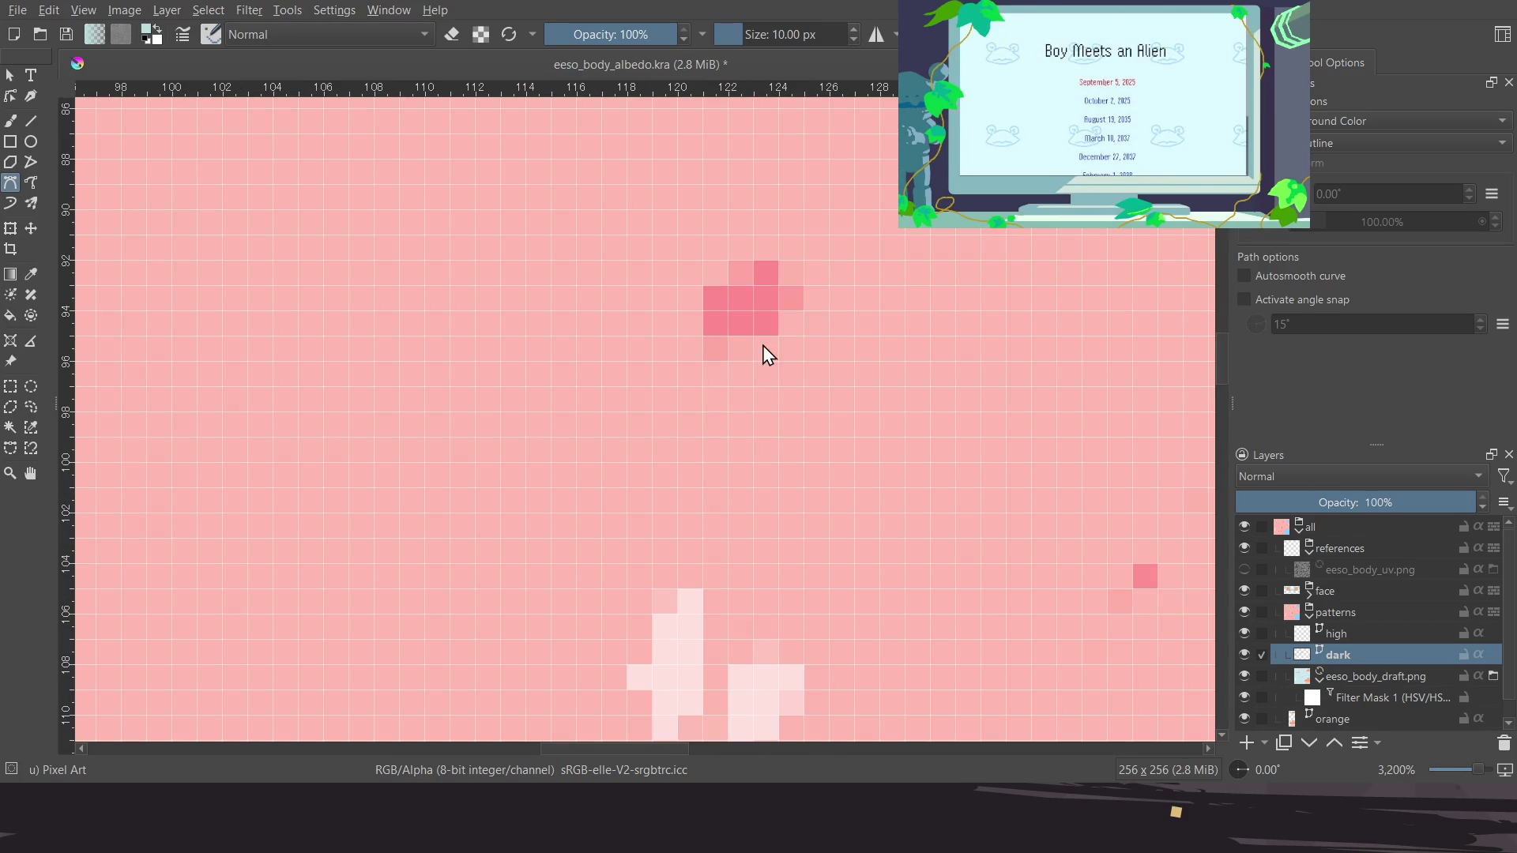
drag(766, 337, 777, 335)
click(709, 291)
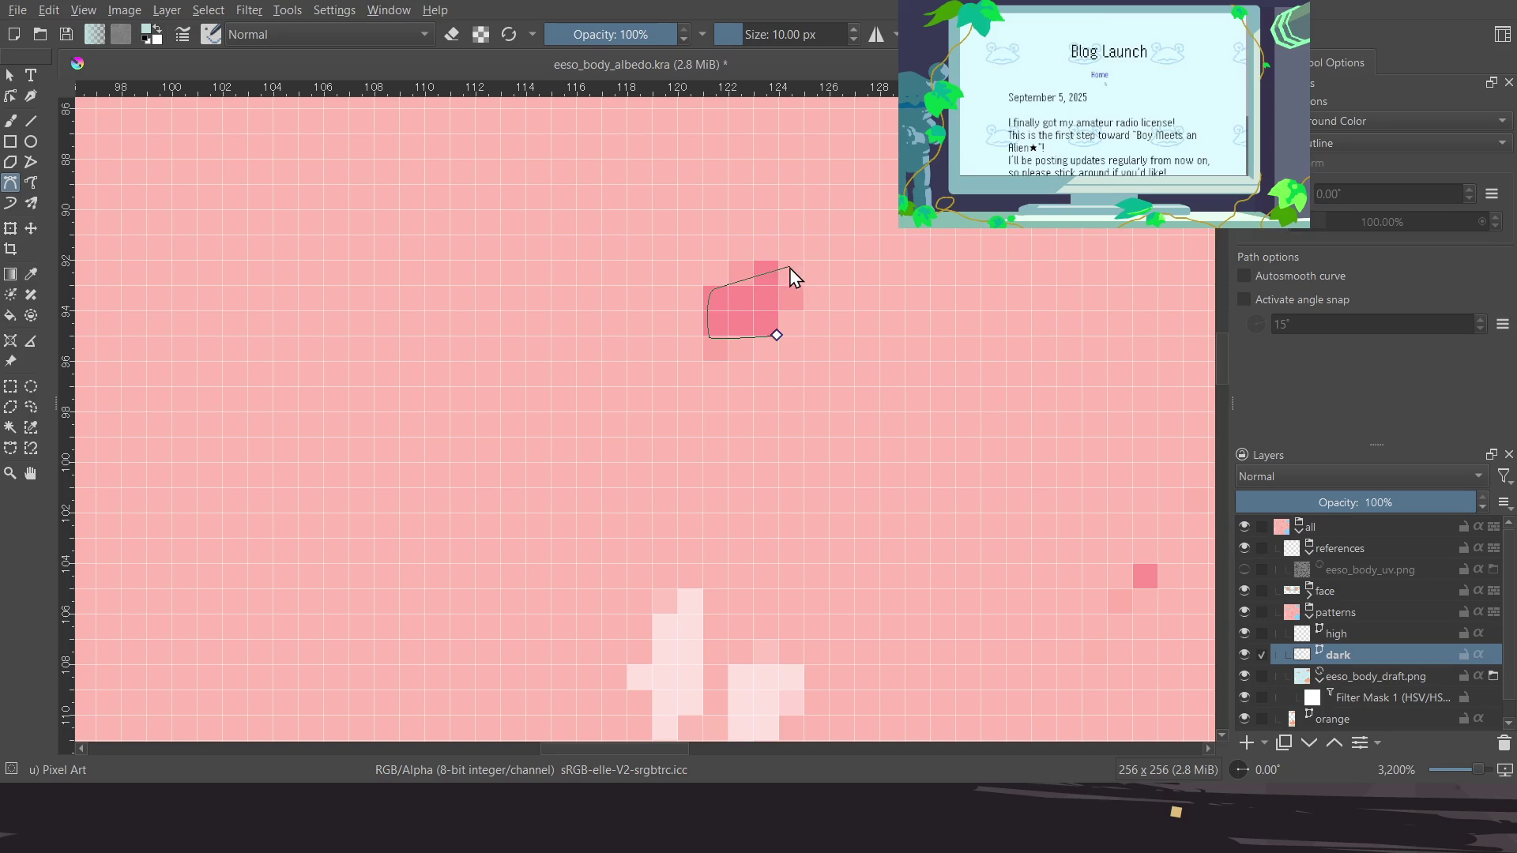
click(777, 265)
click(777, 335)
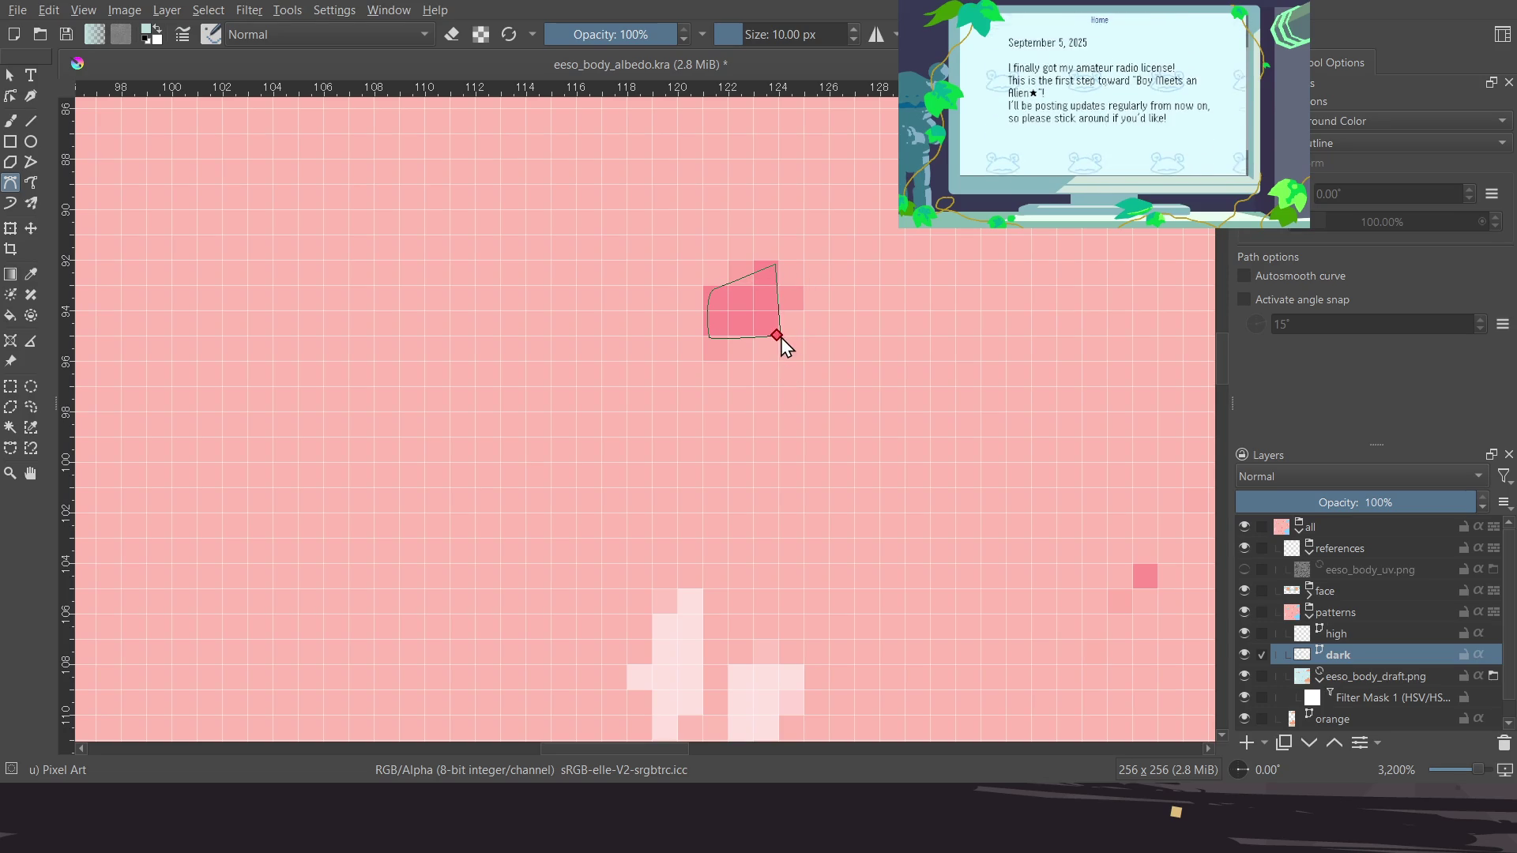
Fill a small square dark spot with a teal rectangle
ctrl+scroll(708, 352, down, 2)
ctrl+scroll(838, 451, down, 3)
scroll(786, 446, down, 3)
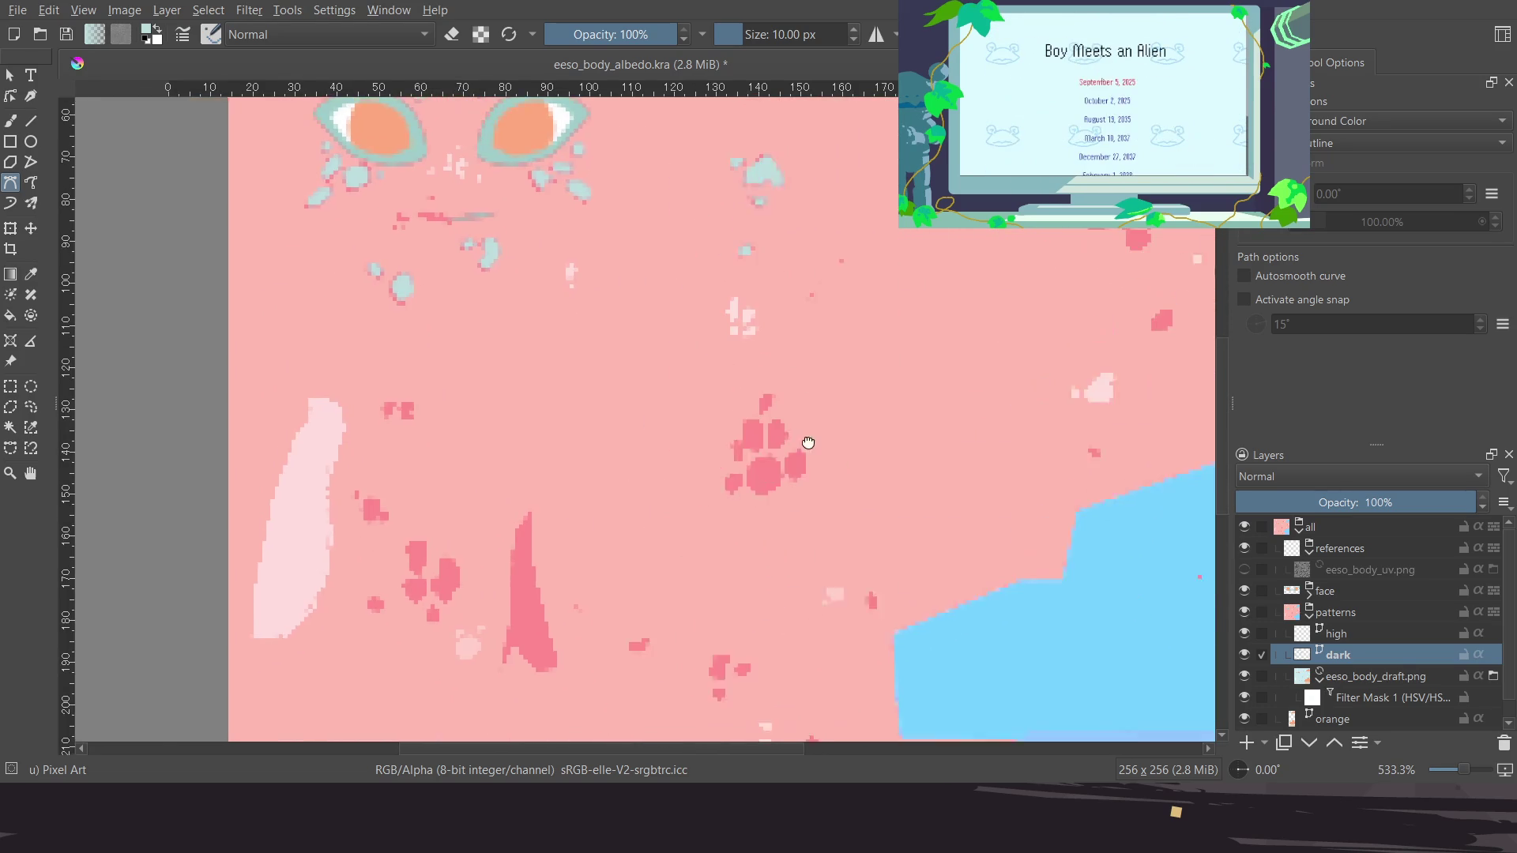
shift+scroll(728, 433, left, 5)
scroll(665, 509, up, 3)
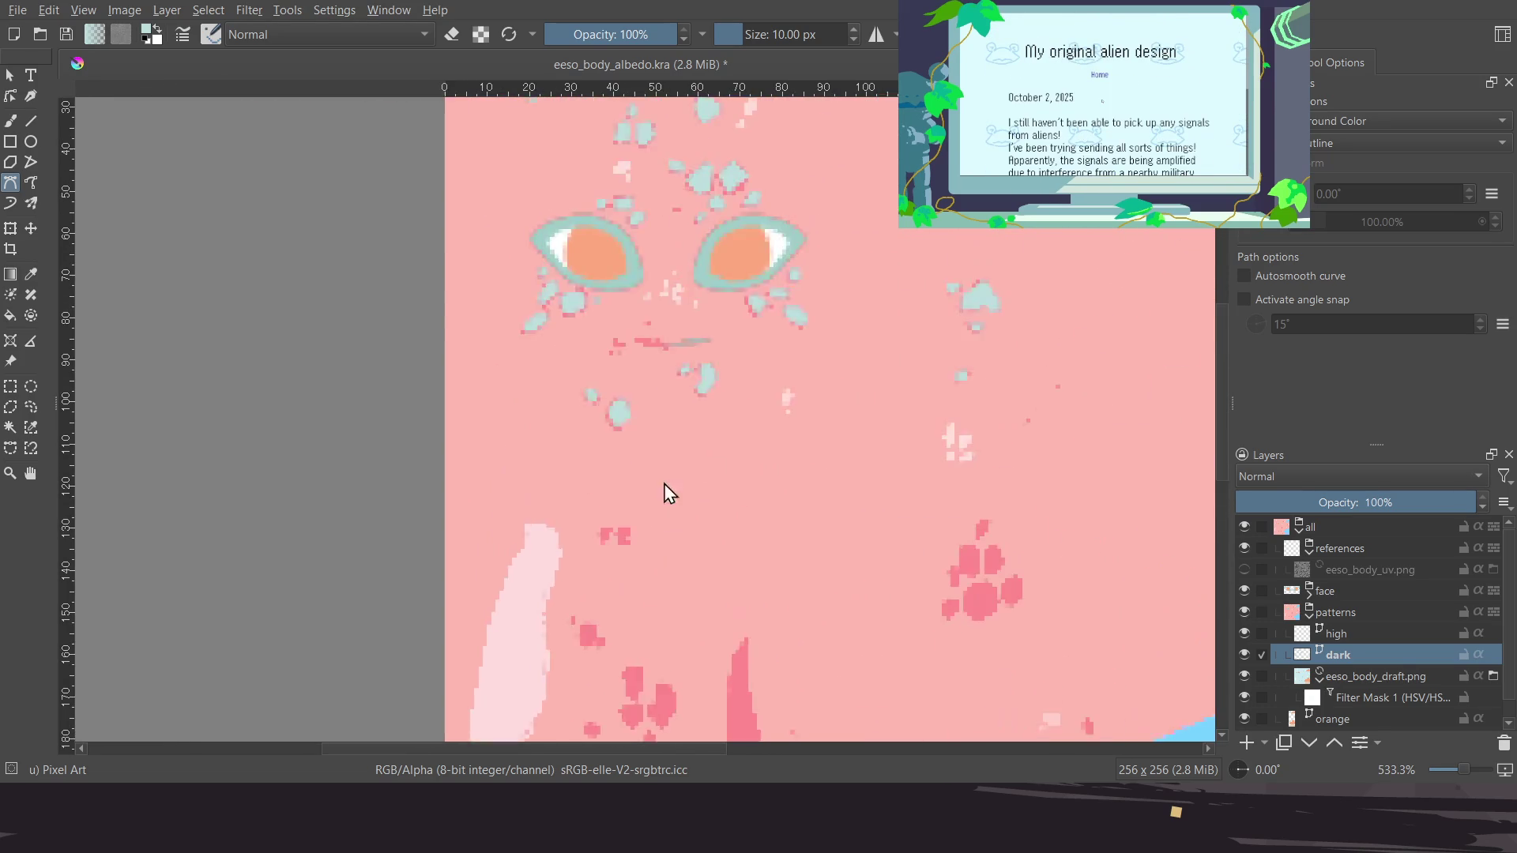
ctrl+scroll(654, 538, down, 2)
ctrl+scroll(735, 349, up, 2)
ctrl+scroll(629, 510, up, 4)
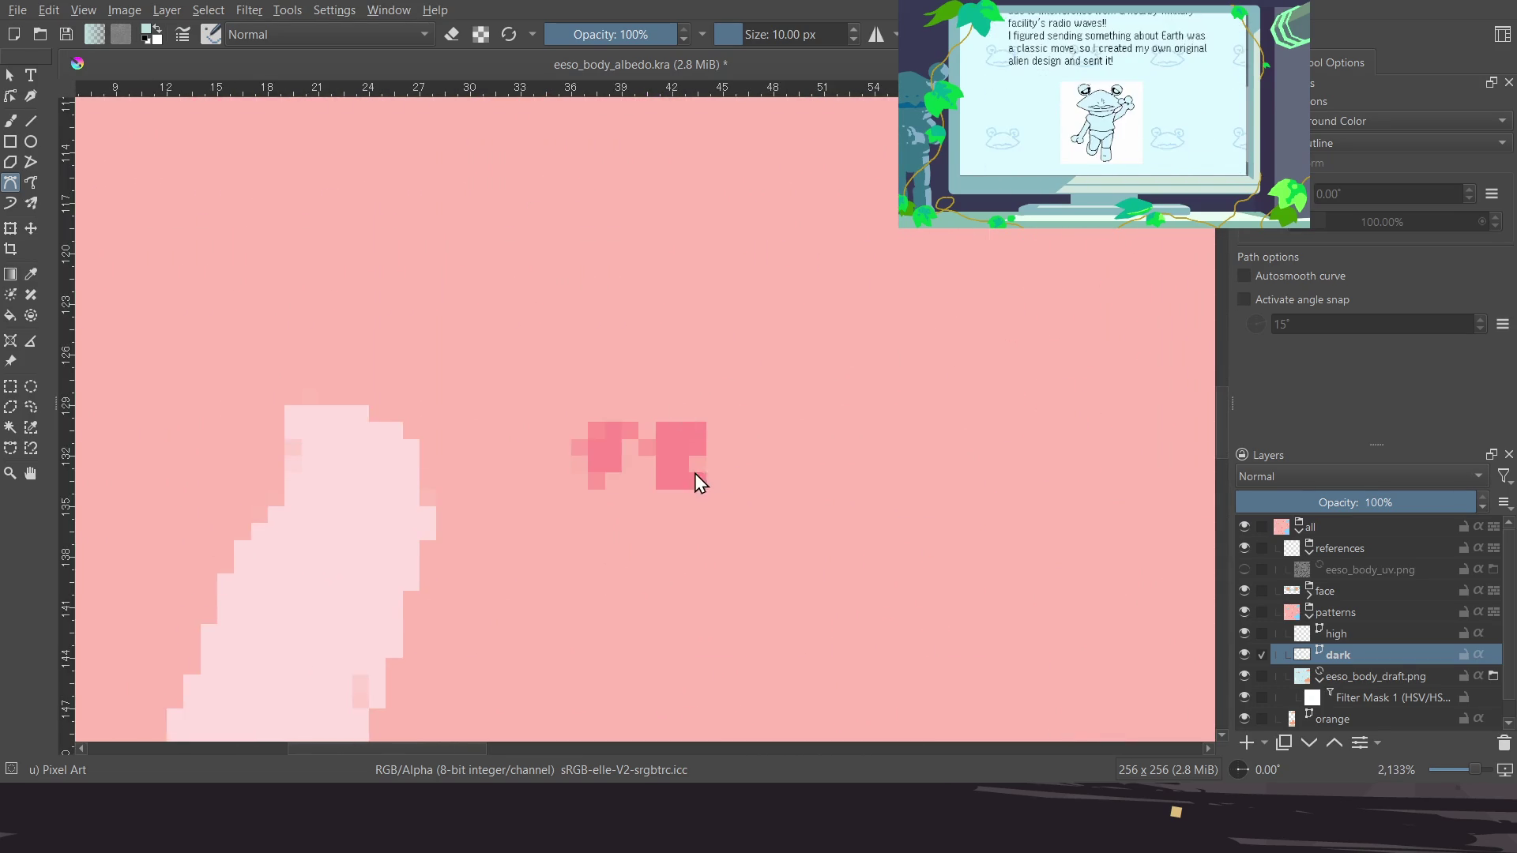
ctrl+scroll(695, 474, up, 1)
click(640, 492)
click(639, 399)
double_click(710, 490)
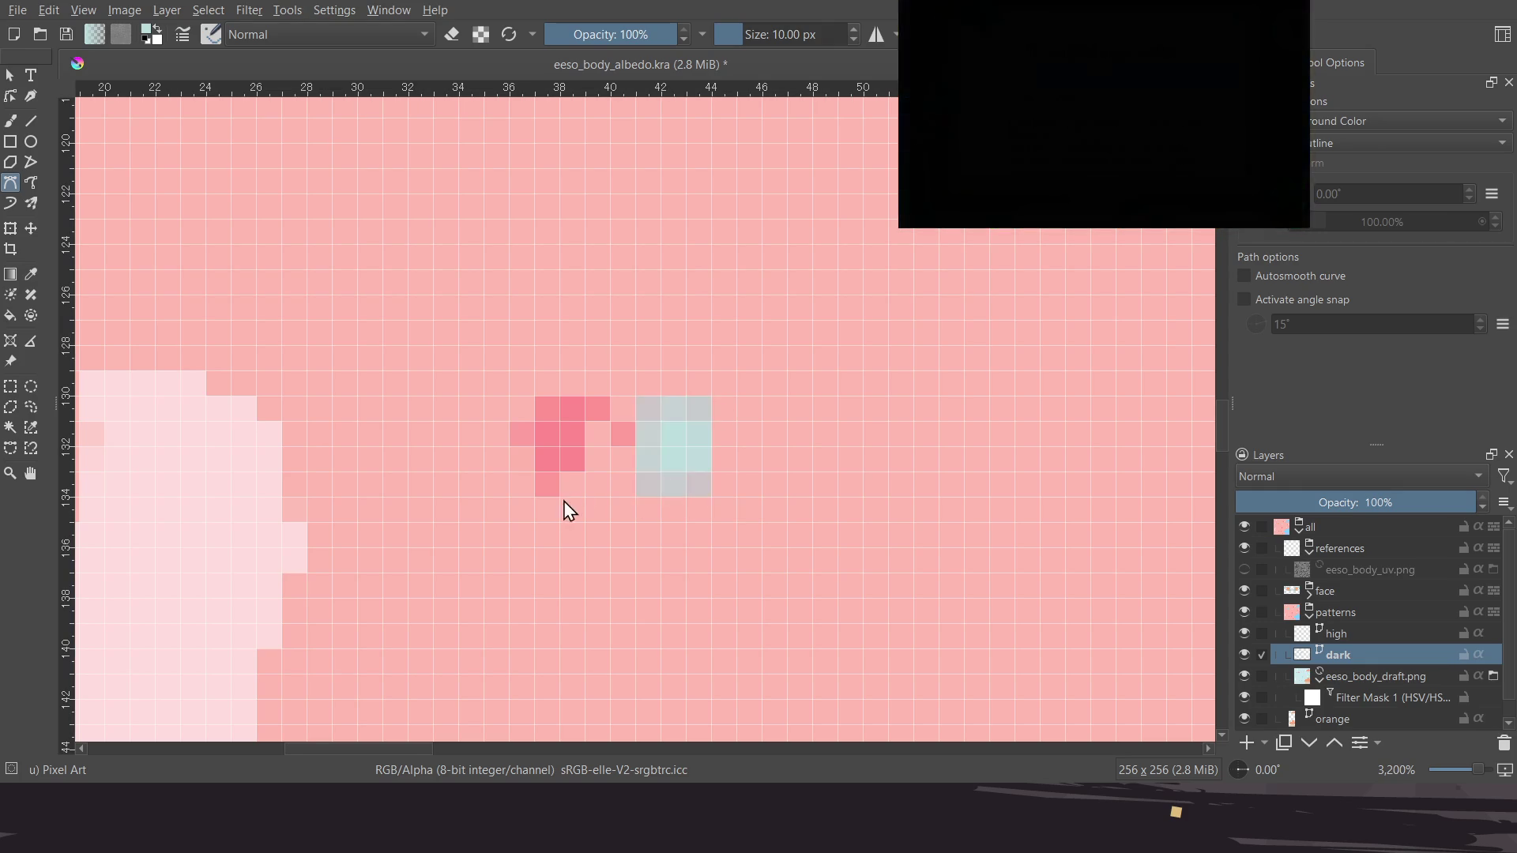
Recolour a pink corner with a triangle and add a light cyan highlight shape over the next spot
middle_drag(559, 486, 617, 502)
click(602, 499)
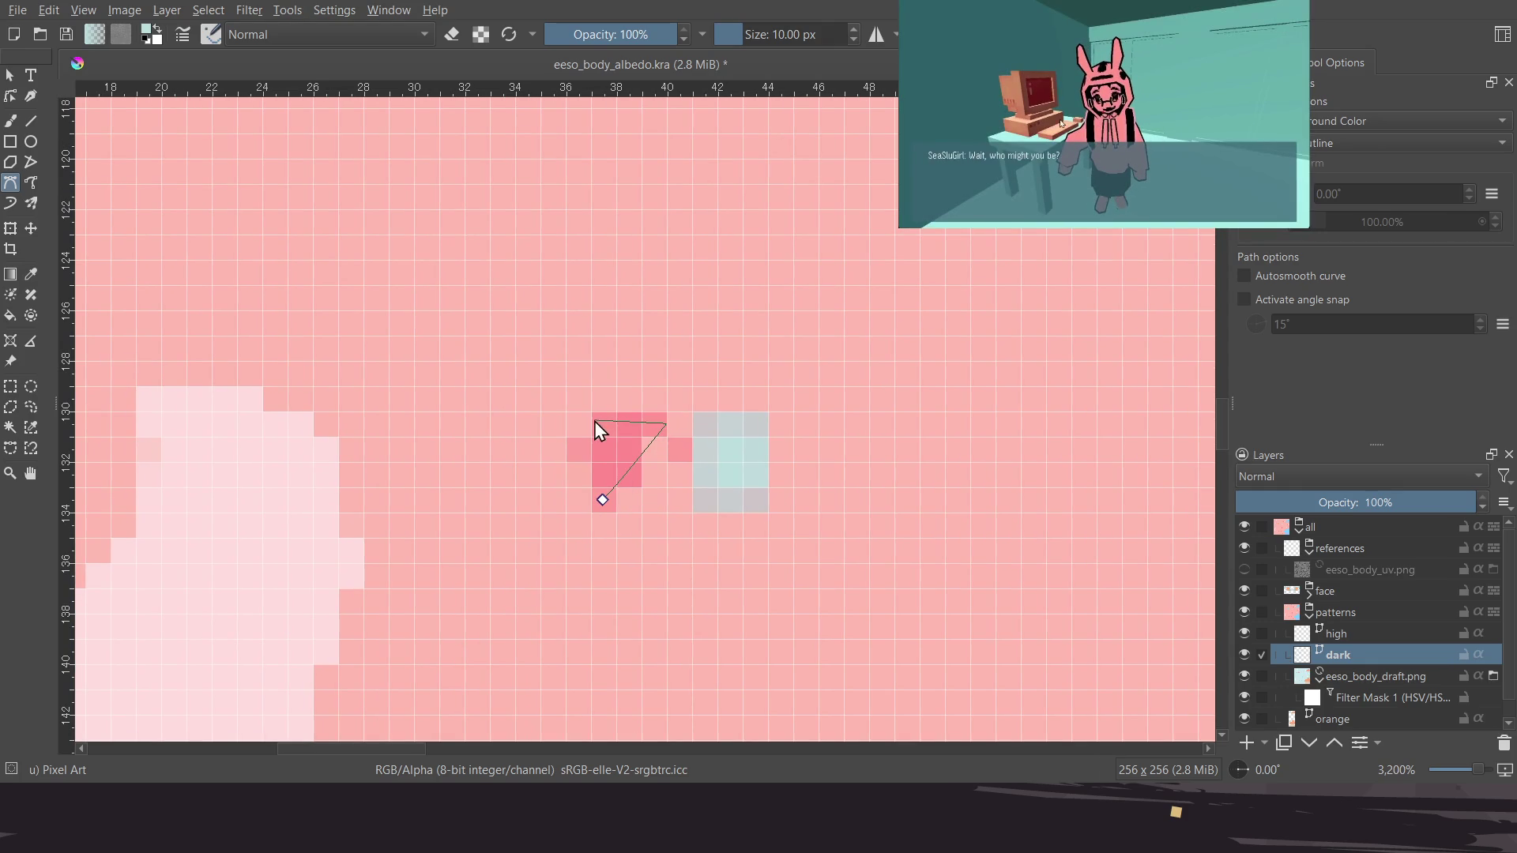
click(602, 499)
scroll(696, 506, down, 7)
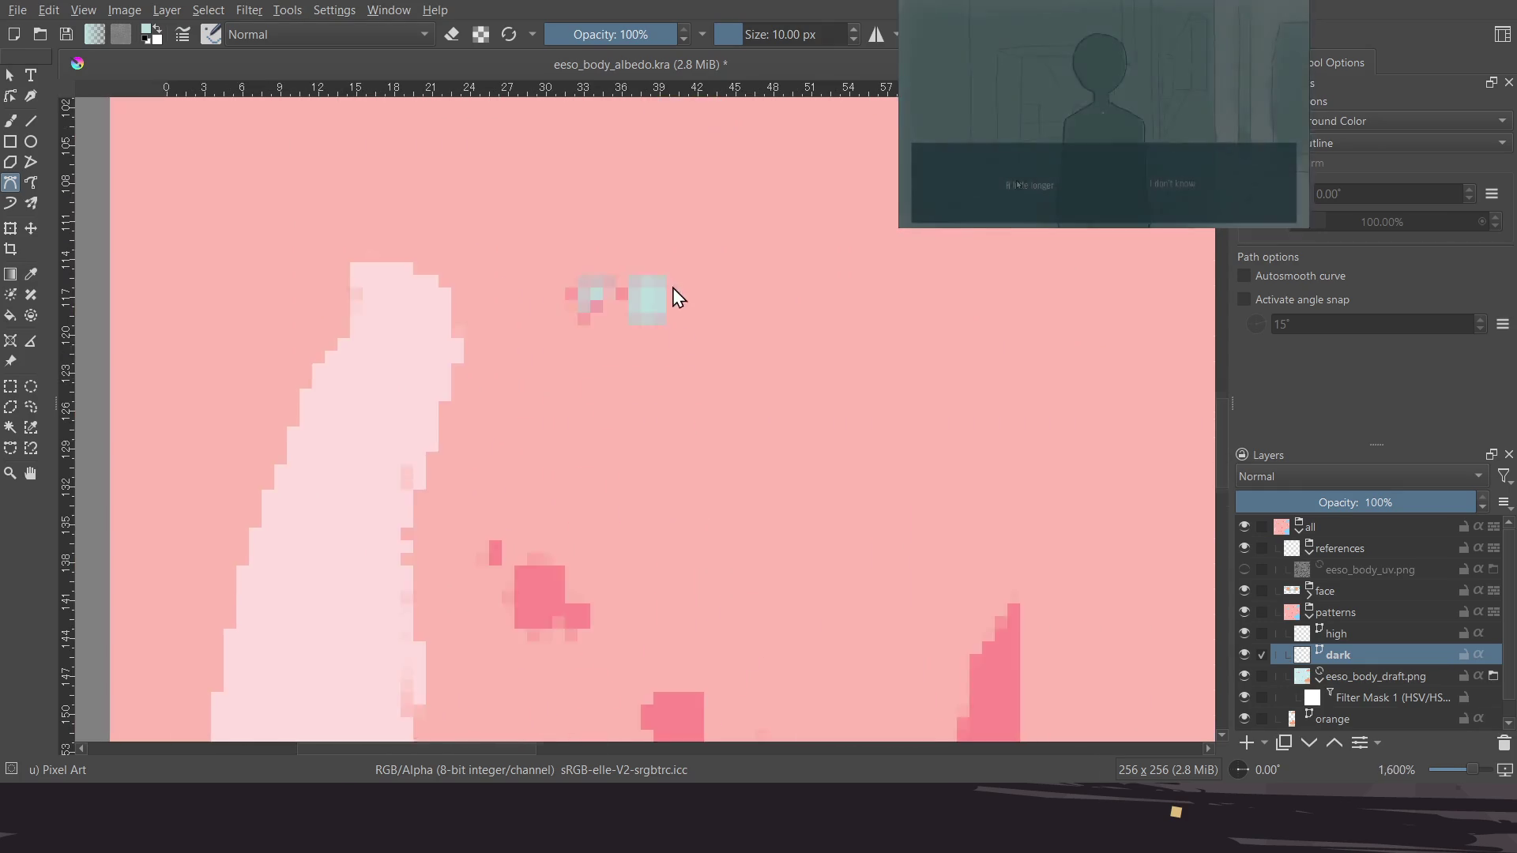
scroll(640, 490, up, 2)
scroll(688, 458, up, 3)
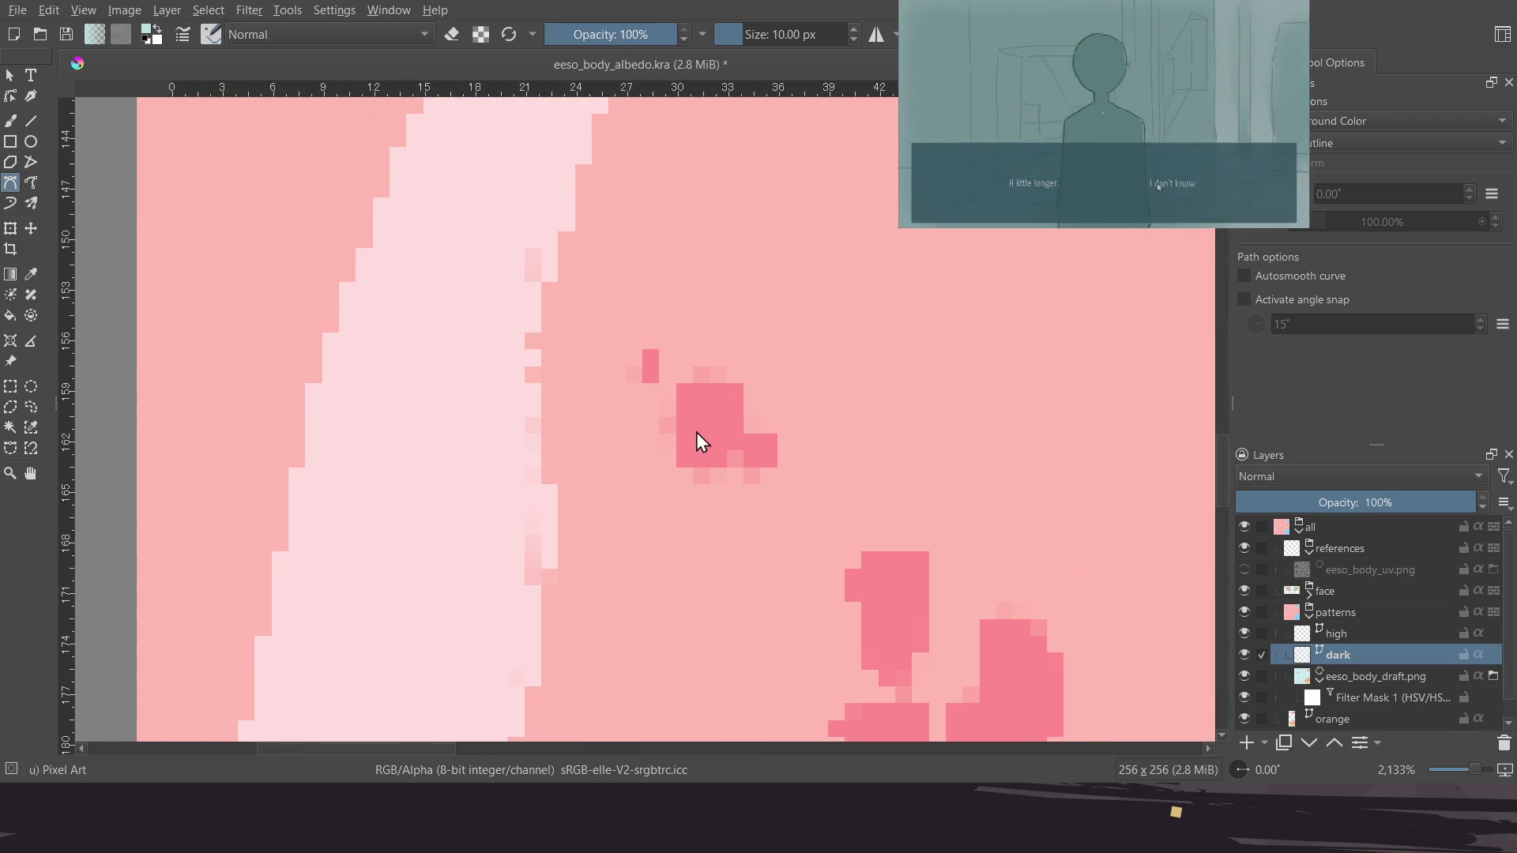
drag(681, 464, 784, 464)
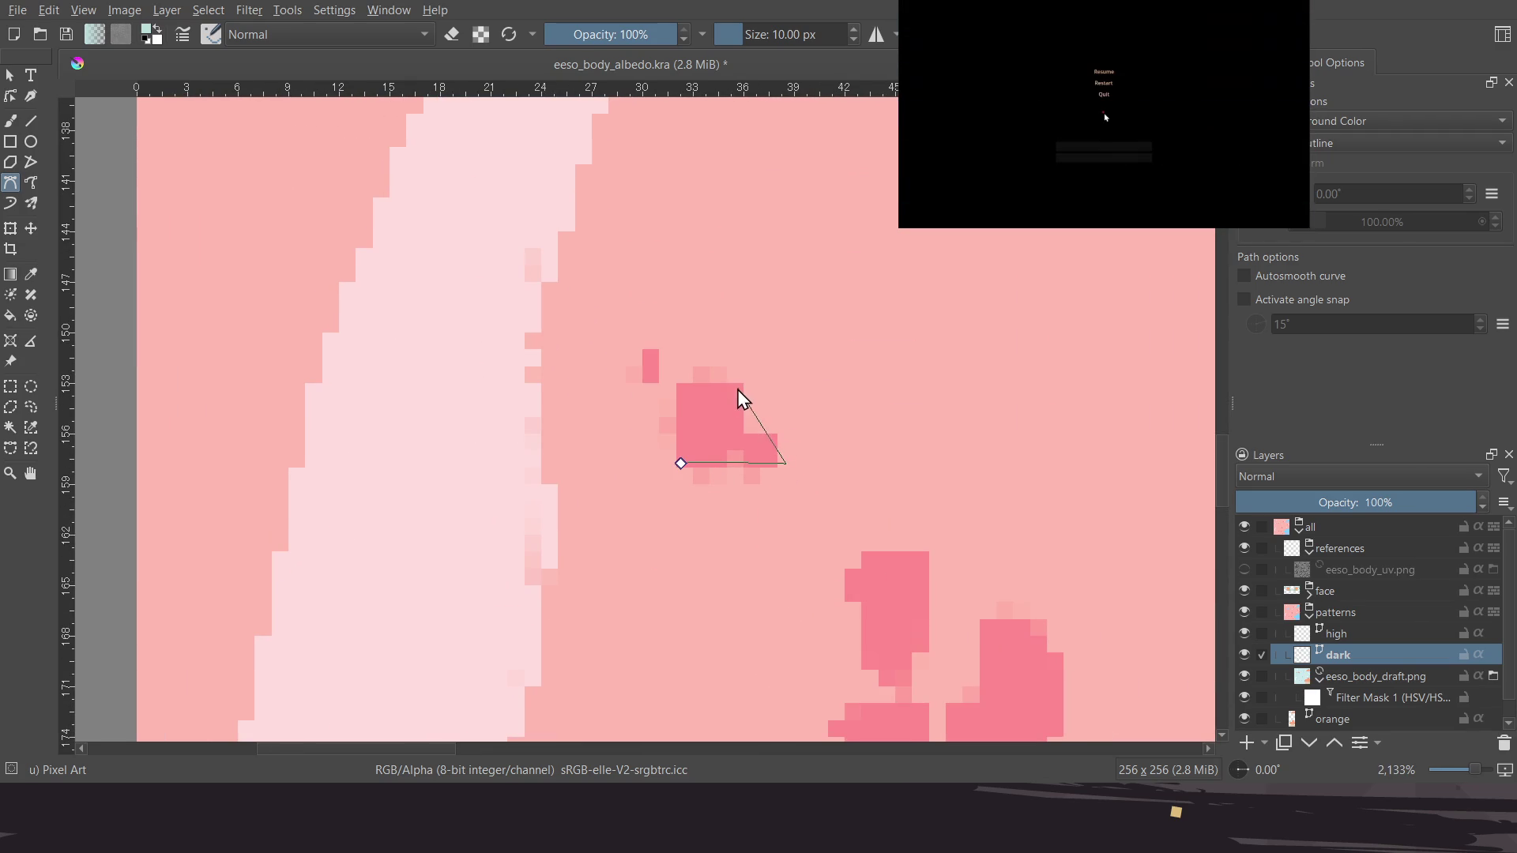
click(684, 387)
click(682, 463)
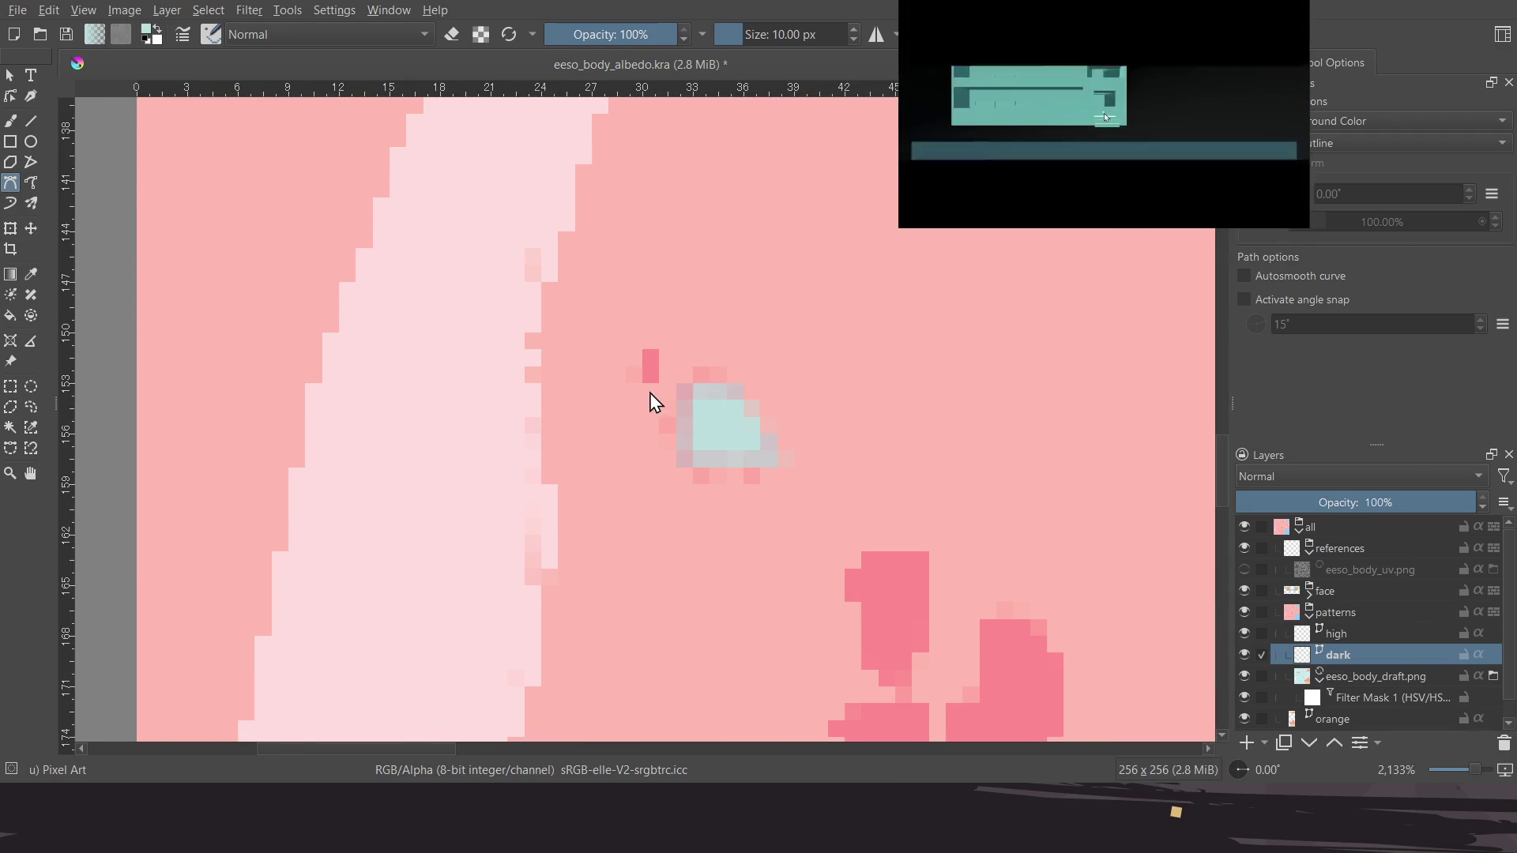
Begin a curved highlight shape on another dark spot
scroll(687, 395, down, 5)
scroll(688, 395, right, 4)
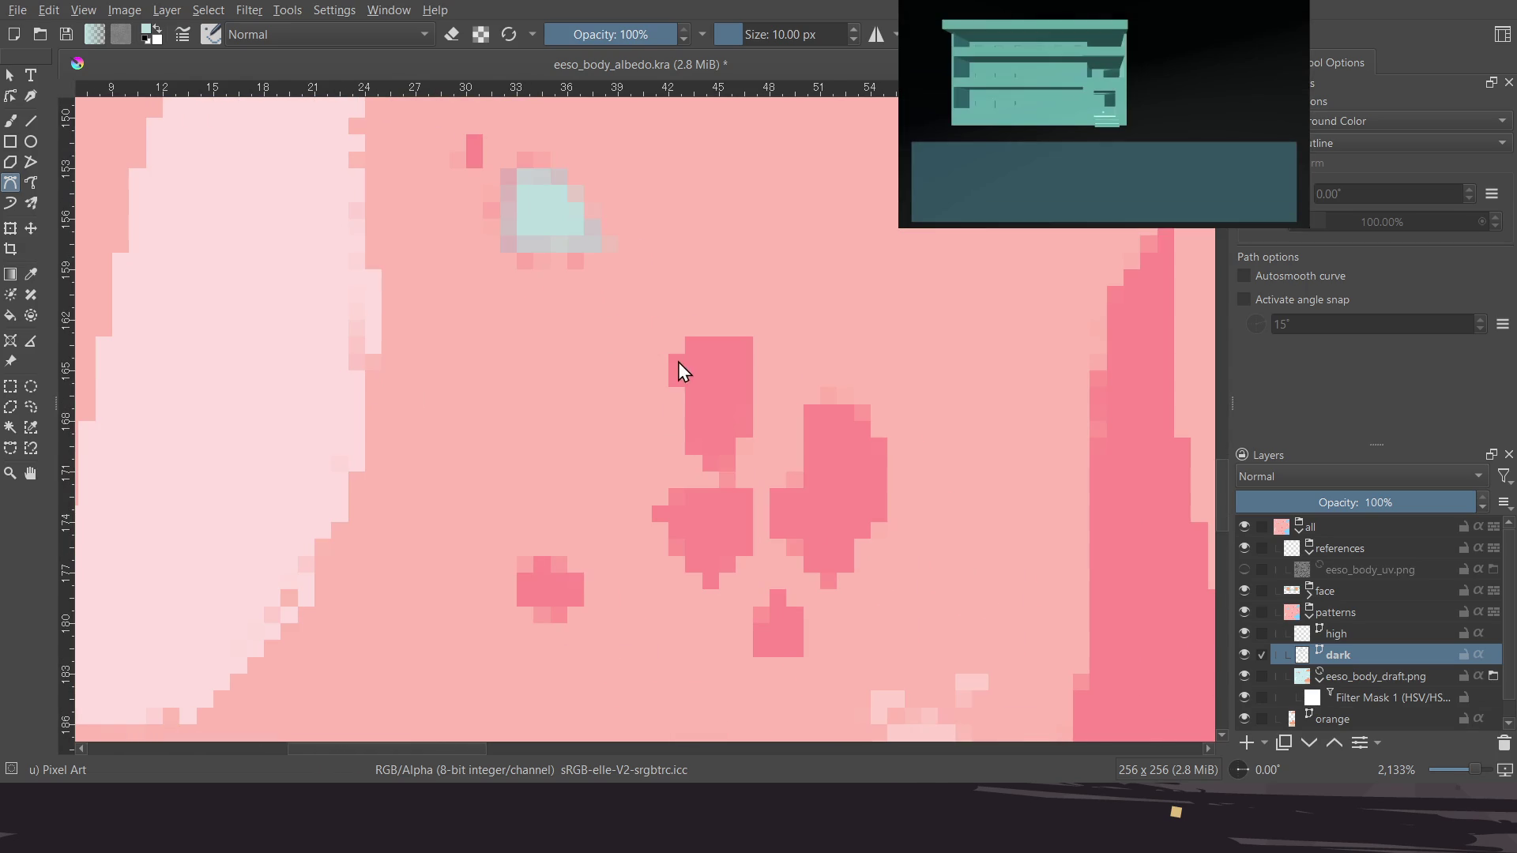
drag(752, 338, 752, 425)
Finish the curved highlight and cover the large dark spot with a cyan shape
click(678, 364)
scroll(624, 474, down, 1)
scroll(624, 474, right, 1)
ctrl+scroll(620, 490, up, 3)
scroll(566, 481, left, 1)
click(572, 463)
click(633, 416)
click(839, 410)
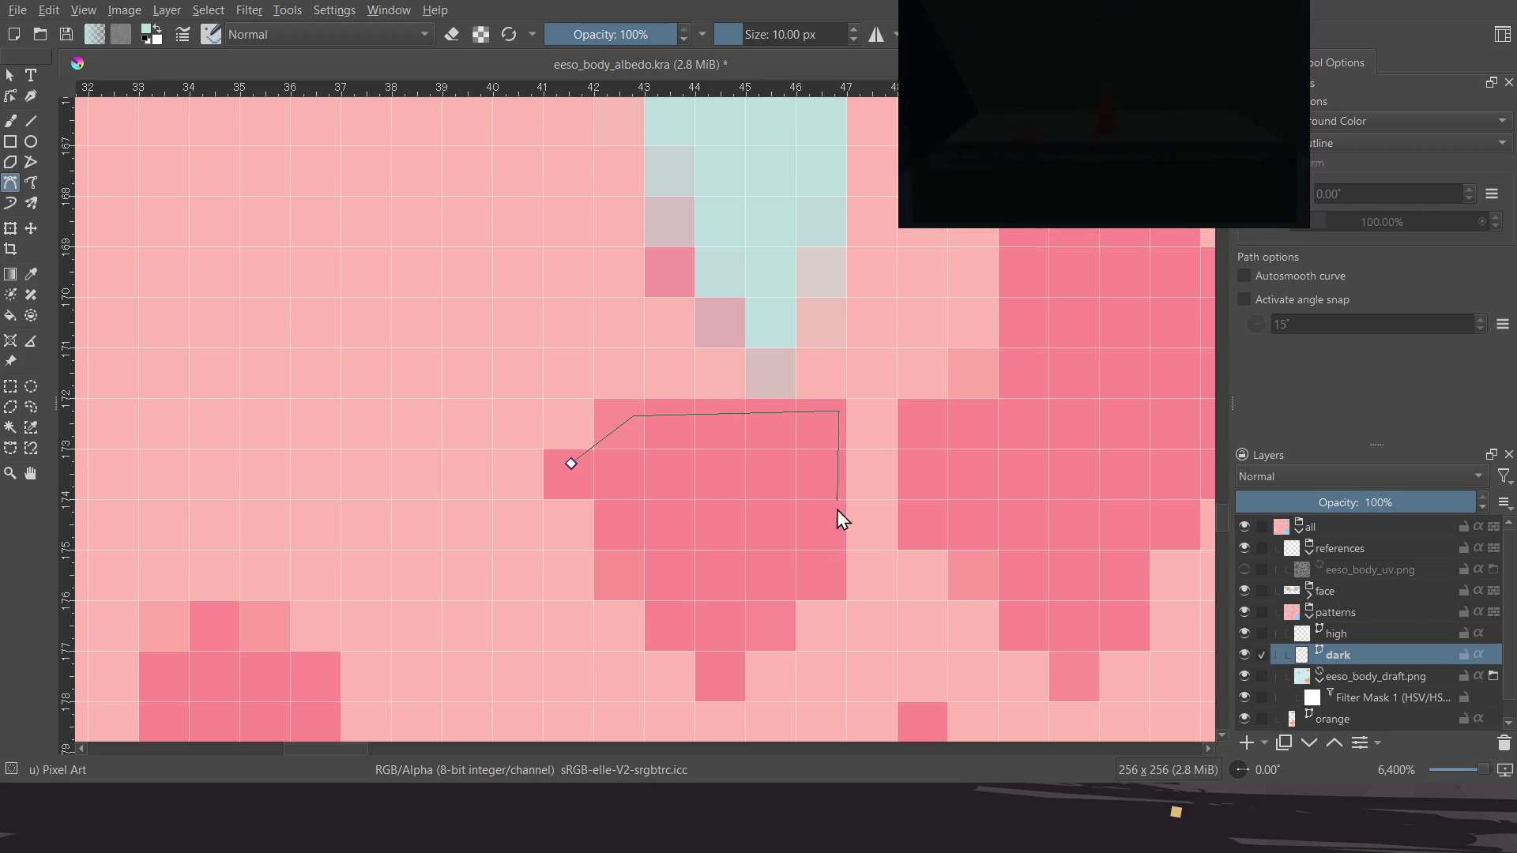
click(839, 573)
click(729, 674)
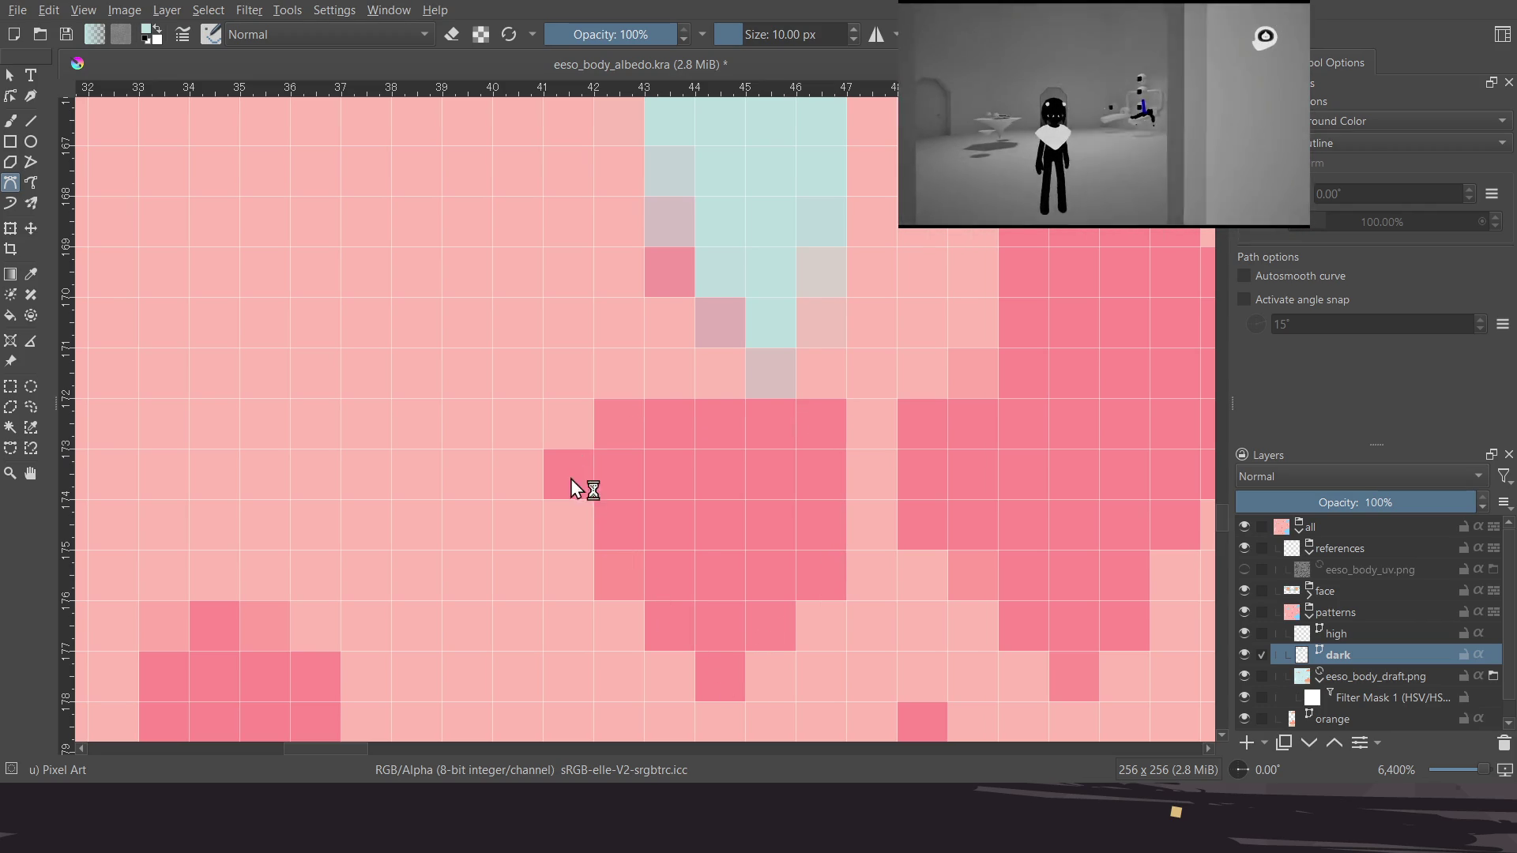
click(572, 466)
Cover the small dark spot with a light cyan pentagon
ctrl+scroll(617, 470, down, 3)
scroll(640, 457, left, 2)
ctrl+scroll(586, 466, up, 2)
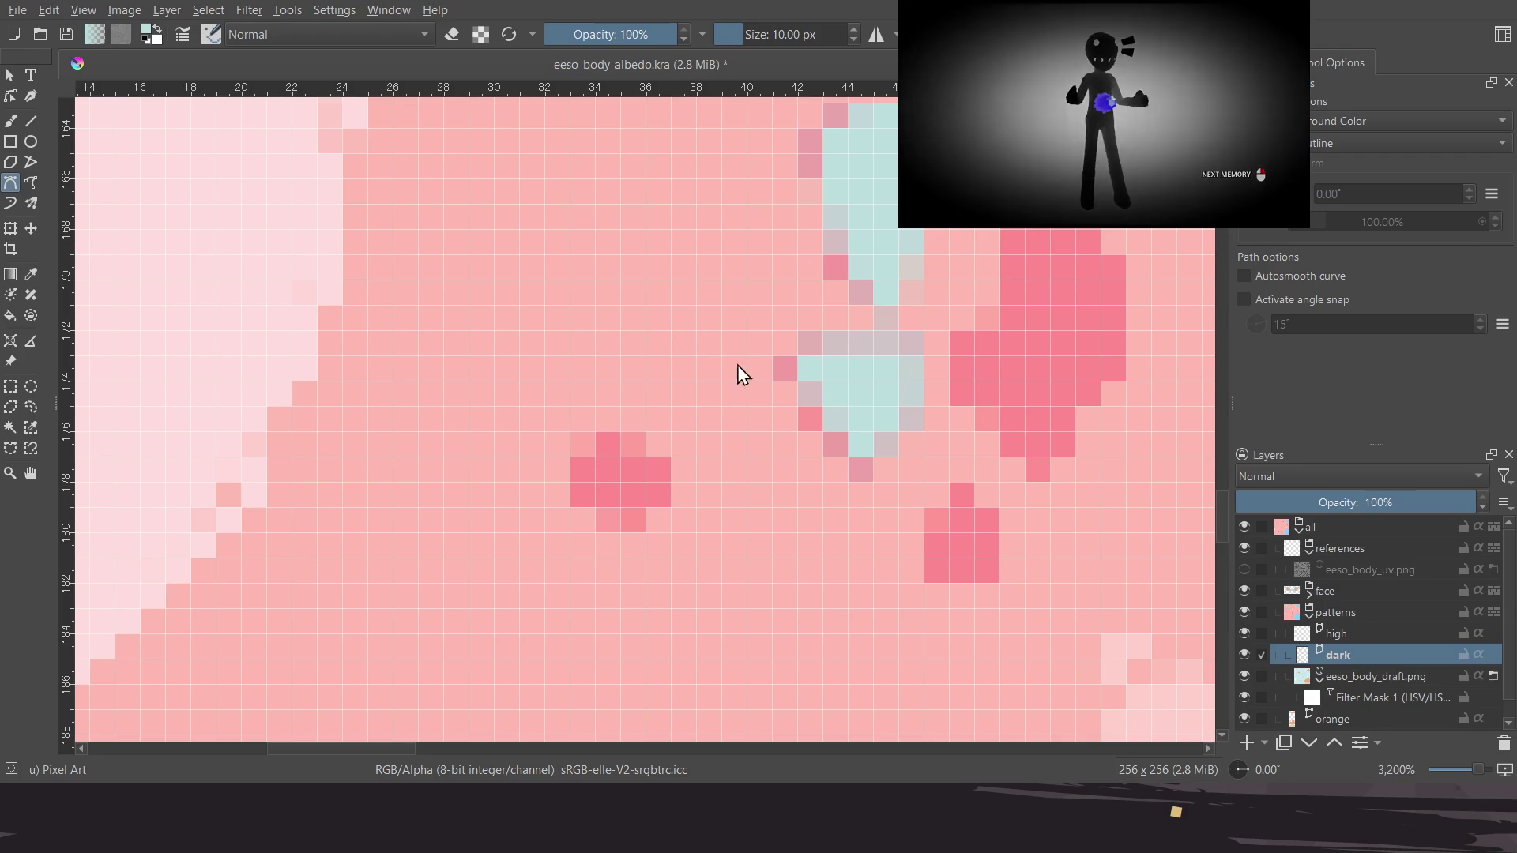
click(577, 465)
click(619, 435)
click(670, 462)
click(639, 522)
click(578, 503)
click(577, 465)
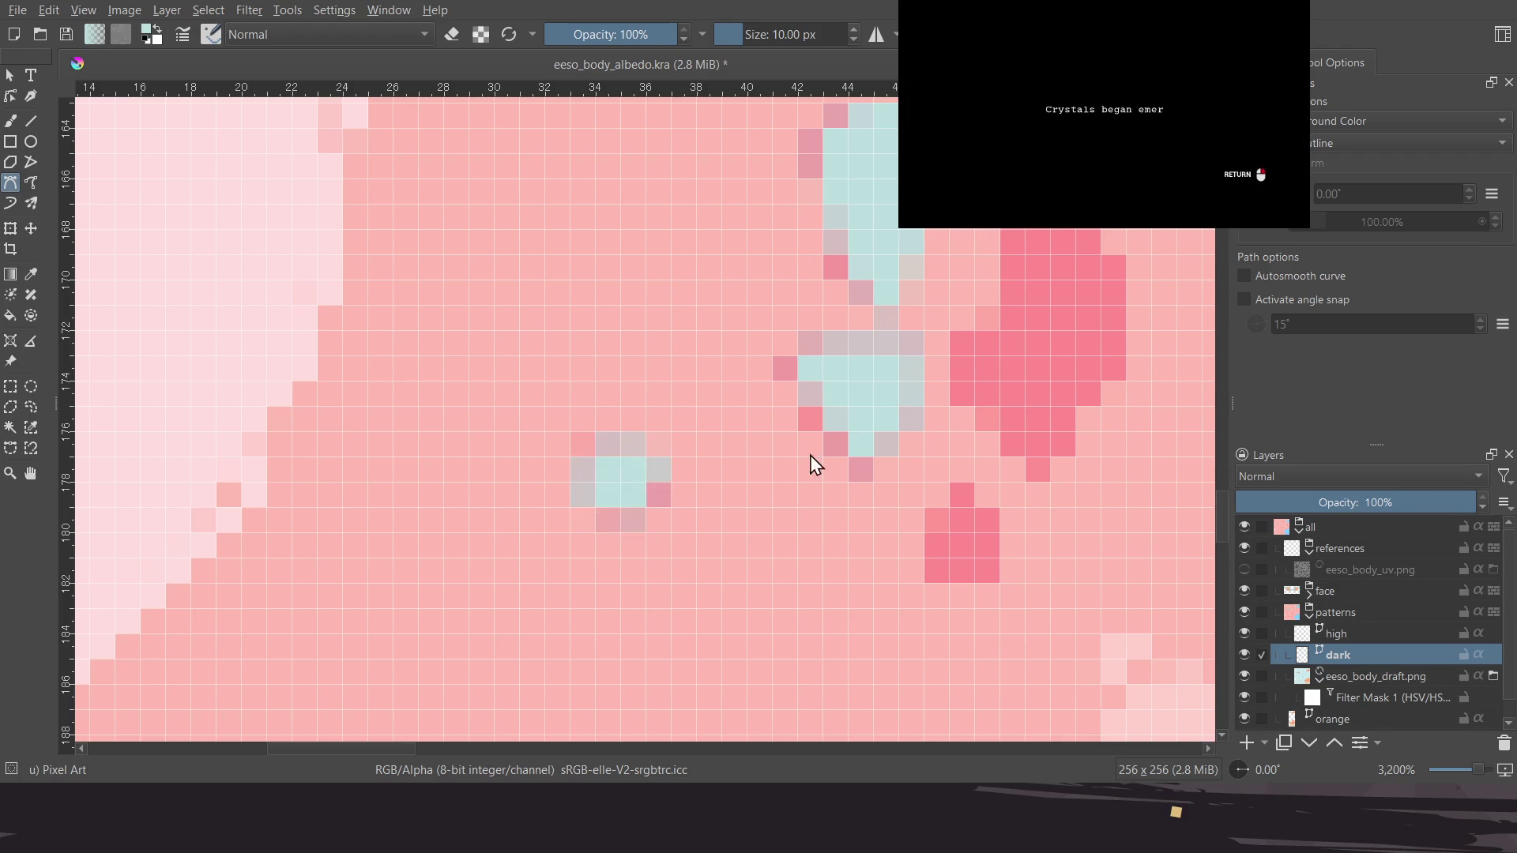
Fill one more spot teal and save eeso_body_albedo.kra
middle_drag(743, 426, 616, 474)
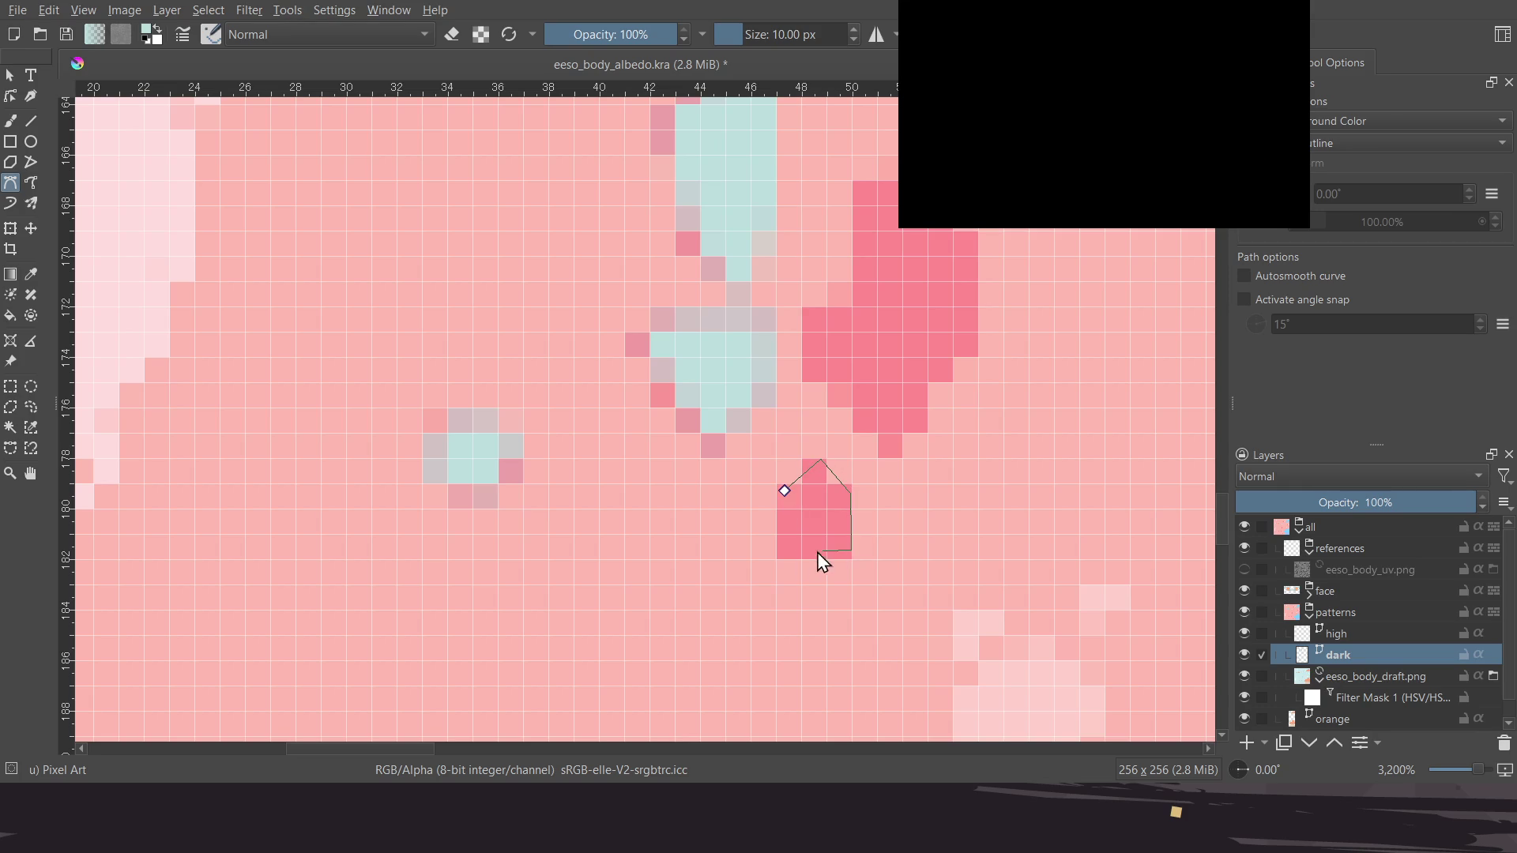
click(785, 489)
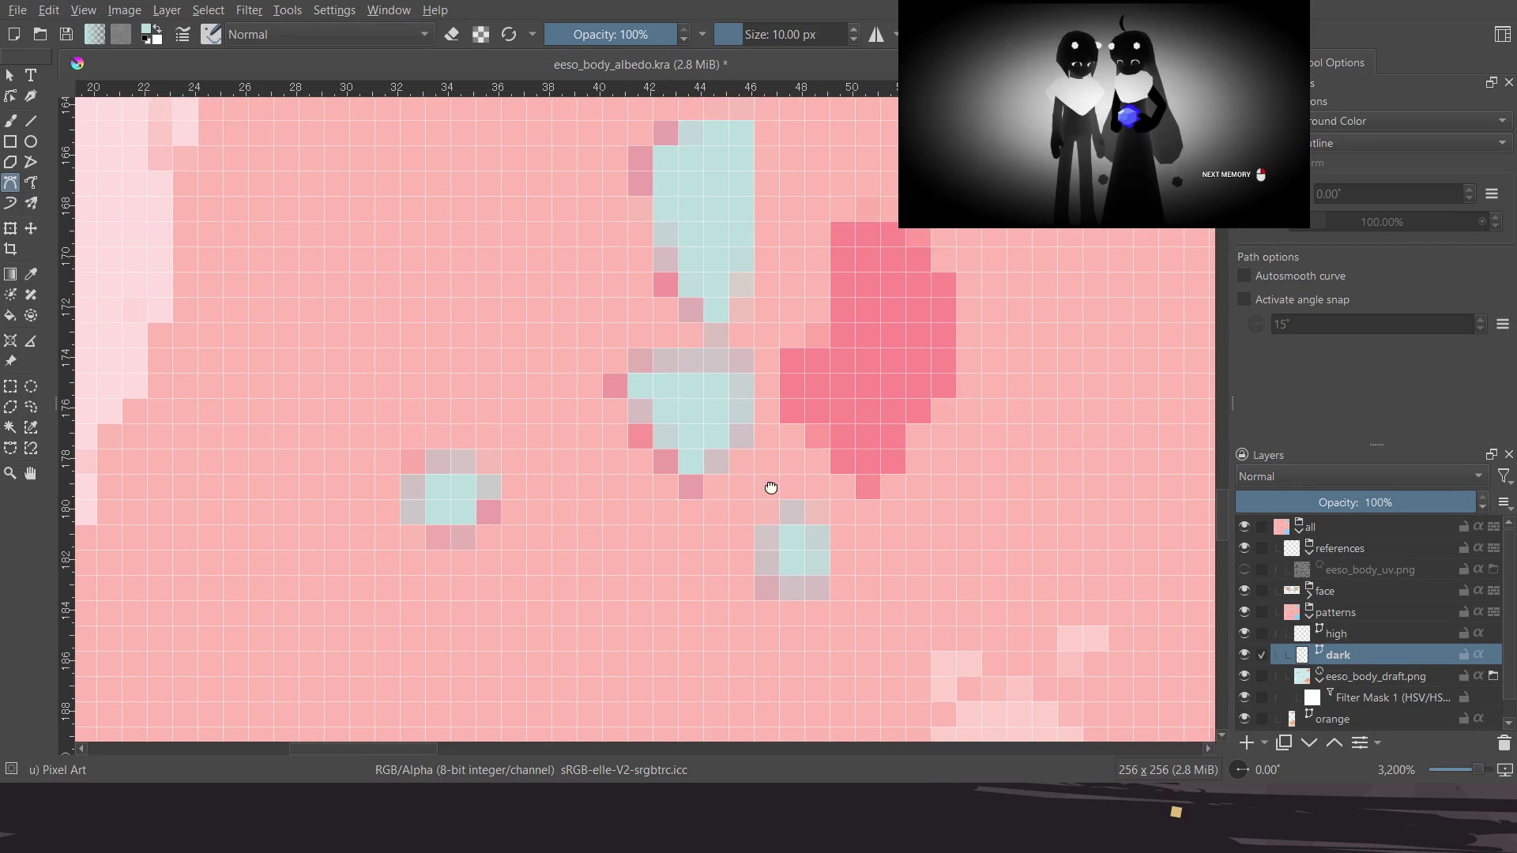
middle_drag(812, 462, 793, 476)
key(ctrl+s)
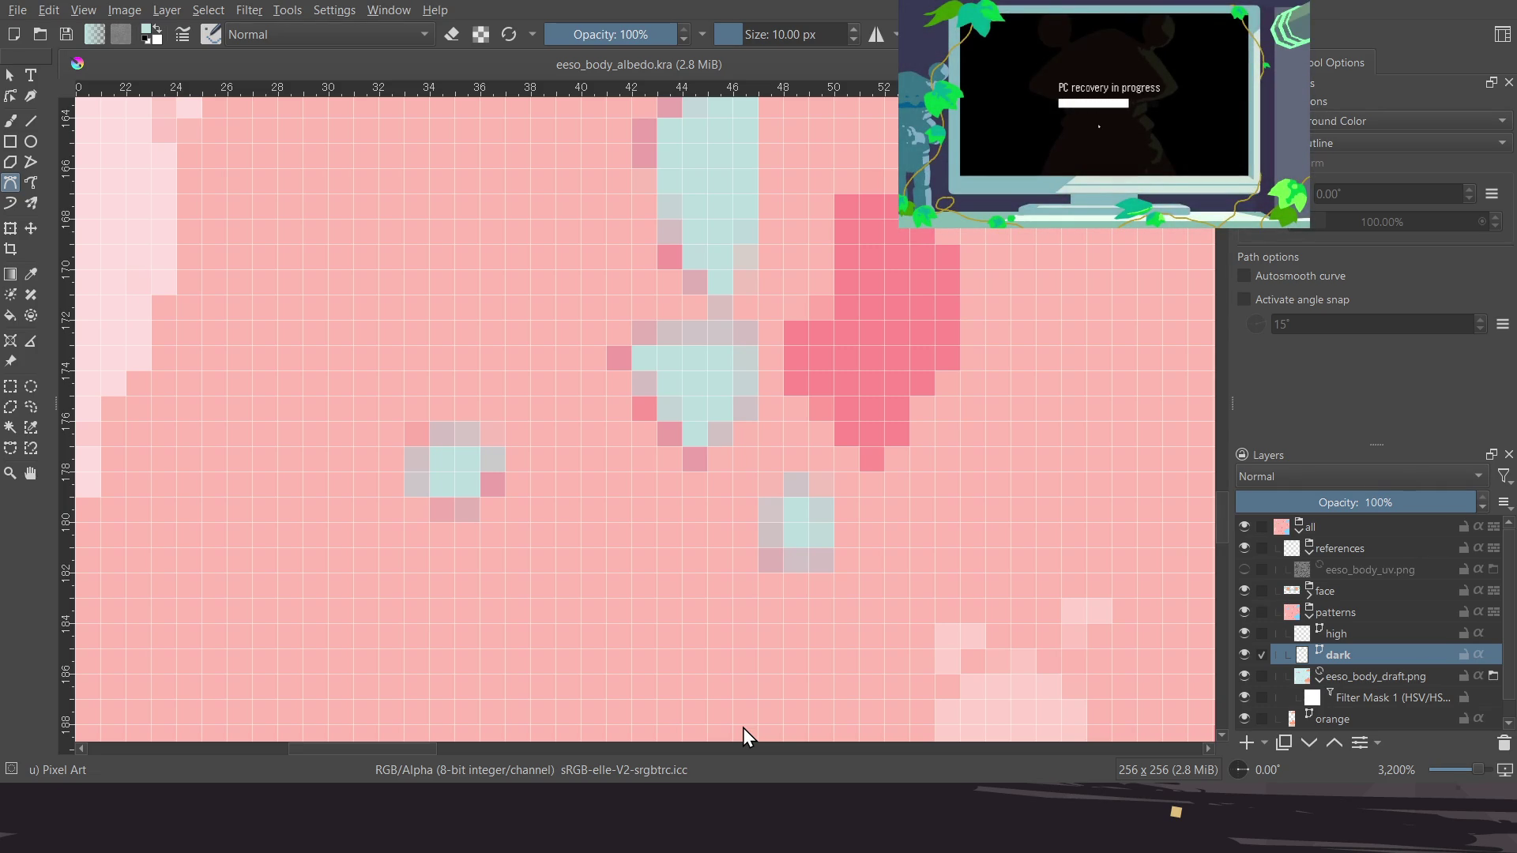
Outline the large dark spot and delete the dark pixels inside it
middle_drag(688, 355, 579, 372)
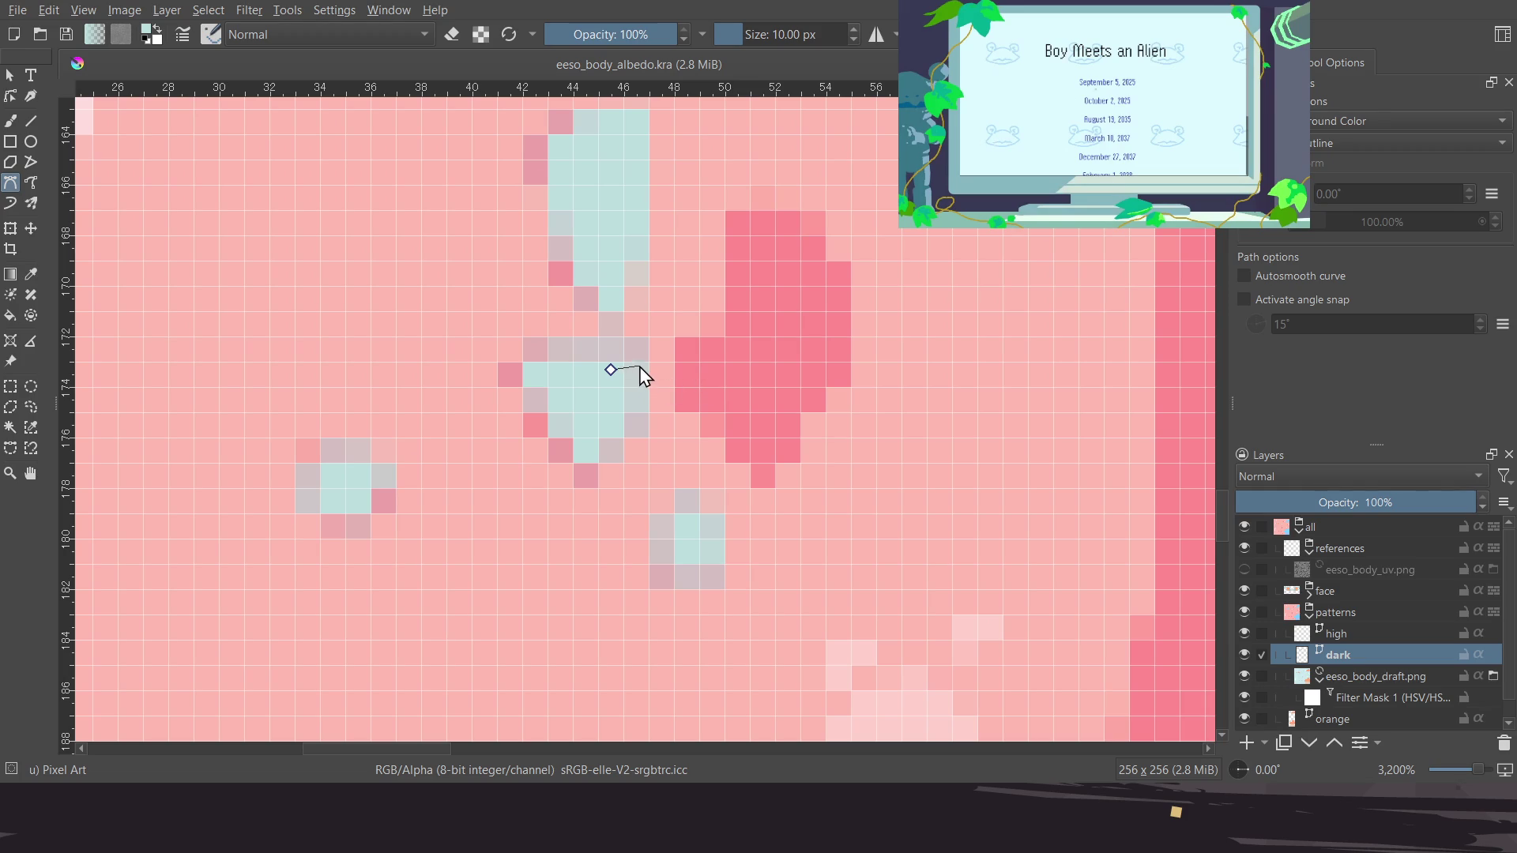
click(674, 372)
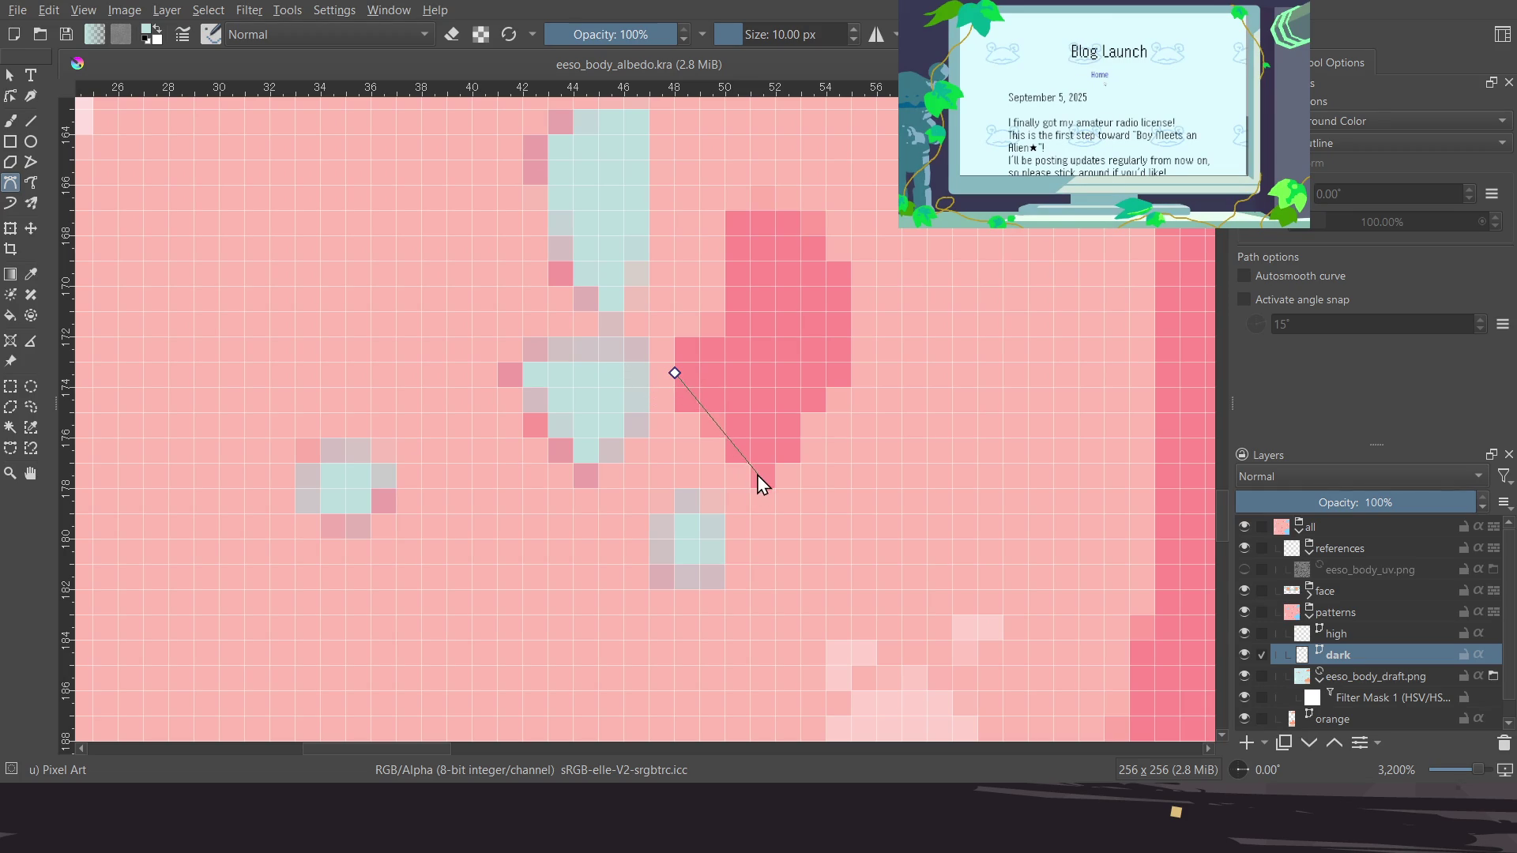
click(848, 384)
click(846, 267)
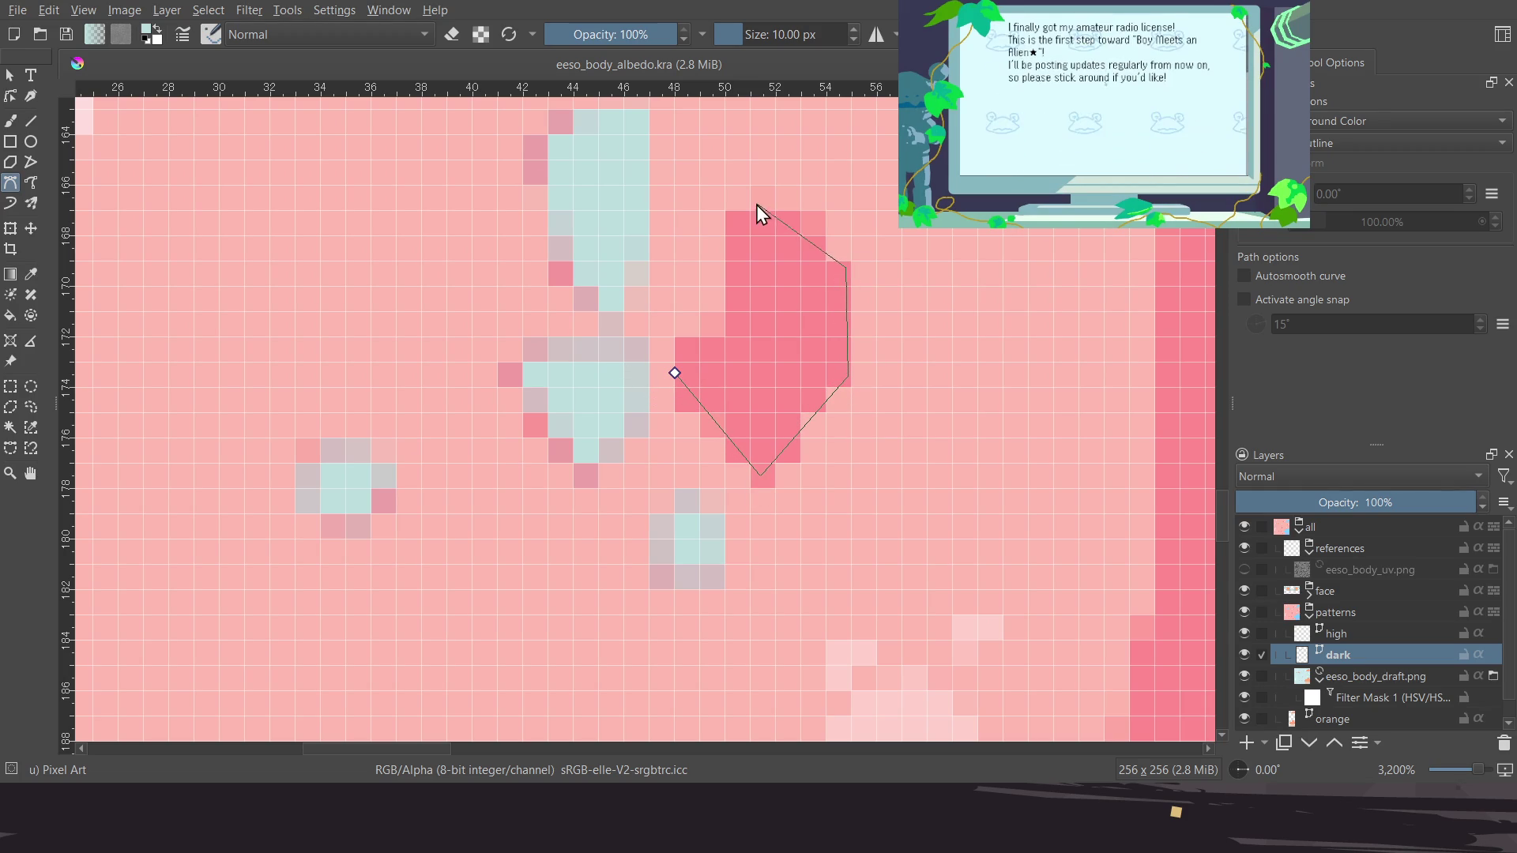
click(765, 201)
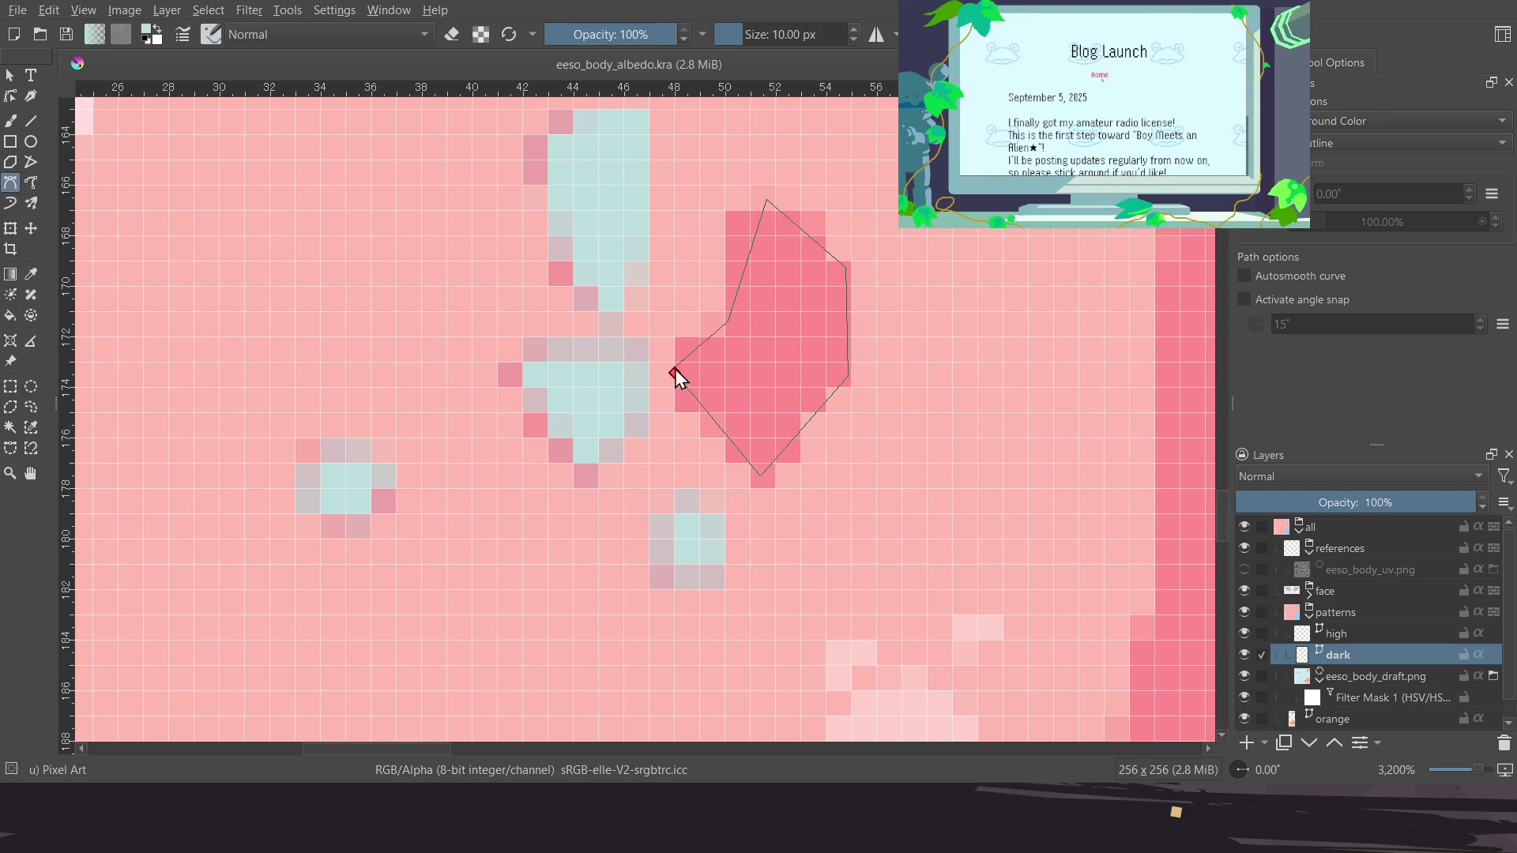
click(673, 372)
key(Delete)
Make the eeso_body_uv.png layer visible so the UV wireframe overlays the texture
ctrl+scroll(672, 387, down, 5)
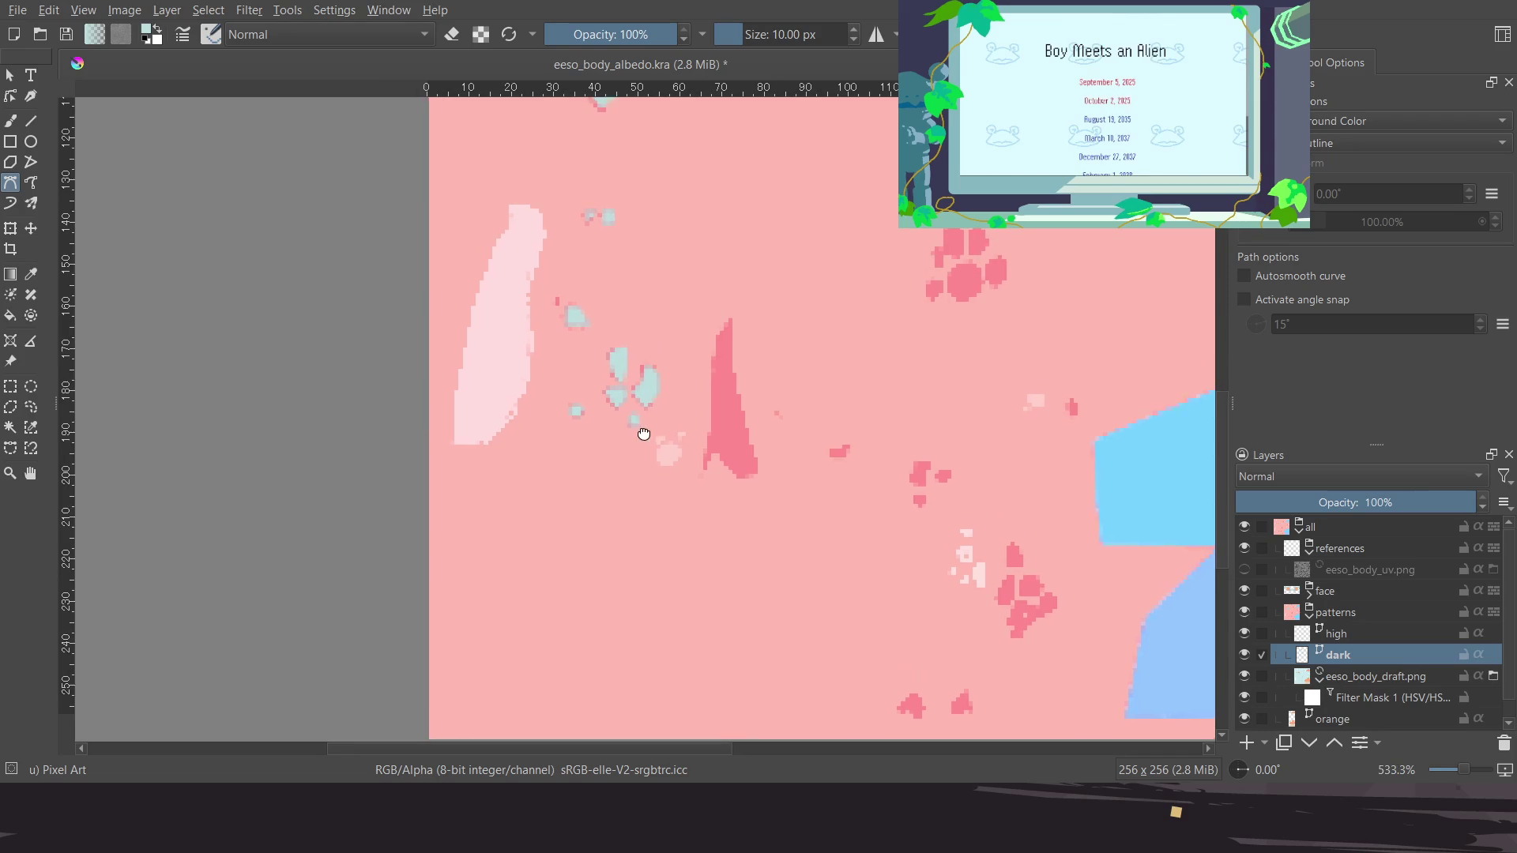
ctrl+scroll(671, 435, up, 1)
ctrl+scroll(704, 439, up, 2)
ctrl+scroll(664, 431, up, 1)
ctrl+scroll(655, 433, up, 1)
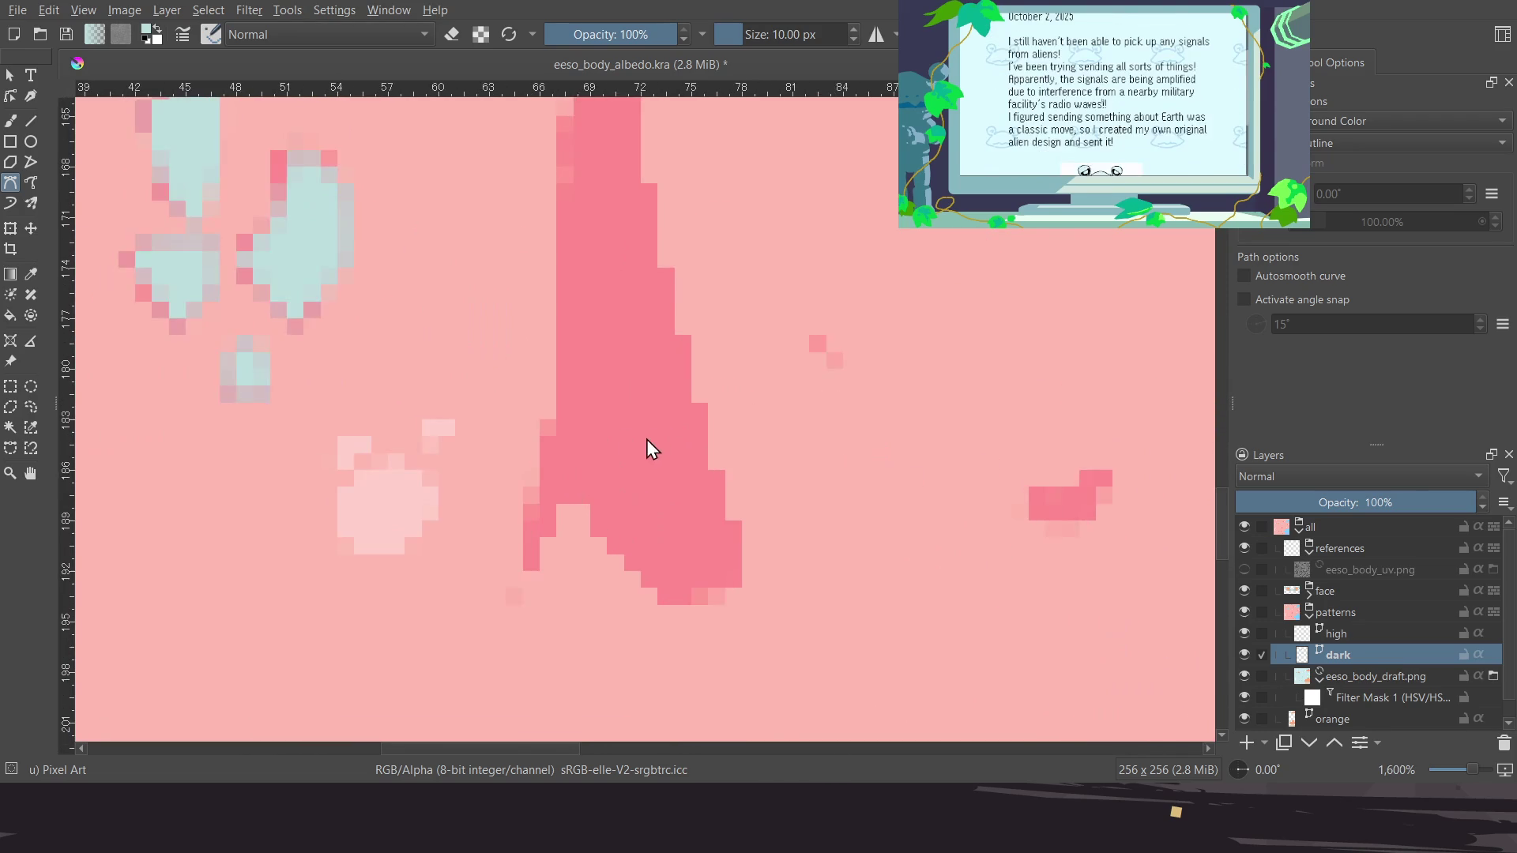
ctrl+scroll(652, 436, up, 1)
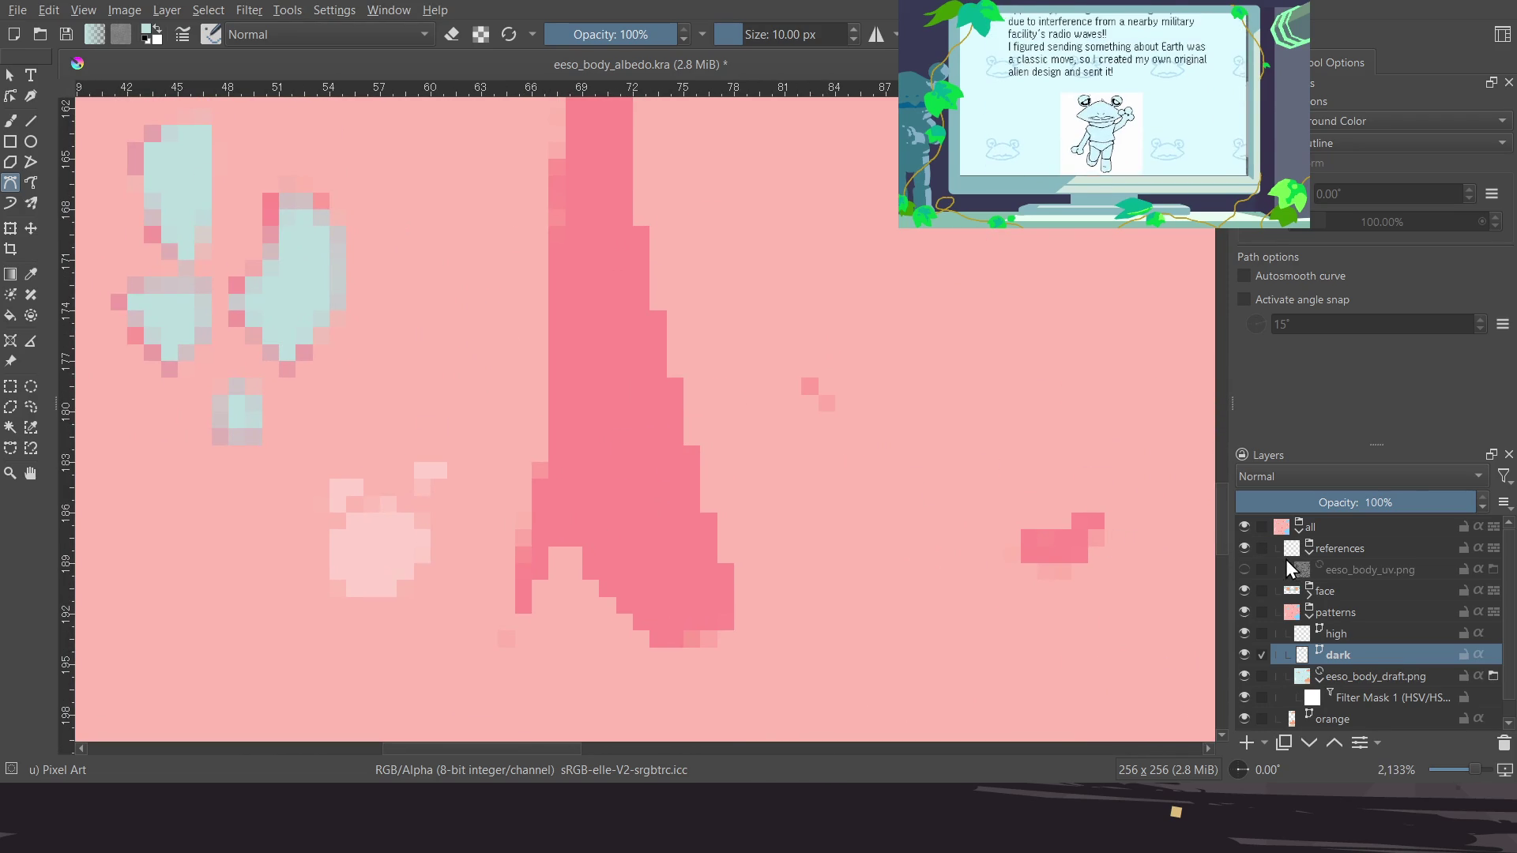
ctrl+scroll(759, 442, down, 4)
ctrl+scroll(701, 444, down, 1)
ctrl+scroll(754, 434, down, 1)
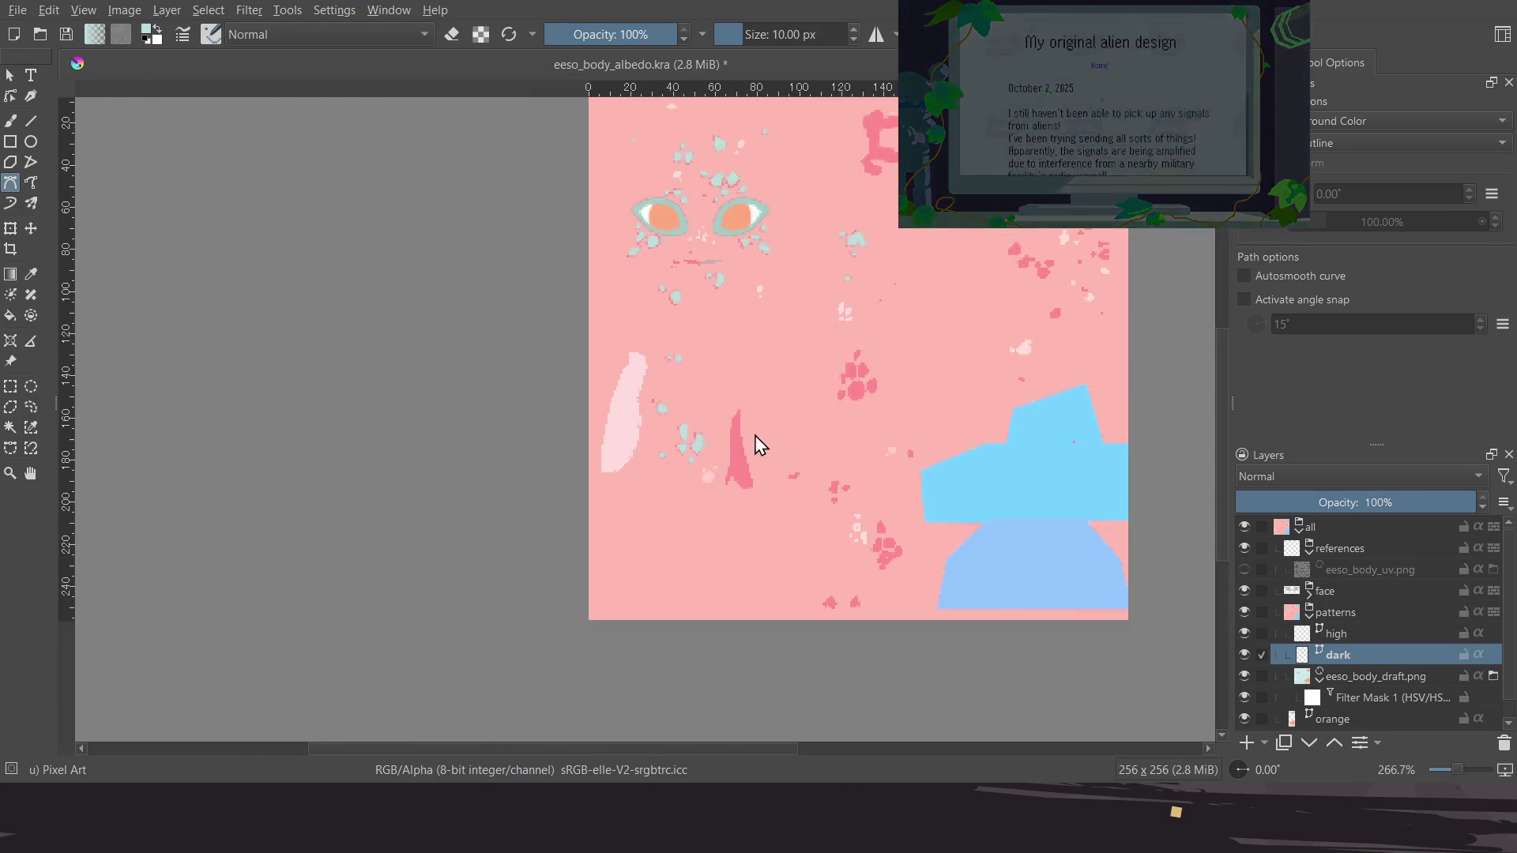
middle_drag(754, 435, 678, 443)
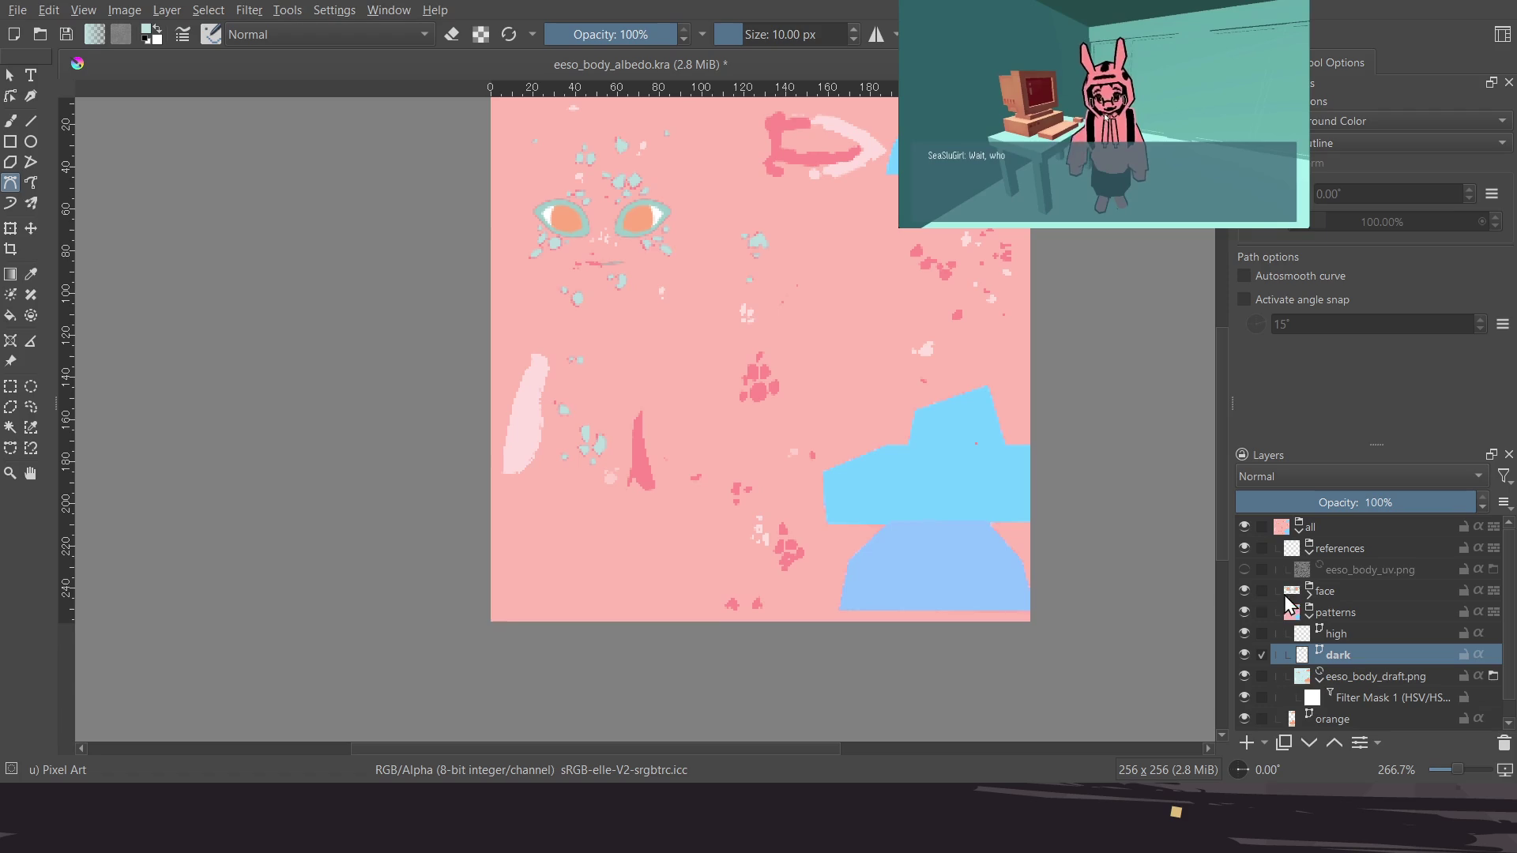
click(1245, 568)
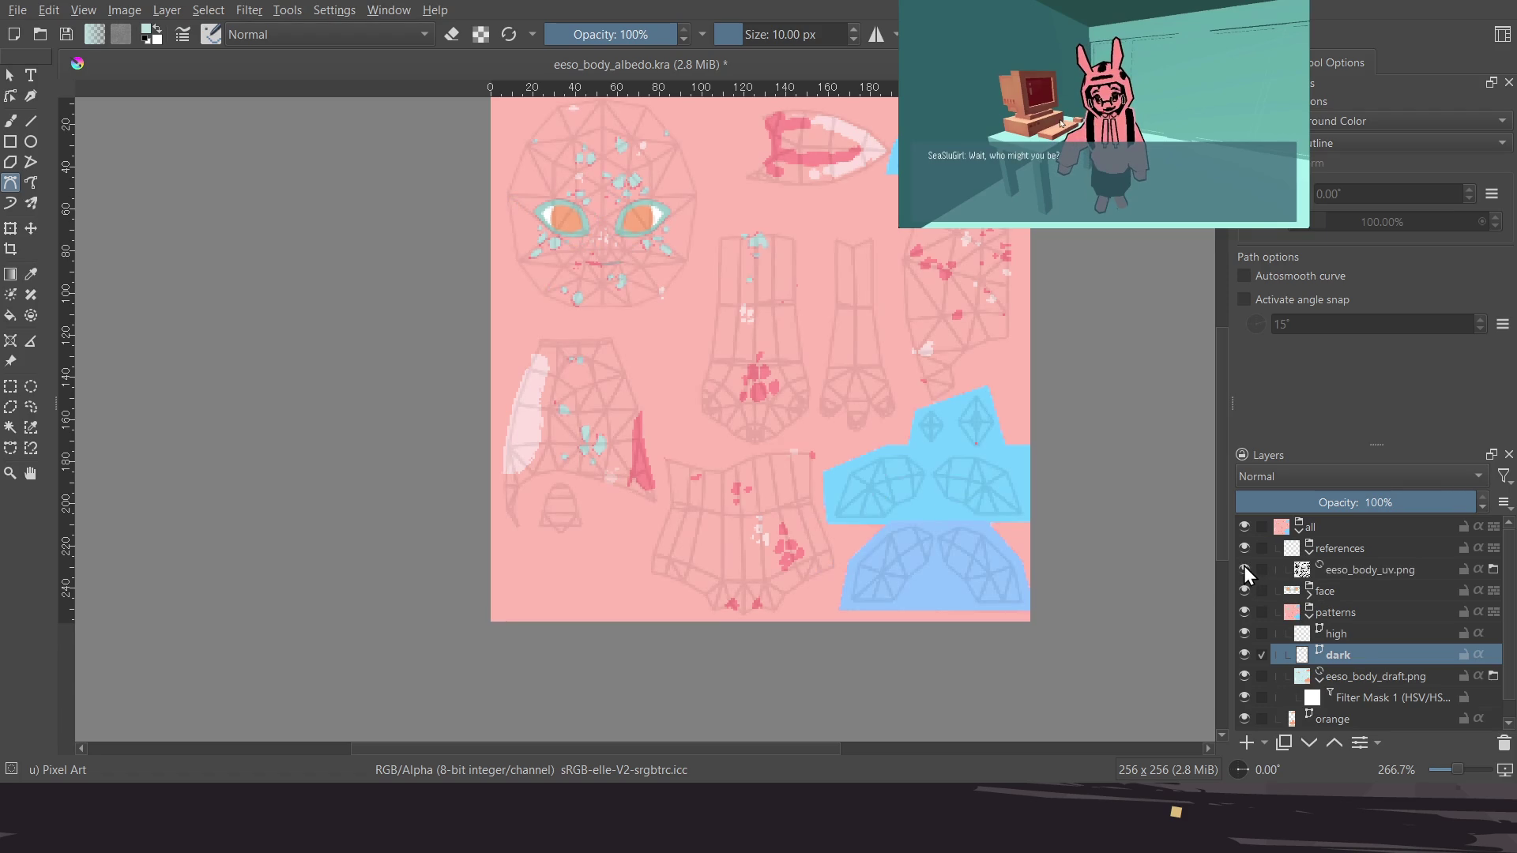
Zoom and pan over the texture, bringing the neighbouring arm pieces into view, then centring it
ctrl+scroll(734, 414, up, 1)
scroll(735, 424, up, 2)
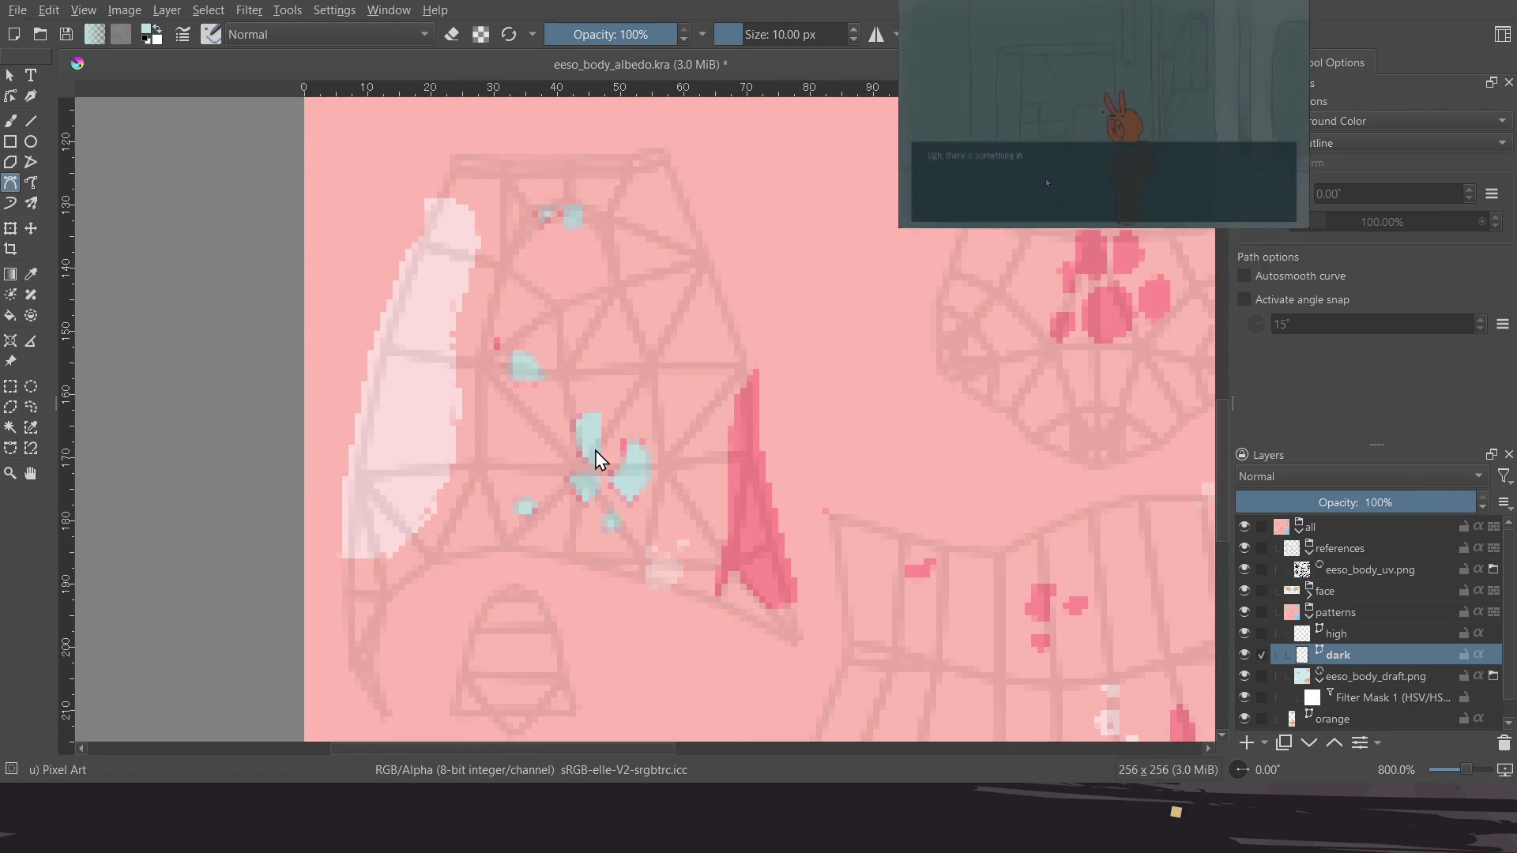
middle_drag(596, 449, 670, 447)
scroll(673, 457, down, 2)
scroll(640, 417, down, 1)
scroll(823, 502, up, 1)
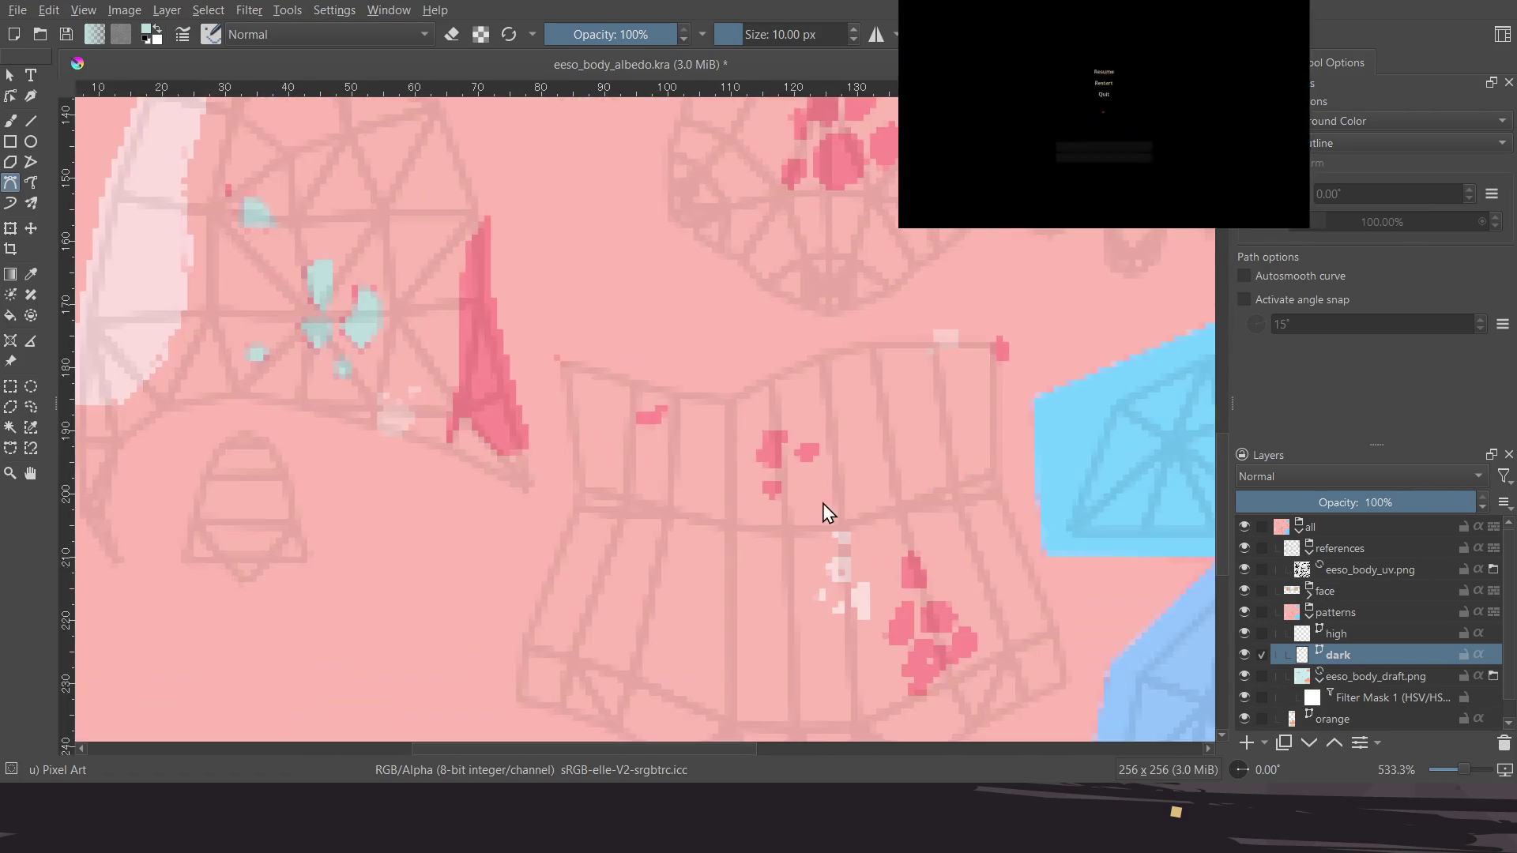
scroll(814, 500, down, 2)
middle_drag(816, 502, 677, 587)
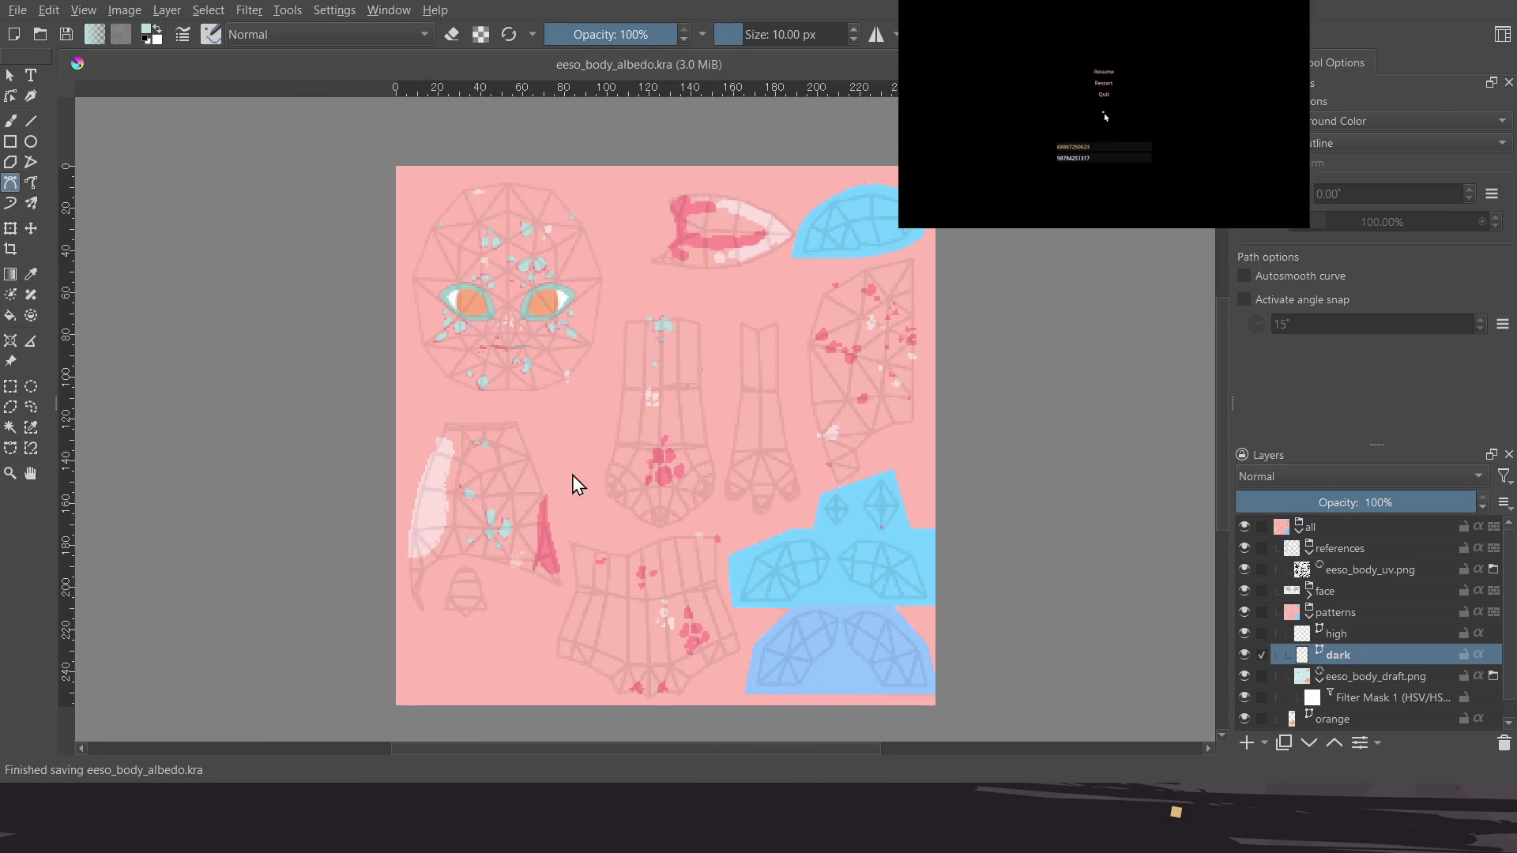
scroll(614, 467, up, 1)
scroll(703, 458, up, 1)
scroll(627, 400, up, 1)
scroll(667, 419, down, 2)
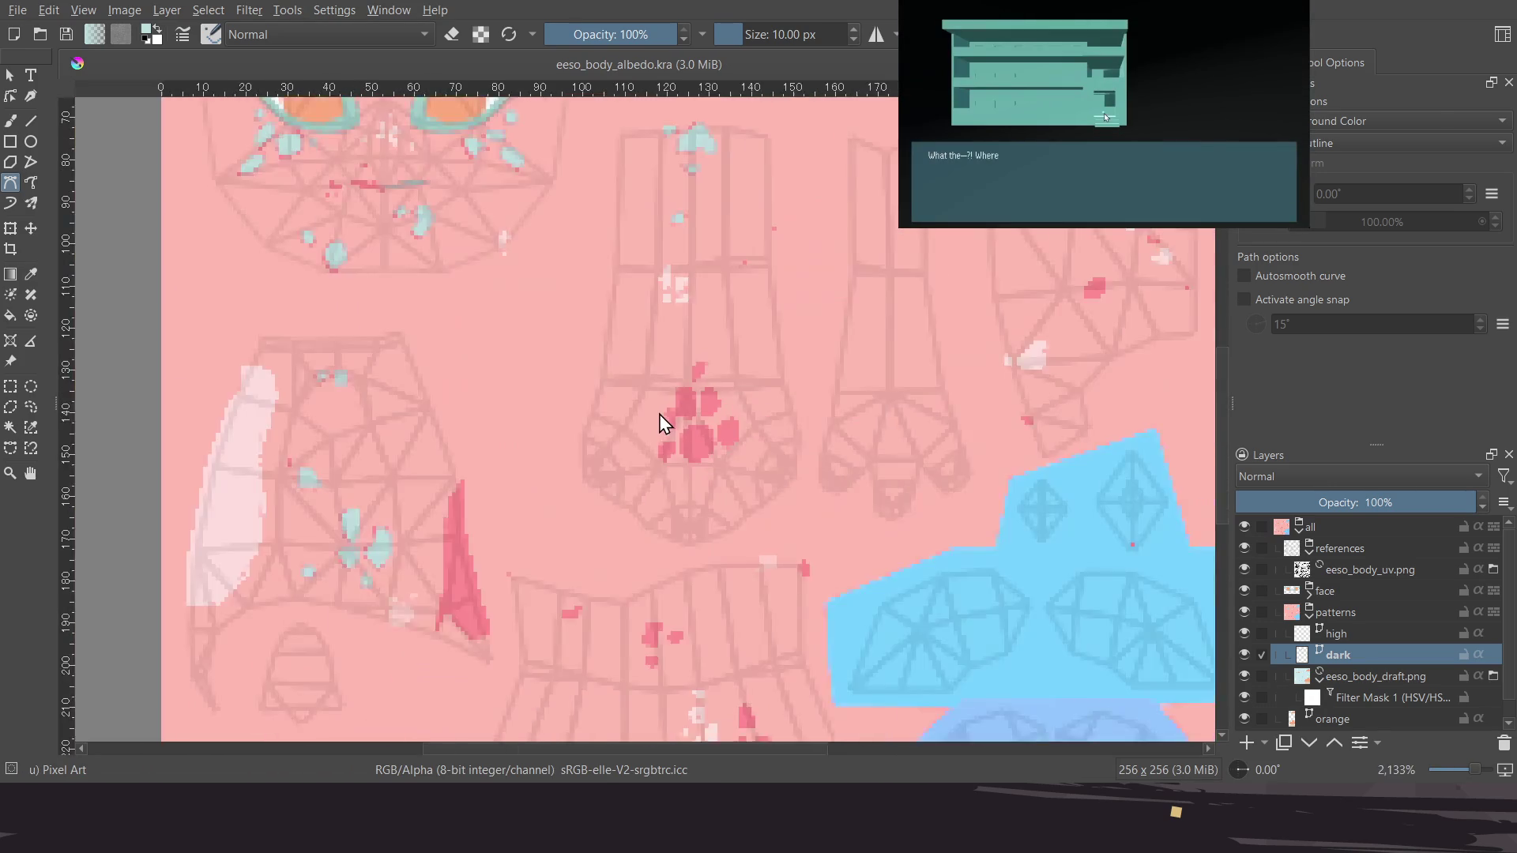
Outline the large paw pad and fill it teal
scroll(656, 424, down, 2)
scroll(663, 415, up, 4)
scroll(710, 410, up, 2)
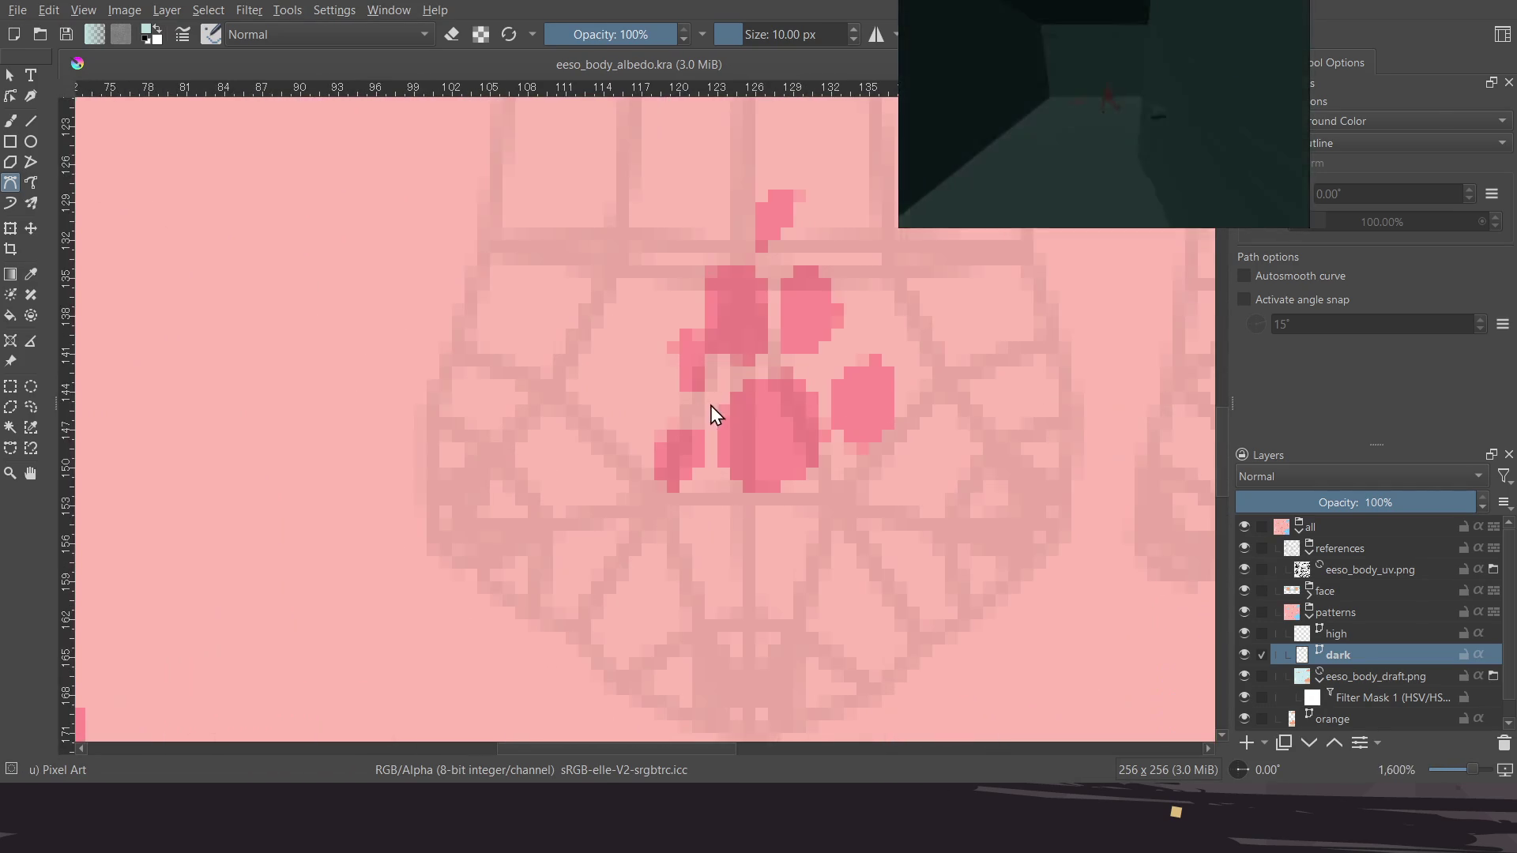
click(666, 501)
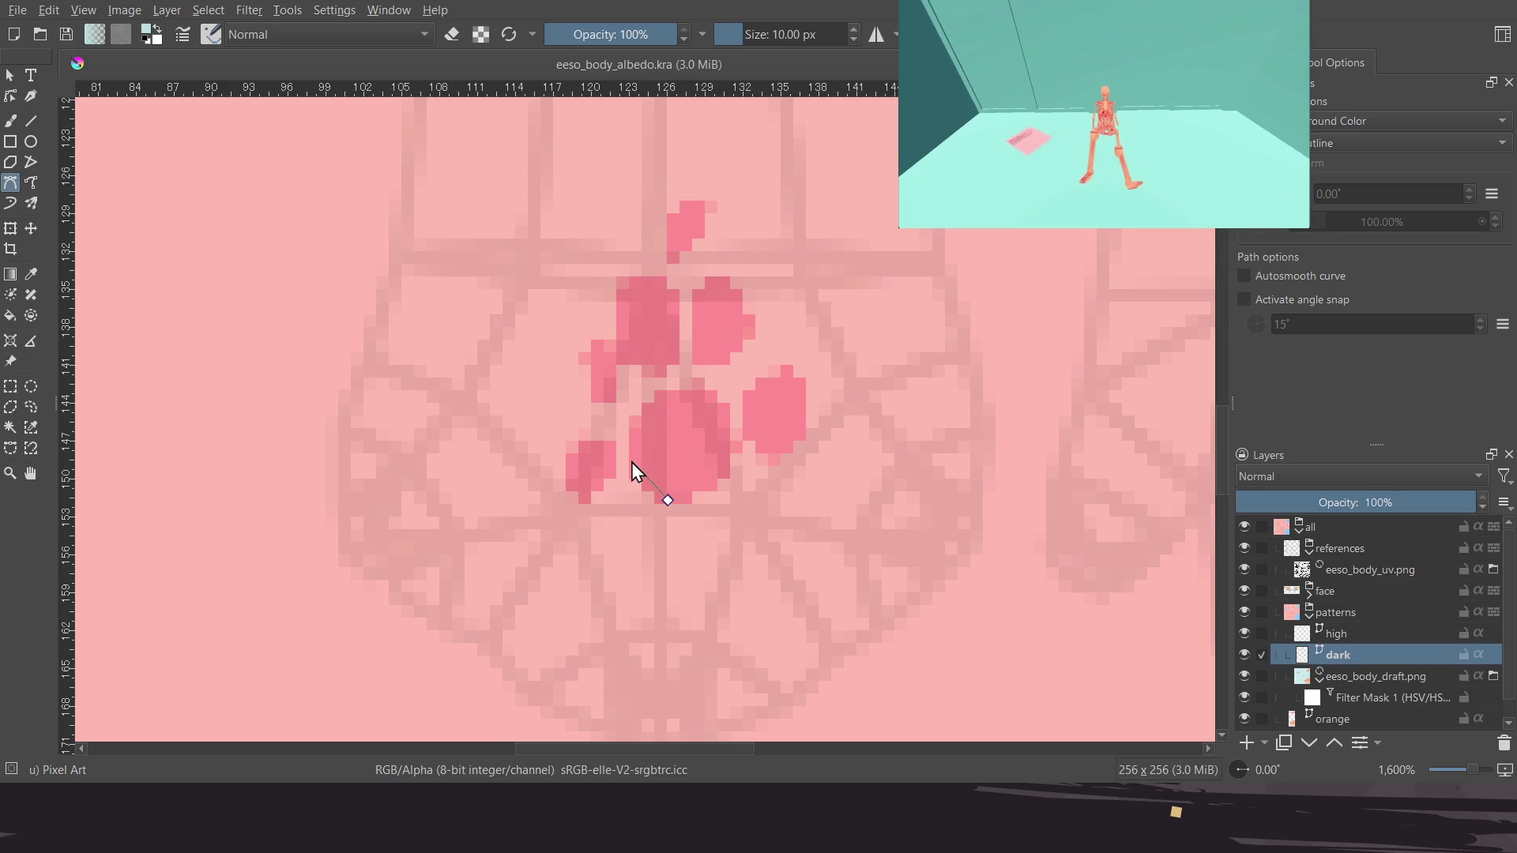
click(632, 461)
click(669, 391)
click(710, 393)
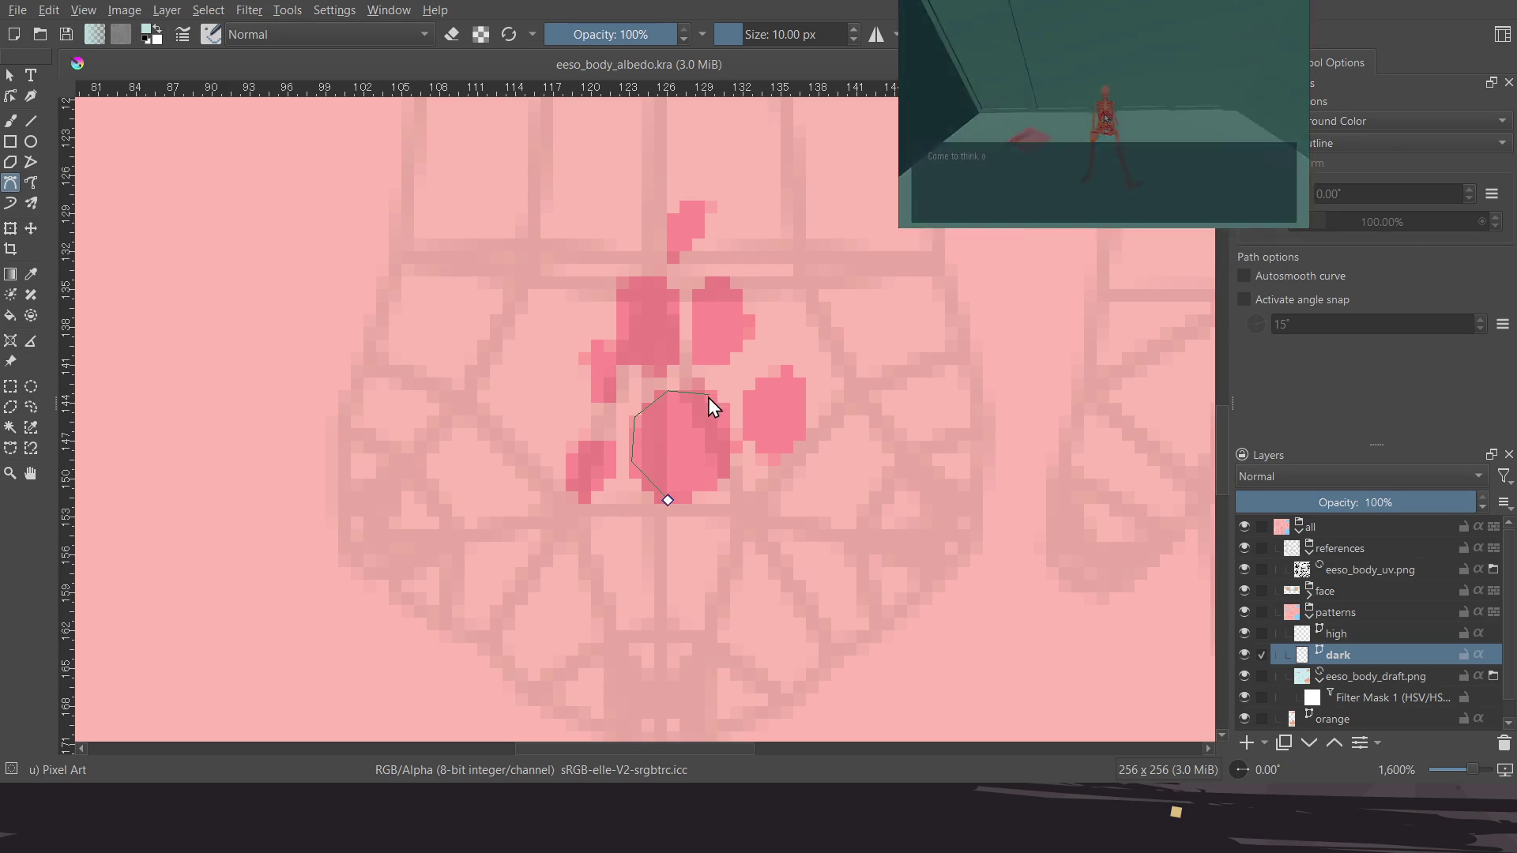
click(735, 446)
click(669, 500)
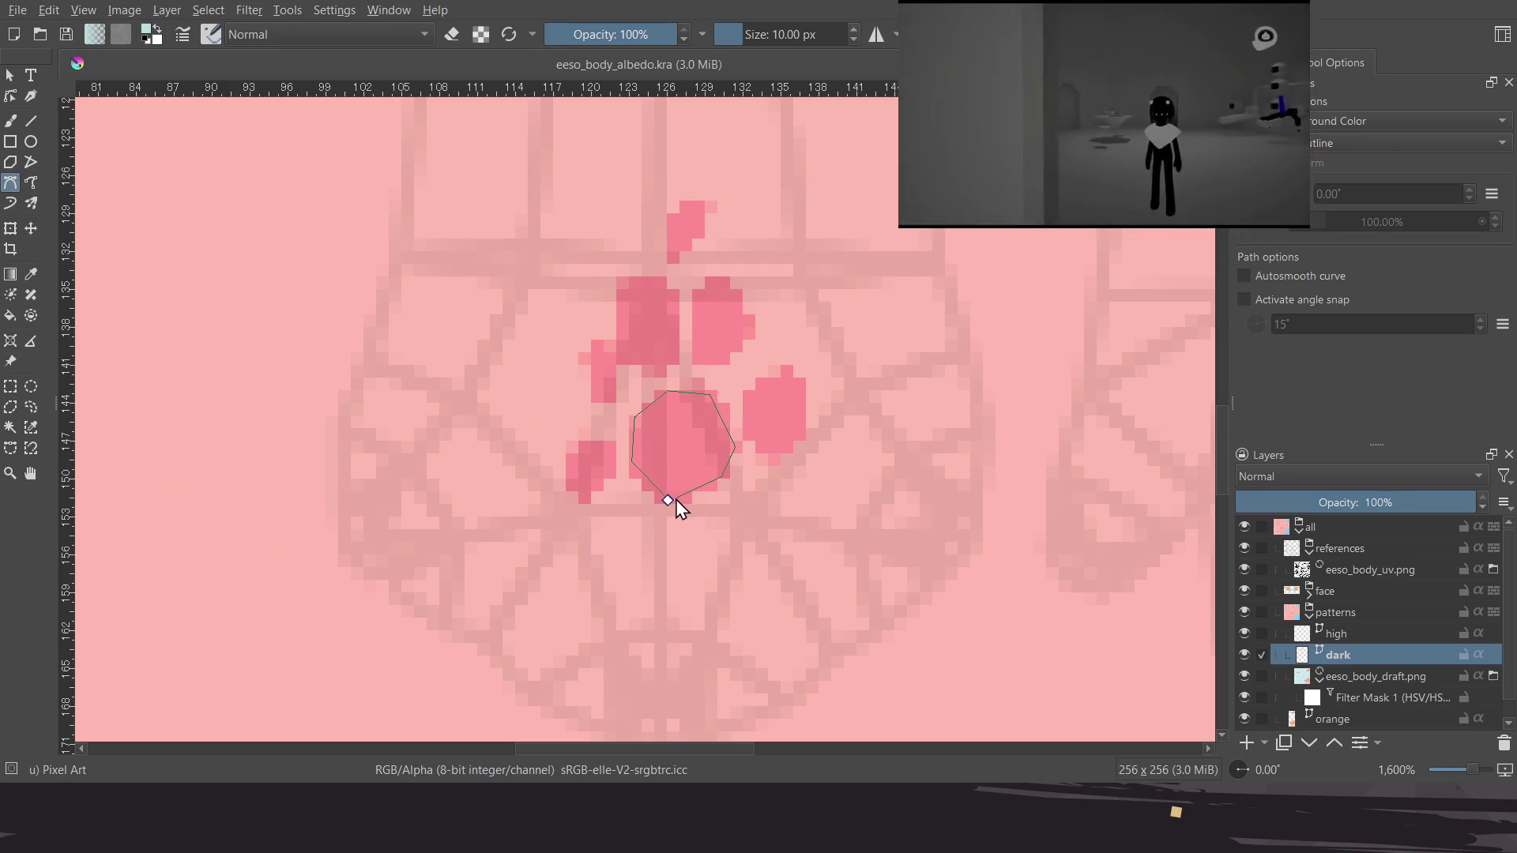
Fill the small left paw spot and the upper pad with teal outlines
scroll(633, 490, up, 1)
scroll(622, 481, up, 1)
click(586, 546)
click(640, 497)
click(640, 449)
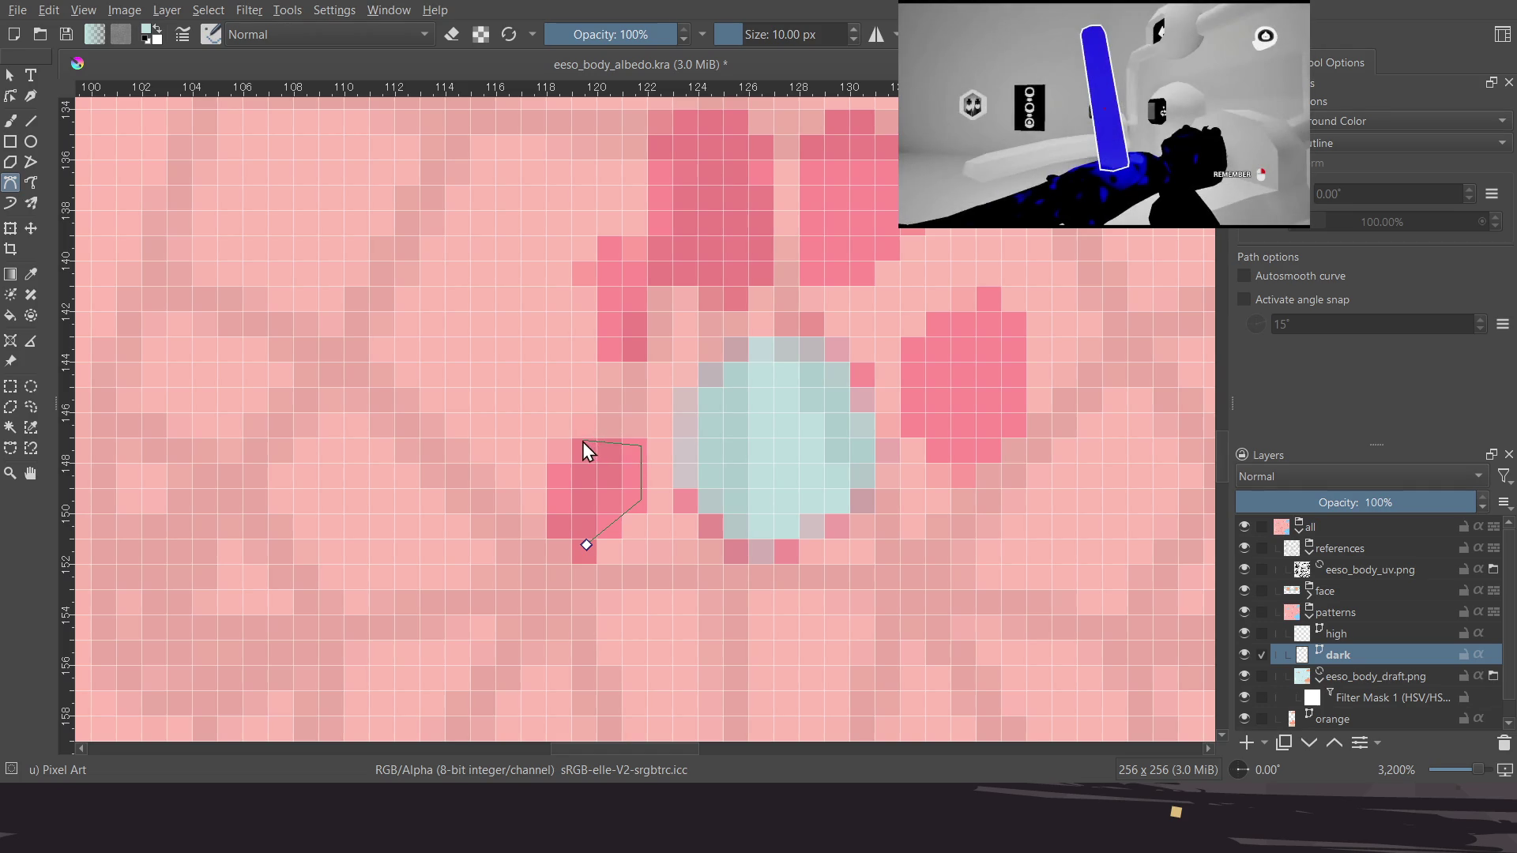
click(547, 479)
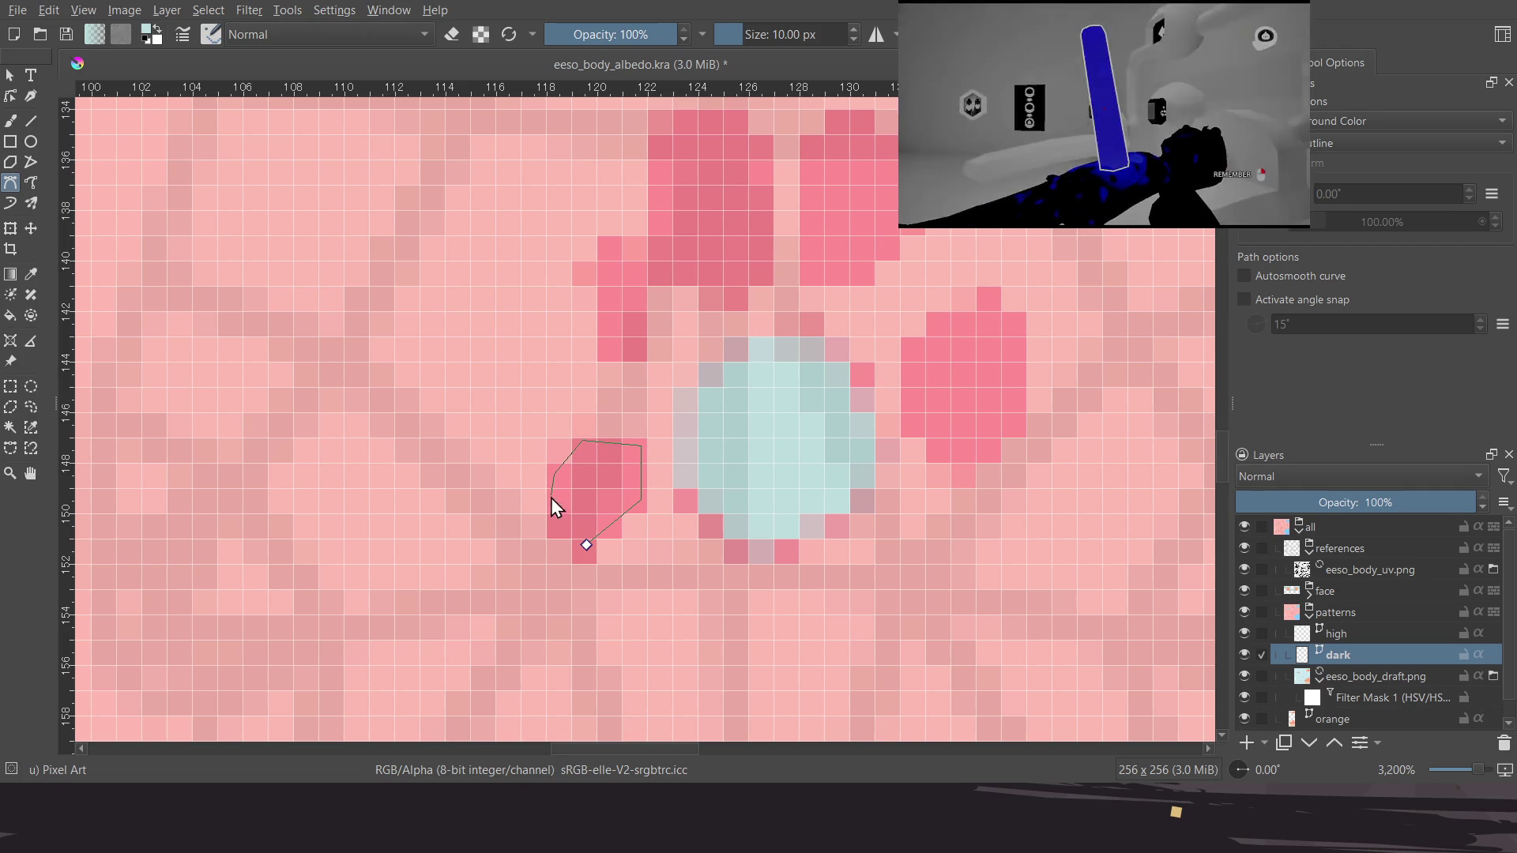
click(586, 545)
scroll(665, 443, up, 2)
scroll(648, 425, up, 1)
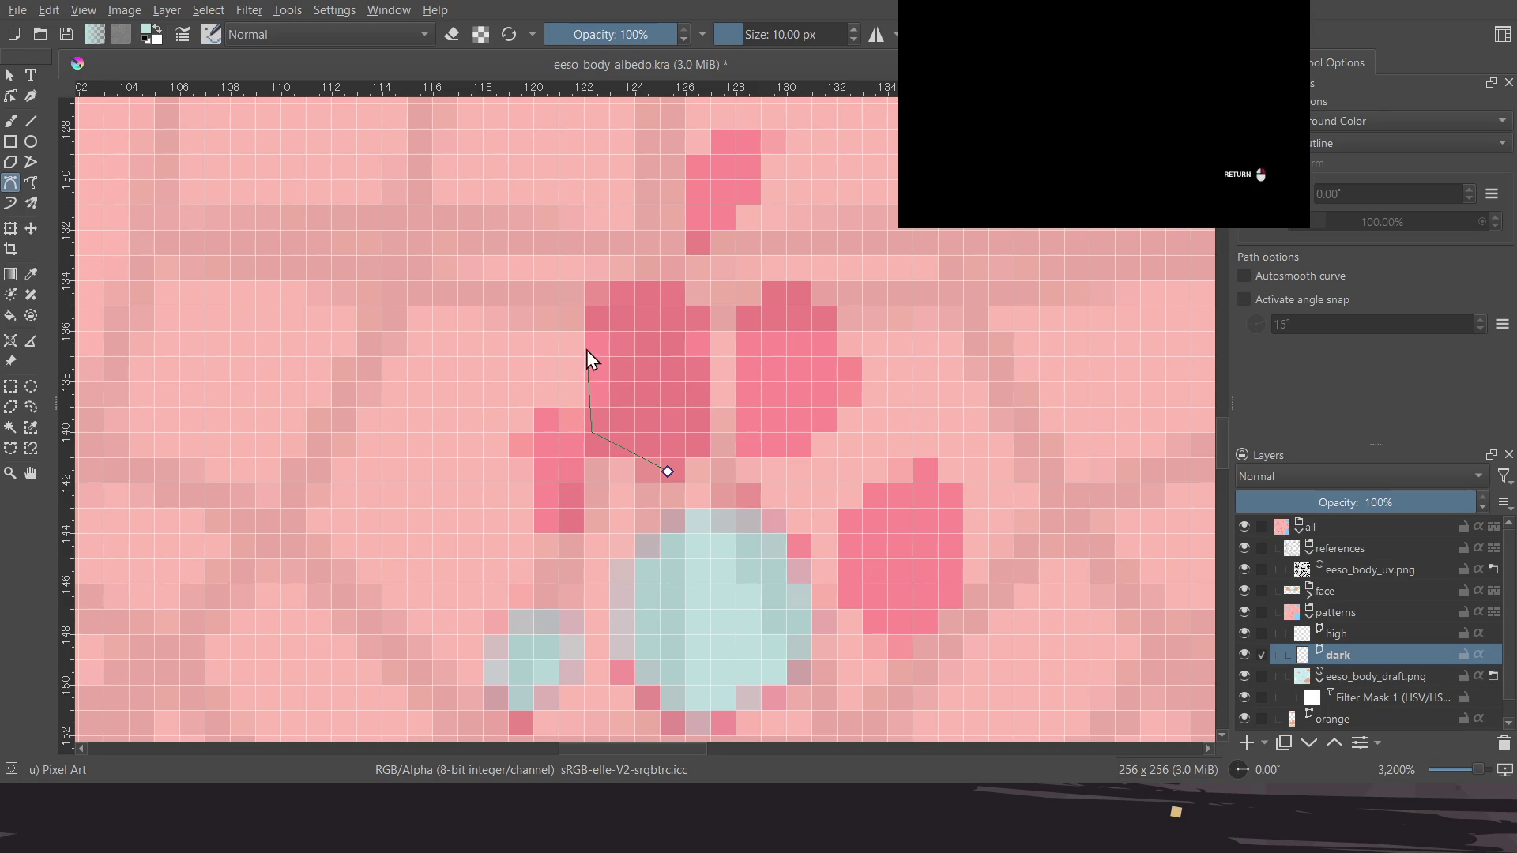
click(704, 324)
click(668, 472)
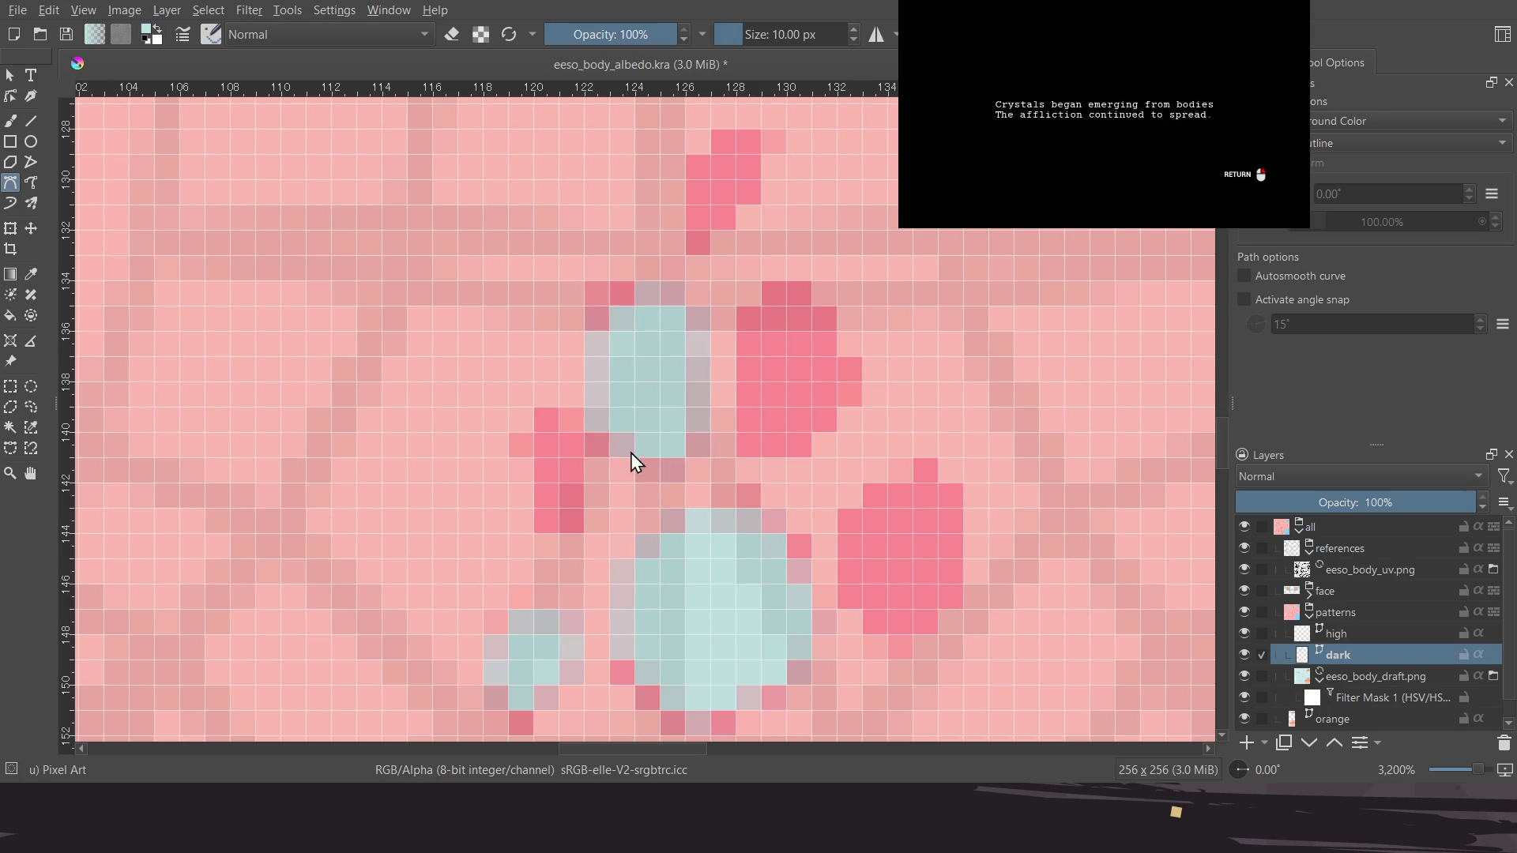
Fill another small left paw spot and the top toe spot with light teal
click(541, 525)
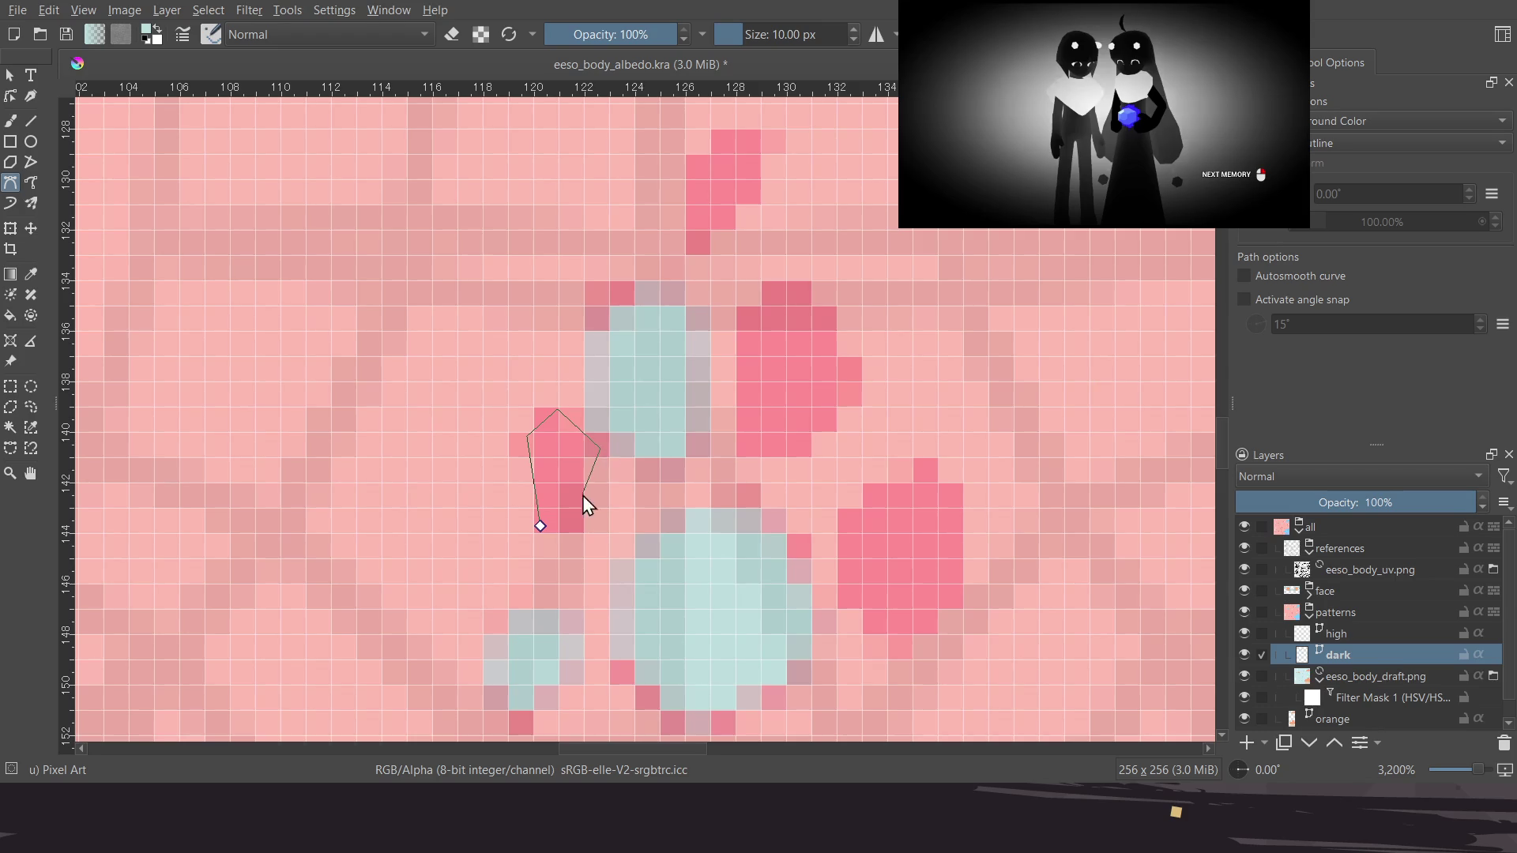
click(540, 525)
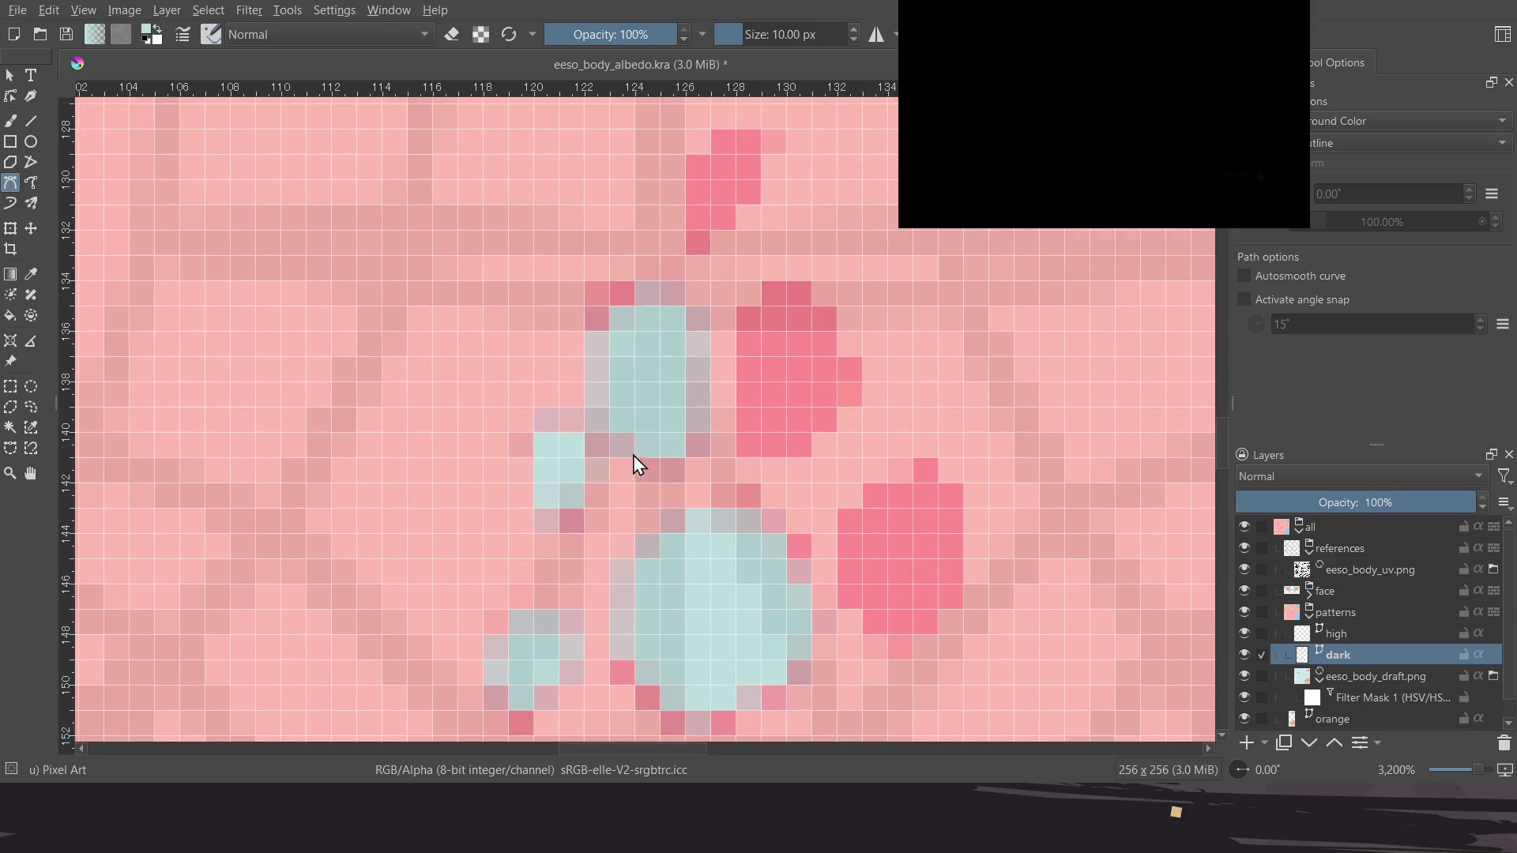
middle_drag(756, 417, 685, 440)
click(670, 466)
click(669, 343)
click(782, 398)
click(720, 467)
scroll(677, 450, up, 3)
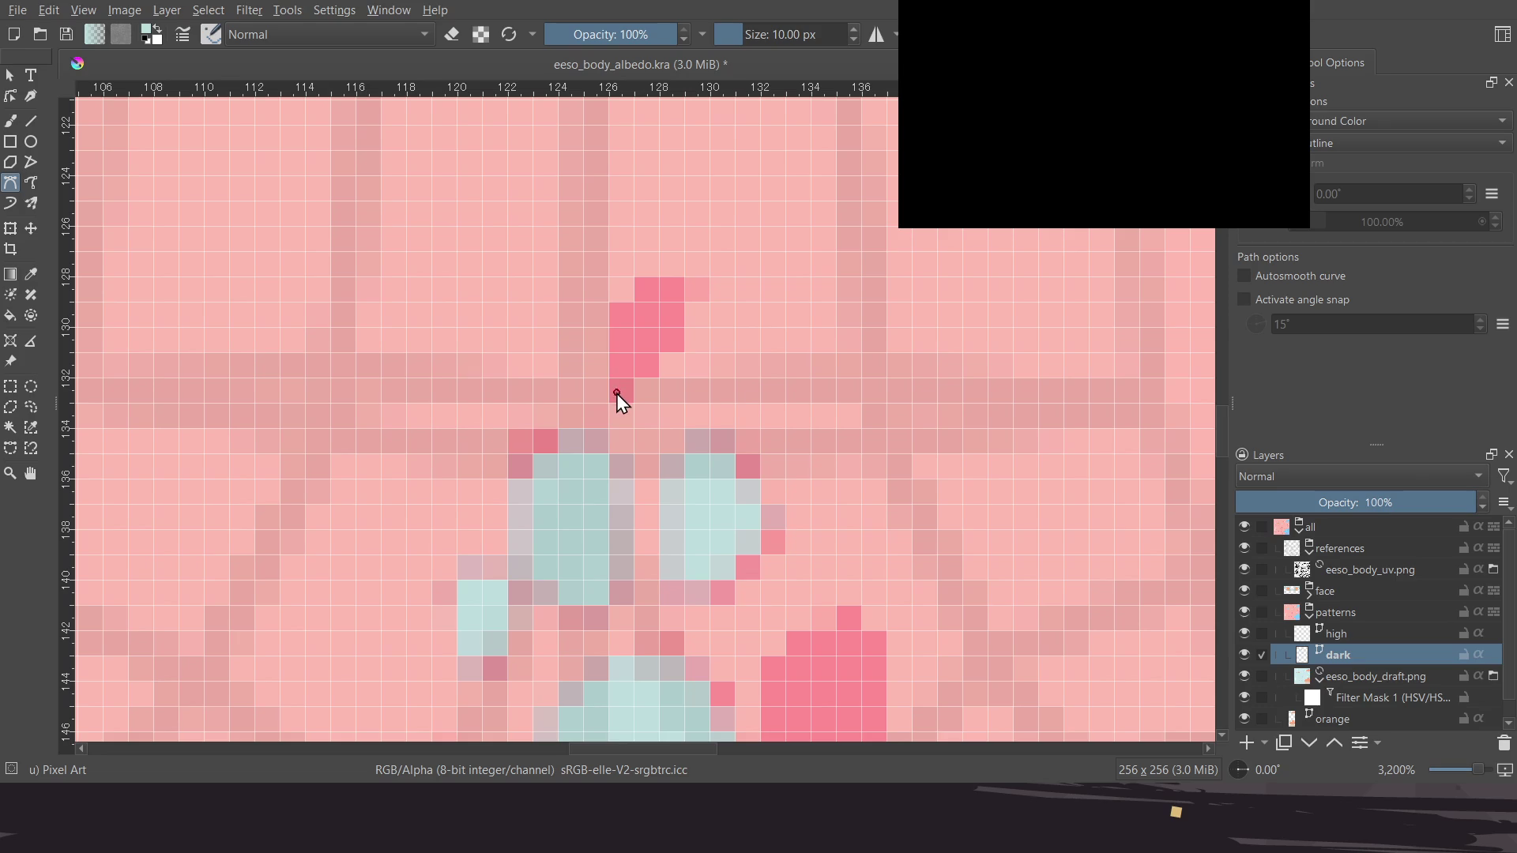
click(594, 317)
click(617, 392)
Outline the right paw spot and turn it teal
scroll(614, 415, down, 5)
scroll(658, 419, right, 3)
click(659, 531)
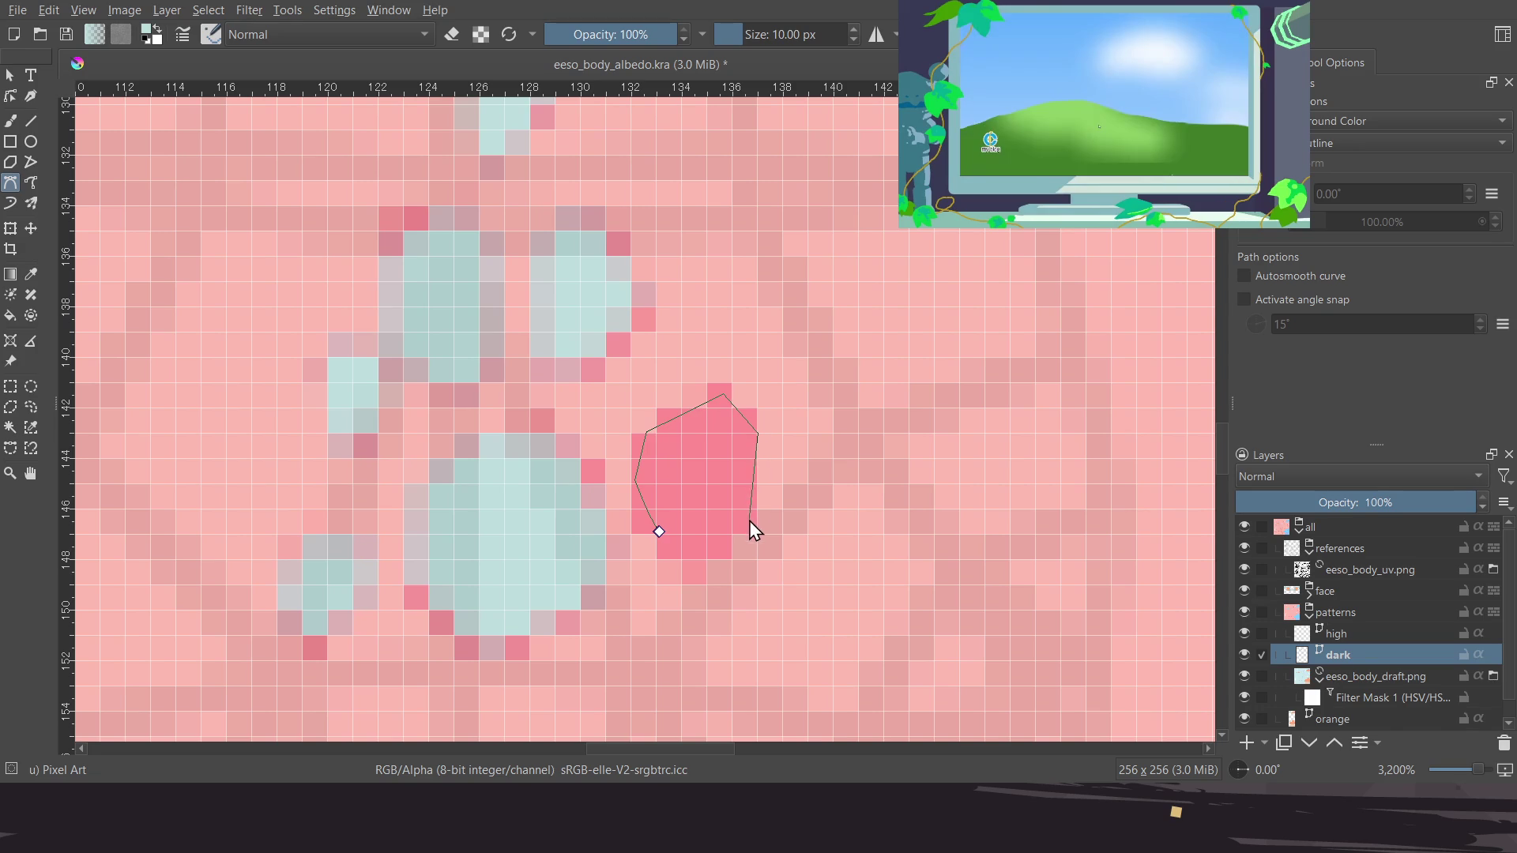
click(664, 539)
ctrl+scroll(671, 457, down, 6)
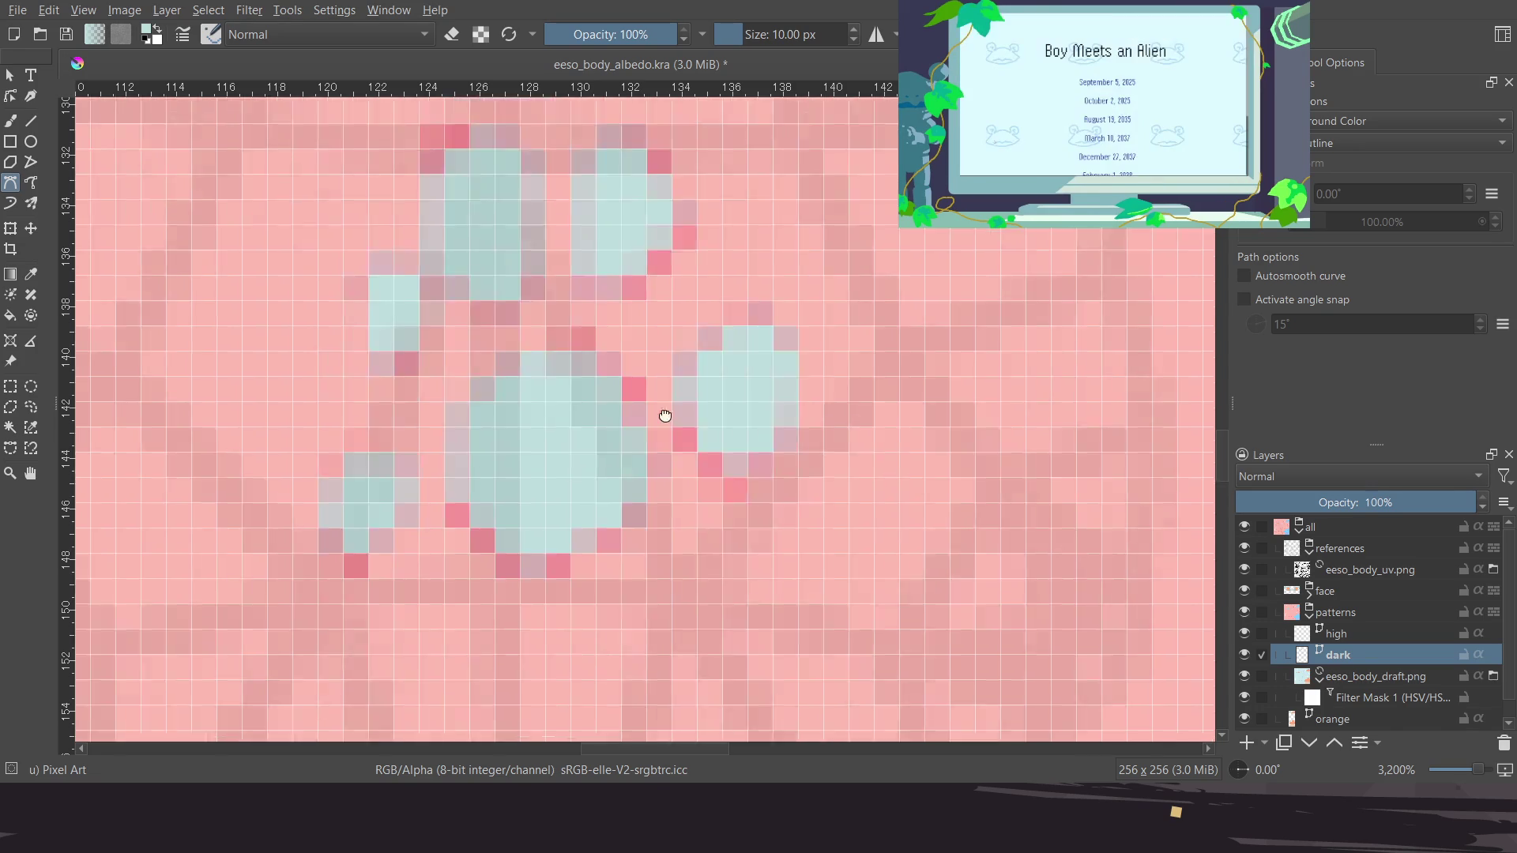
ctrl+scroll(671, 406, up, 1)
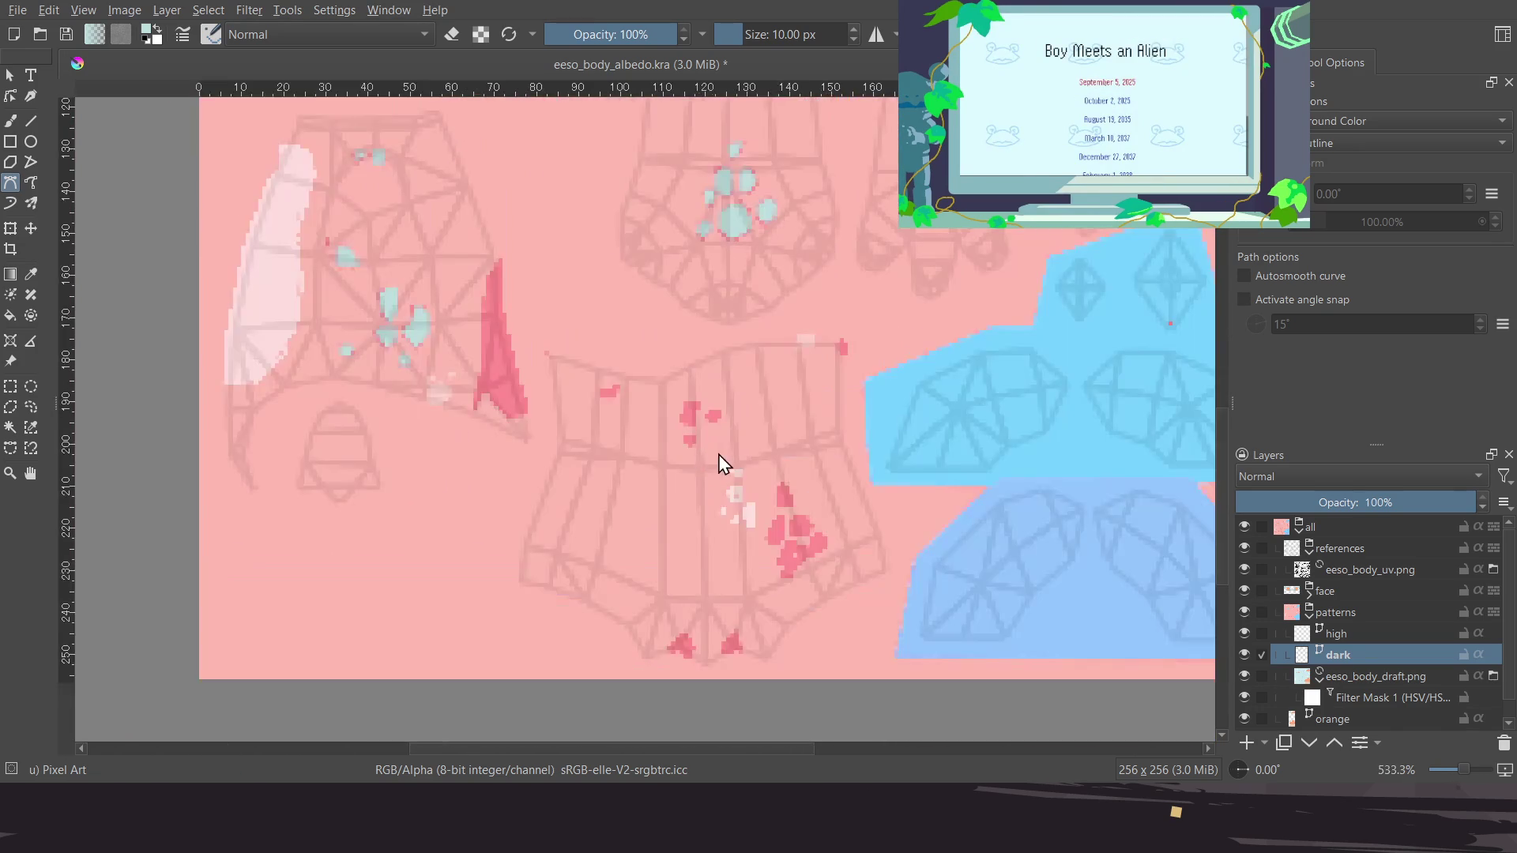
ctrl+scroll(715, 464, up, 1)
ctrl+scroll(648, 396, up, 1)
Fill the torso spot and its neighbouring small spot with pale teal
click(679, 436)
click(622, 402)
click(654, 340)
click(706, 338)
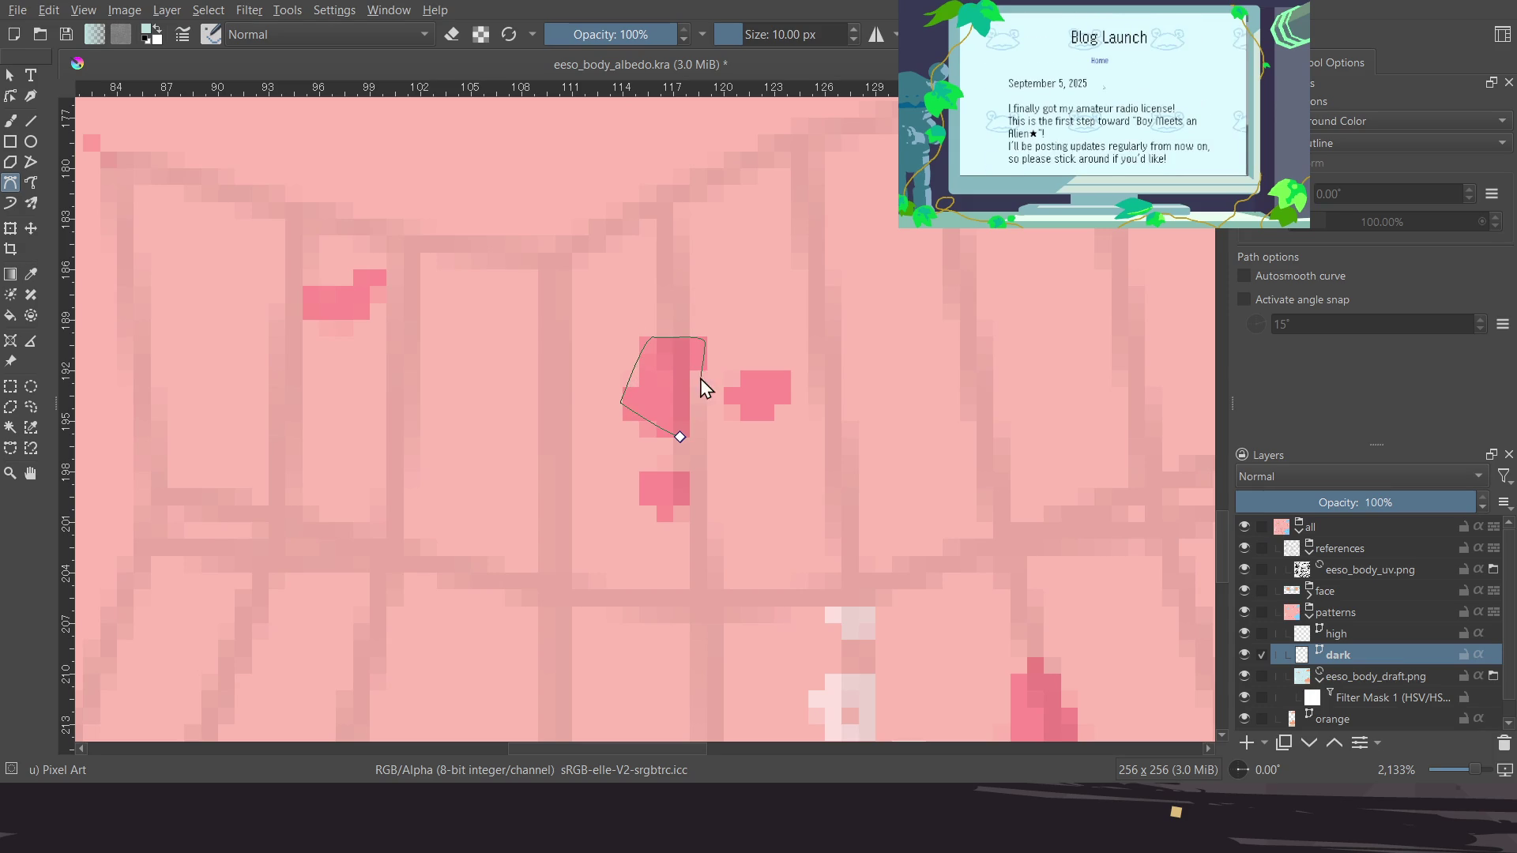
click(706, 411)
click(679, 437)
click(768, 422)
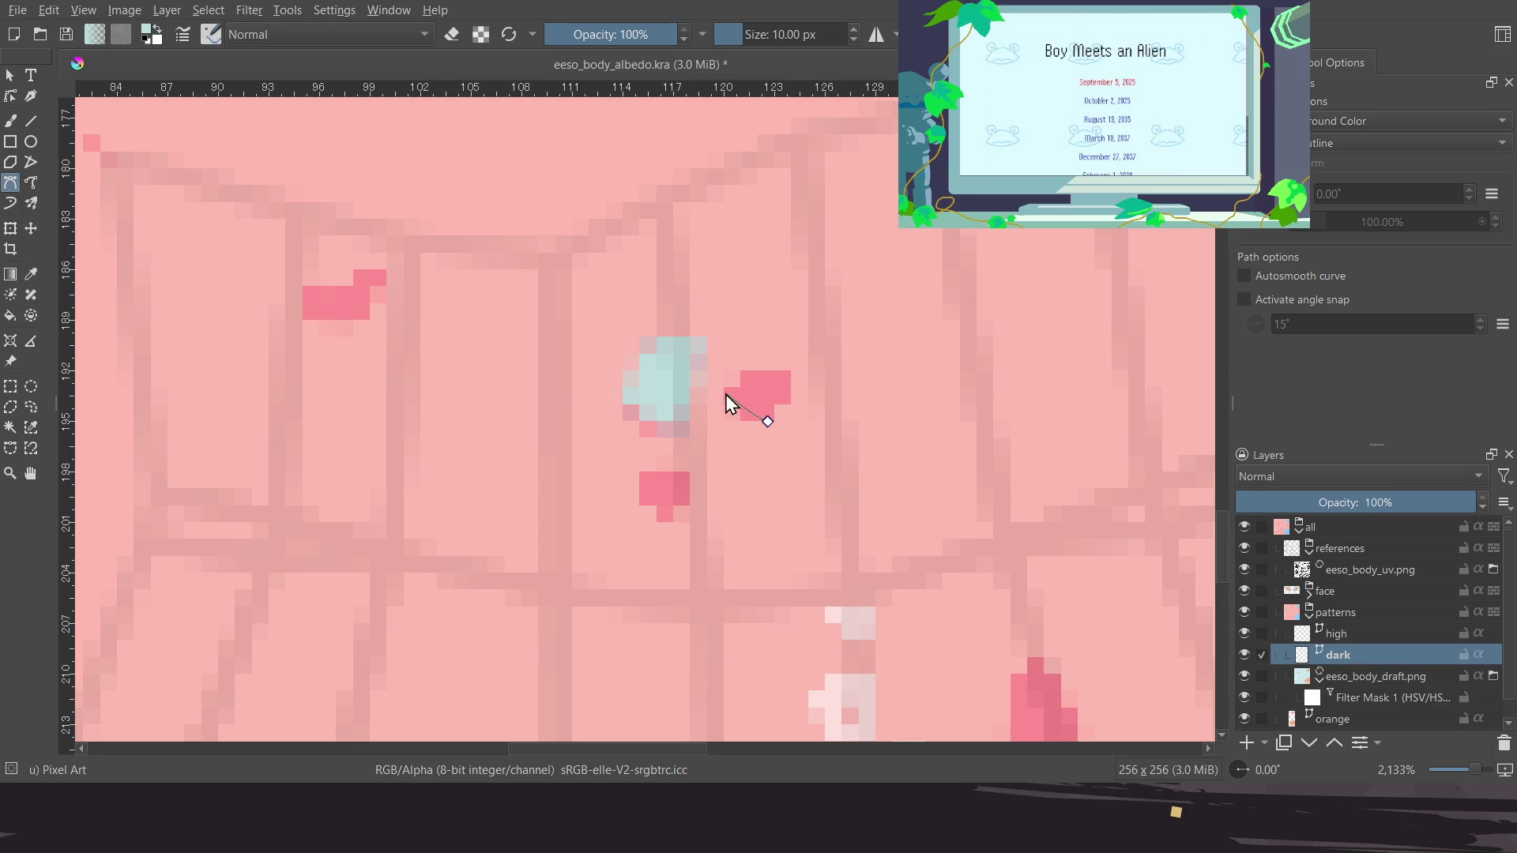
click(793, 375)
click(767, 422)
Fill the small spot below teal and save the file
middle_drag(648, 480, 673, 439)
click(696, 477)
click(665, 433)
click(696, 476)
scroll(699, 467, down, 1)
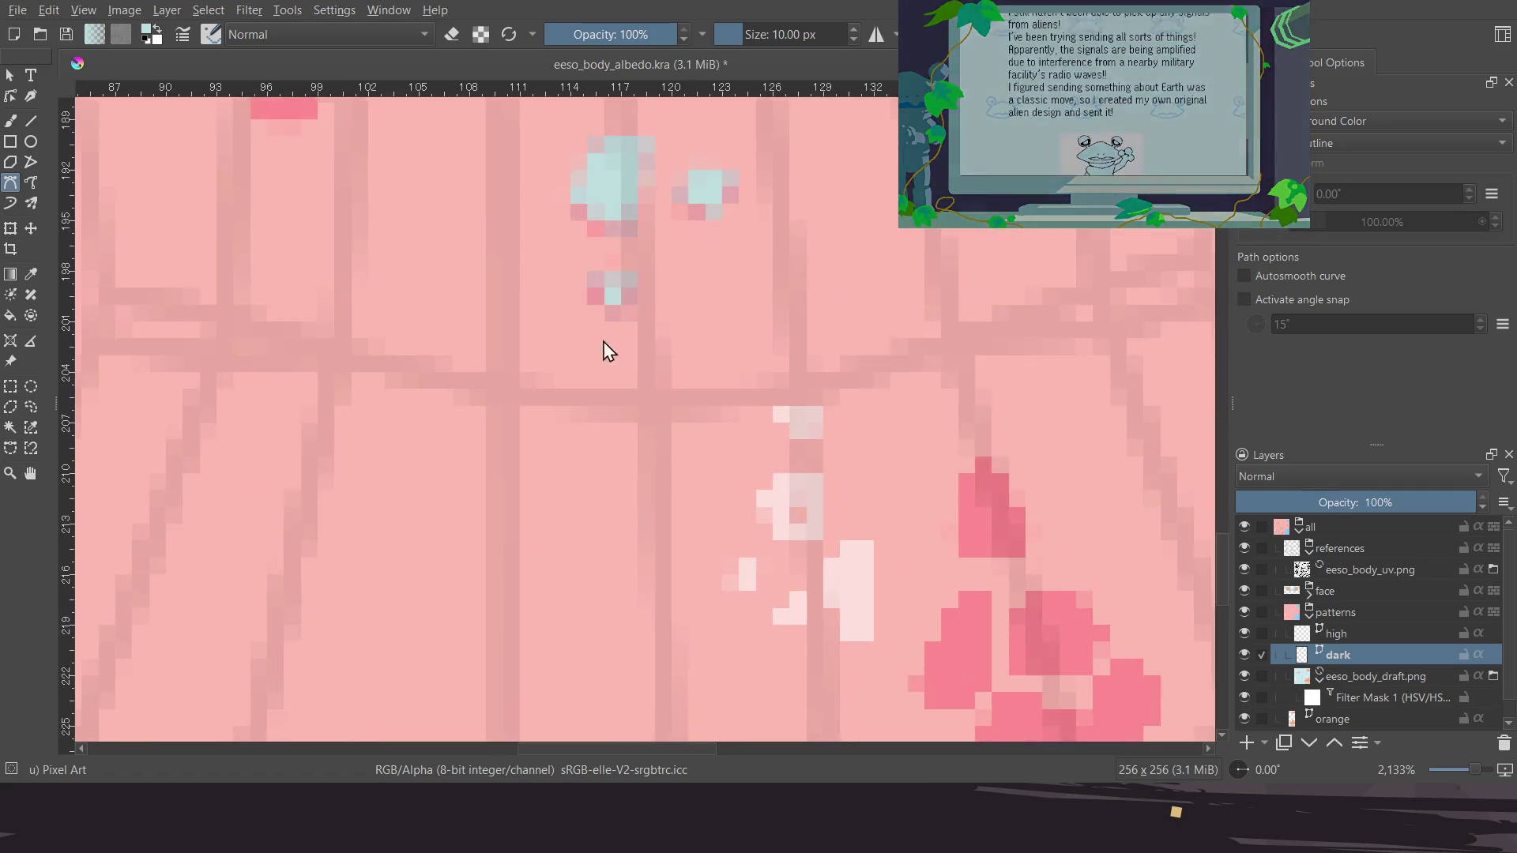
key(ctrl+s)
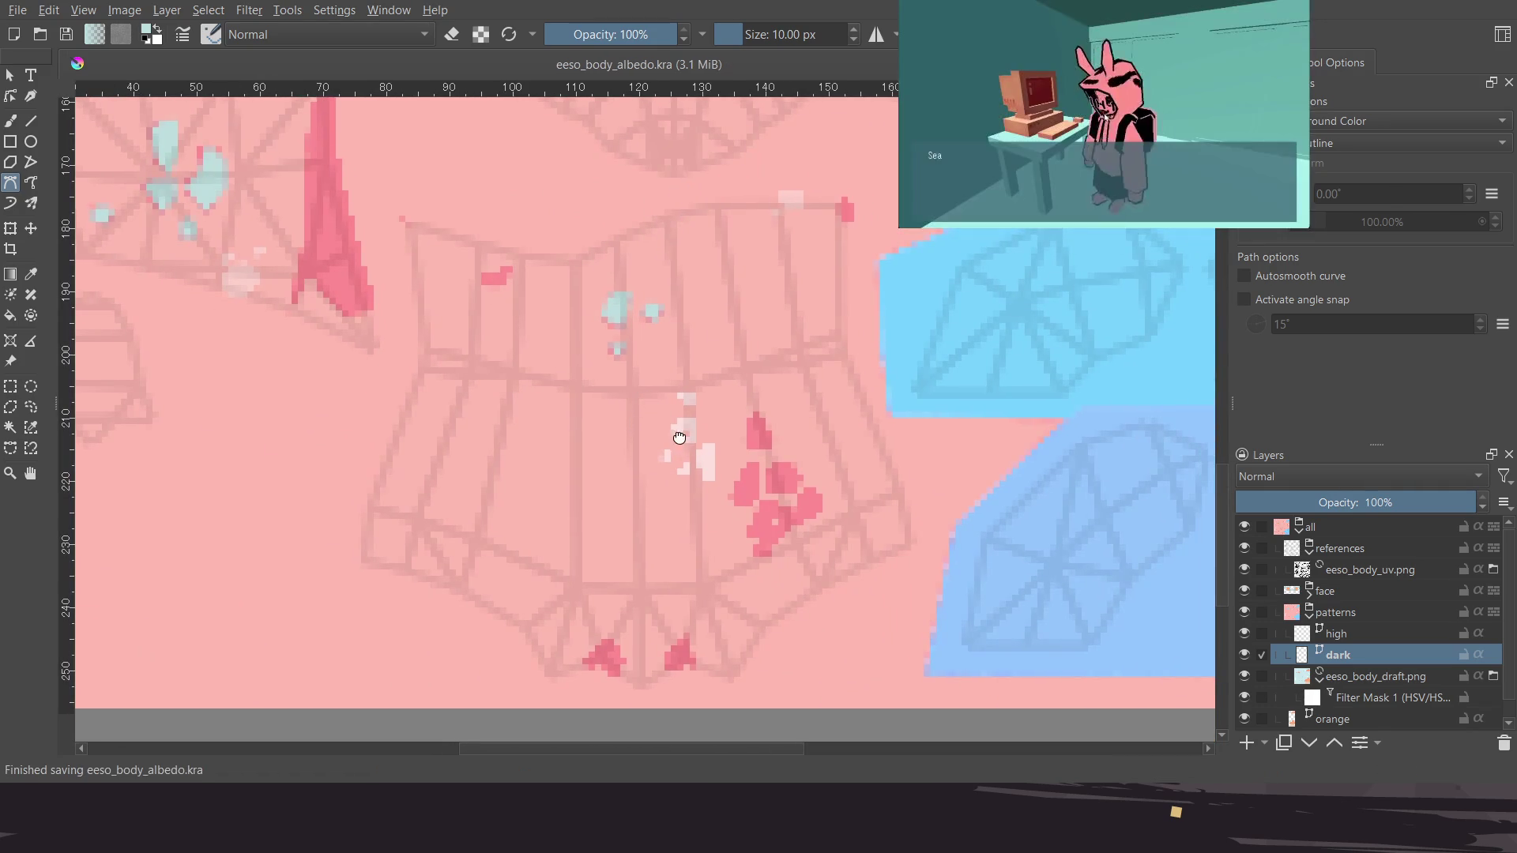
On the lower torso paw print, outline the top spot and fill it teal
middle_drag(740, 472, 689, 417)
scroll(679, 372, up, 2)
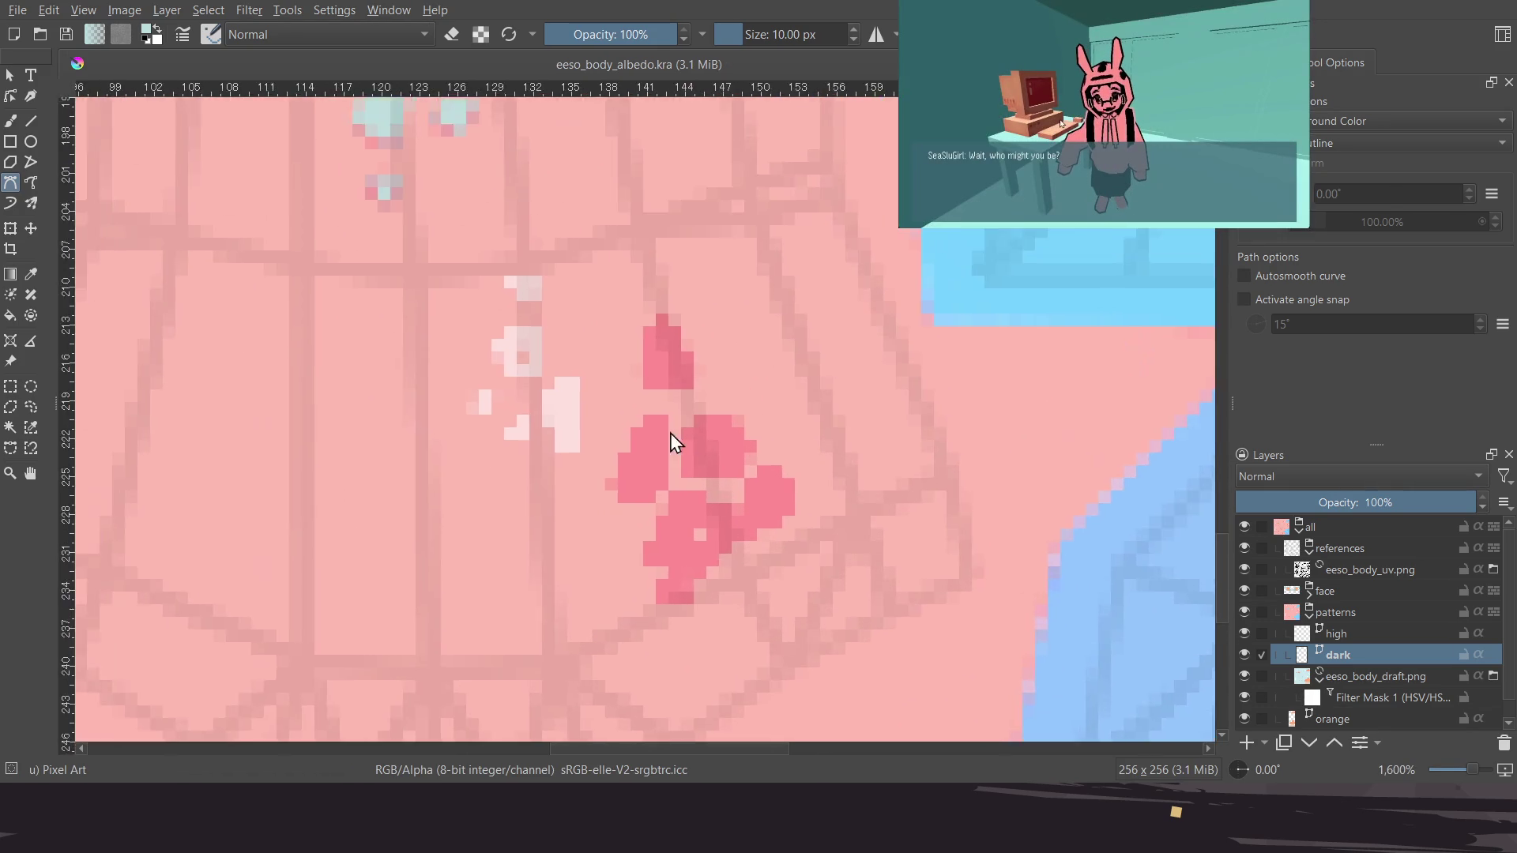
scroll(656, 366, up, 2)
click(652, 400)
click(678, 261)
click(737, 335)
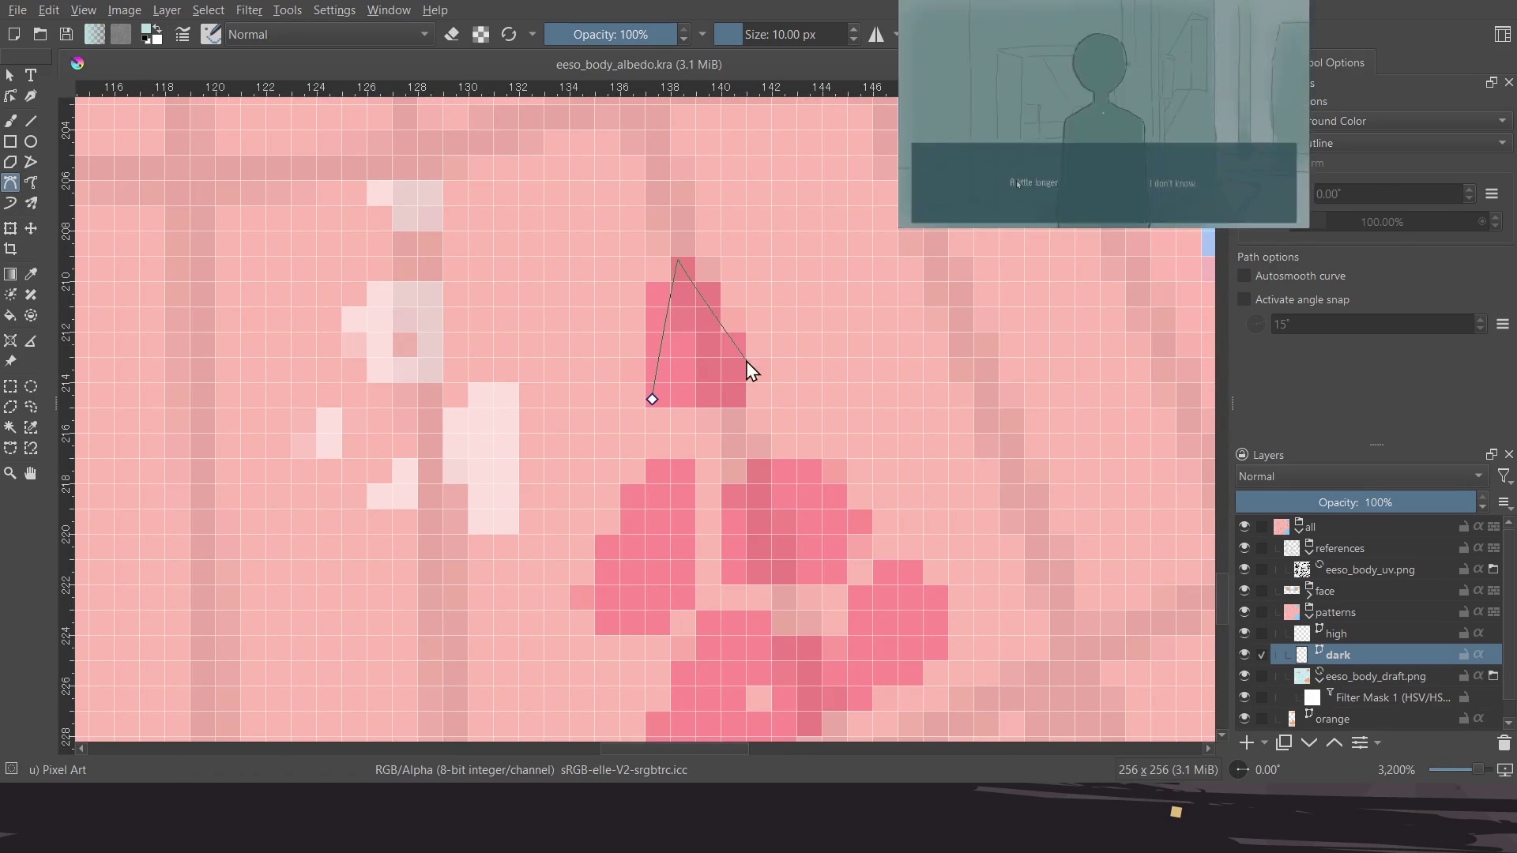
click(659, 399)
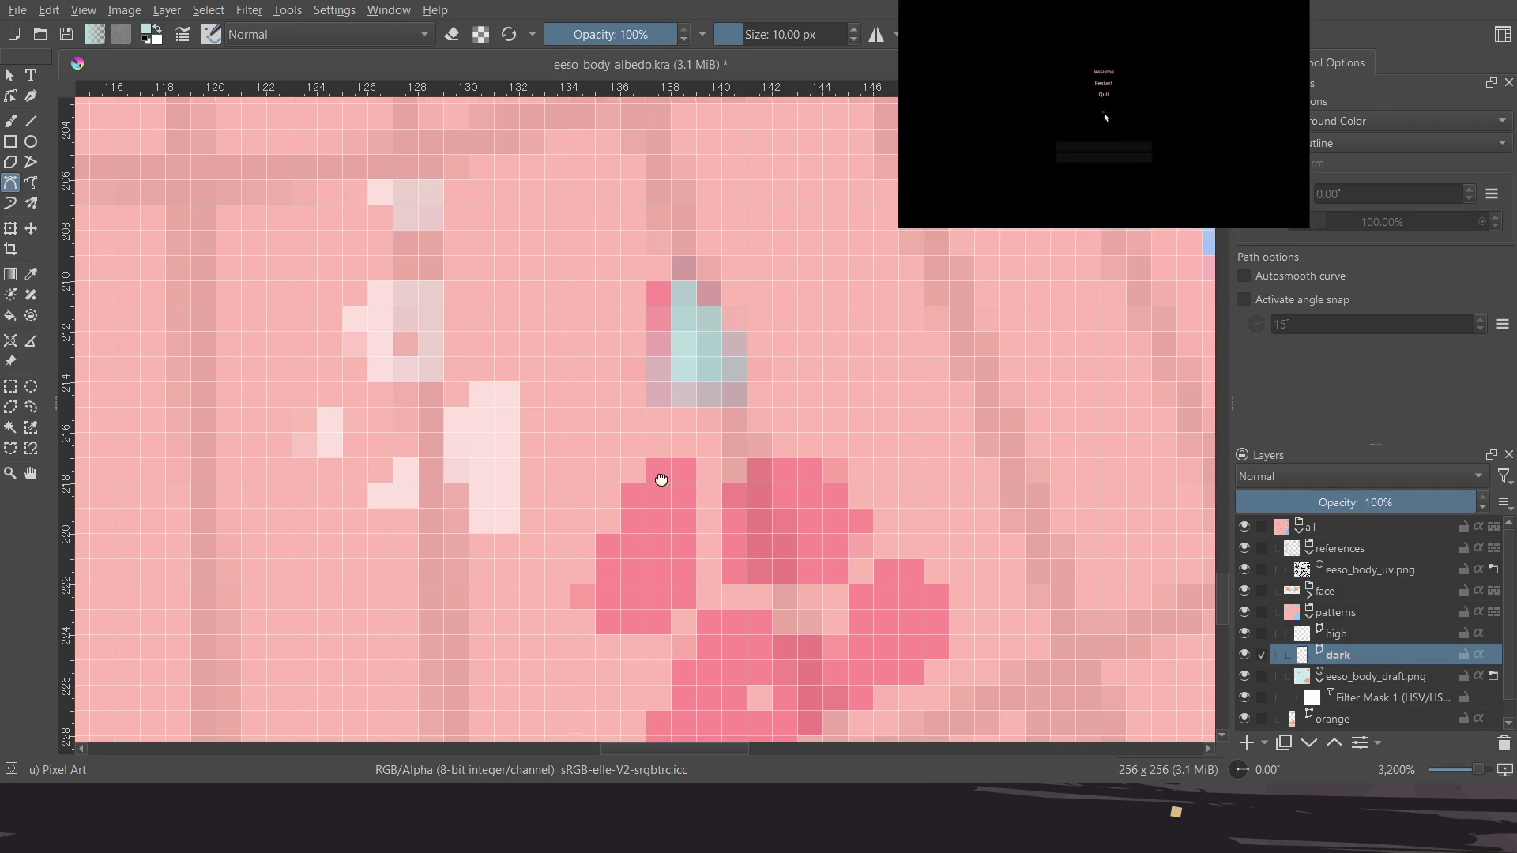
Outline the paw's left pad and fill it teal
middle_drag(614, 577, 638, 476)
click(609, 491)
click(679, 357)
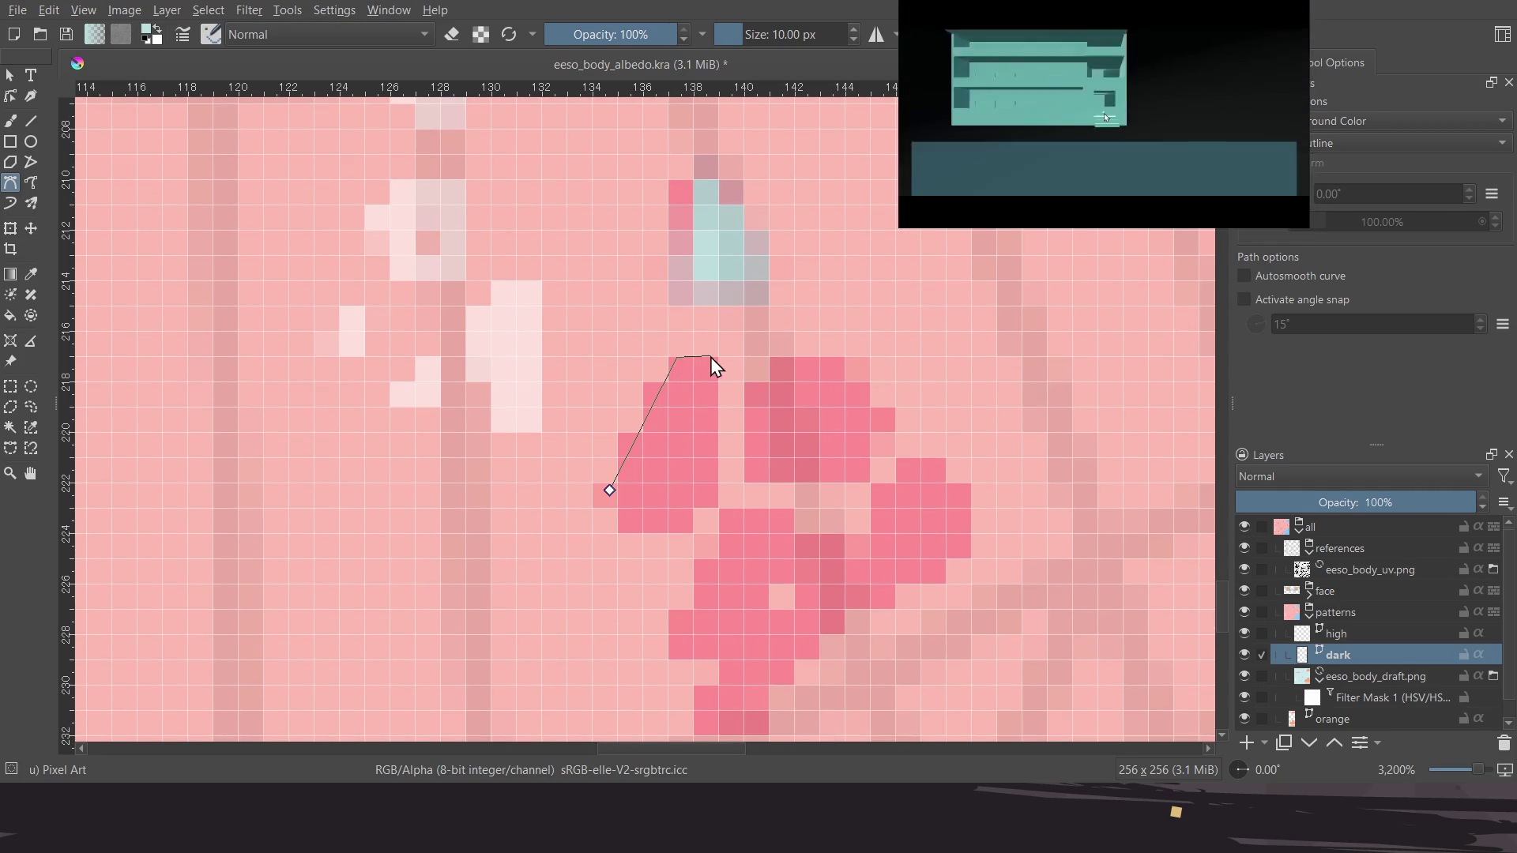
click(710, 357)
click(678, 523)
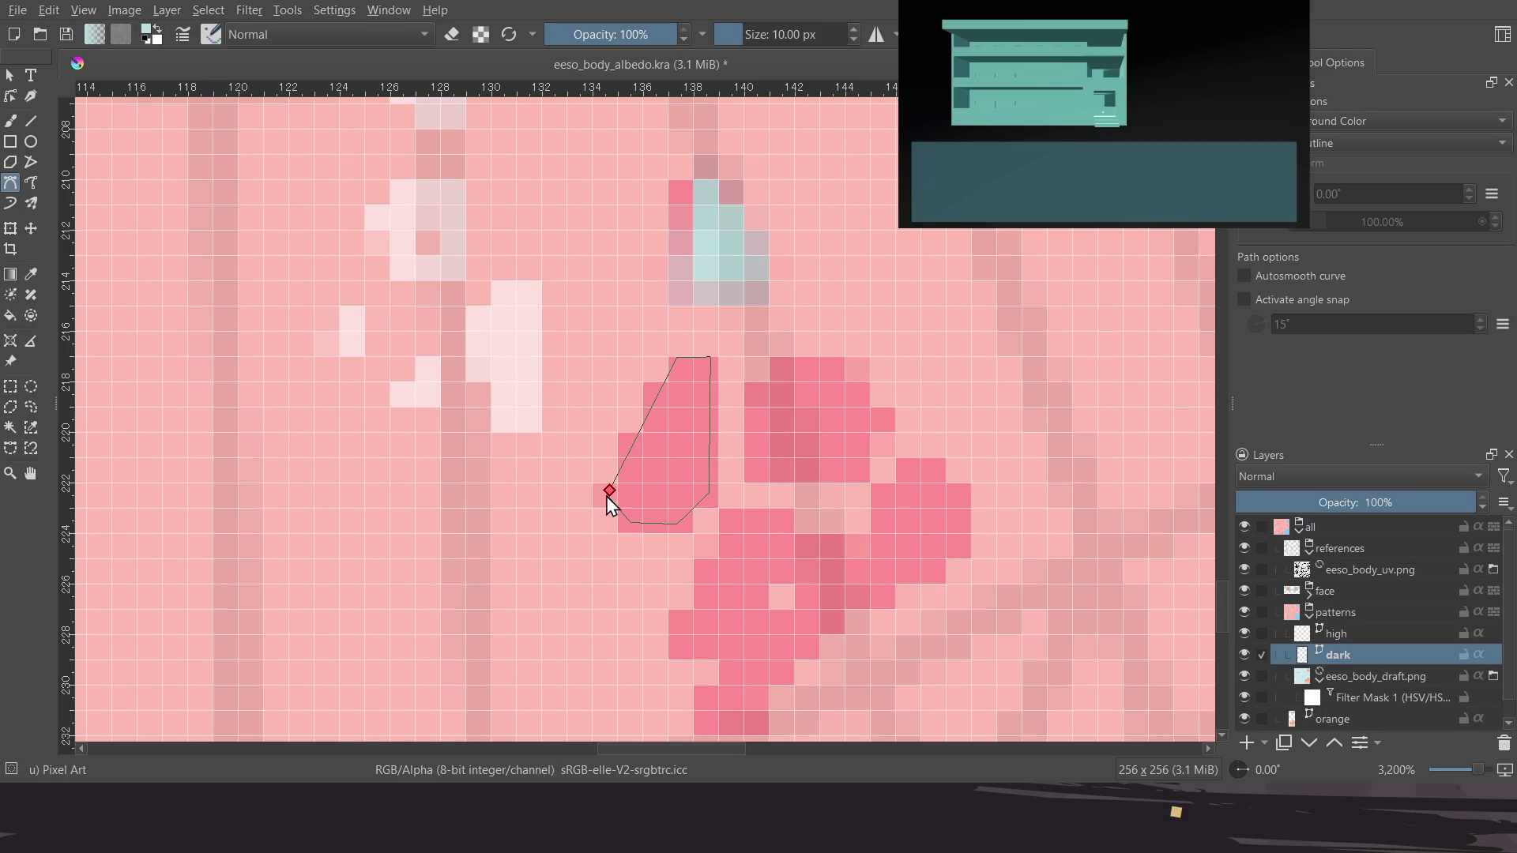
click(610, 493)
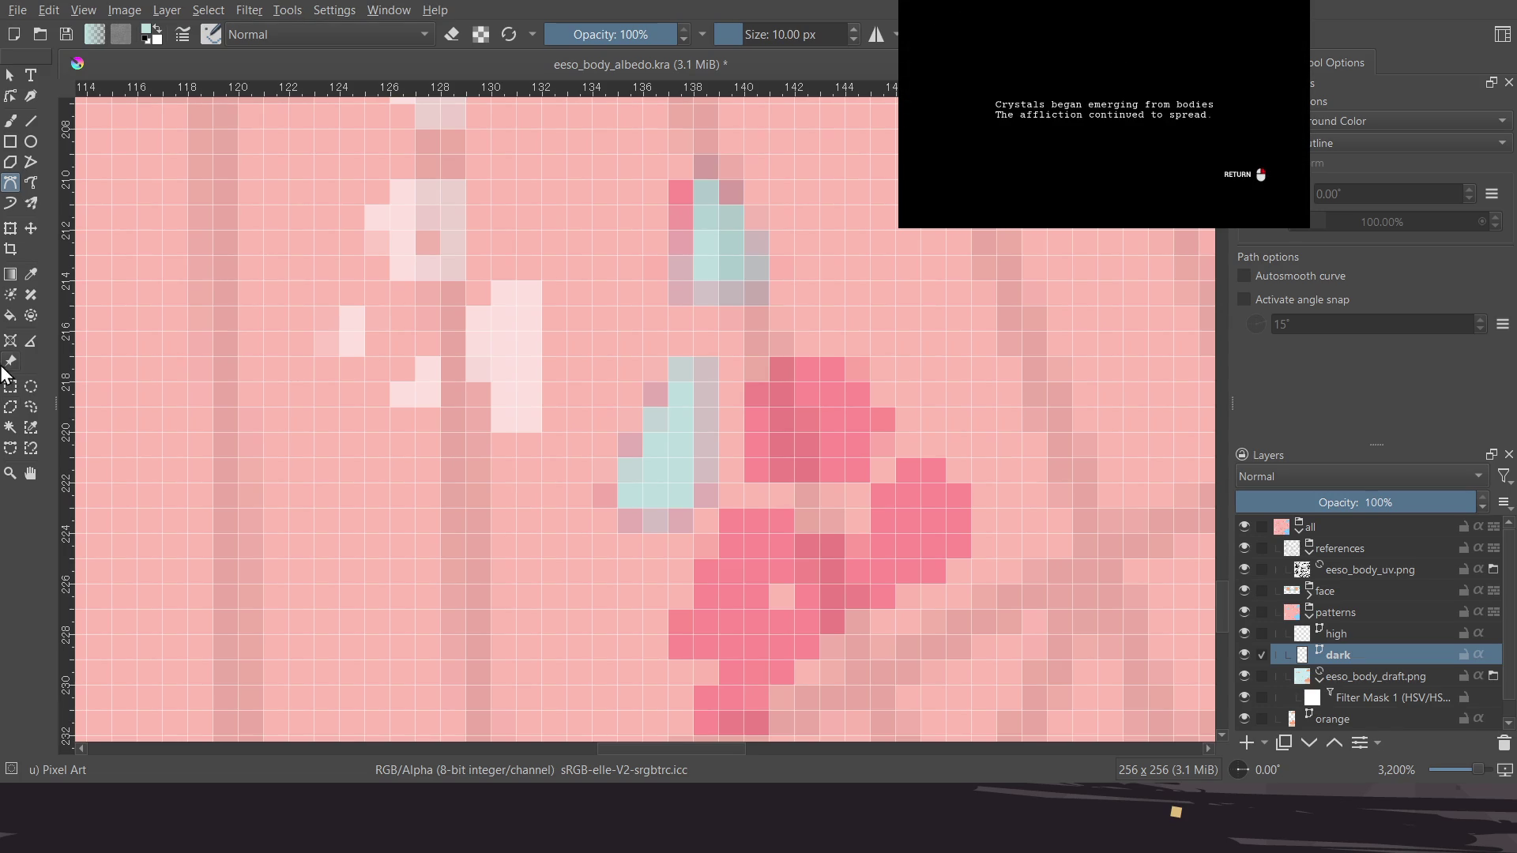
Add teal highlight shapes over the next two paw pads
scroll(669, 407, right, 2)
drag(679, 462, 681, 369)
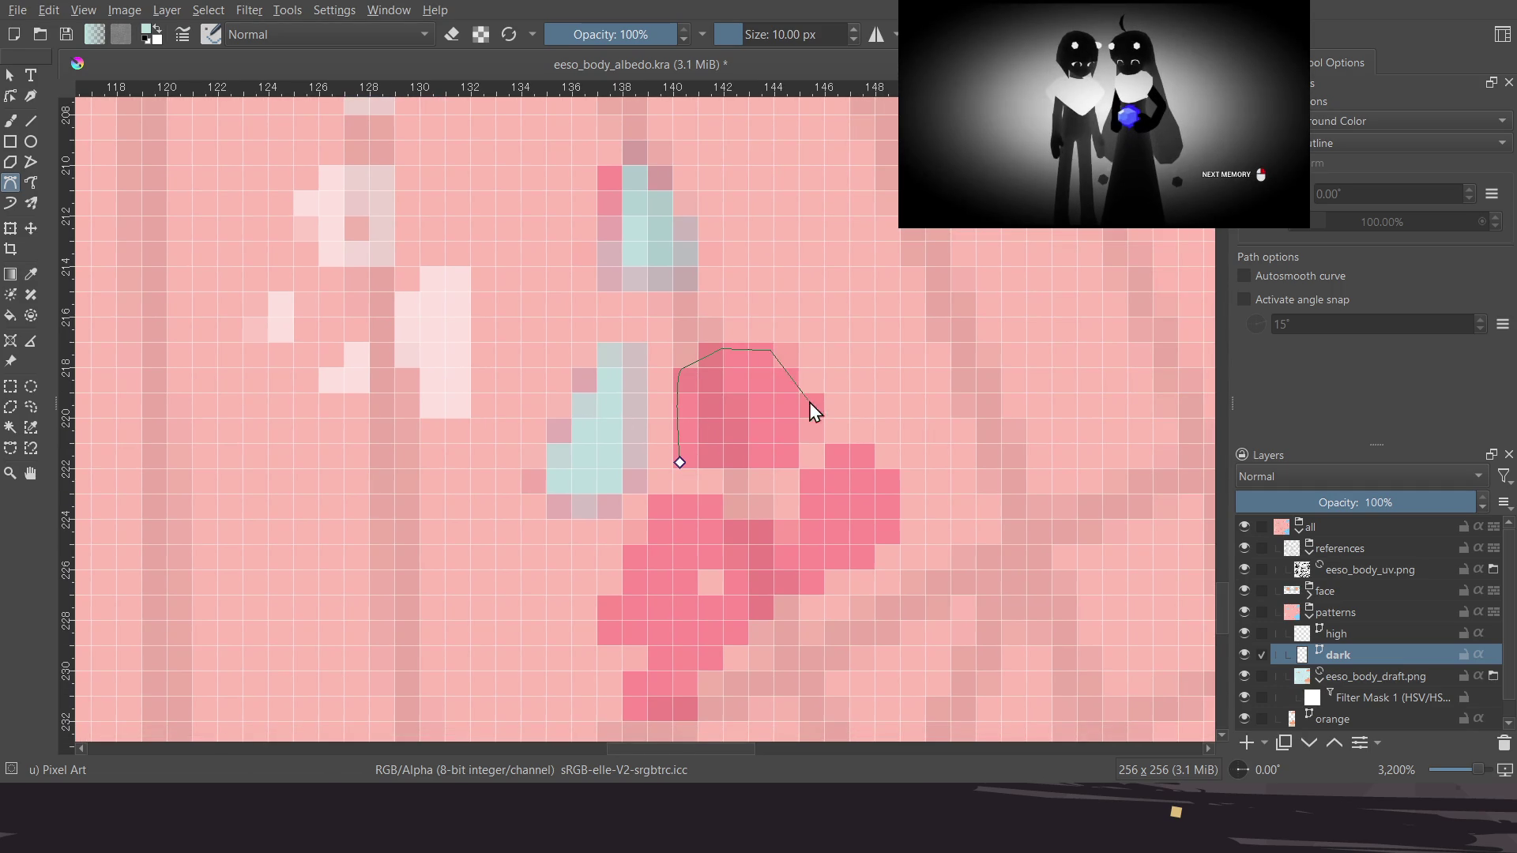
click(679, 464)
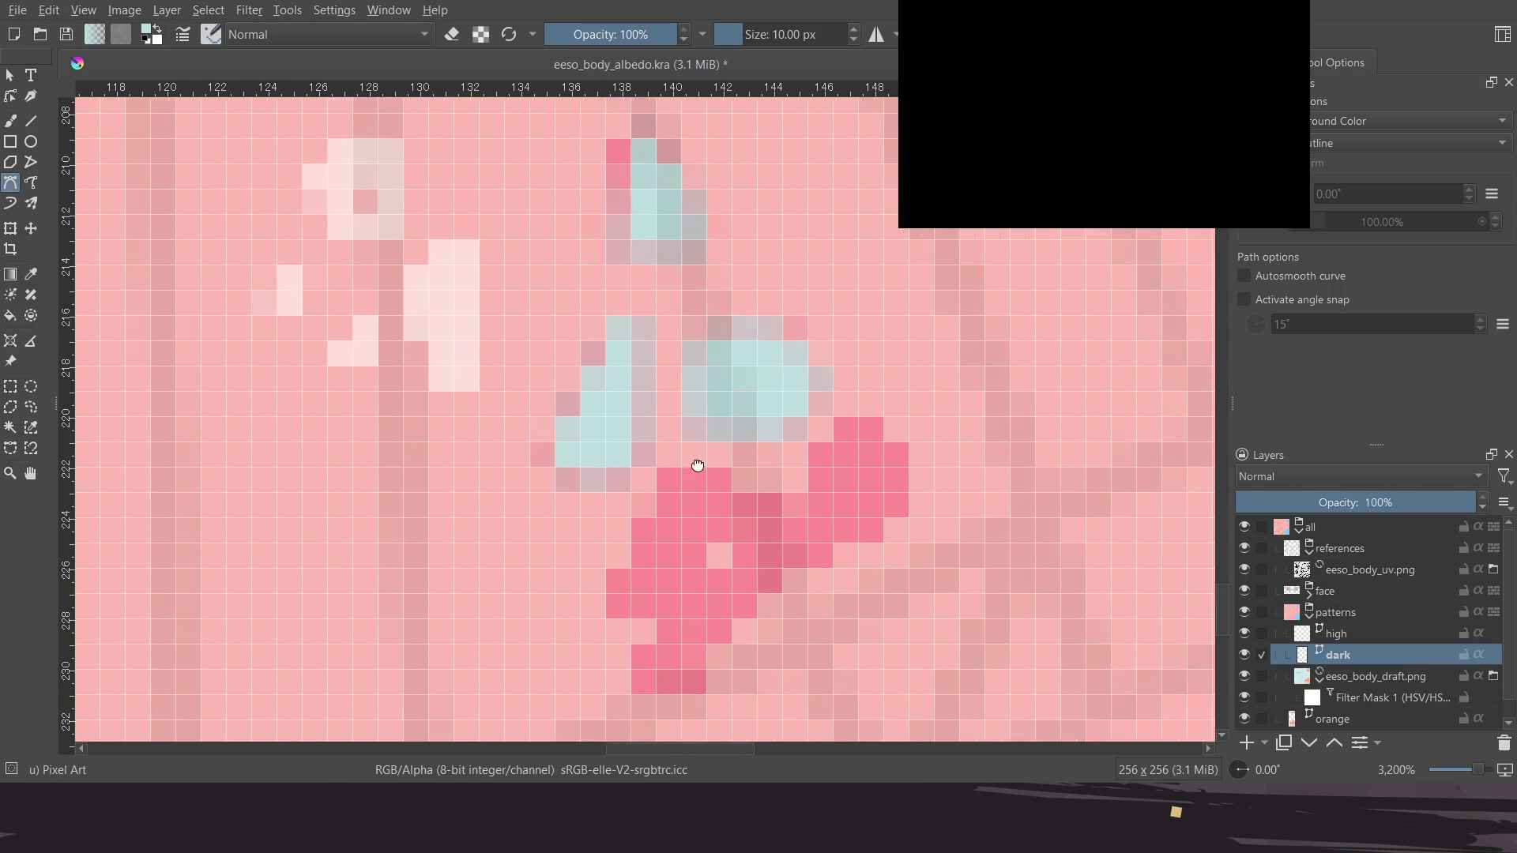
scroll(767, 457, down, 2)
scroll(766, 456, right, 1)
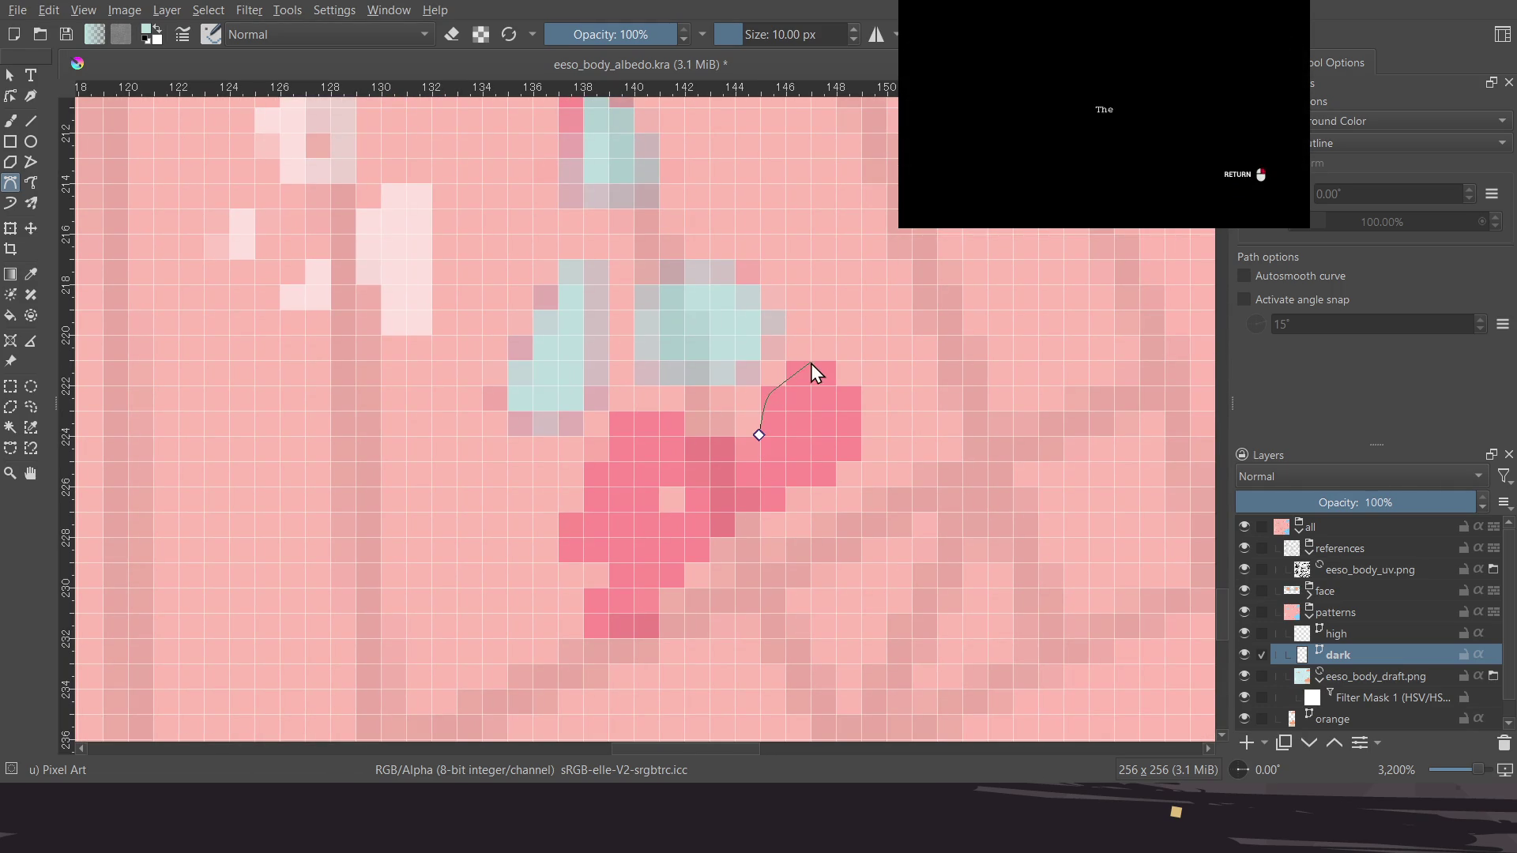
click(860, 390)
click(759, 435)
Trace a curved outline around another dark spot and fill it teal
scroll(695, 441, down, 1)
scroll(695, 441, left, 1)
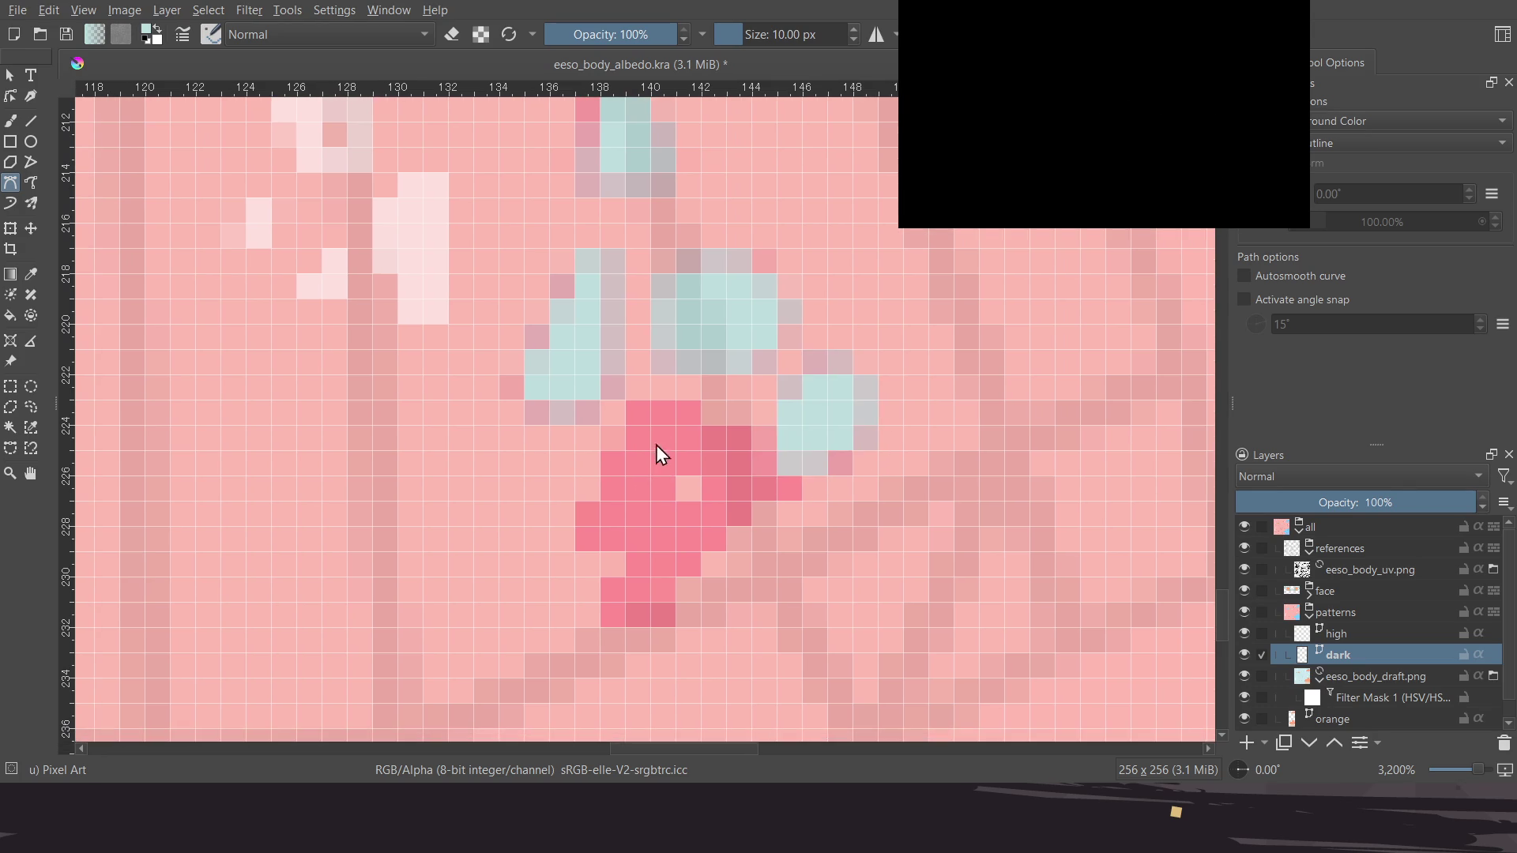
click(699, 407)
drag(656, 617, 605, 599)
click(638, 539)
click(586, 512)
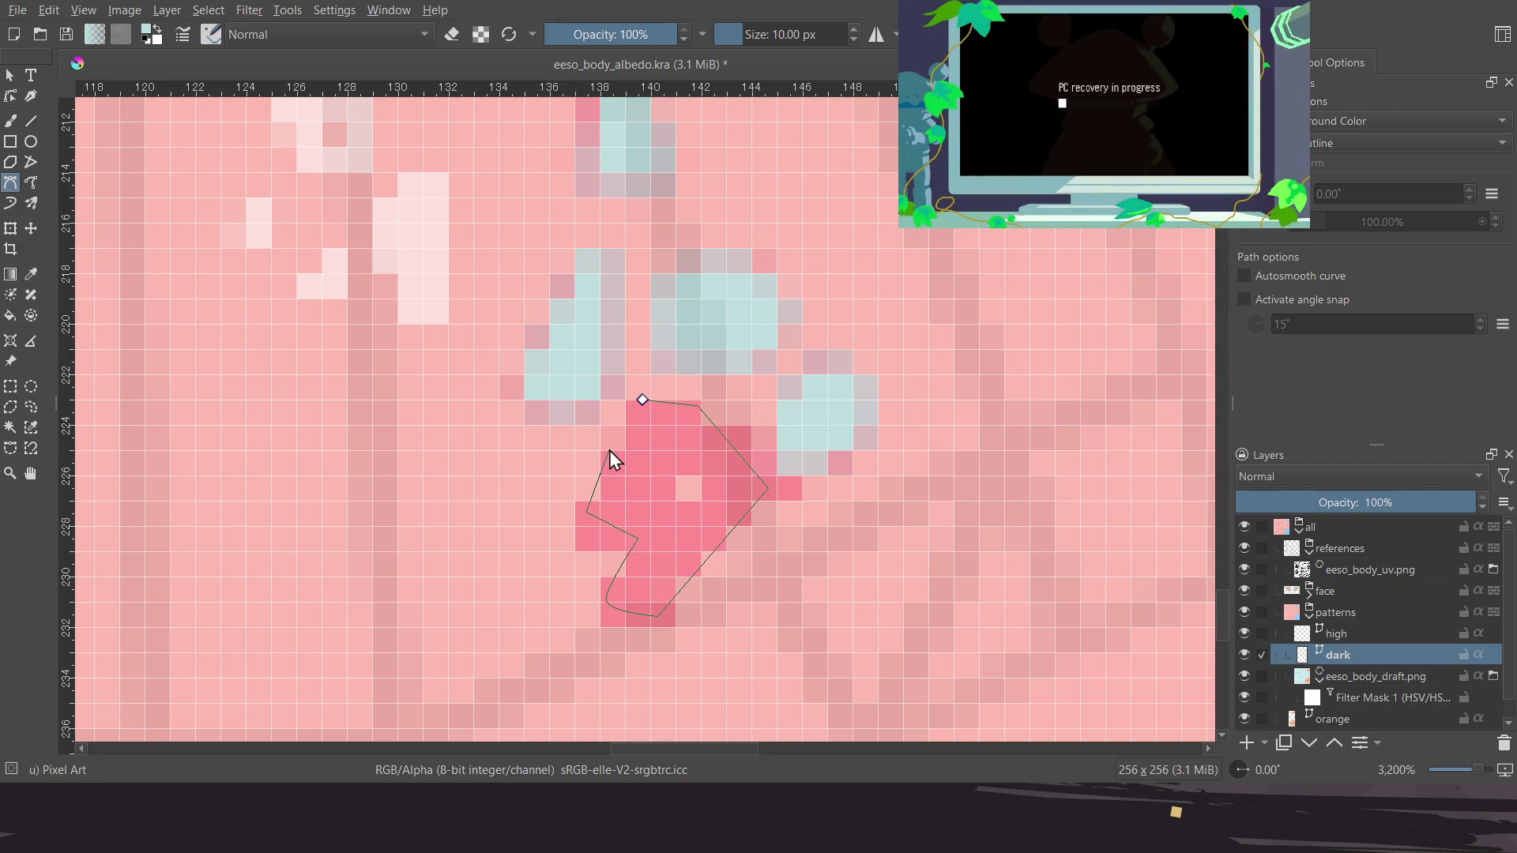
click(643, 399)
ctrl+scroll(699, 490, down, 4)
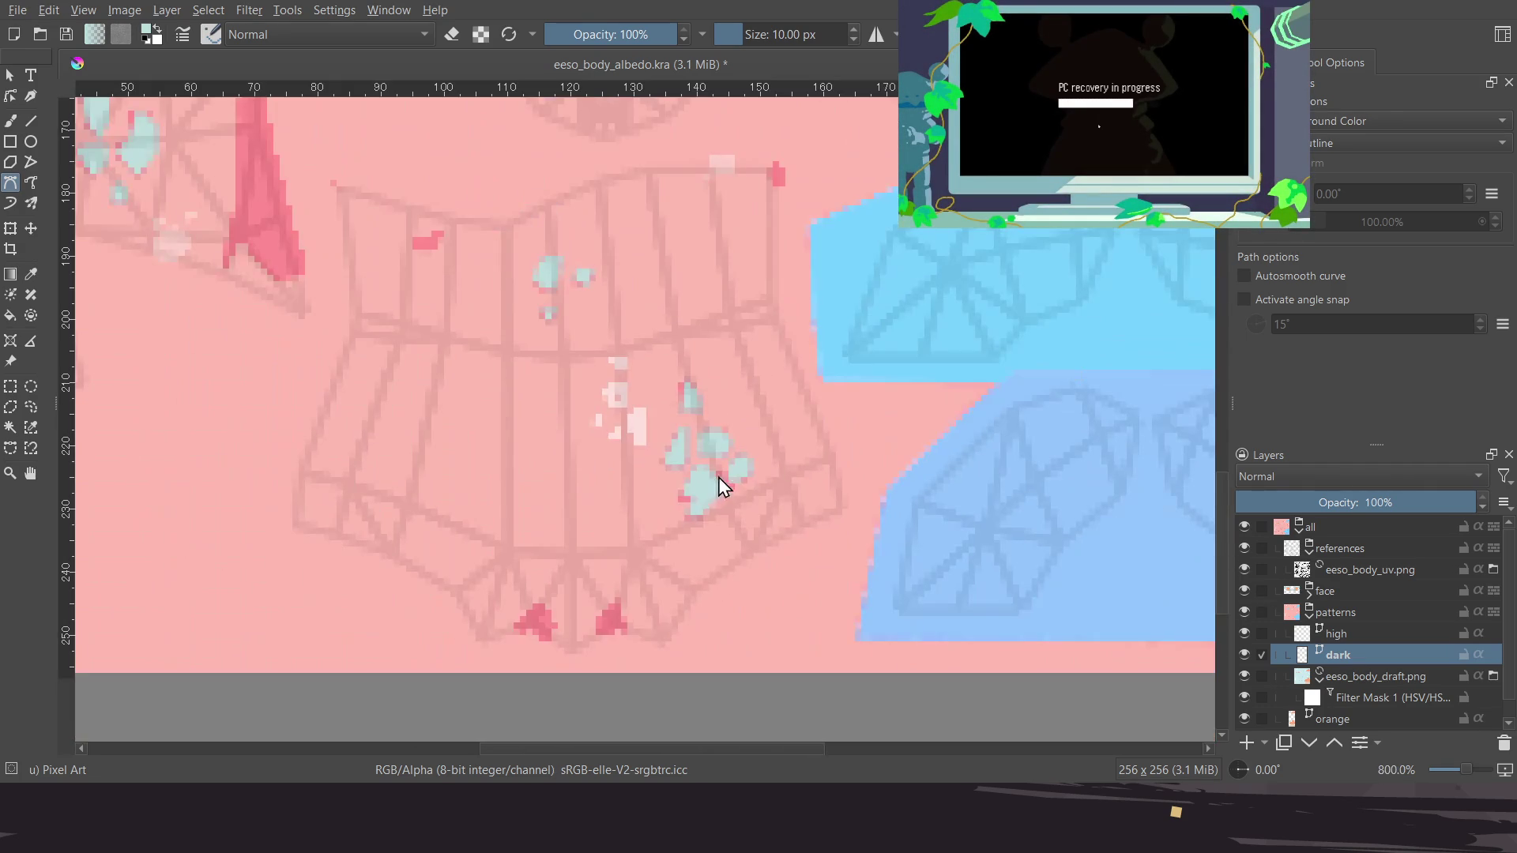
Zoom out and scroll across the whole texture to review the highlights
ctrl+scroll(677, 501, down, 1)
ctrl+scroll(714, 450, down, 1)
ctrl+scroll(711, 417, down, 1)
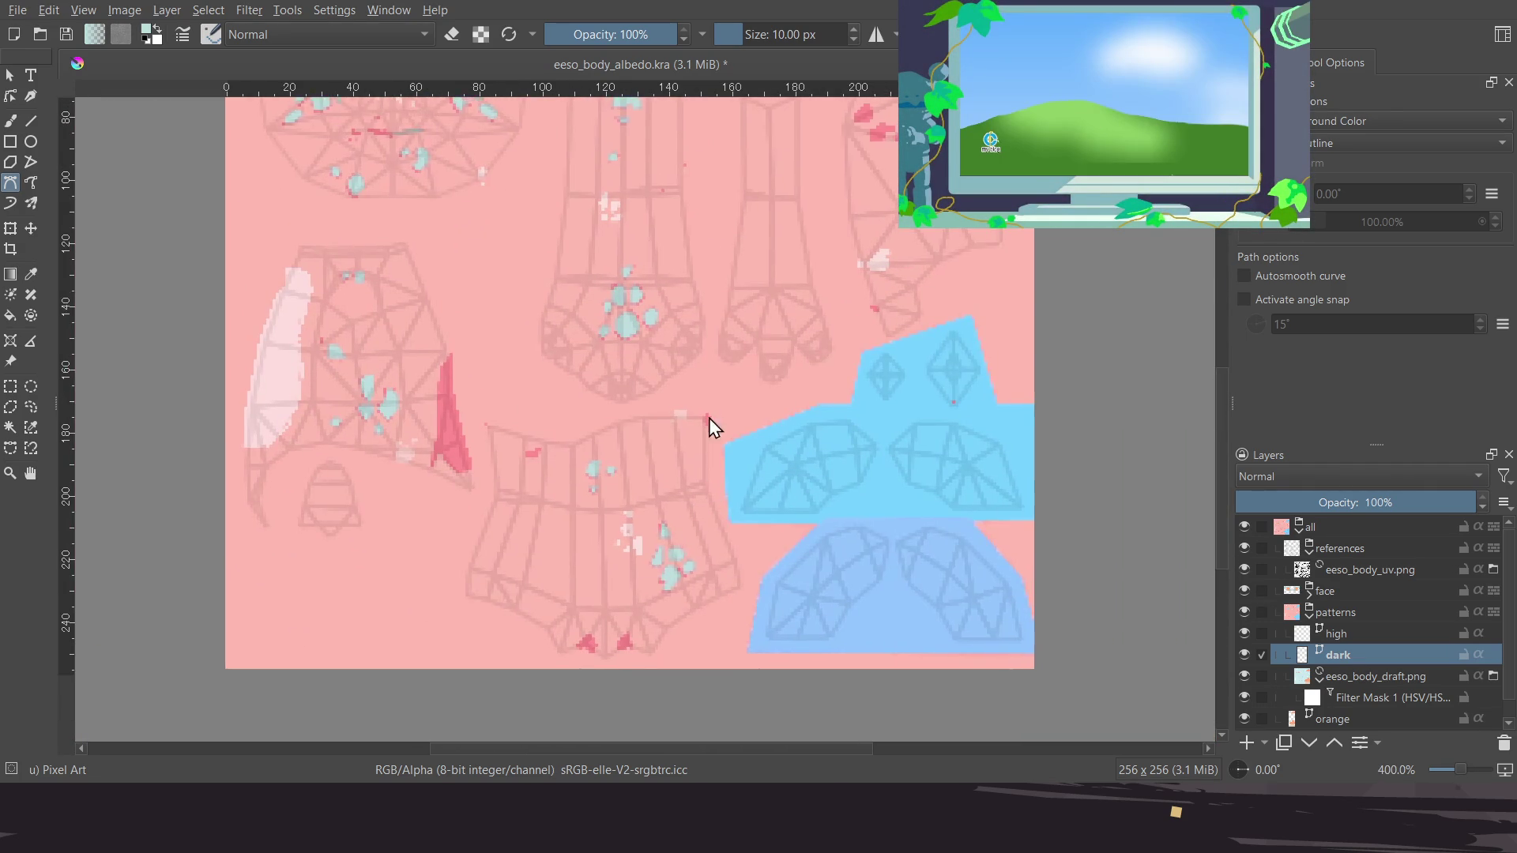
ctrl+scroll(709, 421, down, 1)
scroll(680, 453, up, 3)
scroll(666, 430, right, 1)
scroll(730, 494, right, 1)
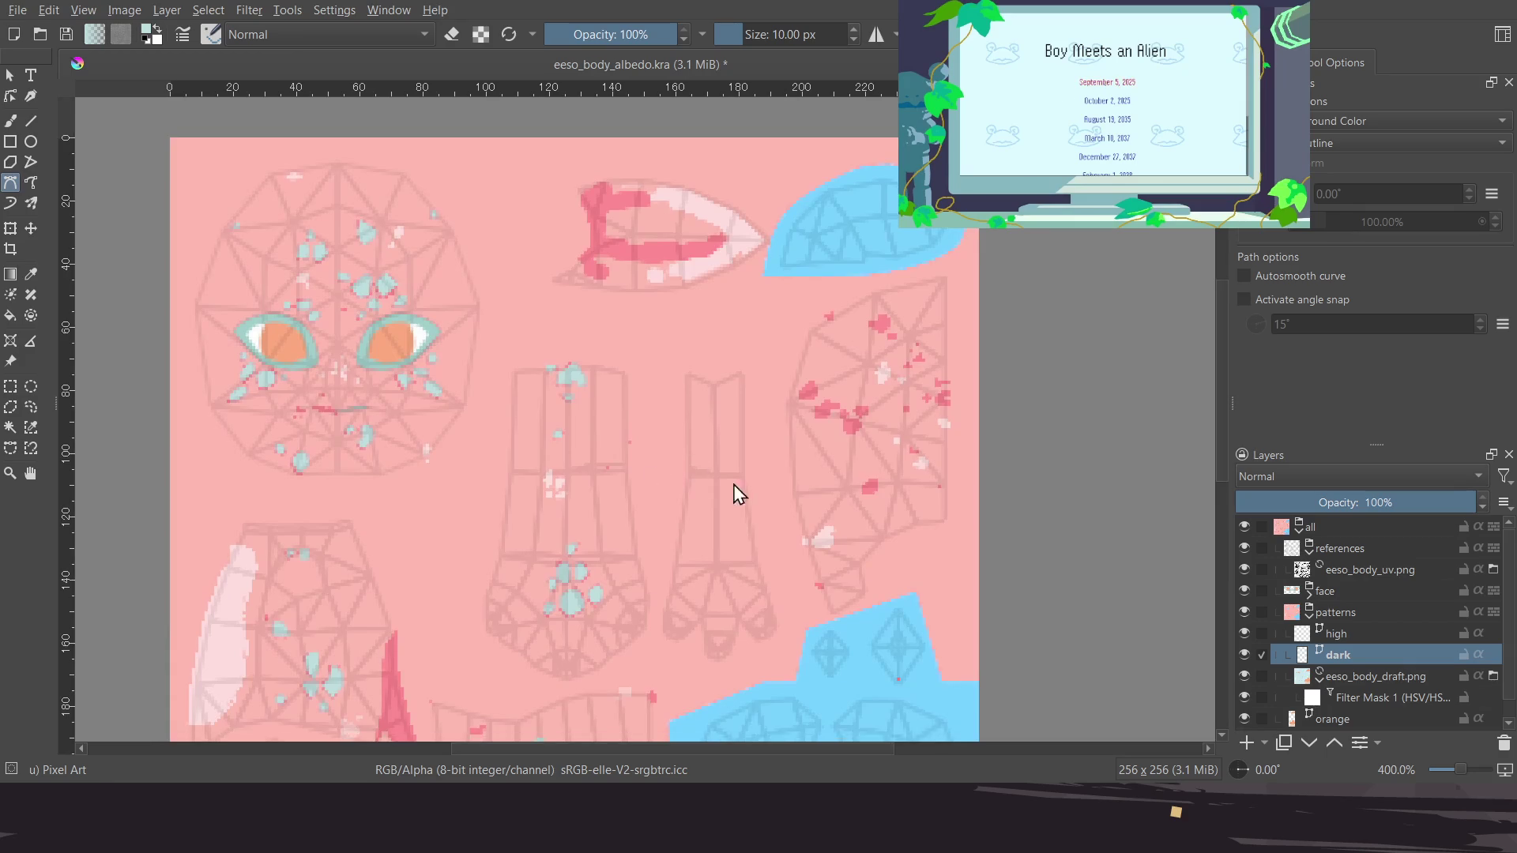
scroll(616, 529, right, 2)
scroll(618, 490, down, 3)
scroll(712, 395, up, 2)
scroll(680, 404, right, 2)
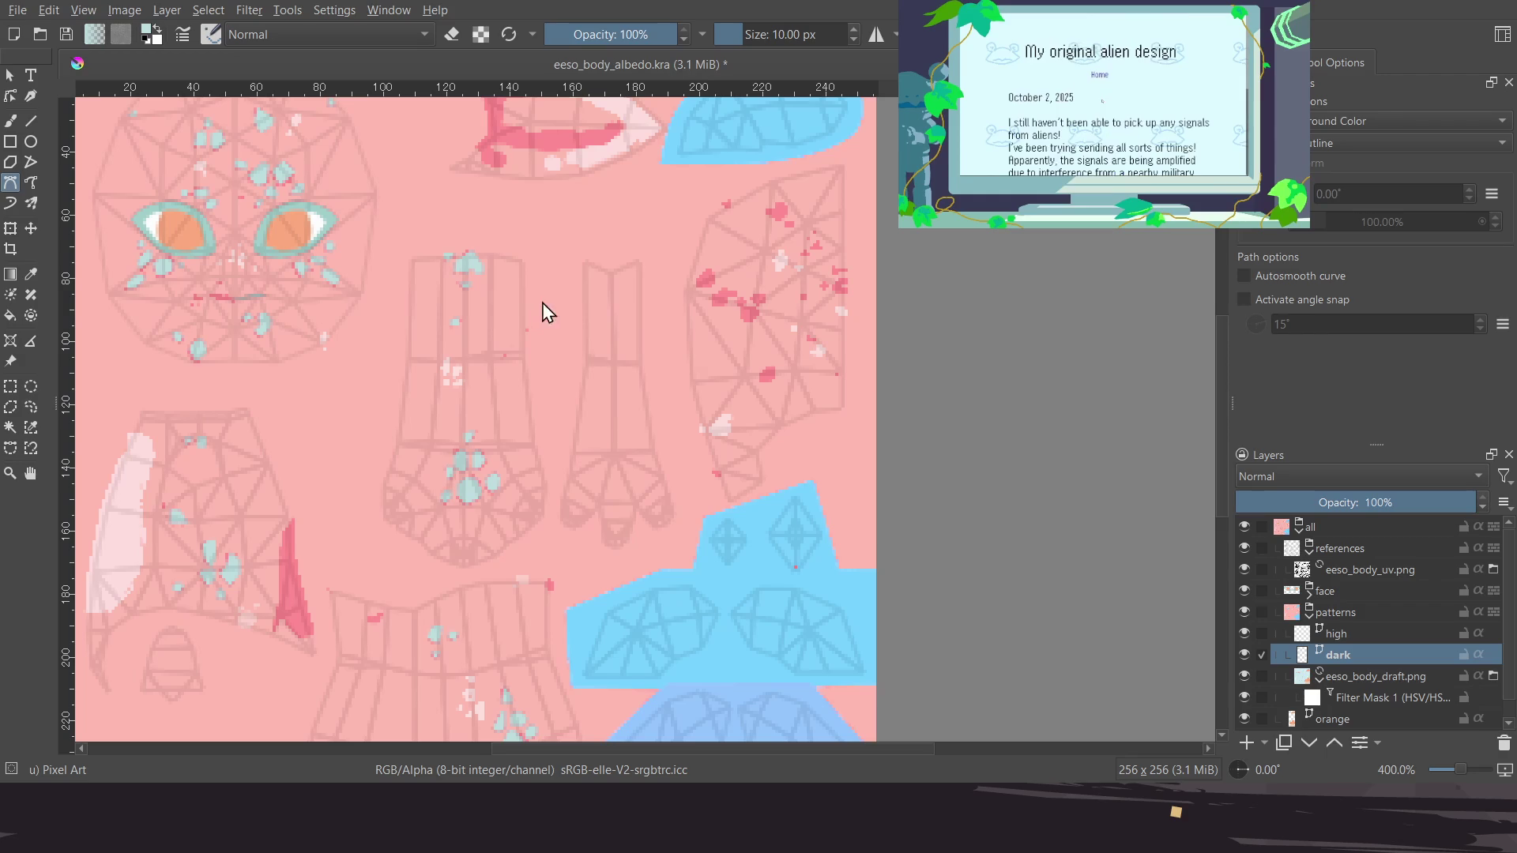
Save the texture, then zoom in on a dark spot of the right-hand piece
mouse_move(575, 350)
middle_down()
mouse_move(577, 336)
mouse_move(551, 339)
middle_up()
key(ctrl+s)
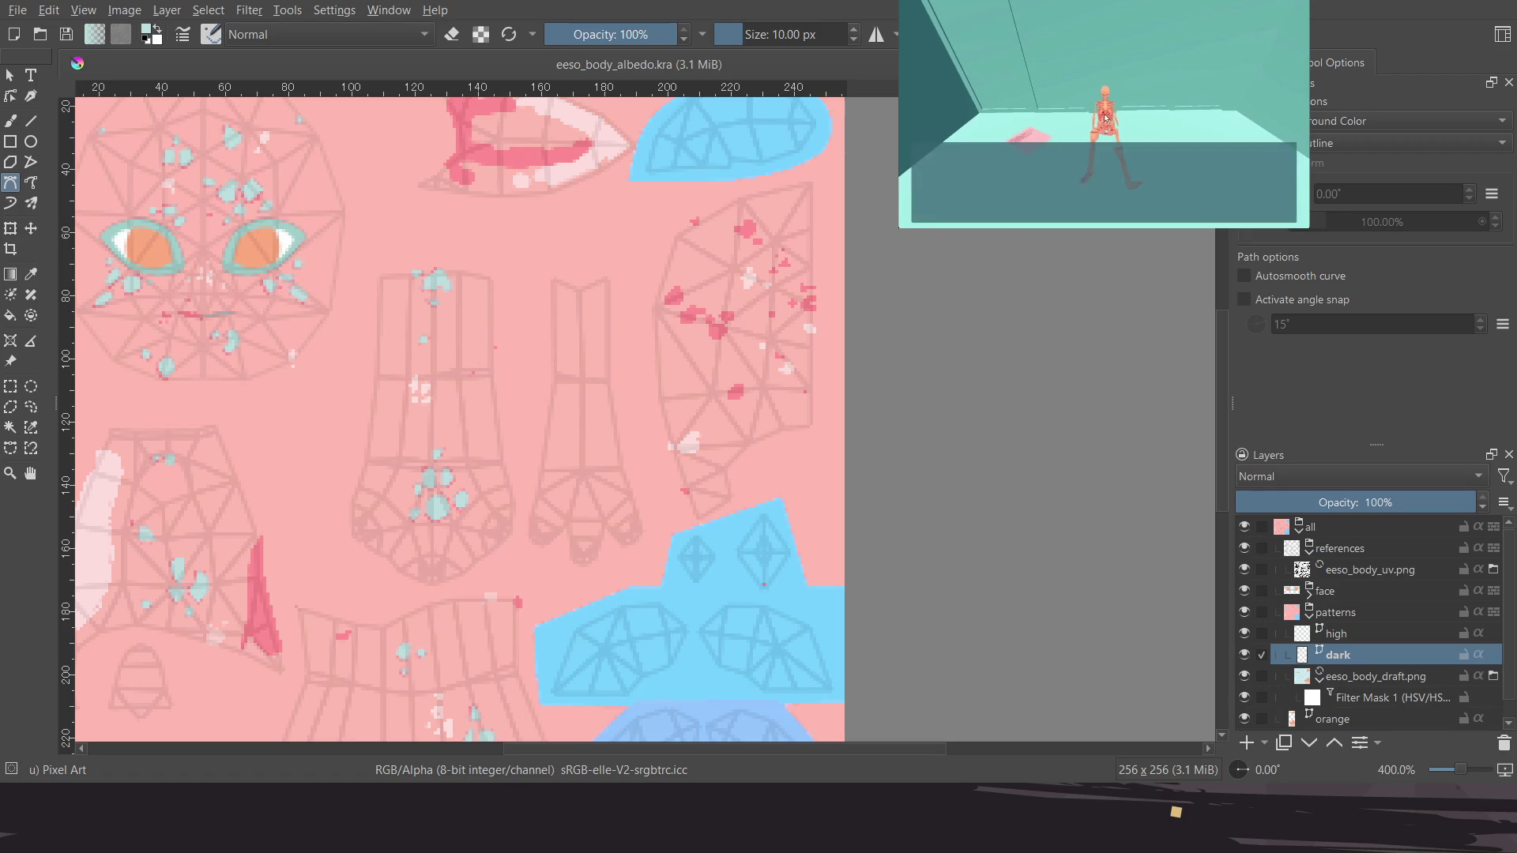
mouse_move(498, 514)
middle_down()
mouse_move(508, 472)
mouse_move(619, 392)
mouse_move(607, 506)
middle_up()
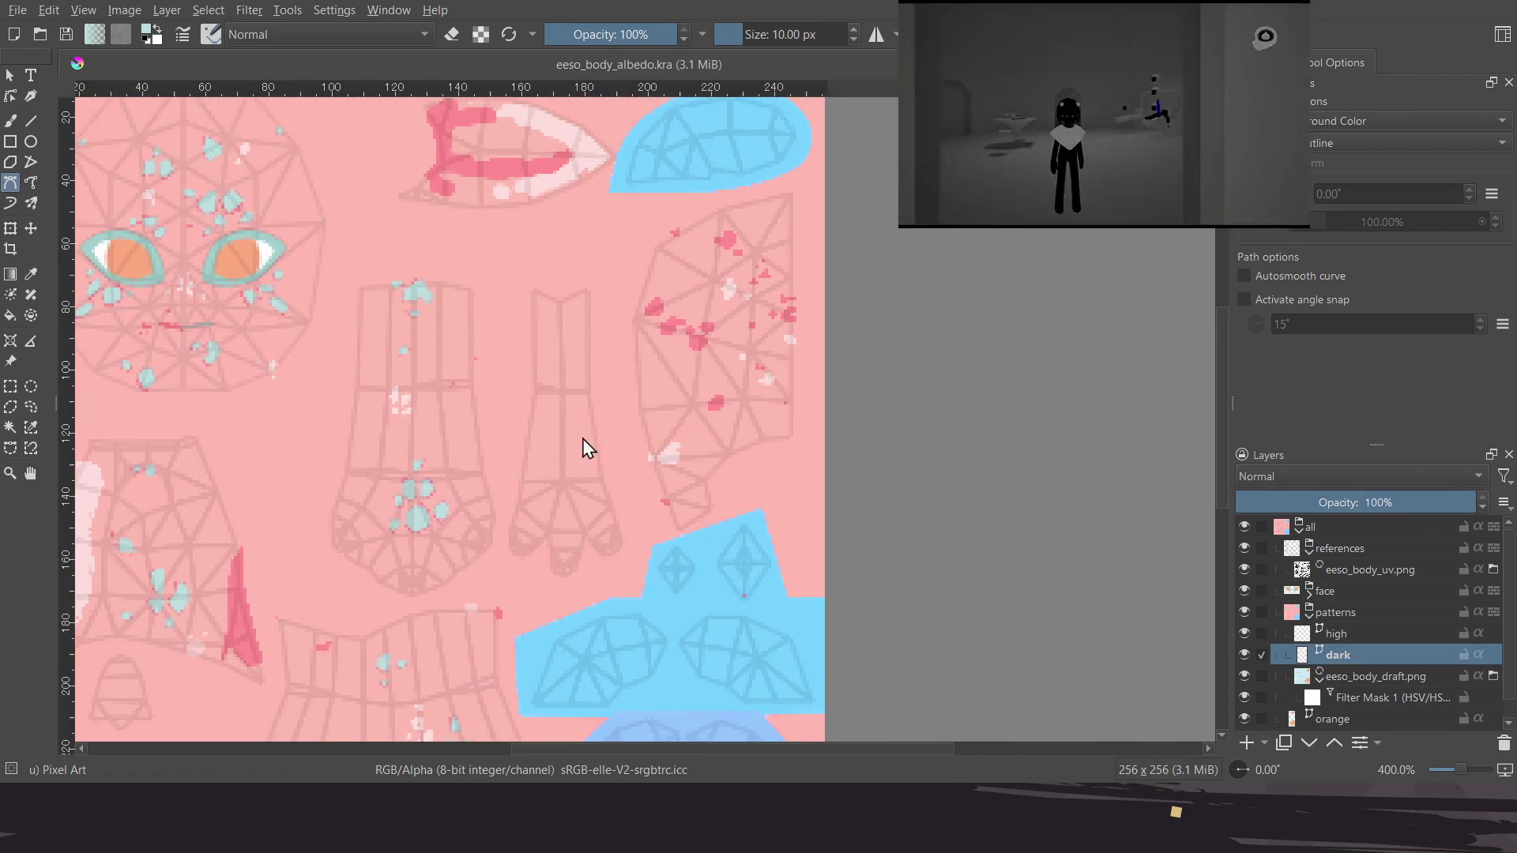
mouse_move(654, 450)
ctrl+middle_down()
mouse_move(748, 508)
mouse_move(551, 390)
ctrl+middle_up()
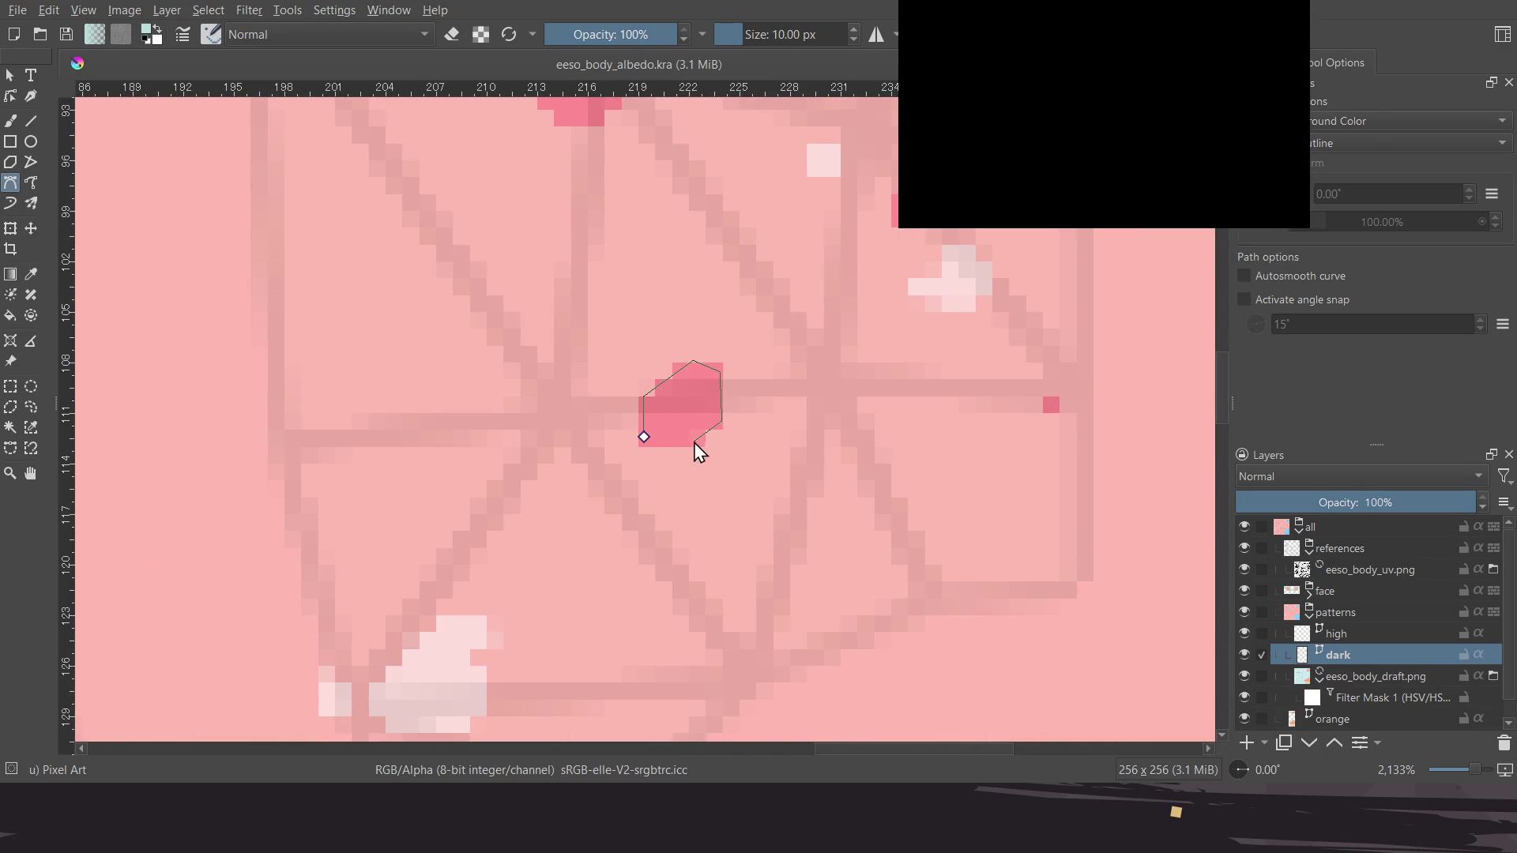
Close the hexagon outline so that dark spot fills teal
key(Return)
scroll(672, 411, down, 6)
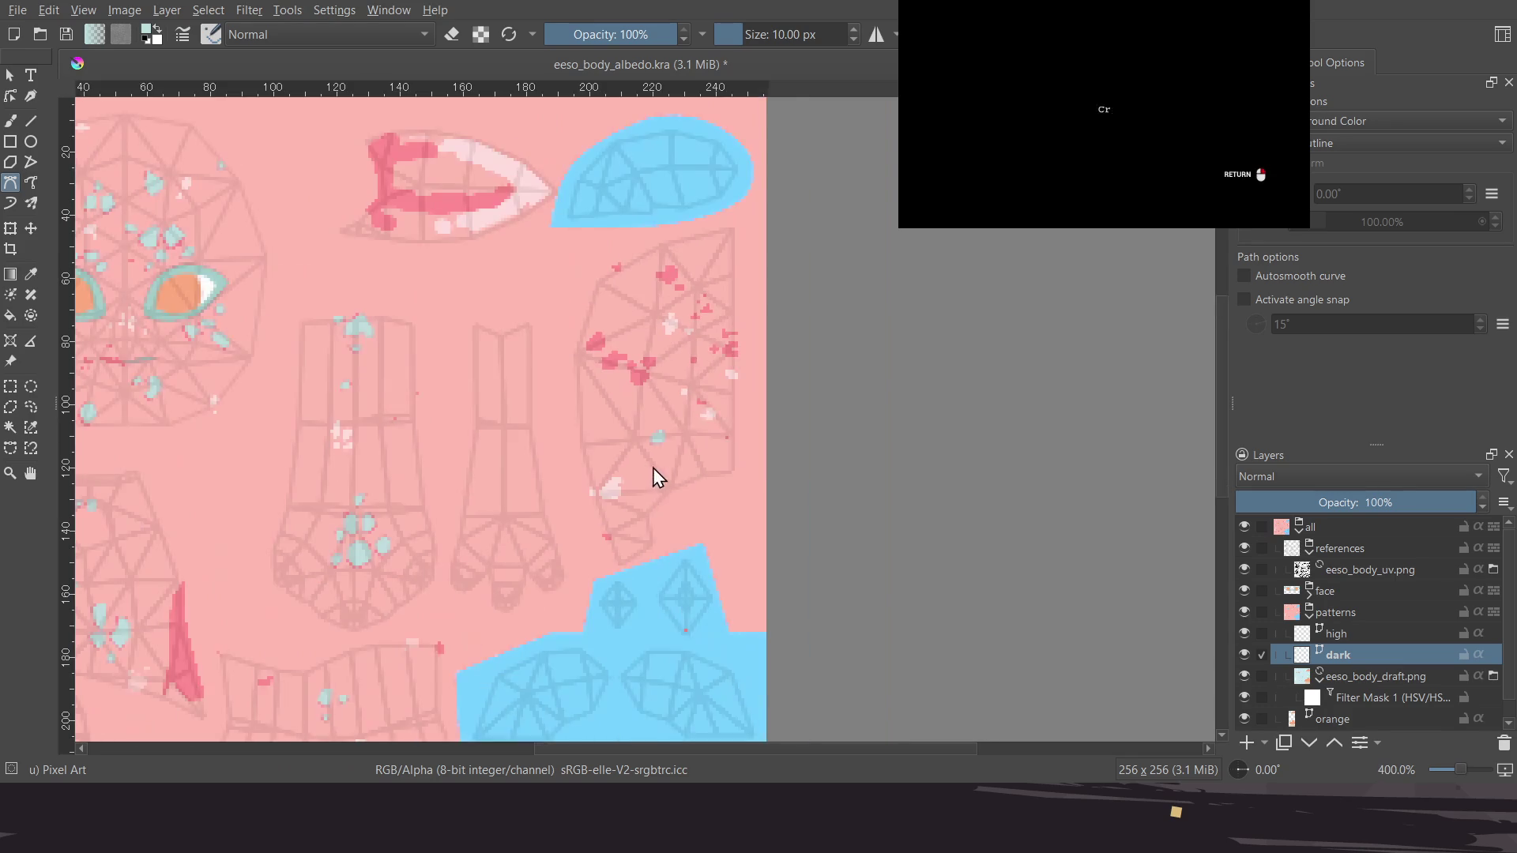
scroll(684, 450, down, 1)
scroll(627, 435, down, 2)
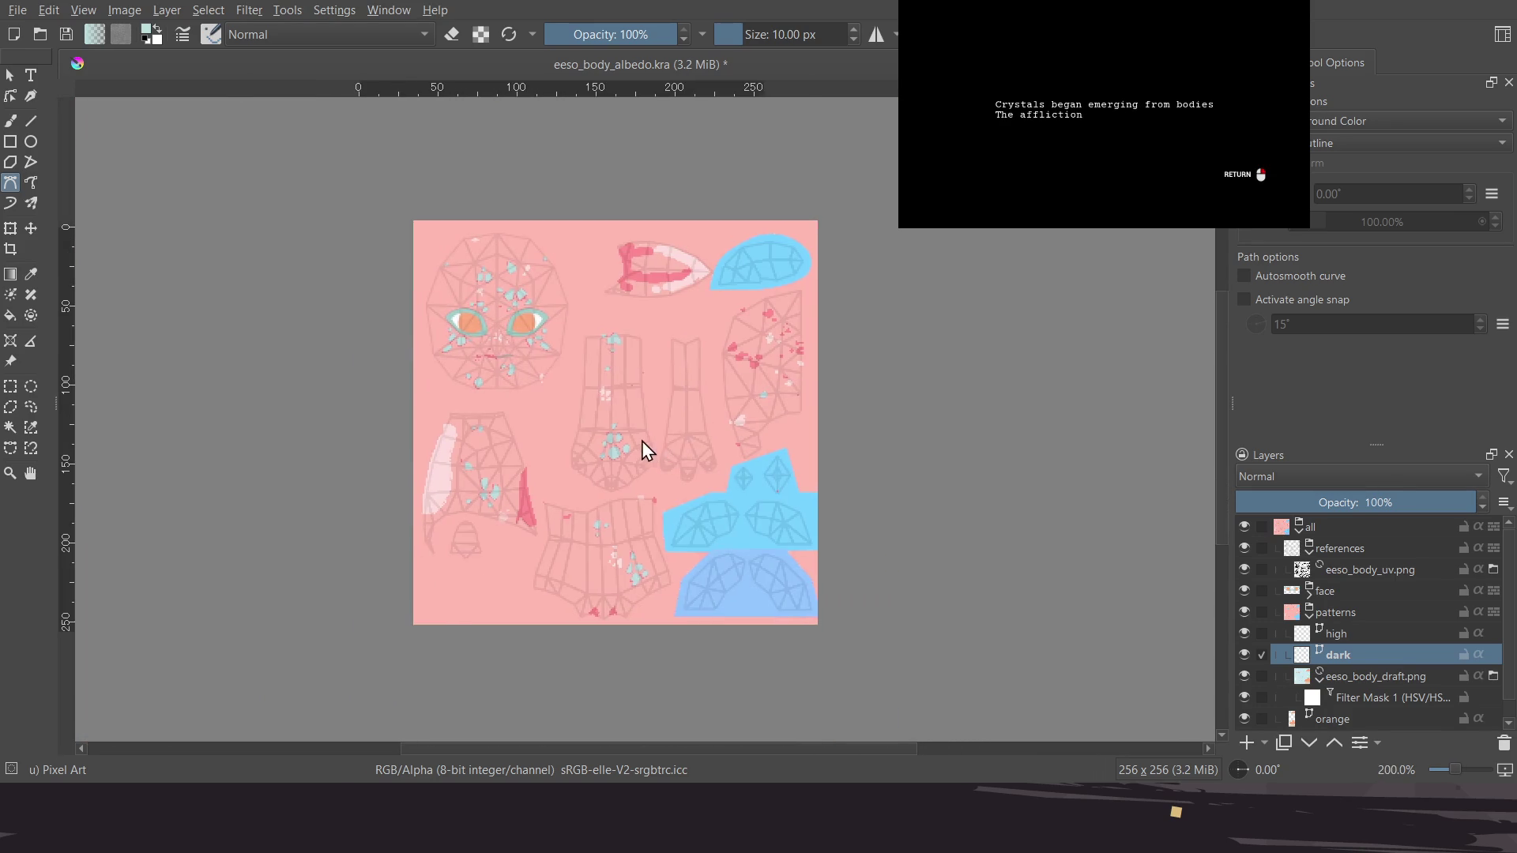
scroll(644, 474, up, 2)
scroll(640, 521, up, 2)
scroll(695, 355, up, 2)
scroll(703, 332, up, 2)
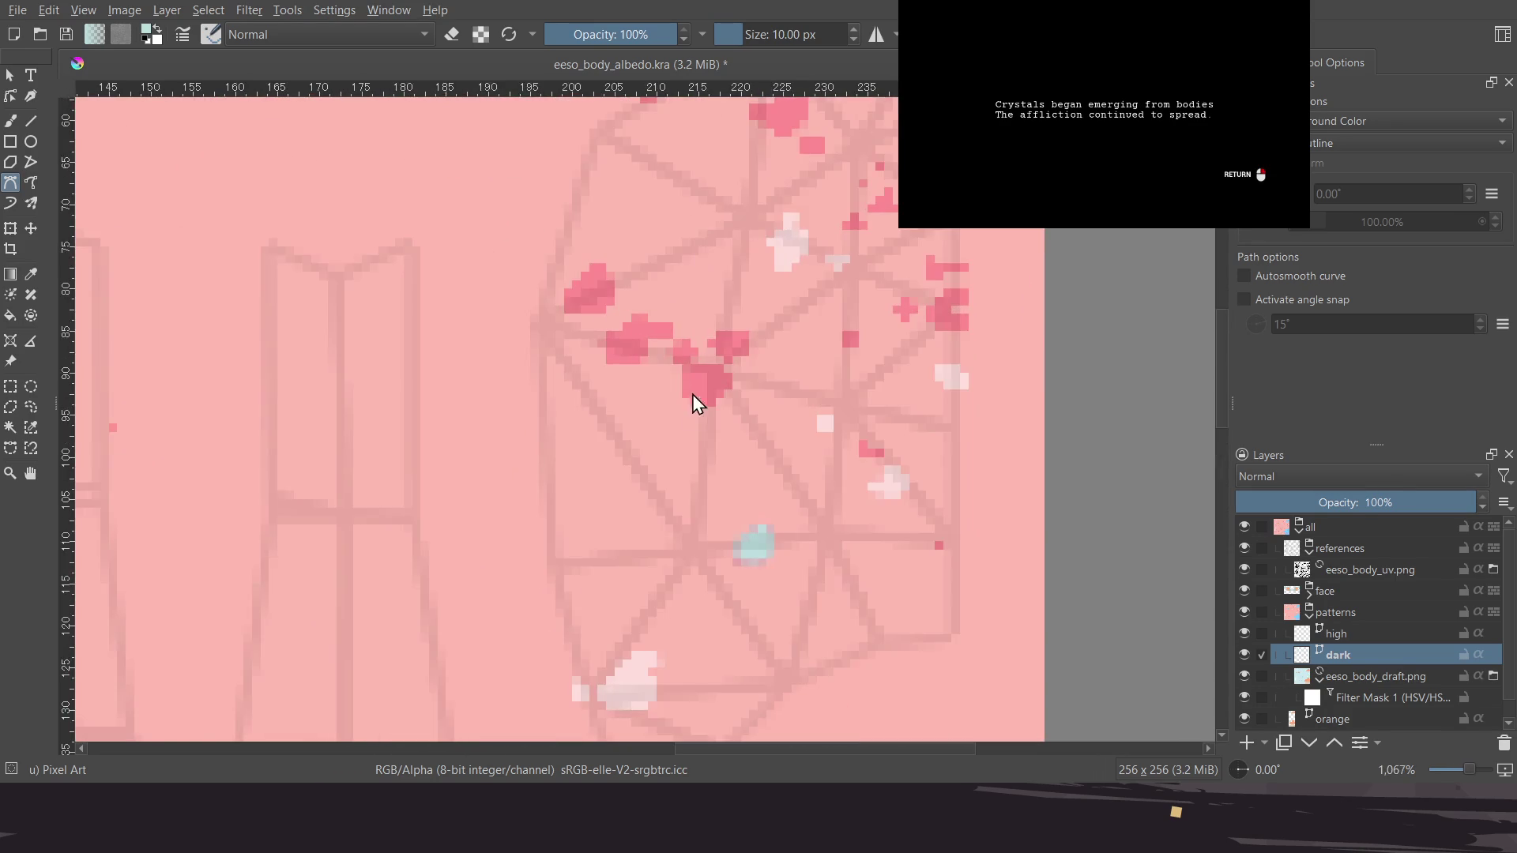
scroll(686, 368, up, 2)
scroll(686, 368, up, 1)
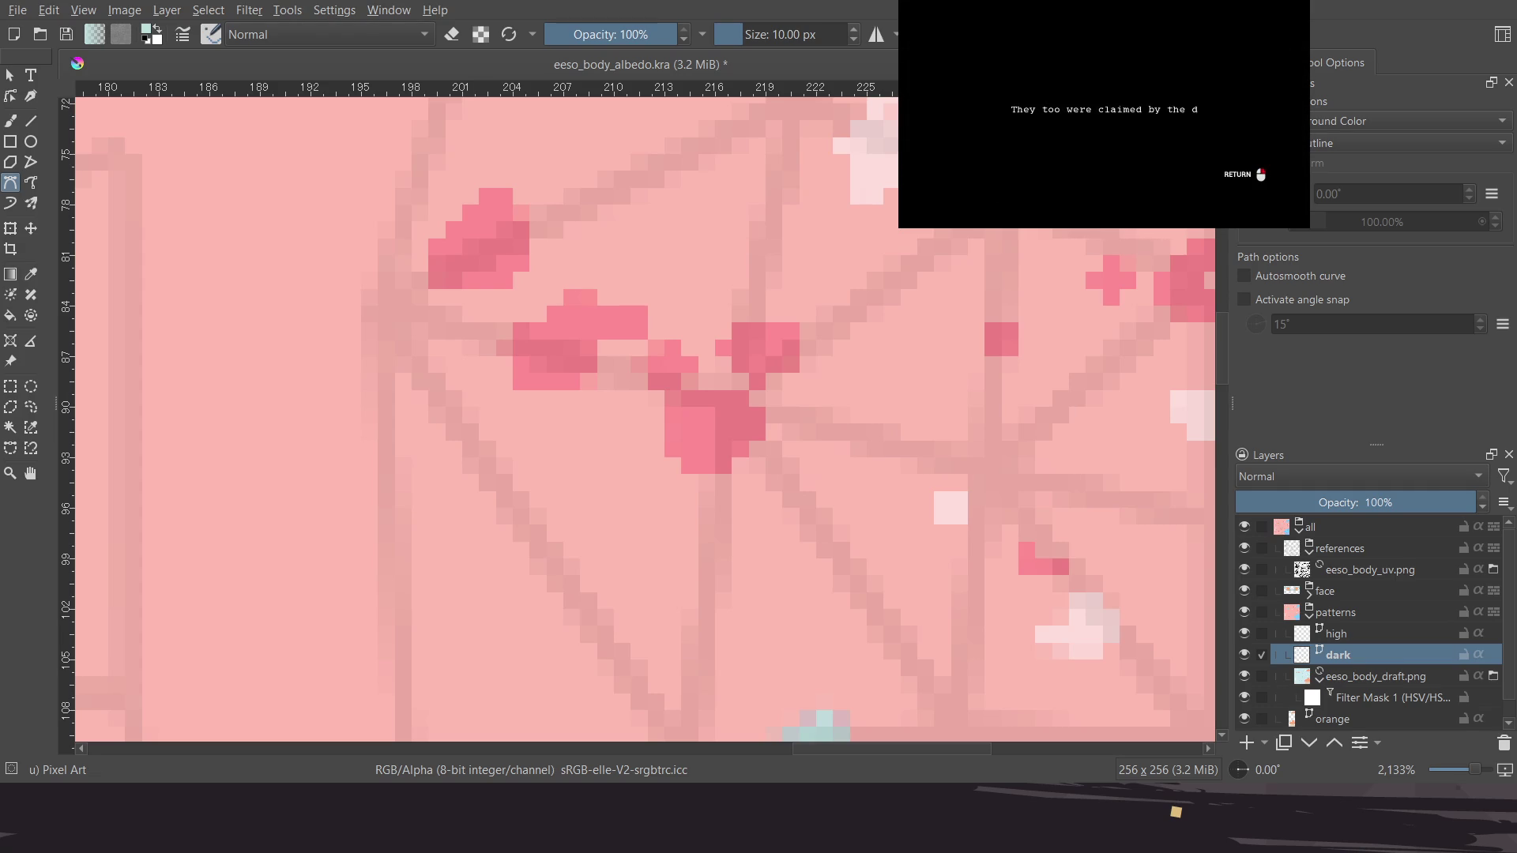
scroll(624, 387, down, 2)
scroll(616, 420, down, 1)
scroll(604, 505, down, 2)
scroll(643, 321, down, 1)
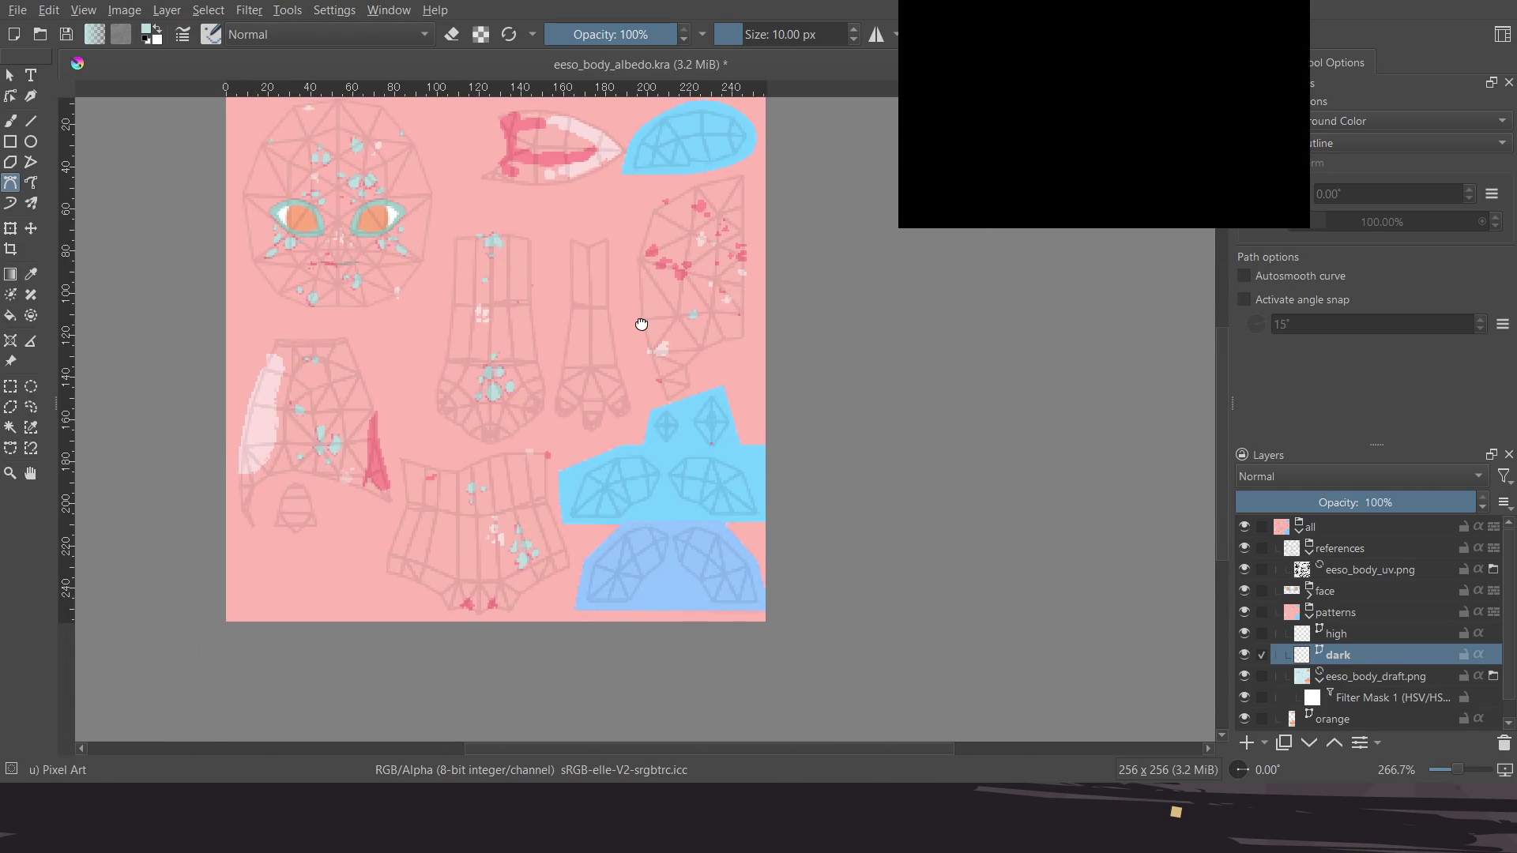
scroll(643, 328, up, 1)
scroll(677, 333, up, 2)
scroll(653, 419, up, 1)
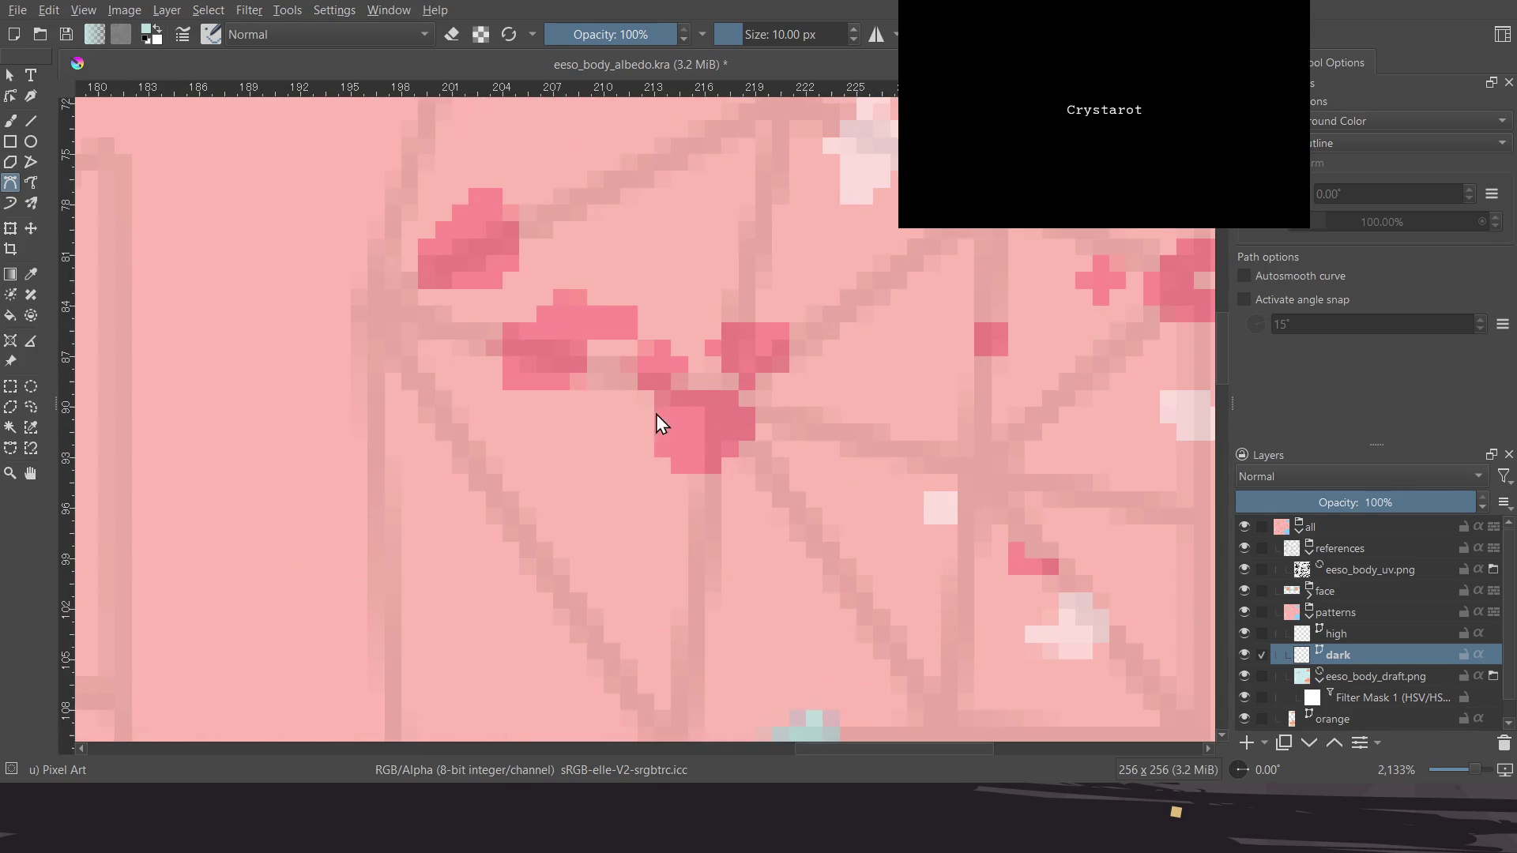
scroll(631, 429, up, 2)
Outline a larger dark spot with a five-corner path and fill it teal
click(685, 504)
click(658, 492)
click(660, 424)
click(734, 427)
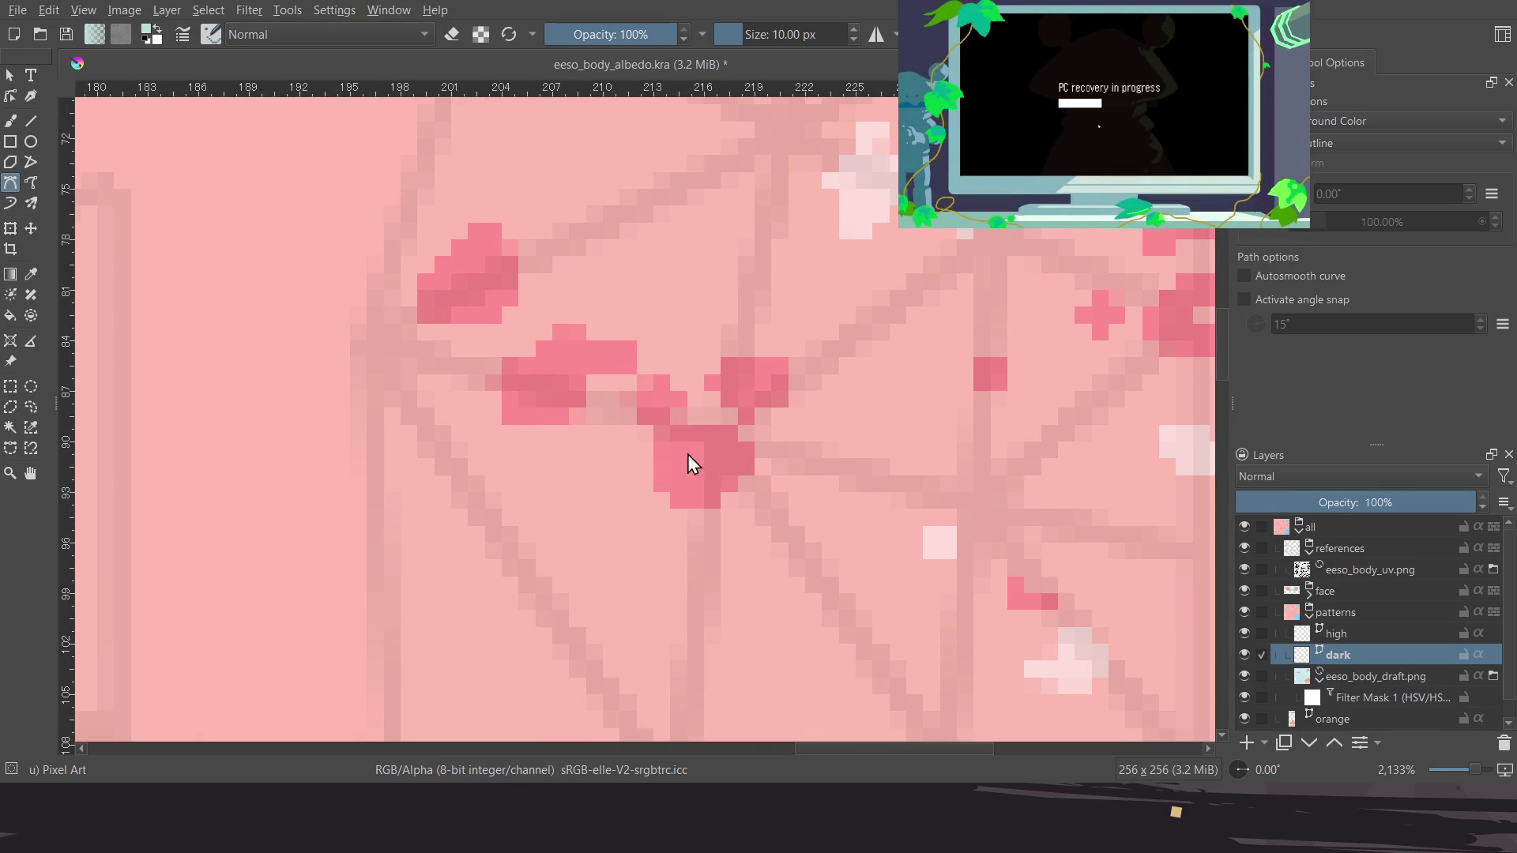
click(658, 372)
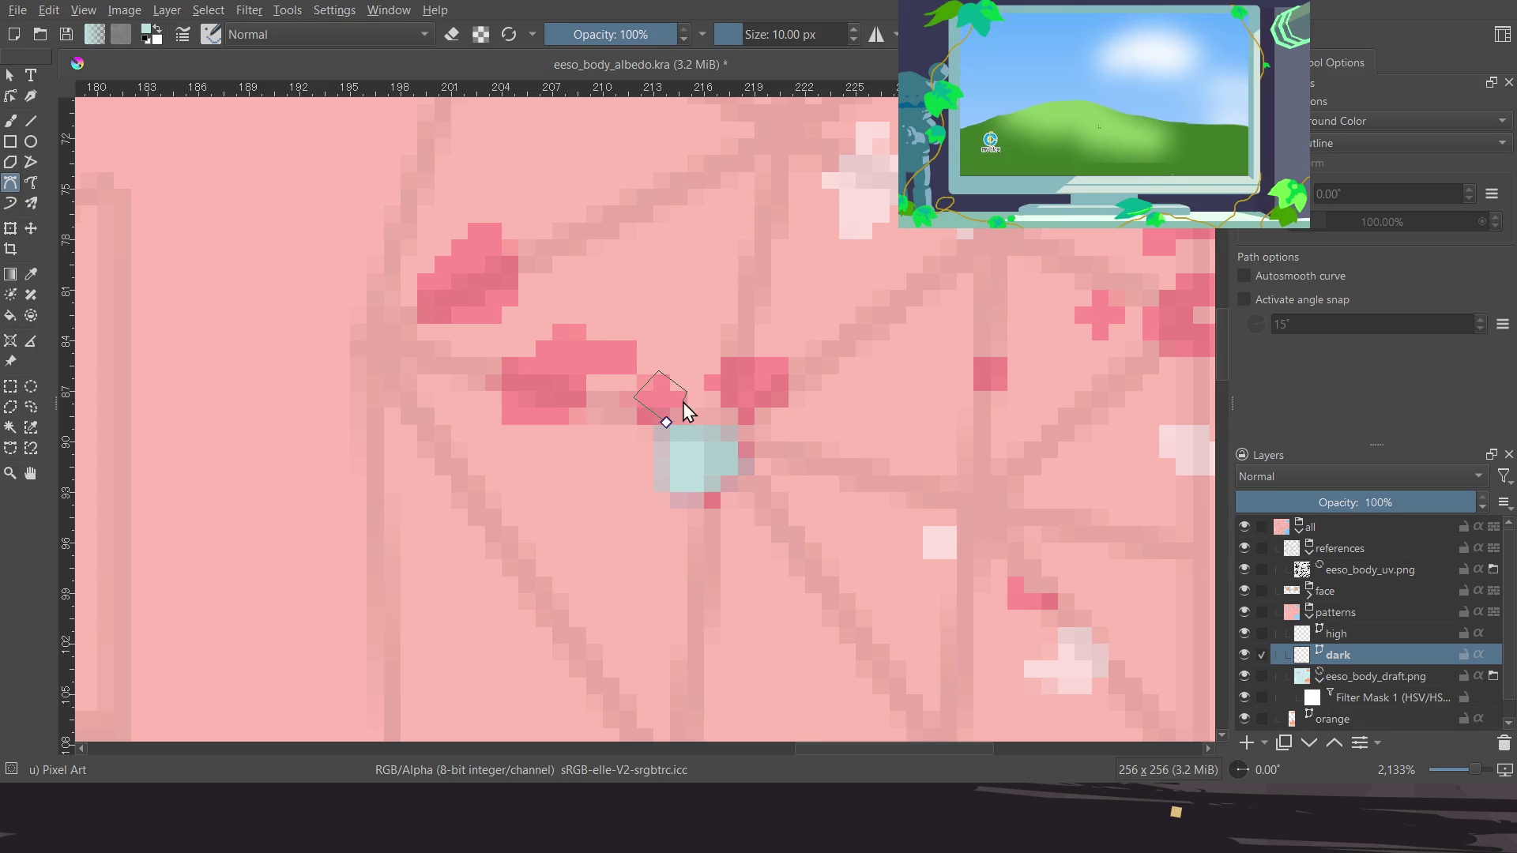
double_click(581, 374)
Trace a four-corner outline over the upper dark spot and fill it teal
click(530, 410)
click(457, 408)
click(462, 368)
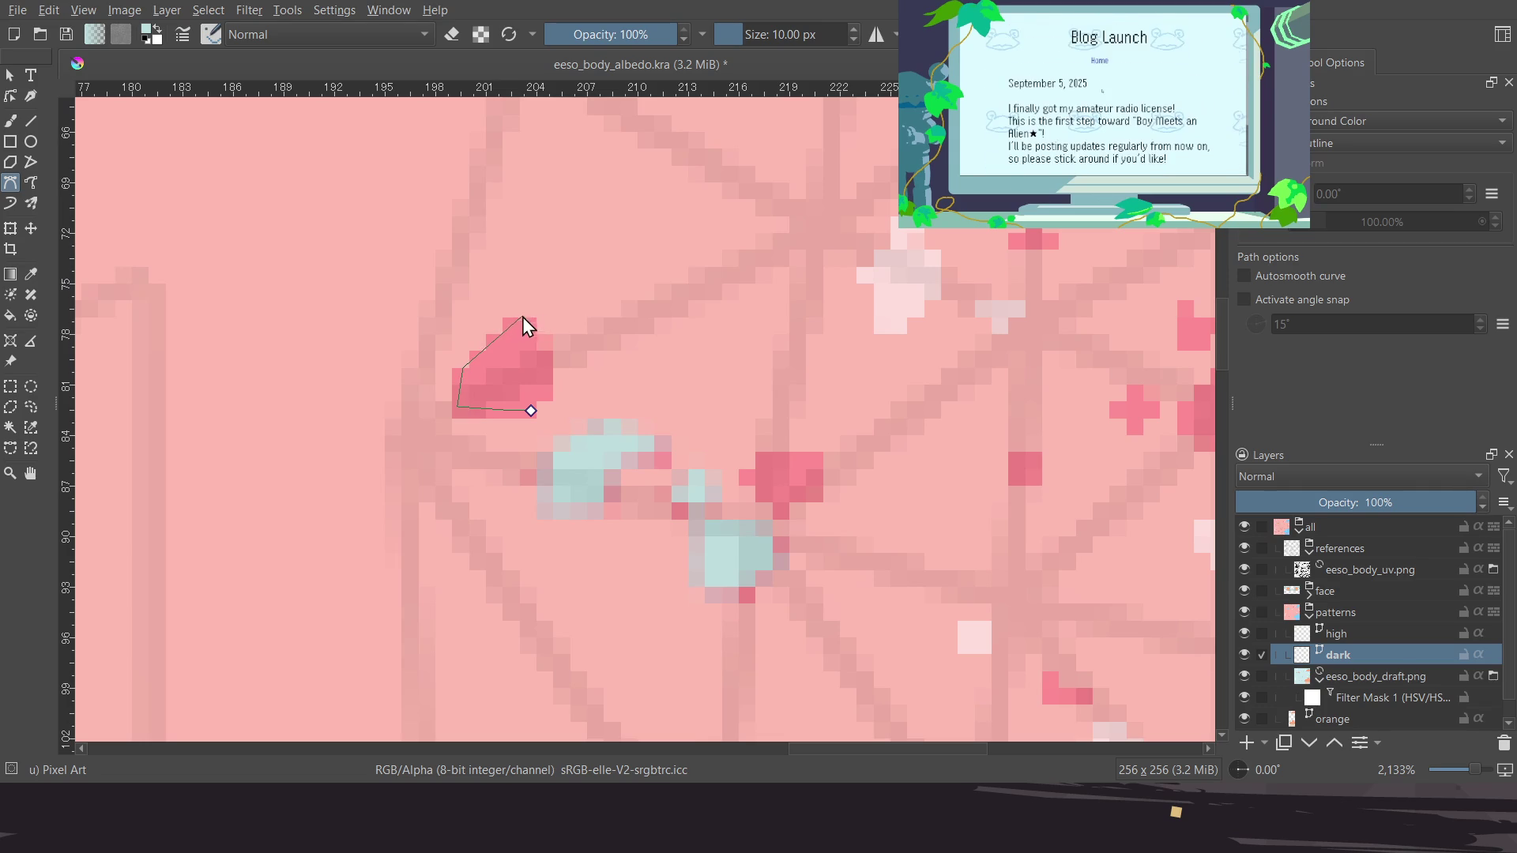
click(519, 319)
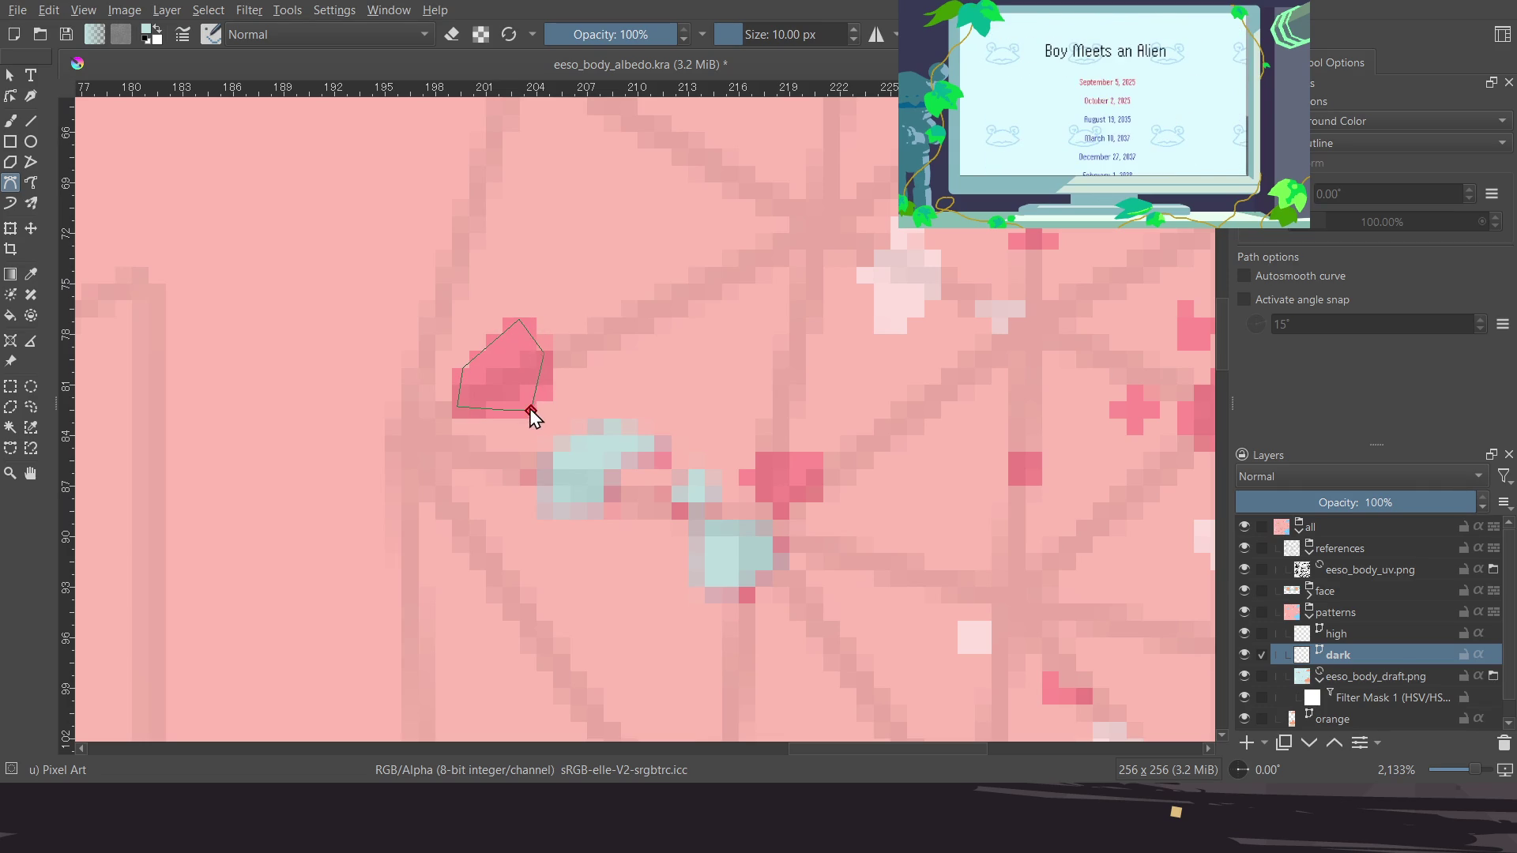
click(531, 411)
Fill another dark spot teal with a triangular outline
scroll(553, 397, up, 3)
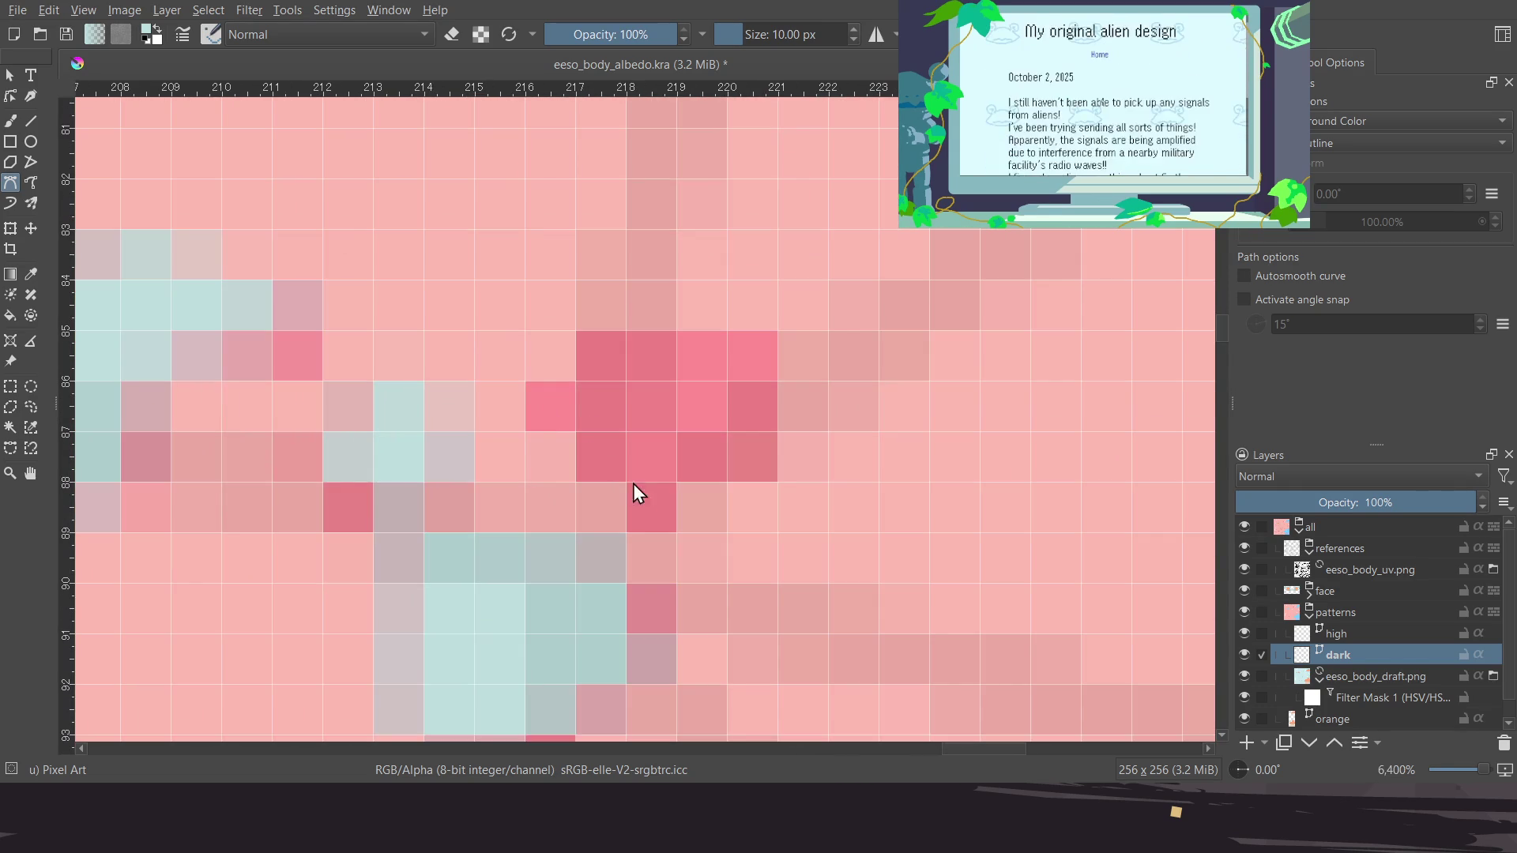
click(655, 512)
click(549, 404)
click(608, 346)
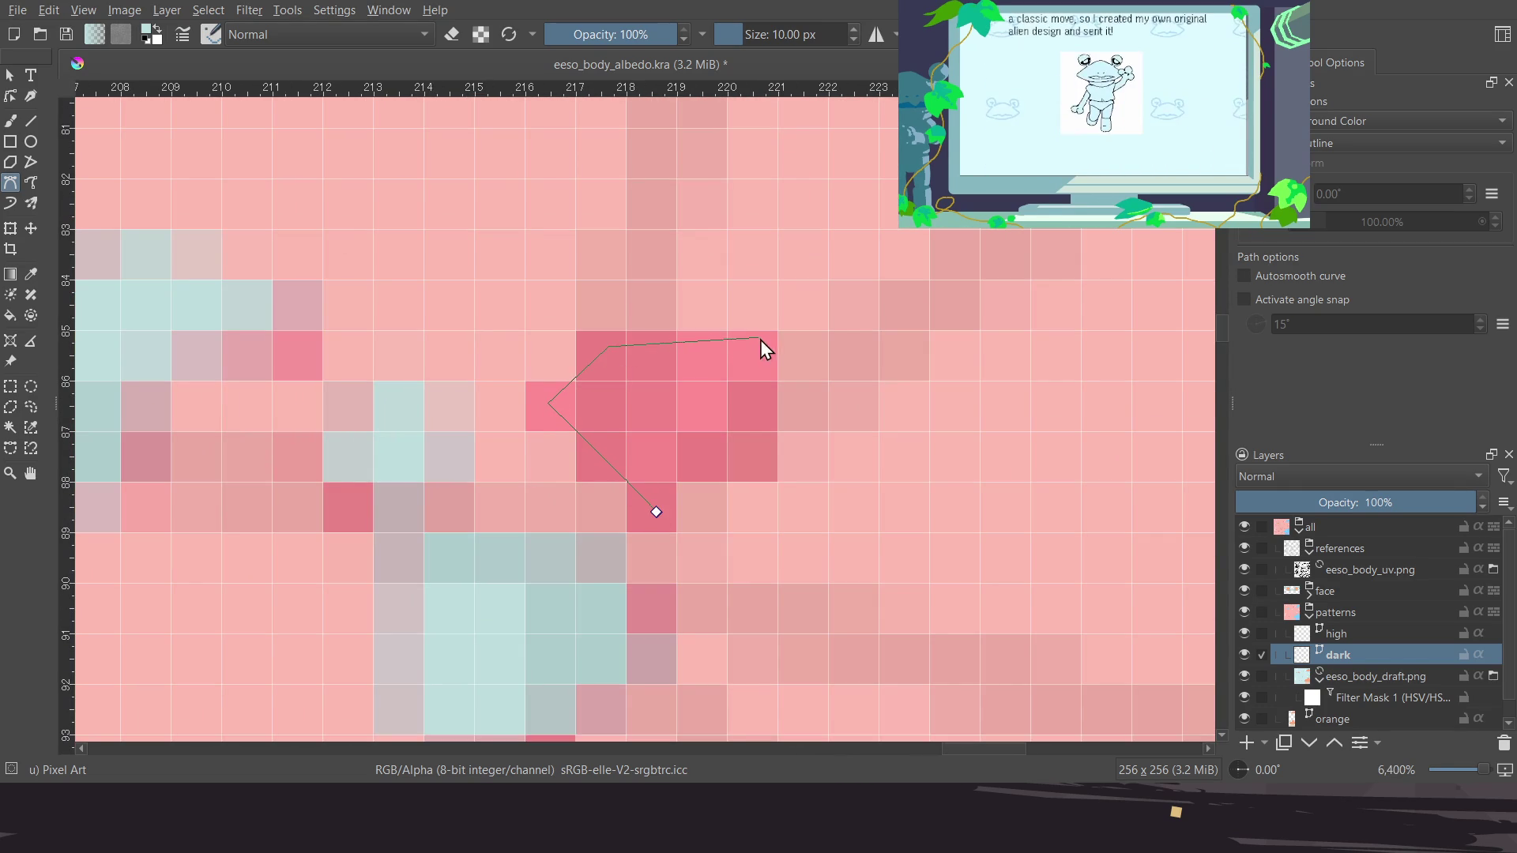
click(655, 512)
scroll(635, 462, down, 5)
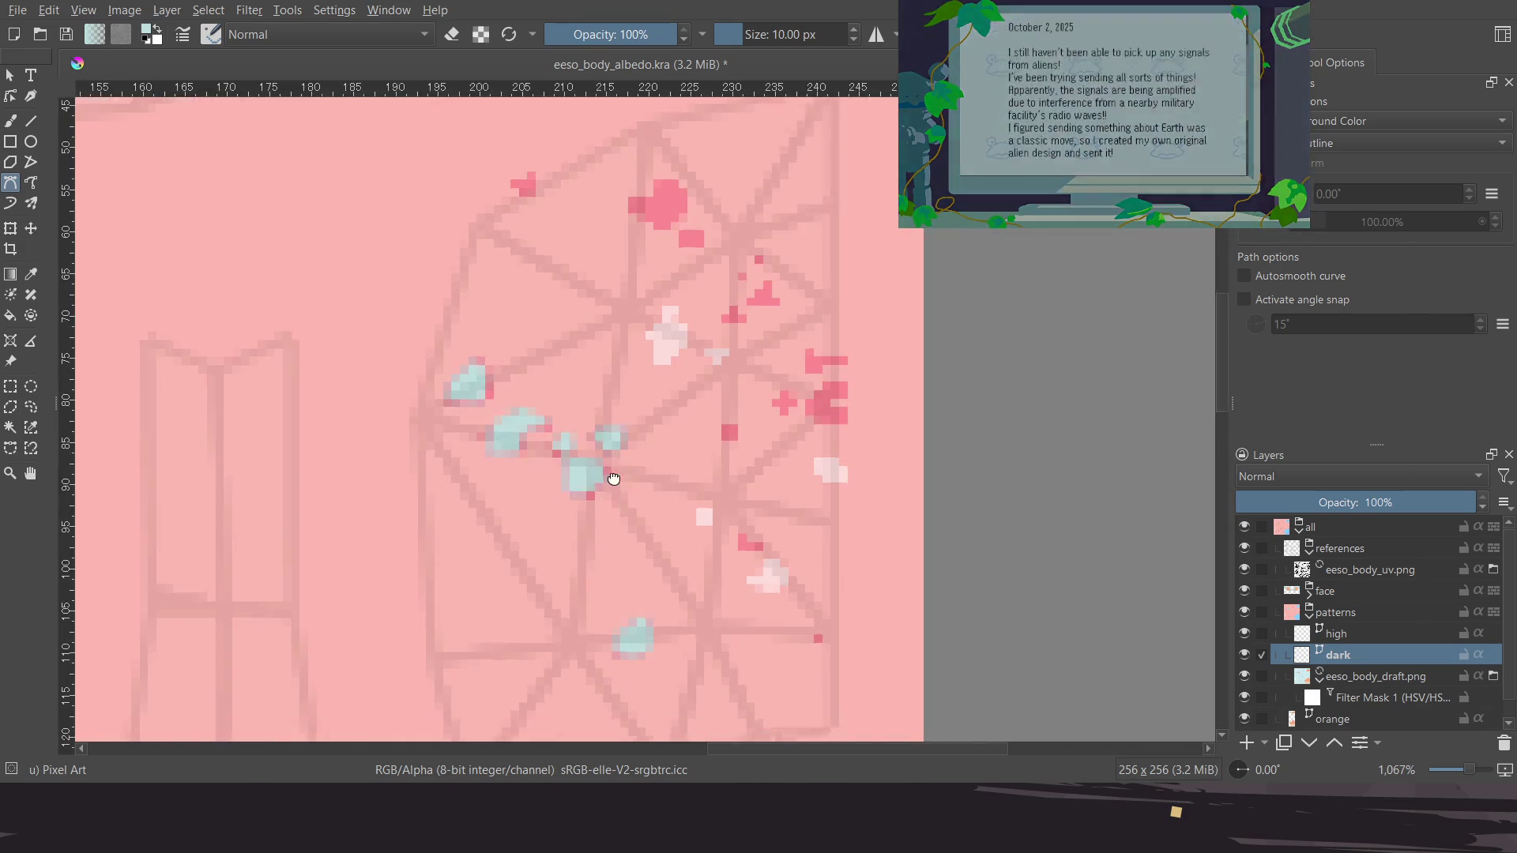
Fill a tiny cluster of dark pixels and a dark 2x2 block with teal
scroll(735, 514, up, 4)
click(651, 474)
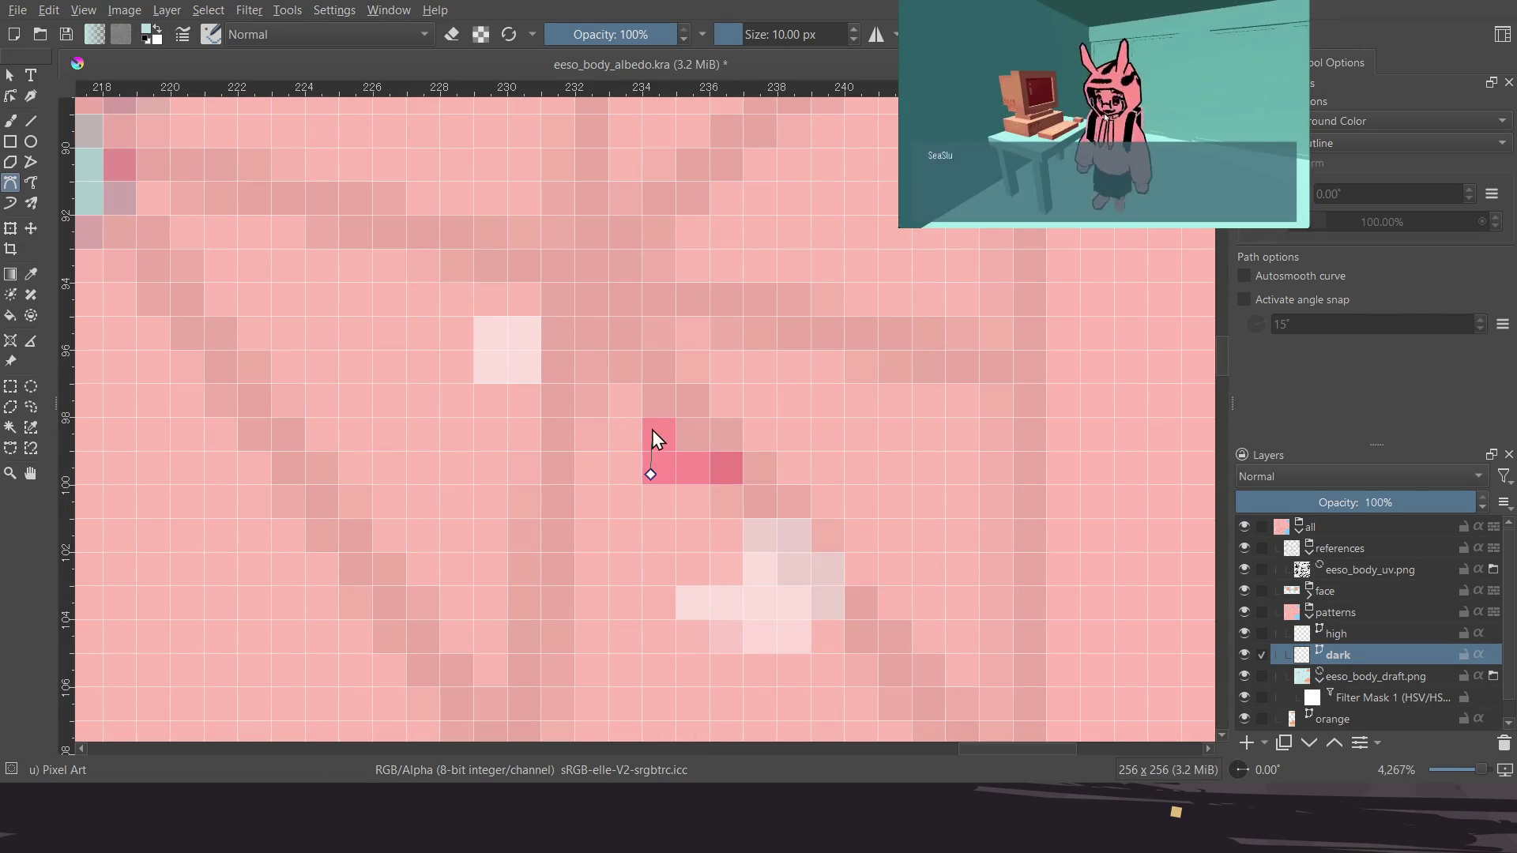
click(660, 475)
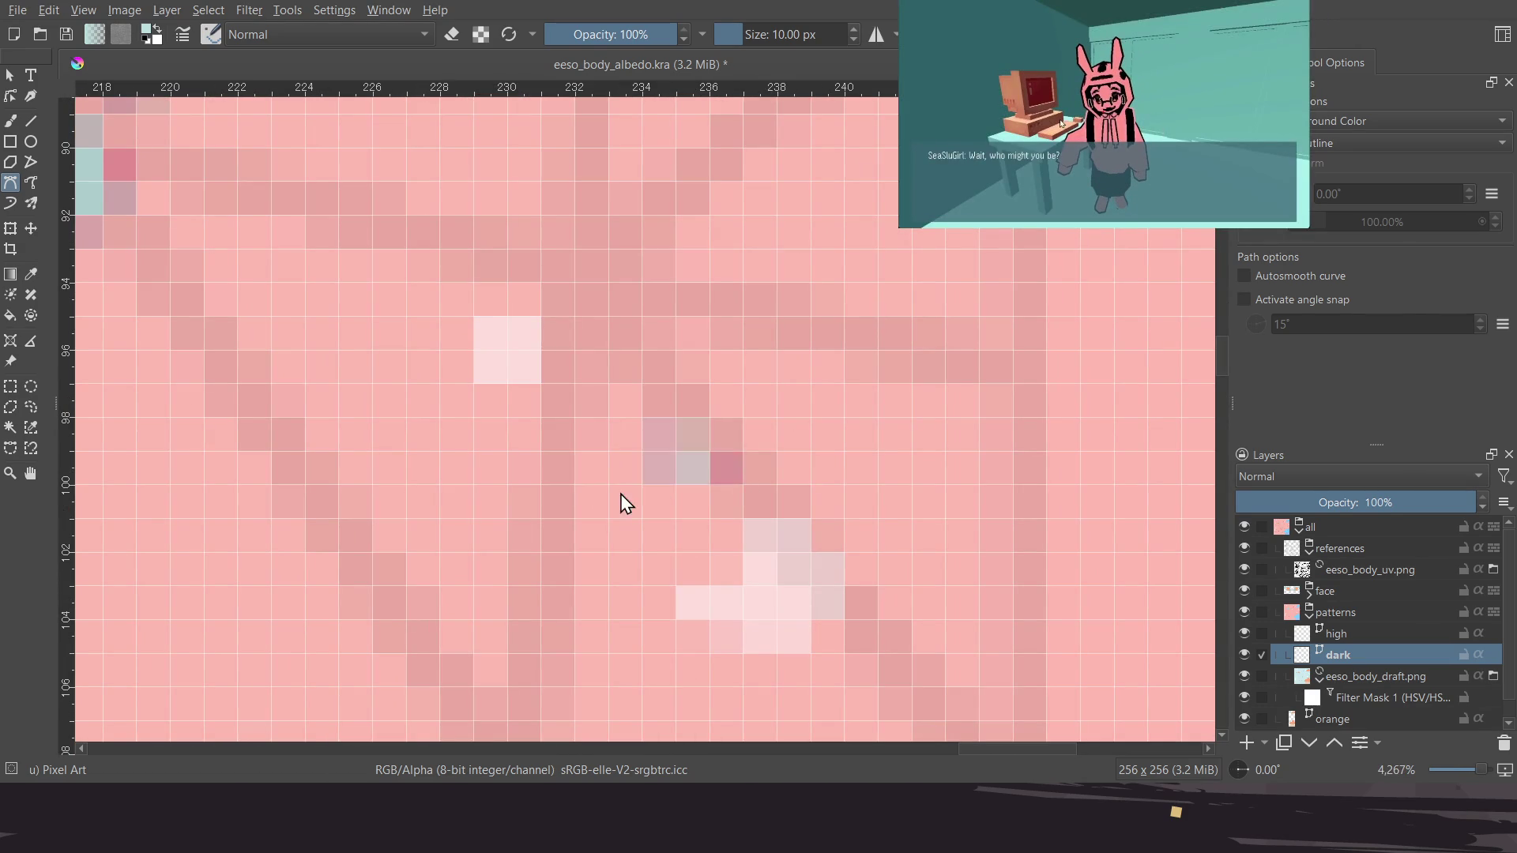
scroll(626, 501, down, 3)
scroll(662, 457, up, 3)
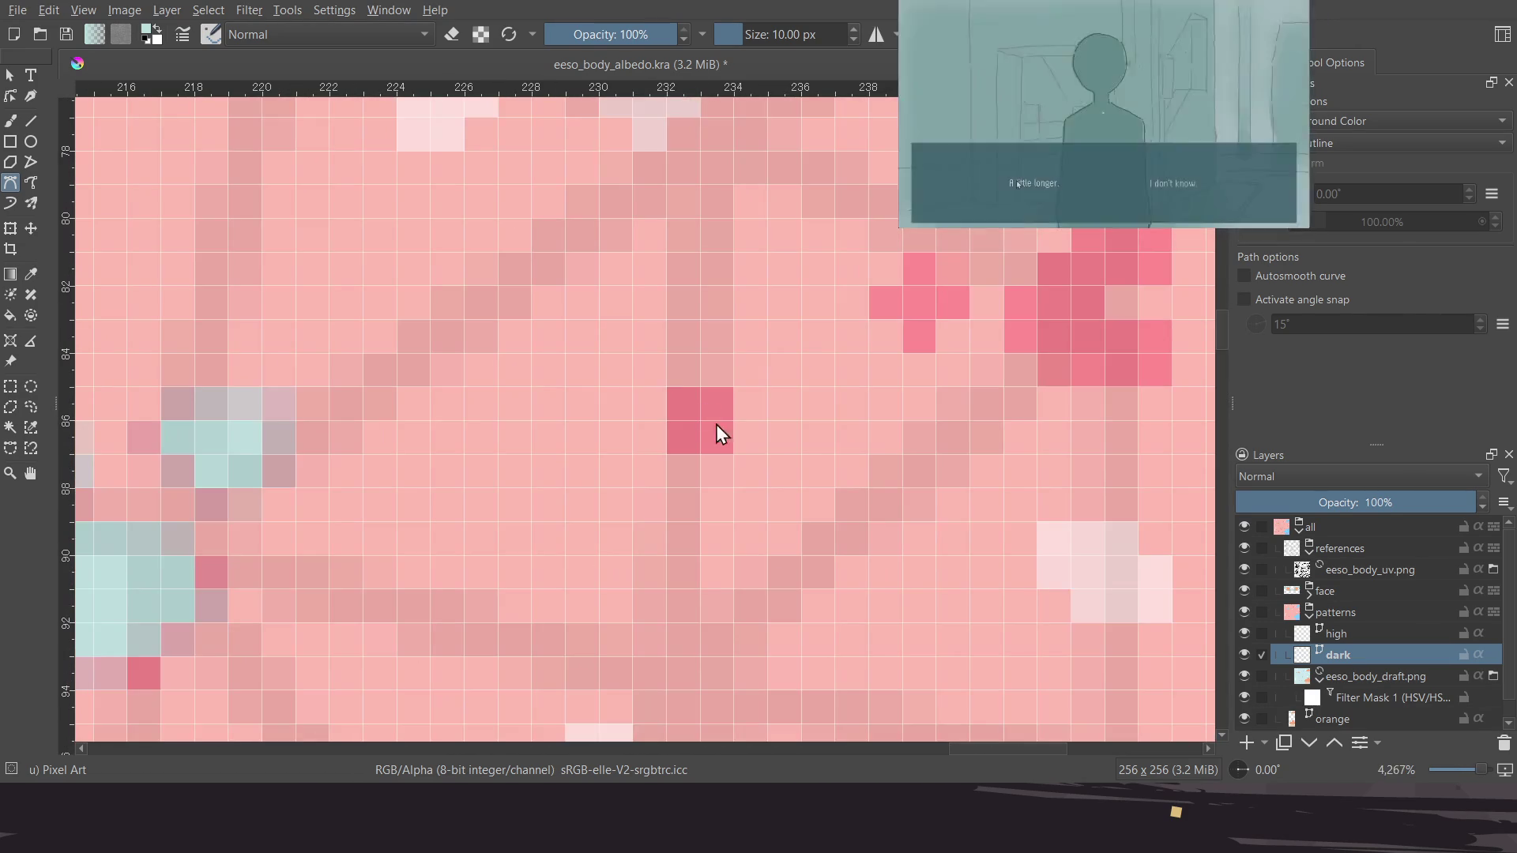
click(669, 448)
click(667, 388)
click(731, 388)
click(728, 447)
Outline the bright cross of pixels in another area and fill it teal
mouse_move(902, 343)
middle_down()
mouse_move(723, 429)
mouse_move(654, 430)
middle_up()
click(705, 401)
click(744, 344)
click(786, 389)
click(744, 428)
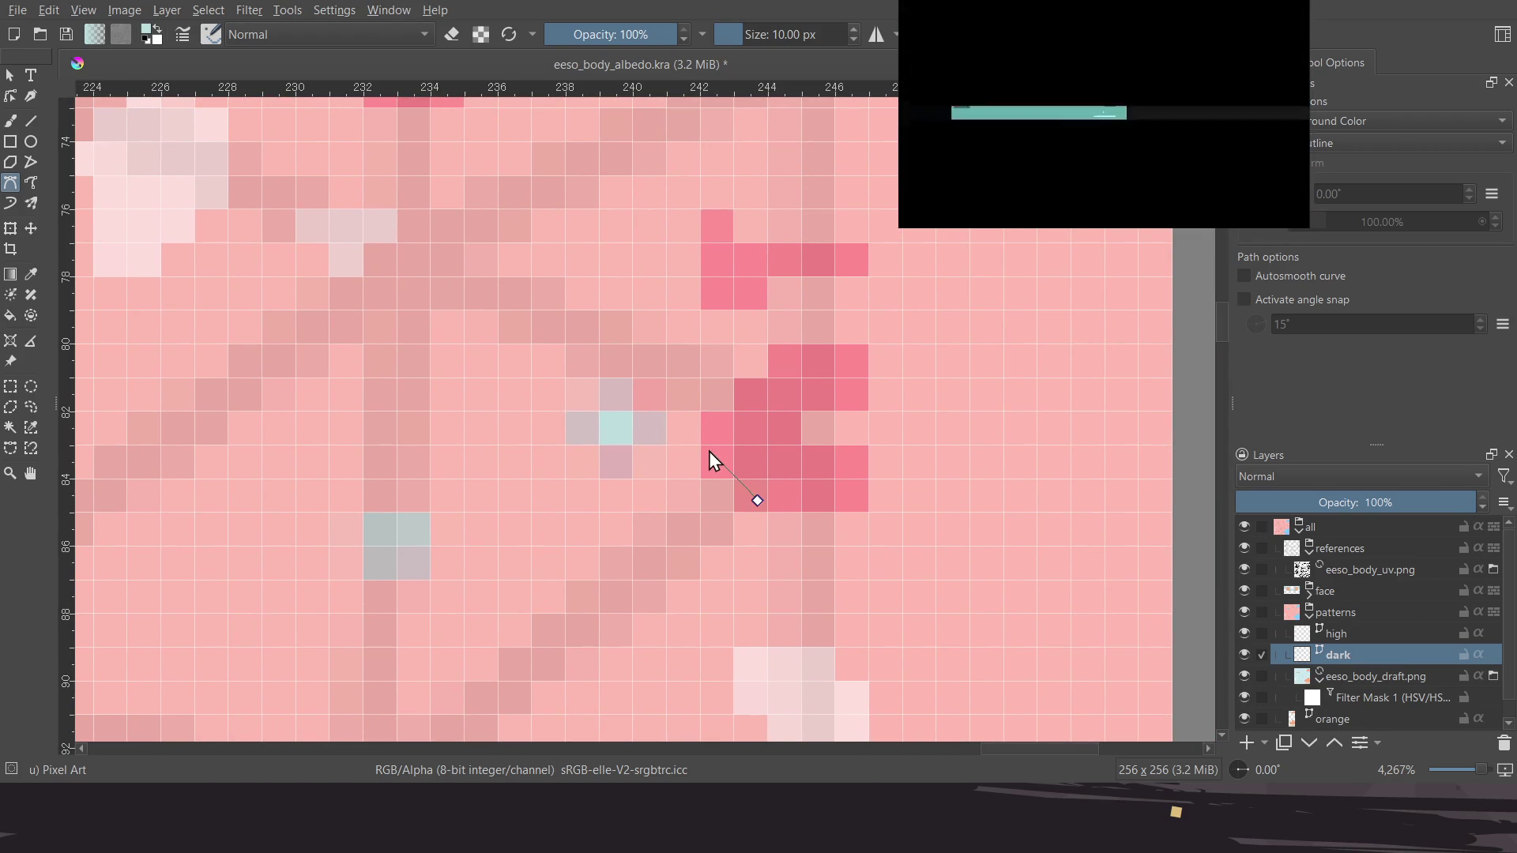
Fill two more dark spots teal, one outline given a curved edge
click(787, 348)
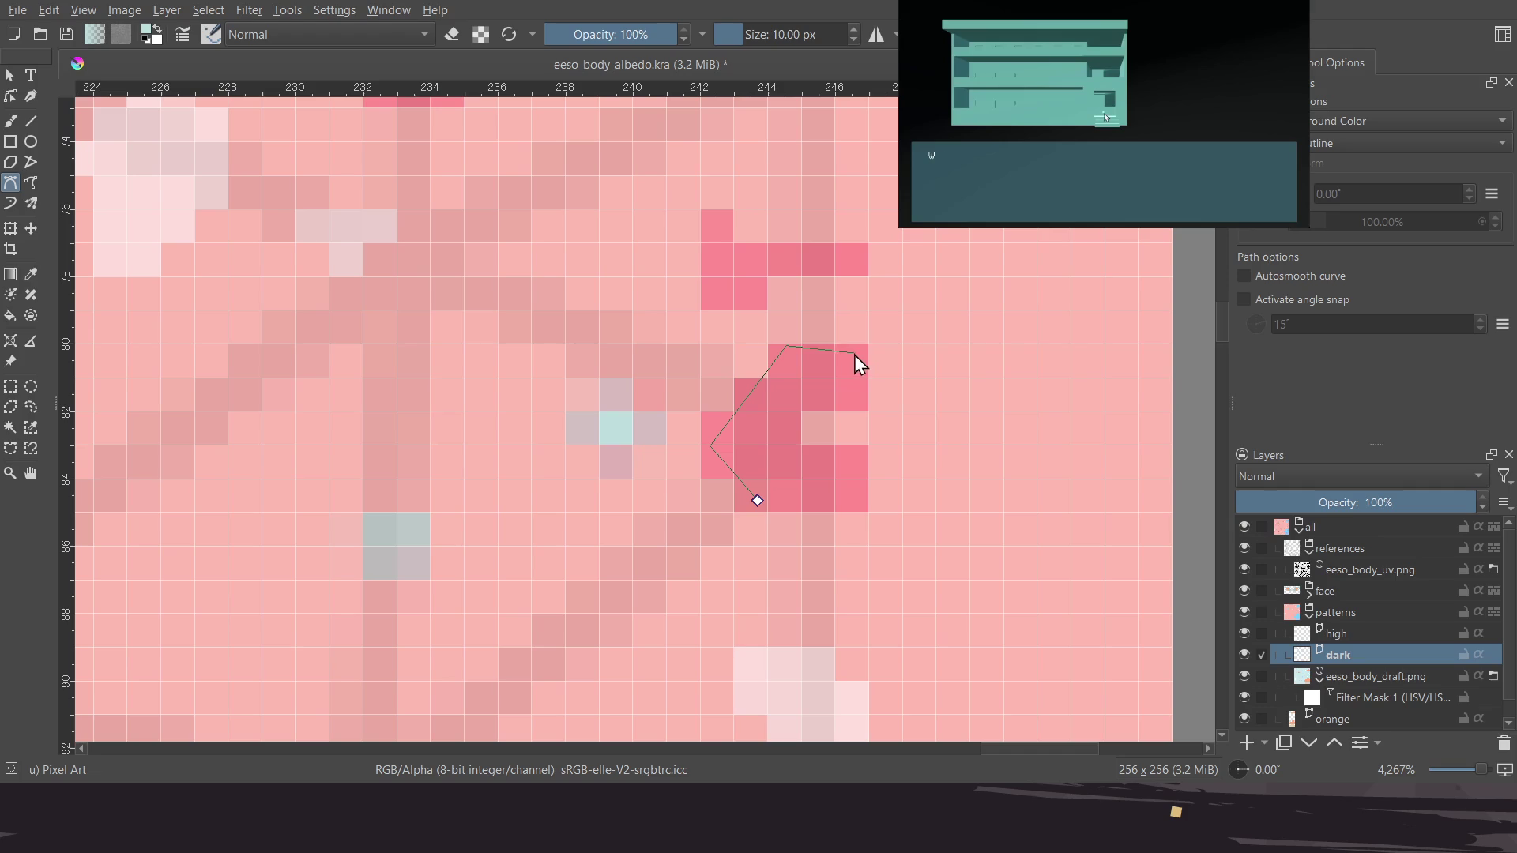
drag(800, 408, 826, 438)
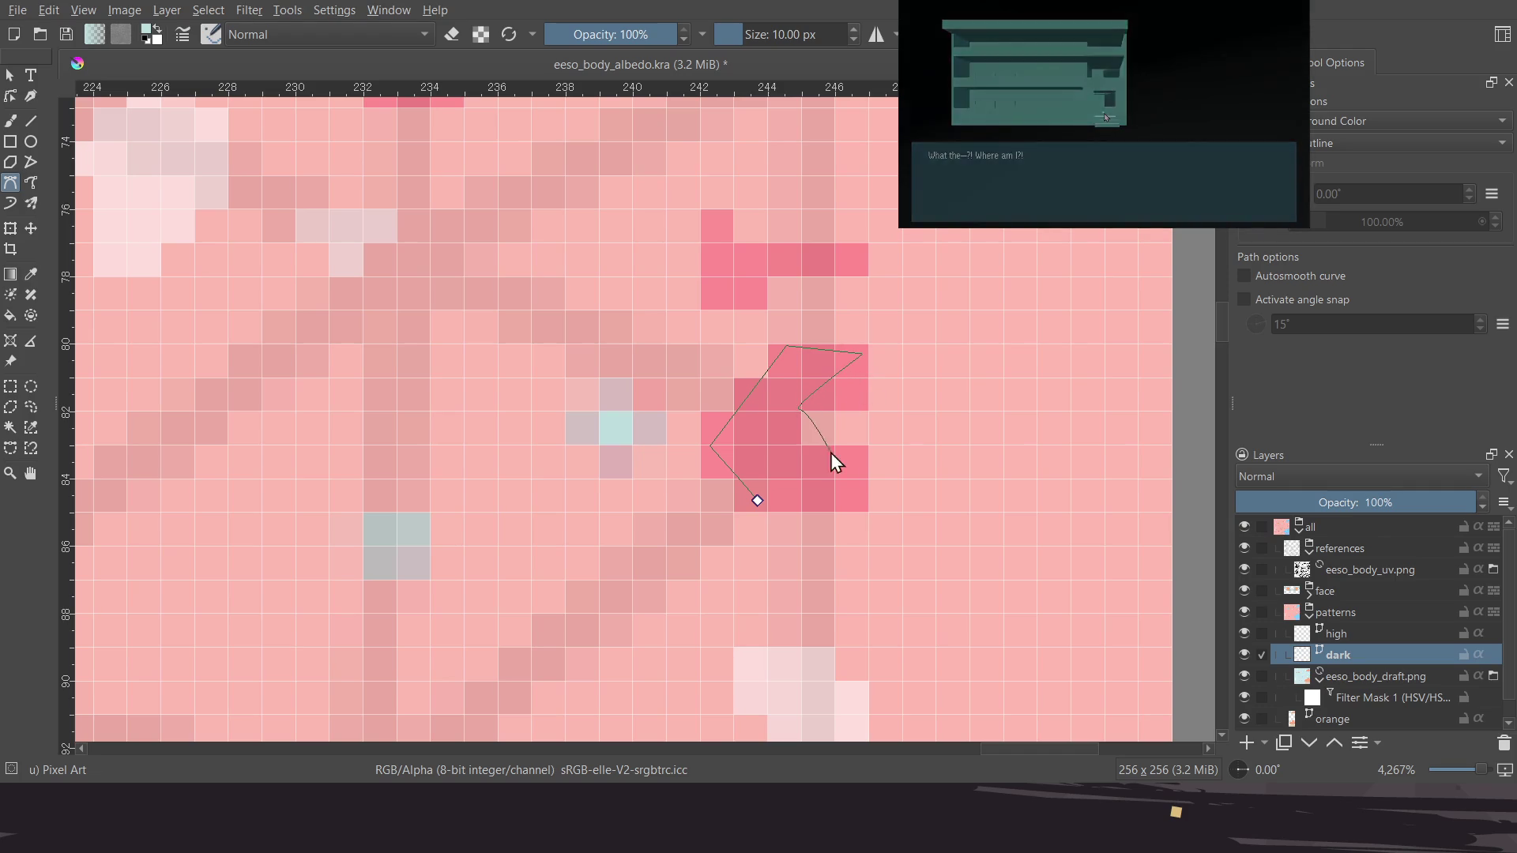
click(860, 492)
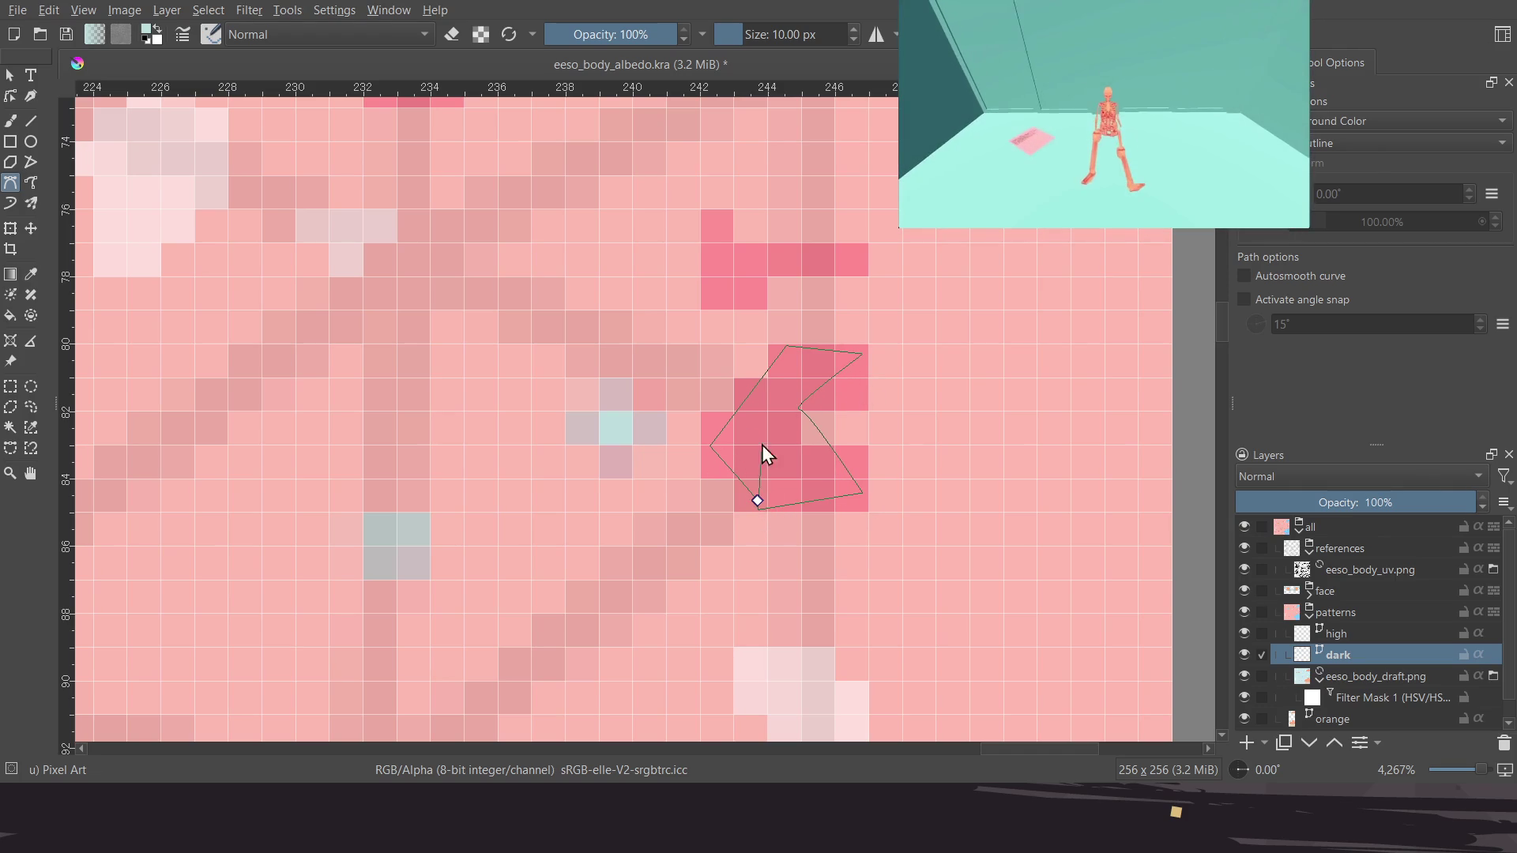
click(756, 501)
scroll(738, 377, up, 3)
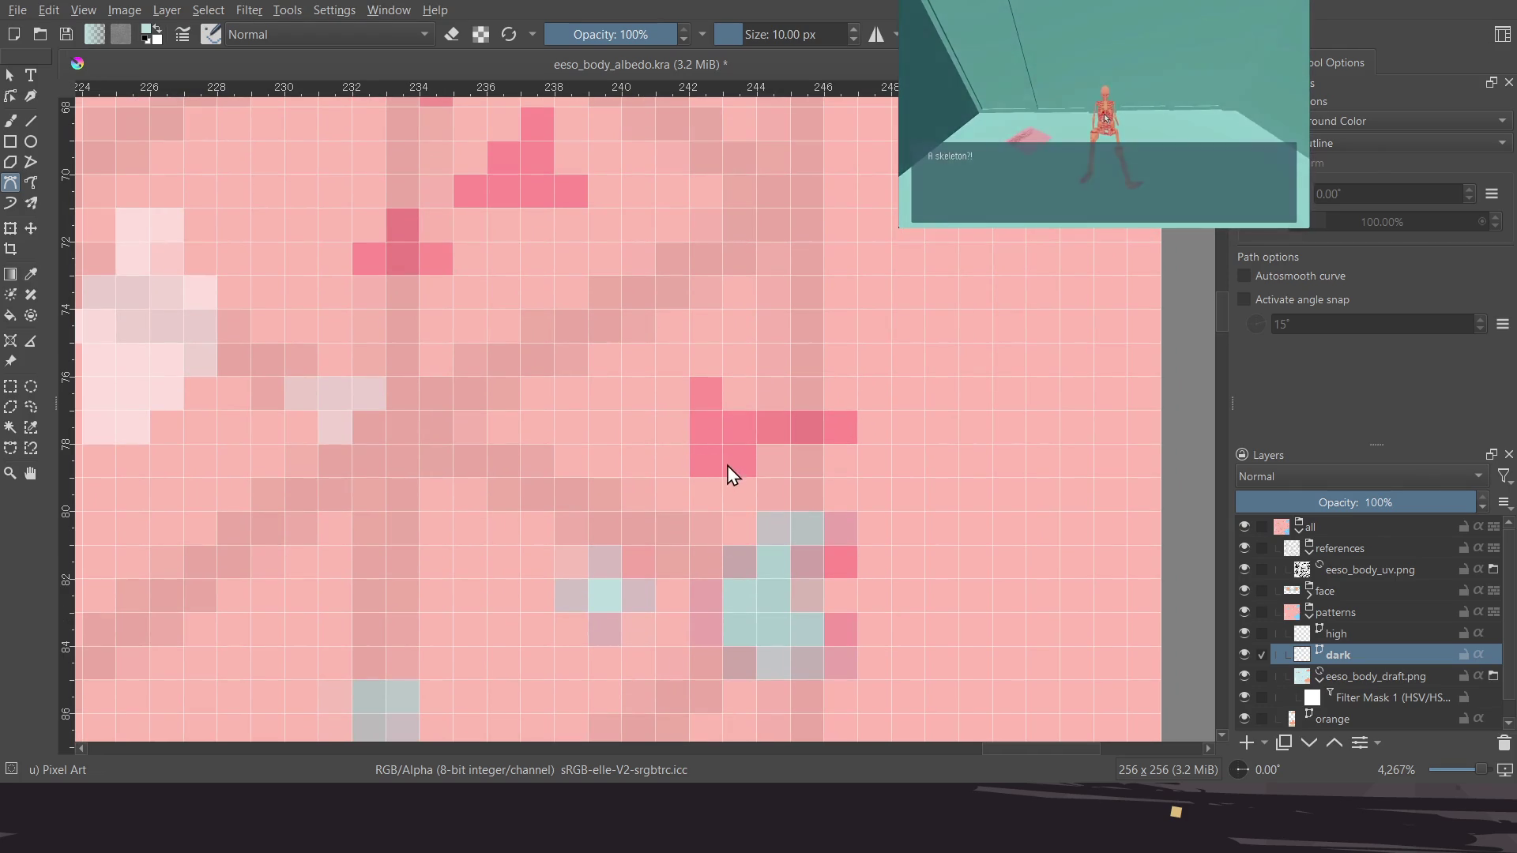
click(700, 381)
click(856, 420)
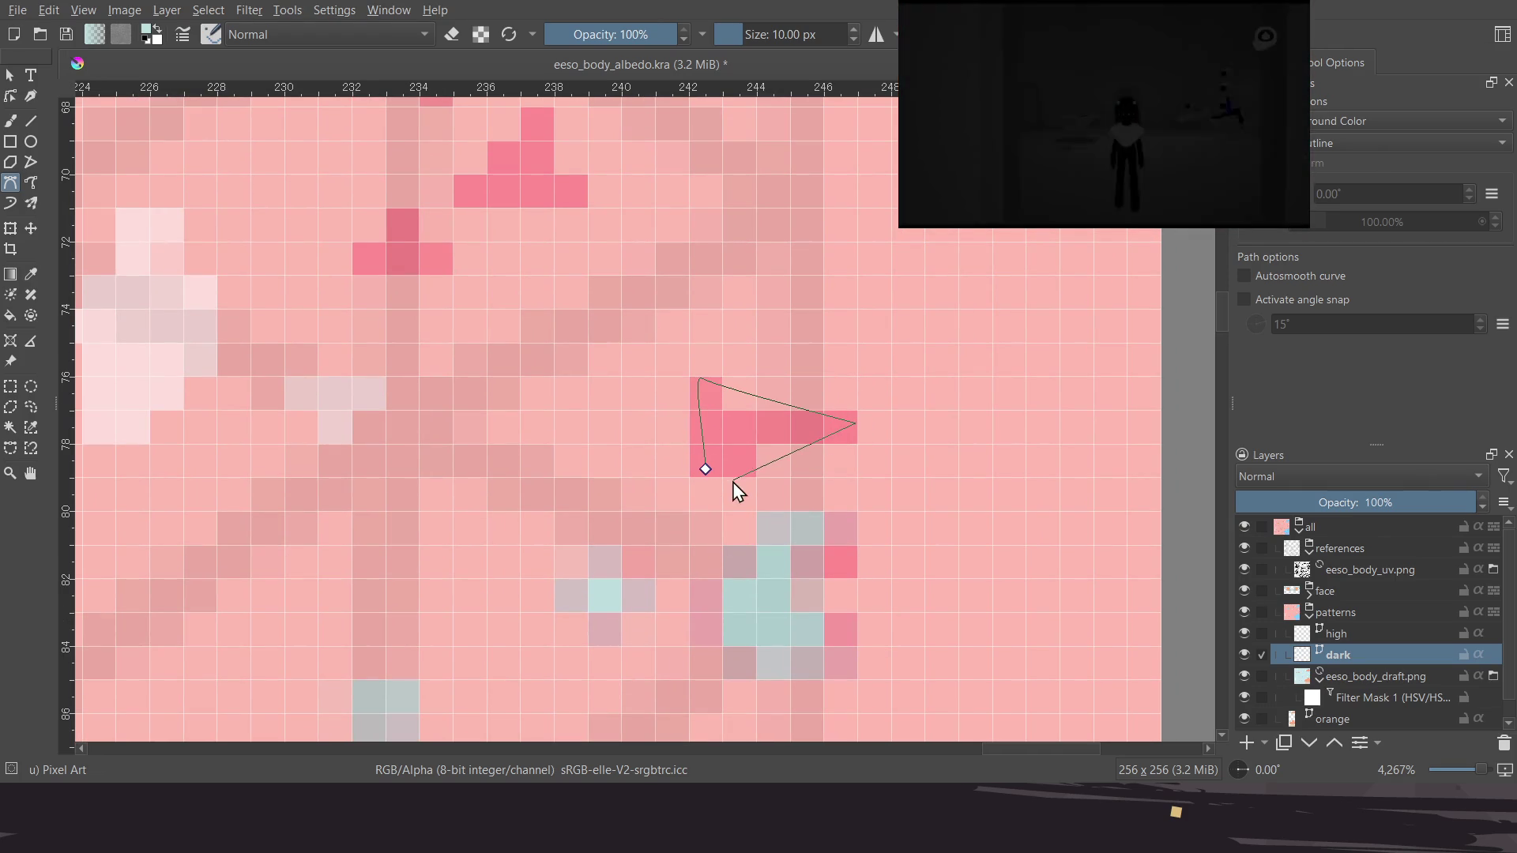
click(708, 473)
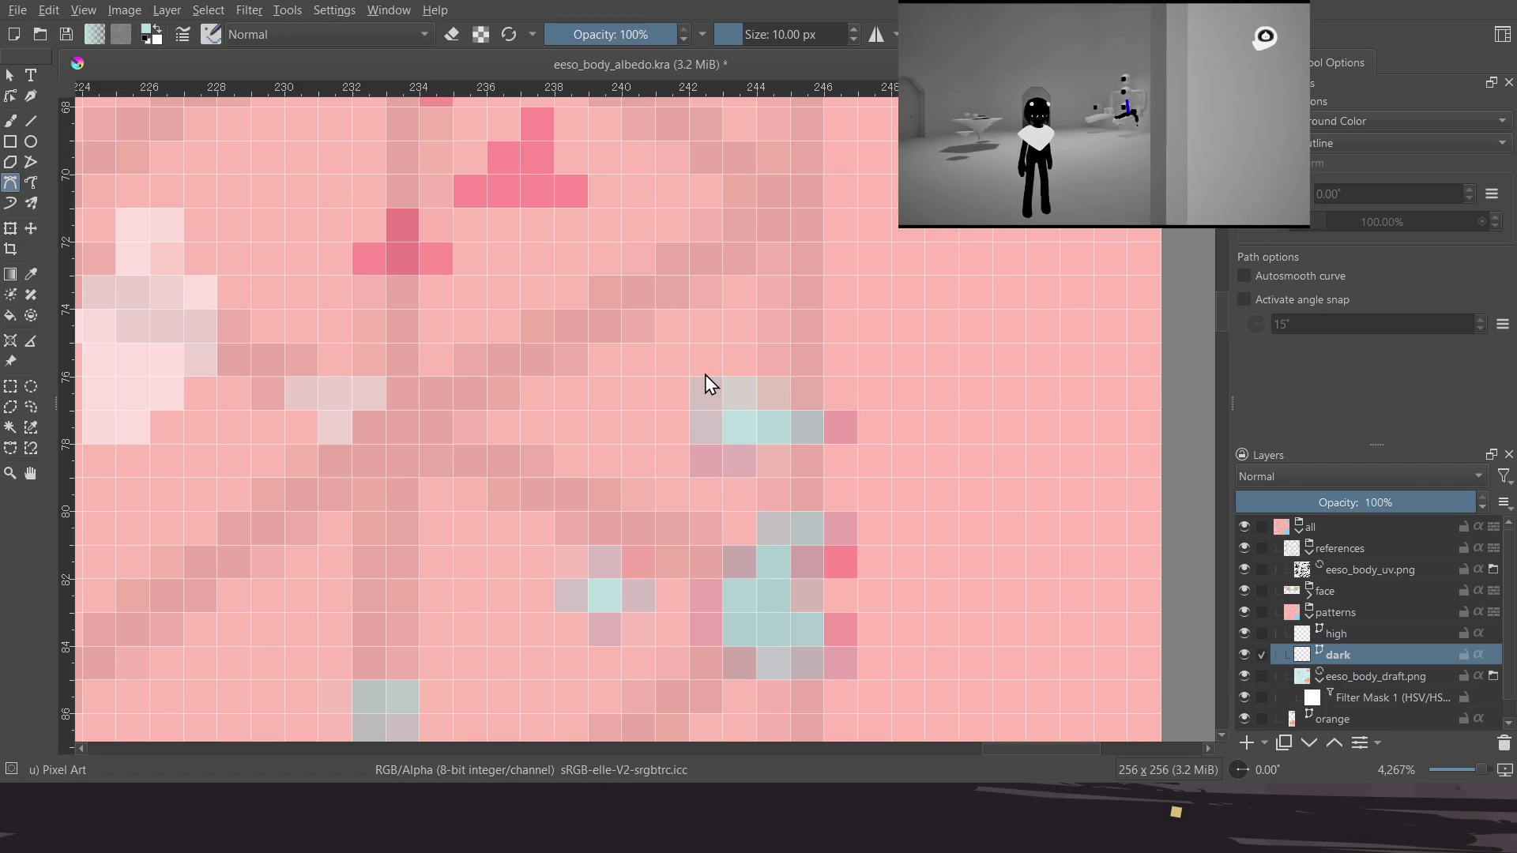
Fill the small triangular pink spot teal
mouse_move(477, 434)
middle_down()
mouse_move(749, 393)
mouse_move(749, 379)
middle_up()
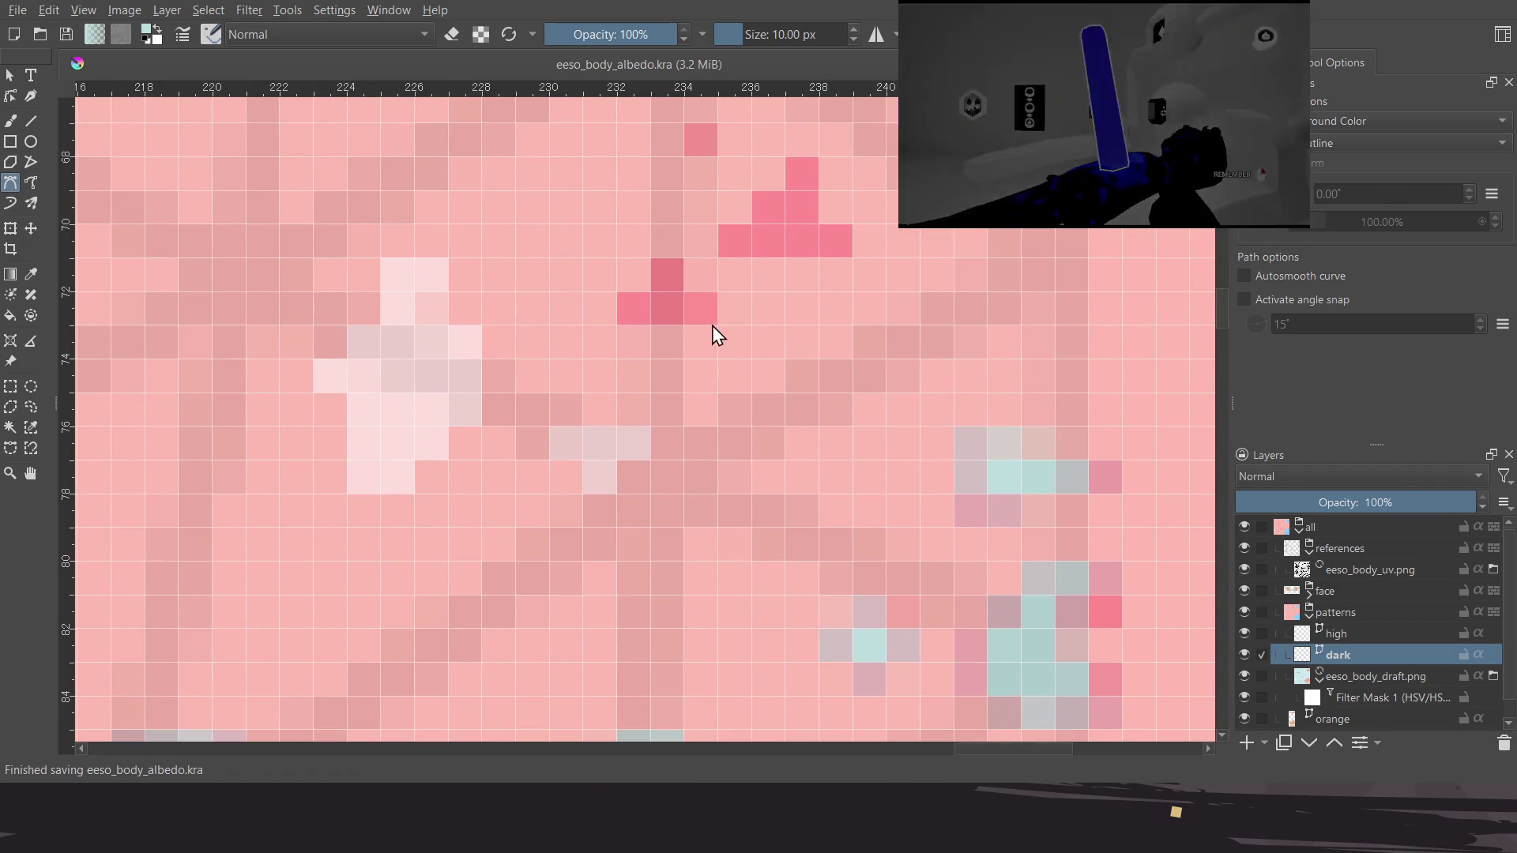
click(711, 324)
click(665, 266)
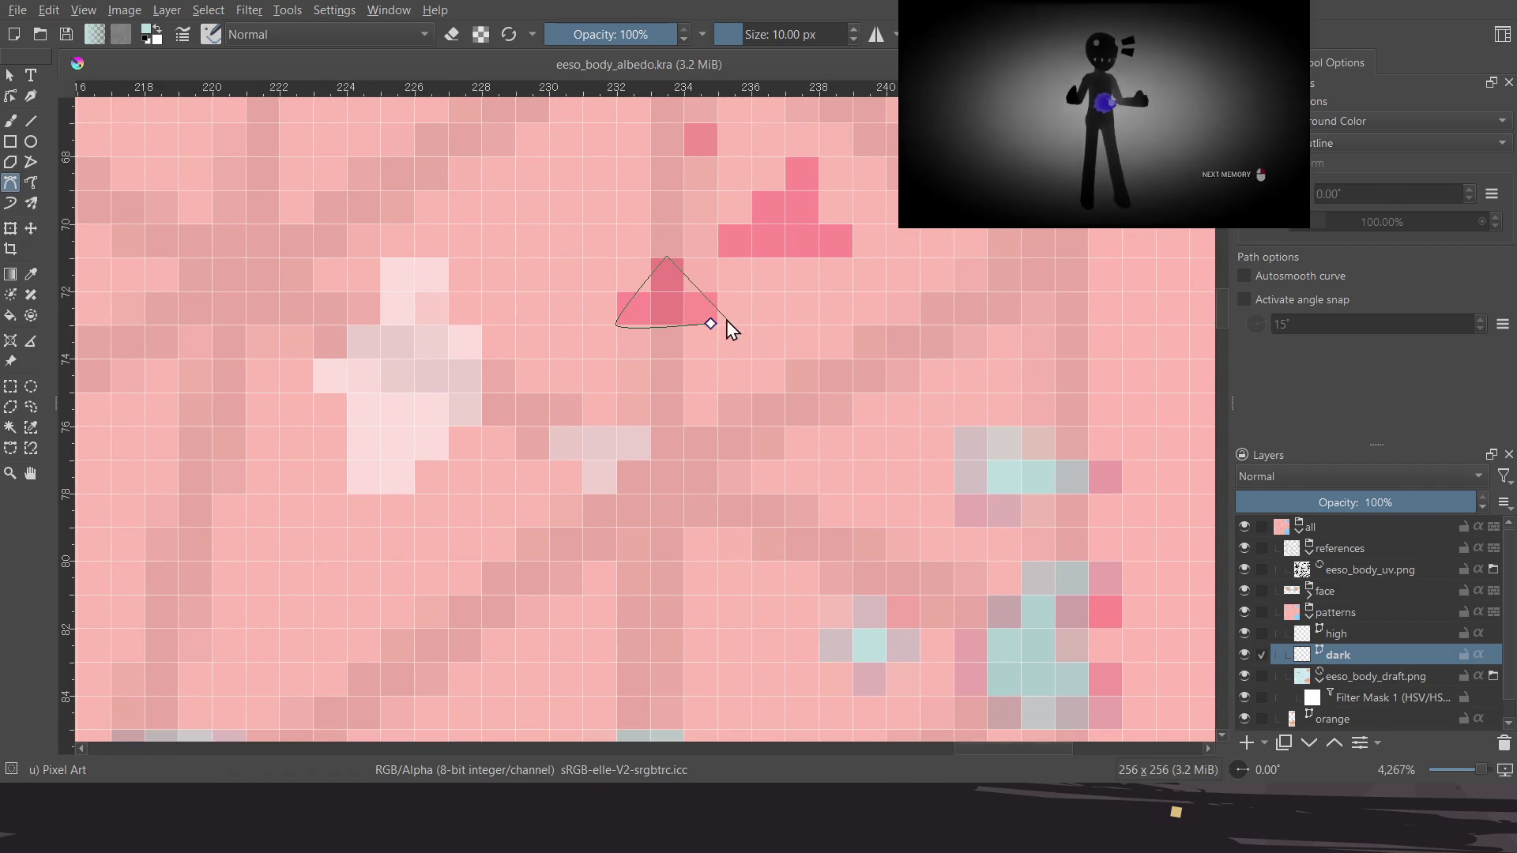
click(713, 324)
Abandon an unfinished outline, then fill the square pink block teal
middle_drag(799, 241, 784, 371)
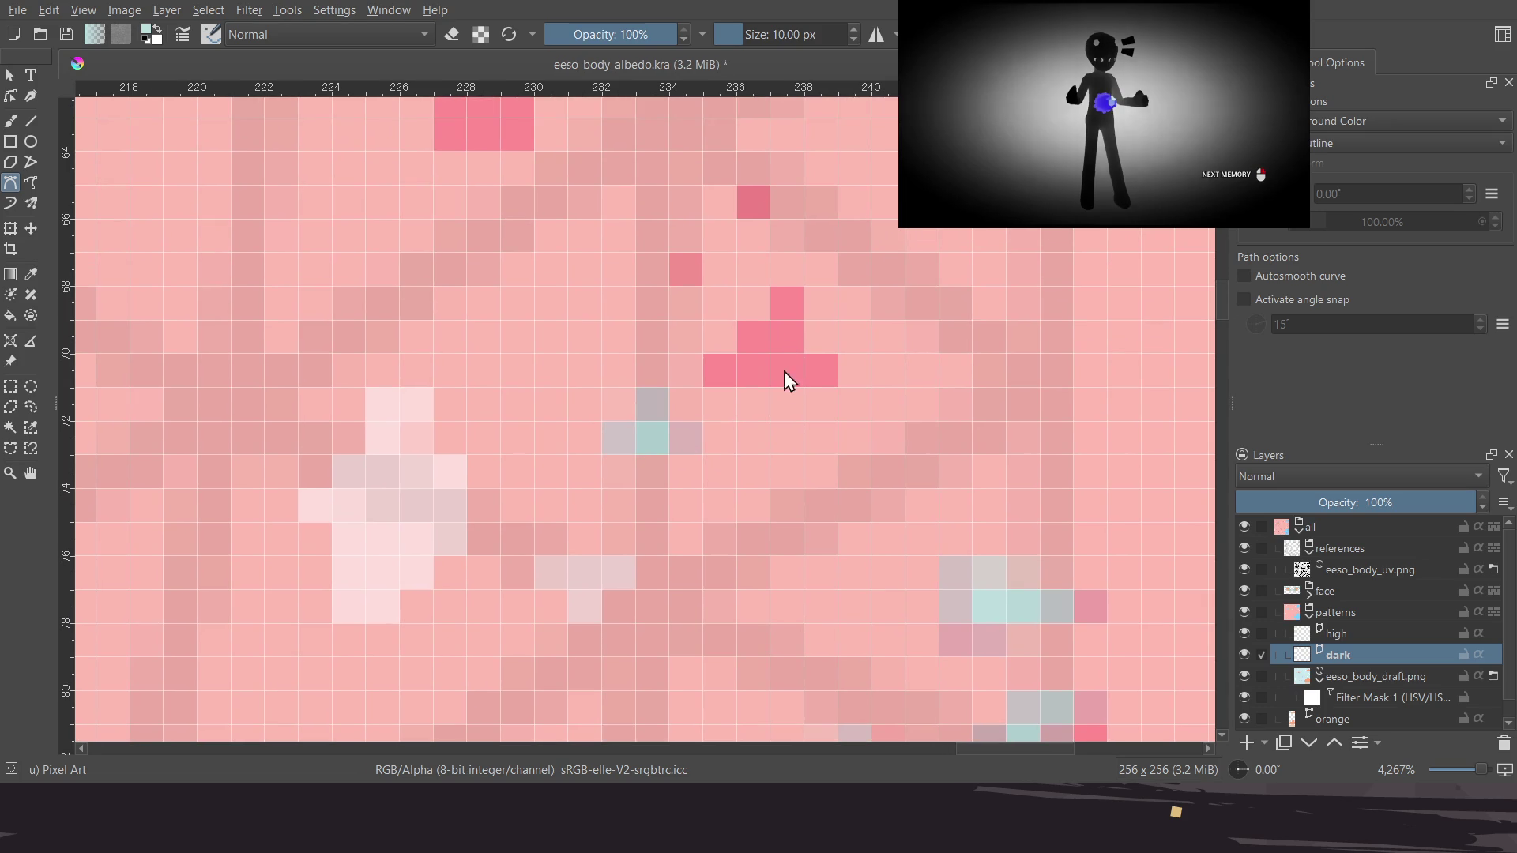
click(706, 384)
click(839, 387)
click(798, 283)
click(708, 374)
scroll(679, 427, up, 3)
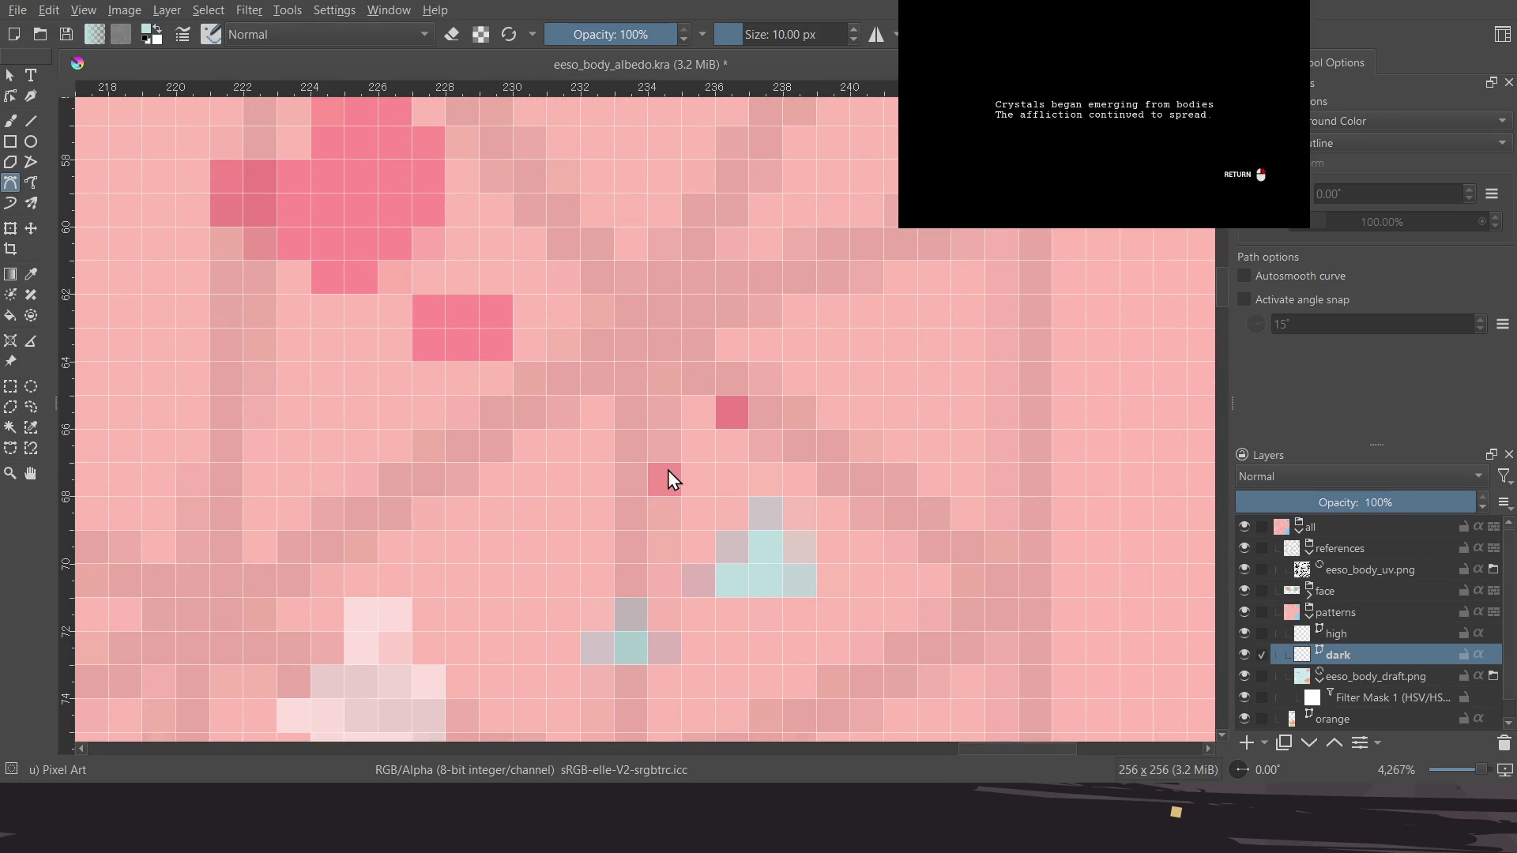
scroll(620, 443, left, 2)
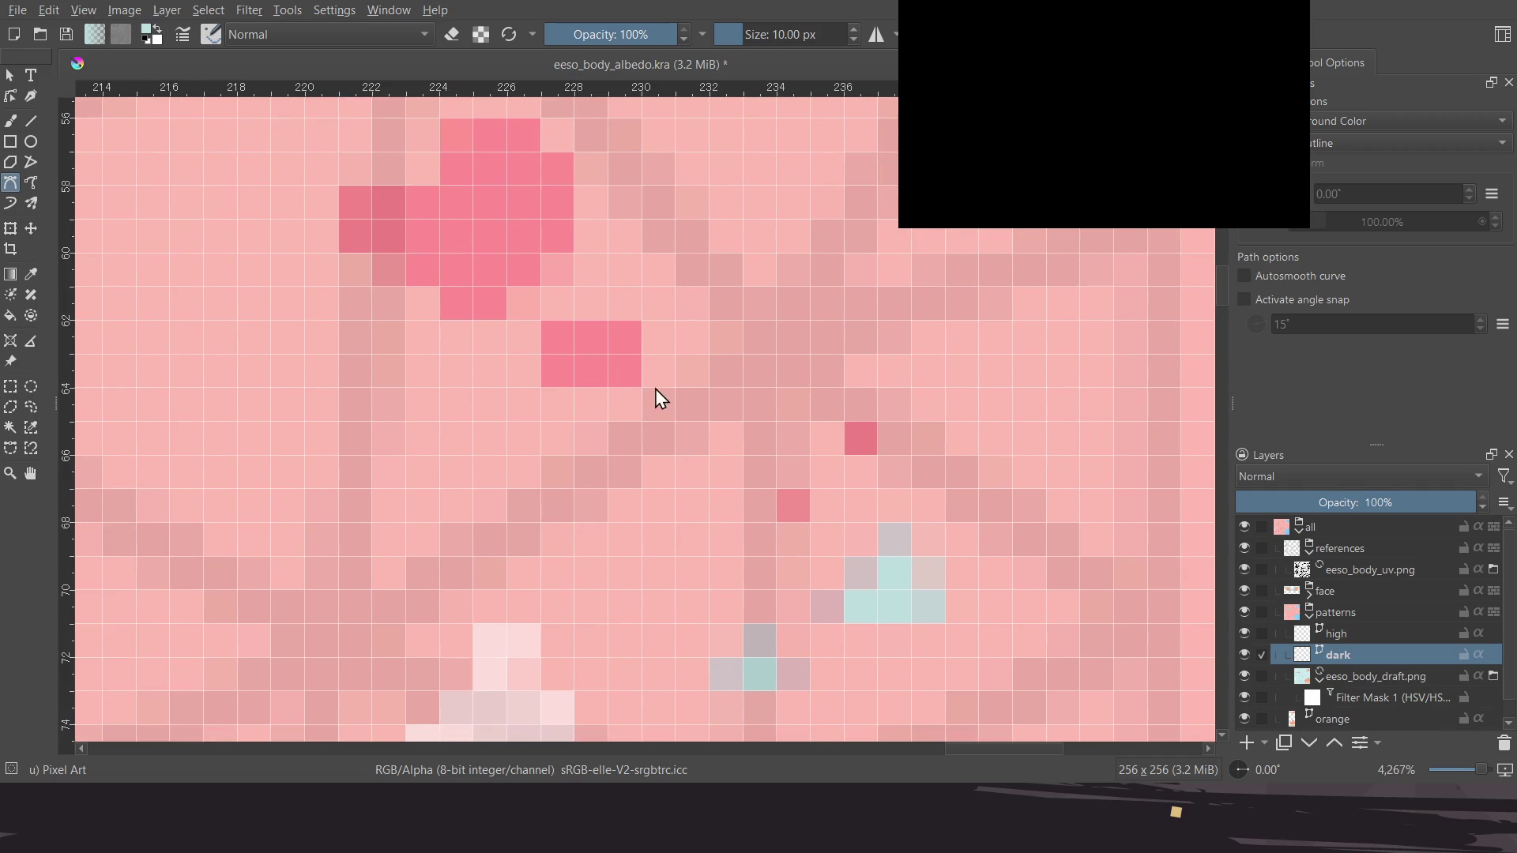
click(638, 385)
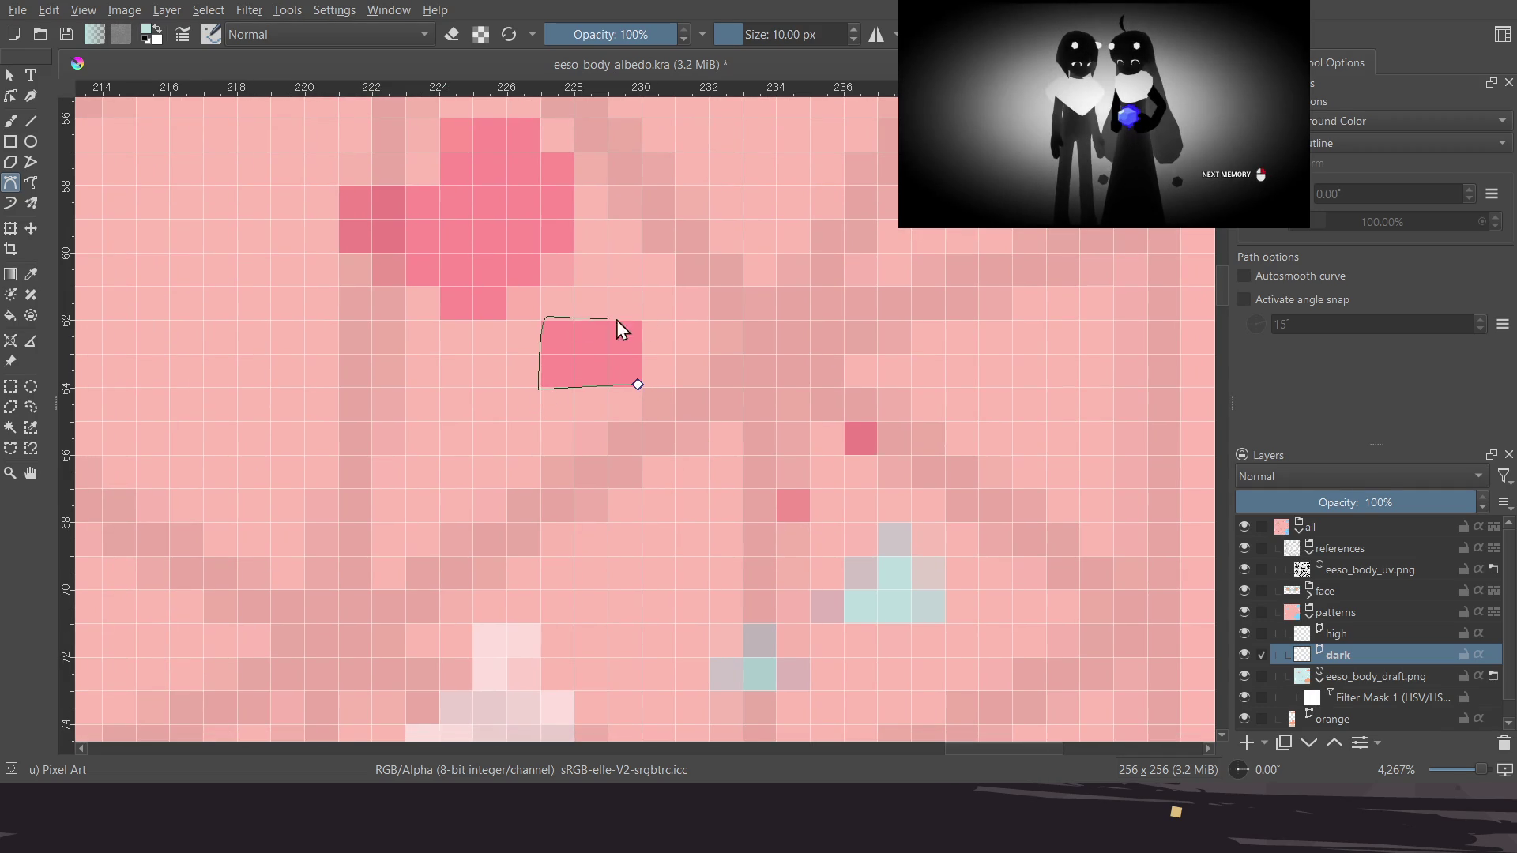
double_click(644, 319)
Fill the large pink spot teal and centre the whole texture in view
scroll(624, 419, up, 3)
scroll(604, 454, left, 2)
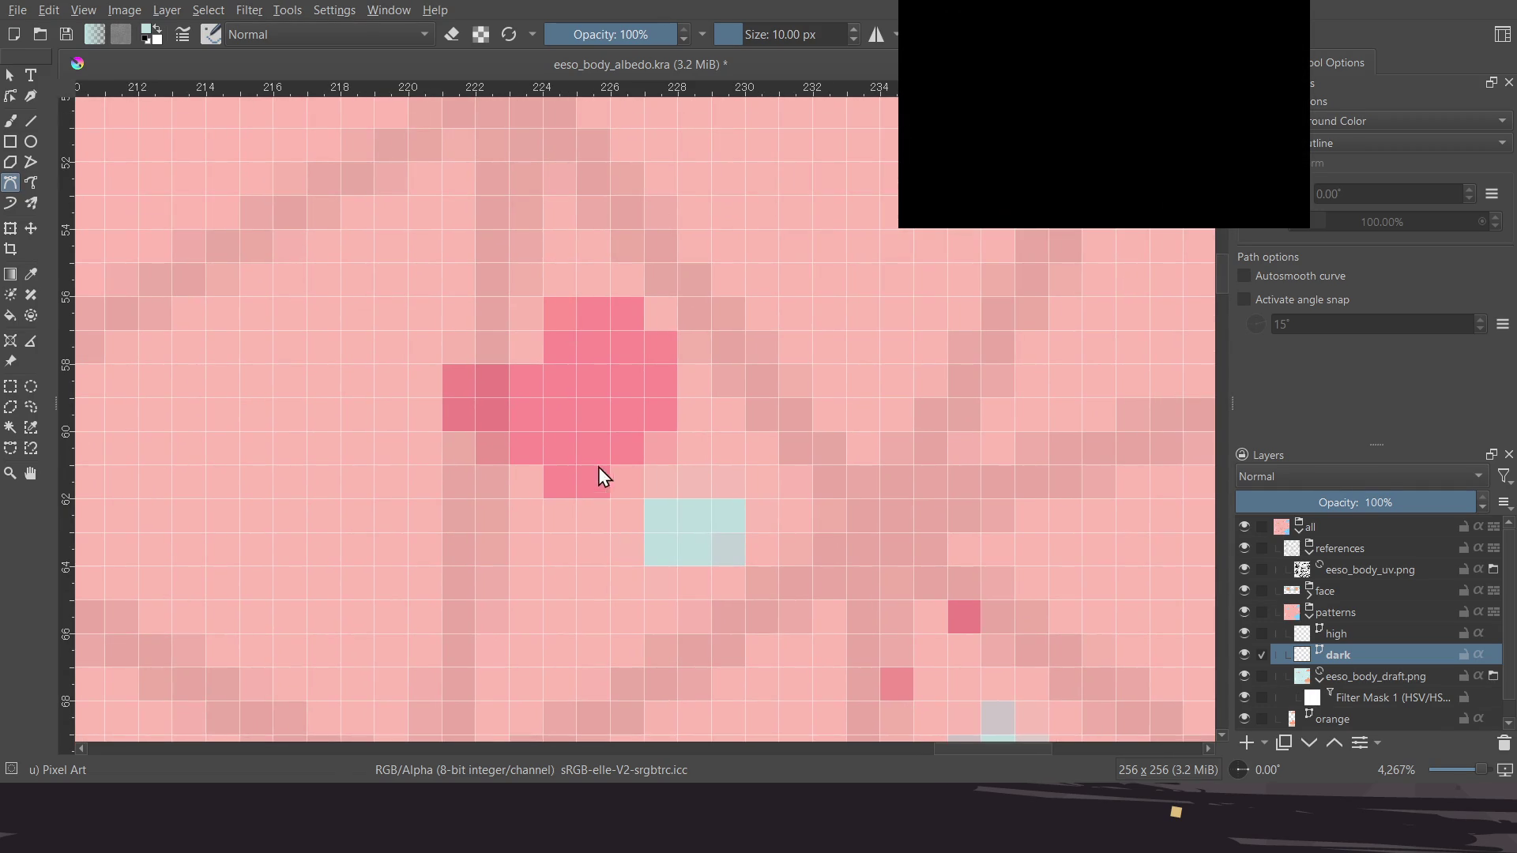
click(589, 492)
click(683, 409)
click(433, 373)
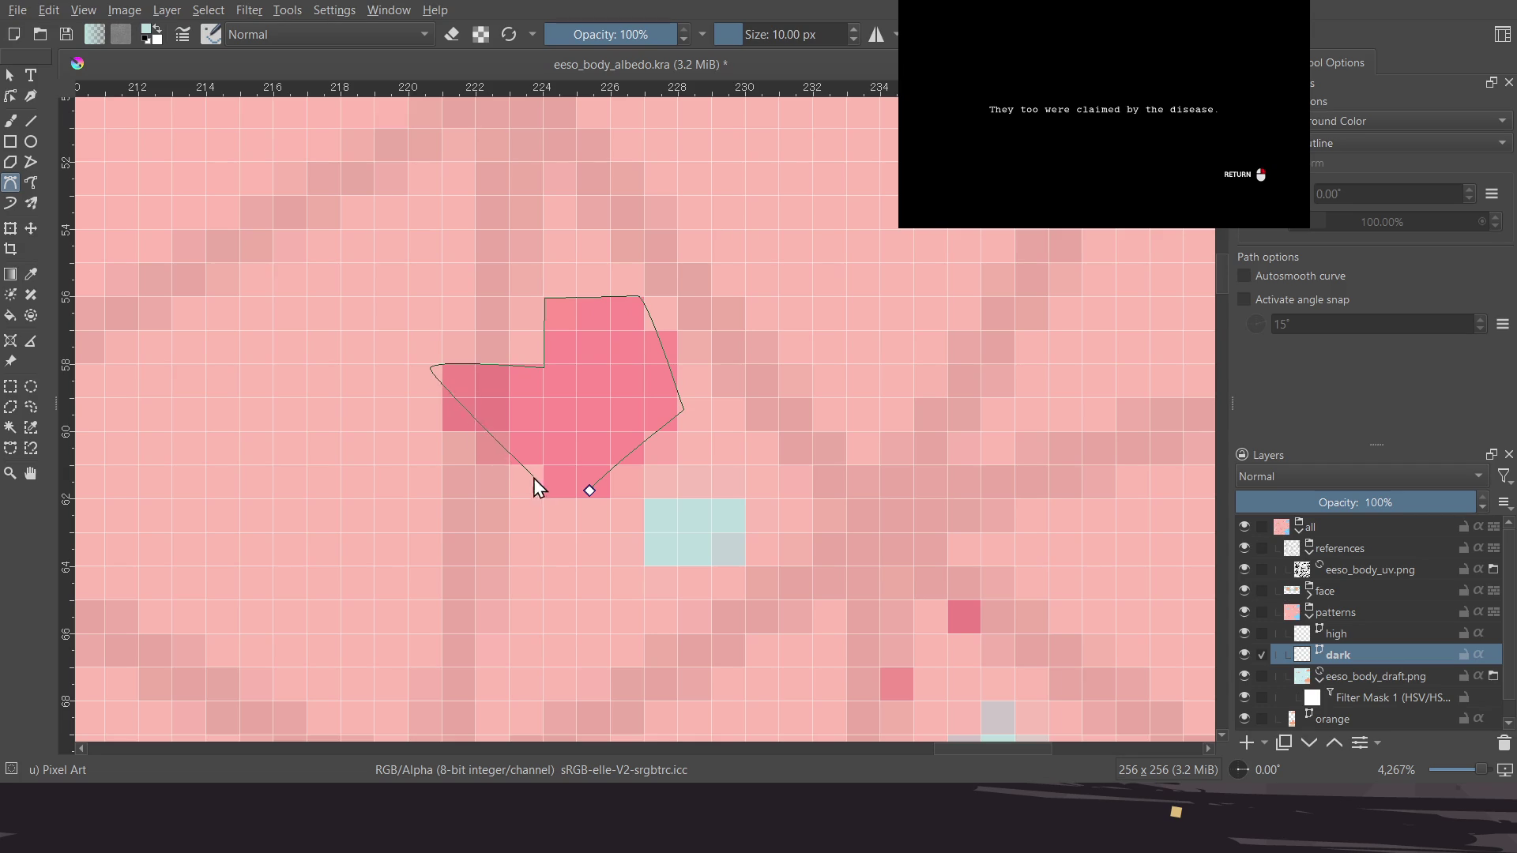
click(589, 490)
scroll(563, 517, down, 1)
scroll(642, 363, down, 6)
scroll(514, 517, up, 1)
scroll(580, 463, down, 1)
middle_drag(506, 453, 574, 318)
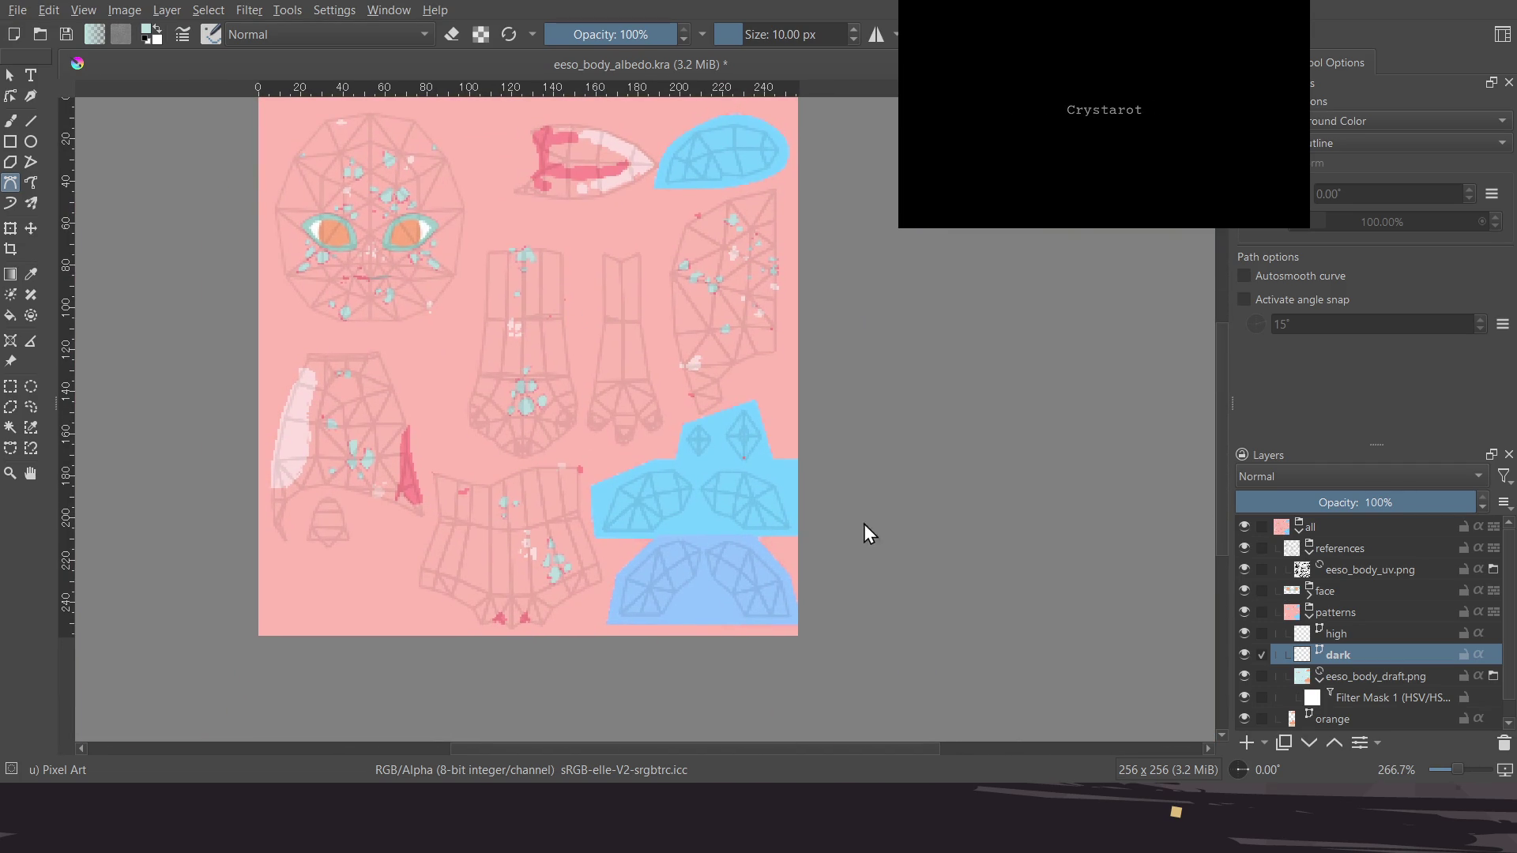
Hide the eeso_body_draft.png layer and the UV wireframe references group
scroll(1267, 628, down, 1)
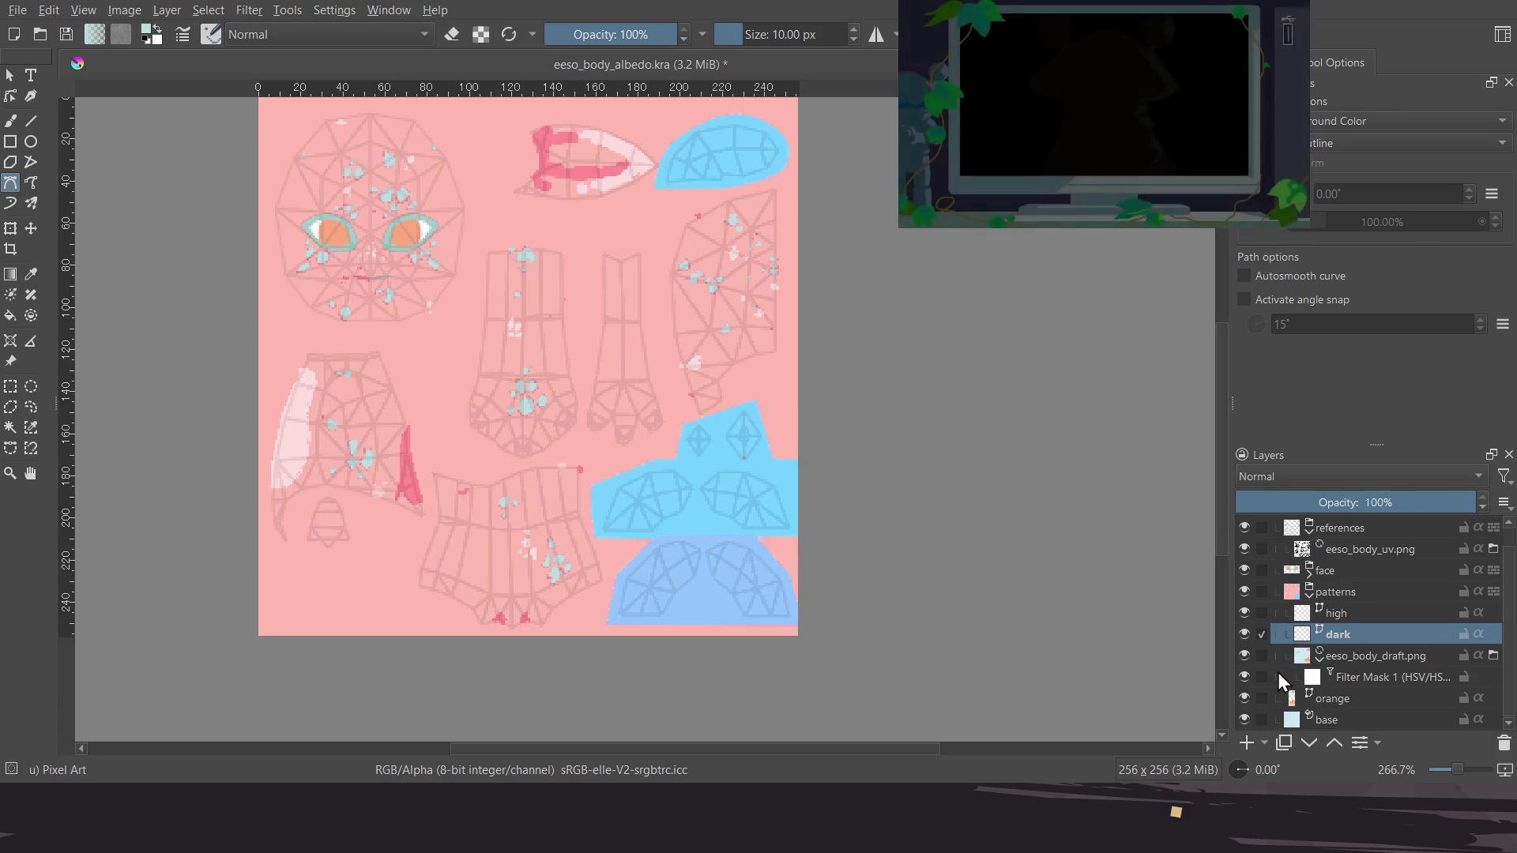
click(1243, 656)
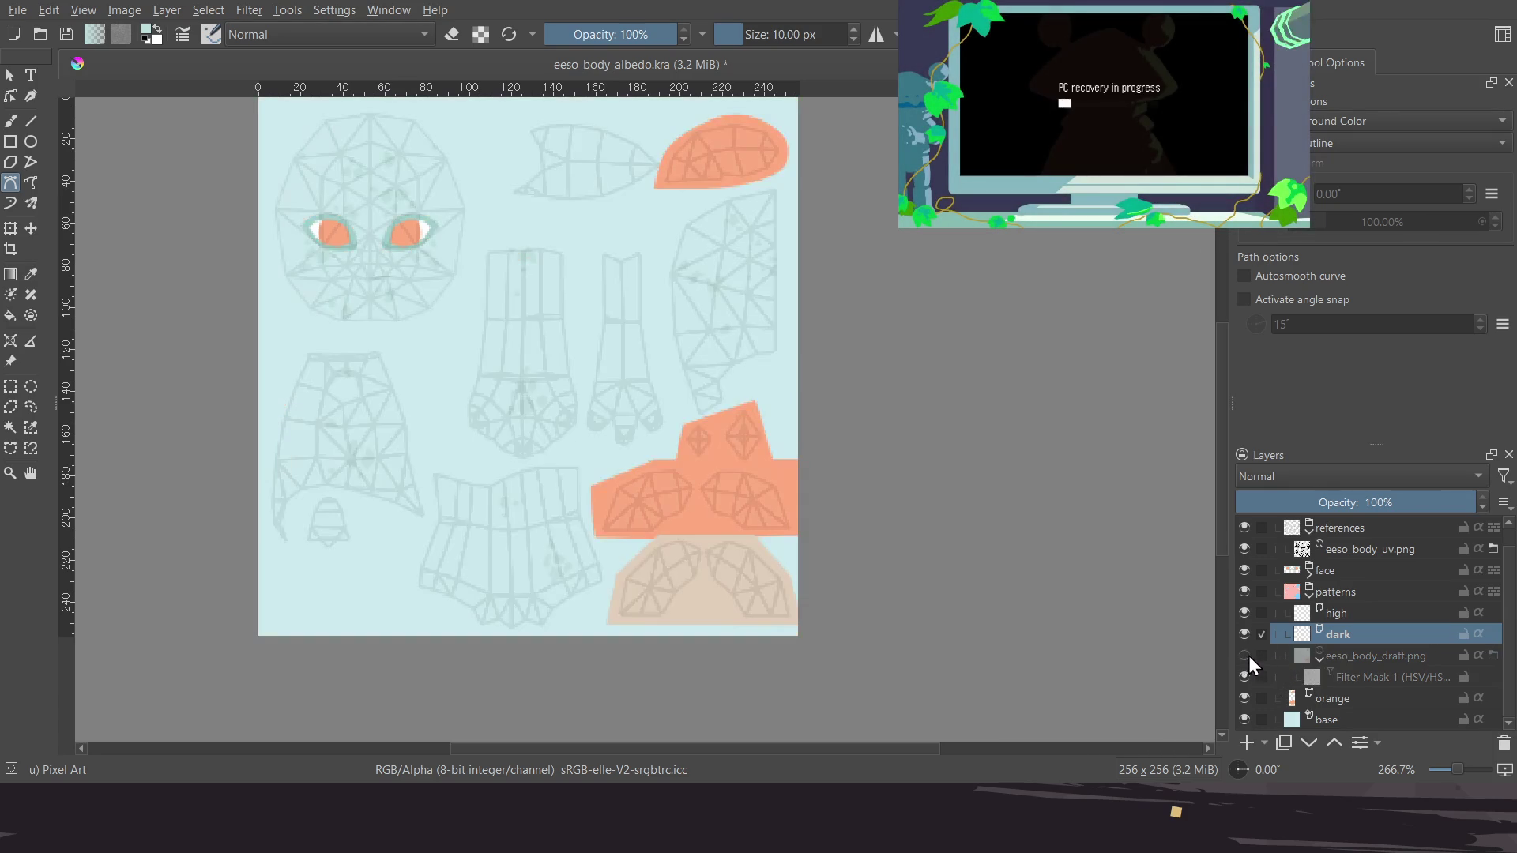
scroll(1271, 620, up, 1)
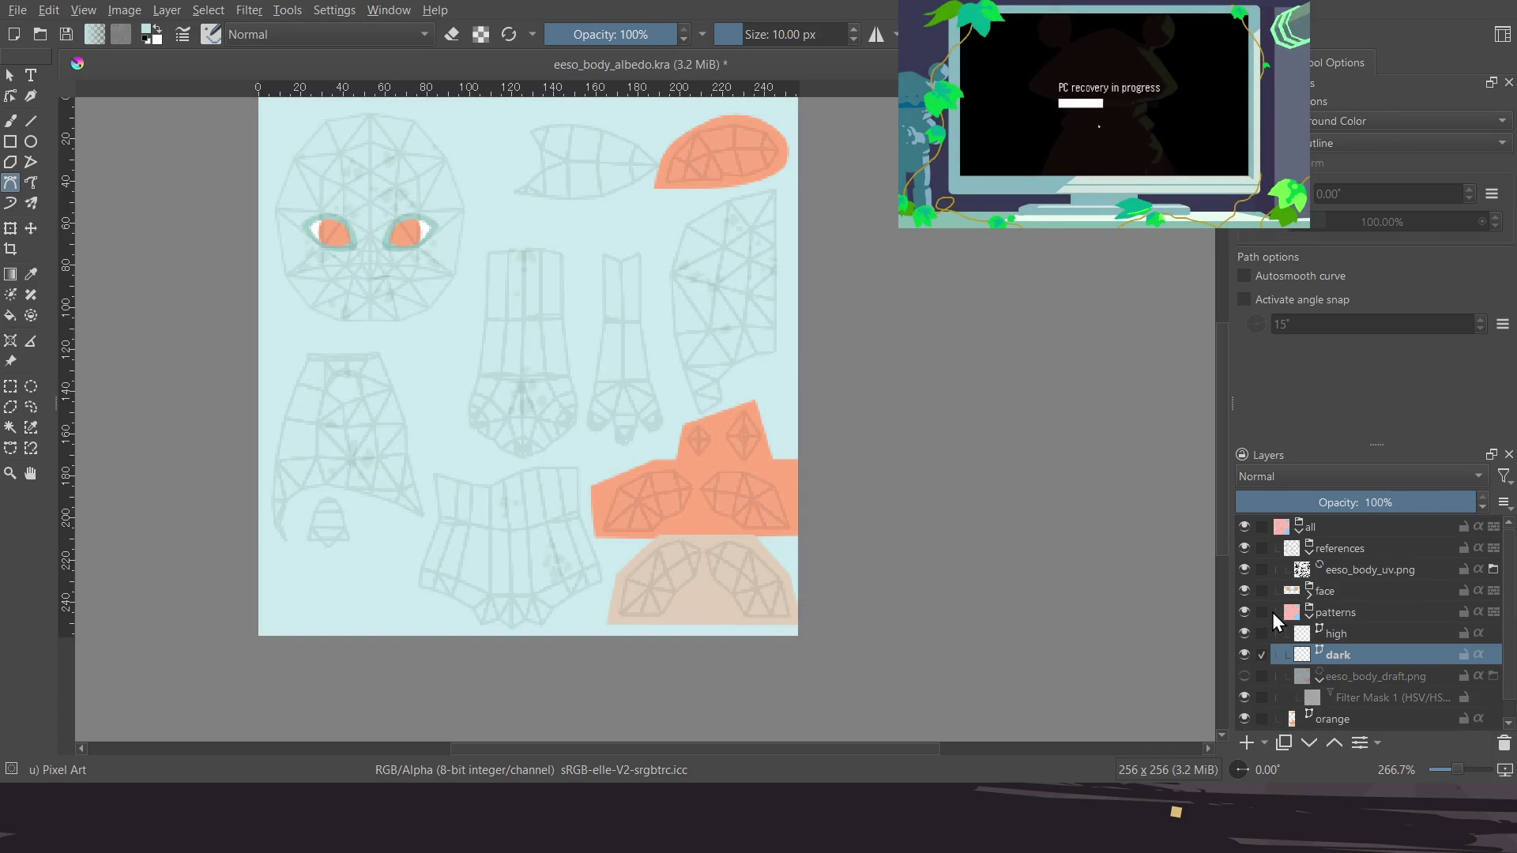
click(1245, 549)
Save the texture document and export it as eeso_body_albedo.png
middle_drag(373, 419, 421, 446)
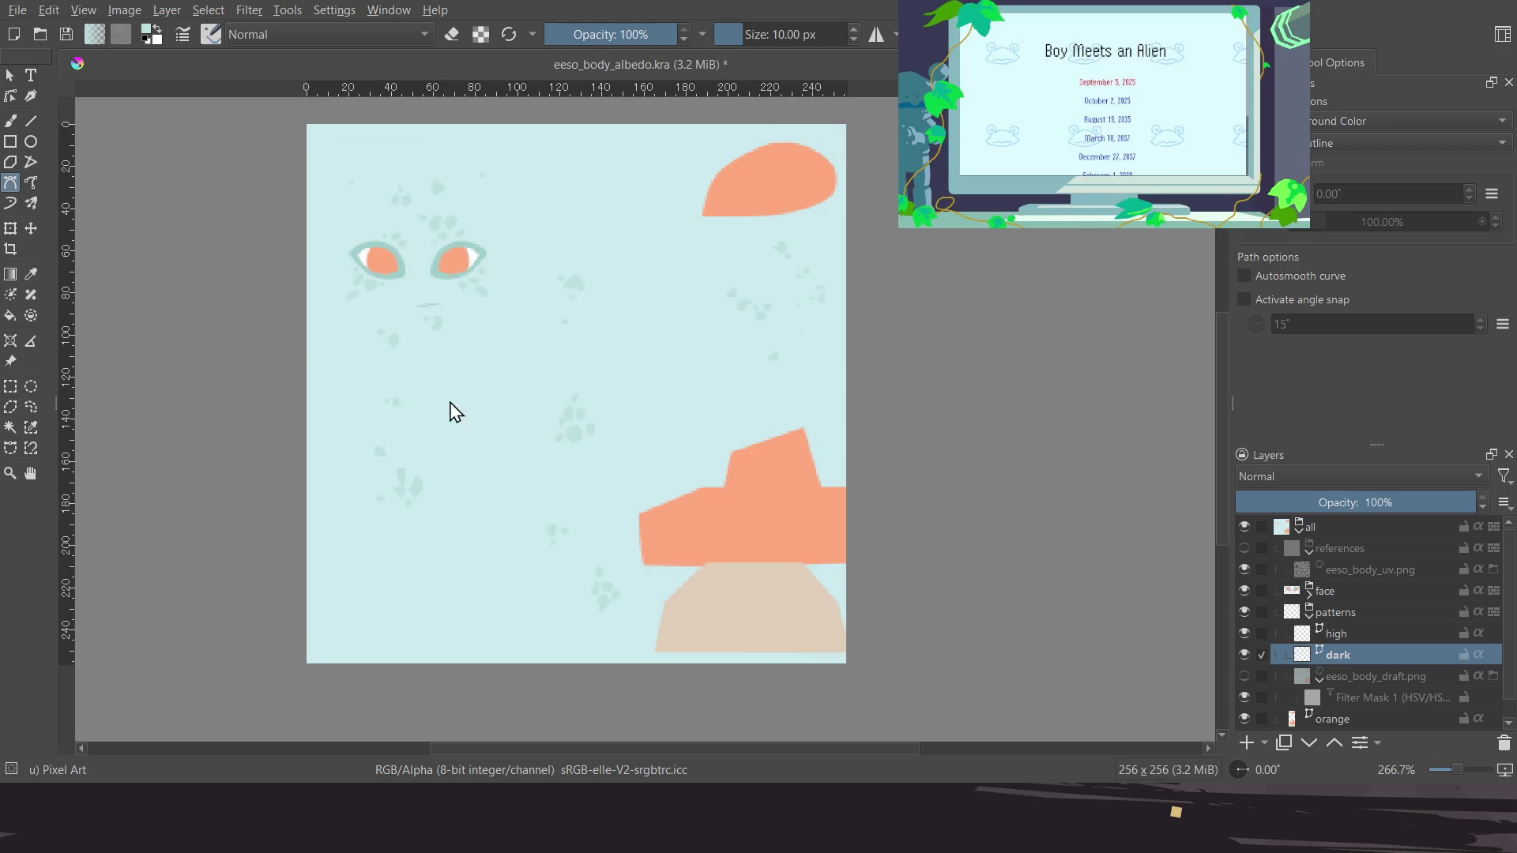
key(ctrl+s)
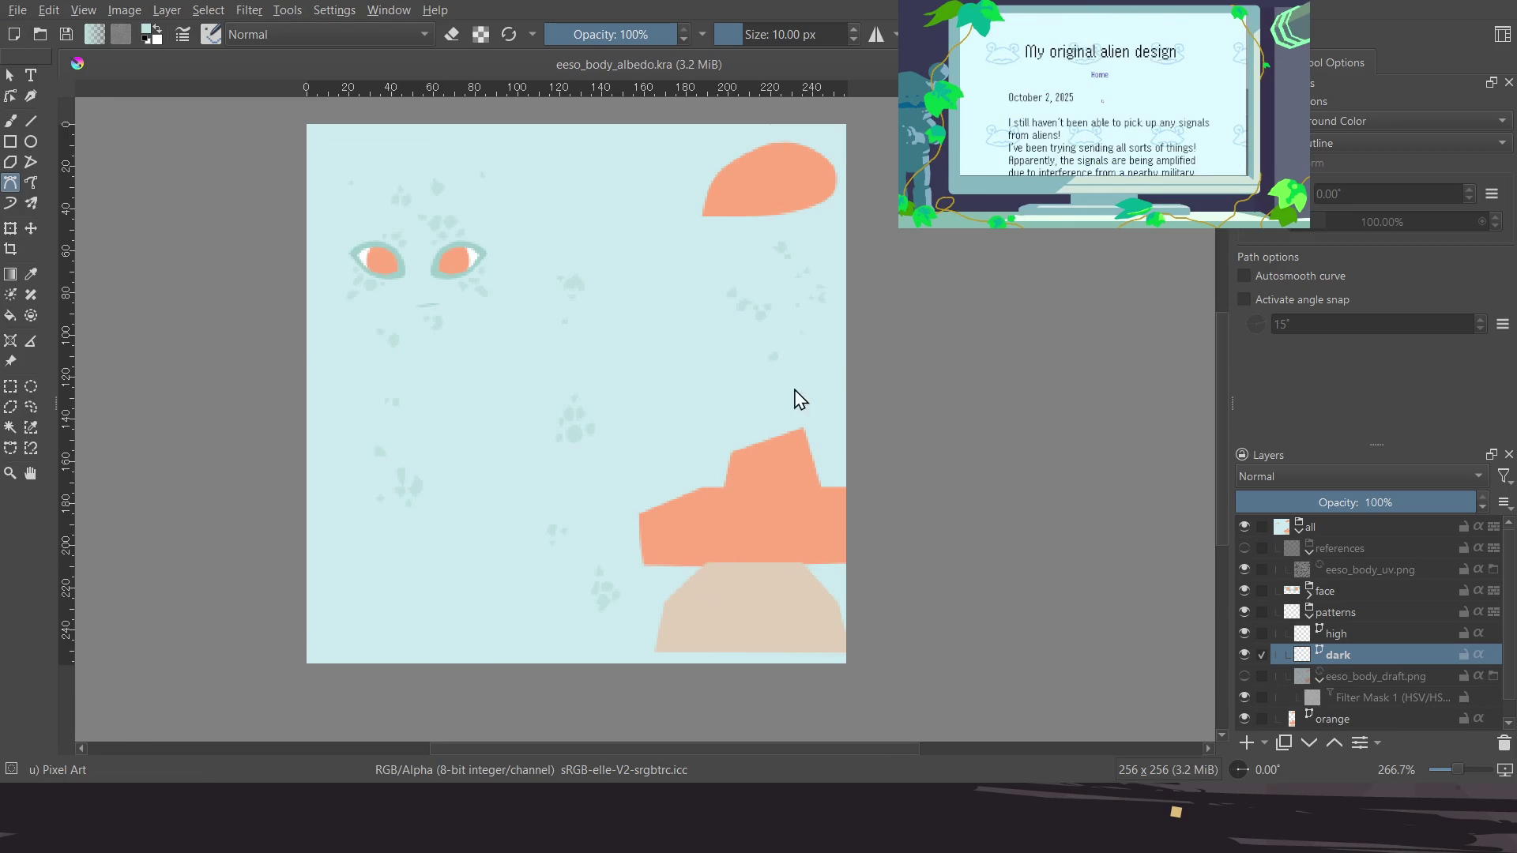
key(ctrl+shift+e)
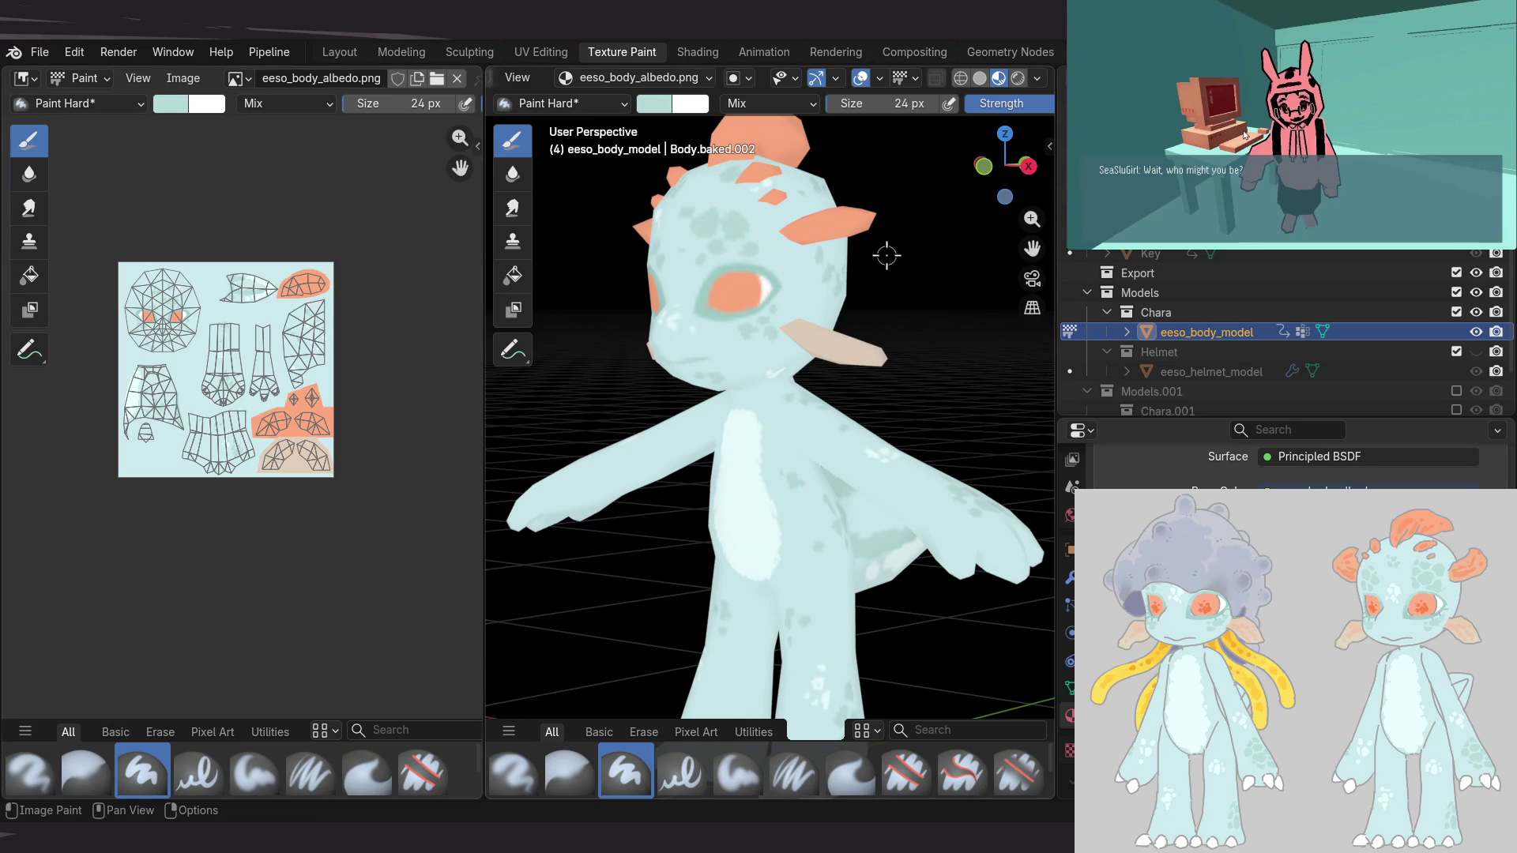
Inspect the body material's node setup in Blender's Shading workspace
click(697, 52)
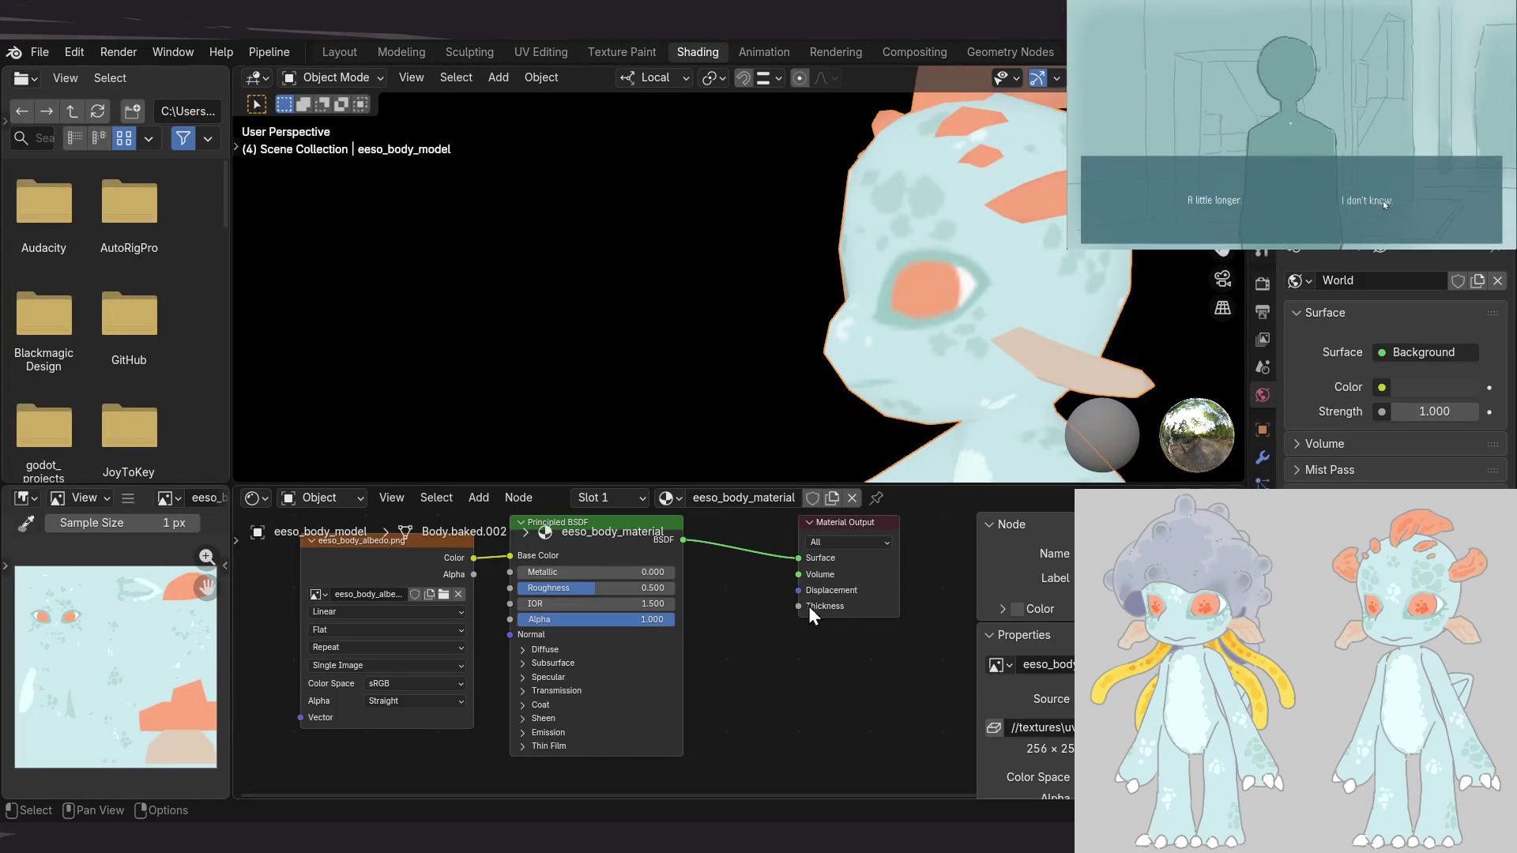
middle_drag(457, 685, 504, 696)
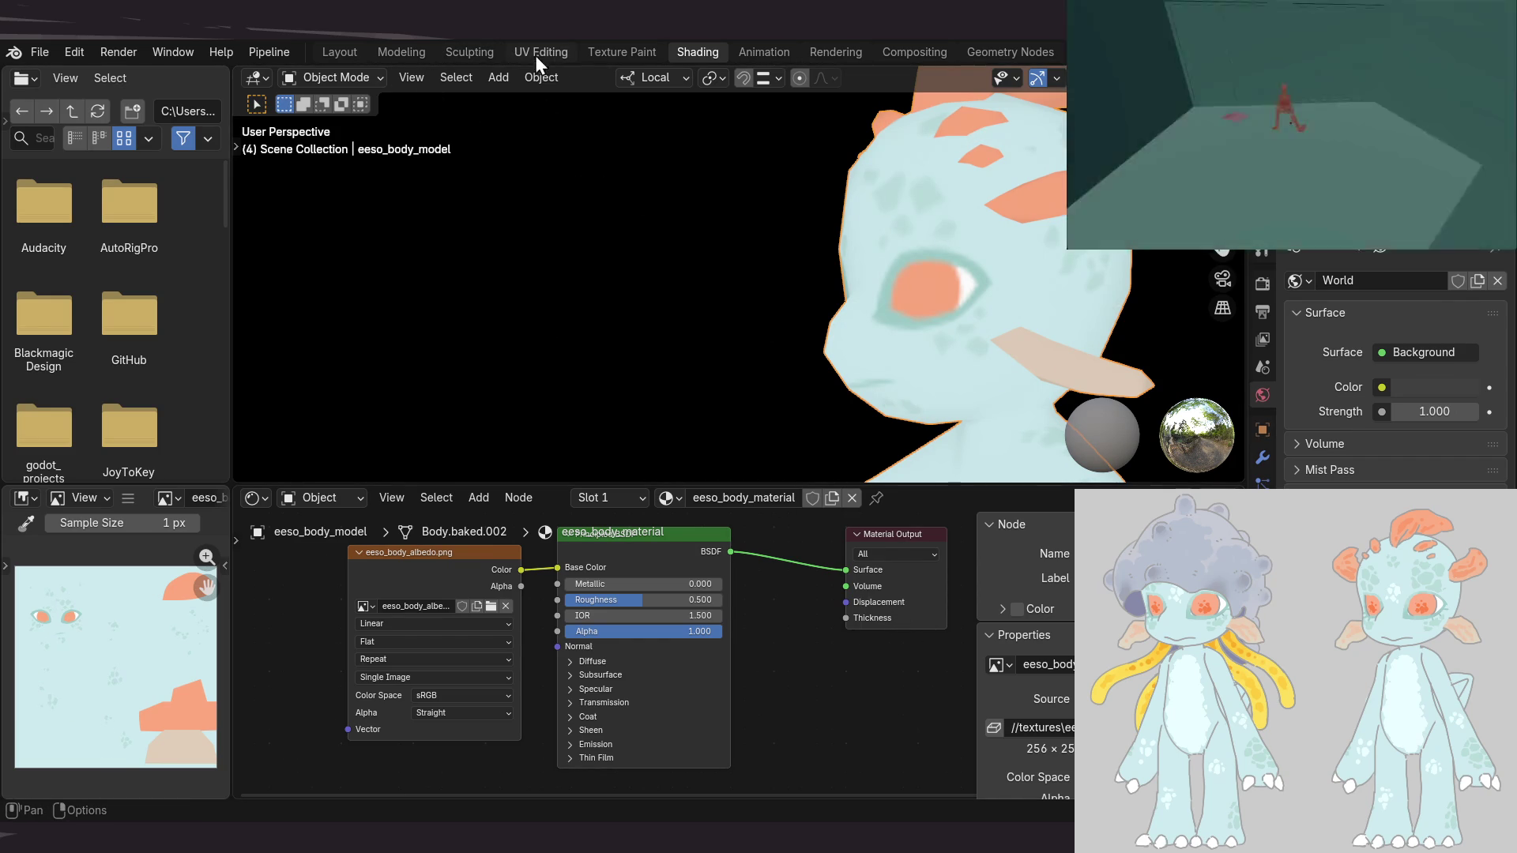
click(622, 53)
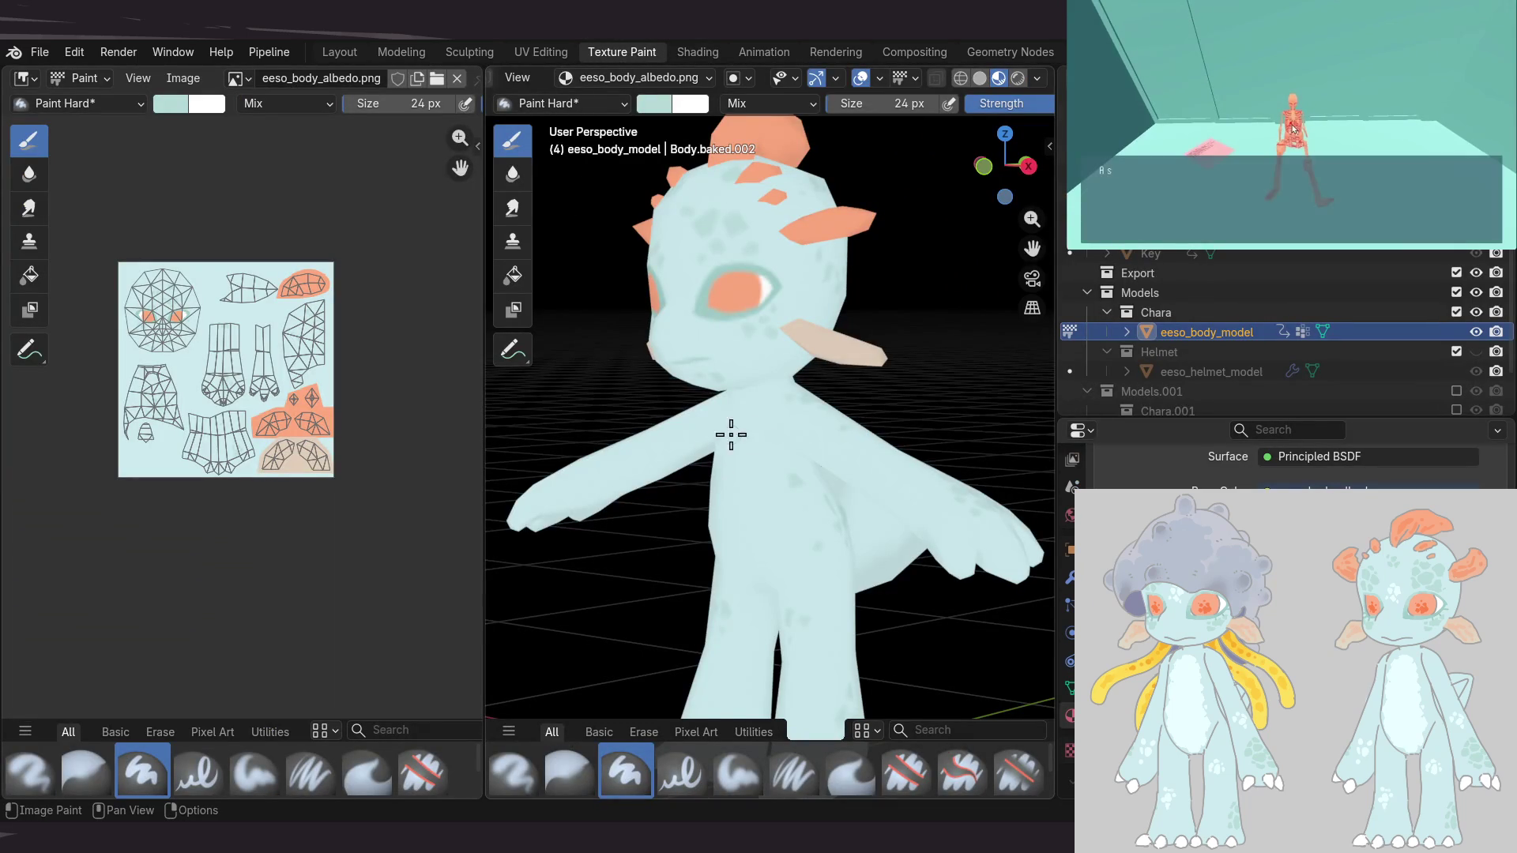
Check the textured character from the side and front, then save as eeso_3d_avatar_01_model_v01_003.blend
mouse_move(732, 421)
middle_down()
mouse_move(598, 363)
mouse_move(440, 494)
middle_up()
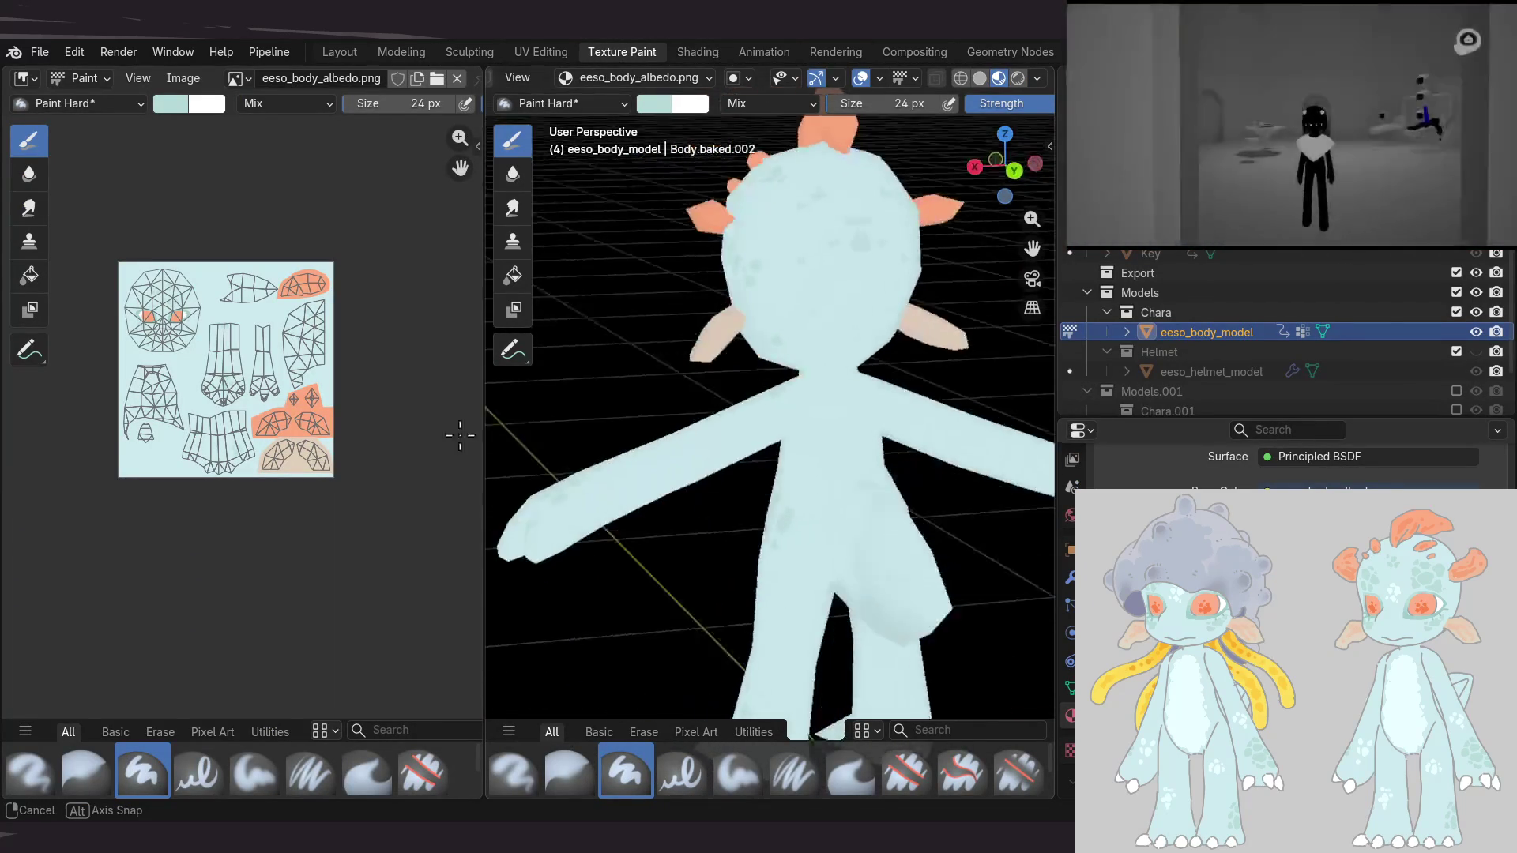
middle_drag(440, 493, 779, 406)
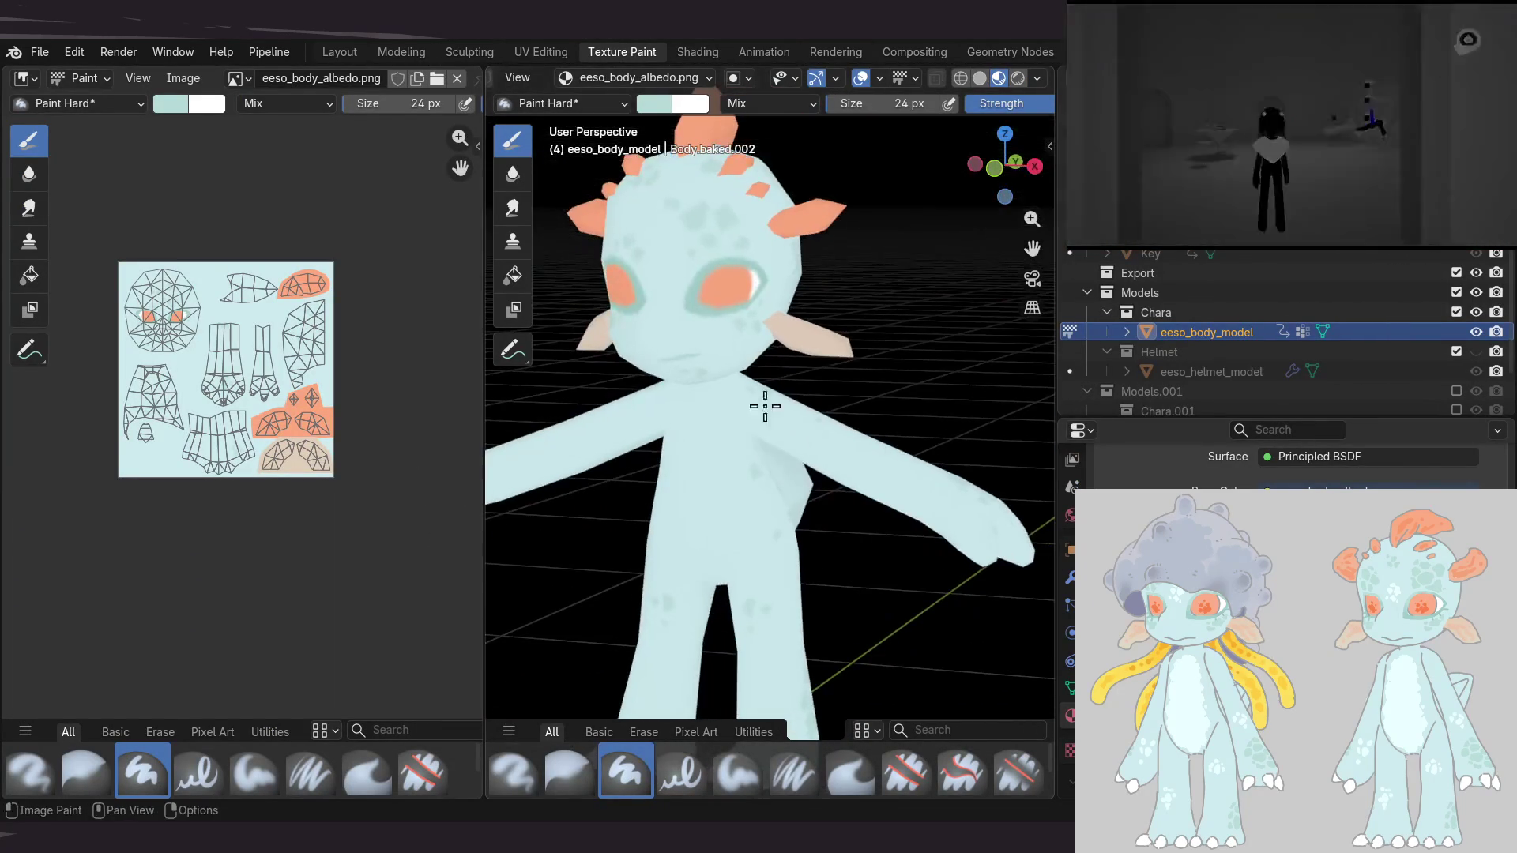
scroll(721, 484, up, 1)
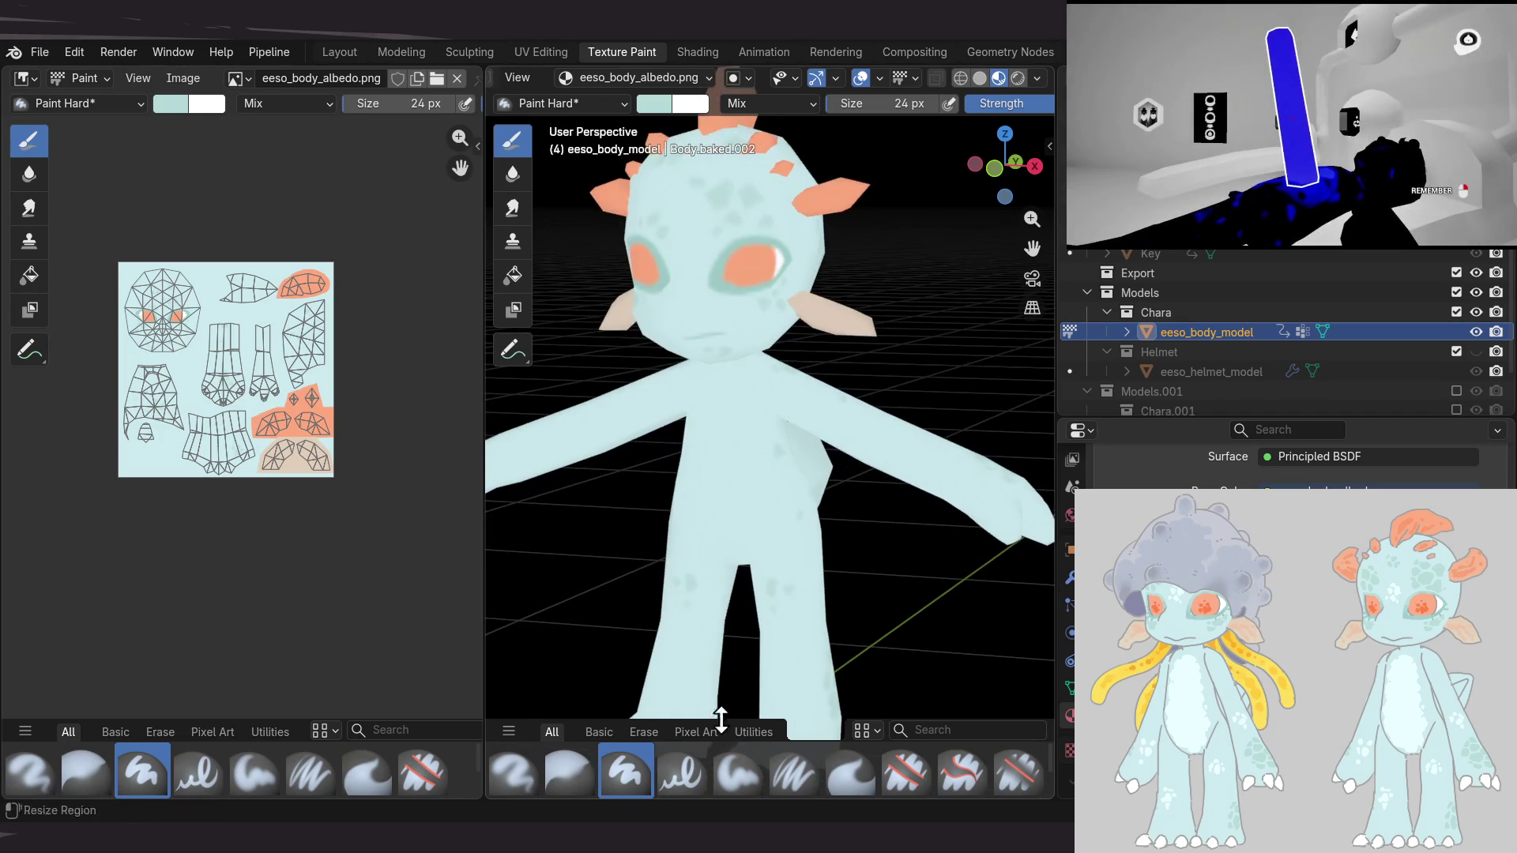
key(ctrl+s)
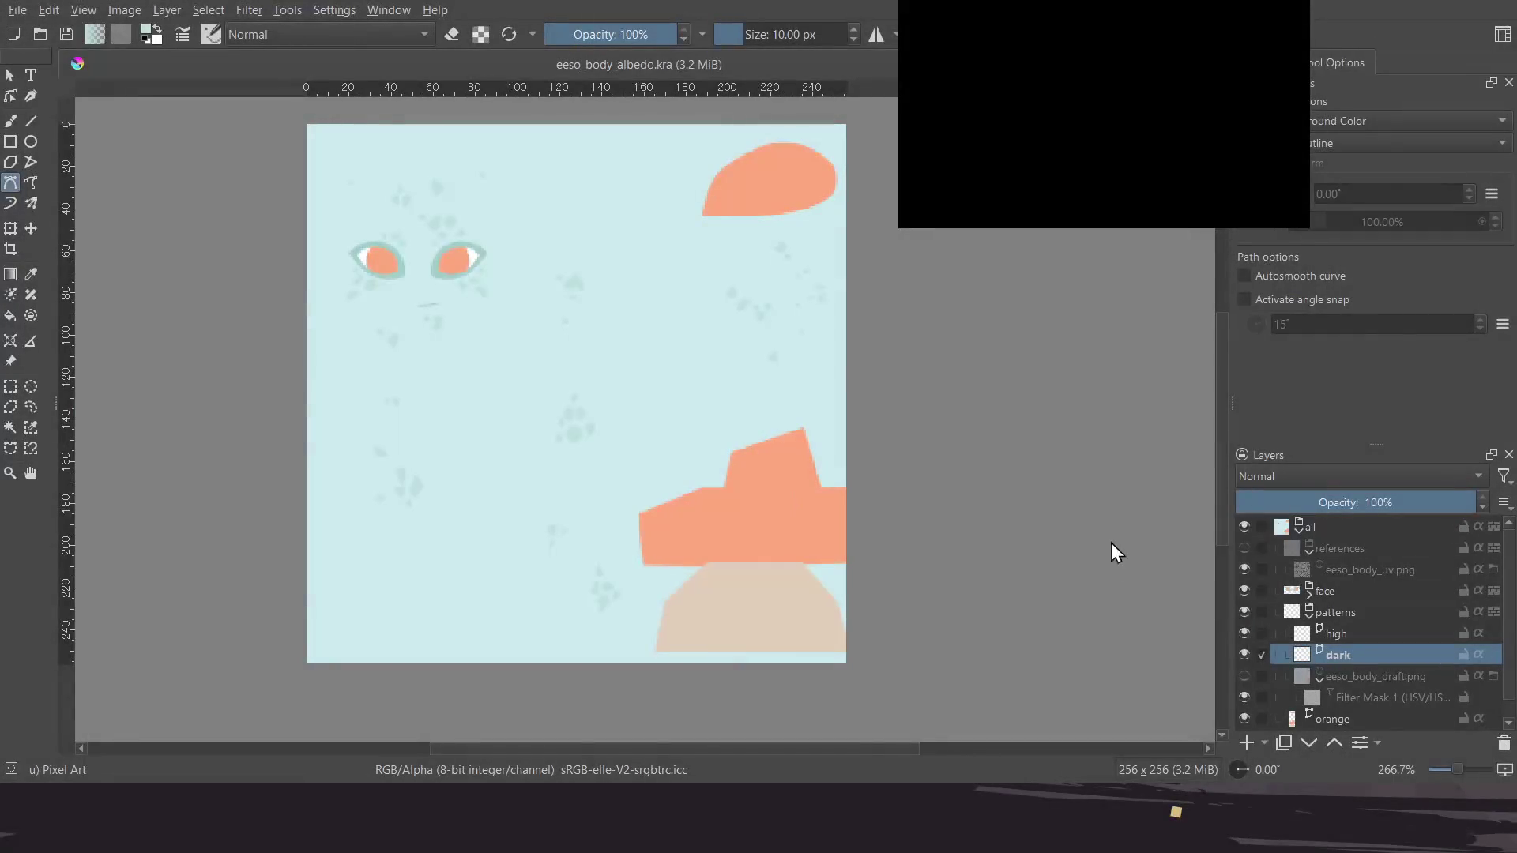
Show the UV wireframe references and the pink draft layer again
click(1245, 548)
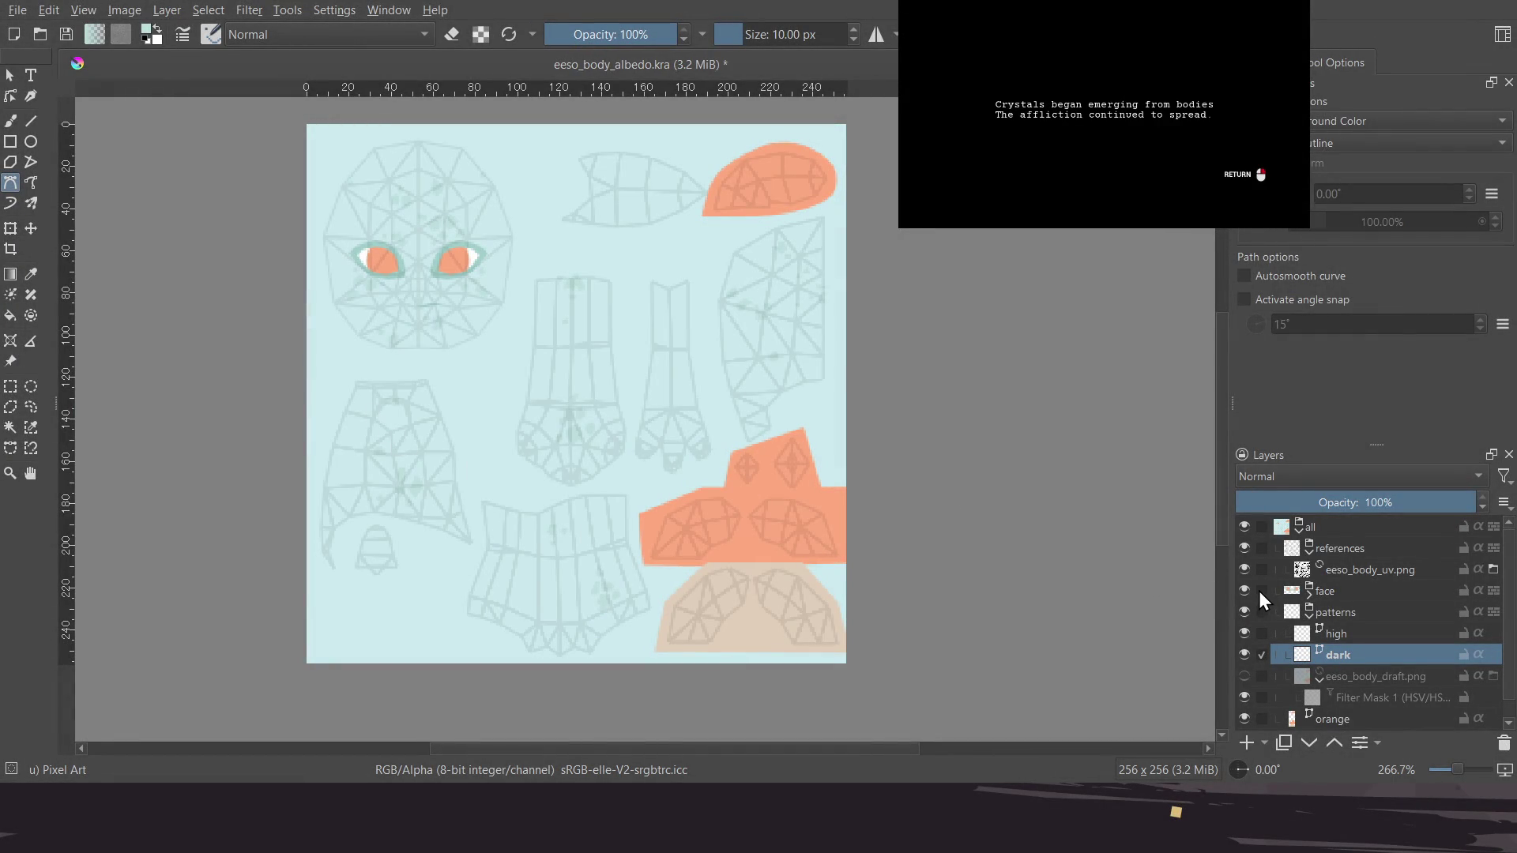
click(1242, 676)
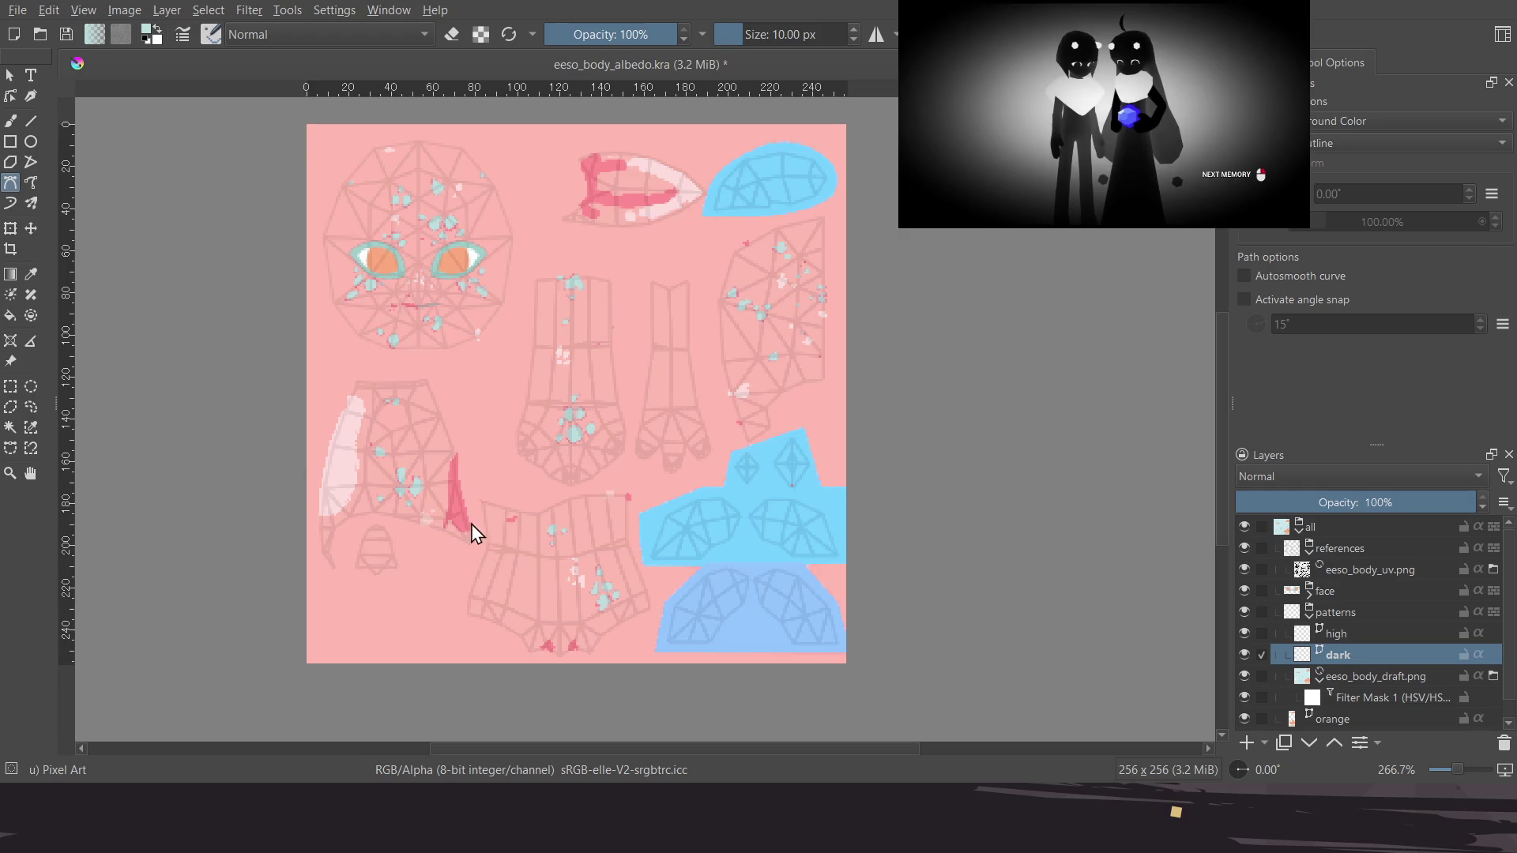
scroll(532, 531, up, 2)
scroll(468, 414, up, 3)
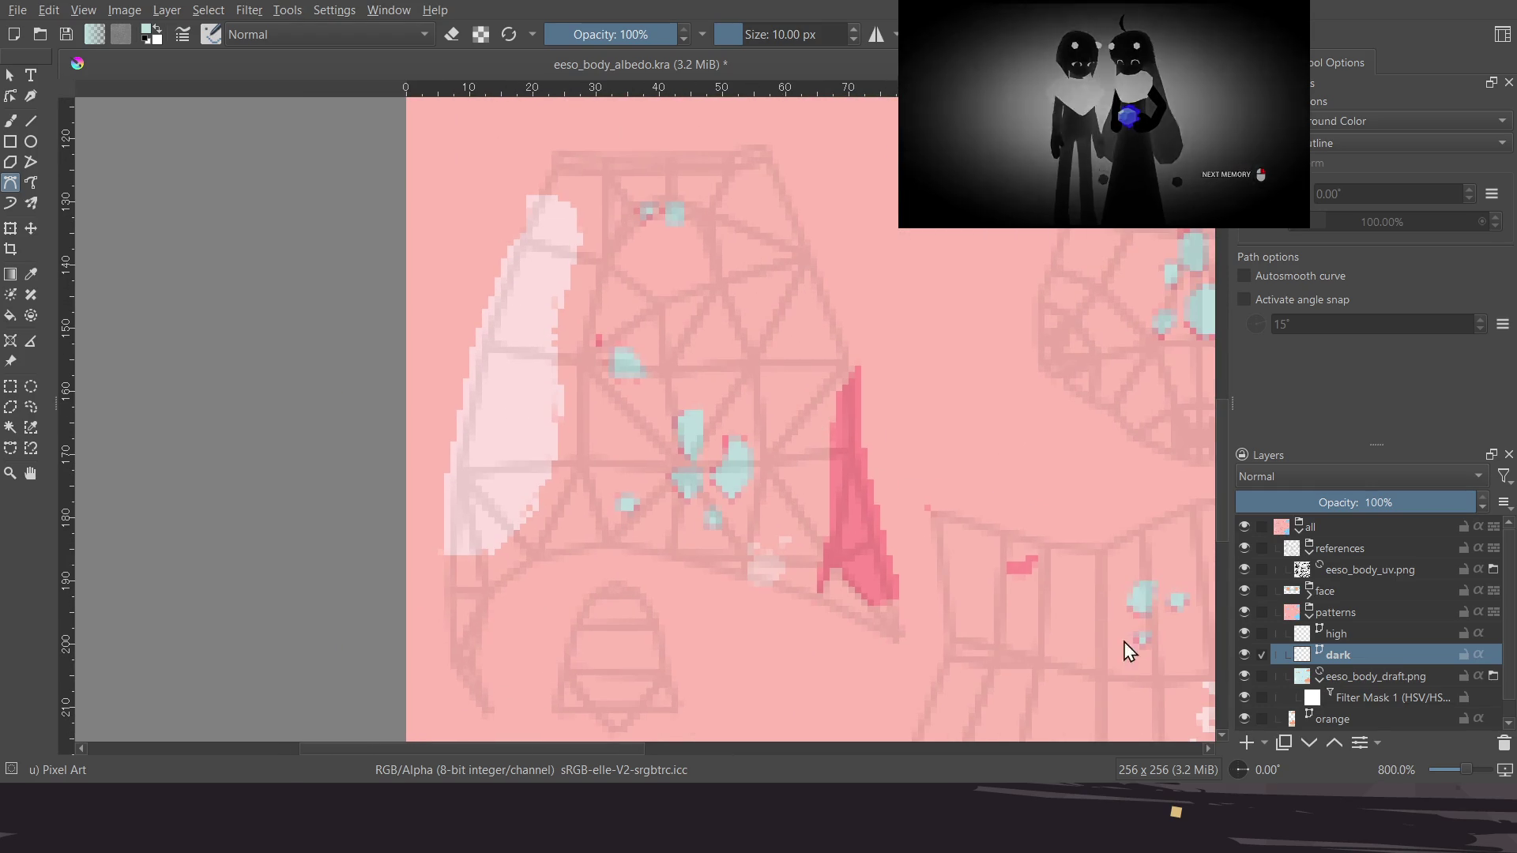
Select the high layer, then hide the colour filter mask and select eeso_body_draft.png
click(1372, 635)
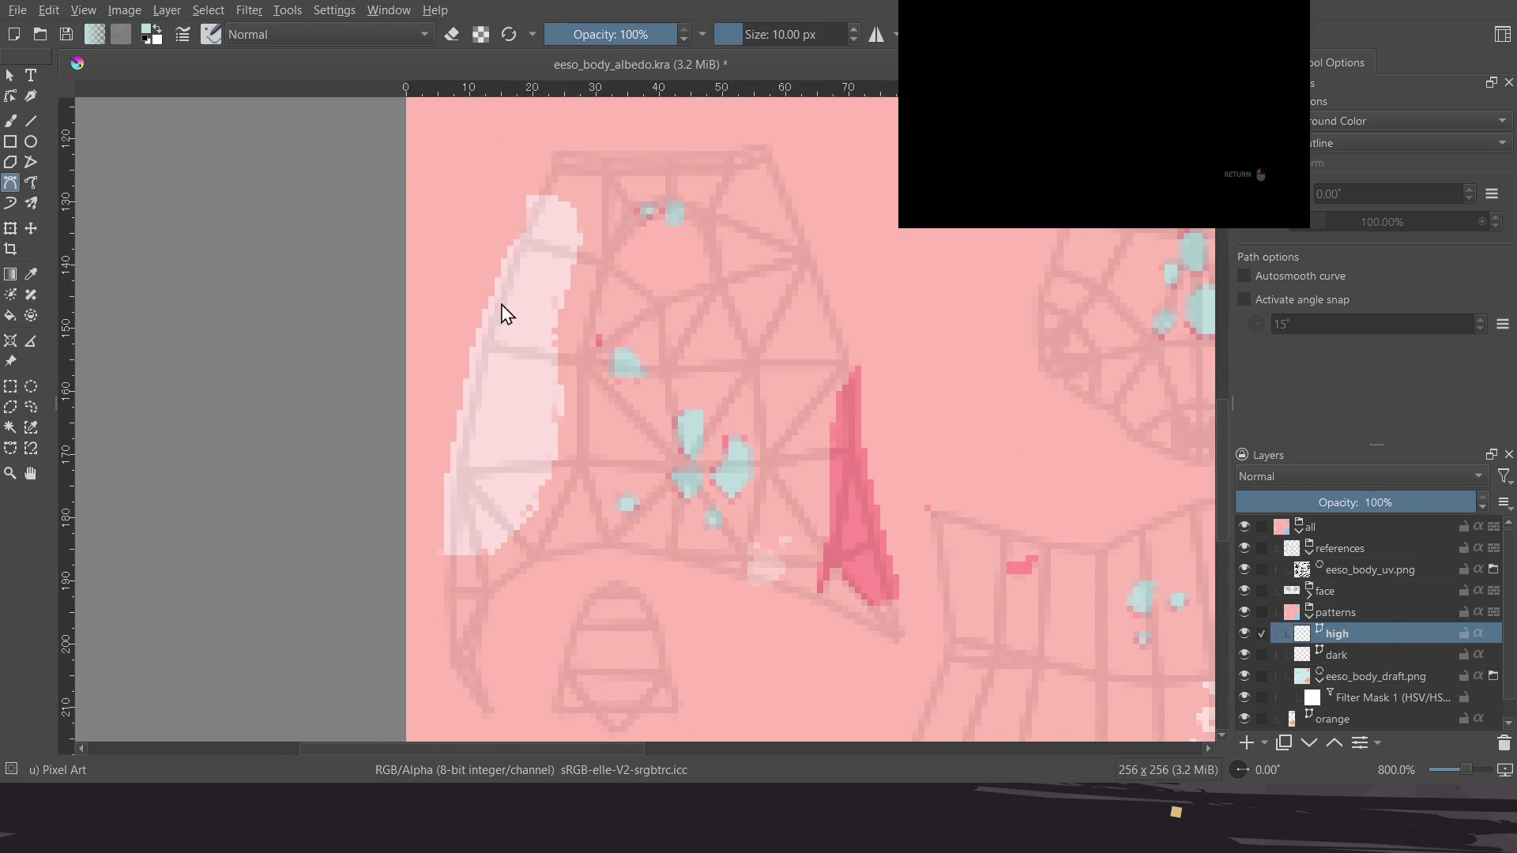
scroll(514, 320, up, 1)
scroll(529, 273, up, 1)
scroll(529, 273, down, 1)
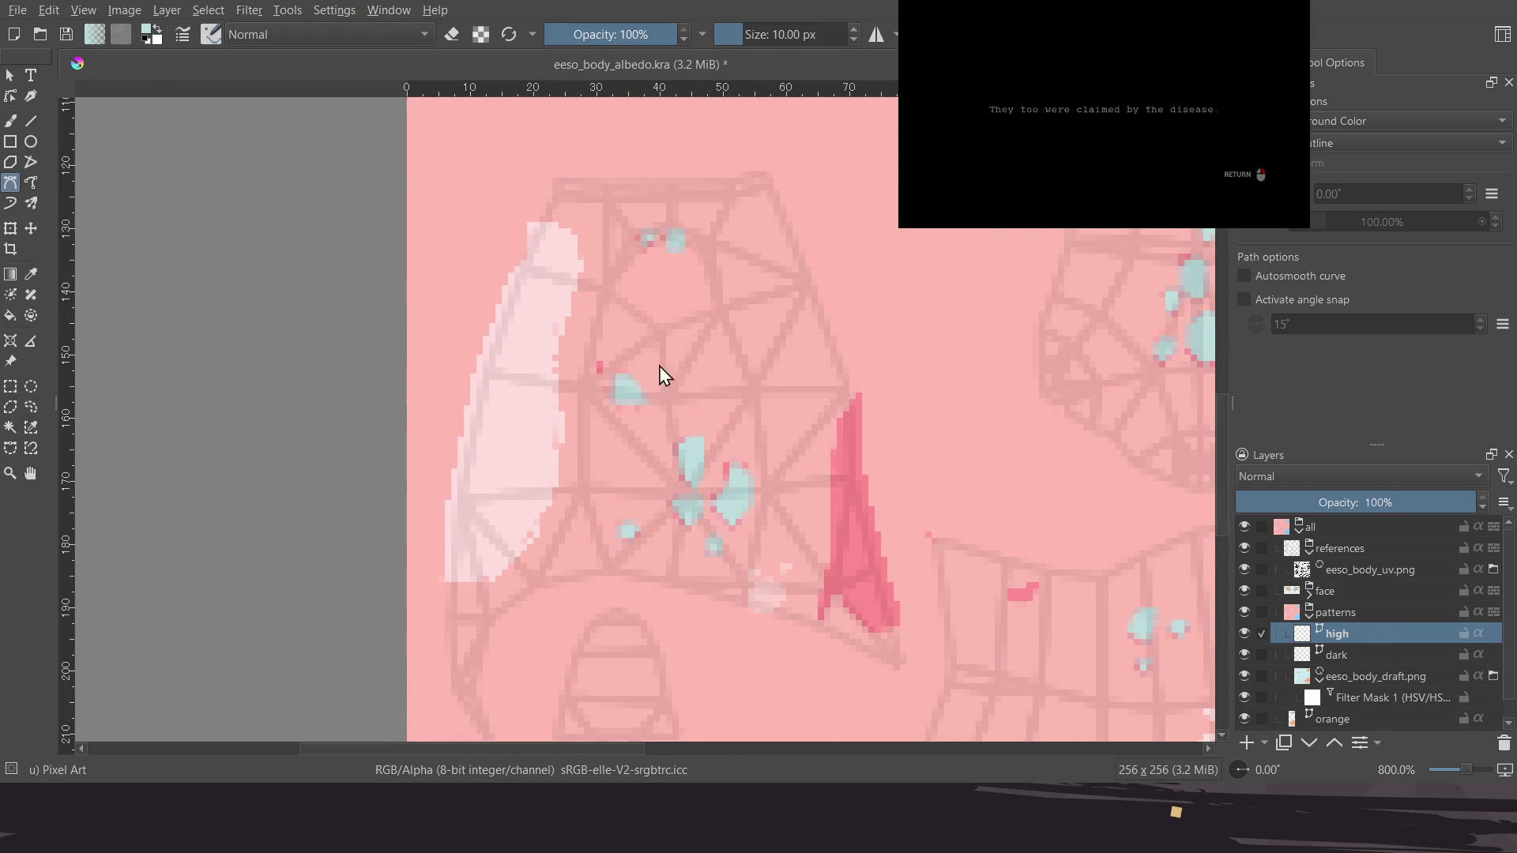
click(1246, 697)
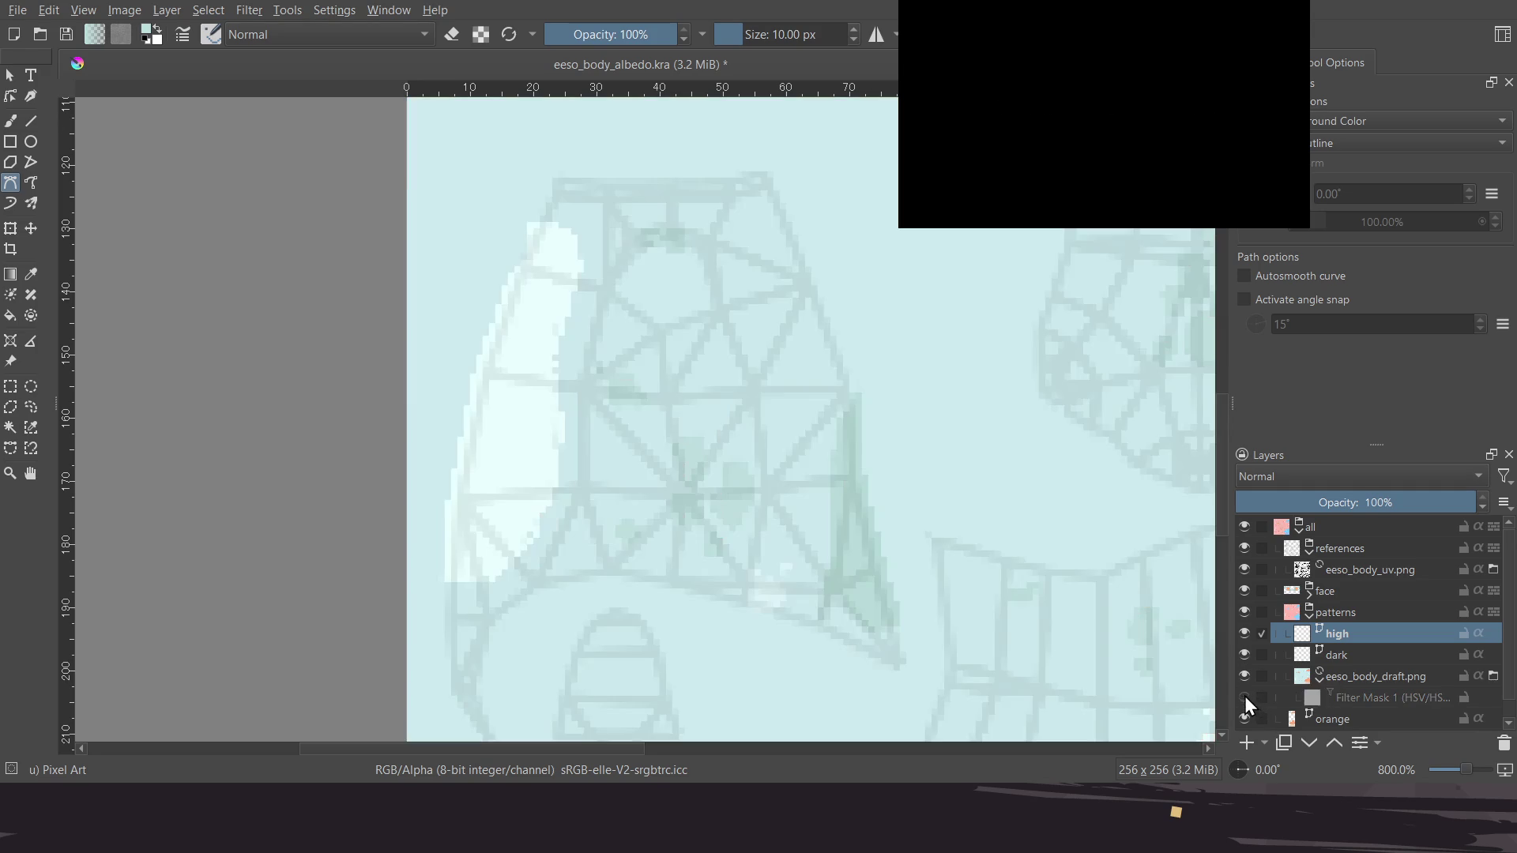
click(1343, 678)
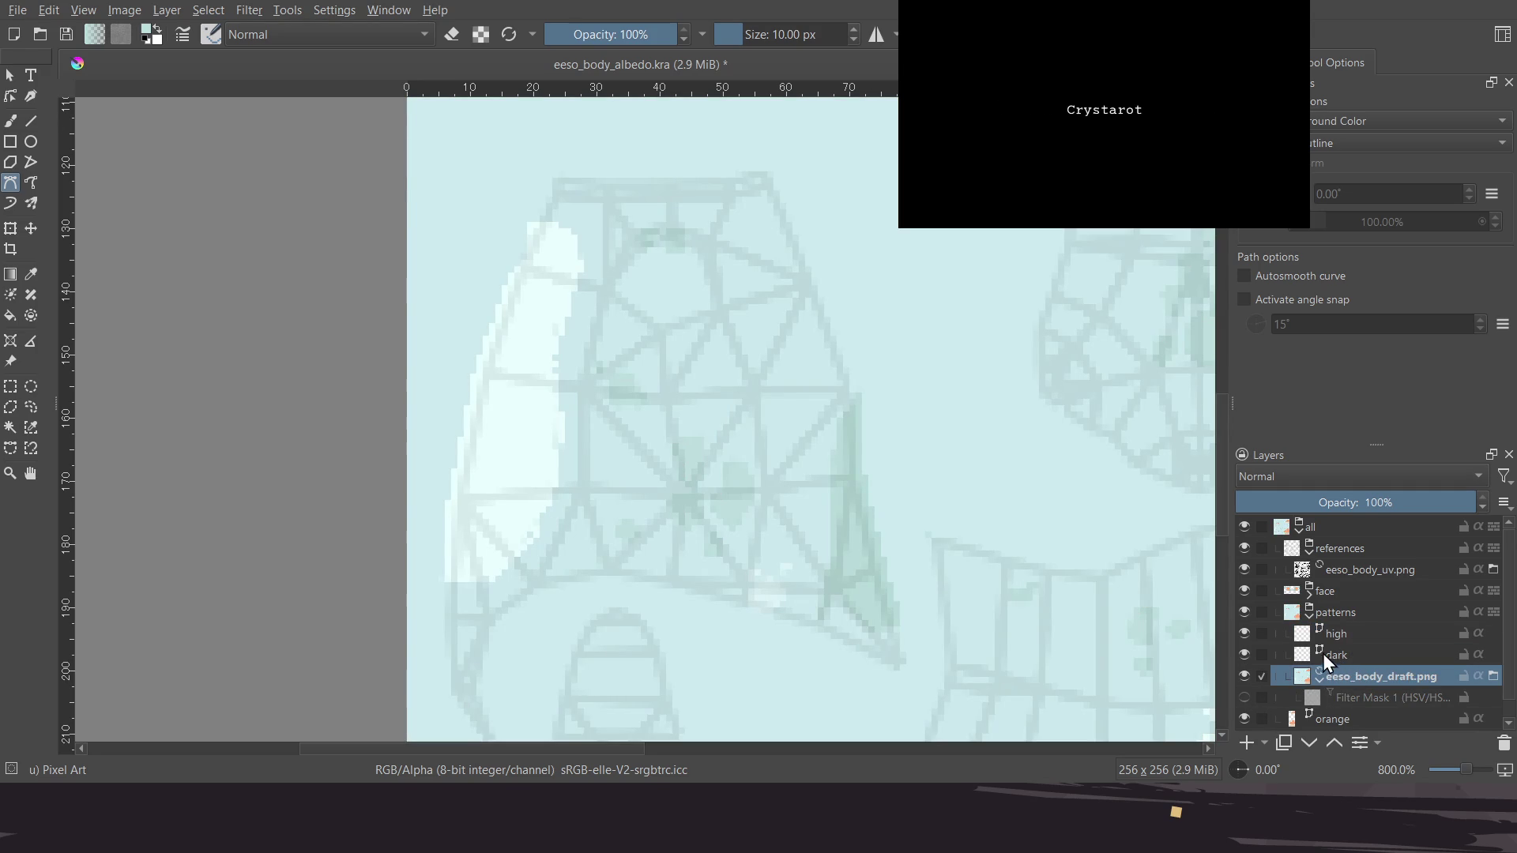
Enable Filter Mask 1 so the texture previews pink, and select the mask
ctrl+scroll(721, 440, down, 4)
ctrl+scroll(664, 393, up, 4)
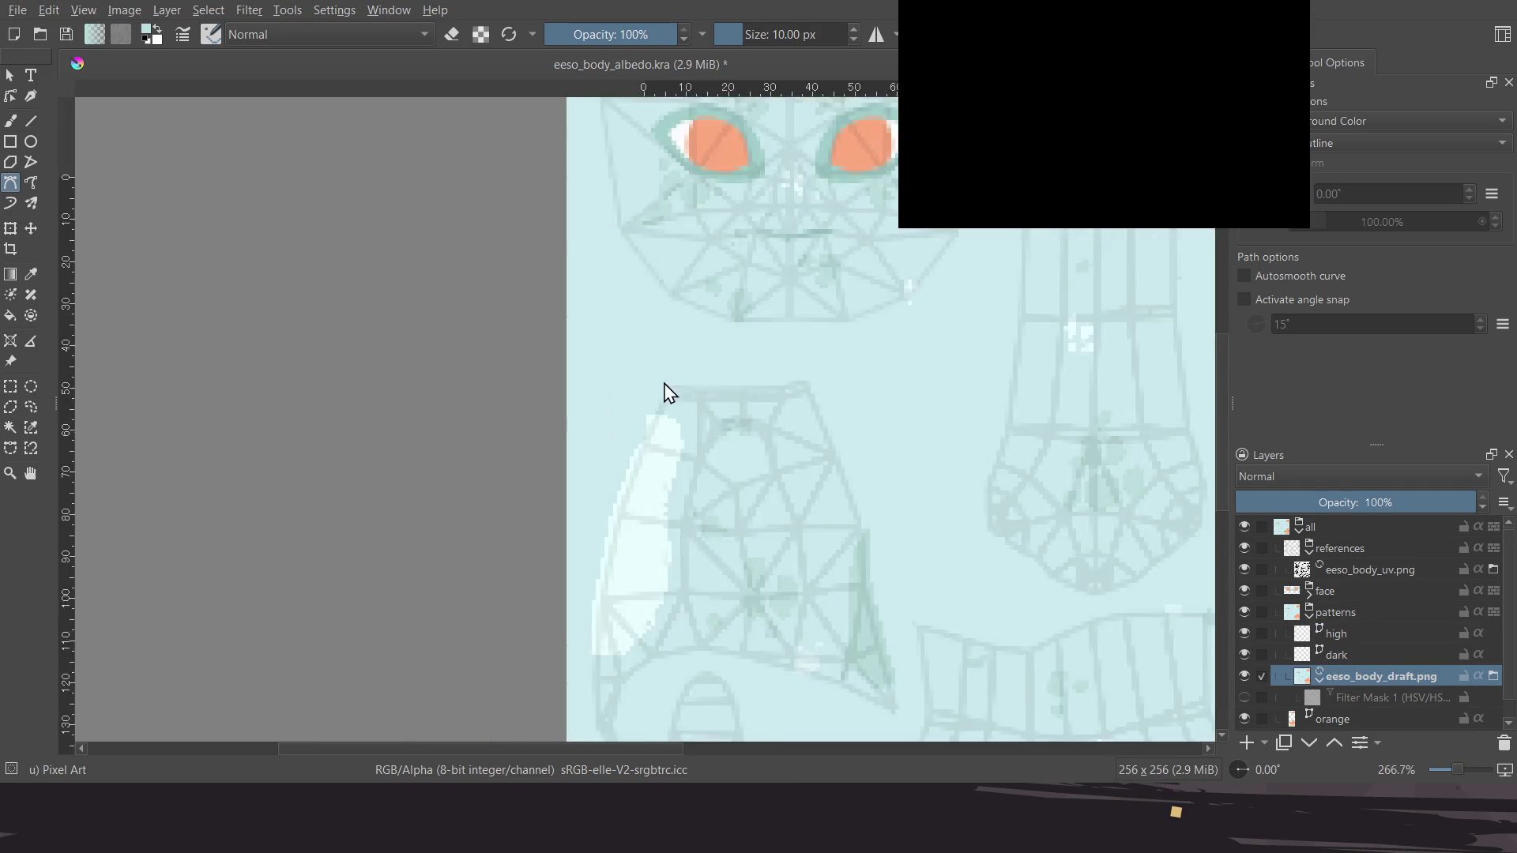
ctrl+scroll(849, 372, up, 1)
scroll(672, 419, up, 5)
scroll(667, 474, right, 10)
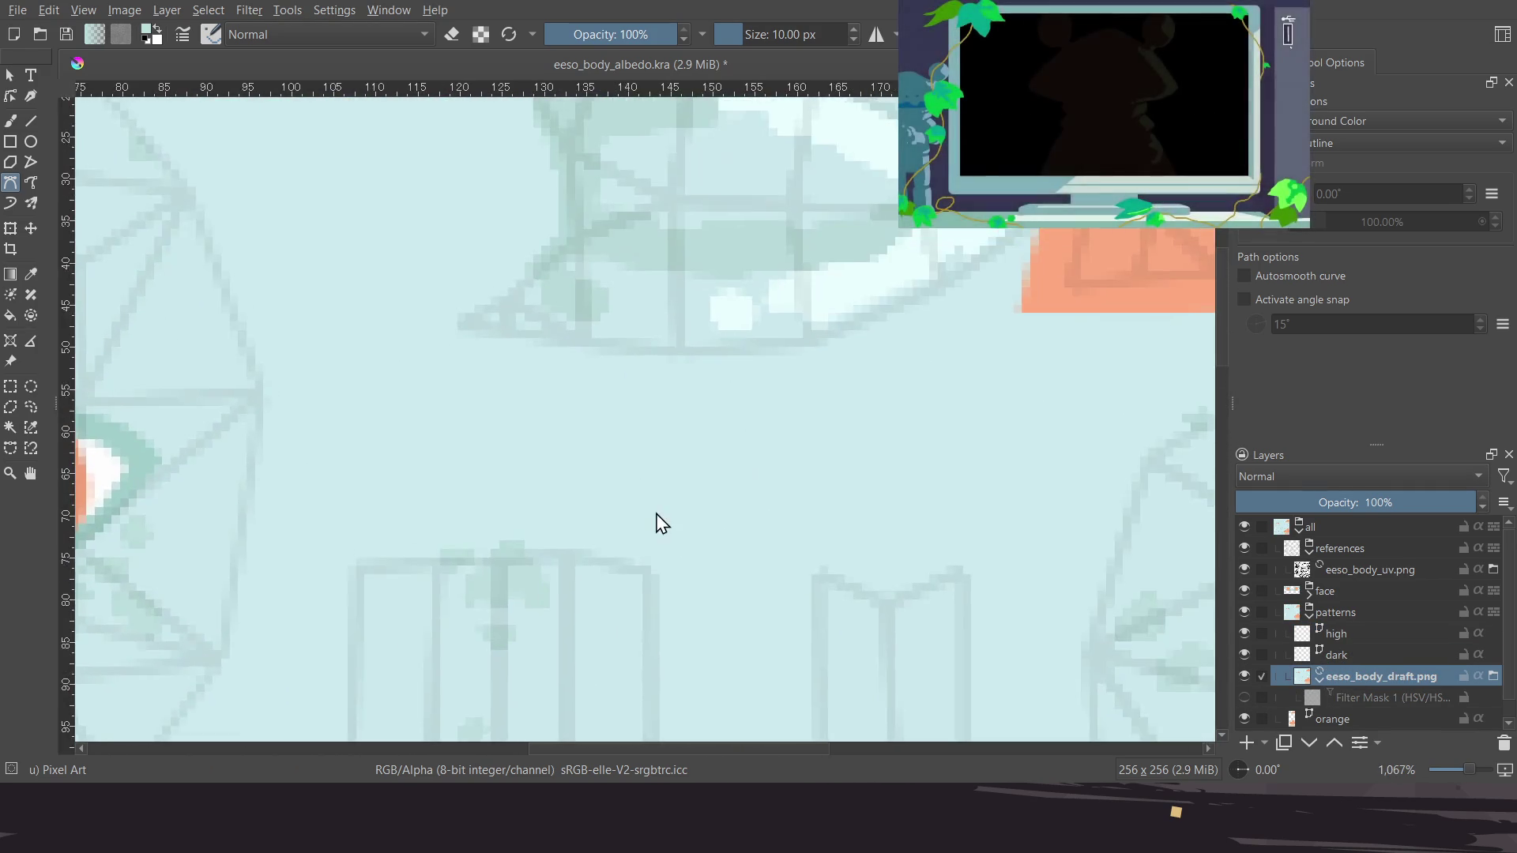
scroll(803, 329, down, 3)
scroll(803, 328, left, 8)
scroll(728, 382, down, 2)
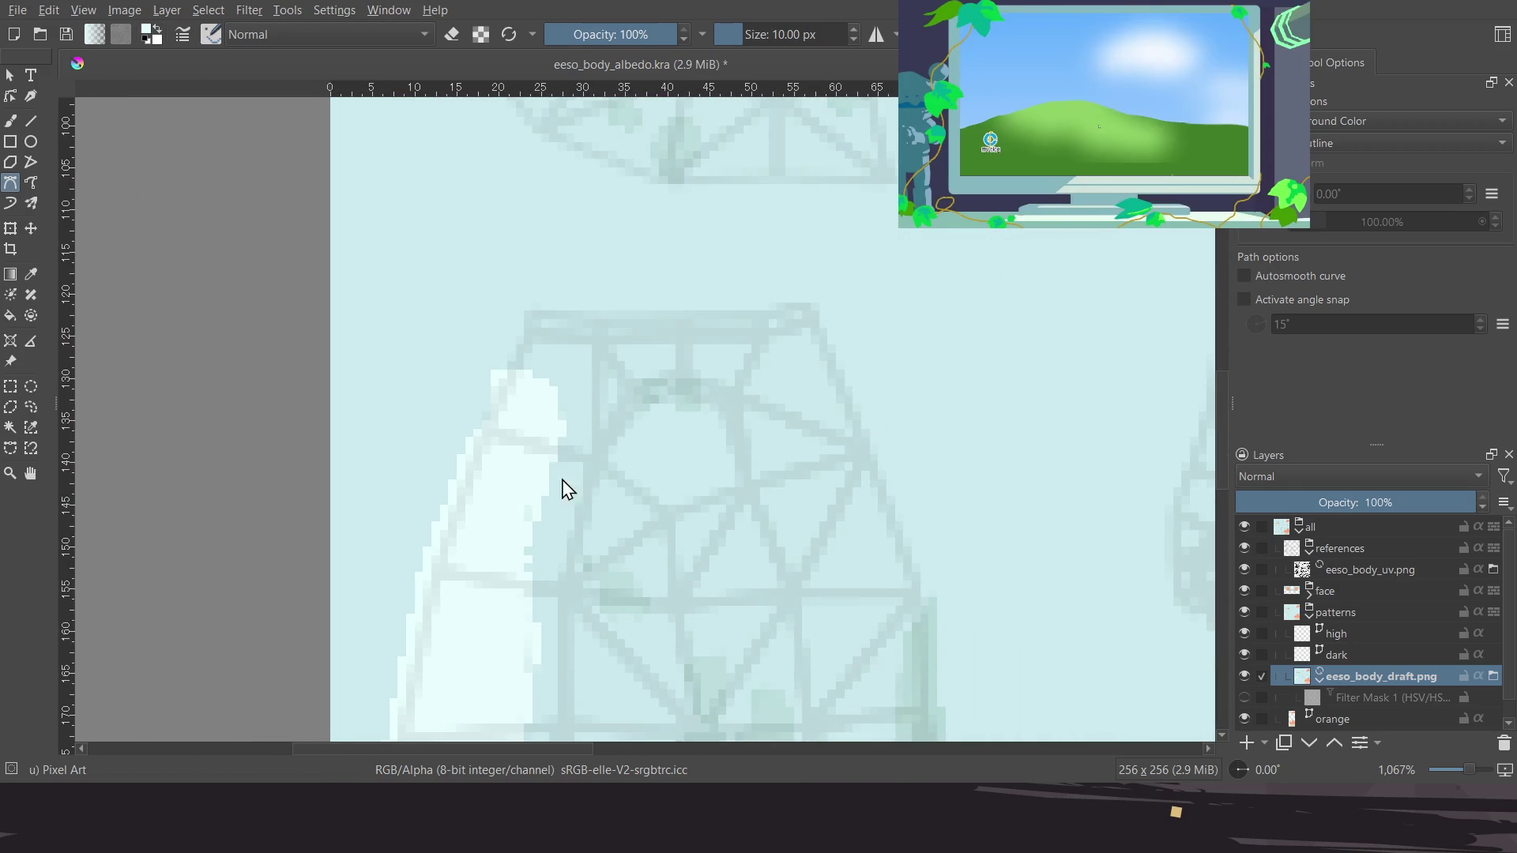
scroll(569, 405, down, 3)
scroll(568, 453, down, 3)
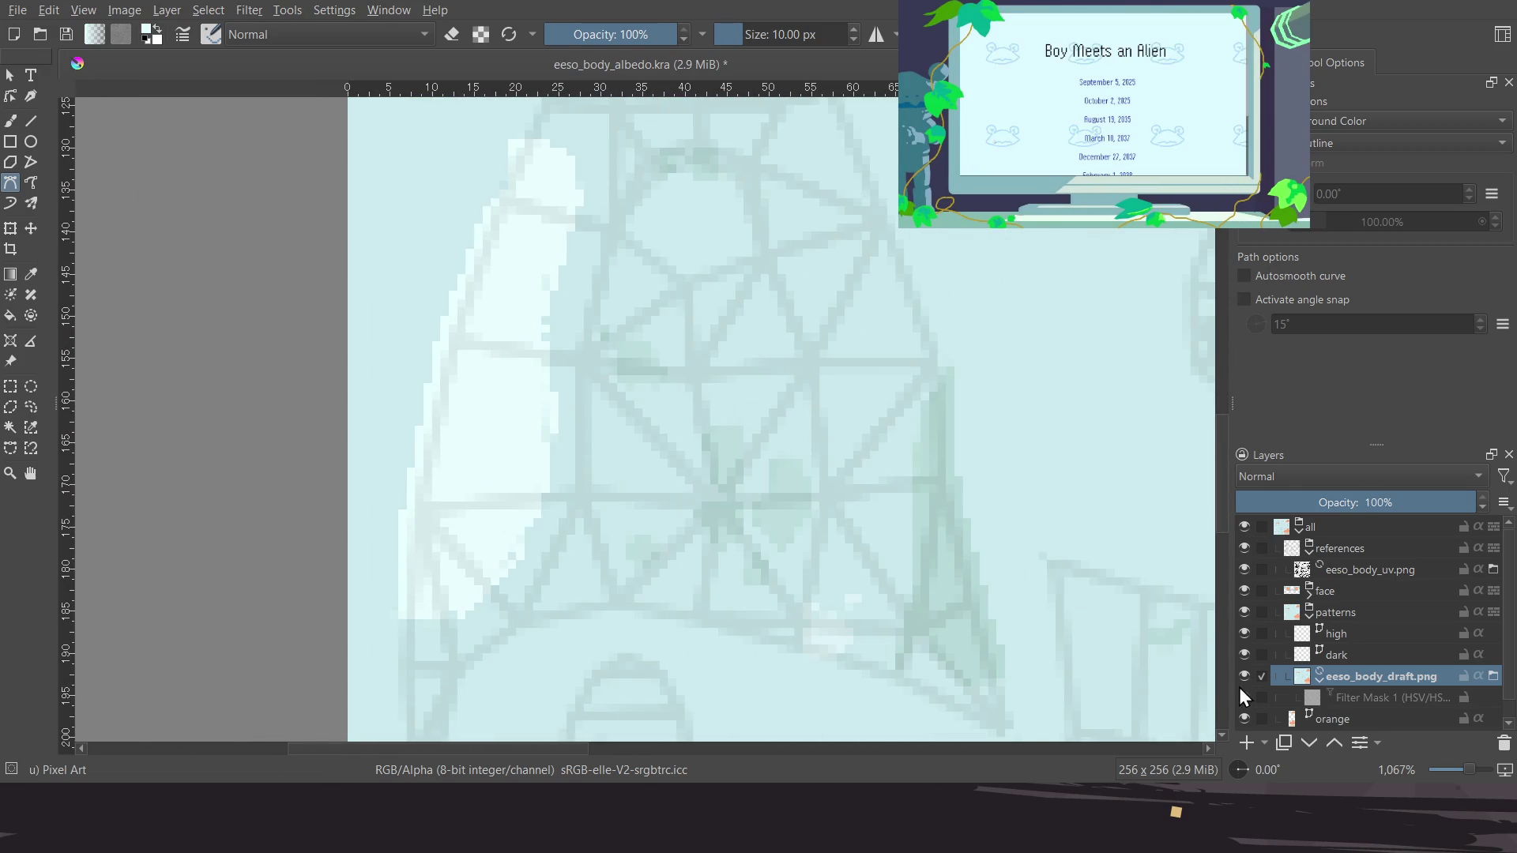
click(1244, 697)
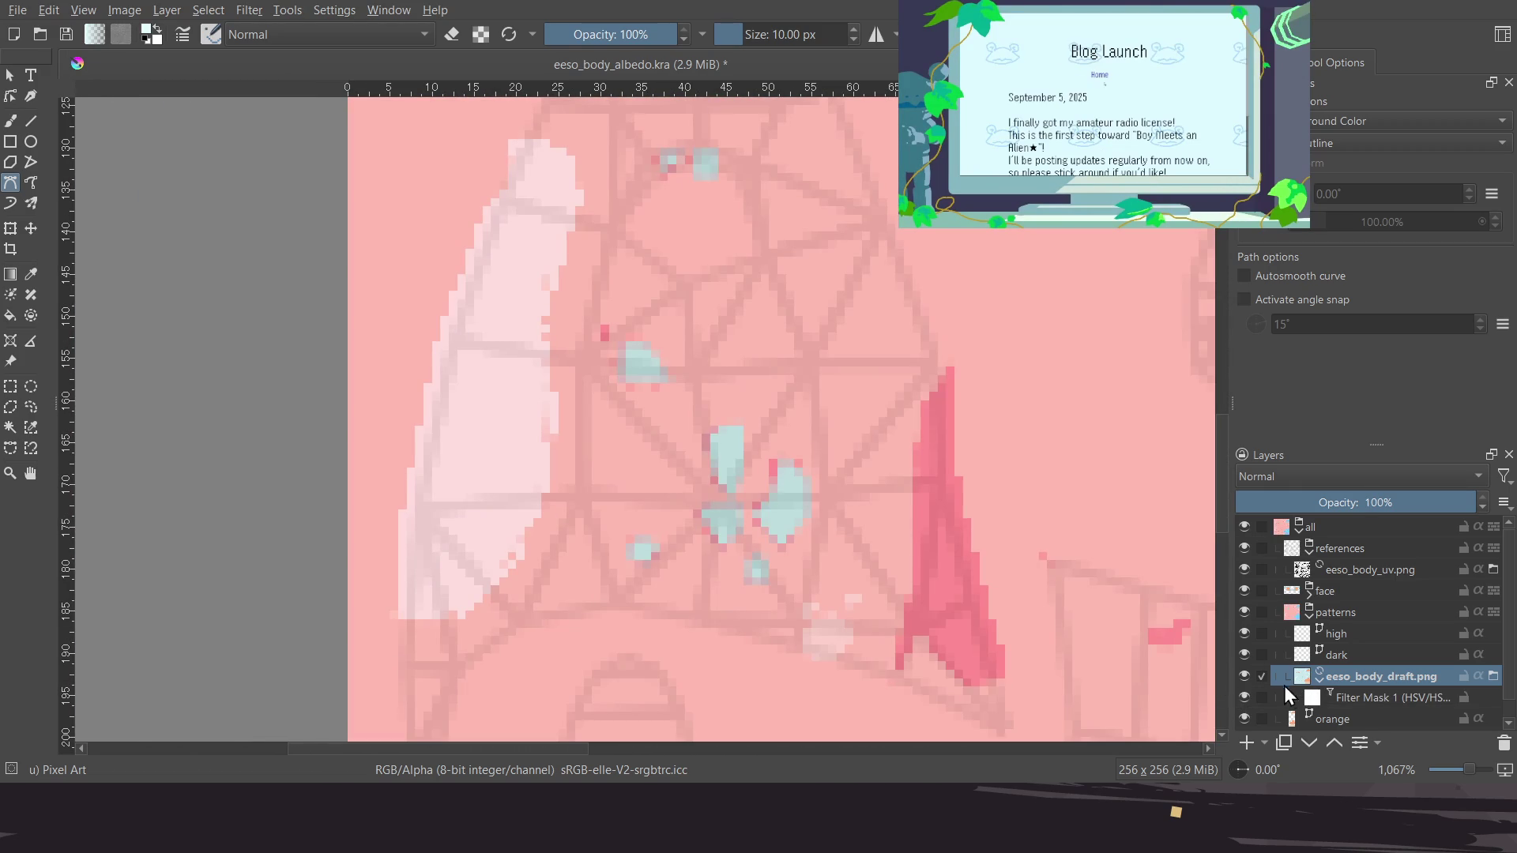
click(1351, 699)
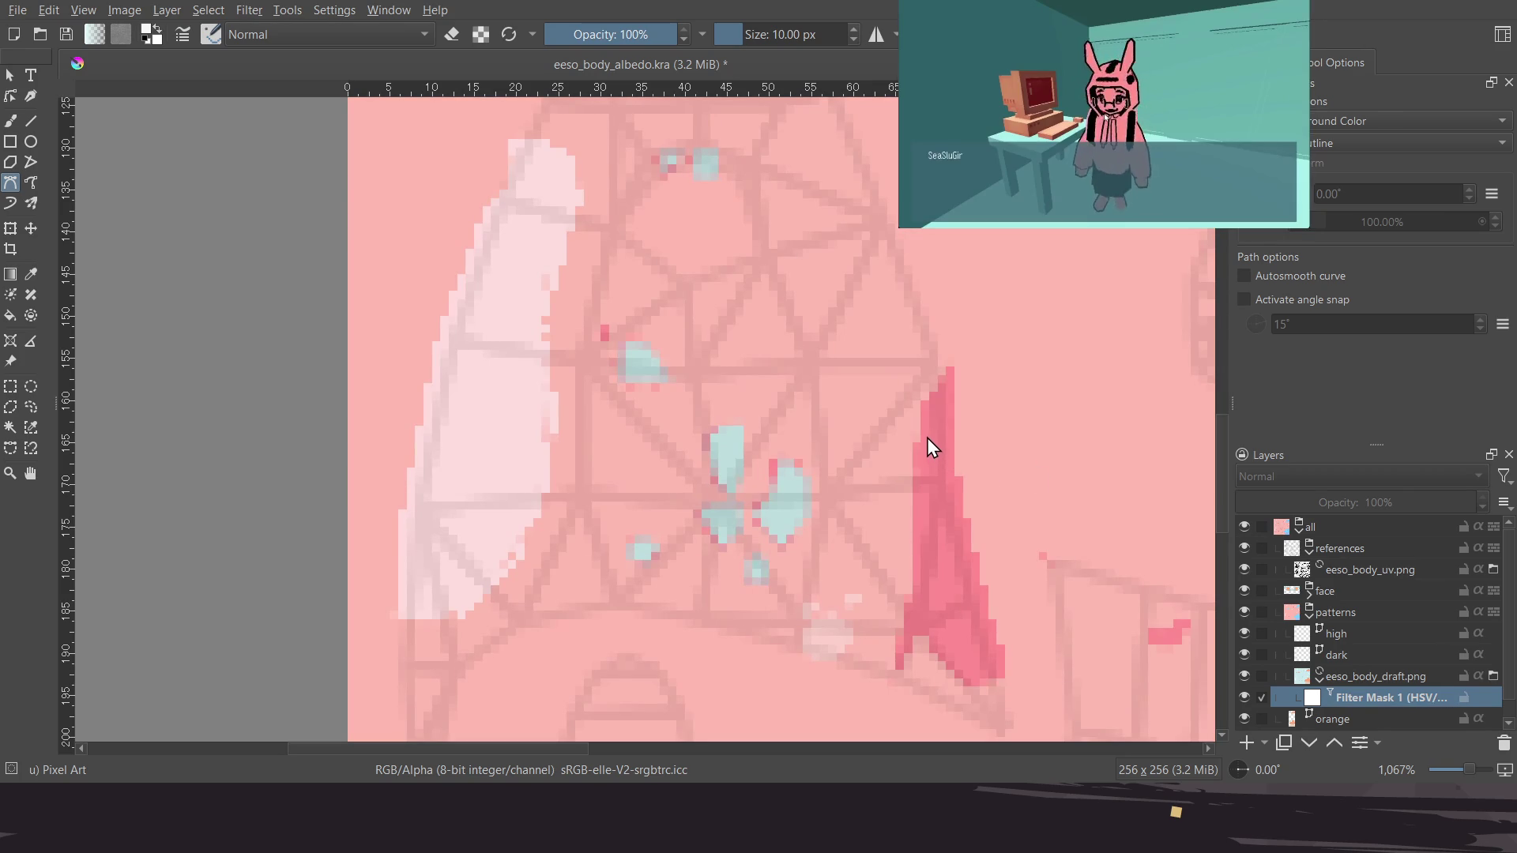
Return to eeso_body_draft.png, then make the high layer active and begin an outline above the dark strip
click(1344, 678)
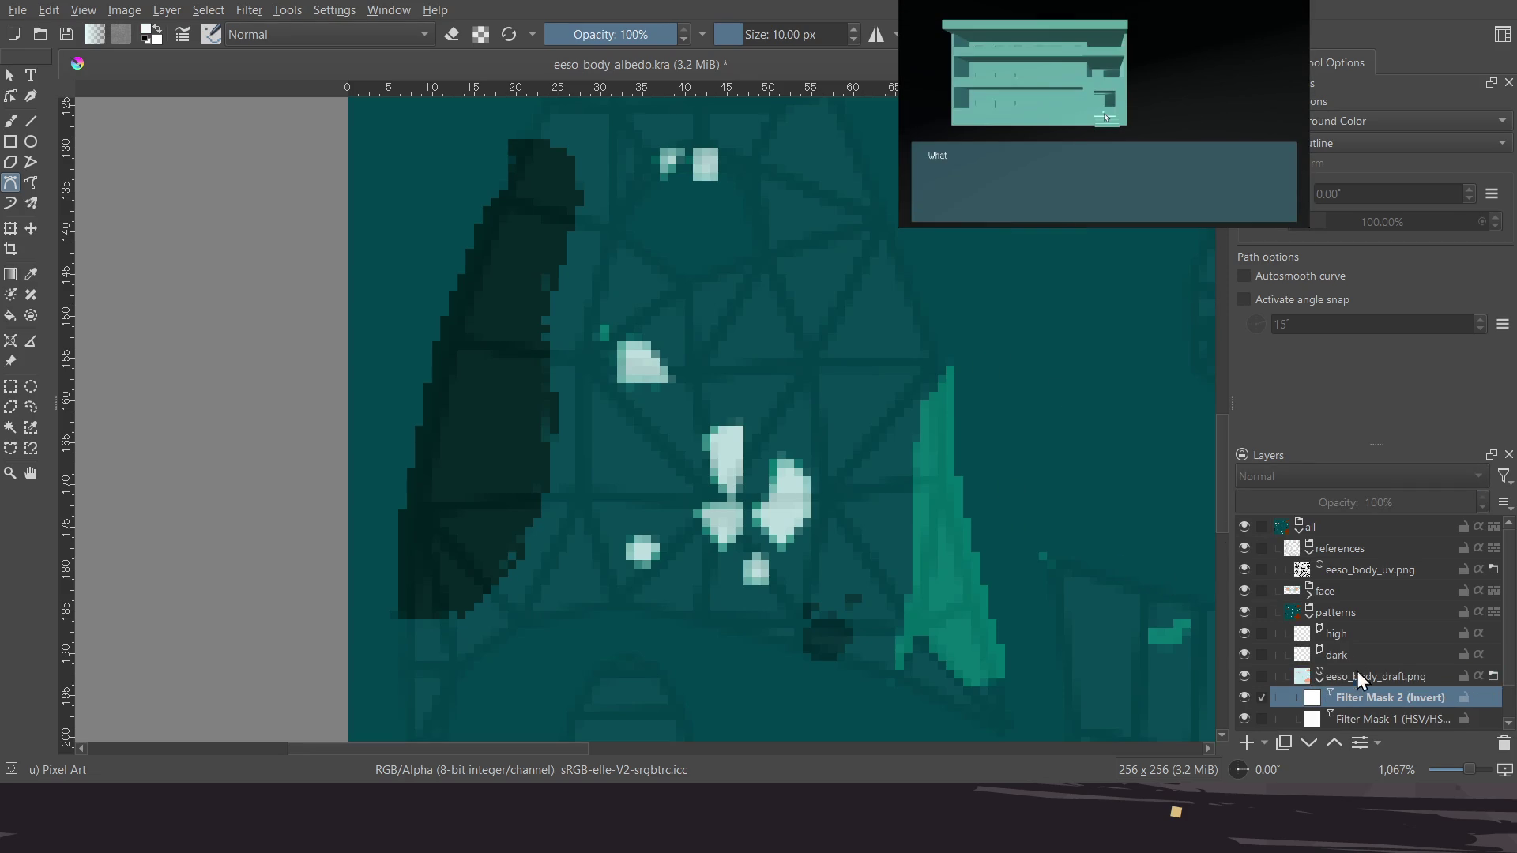
click(1364, 638)
middle_drag(535, 371, 522, 386)
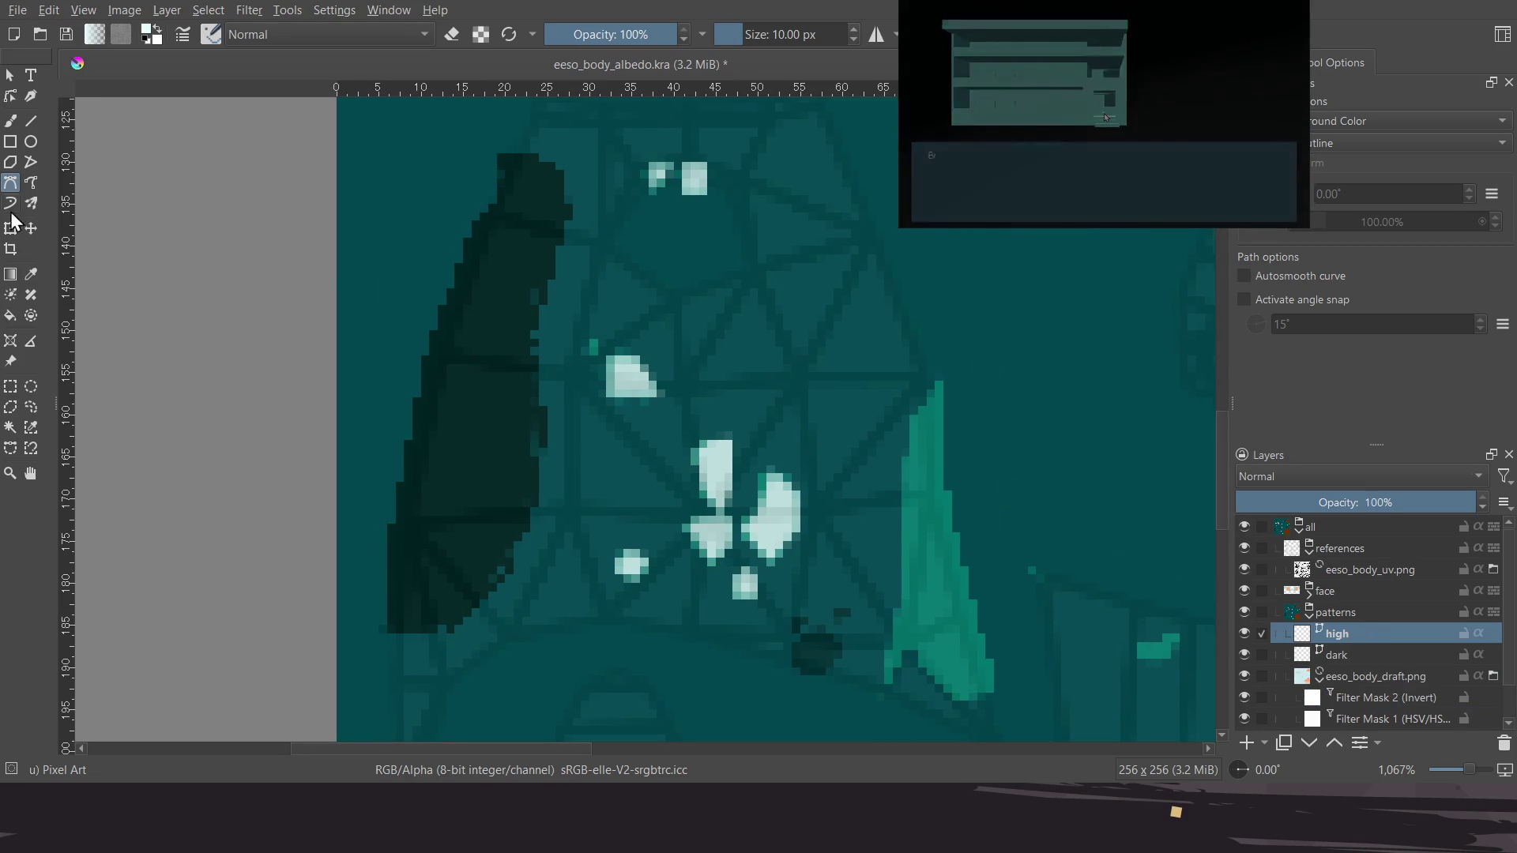
click(405, 143)
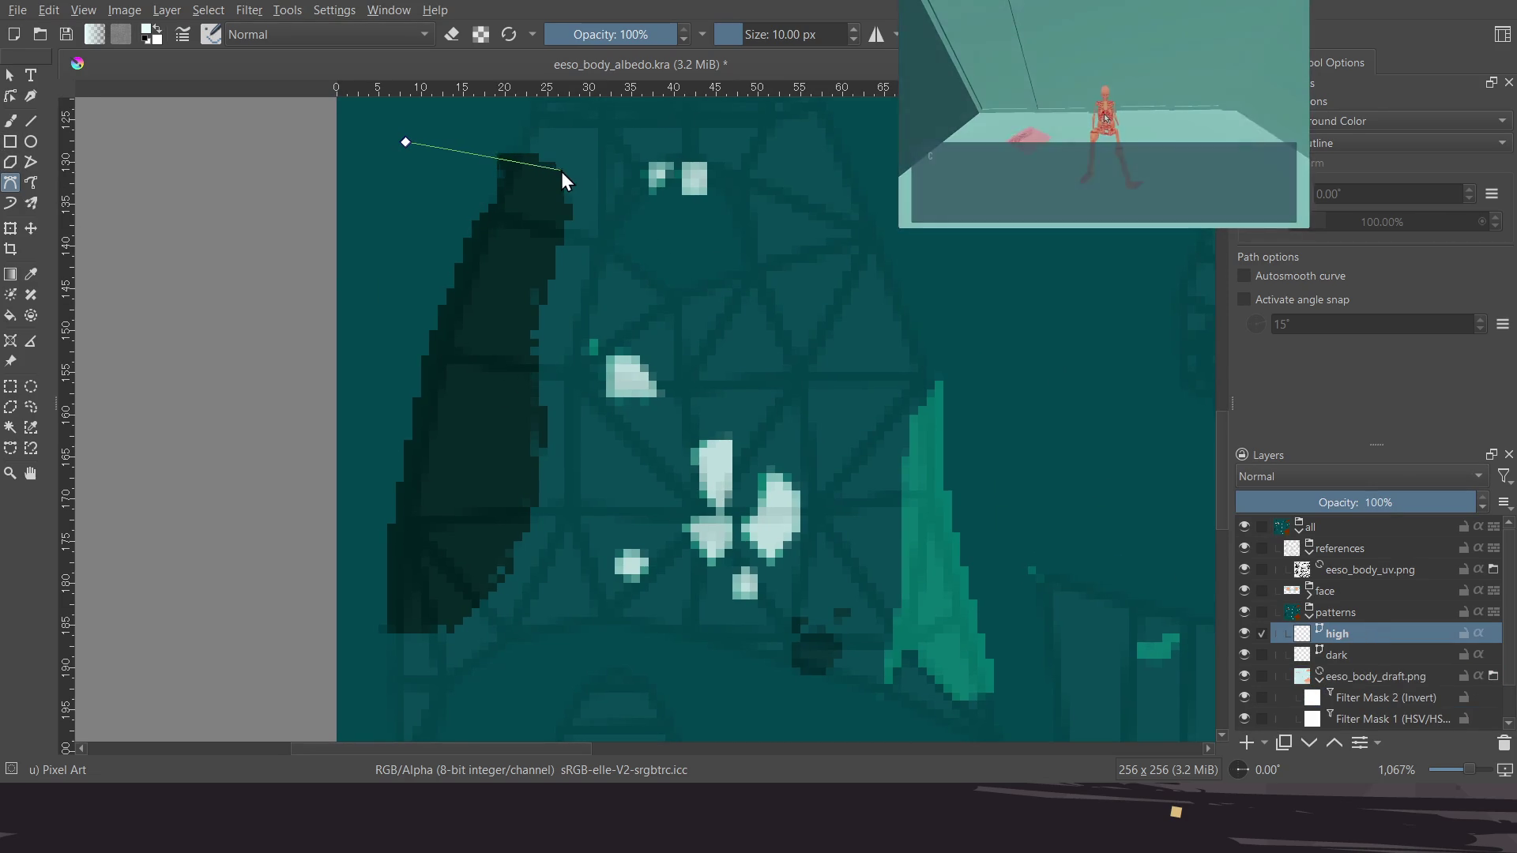
Trace a curved path down the dark left strip and close it into a white shape
drag(555, 177, 533, 299)
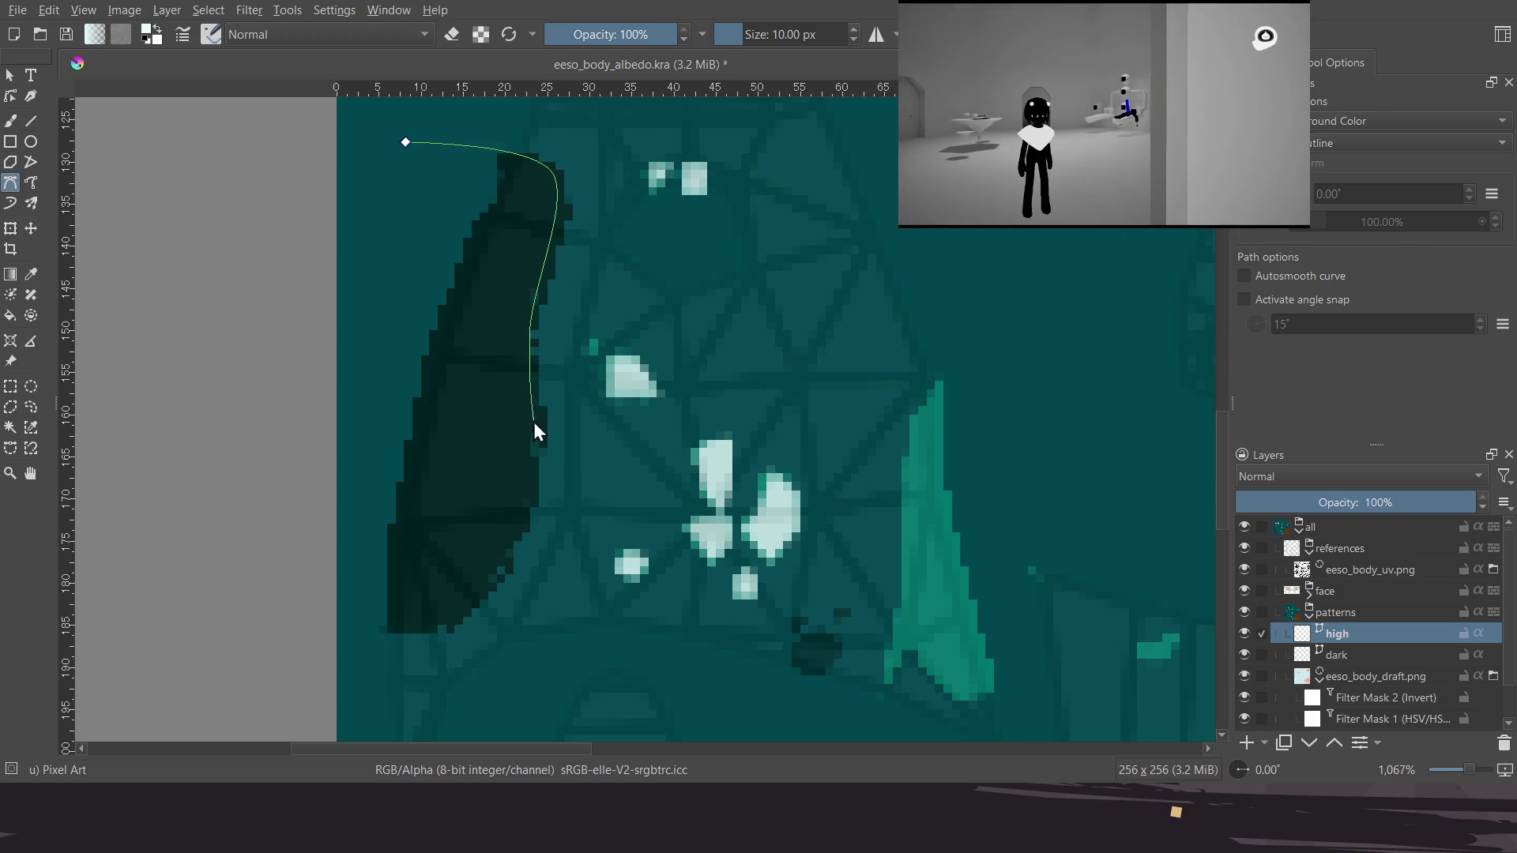
drag(517, 549, 514, 563)
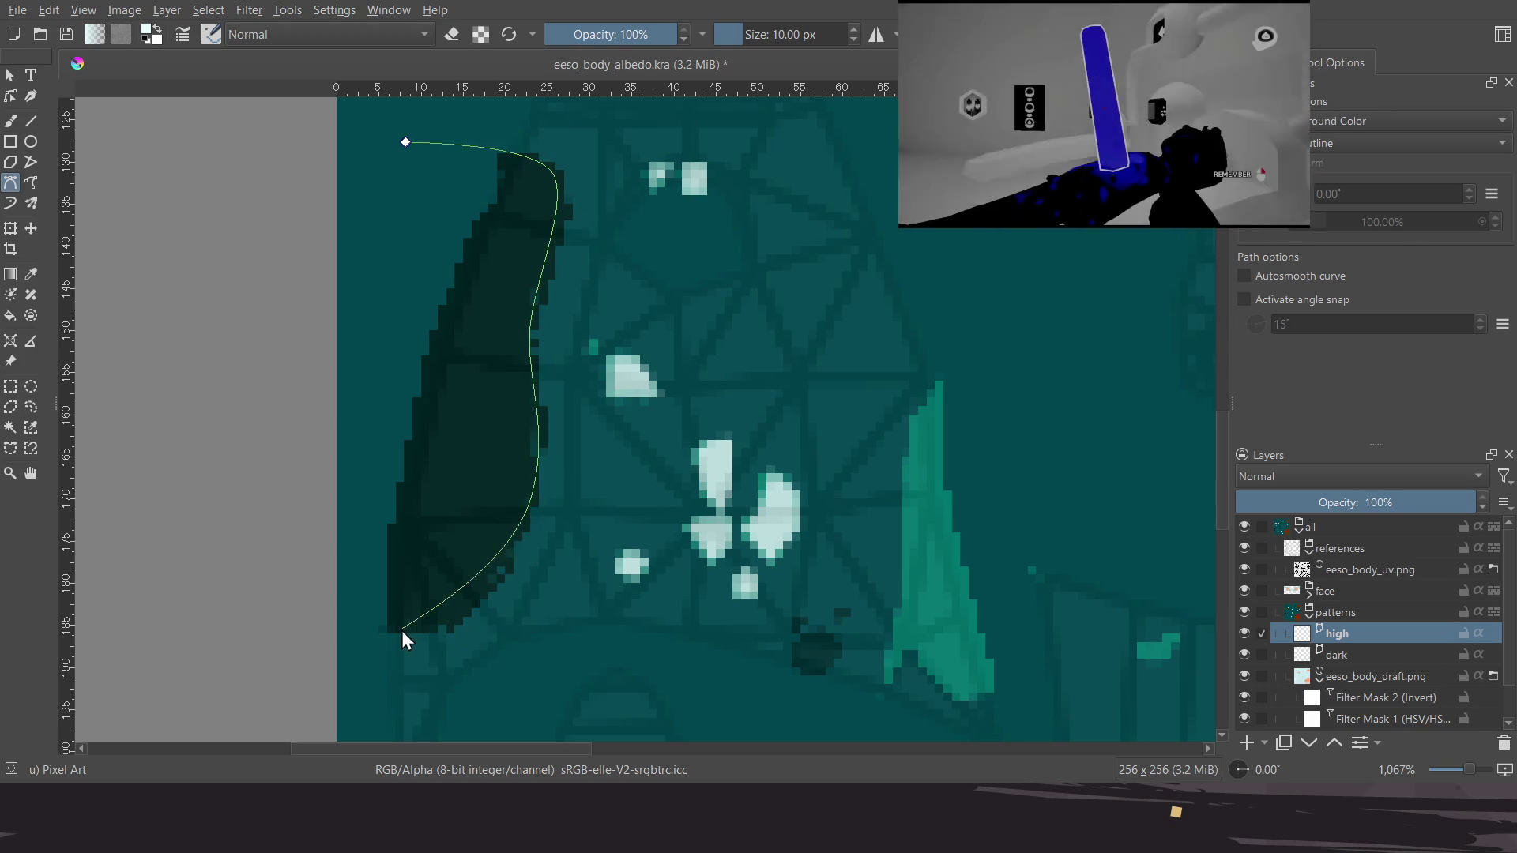
drag(395, 633, 293, 628)
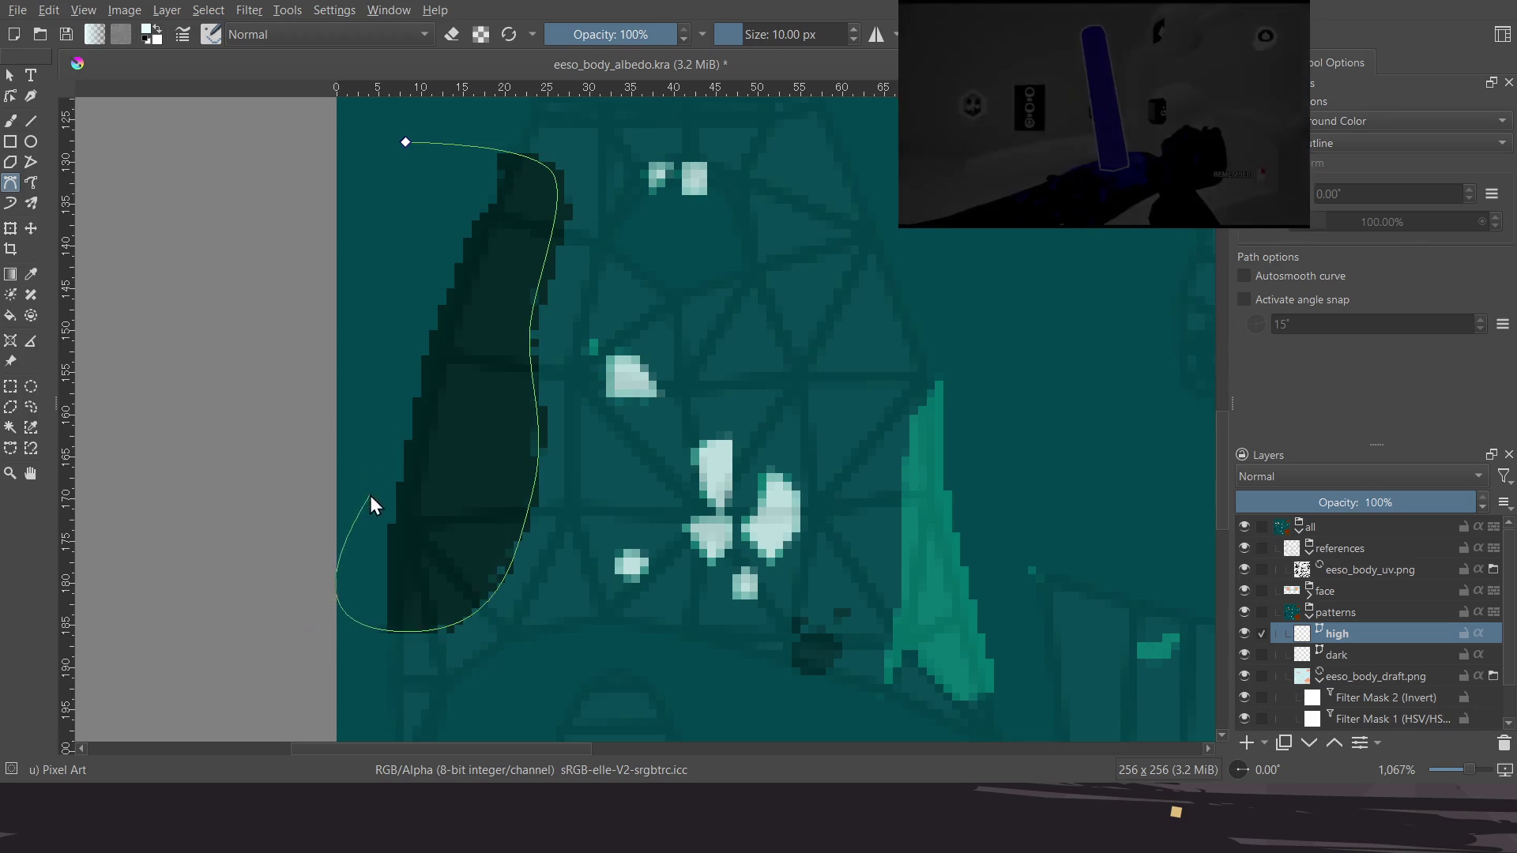
click(406, 143)
Move the shape's bottom node to the image edge and adjust its handles to flatten the base
click(10, 75)
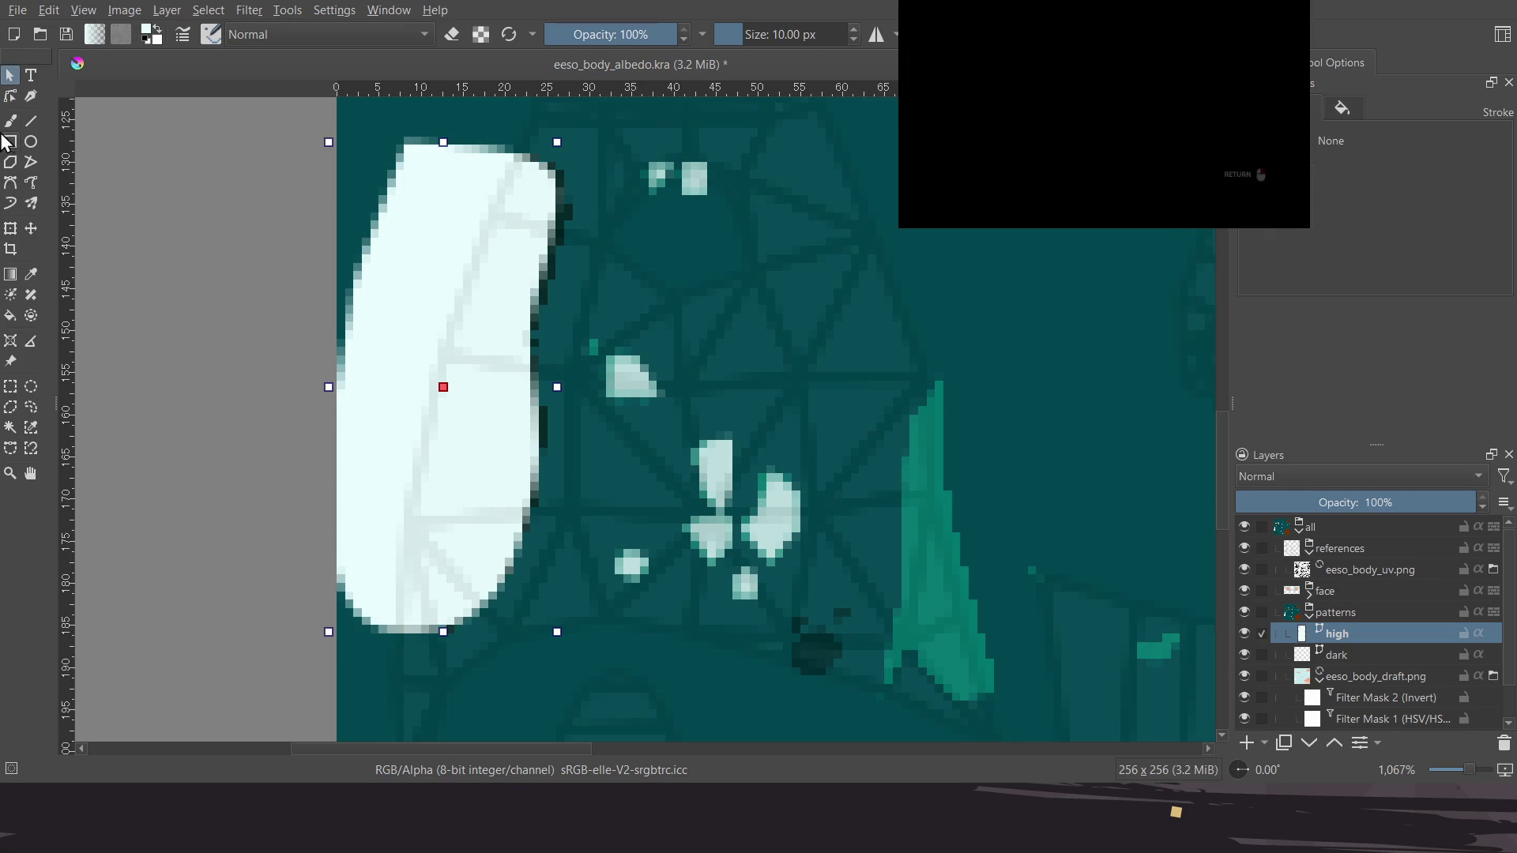
click(10, 96)
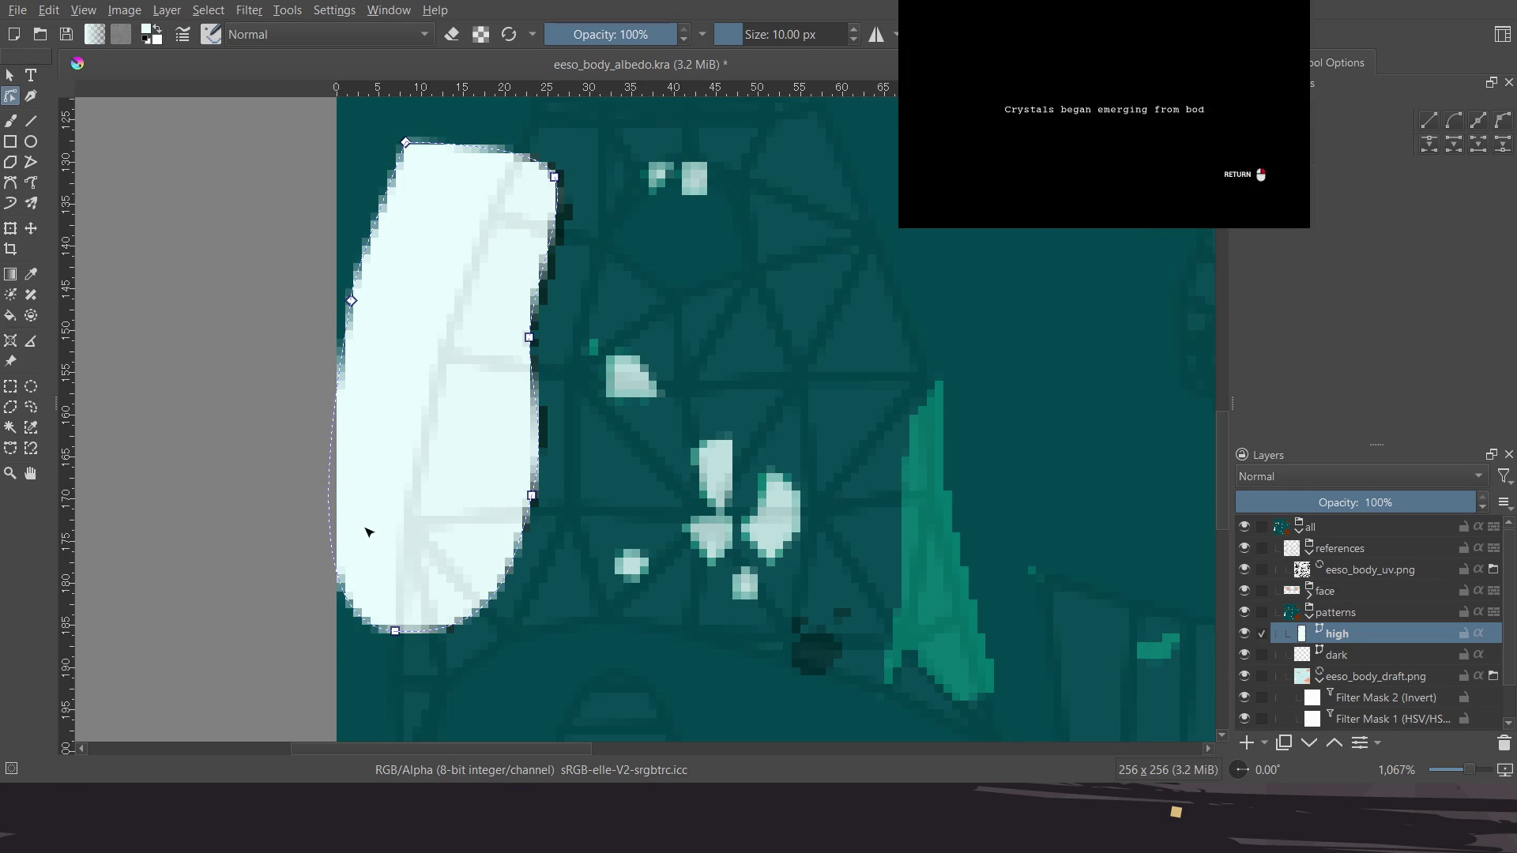
click(365, 629)
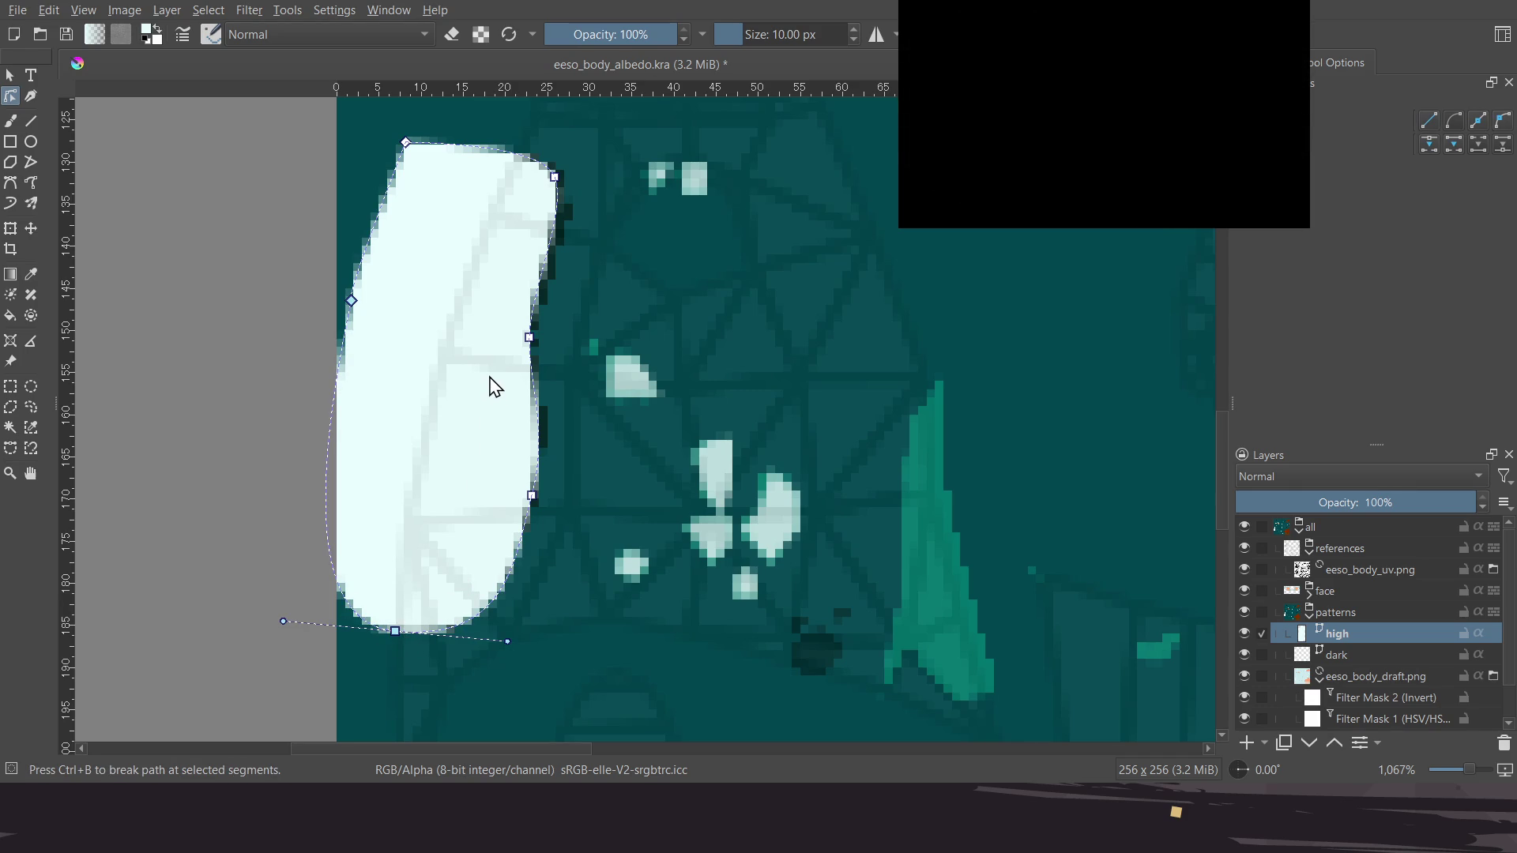
click(396, 631)
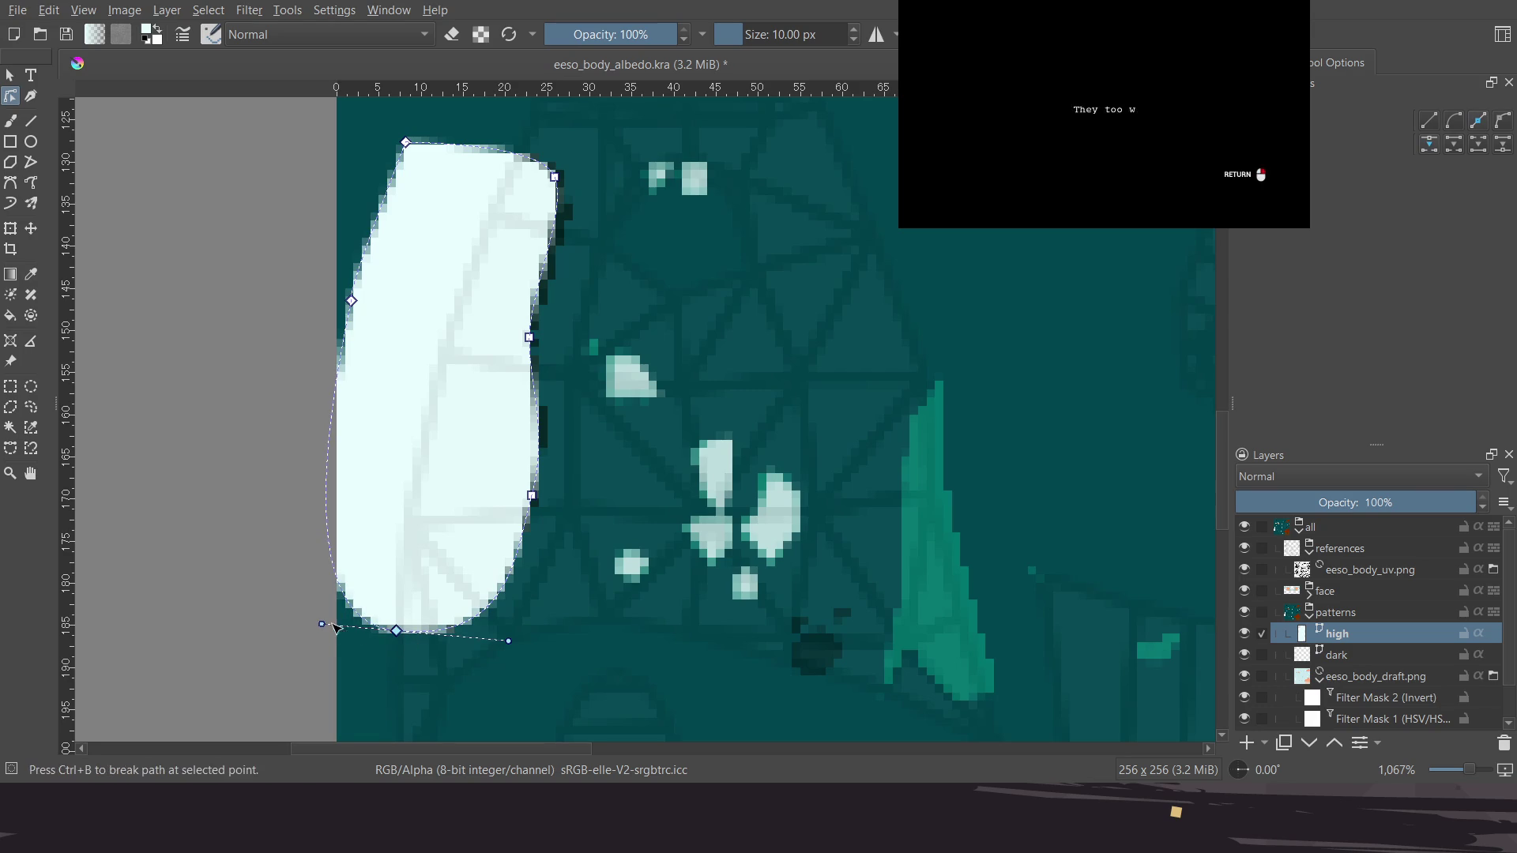
drag(323, 624, 389, 549)
drag(396, 630, 305, 637)
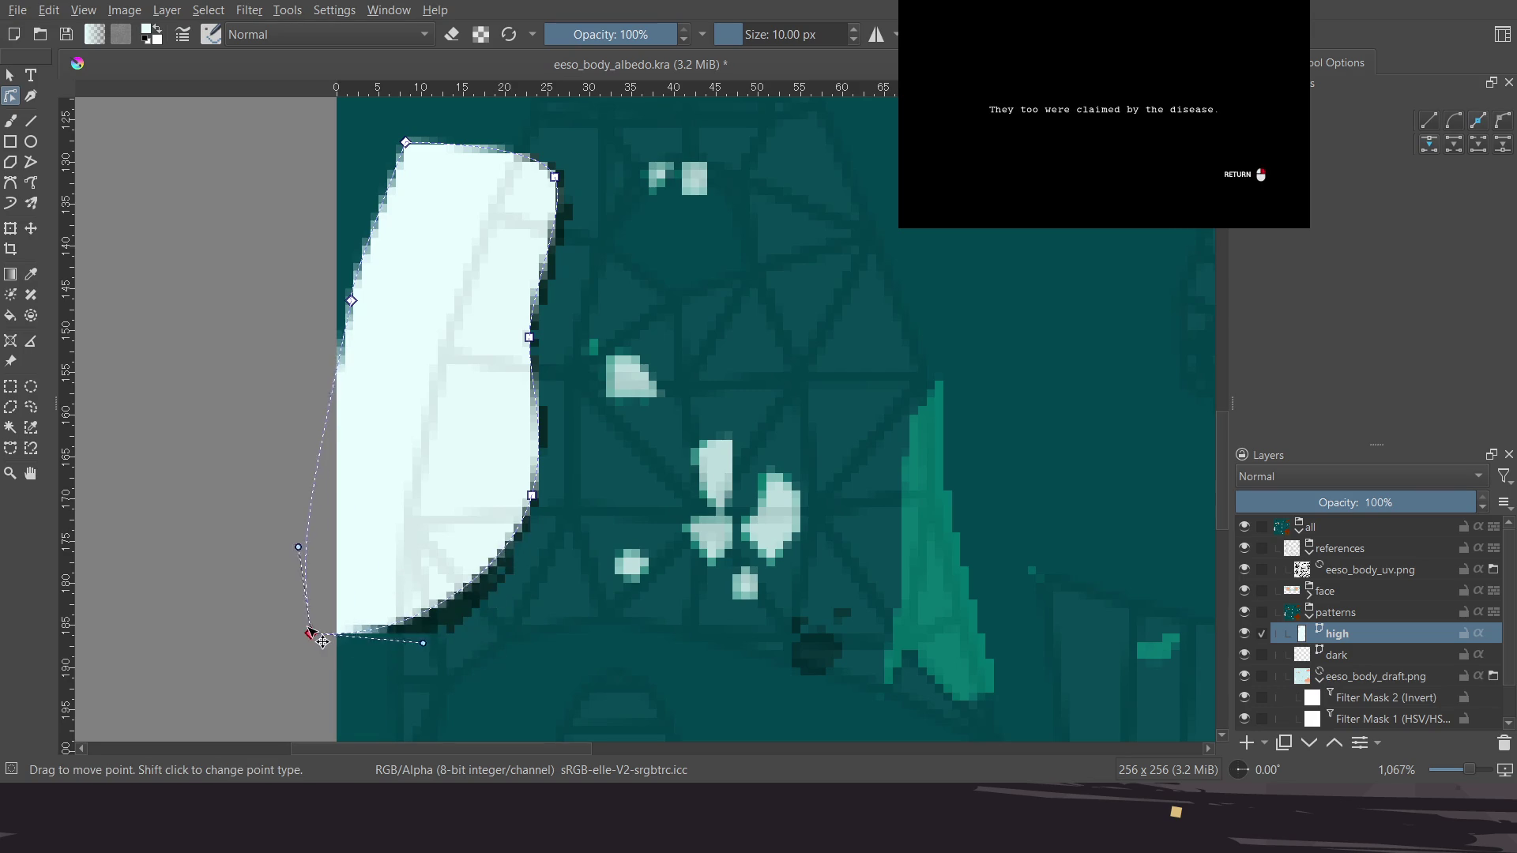
drag(417, 646, 480, 659)
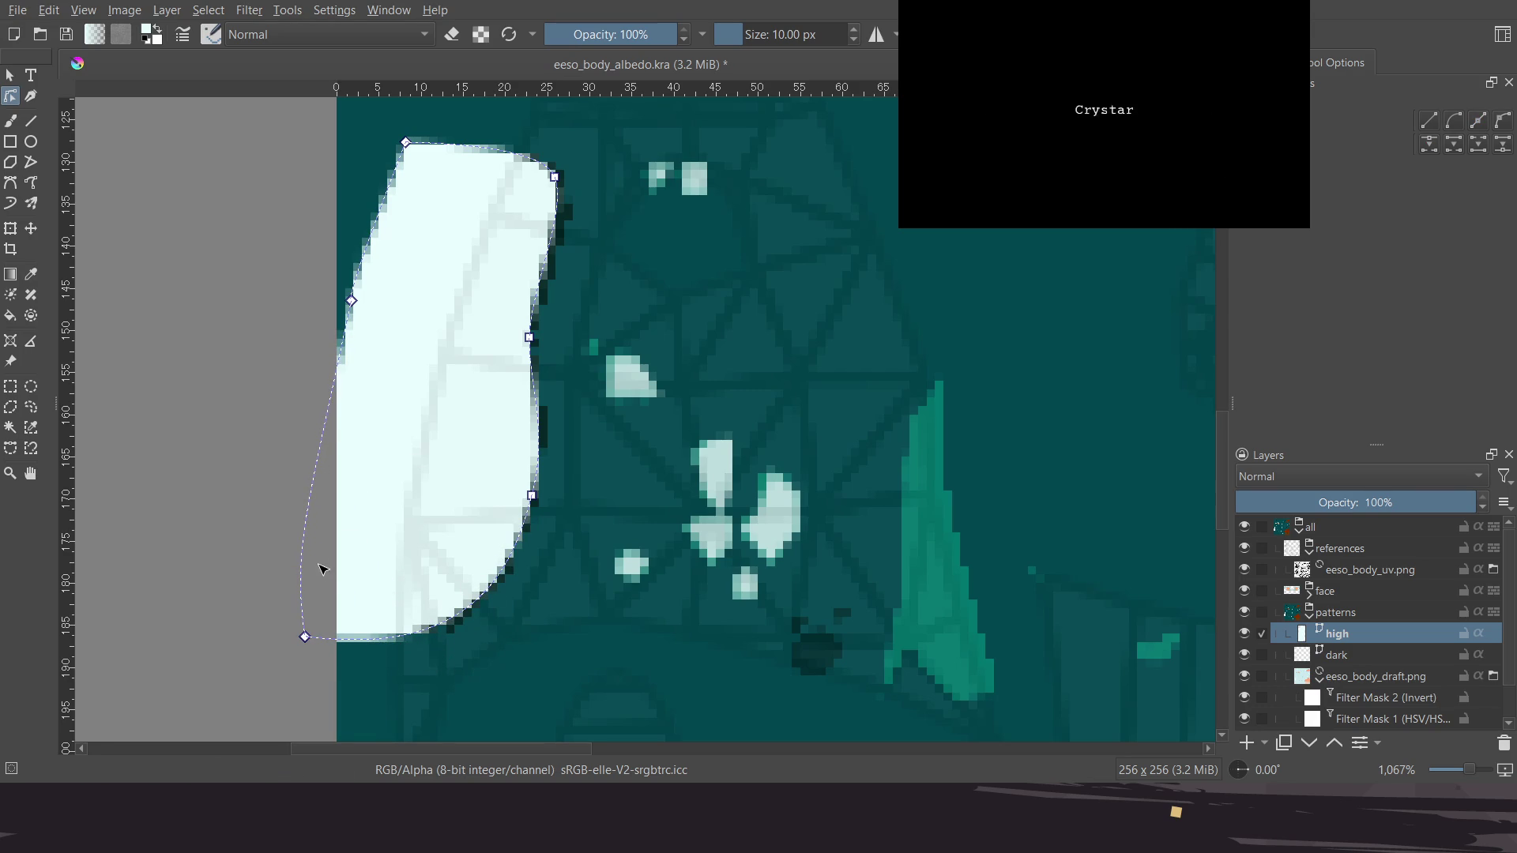
click(305, 636)
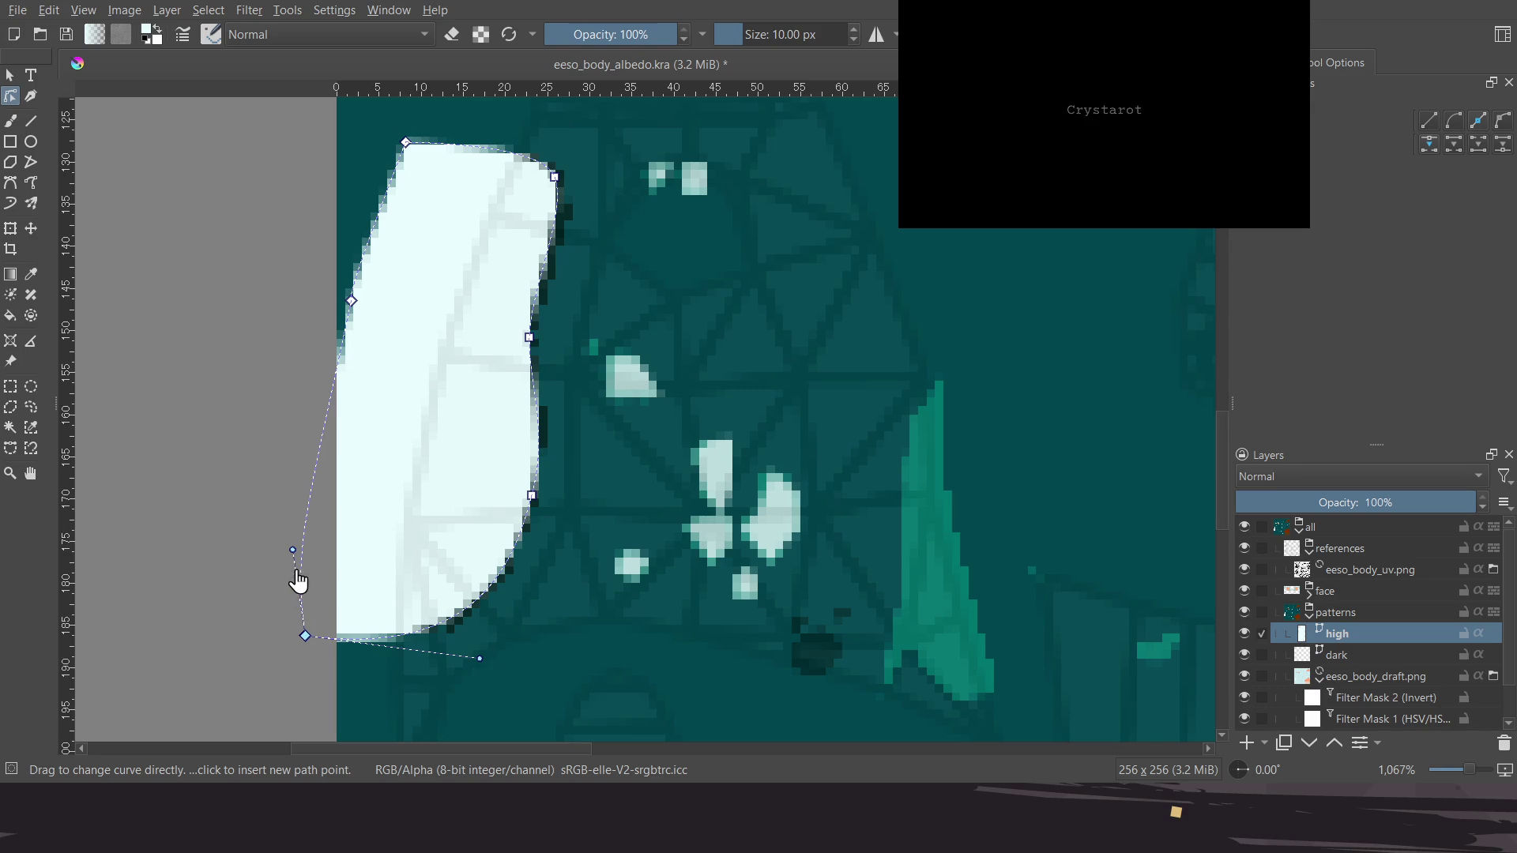
drag(320, 545, 339, 416)
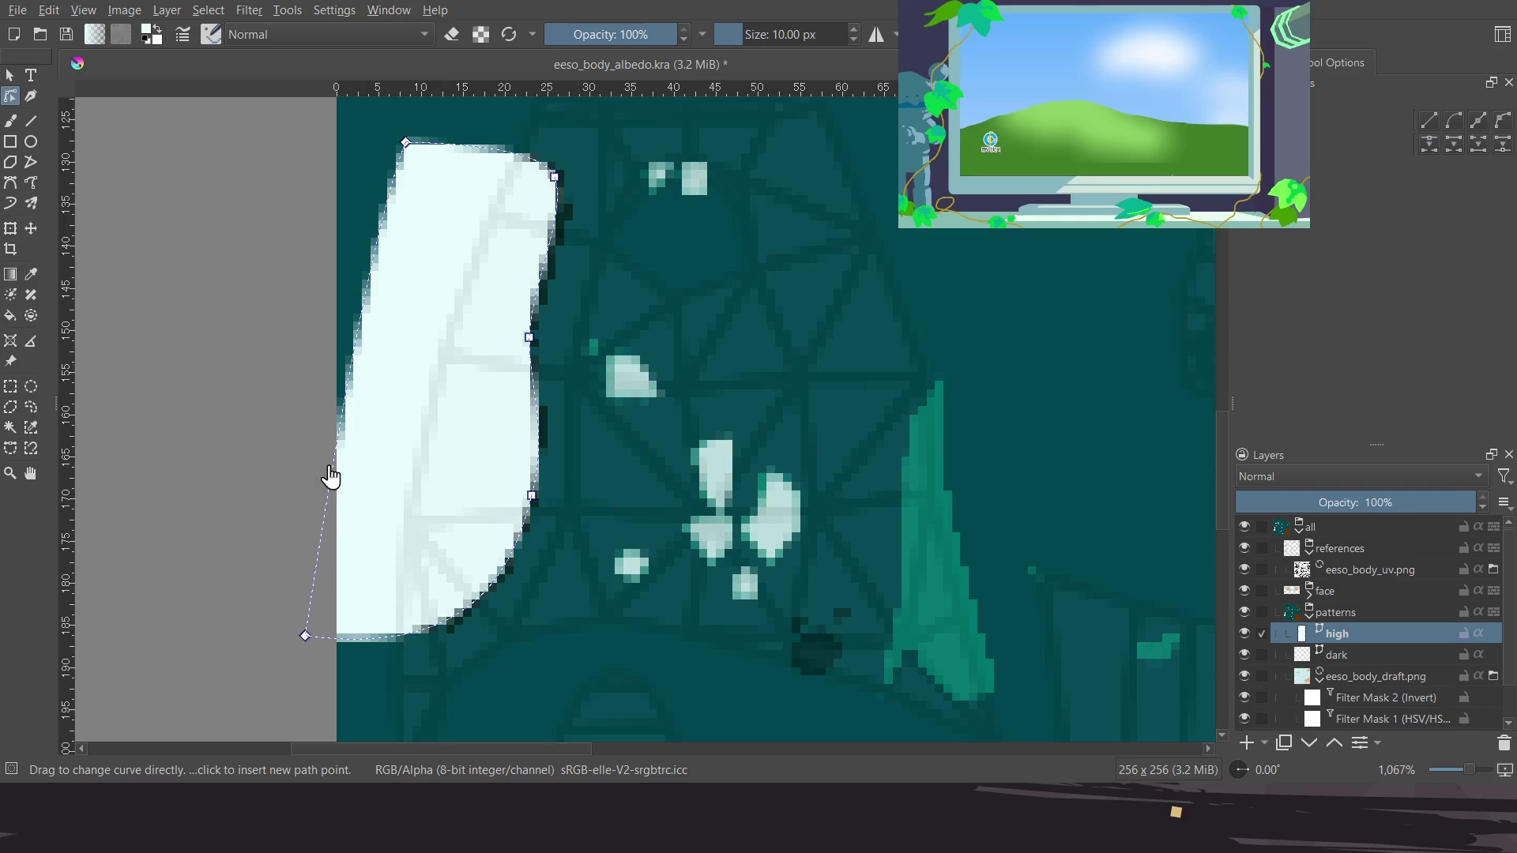
Save eeso_body_albedo.kra with the new white highlight shape
scroll(332, 494, down, 2)
scroll(332, 495, right, 2)
ctrl+scroll(373, 429, down, 2)
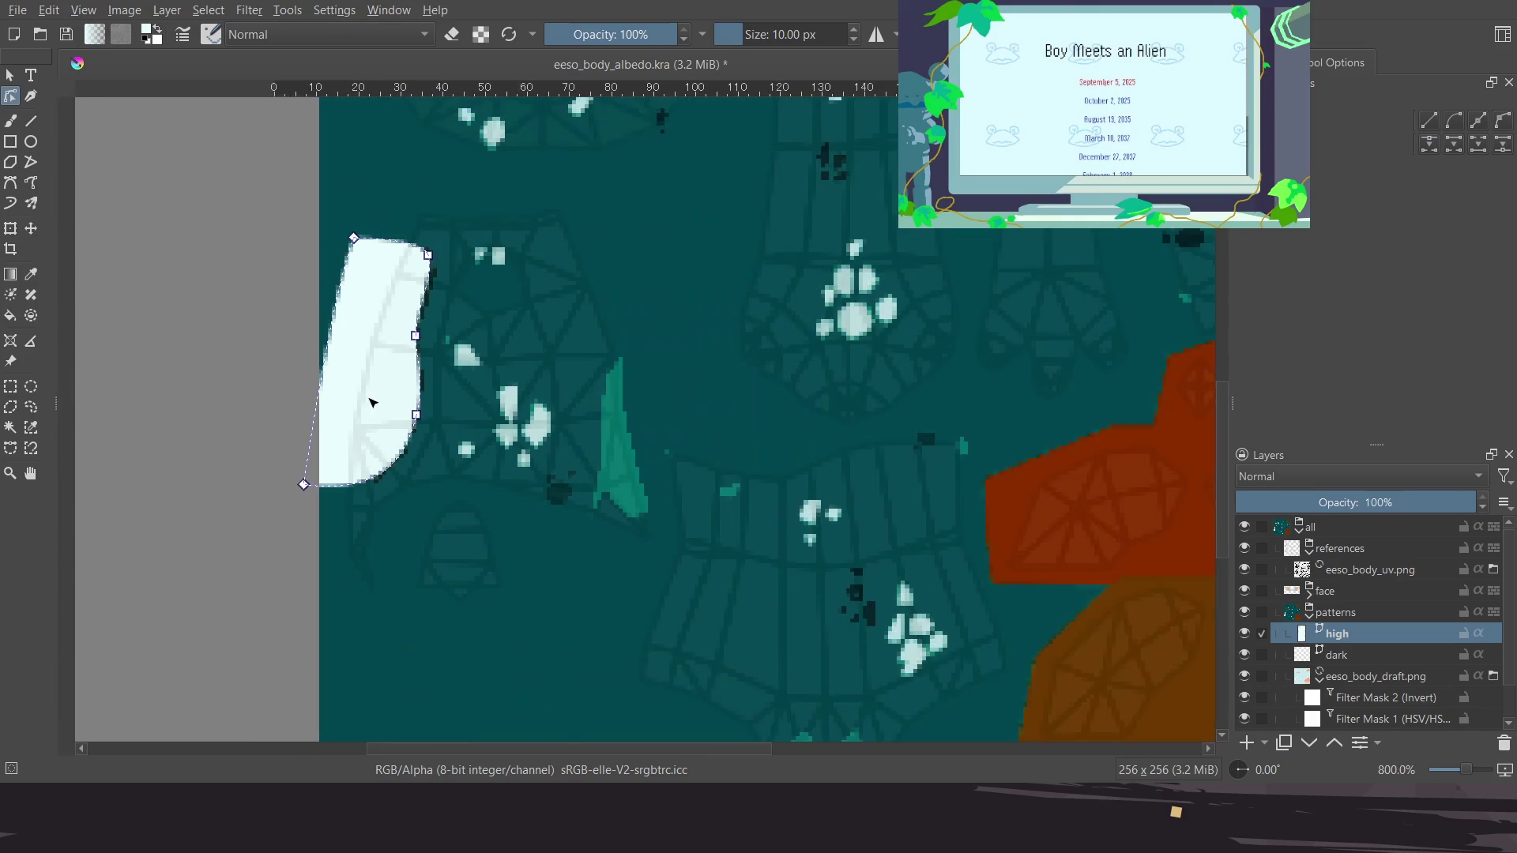
scroll(360, 432, down, 1)
shift+scroll(360, 432, right, 1)
shift+scroll(437, 450, right, 1)
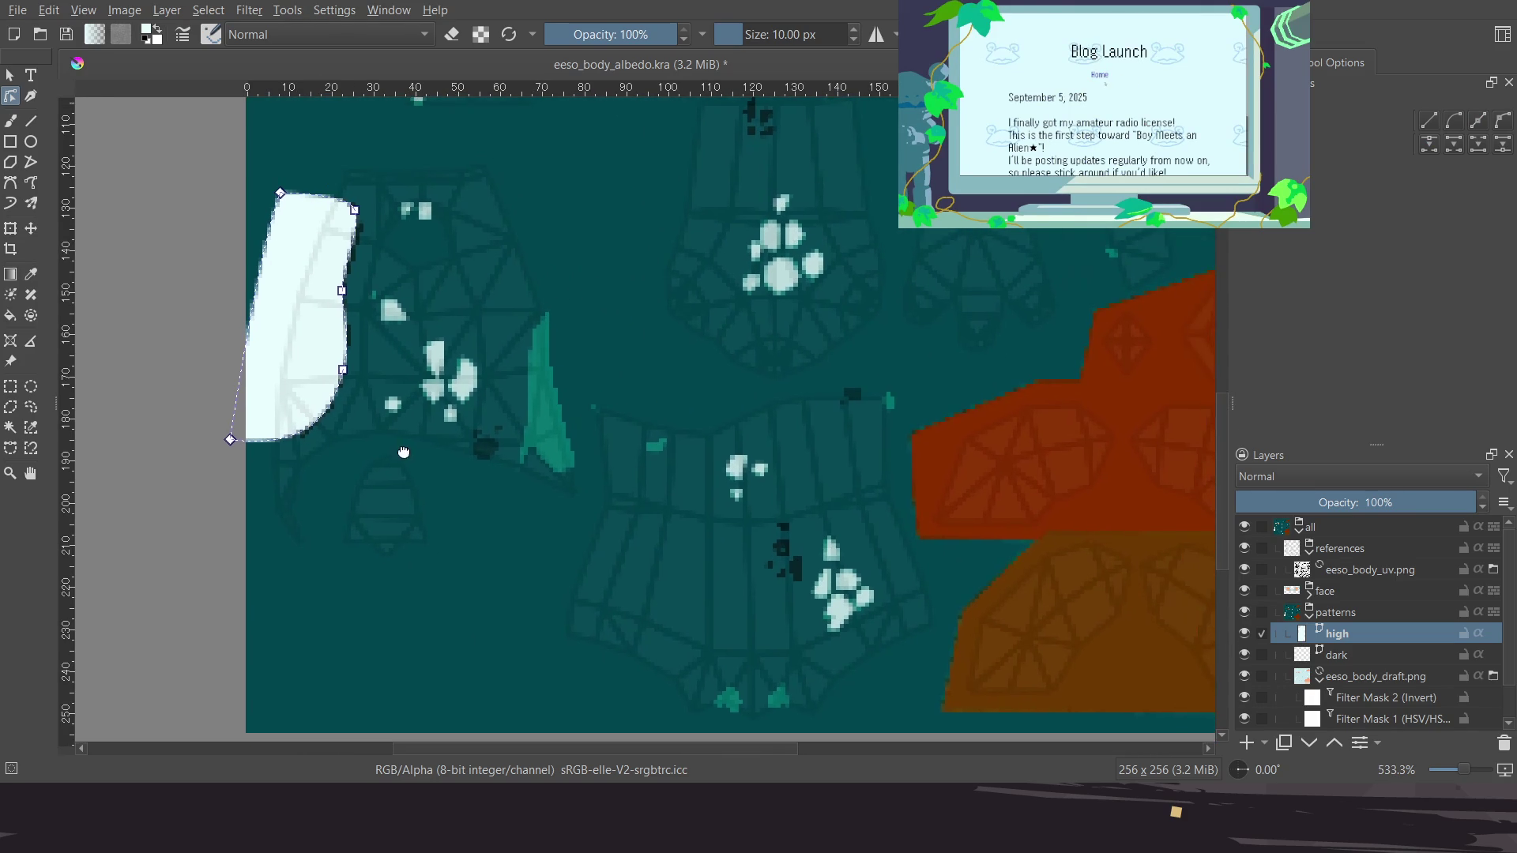
key(ctrl+s)
Zoom in on the face area around the two orange eyes
shift+scroll(490, 435, right, 1)
ctrl+scroll(495, 432, down, 1)
ctrl+scroll(502, 439, down, 1)
ctrl+scroll(502, 425, up, 2)
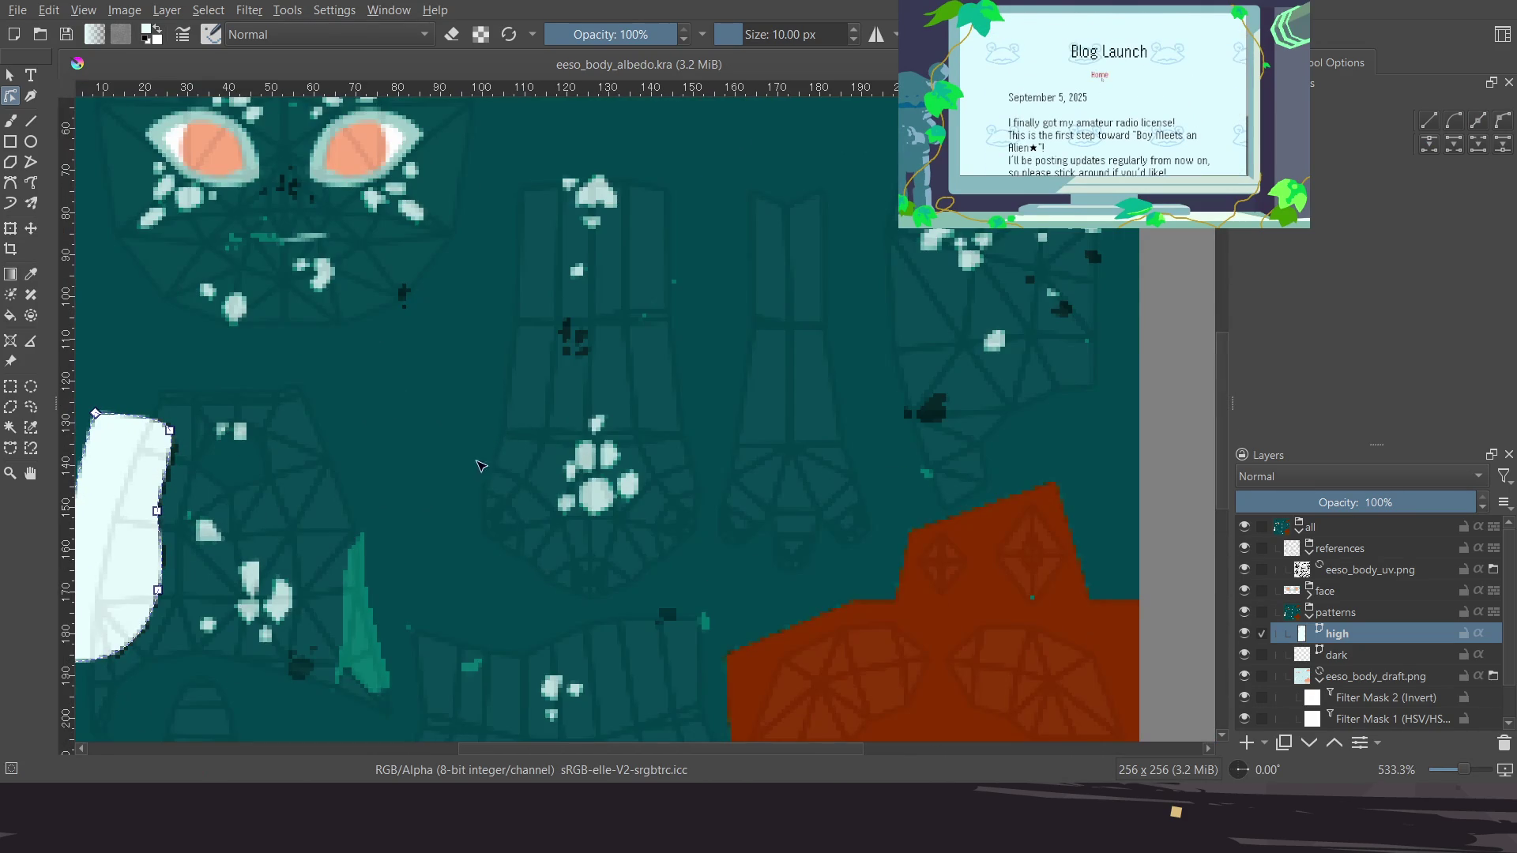
scroll(442, 474, down, 1)
shift+scroll(442, 474, left, 1)
ctrl+scroll(494, 420, up, 1)
ctrl+scroll(505, 443, down, 3)
ctrl+scroll(537, 407, up, 2)
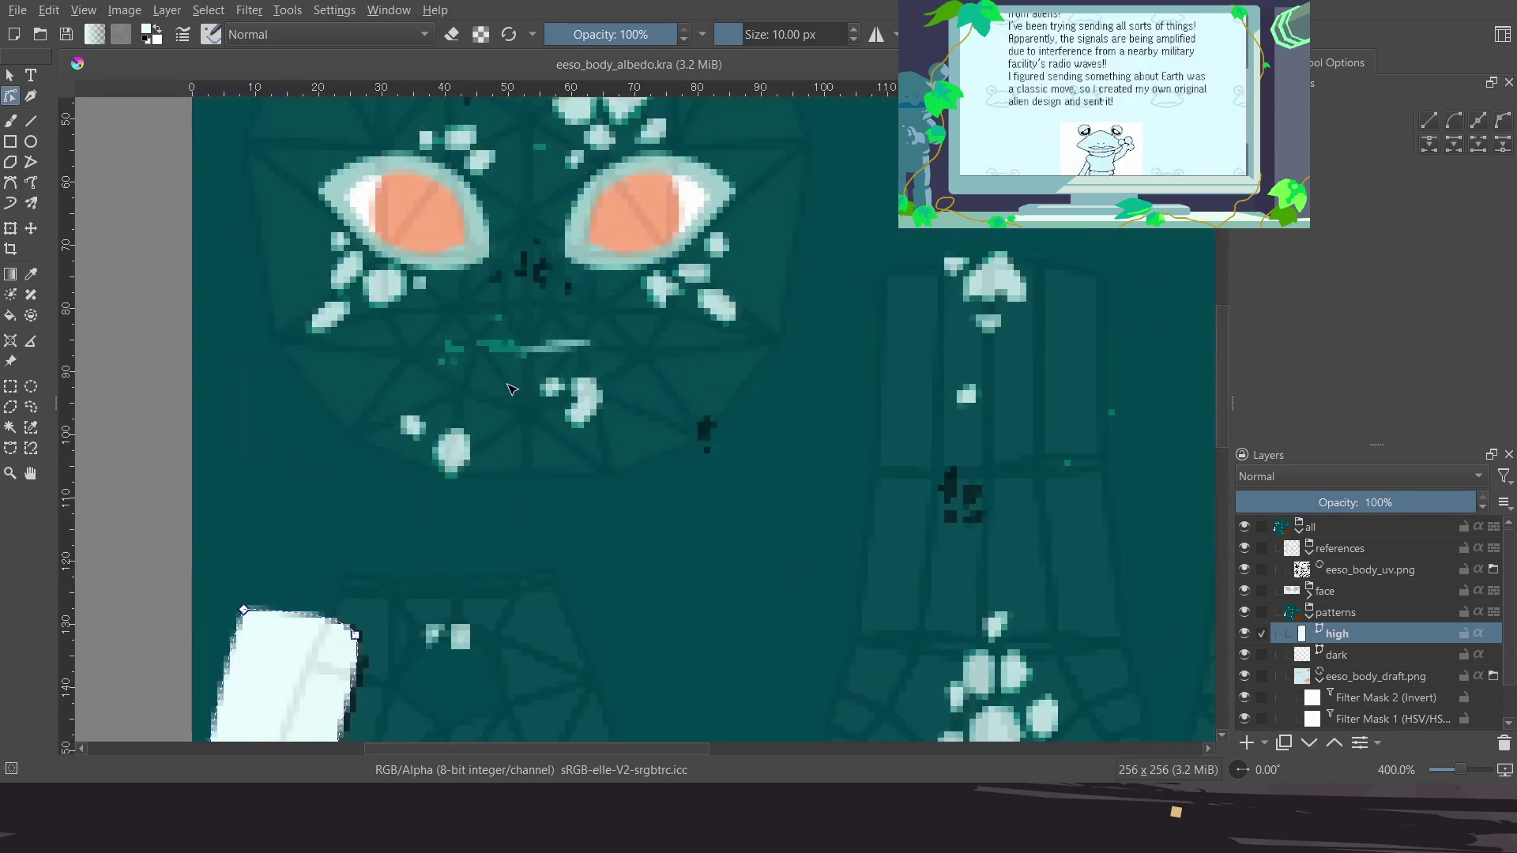
ctrl+scroll(506, 407, up, 1)
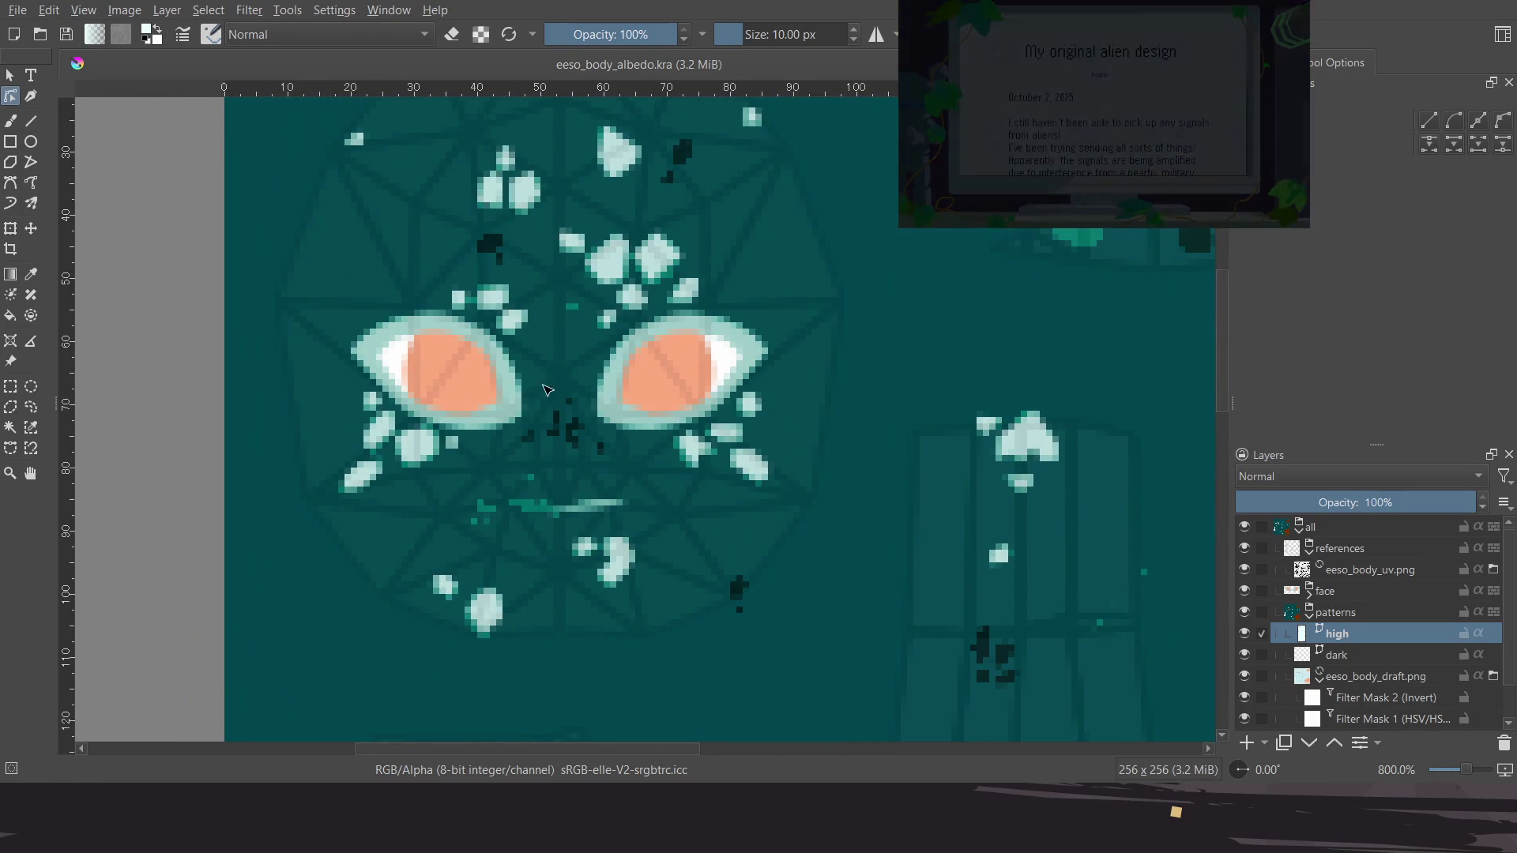
ctrl+scroll(377, 300, up, 1)
ctrl+scroll(377, 301, up, 1)
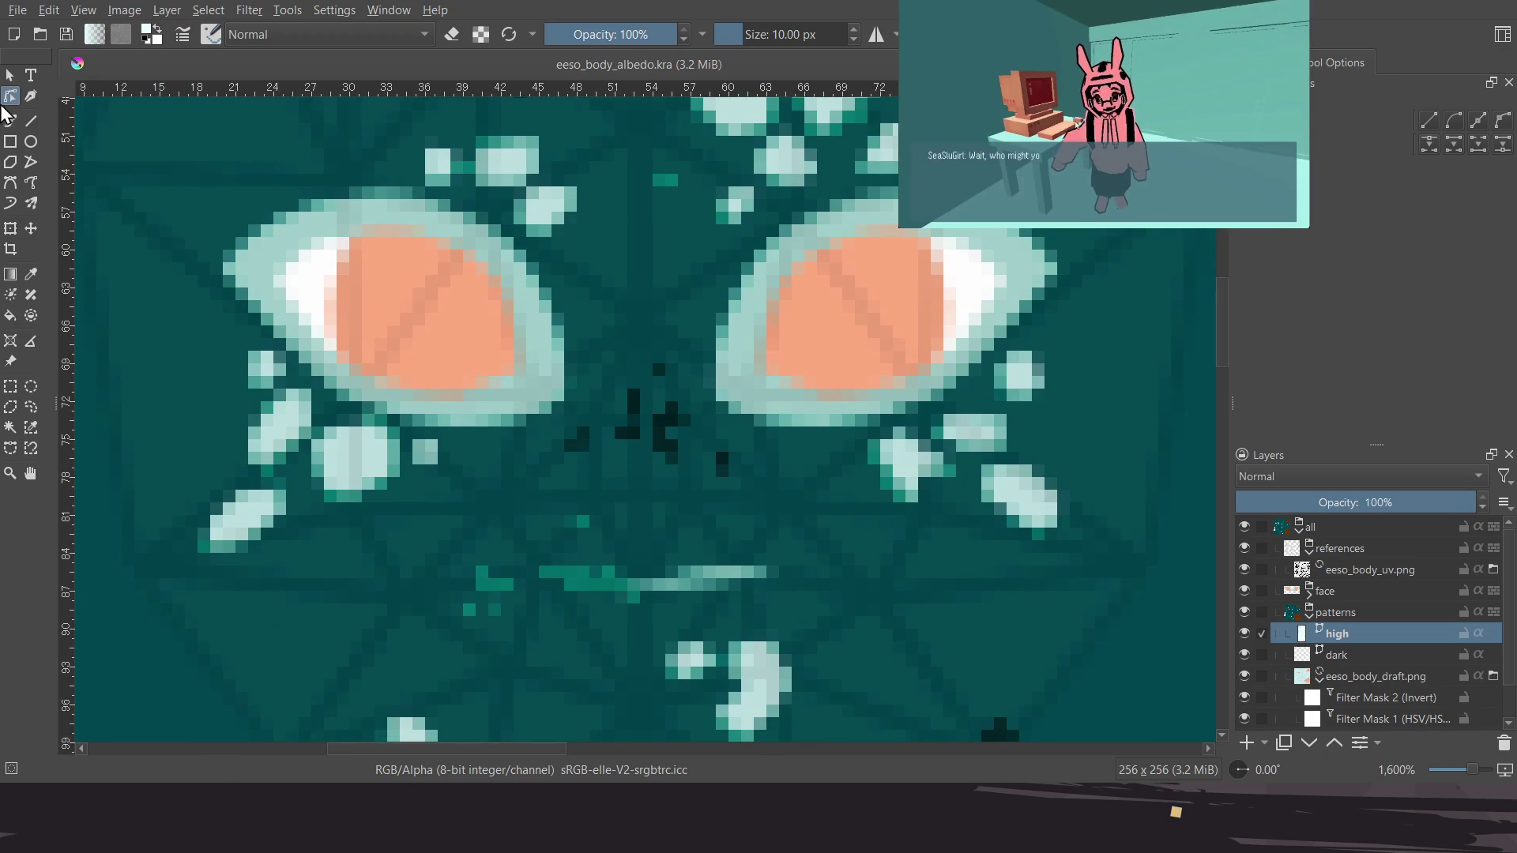
ctrl+scroll(803, 496, up, 2)
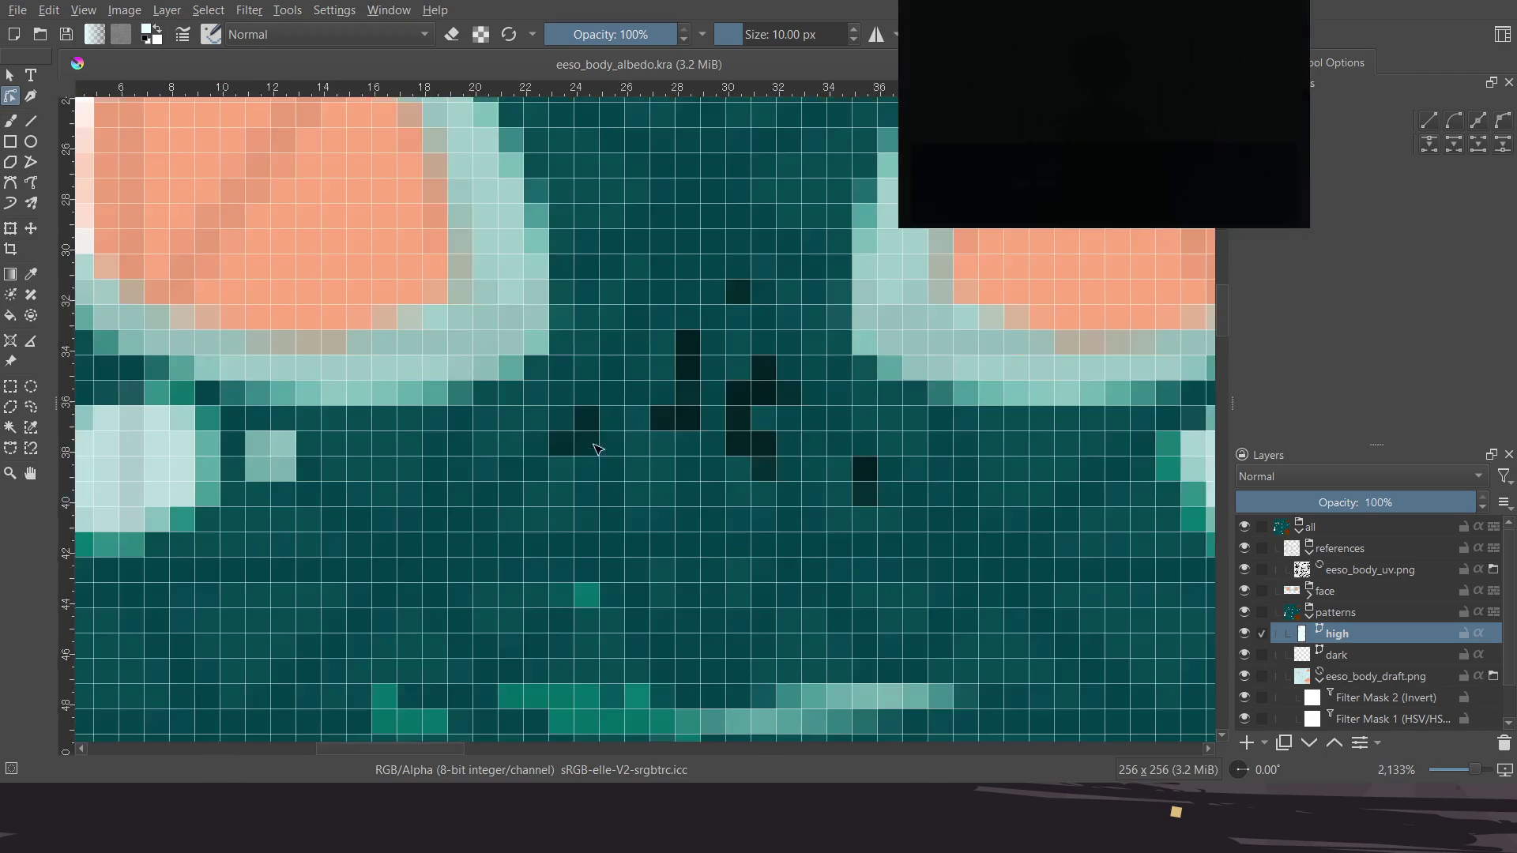
ctrl+scroll(750, 452, down, 1)
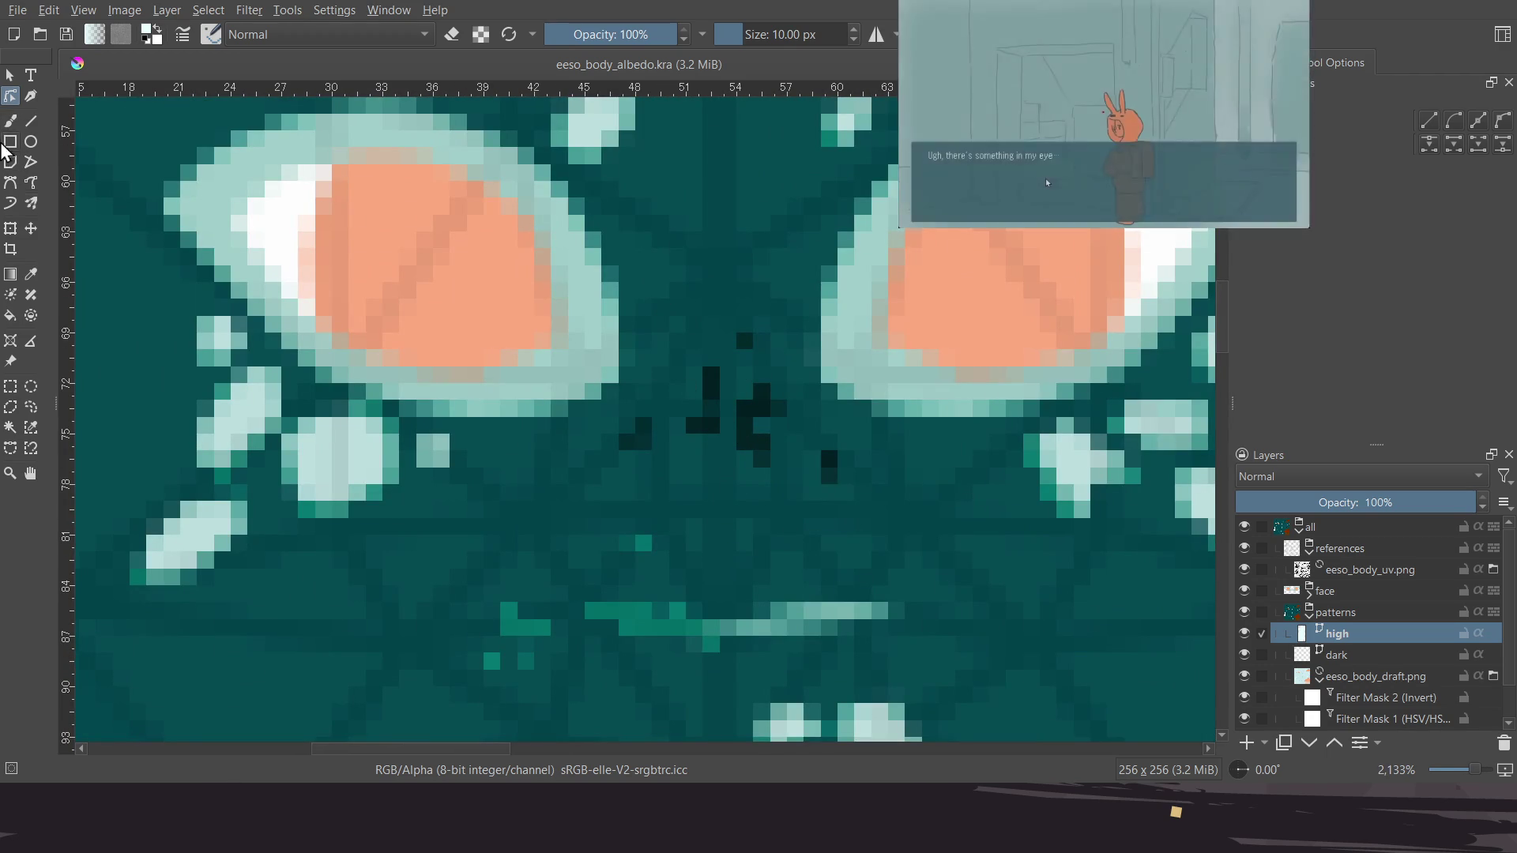
With the Bezier curve tool, finish the highlight shape between the eyes on the high layer
click(12, 184)
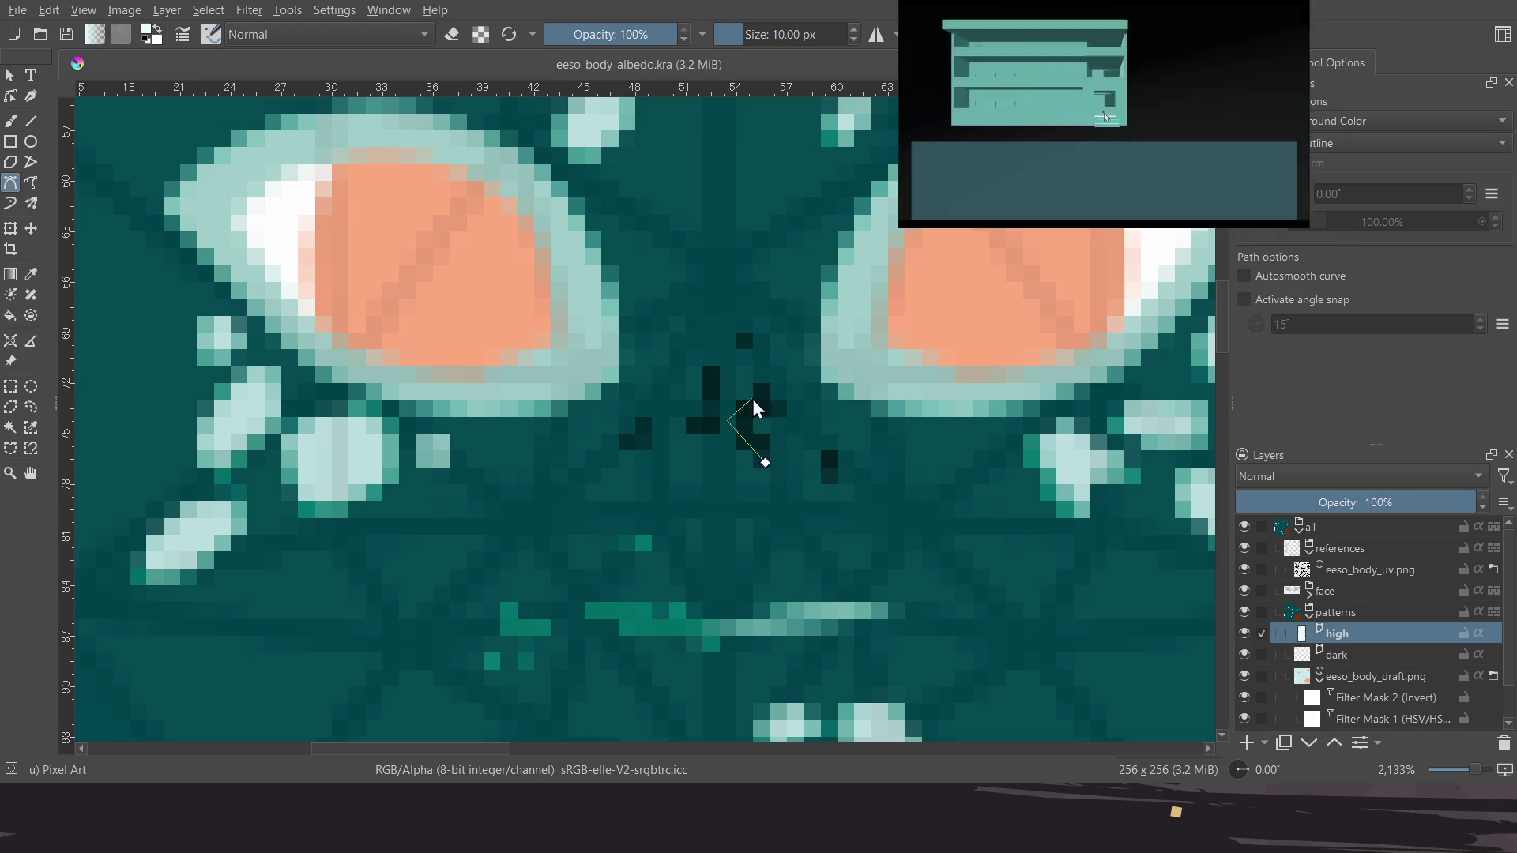
click(771, 386)
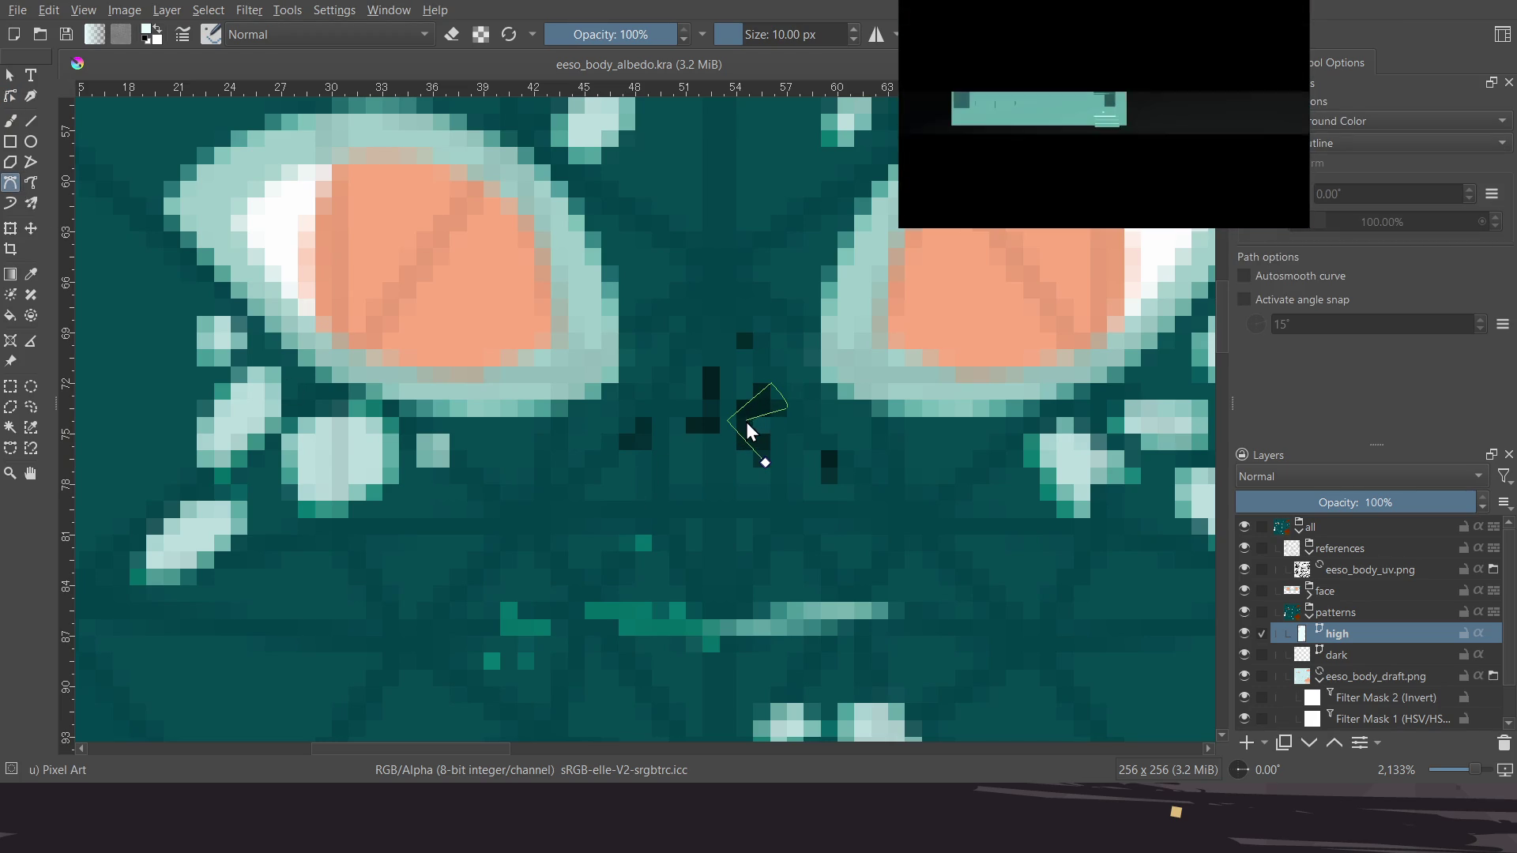
double_click(764, 467)
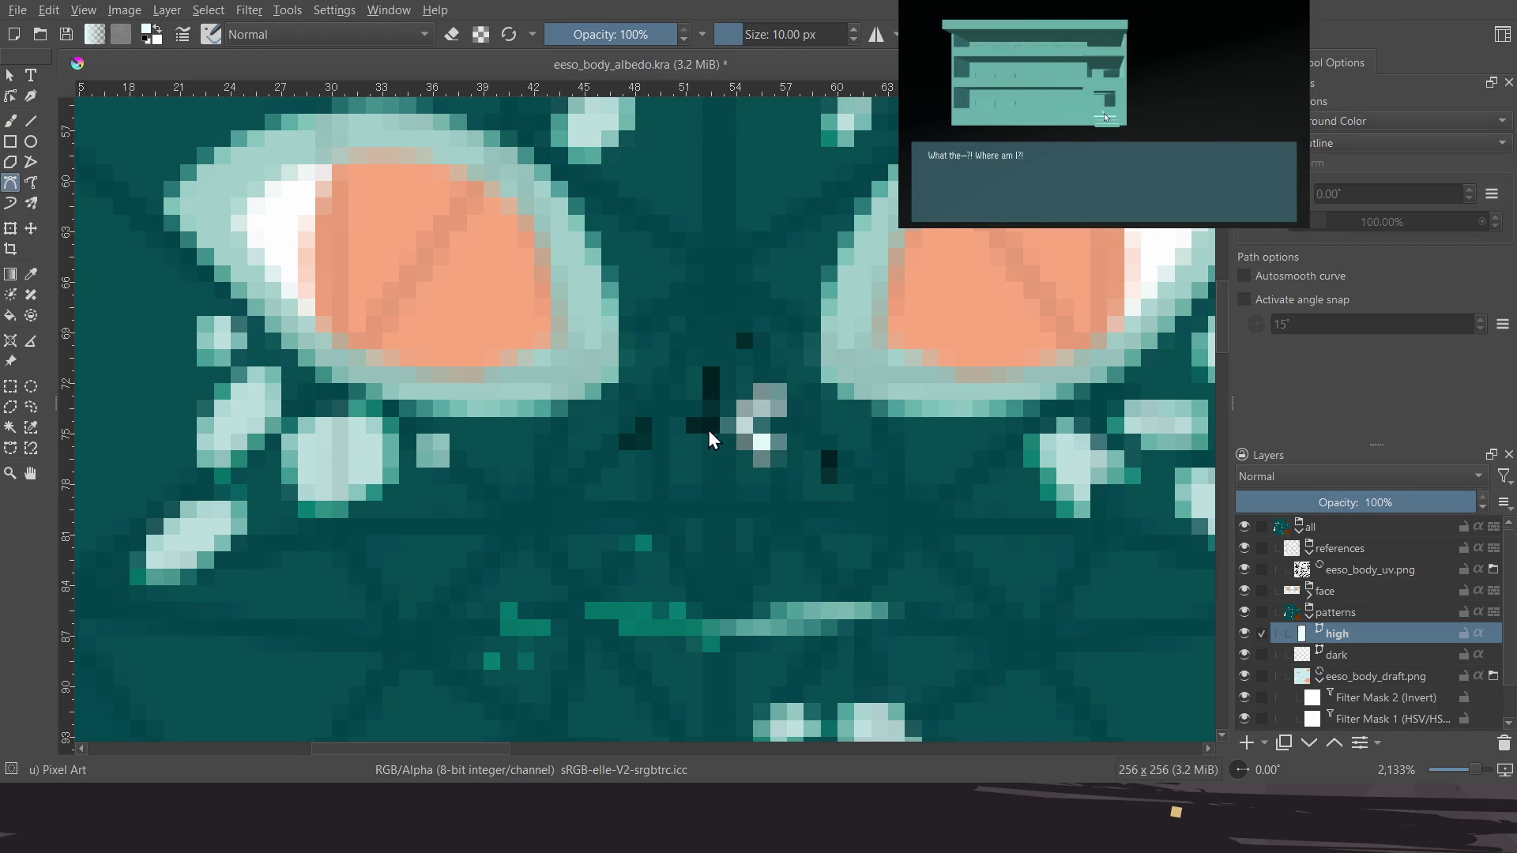
Draw a four-sided and a triangular light highlight over two more dark spots
click(640, 450)
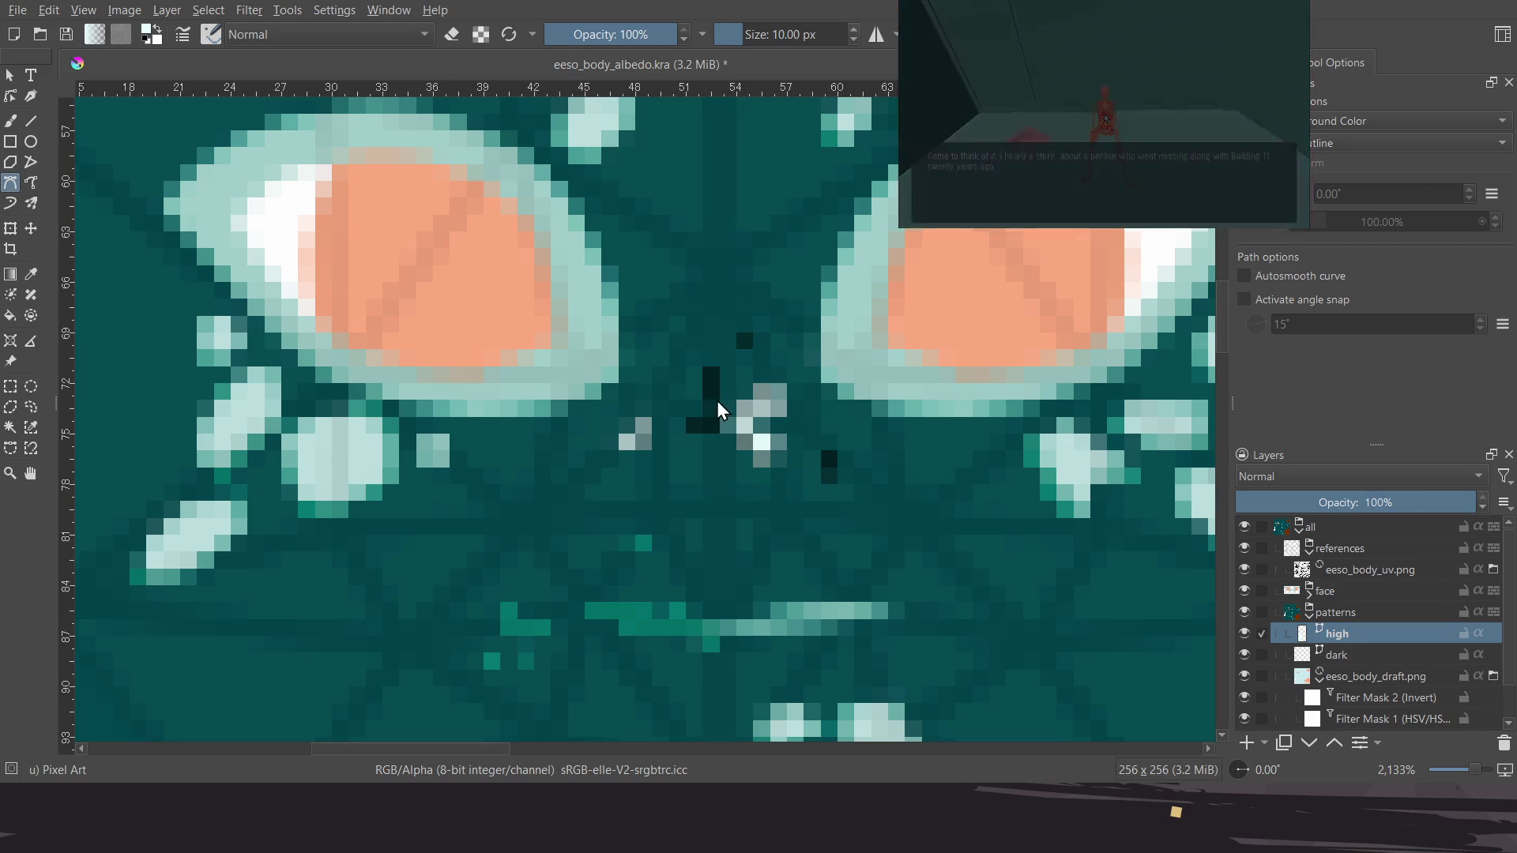
click(685, 426)
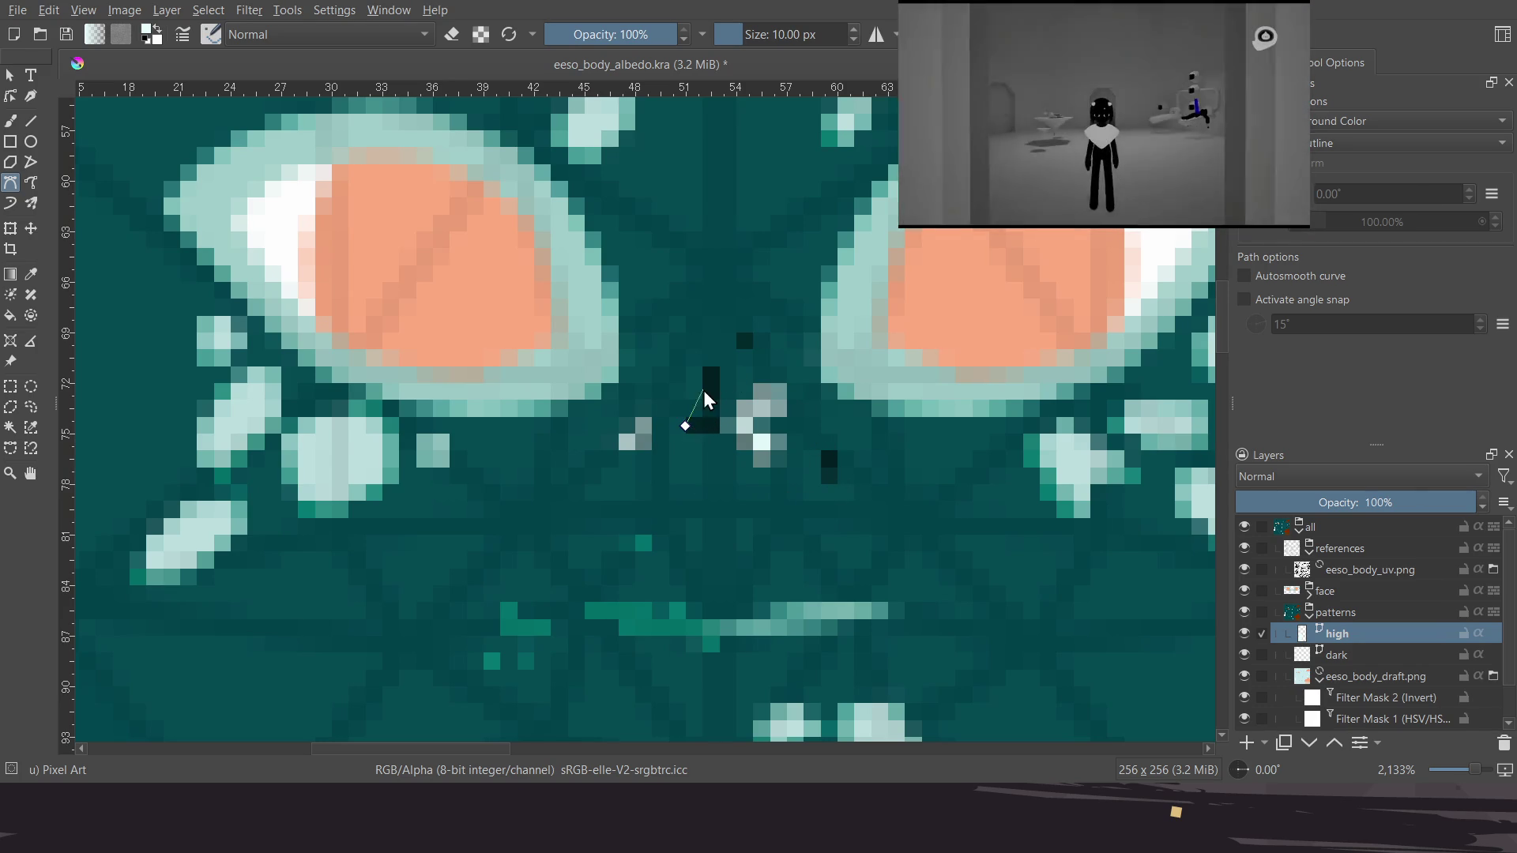
click(713, 368)
click(716, 429)
click(685, 427)
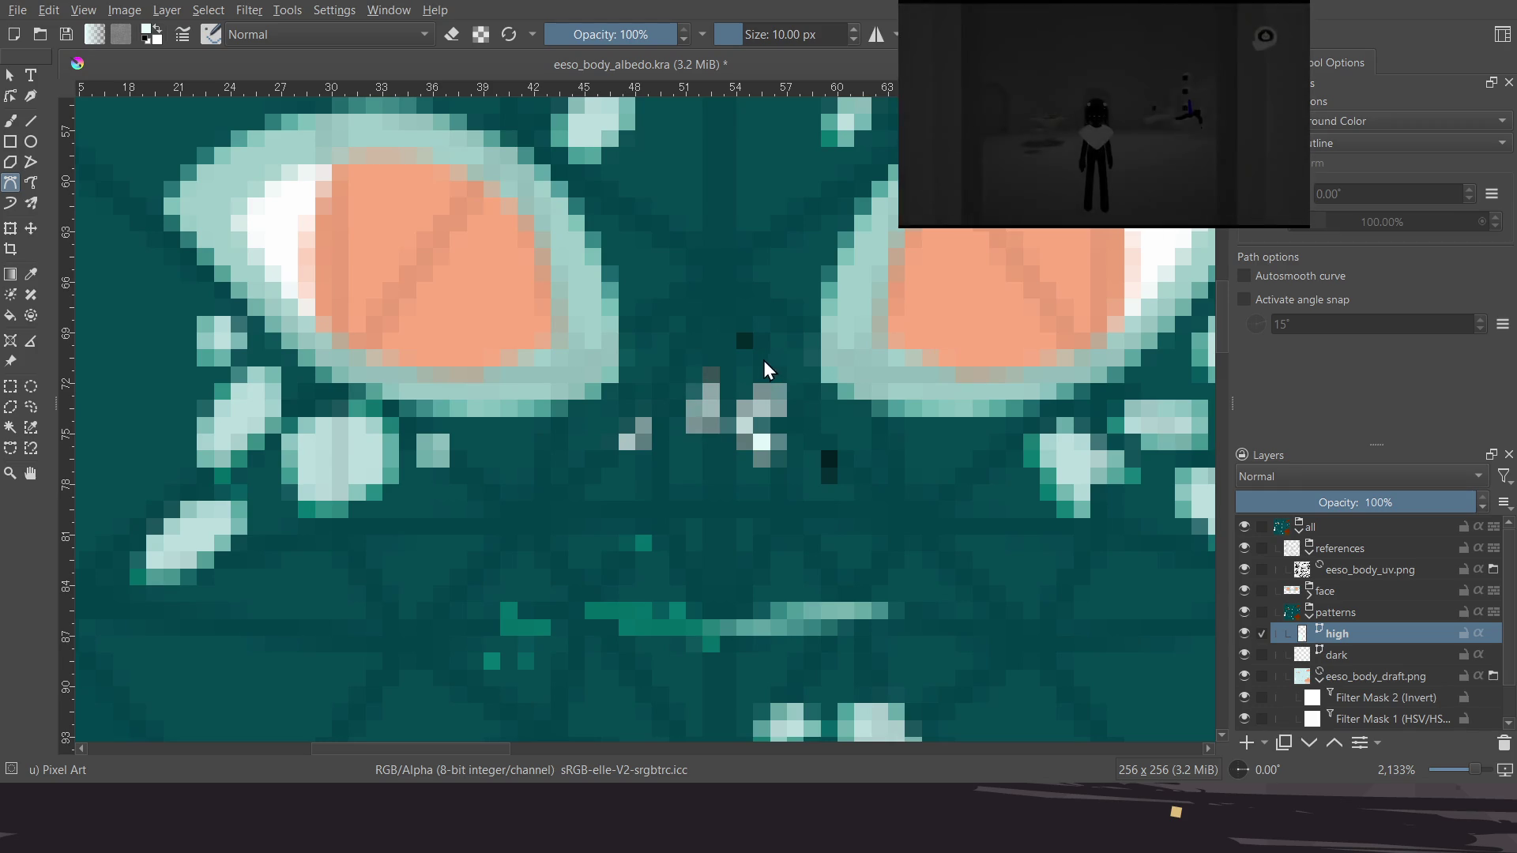
click(732, 345)
click(755, 316)
click(762, 349)
Shift the face view left and hide the eeso_body_draft.png layer
key(Return)
middle_drag(757, 446, 678, 428)
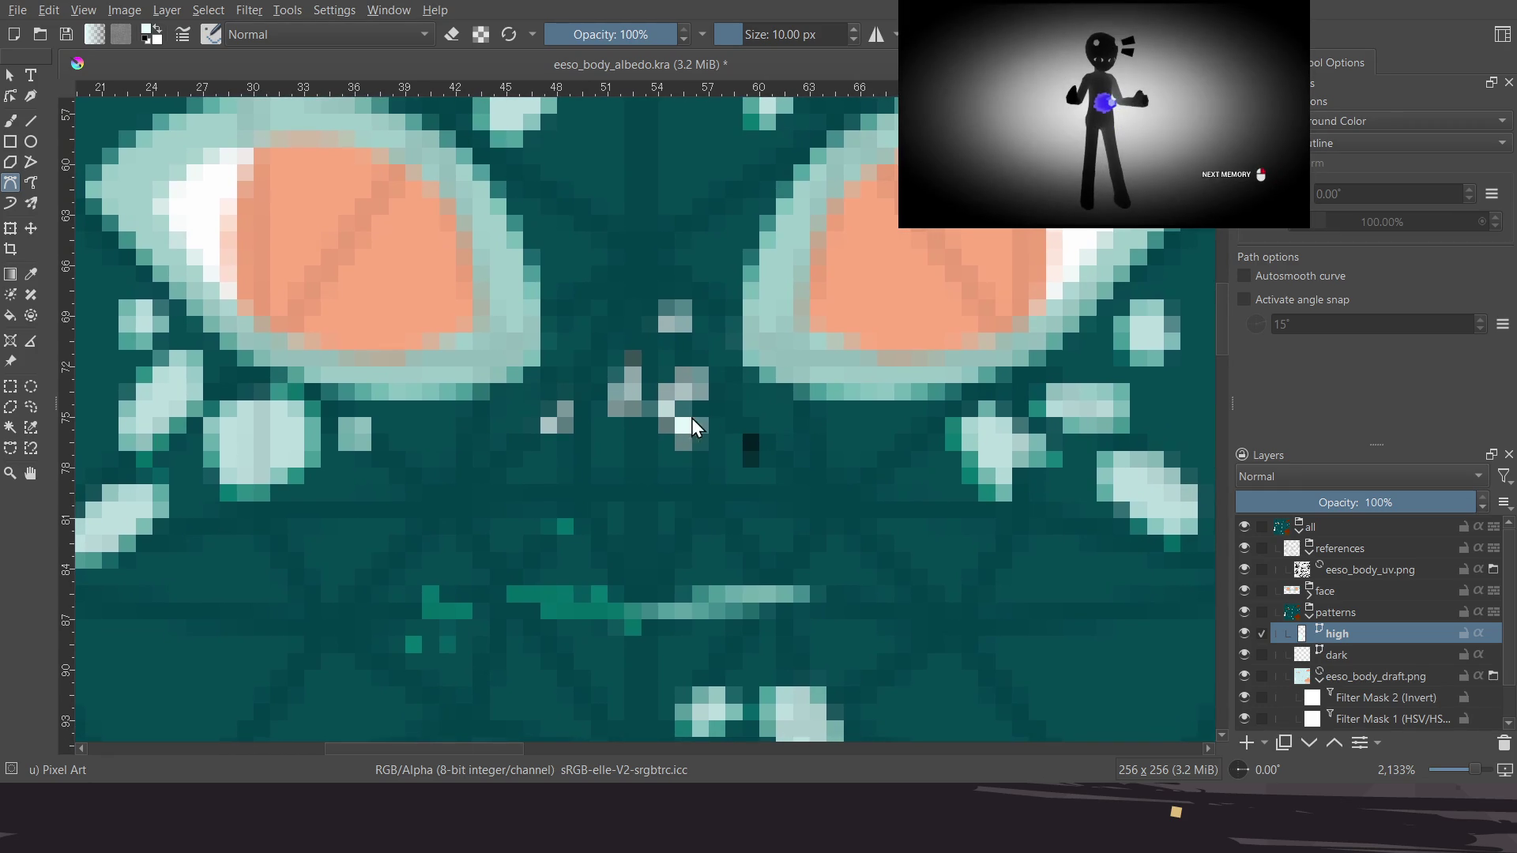
click(1244, 676)
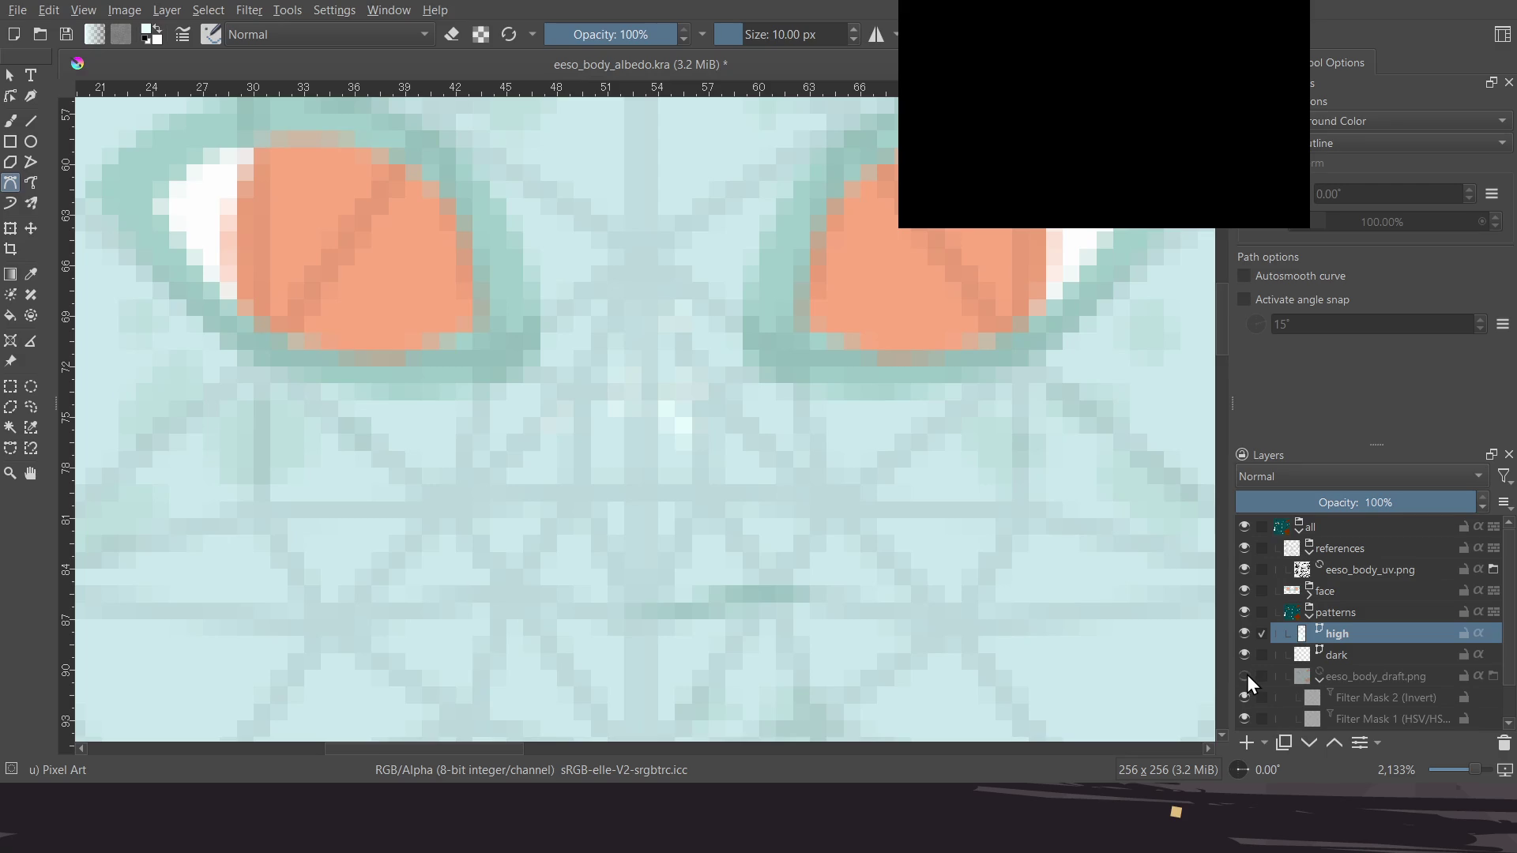
Leave eeso_body_uv.png hidden and make eeso_body_draft.png visible again
key(Return)
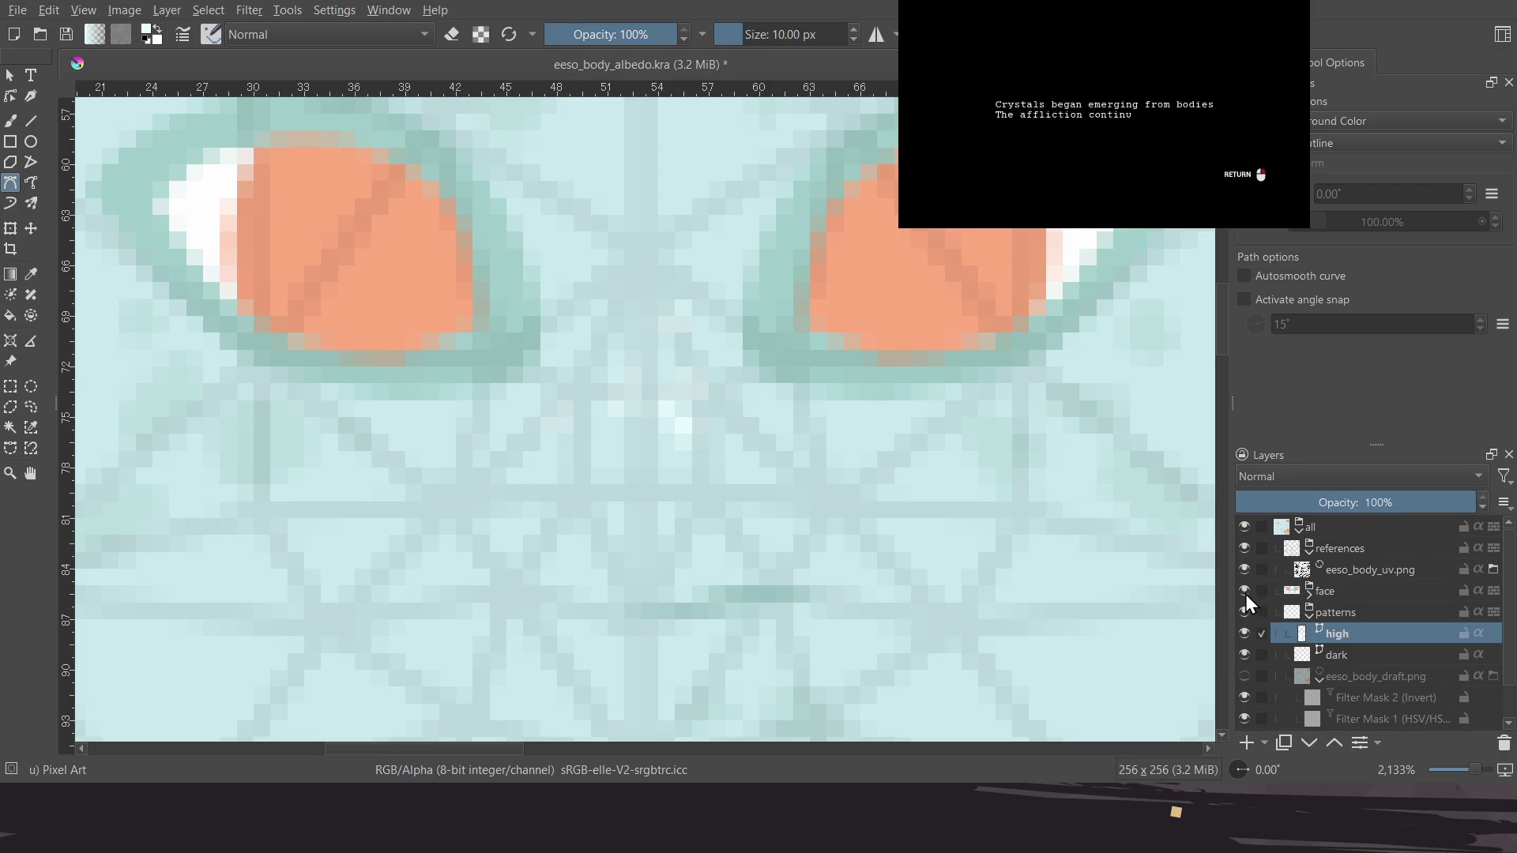
click(1245, 569)
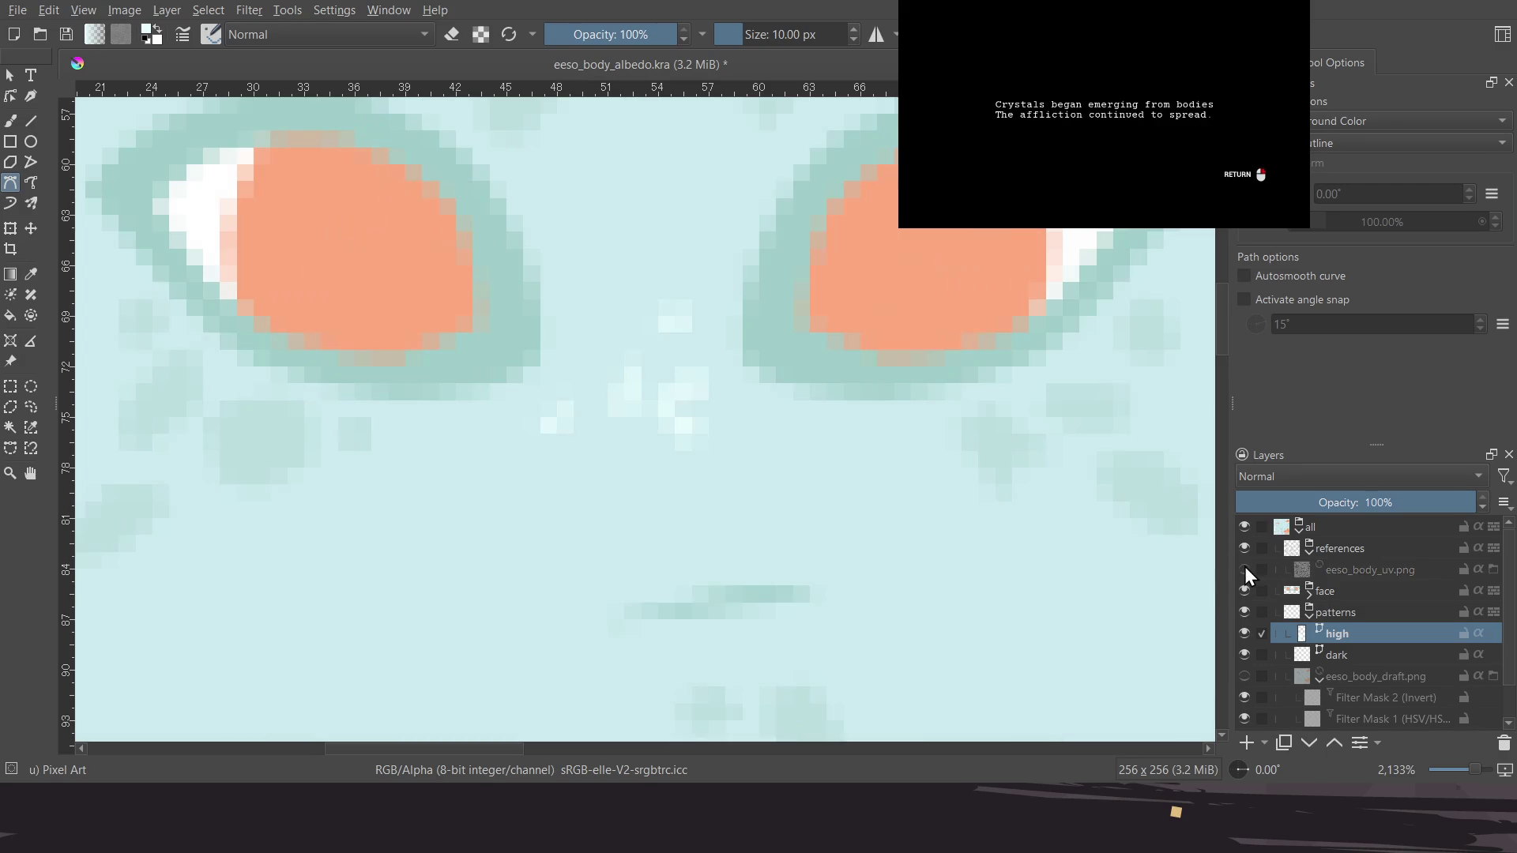
click(1246, 570)
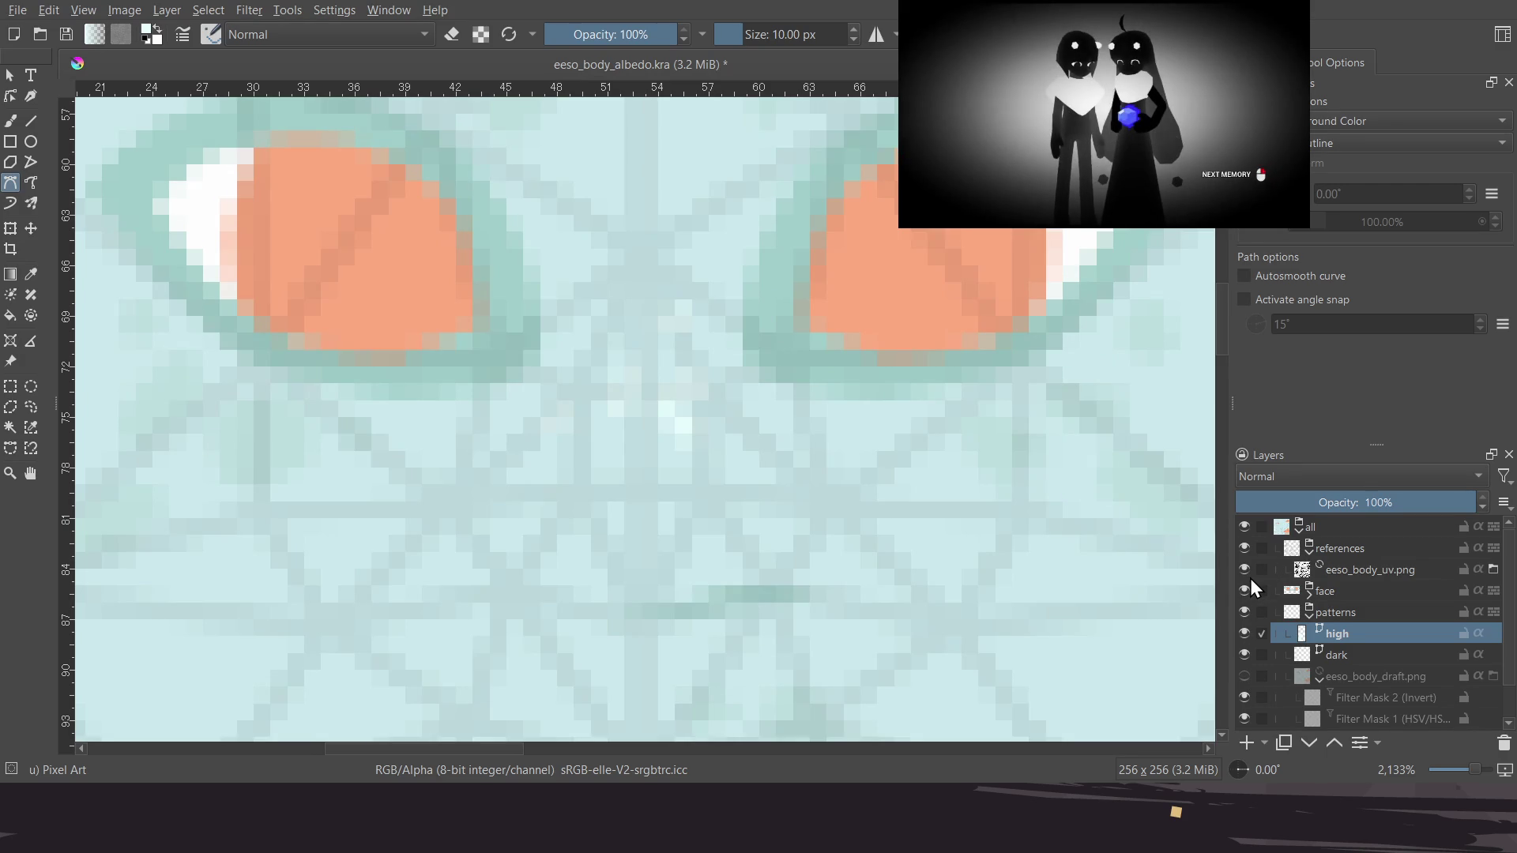
click(1247, 575)
click(1246, 677)
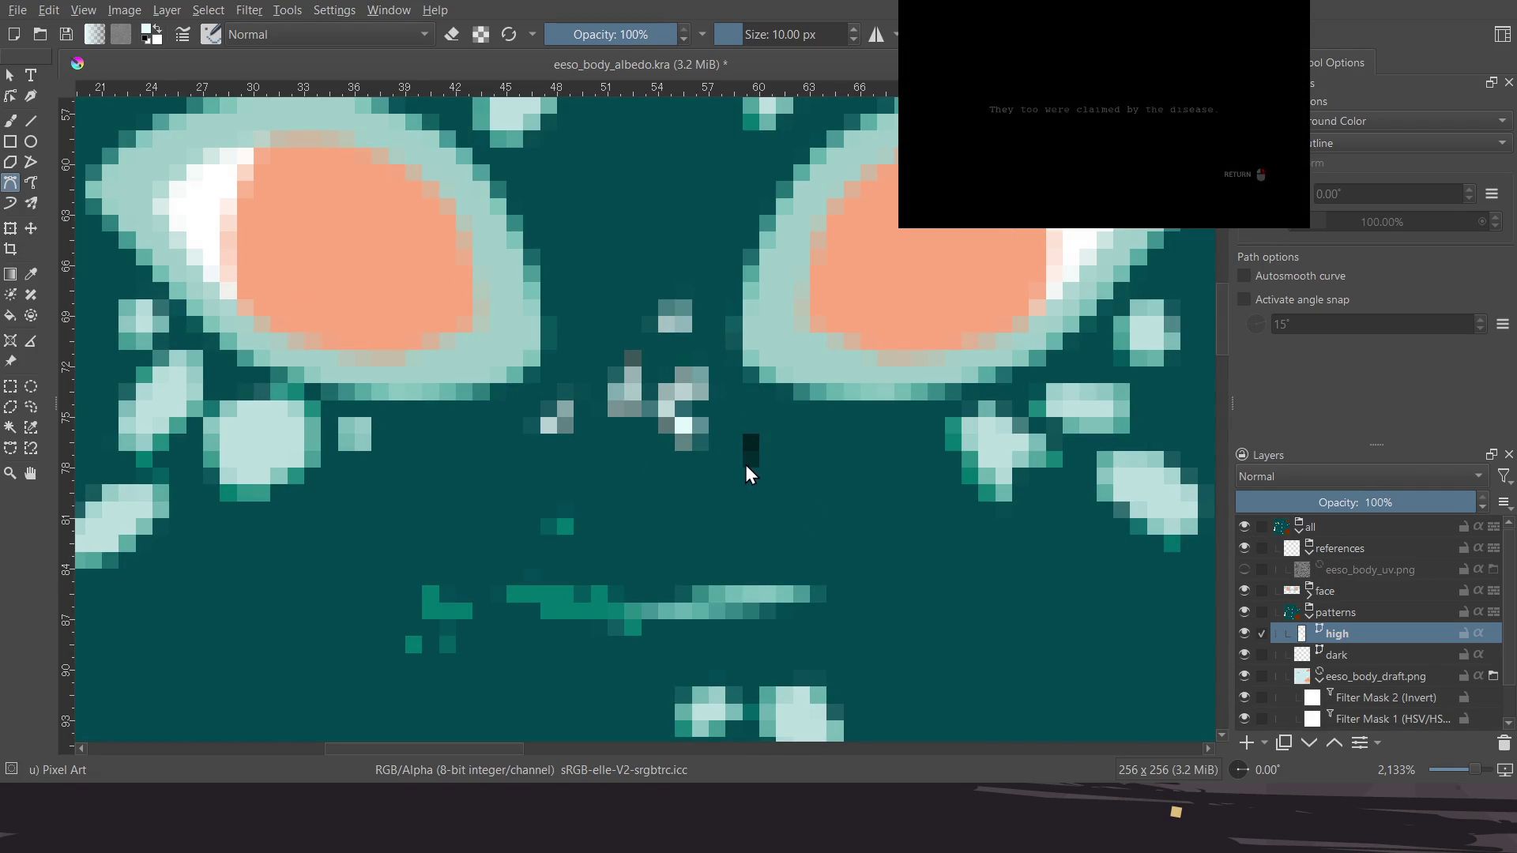
scroll(746, 467, down, 2)
scroll(727, 463, down, 1)
Zoom in and draw a light-teal highlight shape over the dark blob
scroll(803, 456, down, 1)
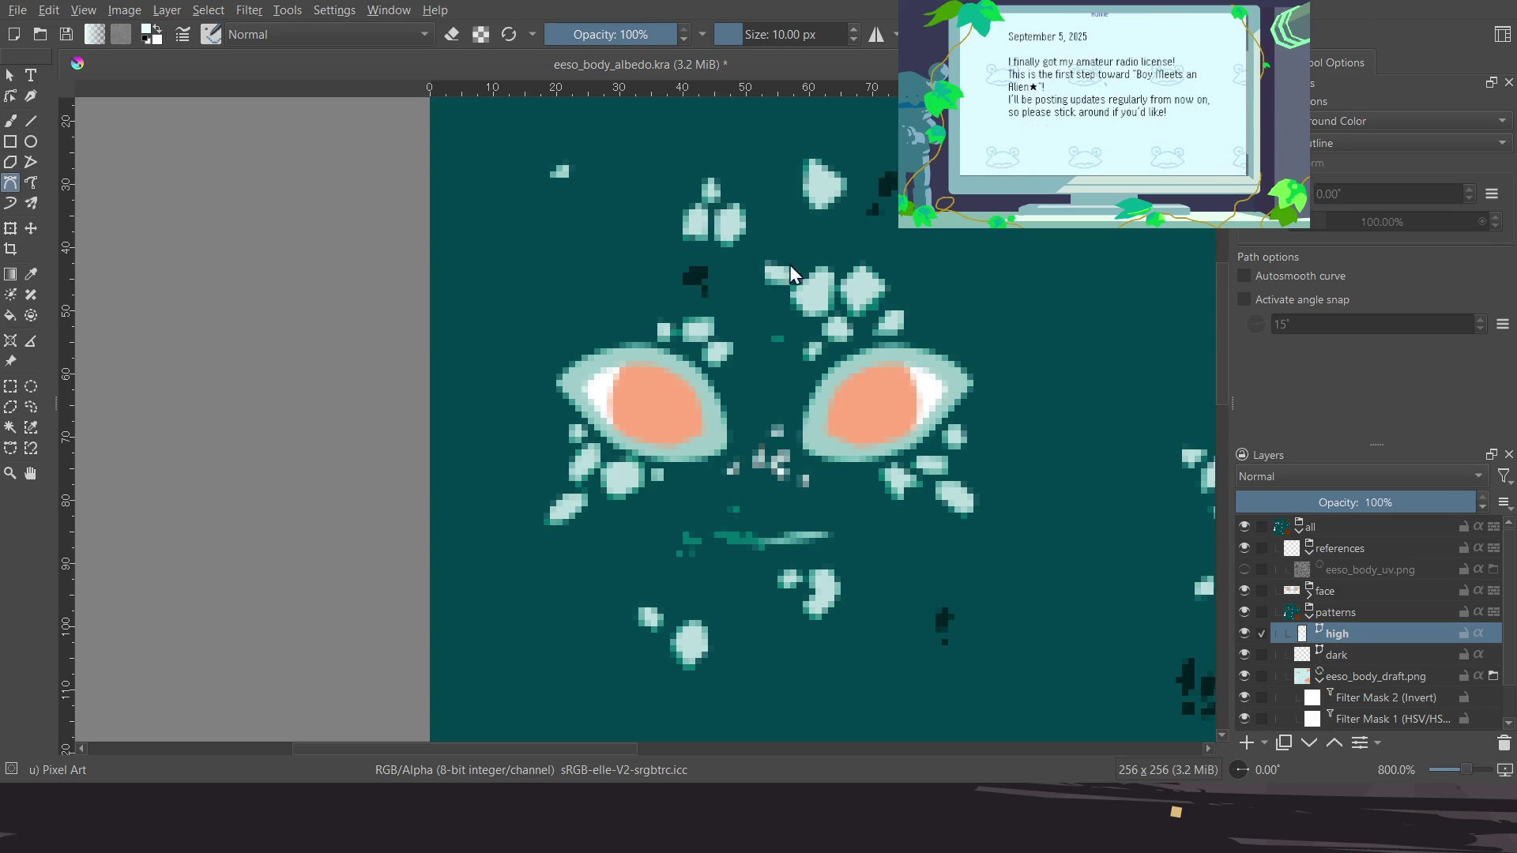
middle_drag(780, 296, 765, 340)
scroll(724, 417, down, 1)
scroll(884, 467, down, 2)
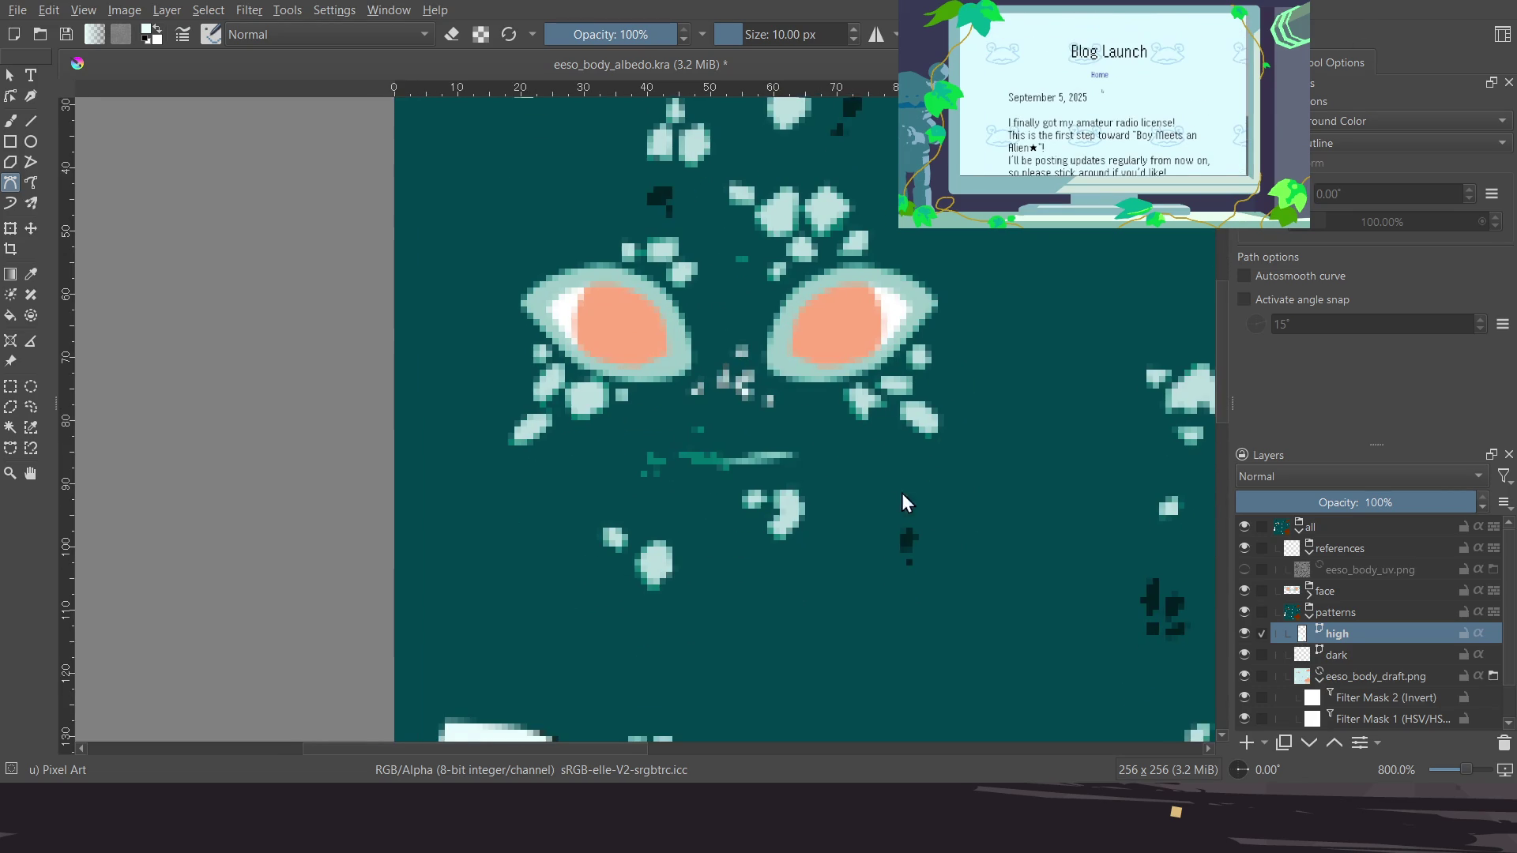
scroll(866, 491, down, 2)
ctrl+scroll(852, 528, up, 2)
ctrl+scroll(852, 531, up, 1)
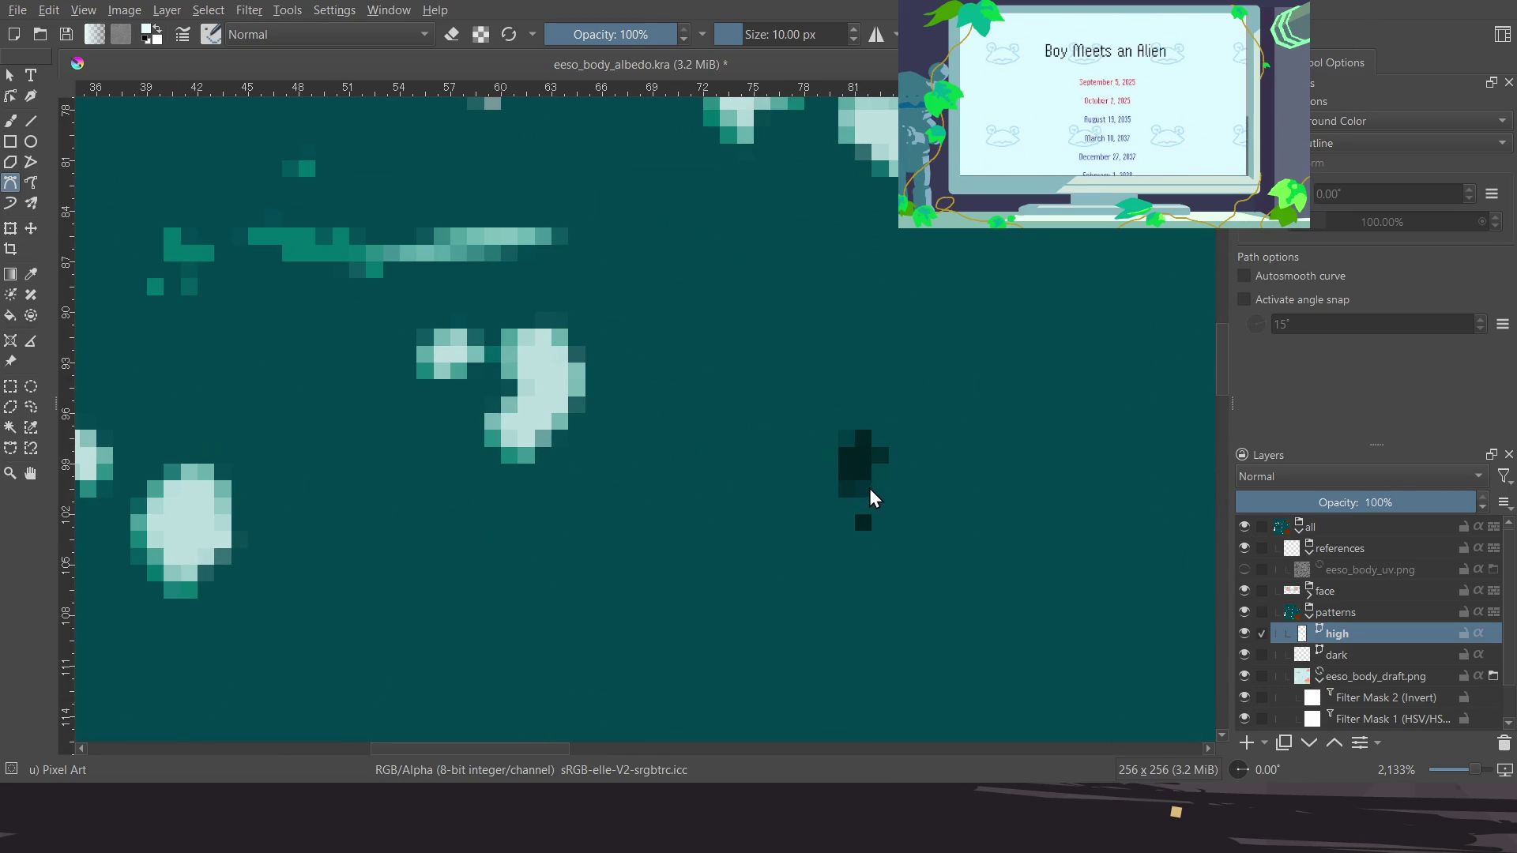
click(864, 491)
click(836, 451)
click(865, 430)
click(889, 459)
click(865, 489)
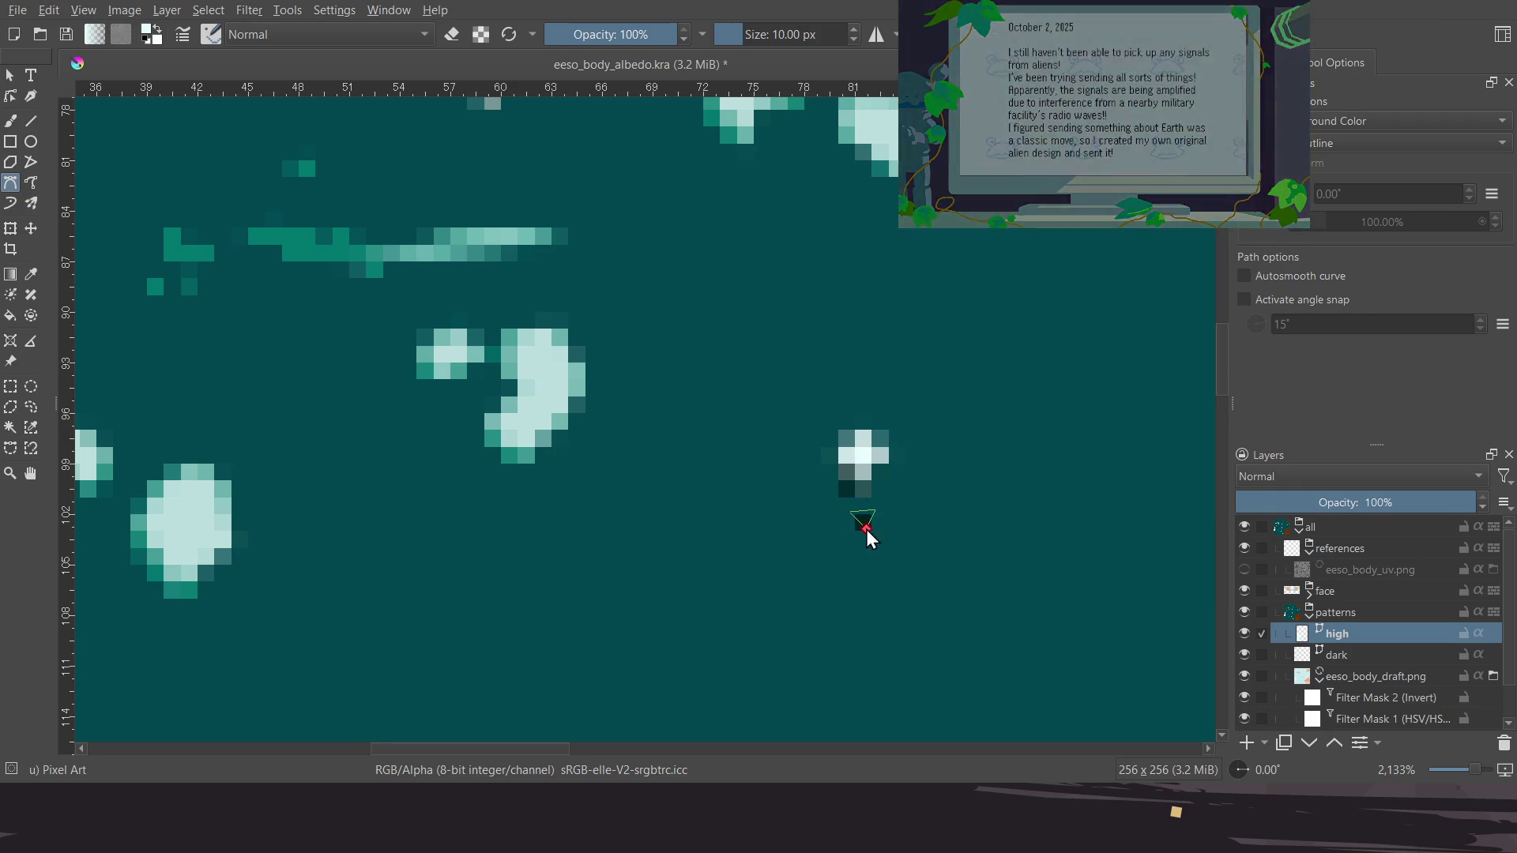
Add a four-sided highlight on the spot above the eye and a triangle below it
scroll(735, 529, down, 2)
scroll(704, 427, up, 5)
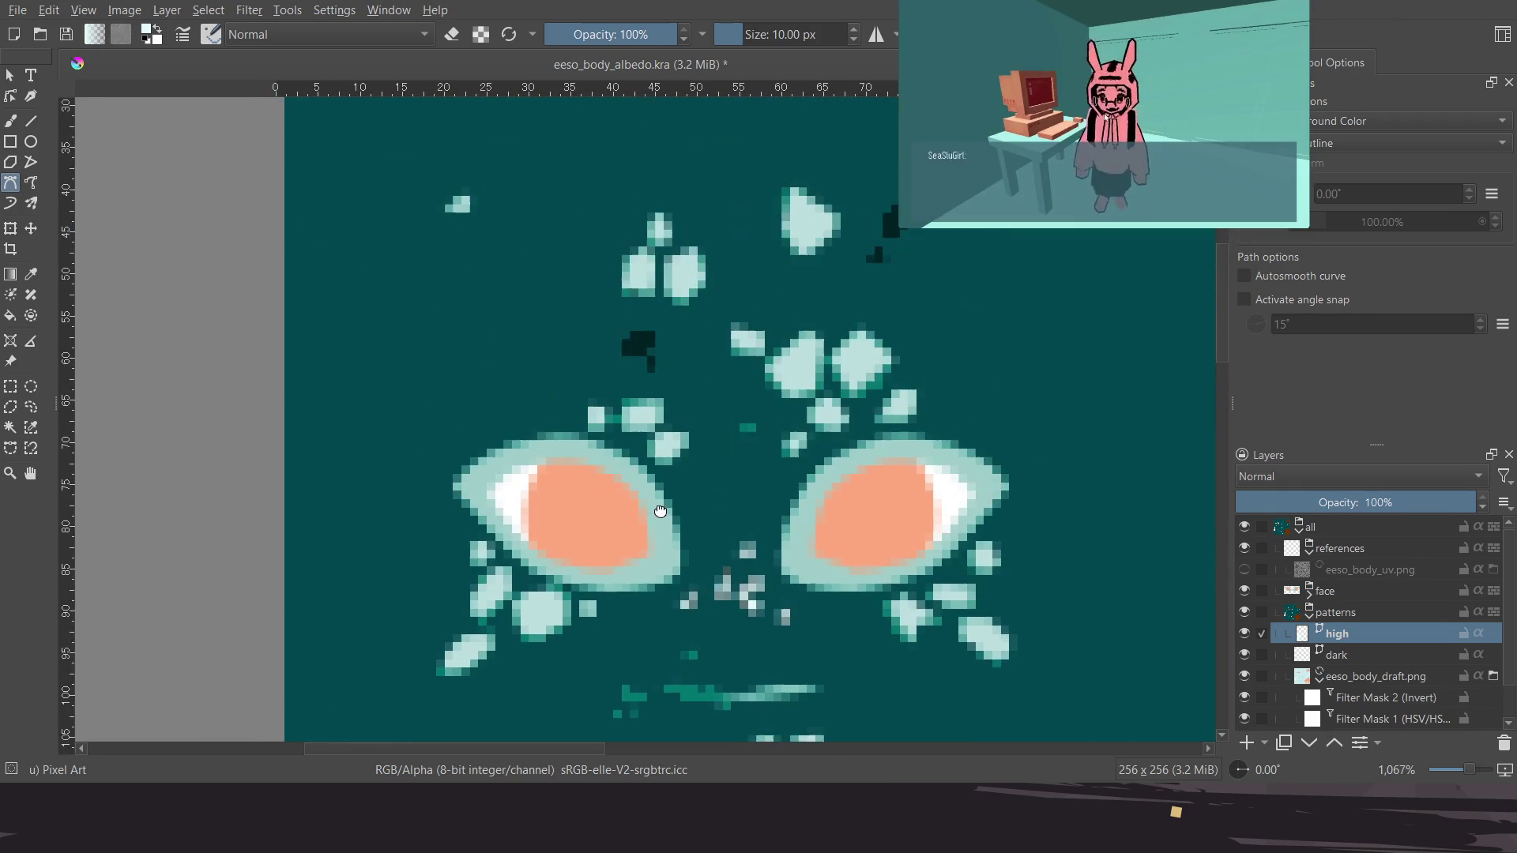
scroll(705, 403, up, 2)
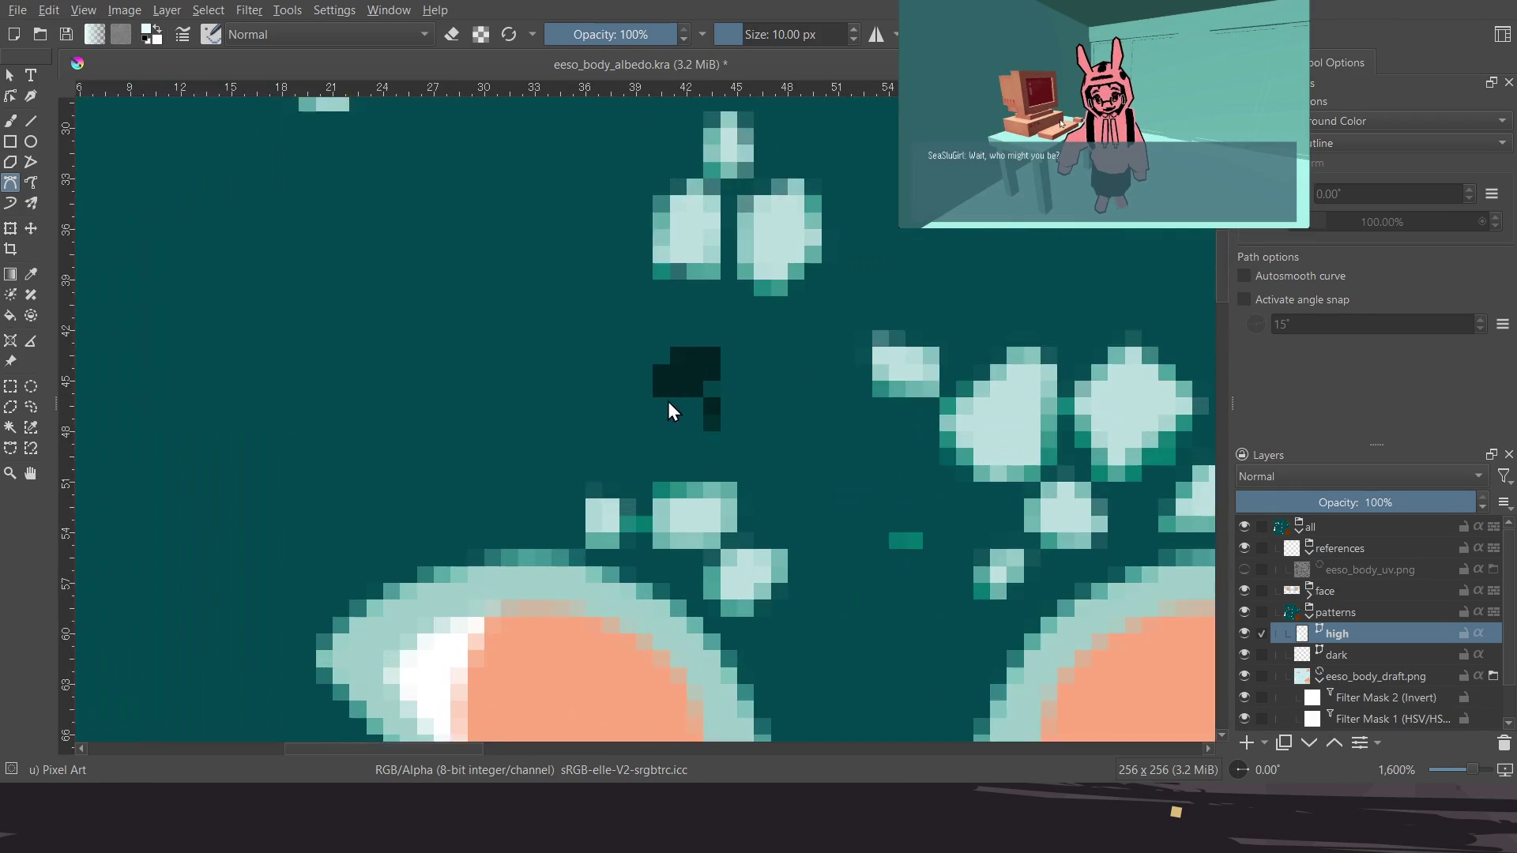
scroll(694, 395, up, 1)
scroll(697, 400, down, 1)
click(695, 401)
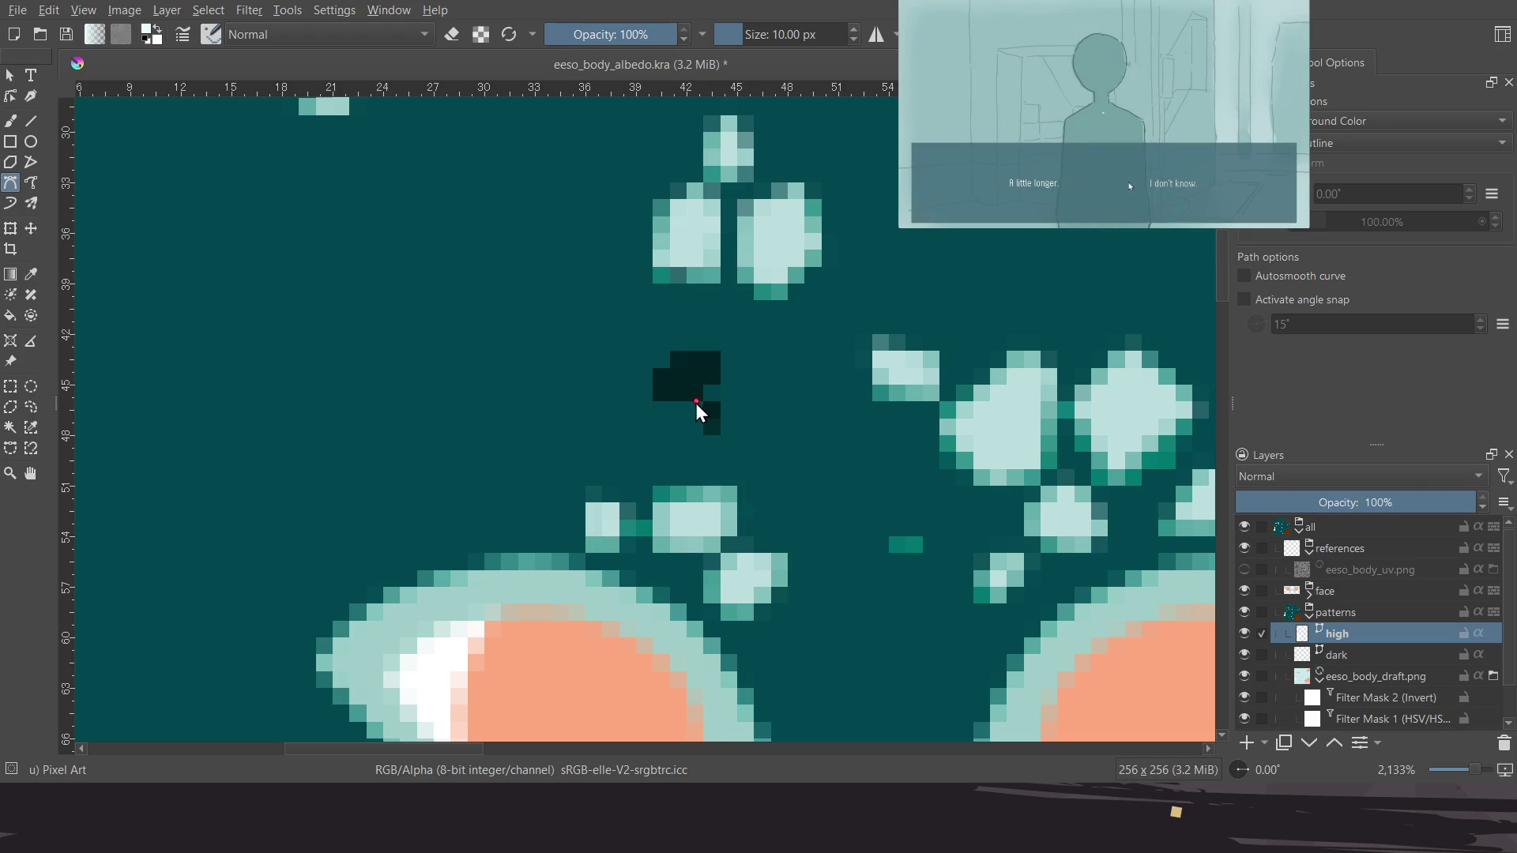
click(651, 390)
click(692, 347)
click(729, 362)
click(696, 401)
click(715, 431)
click(731, 397)
click(690, 411)
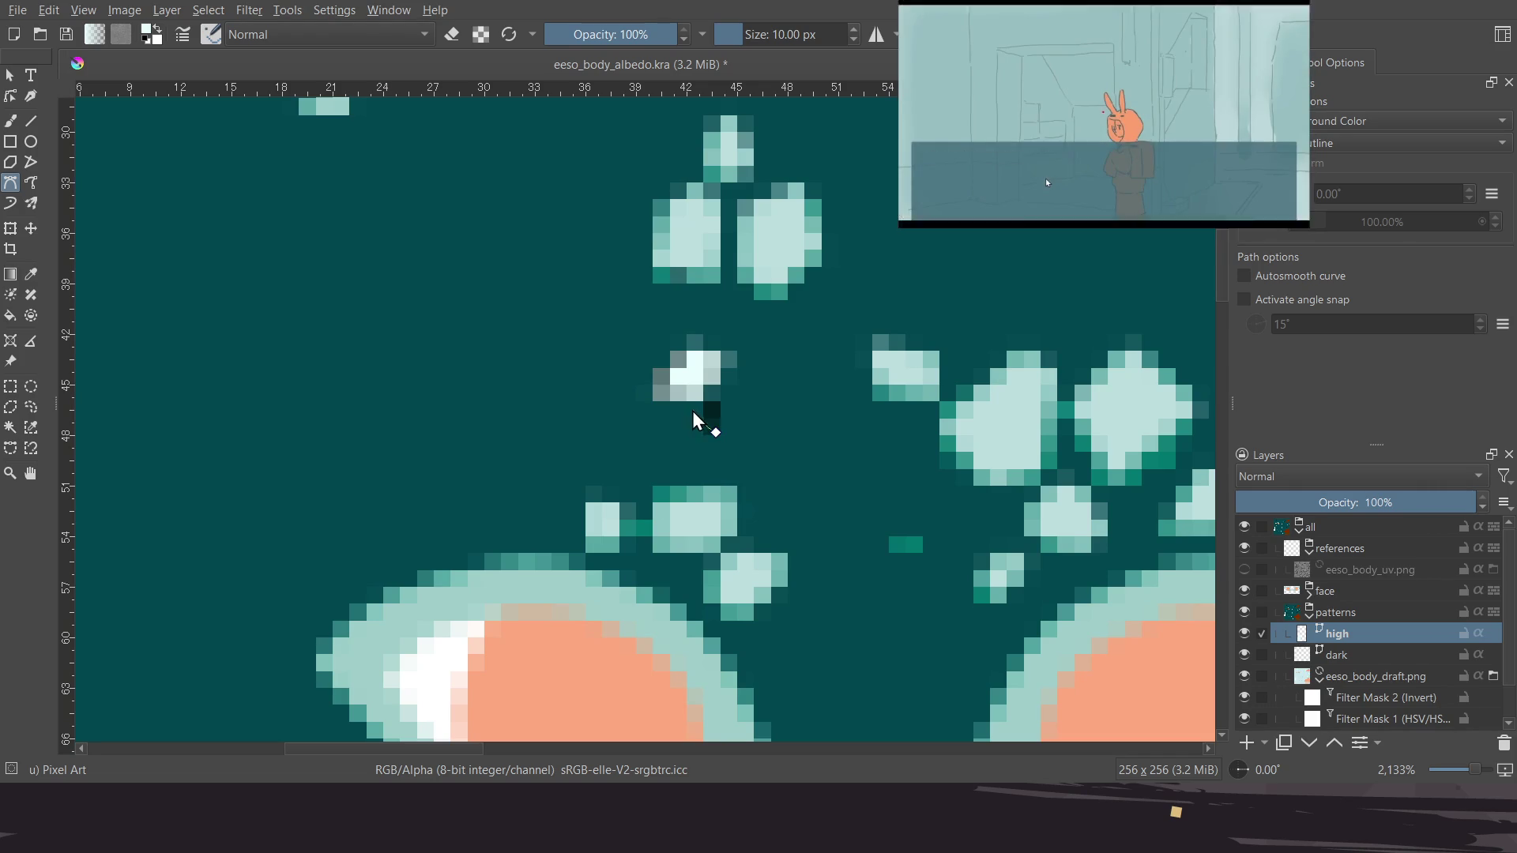
click(715, 432)
Start outlines on two more dark spots, then cancel the unfinished path
scroll(772, 345, down, 5)
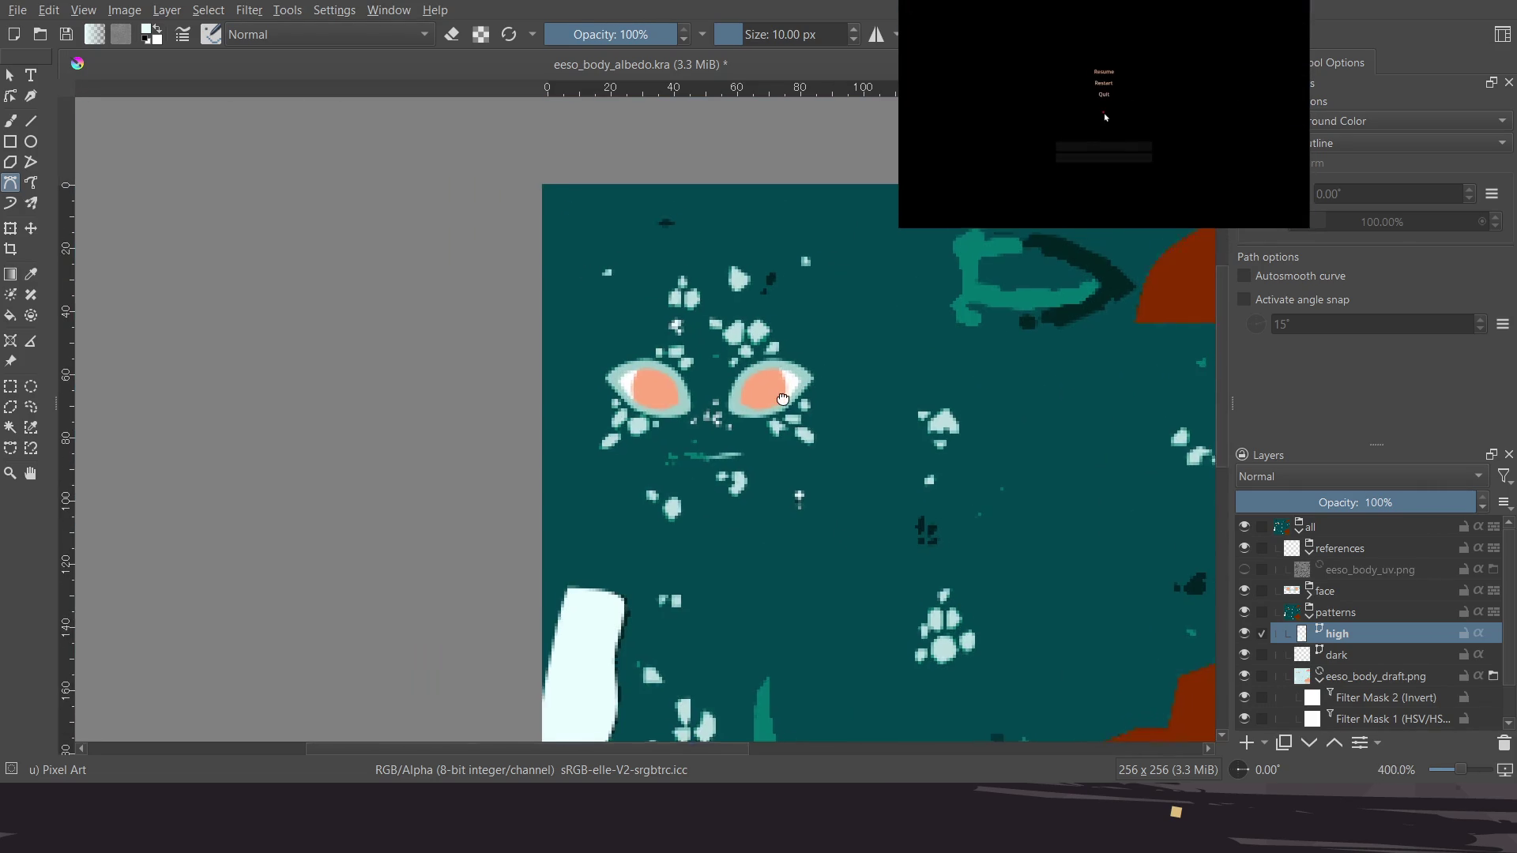
scroll(772, 346, up, 3)
scroll(771, 397, up, 2)
scroll(748, 406, down, 1)
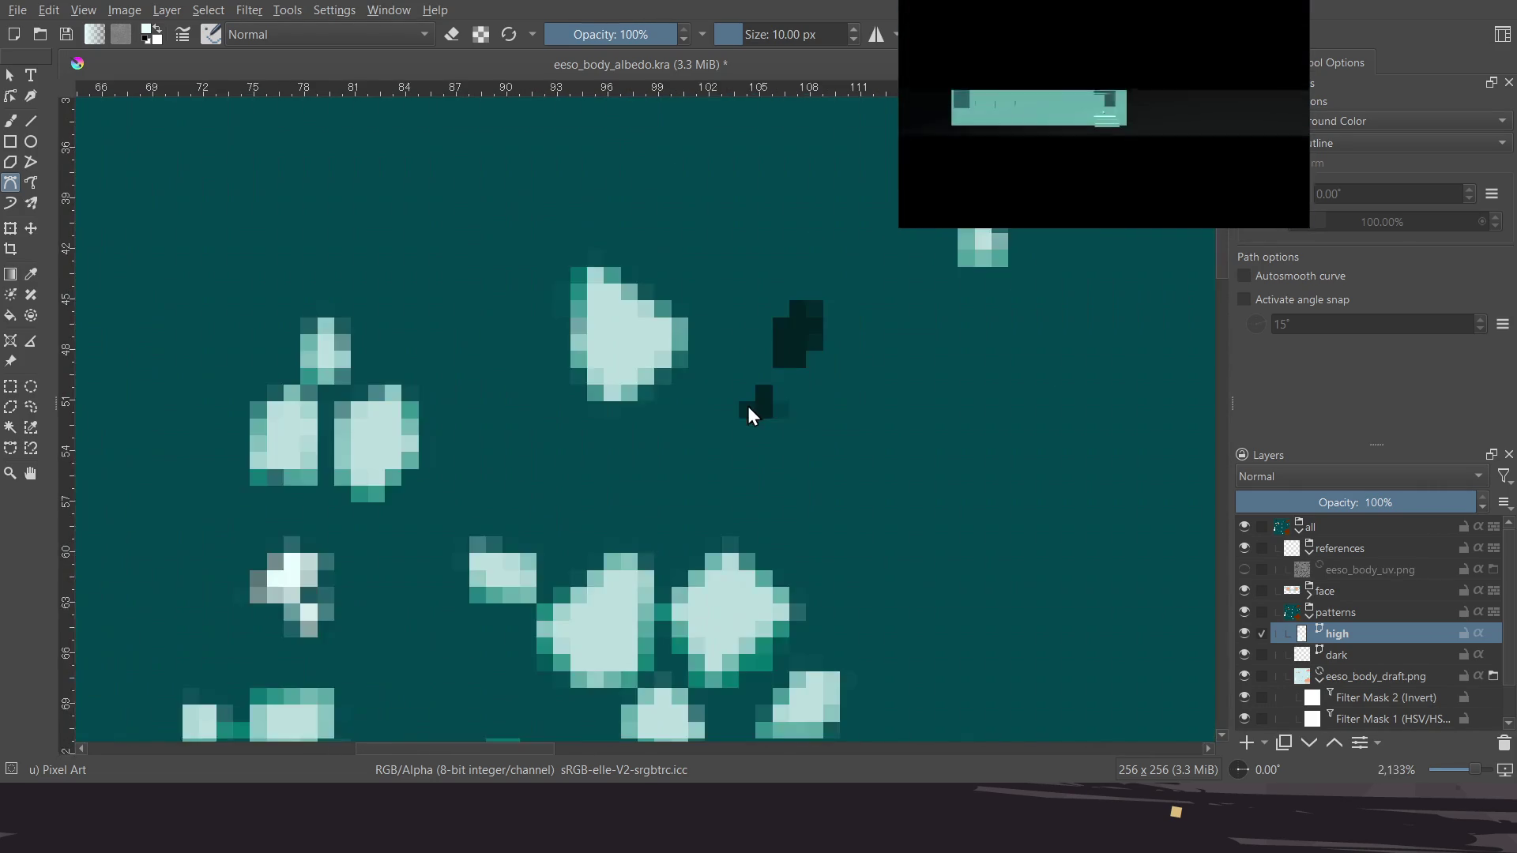
click(744, 411)
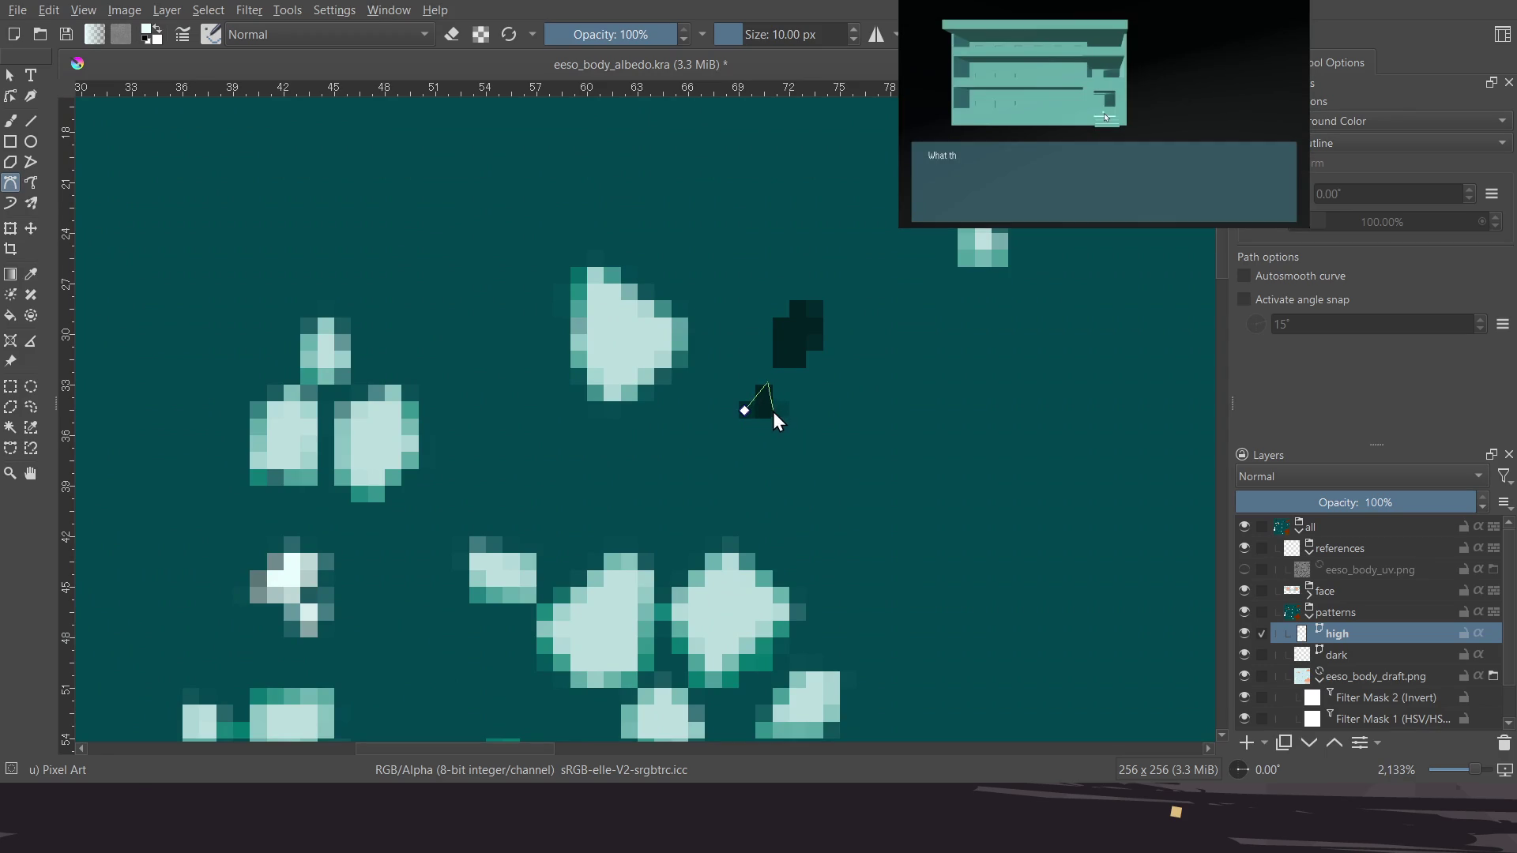
click(777, 361)
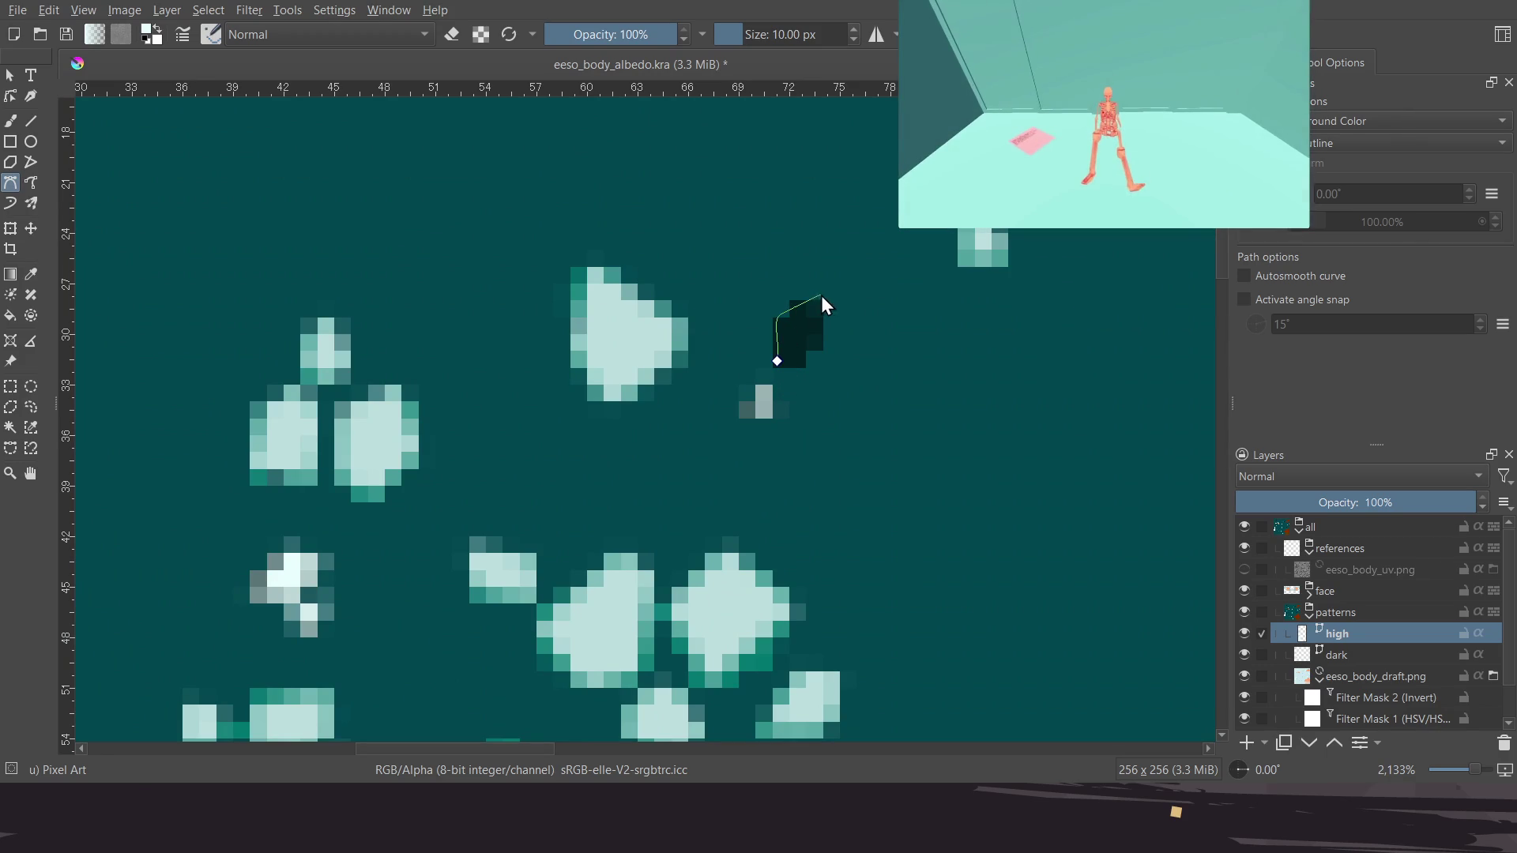
key(Escape)
key(ctrl+z)
scroll(666, 377, down, 4)
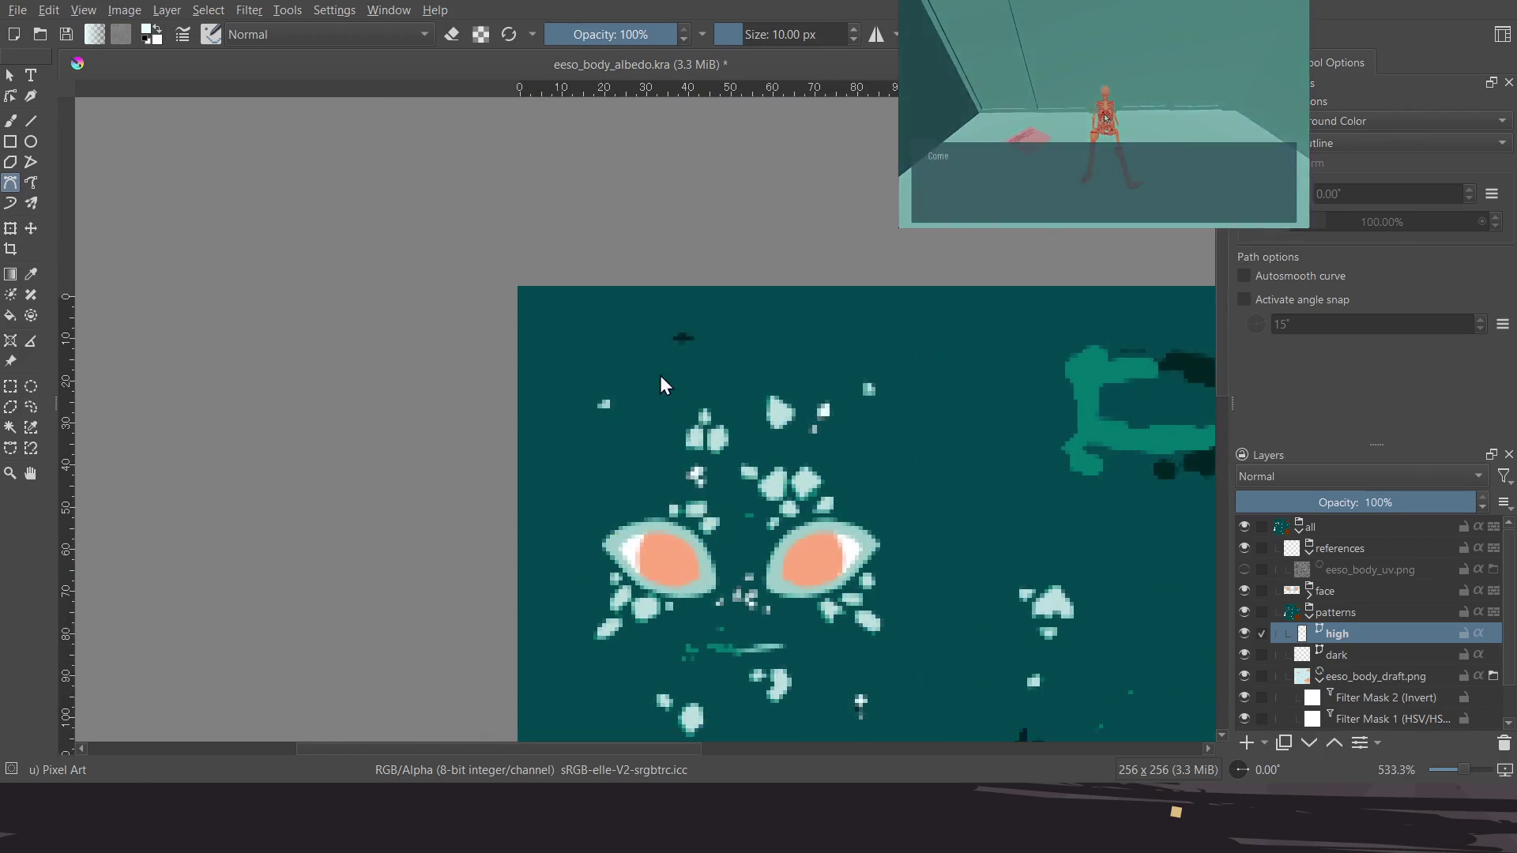
Pan the view across other dark spots and the lower-left body area
scroll(709, 325, up, 3)
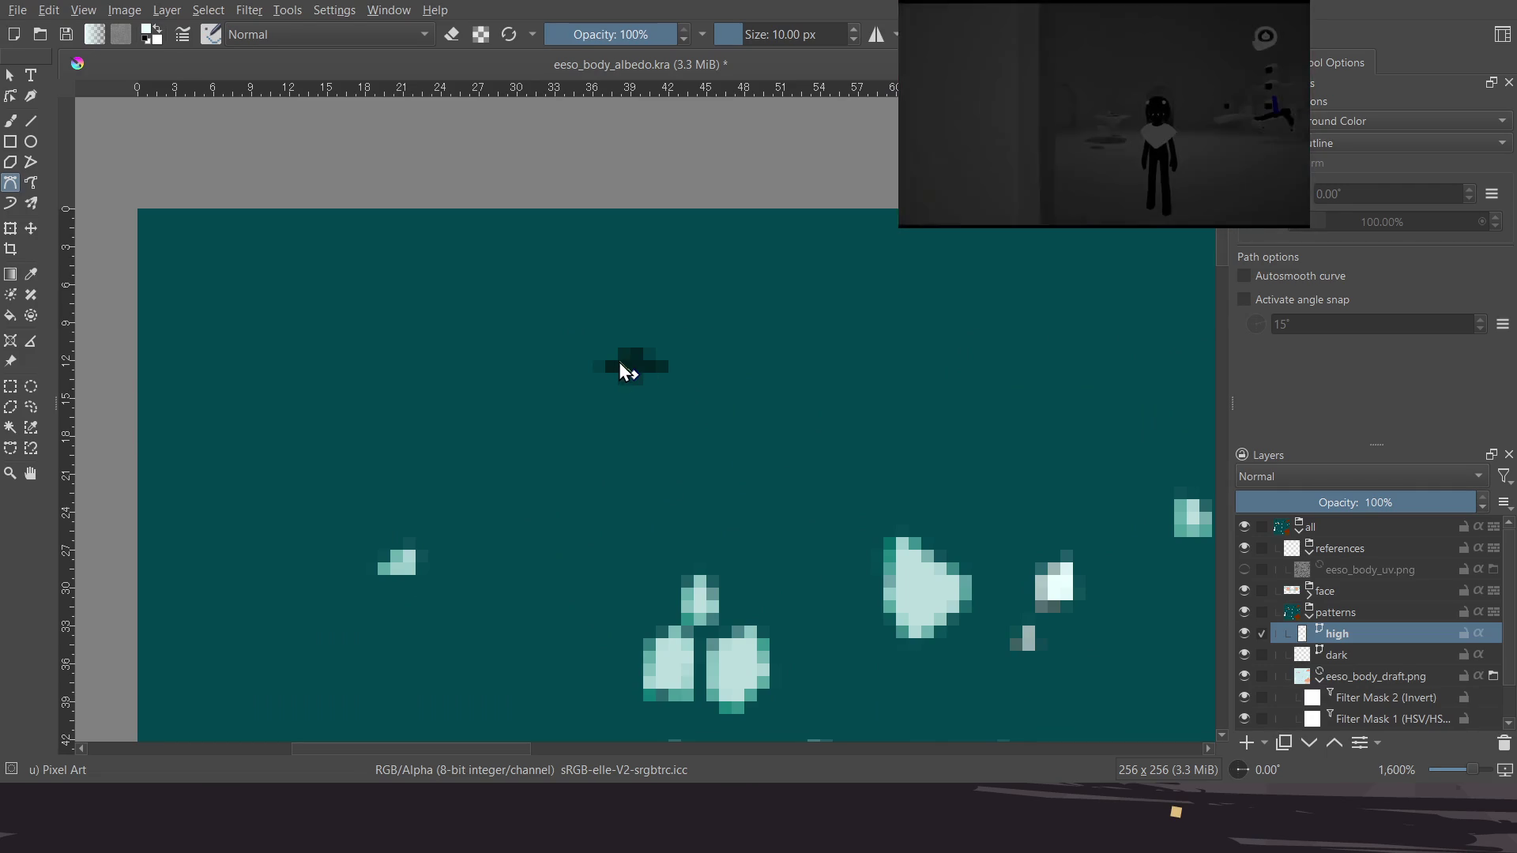
middle_drag(746, 472, 659, 318)
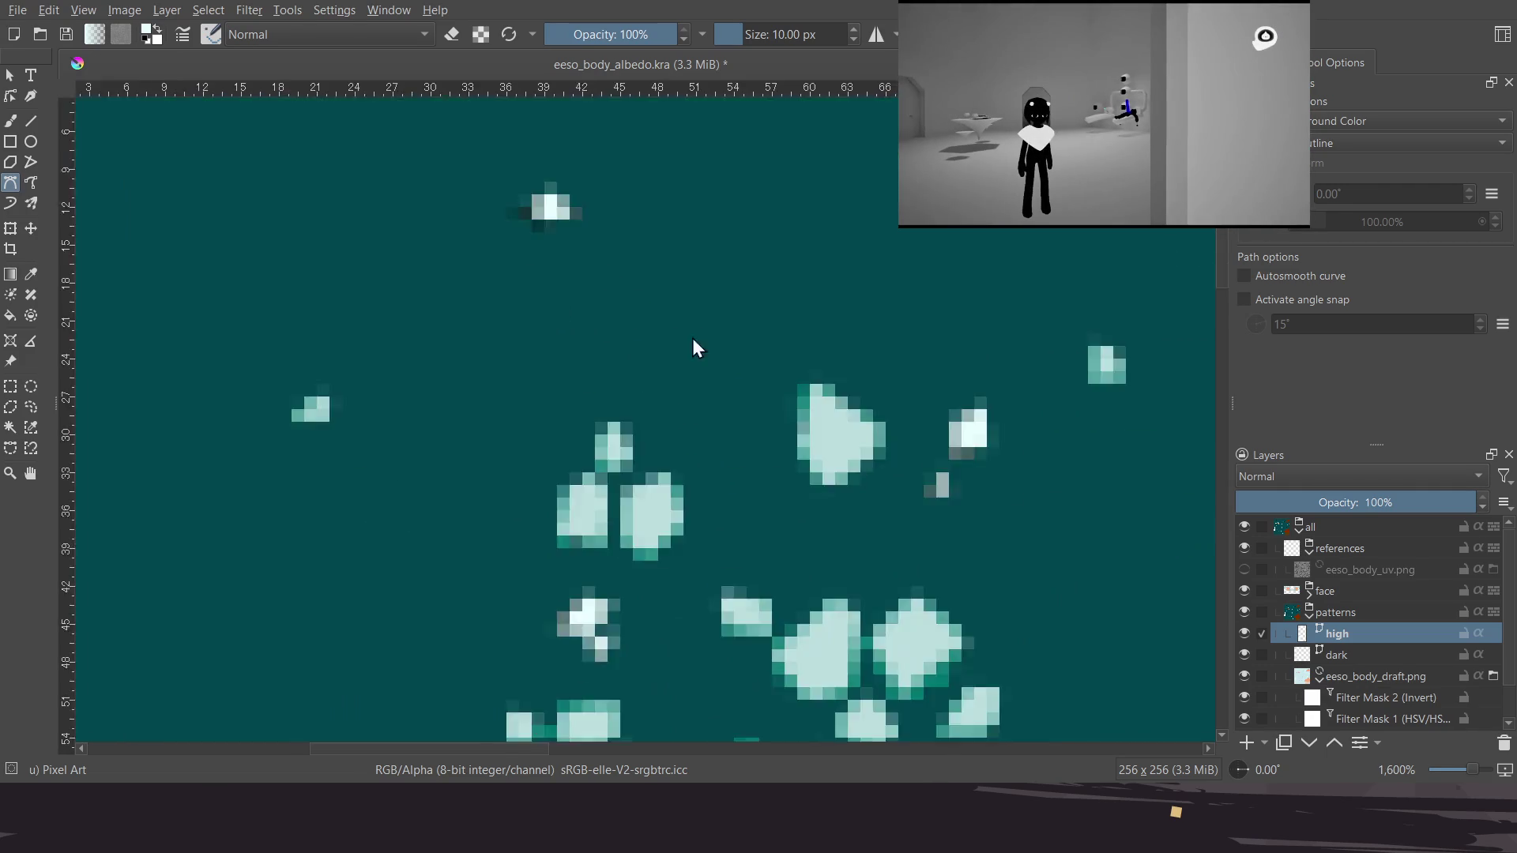
scroll(659, 328, down, 3)
middle_drag(885, 695, 717, 425)
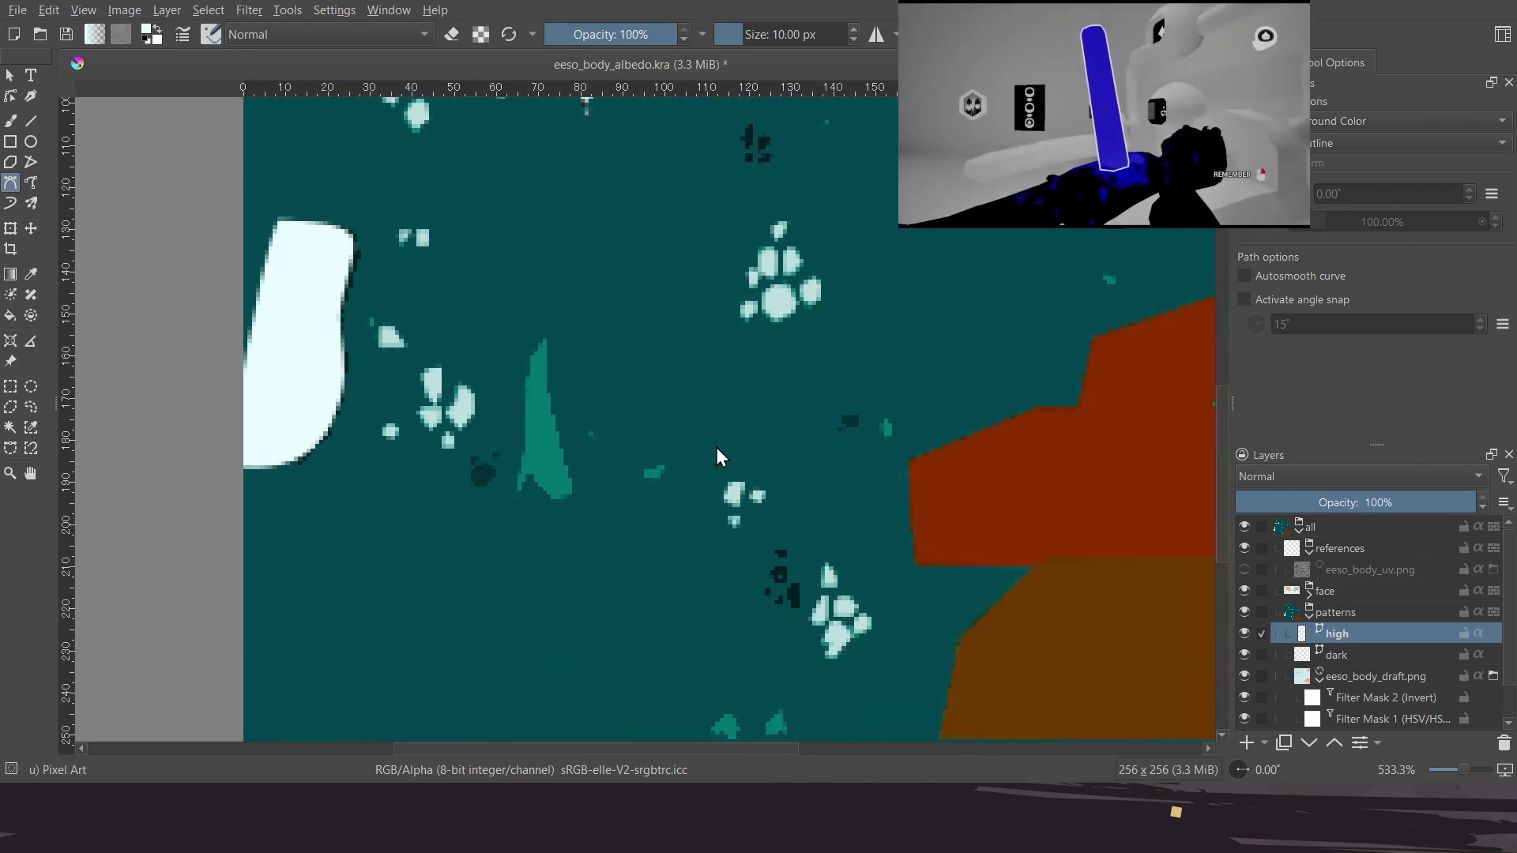
scroll(648, 553, left, 5)
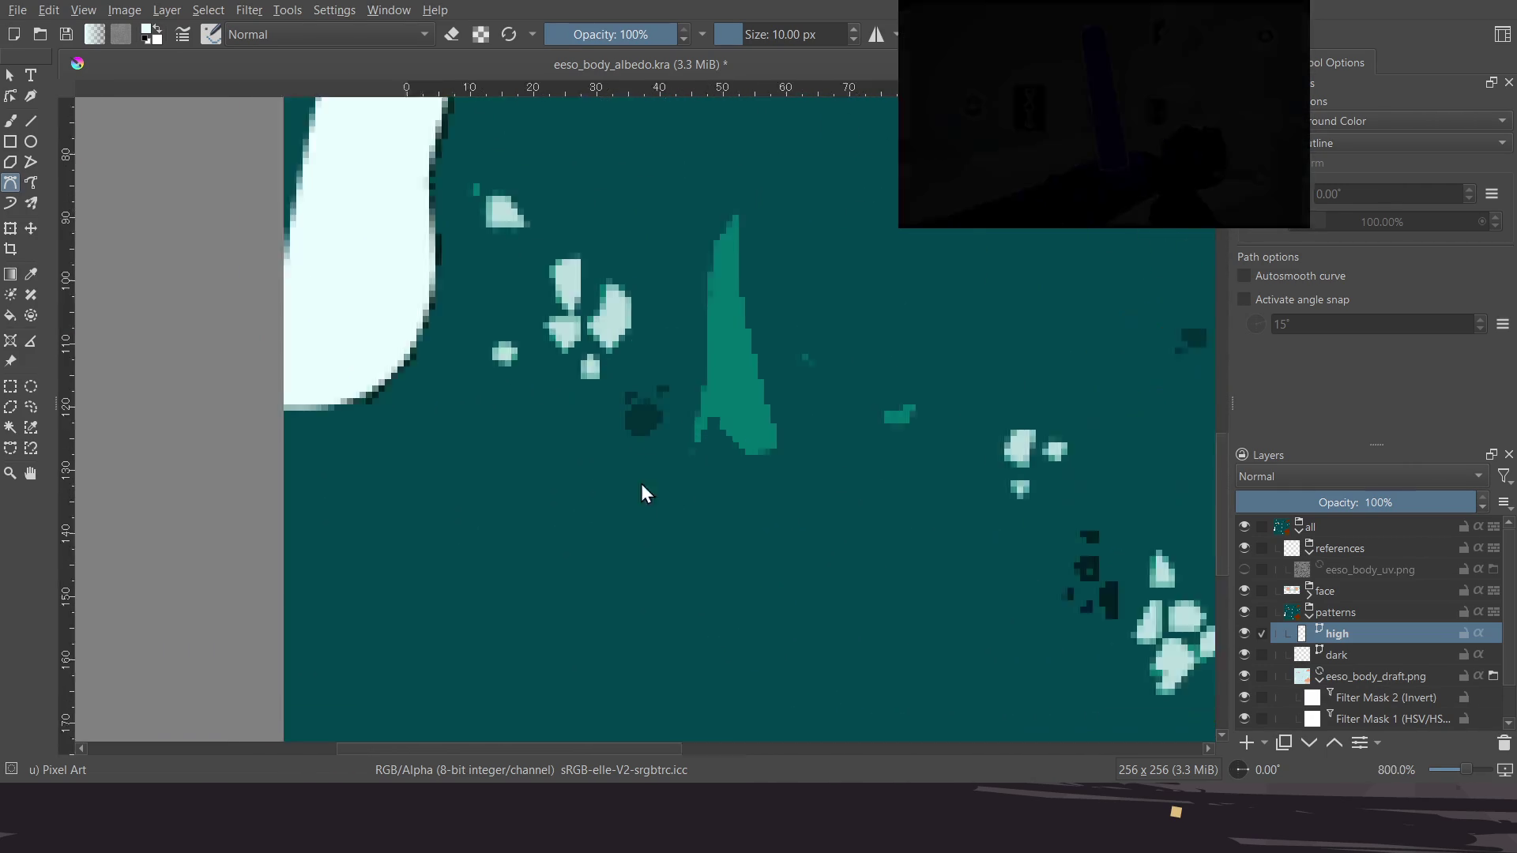
scroll(663, 506, up, 3)
Turn the eeso_body_uv.png wireframe off and back on over the texture
click(1246, 569)
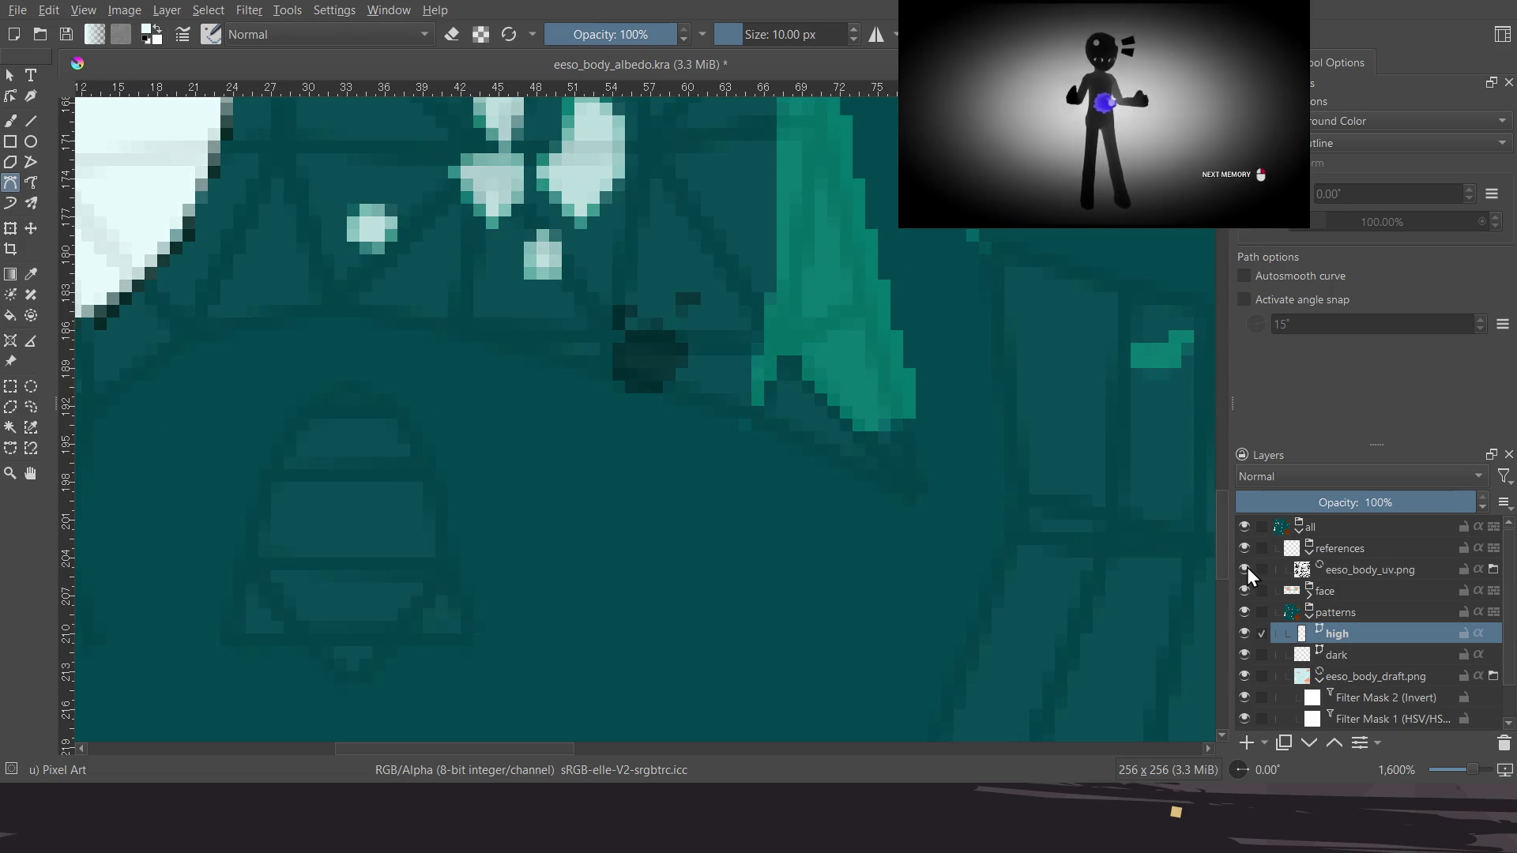
click(1245, 570)
scroll(901, 426, down, 3)
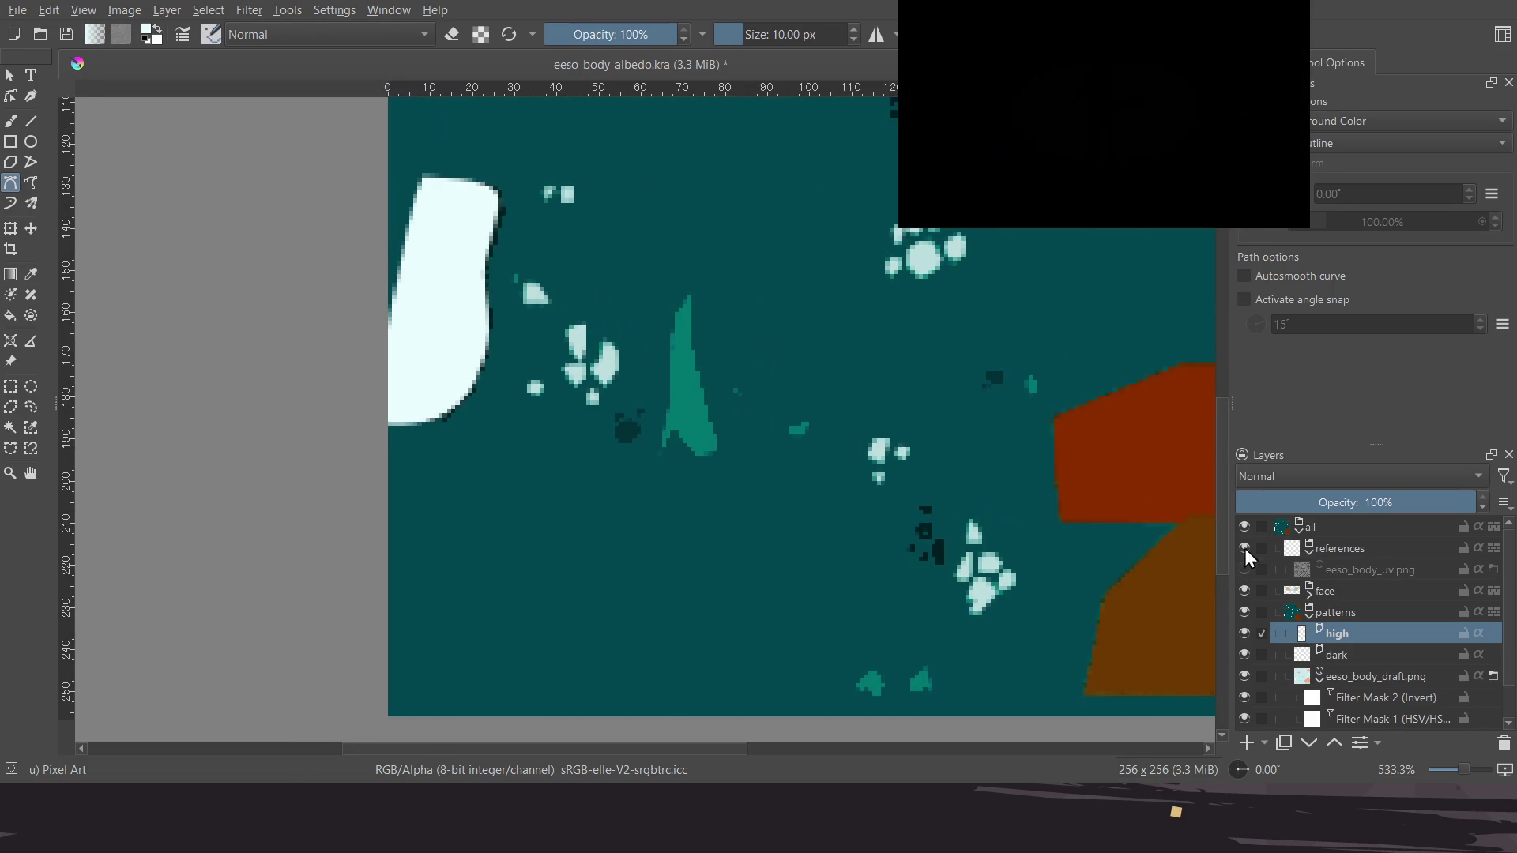
click(1245, 569)
middle_drag(963, 500, 880, 741)
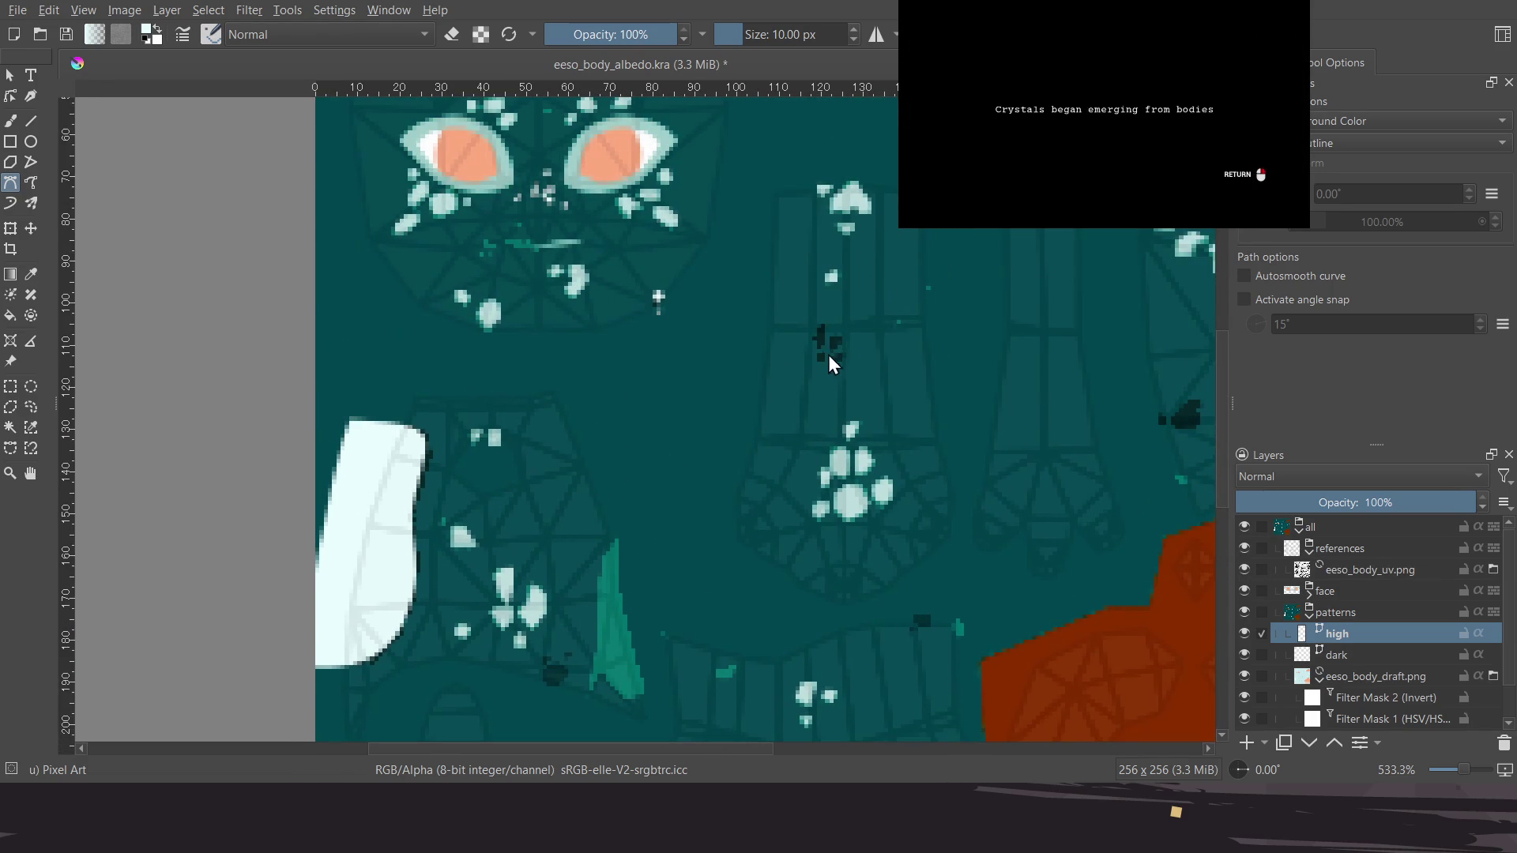